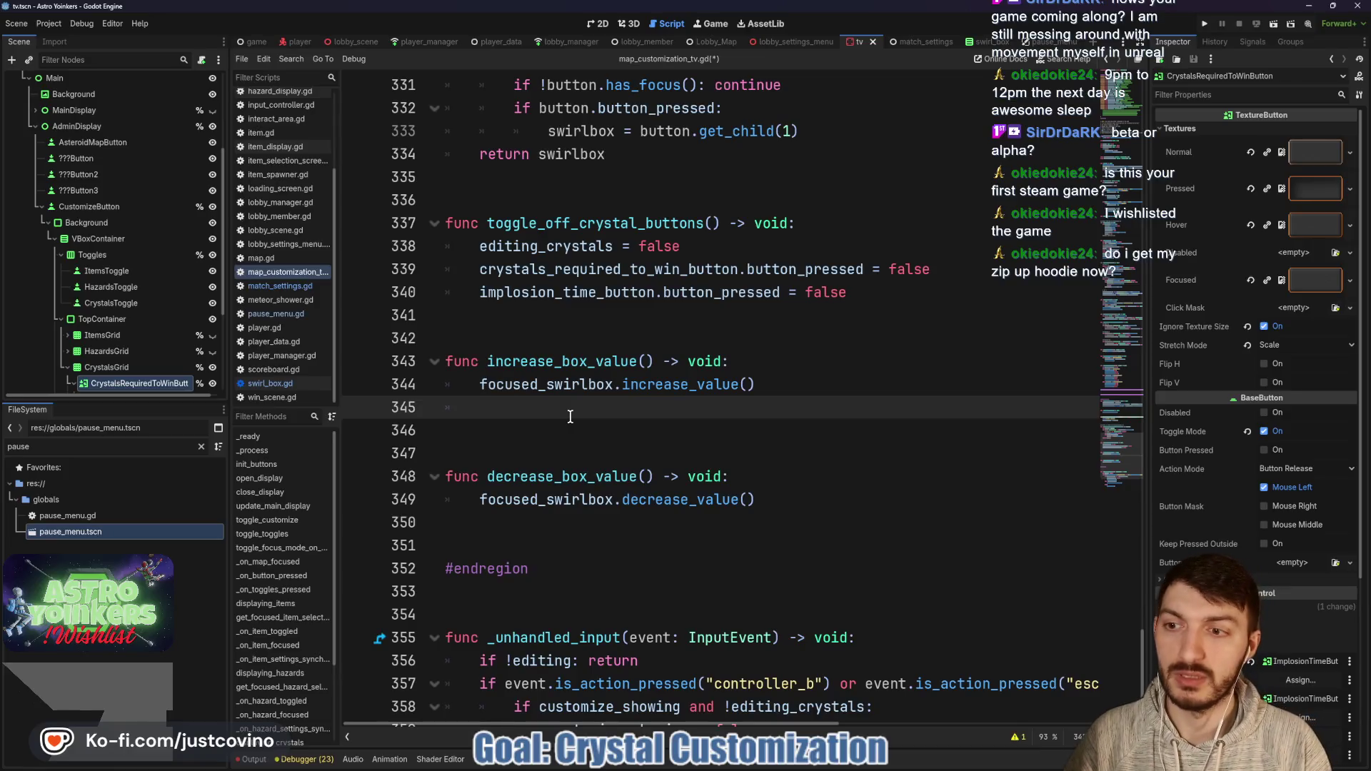
# Step: Under increase_box_value, set MatchSettings.captures_required_to_win to crystals_required_to_win_button.get_child(1).value
pyautogui.write('MatchS')
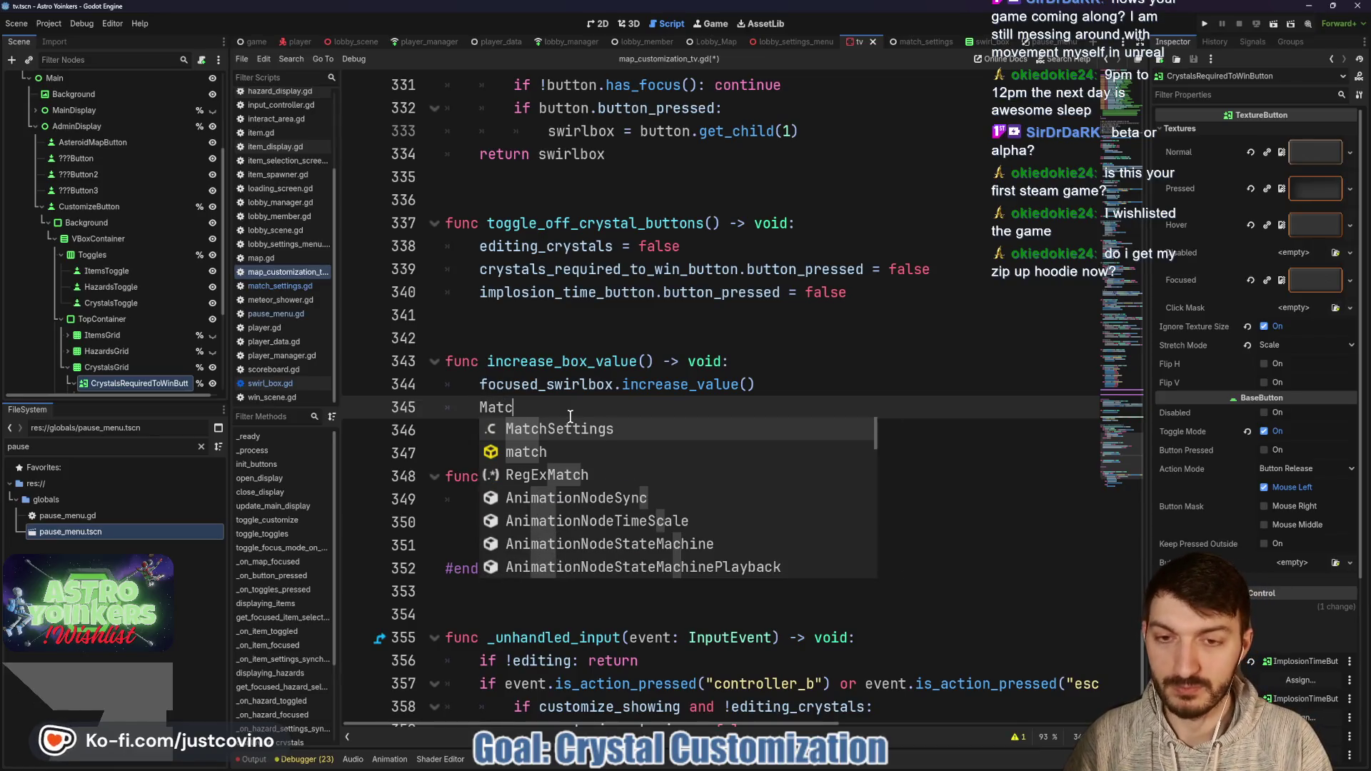
pyautogui.press('Return')
pyautogui.write('.')
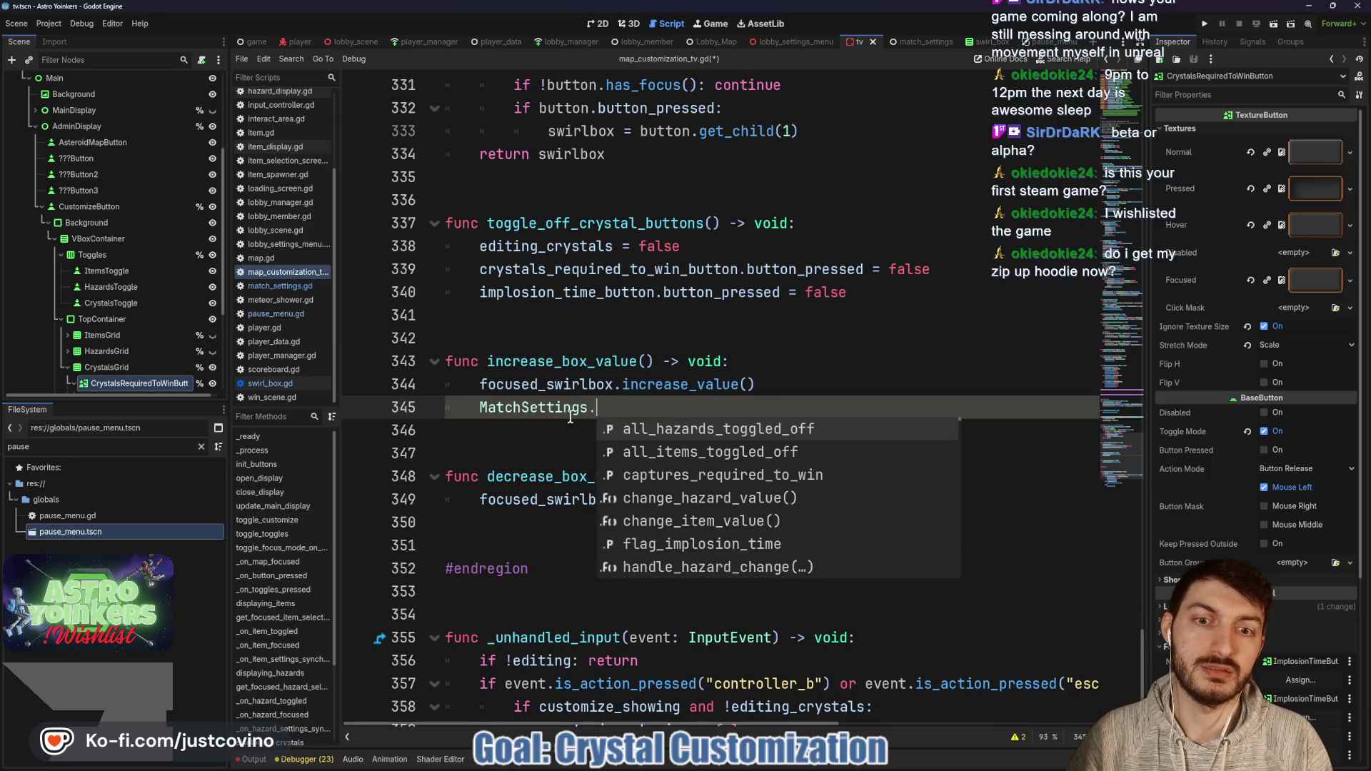
pyautogui.press('Down')
pyautogui.press('Down')
pyautogui.press('Return')
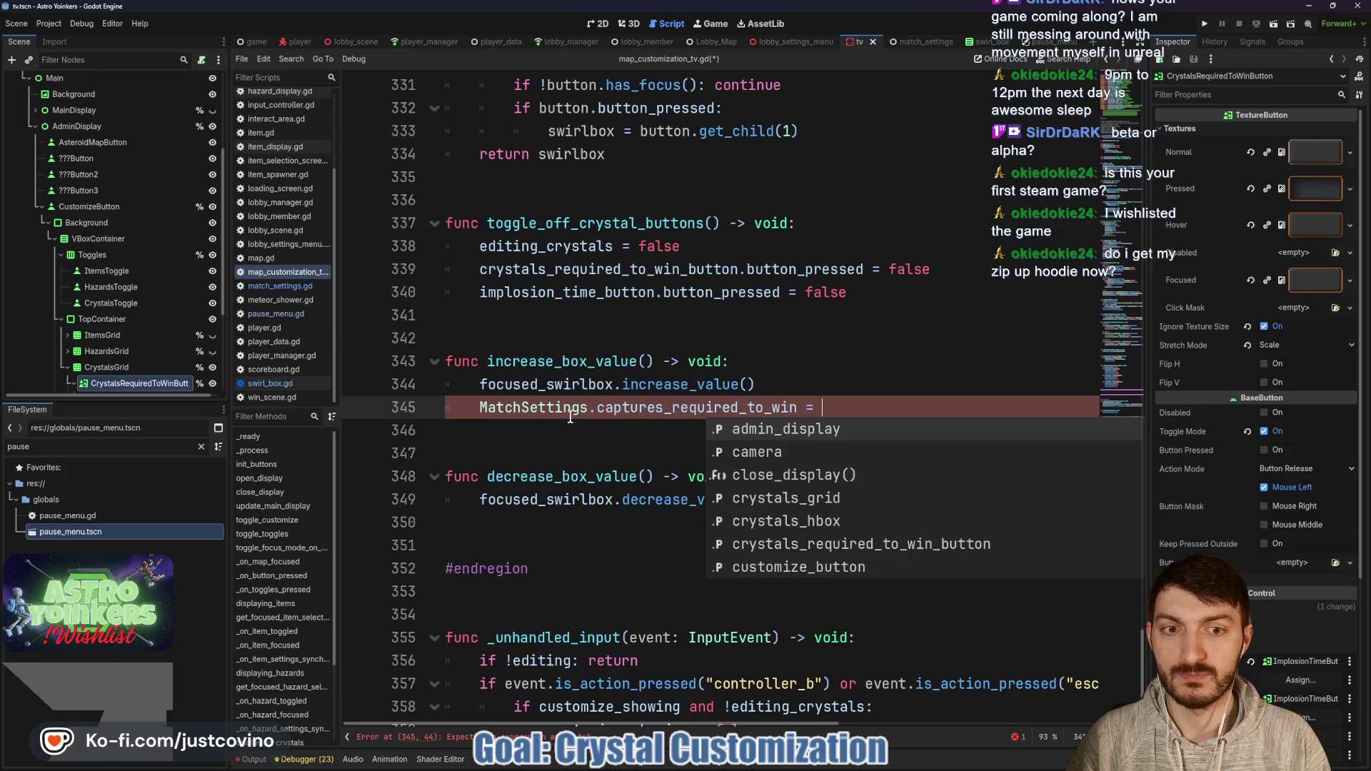
pyautogui.write('crys')
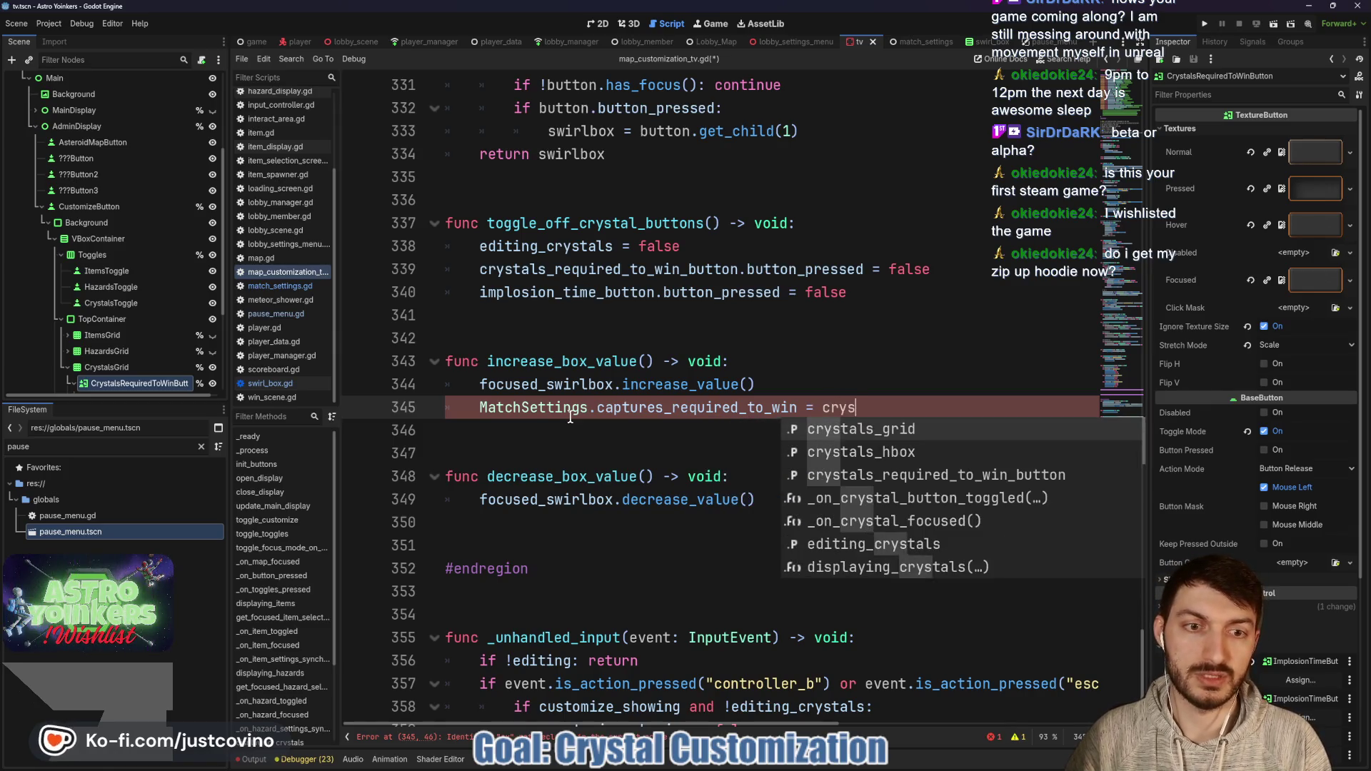
pyautogui.write('ta')
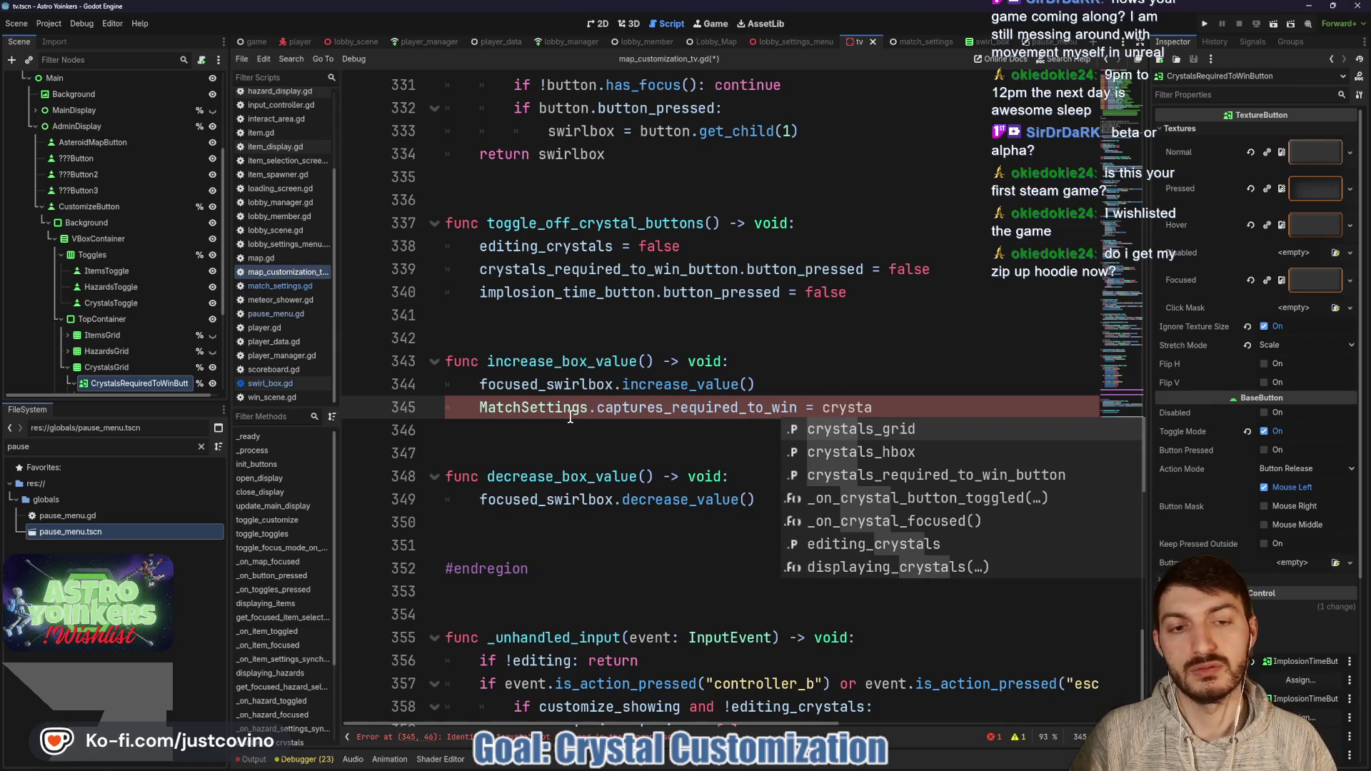
pyautogui.press('Down')
pyautogui.press('Down')
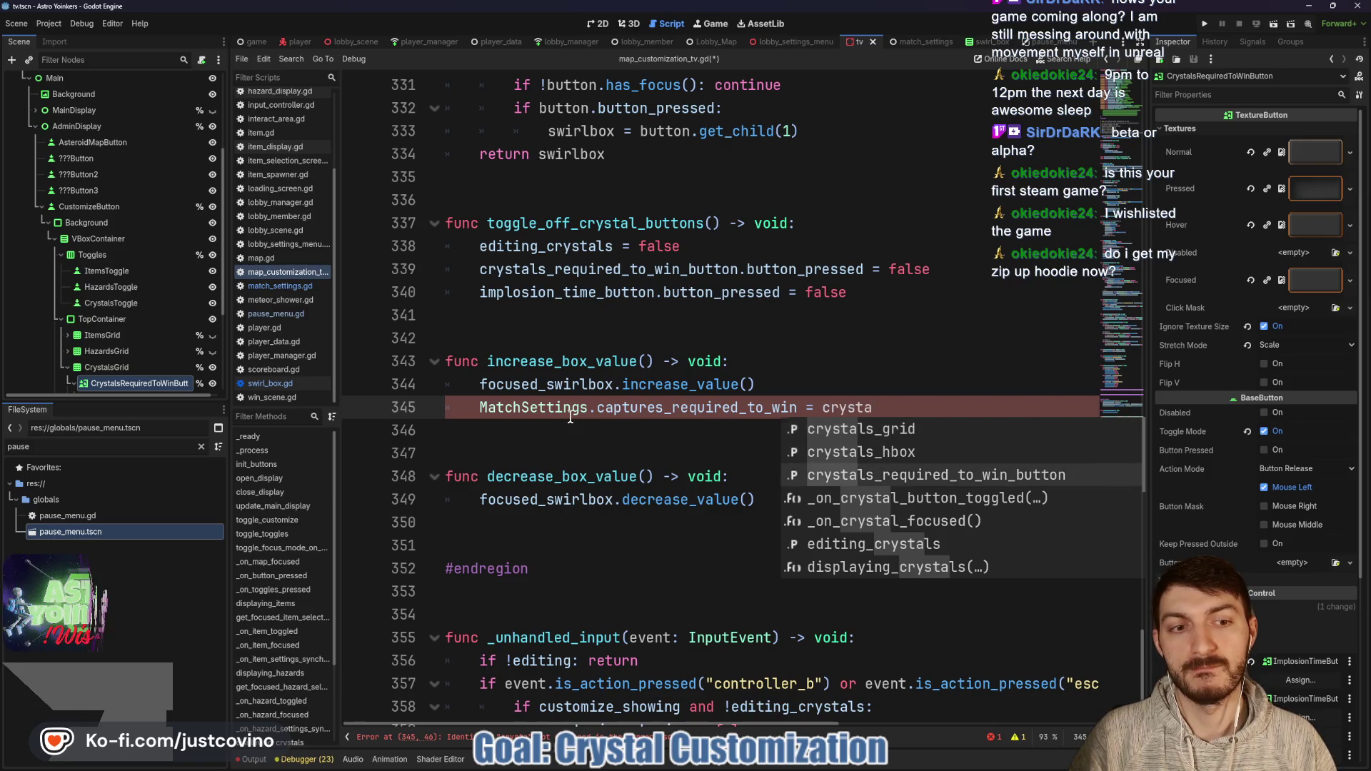
pyautogui.press('Return')
pyautogui.write('.get_child')
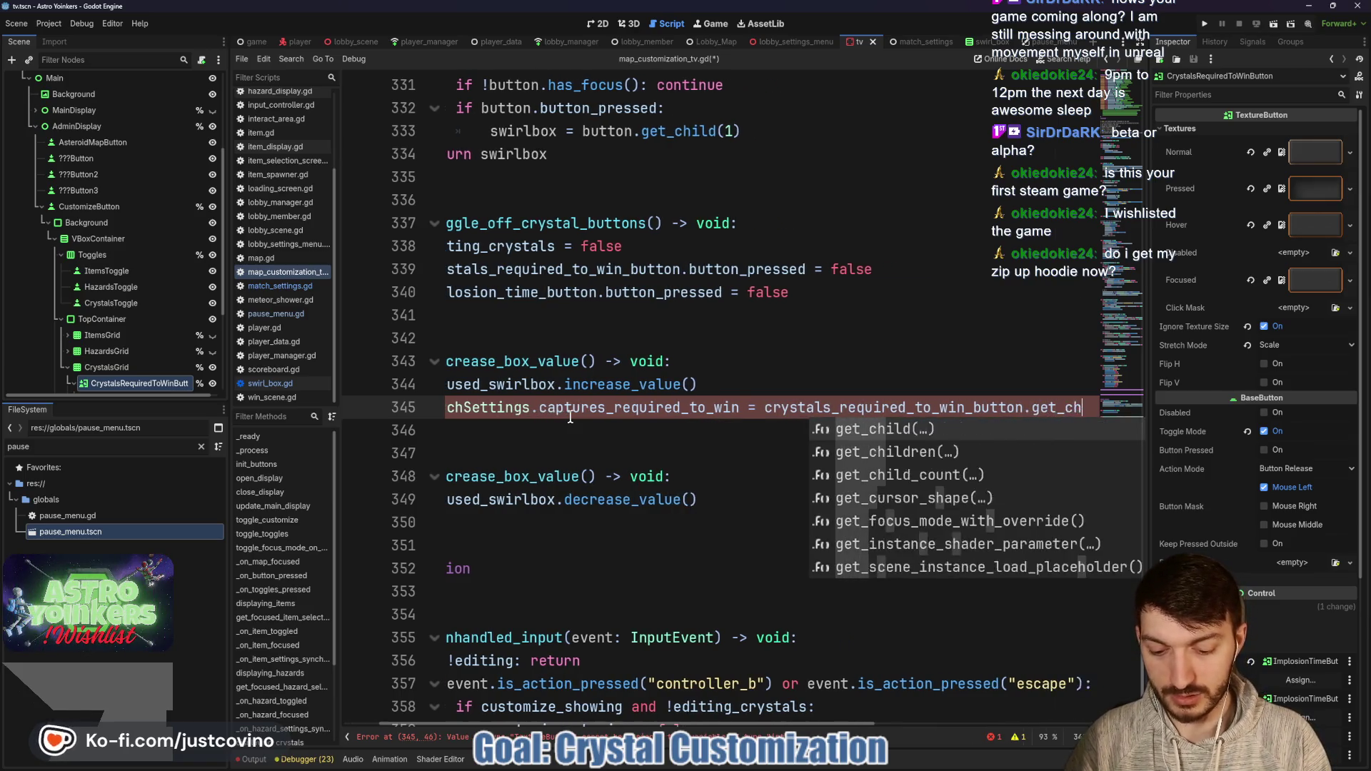
pyautogui.press('Return')
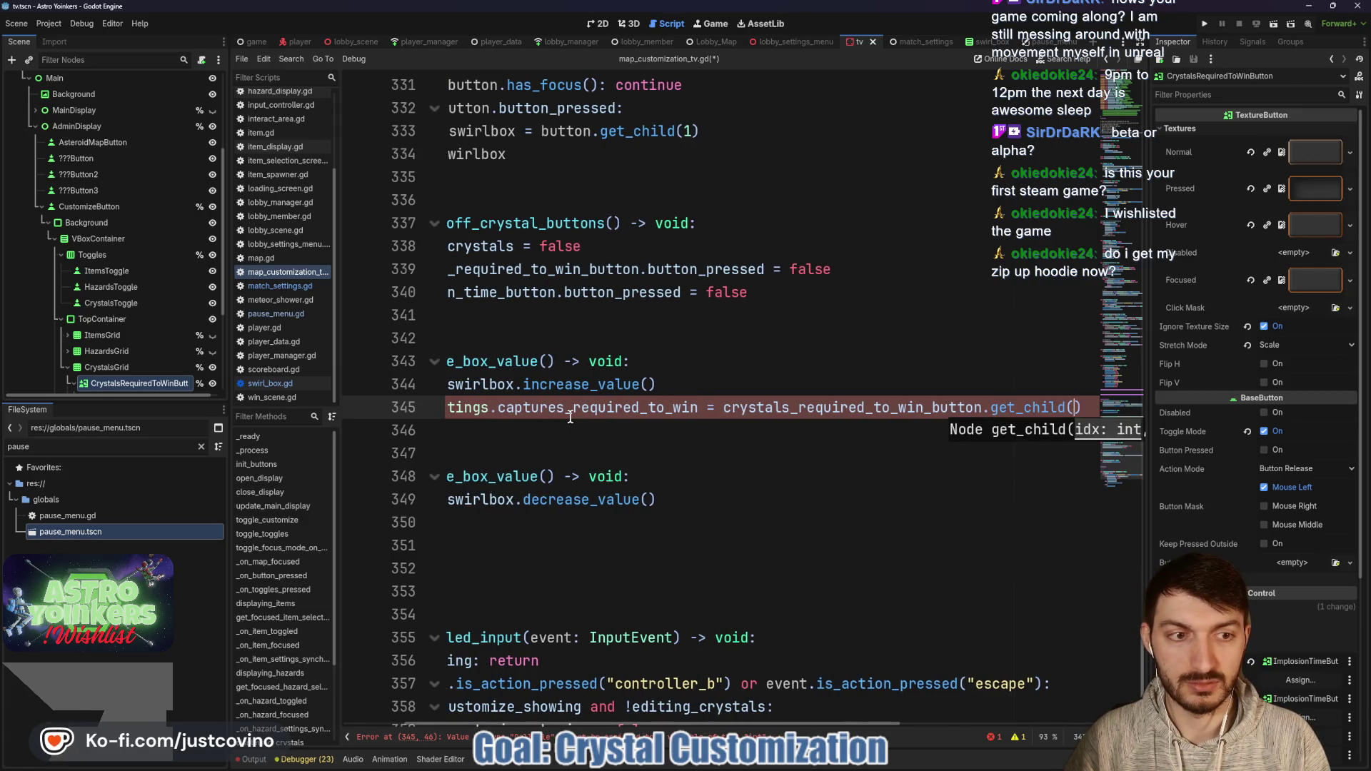
pyautogui.write('1).value')
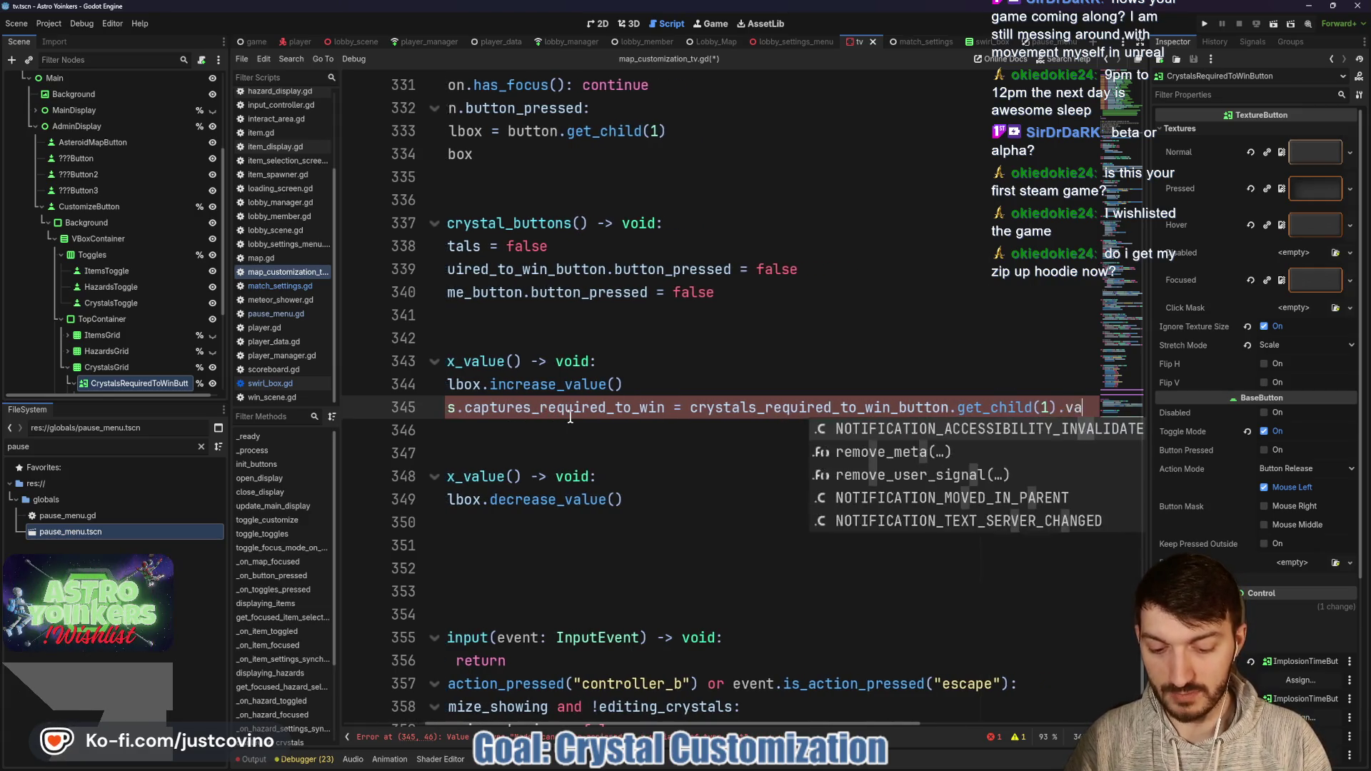
# Step: Begin a second line assigning MatchSettings.flag_implosion_time from implosion_time_button.get_child
pyautogui.press('Return')
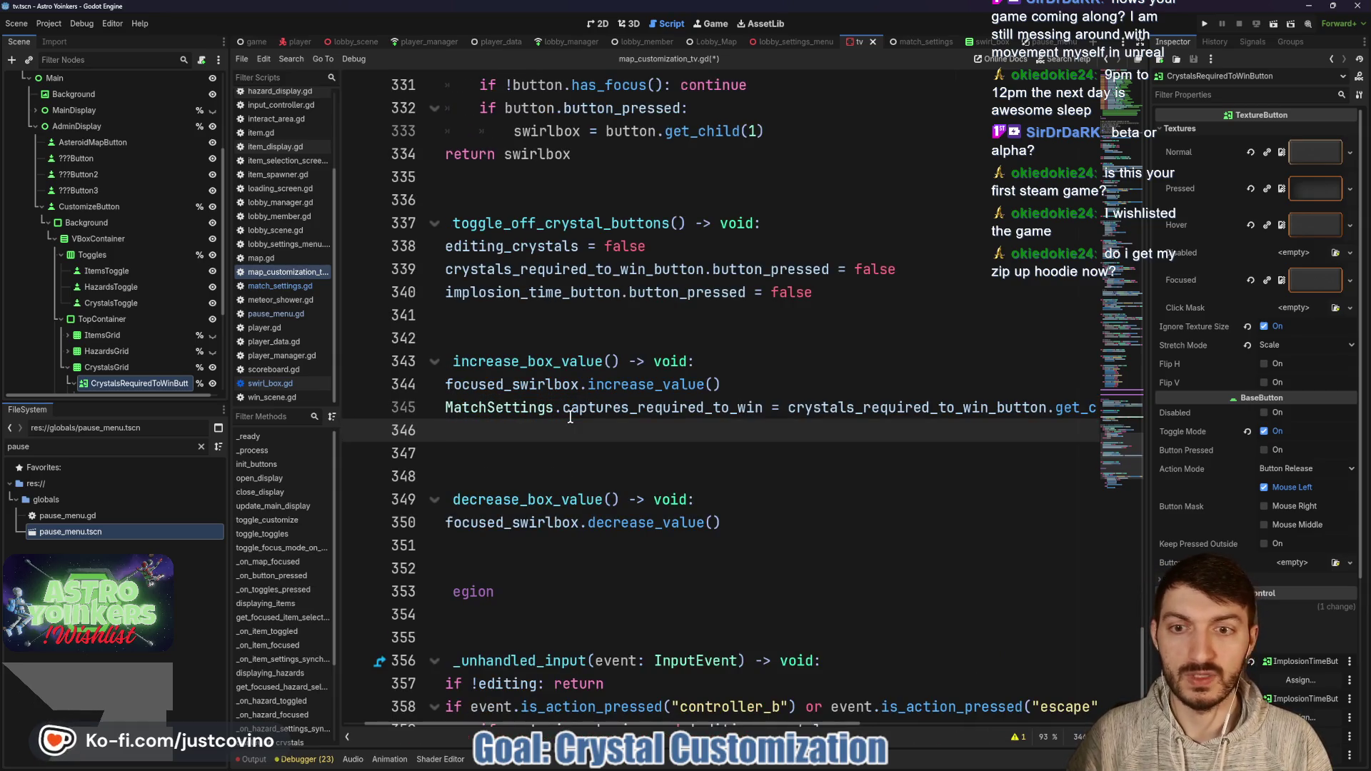
pyautogui.write('Mat')
pyautogui.press('Return')
pyautogui.write('.')
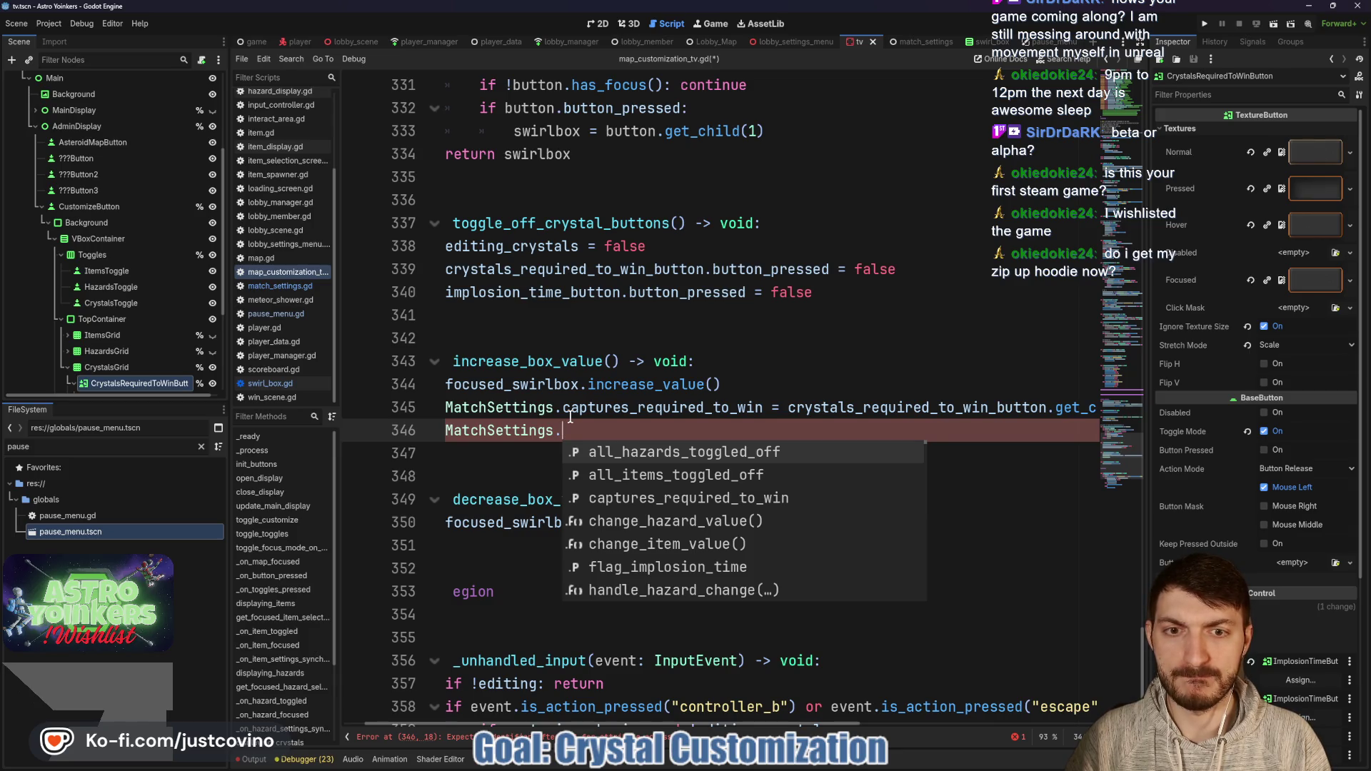
pyautogui.write('flag')
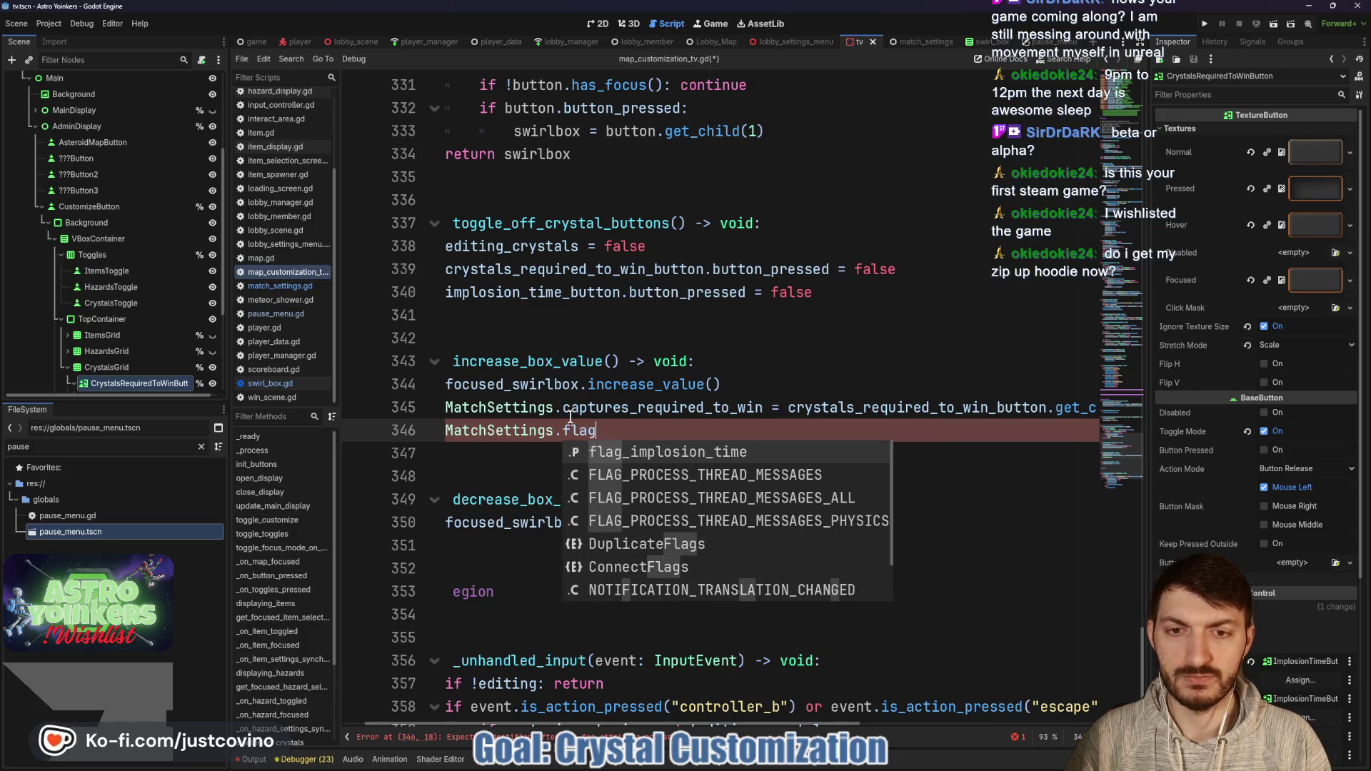
pyautogui.press('Return')
pyautogui.write('=')
pyautogui.write(' im')
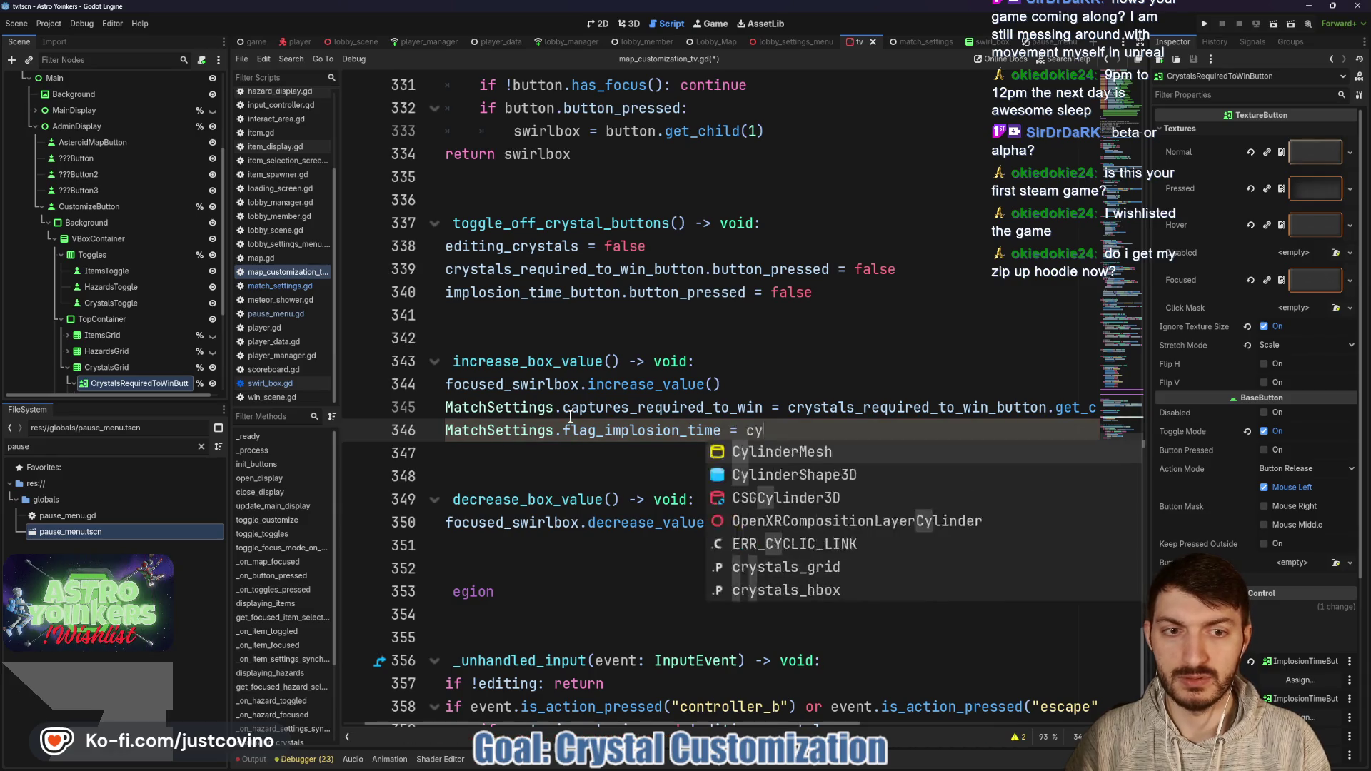
pyautogui.write('pl')
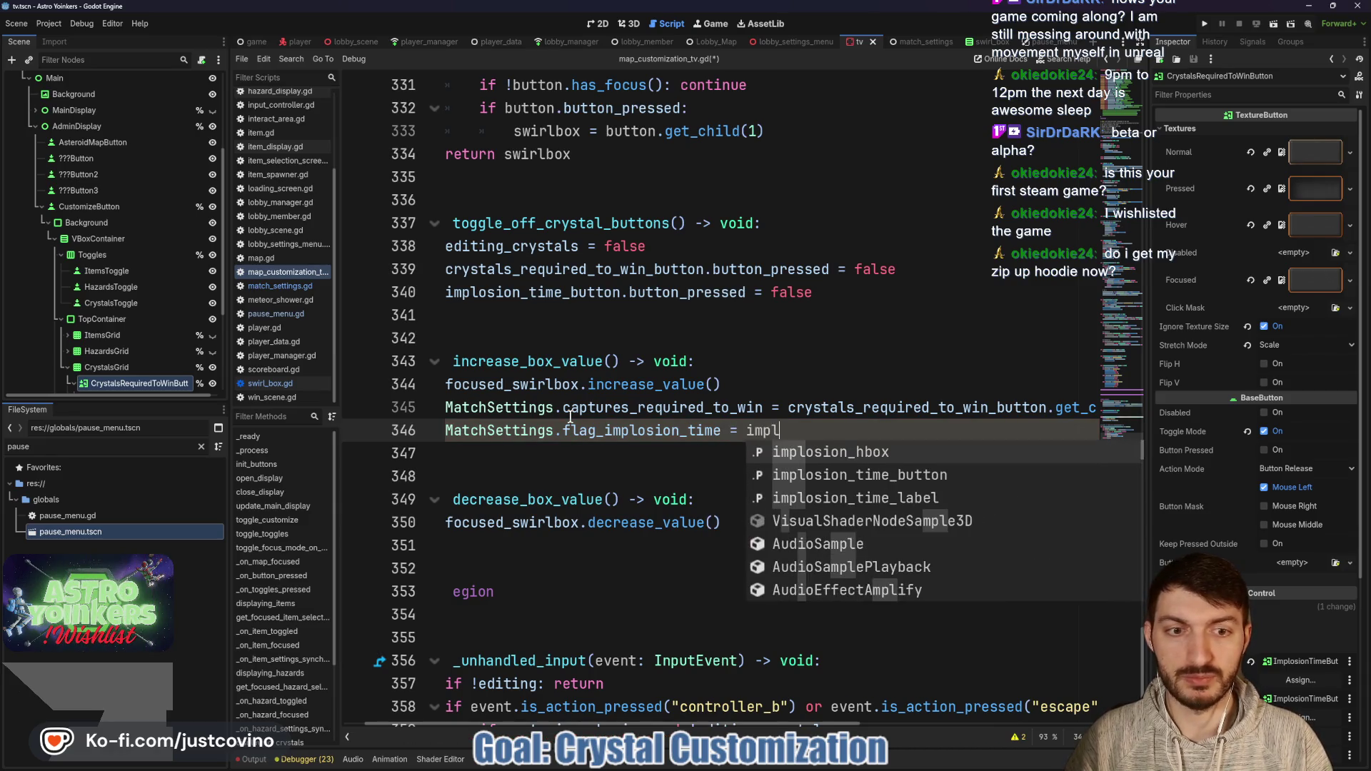
pyautogui.press('Down')
pyautogui.press('Return')
pyautogui.write('.')
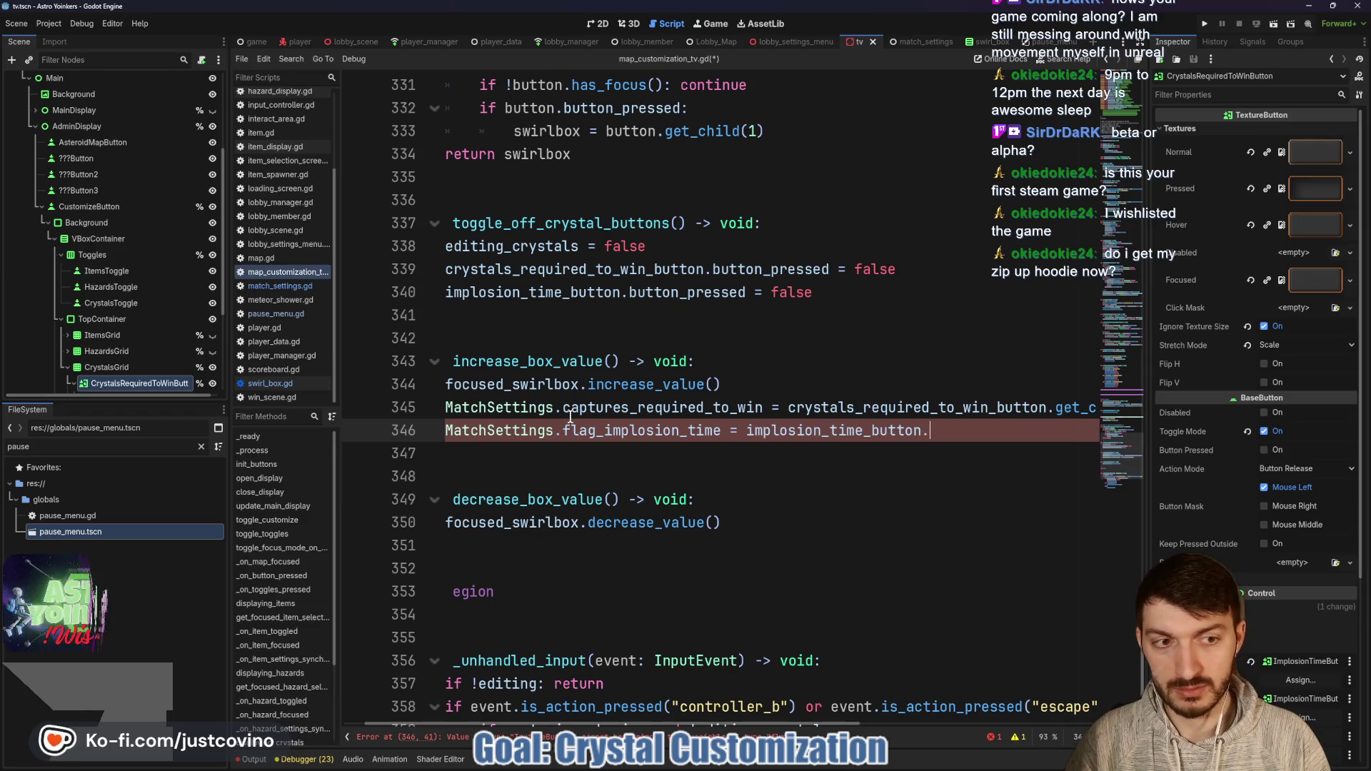
pyautogui.write('get_child')
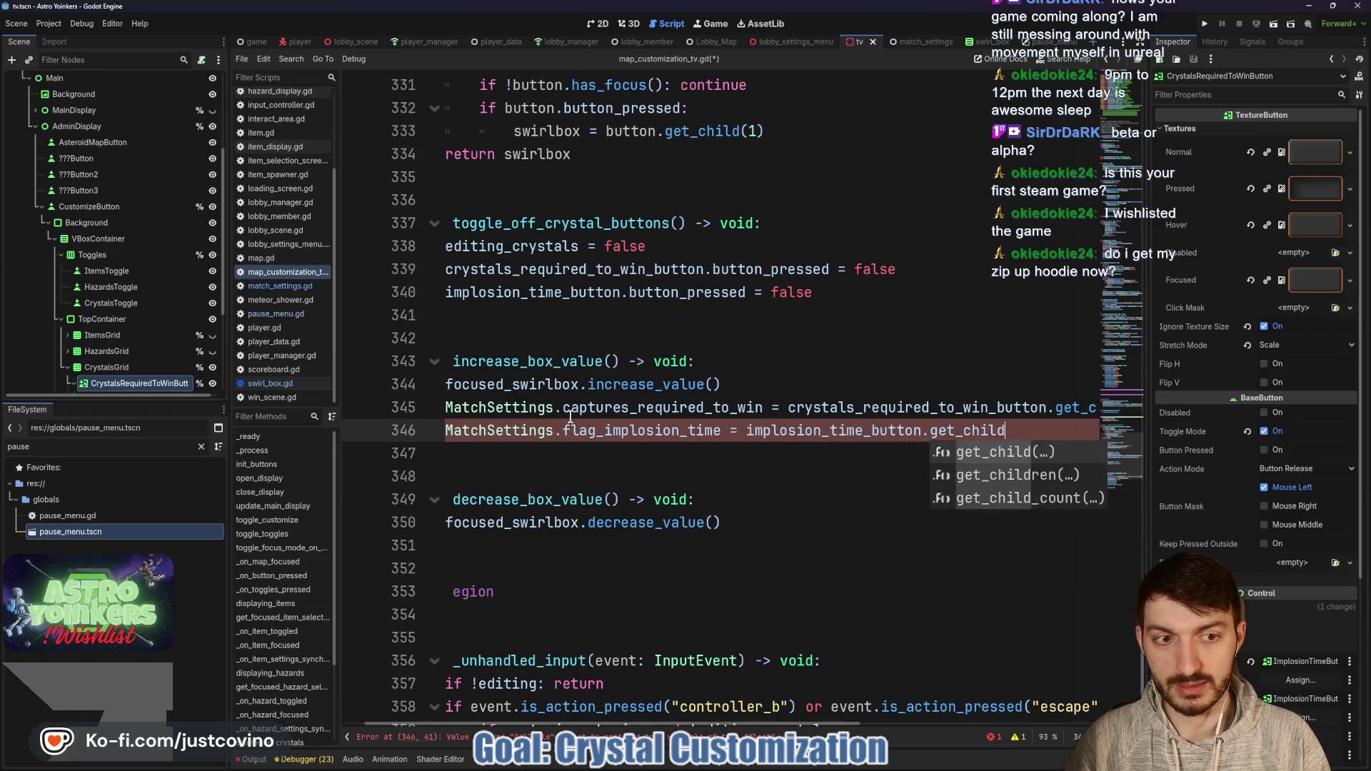
pyautogui.press('Return')
# Step: Finish the implosion line with .value, copy both lines into decrease_box_value, and save the script
pyautogui.write('.value')
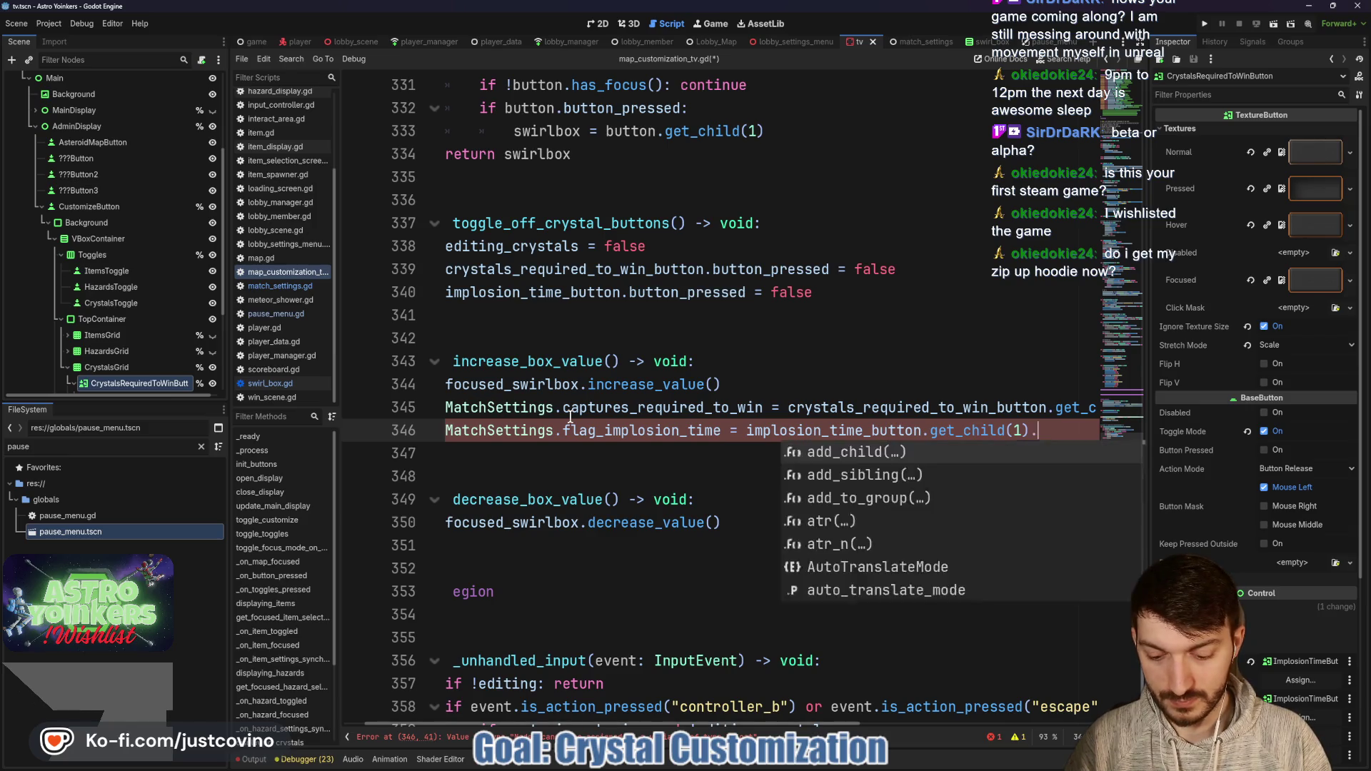
pyautogui.click(571, 455)
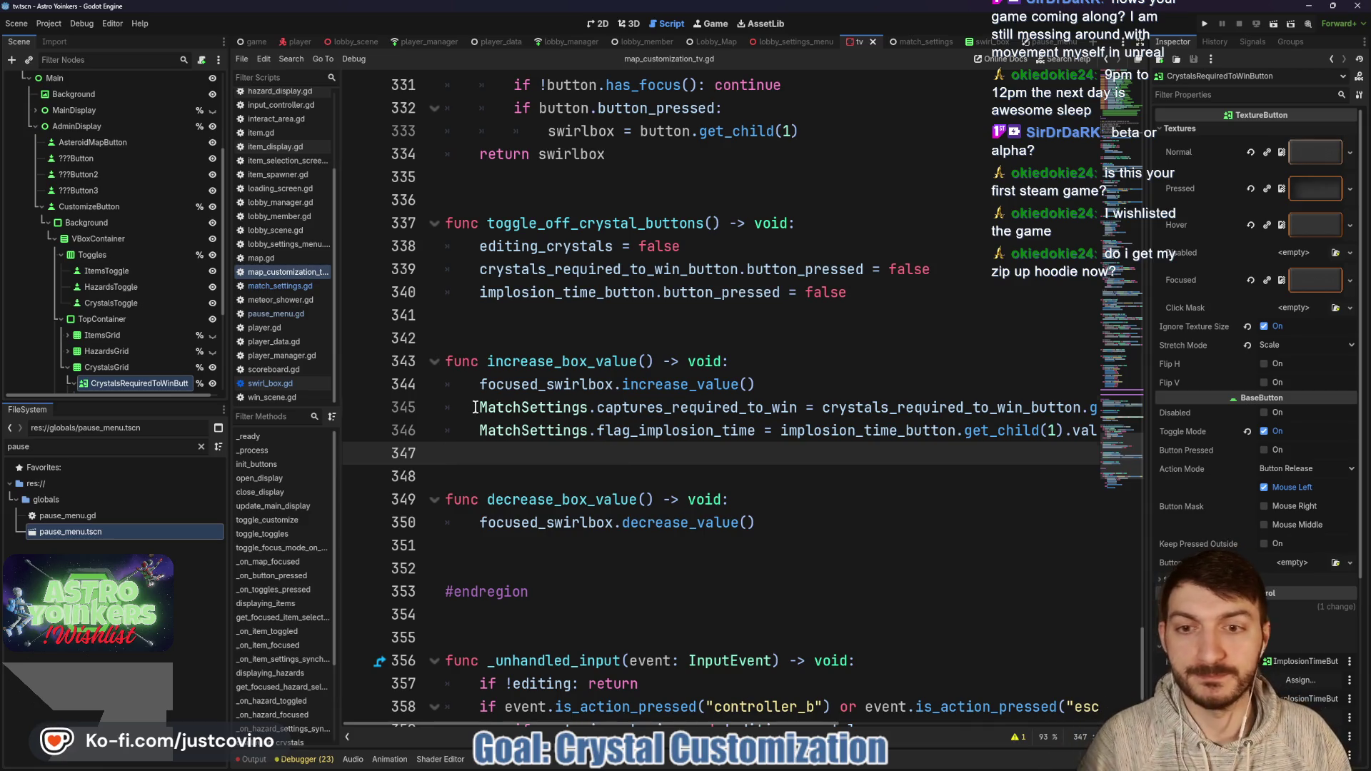
pyautogui.moveTo(475, 407); pyautogui.dragTo(741, 443)
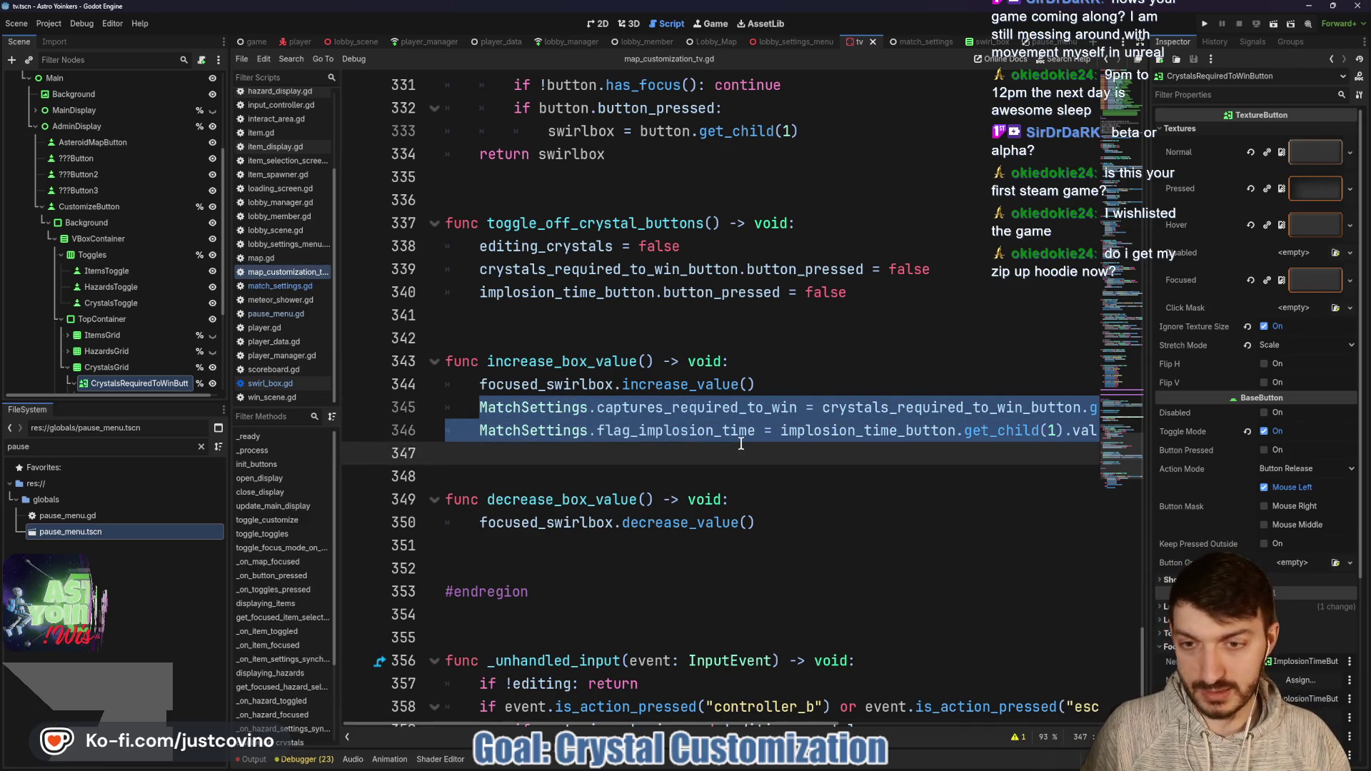
pyautogui.click(540, 538)
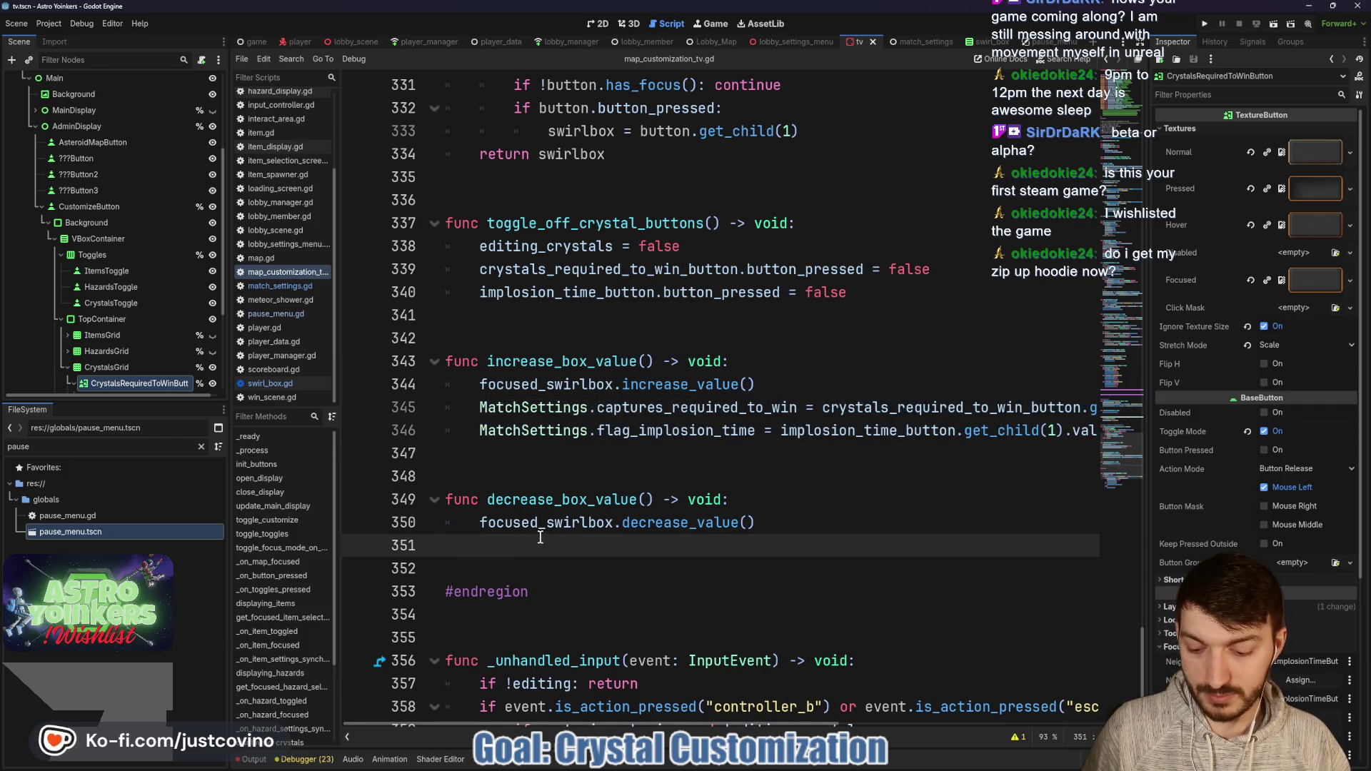
pyautogui.hotkey('ctrl', 'v')
pyautogui.click(587, 458)
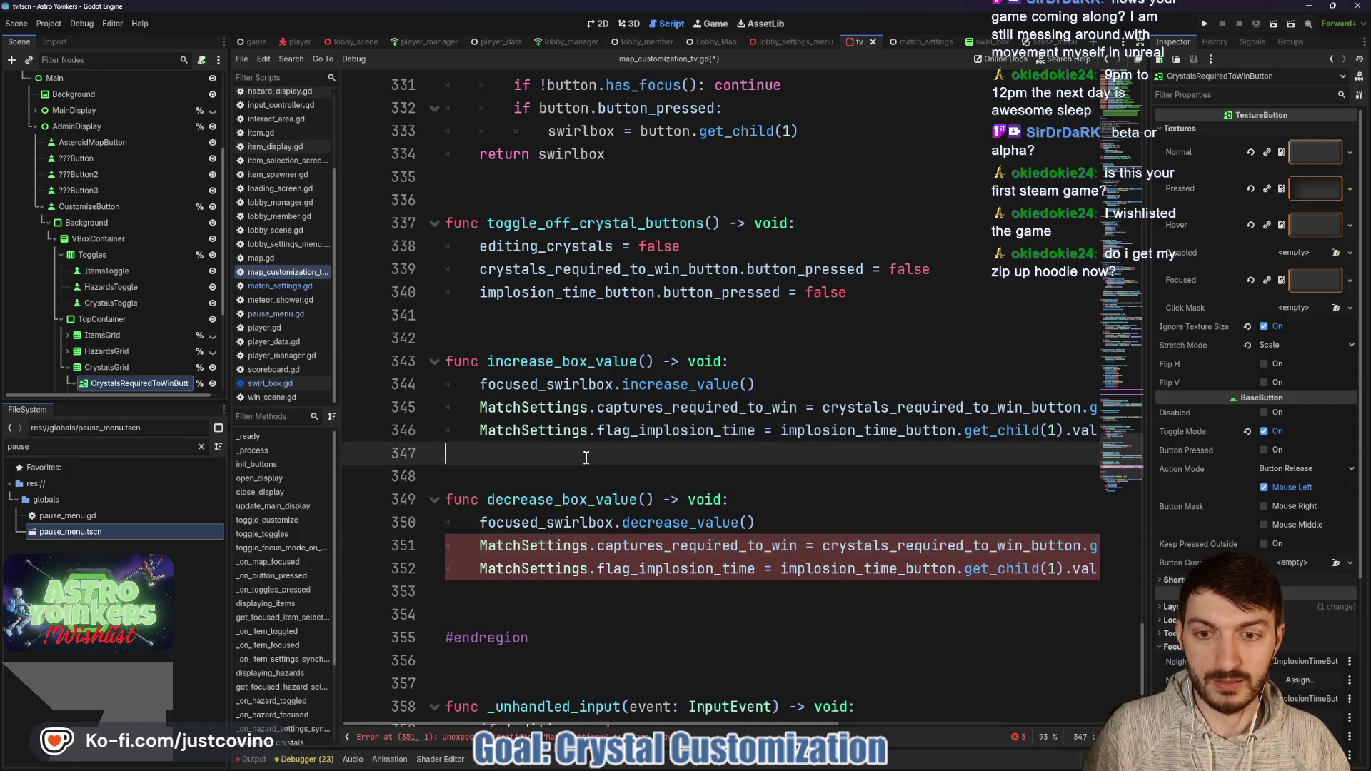
pyautogui.hotkey('ctrl', 's')
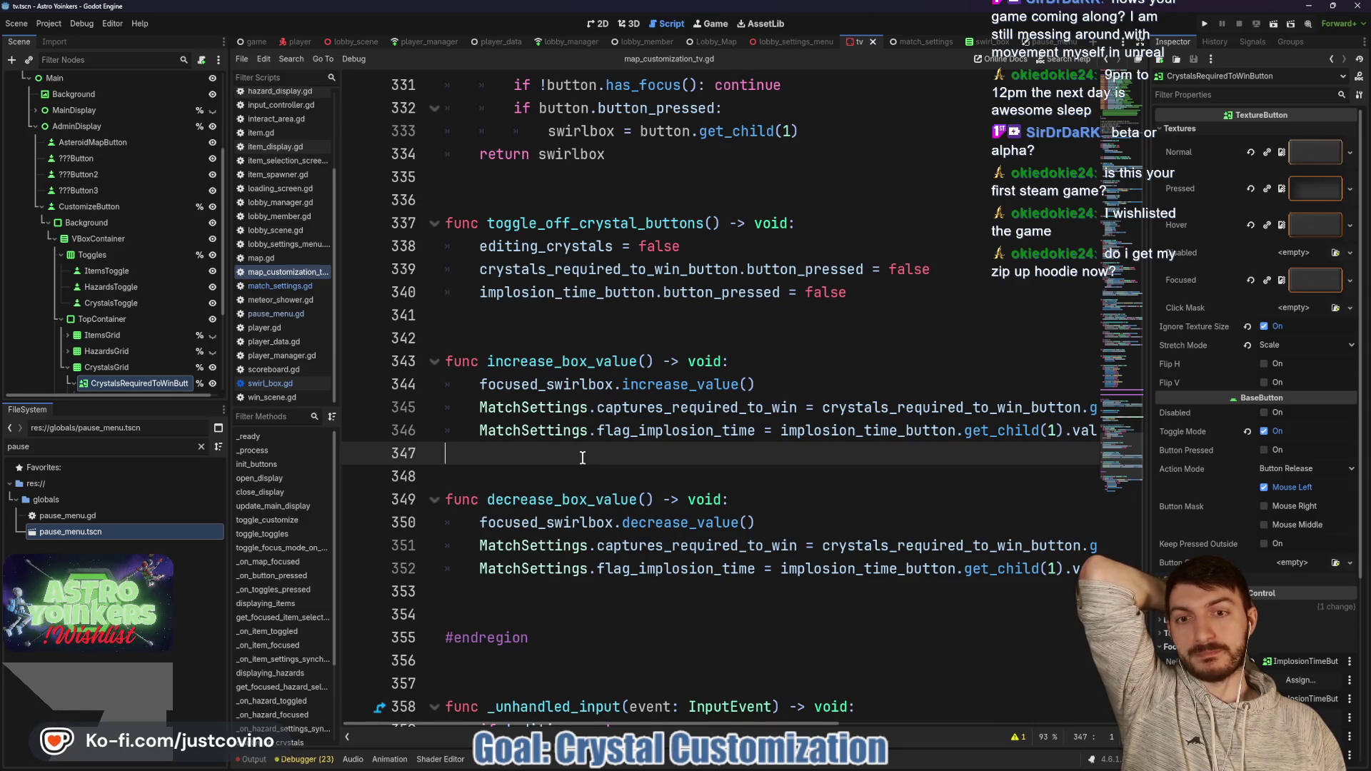
pyautogui.click(980, 42)
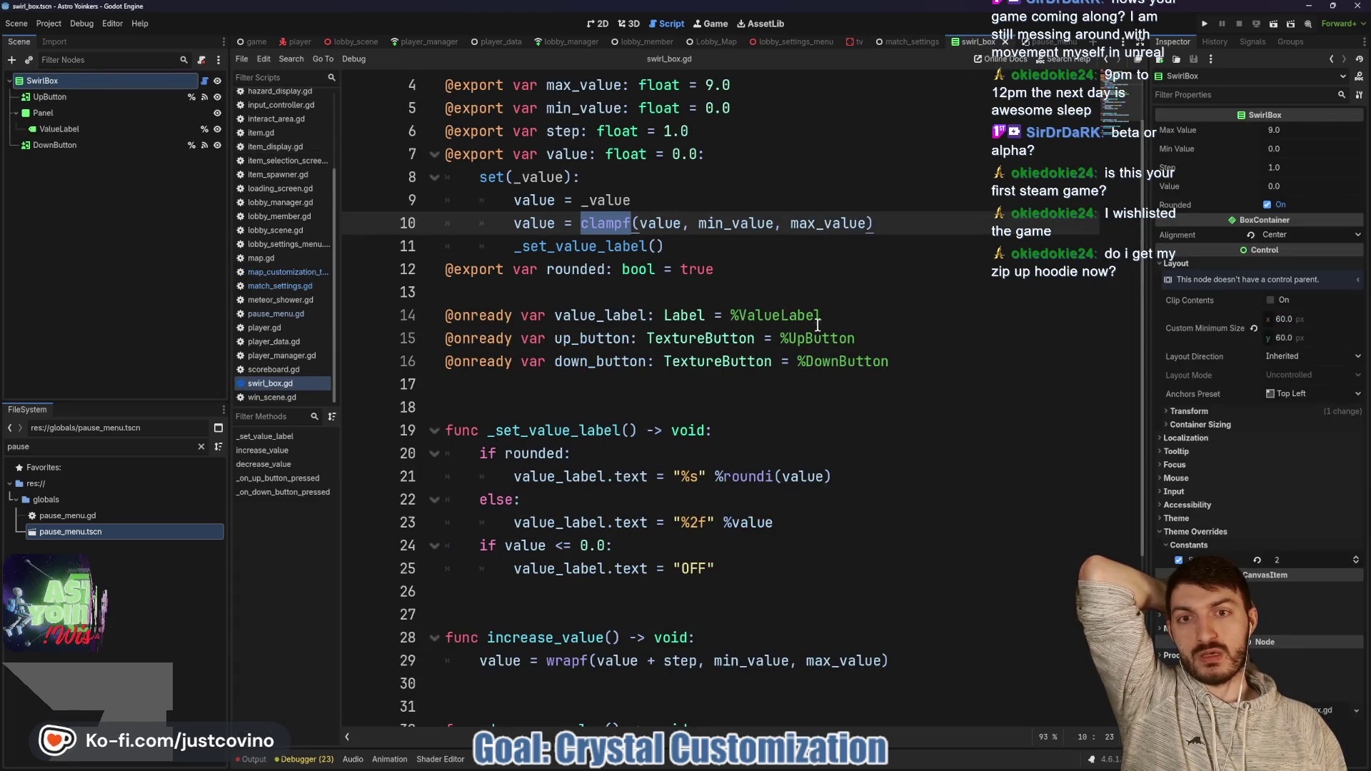
pyautogui.doubleClick(571, 247)
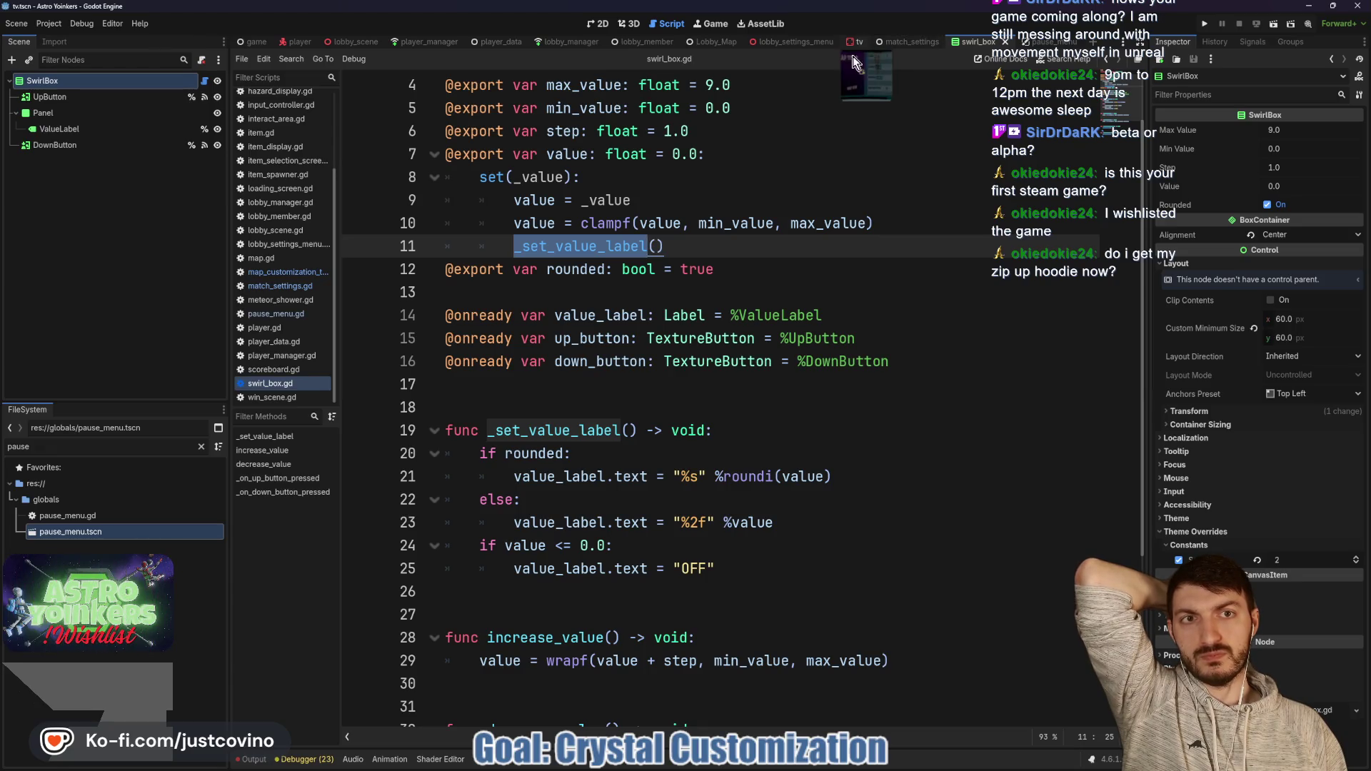
pyautogui.click(854, 45)
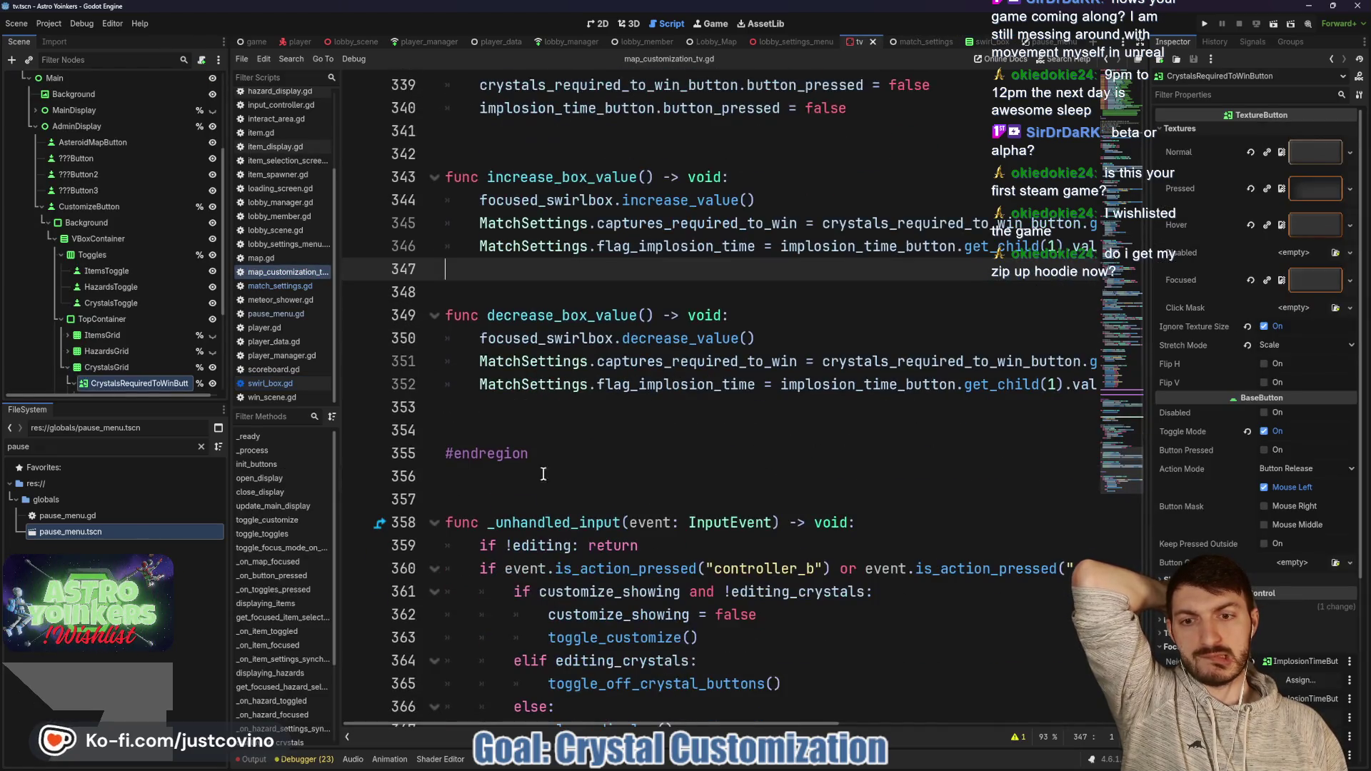
# Step: Run the project so two Astro Yoinkers debug instances open at the main menu
pyautogui.click(526, 411)
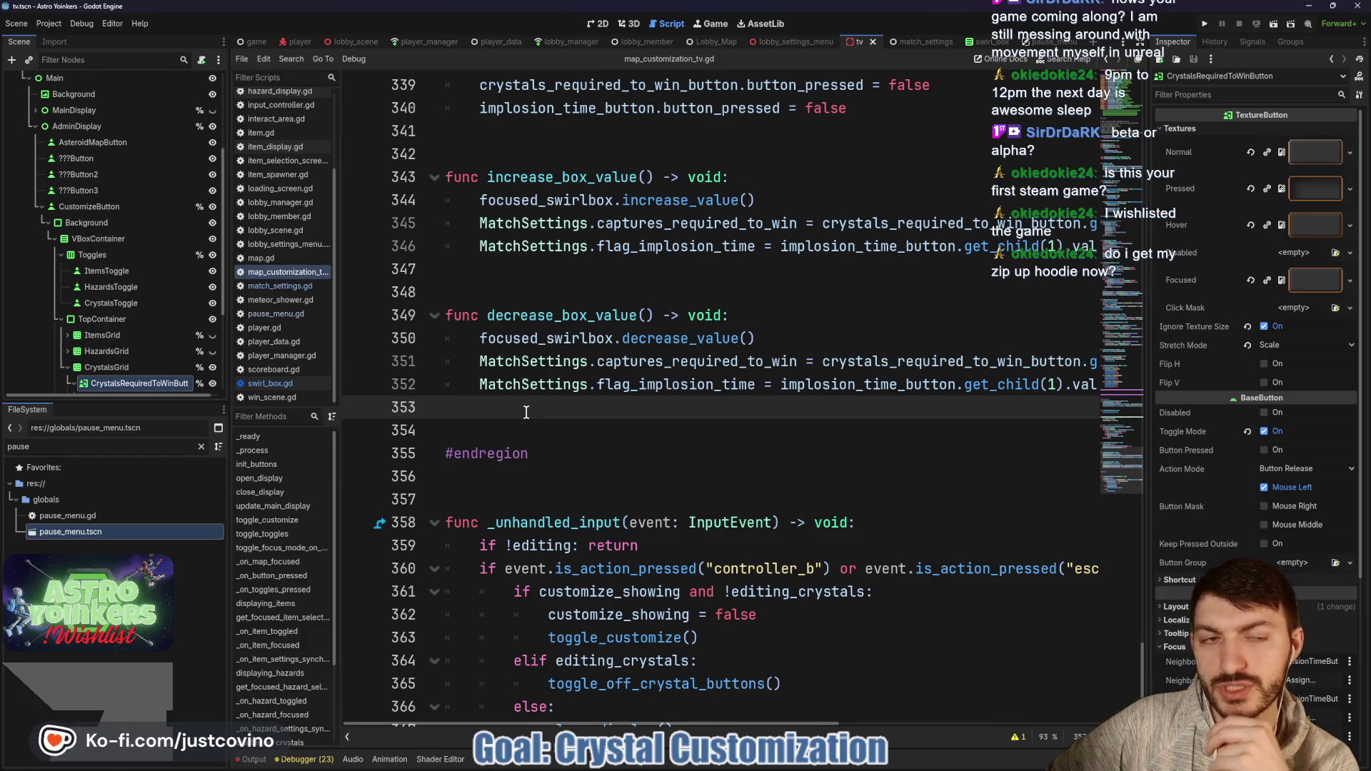
pyautogui.click(1206, 24)
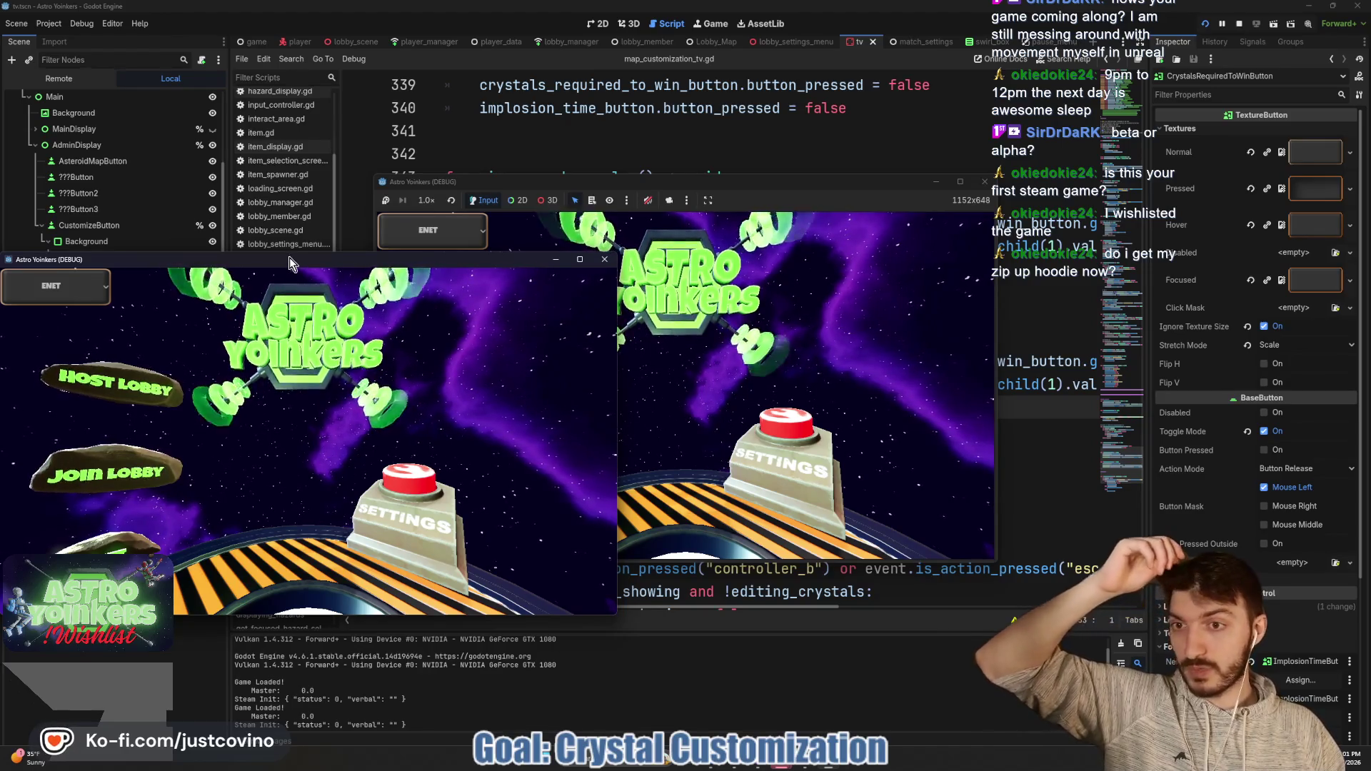
# Step: Host a private lobby in the left window, join from the right, and open the TV's Customize menu
pyautogui.moveTo(290, 264)
pyautogui.mouseDown()
pyautogui.moveTo(877, 217)
pyautogui.moveTo(757, 182)
pyautogui.moveTo(451, 190)
pyautogui.mouseUp()
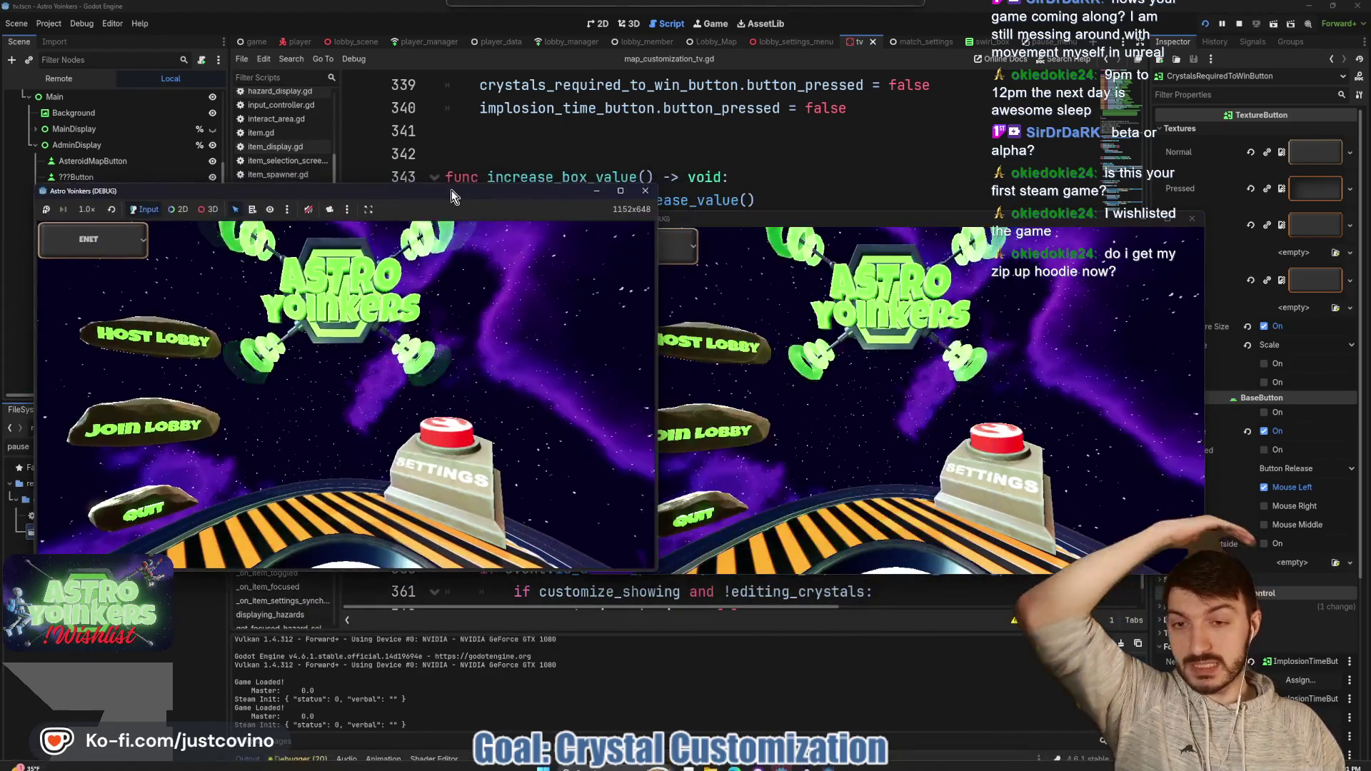
pyautogui.click(165, 336)
pyautogui.click(336, 321)
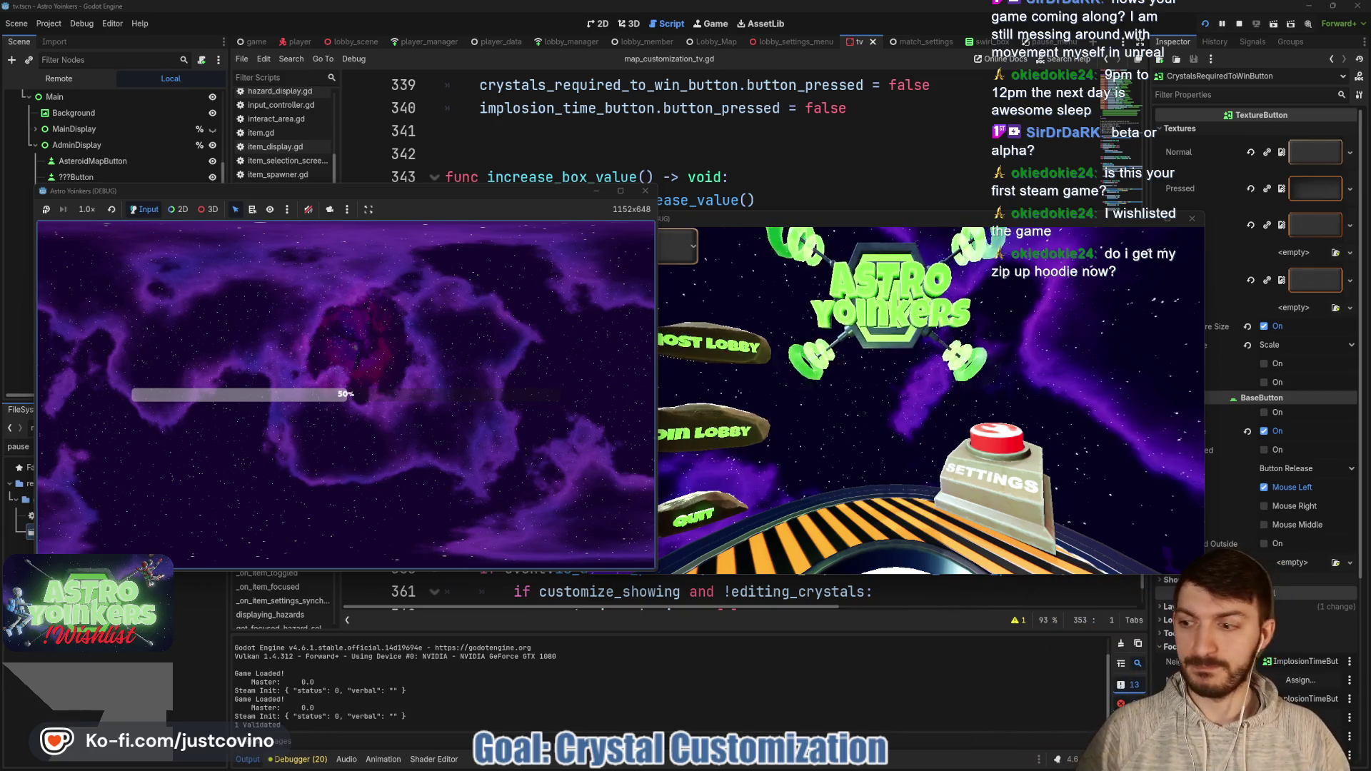
pyautogui.click(722, 417)
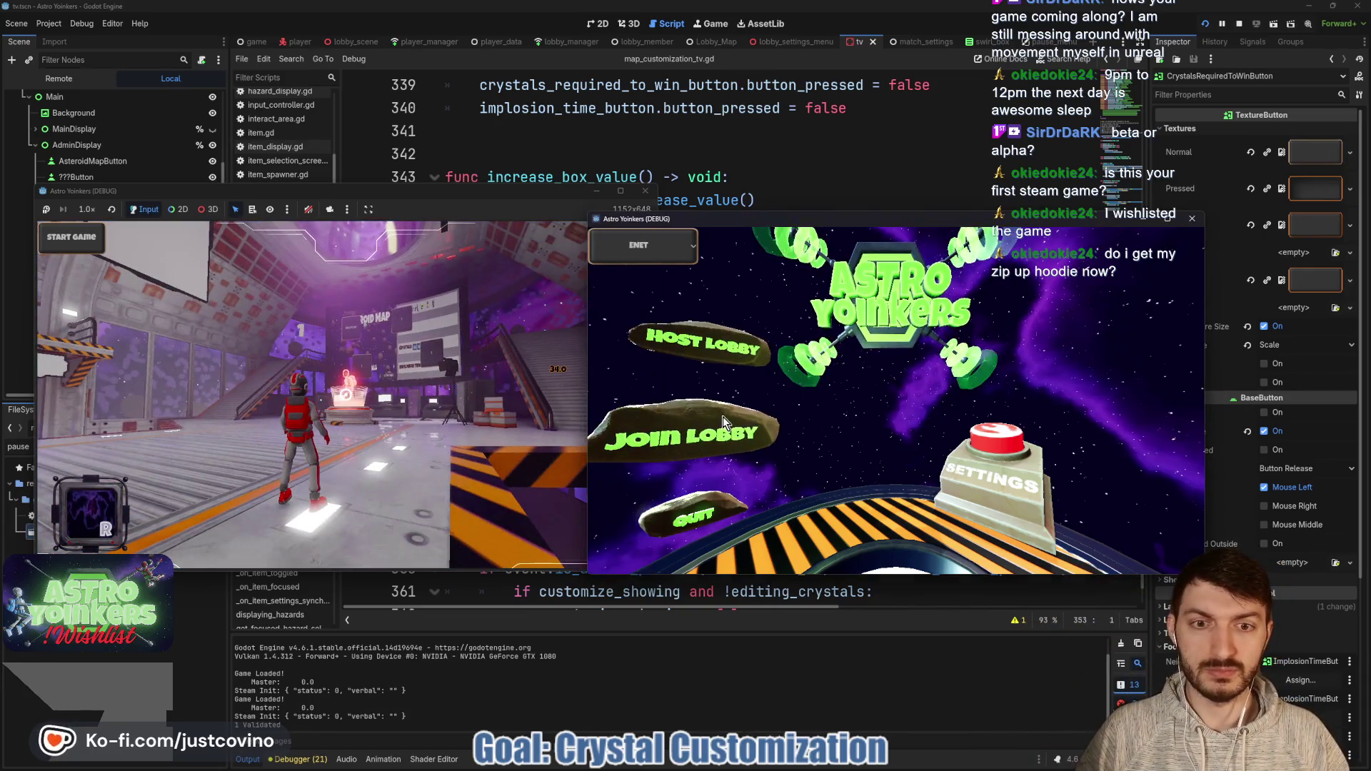
pyautogui.click(723, 417)
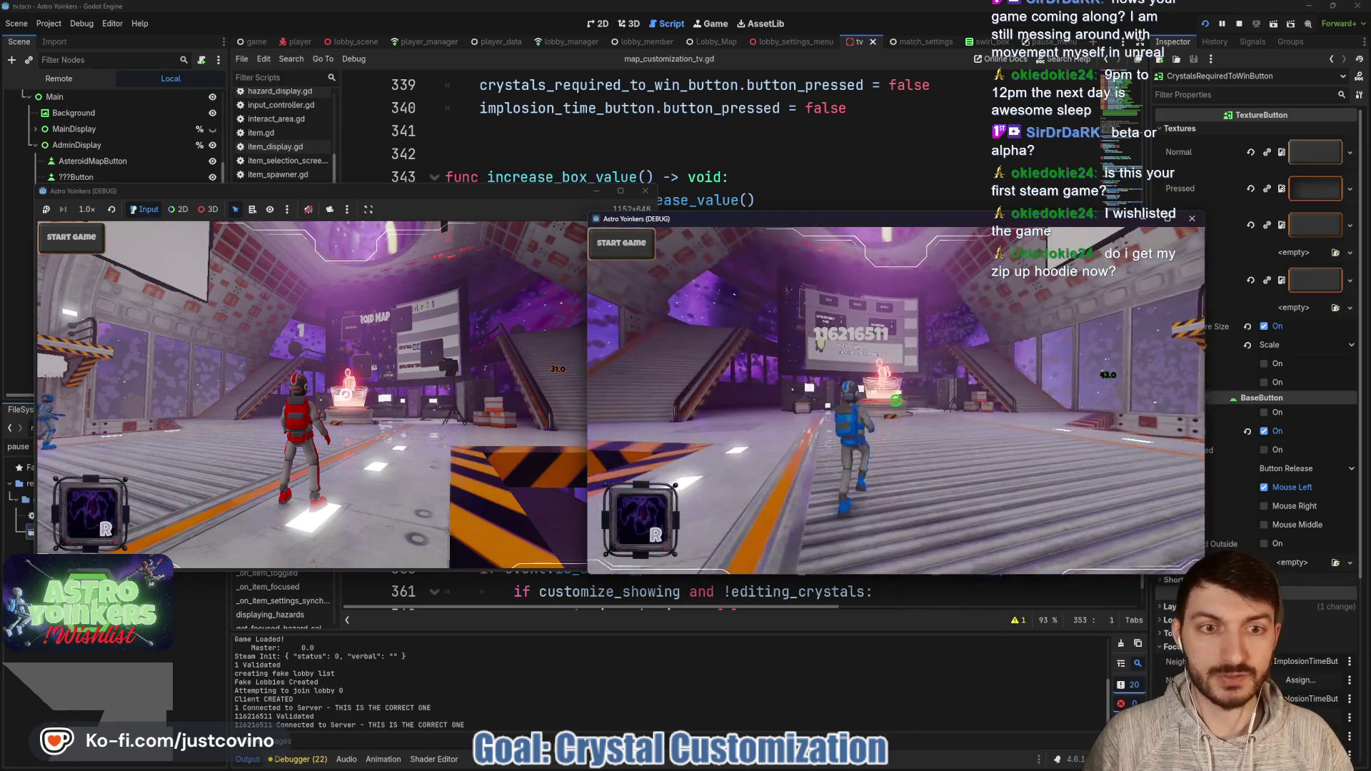
pyautogui.hotkey('alt', 'Tab')
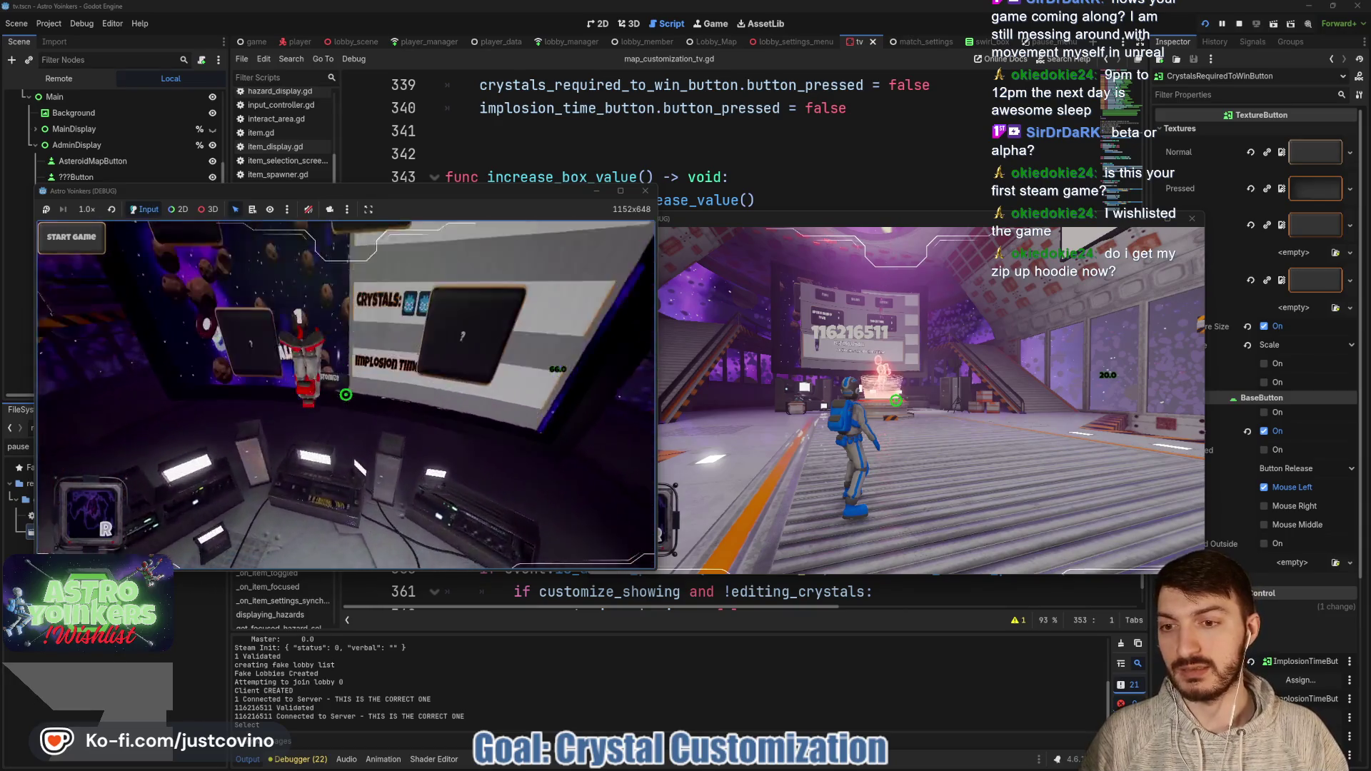
pyautogui.press('e')
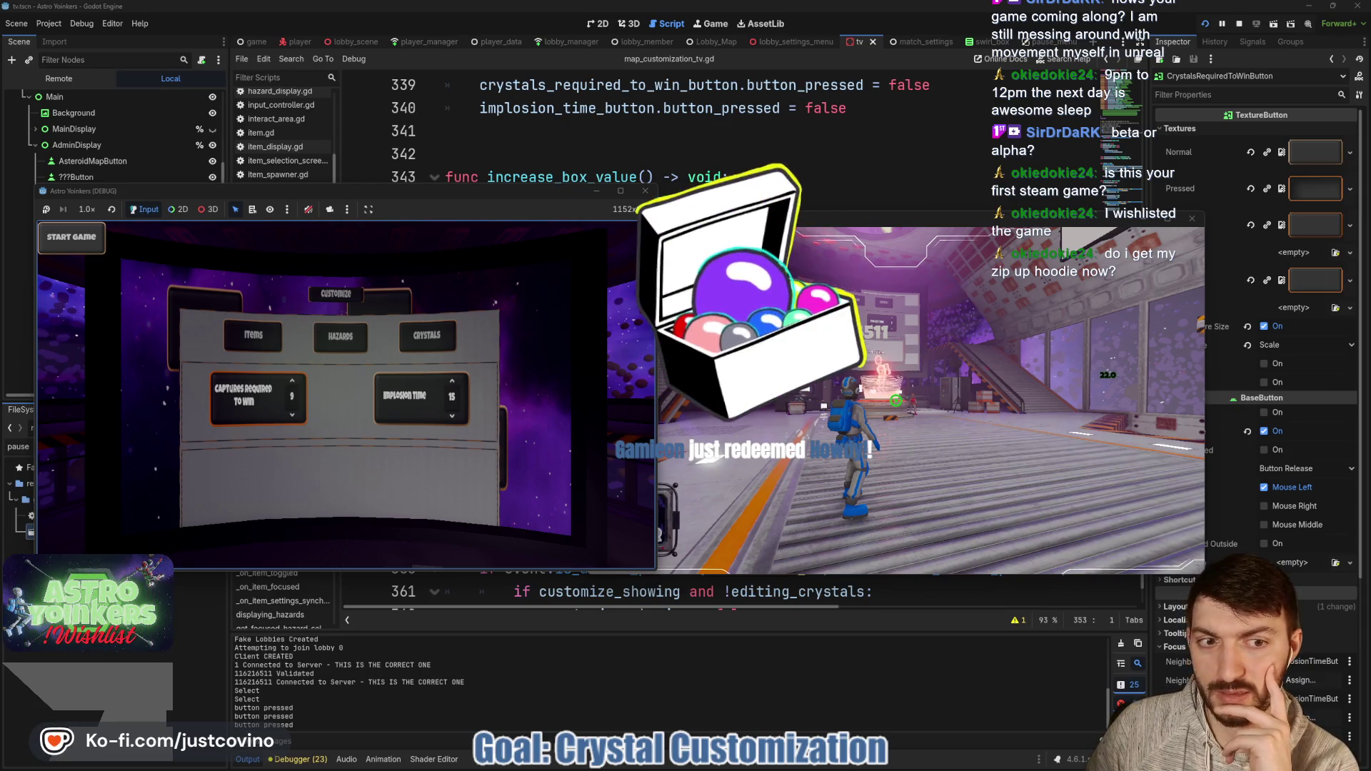
# Step: Inspect the live MatchSettings values in the Remote scene tree and Debugger Session 2
pyautogui.click(457, 153)
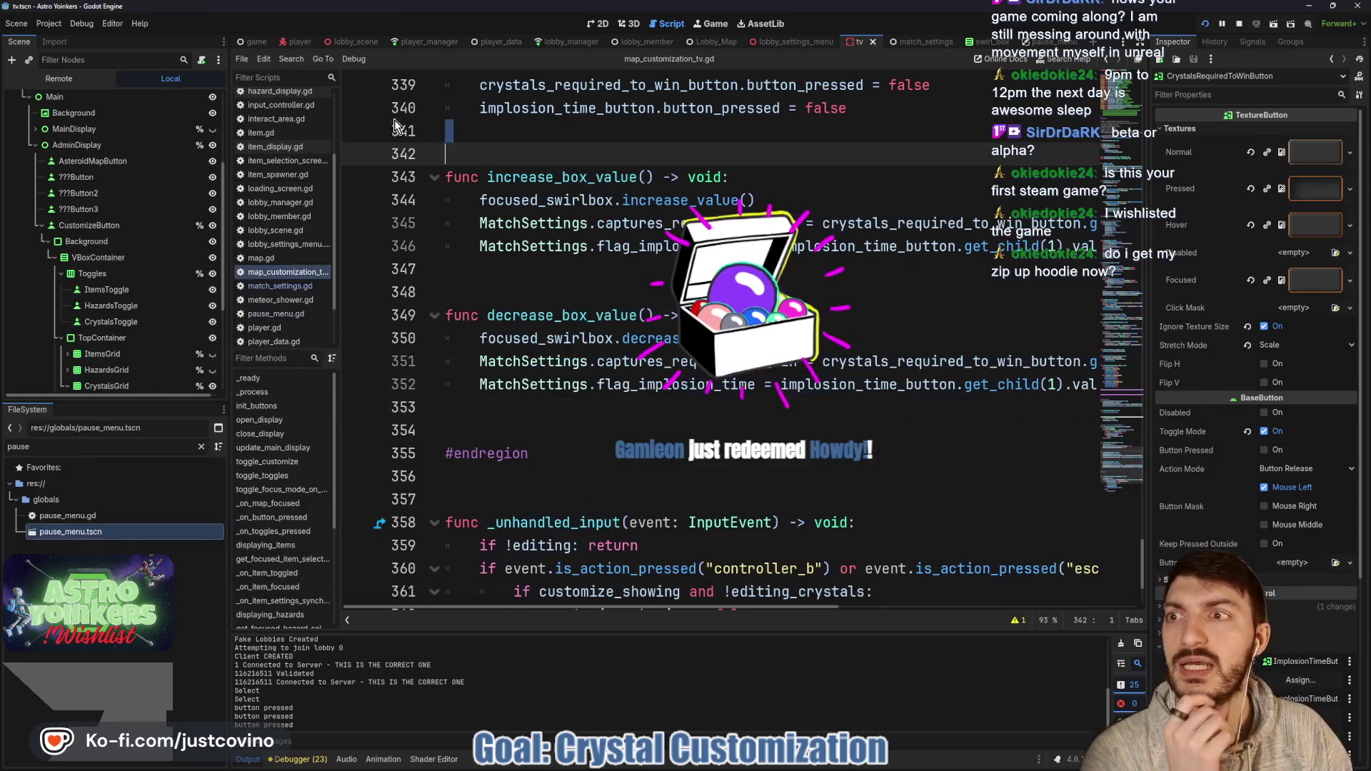
pyautogui.click(58, 78)
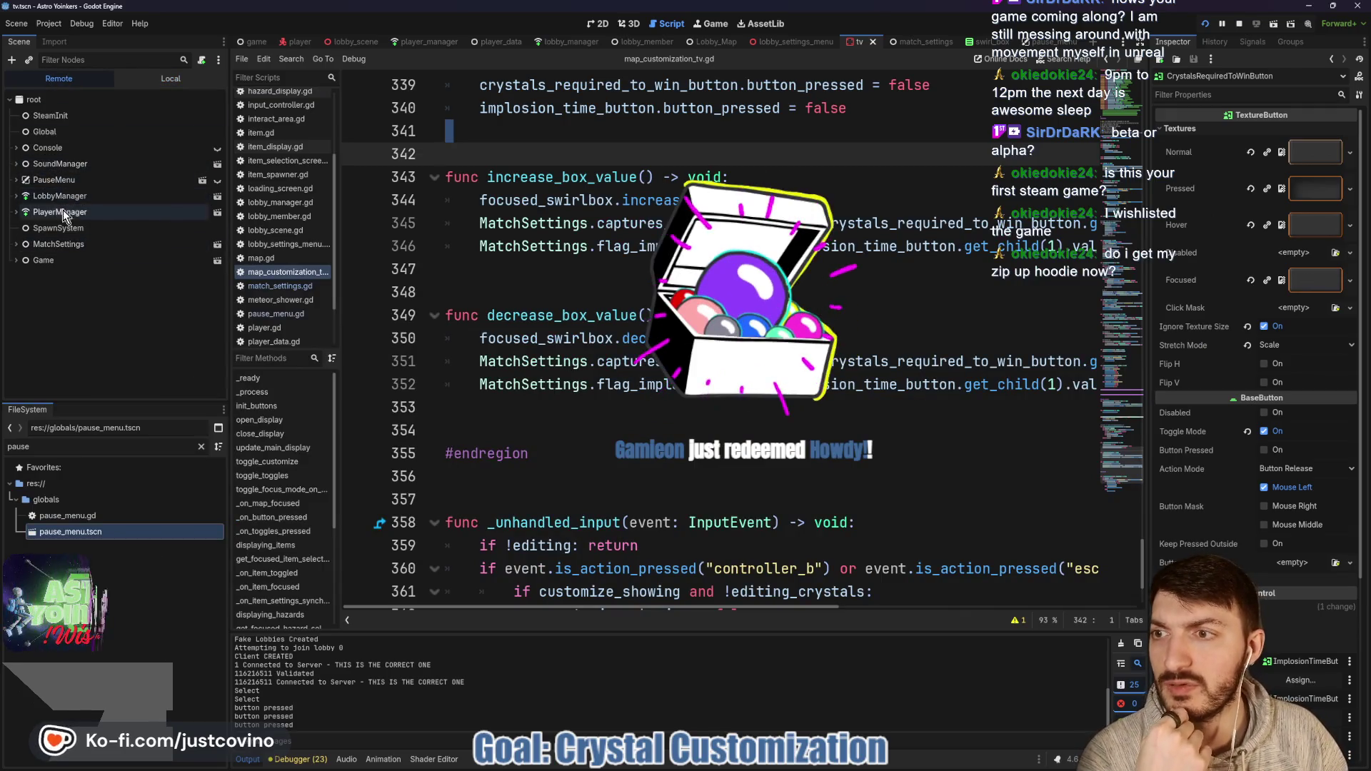
pyautogui.click(58, 244)
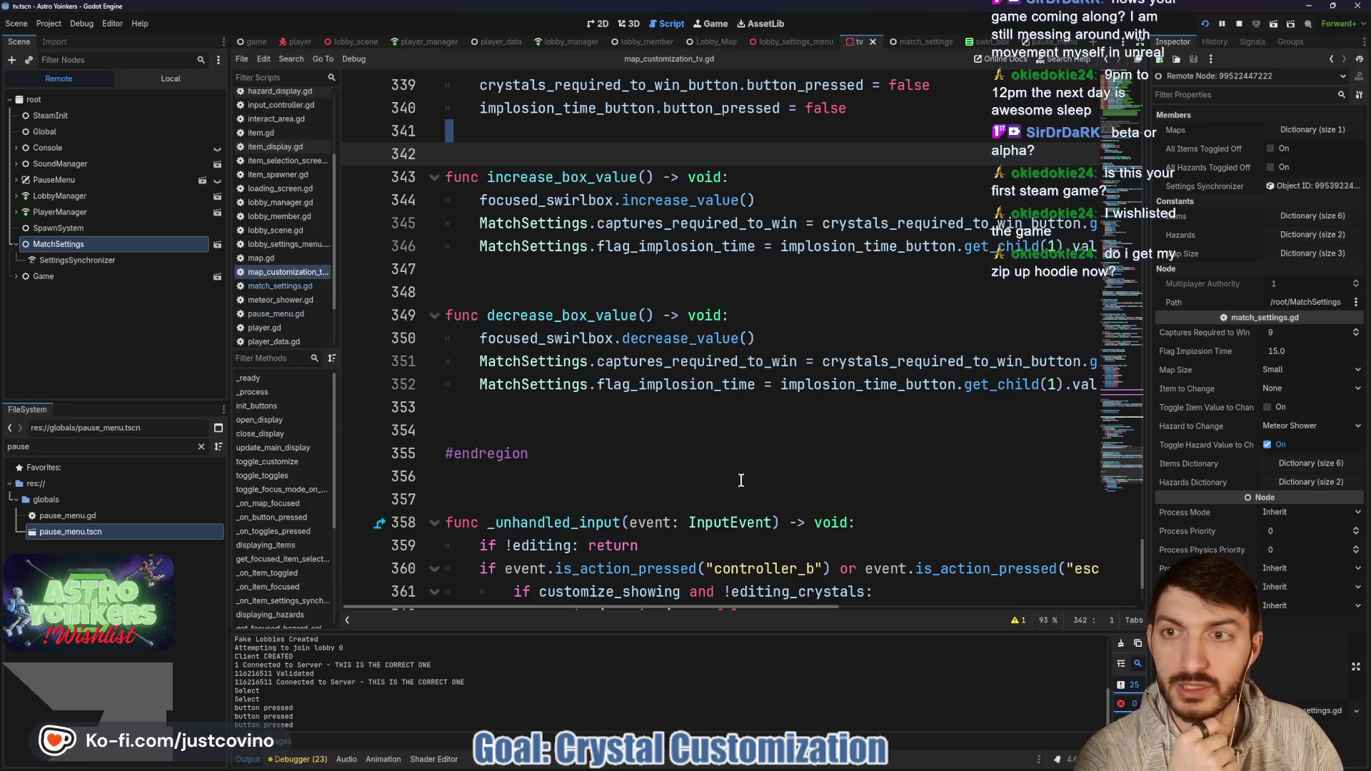
pyautogui.click(307, 759)
pyautogui.click(318, 605)
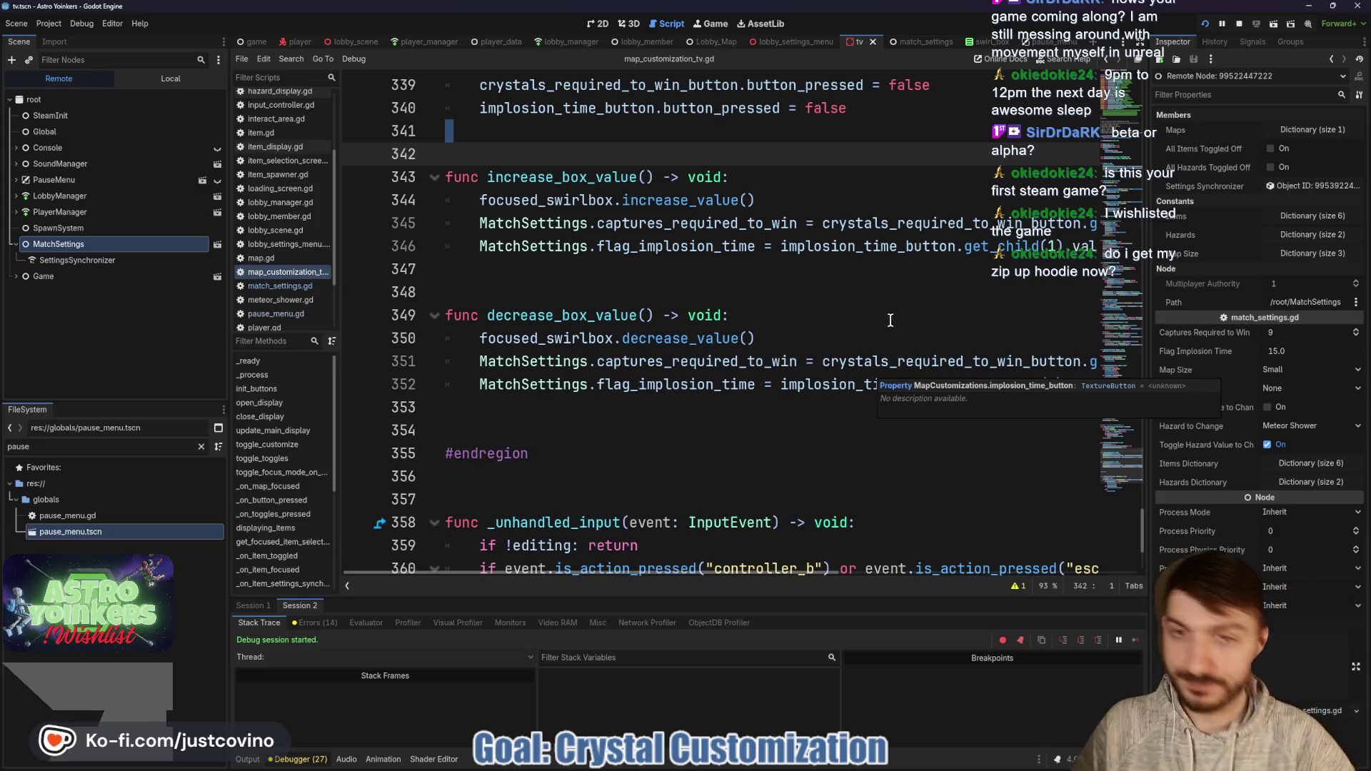
# Step: Add a blank line after decrease_box_value and stop the running game
pyautogui.click(514, 412)
pyautogui.press('Return')
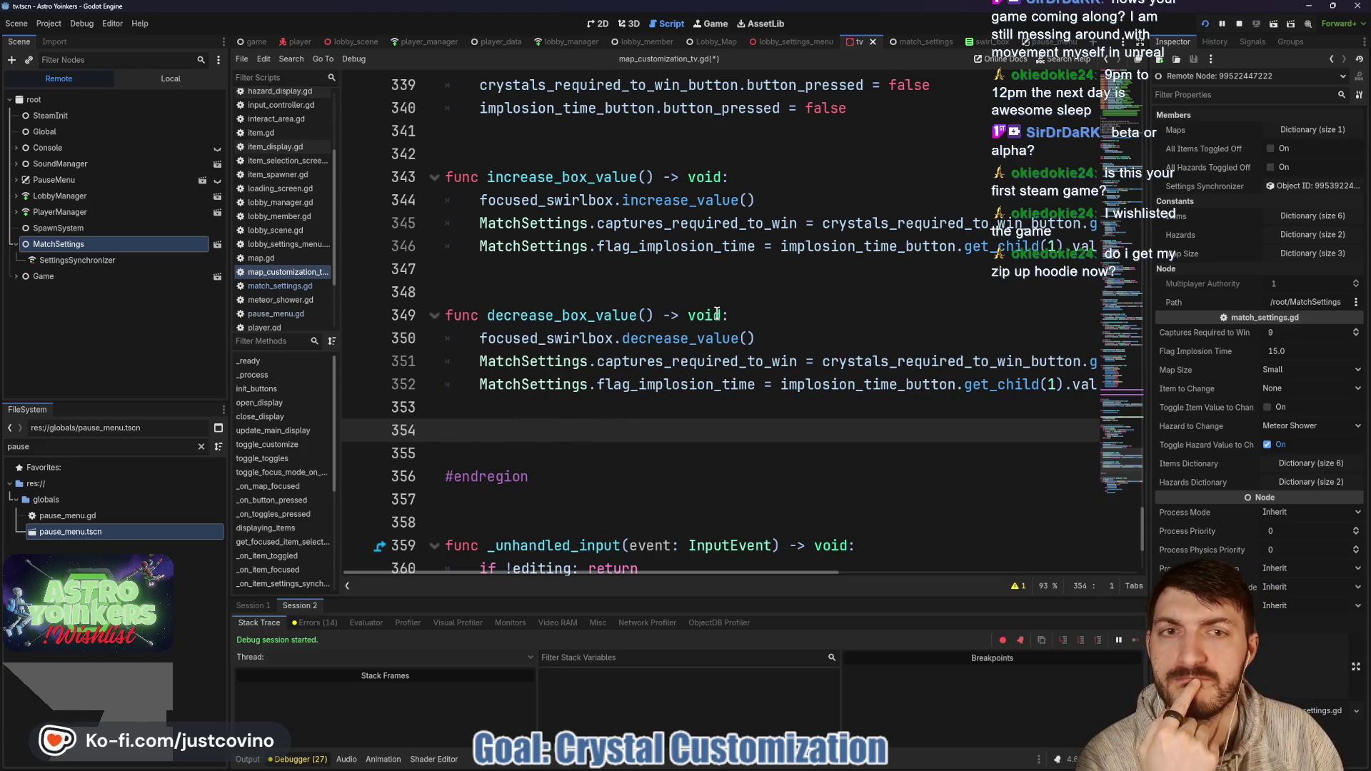
pyautogui.press('F8')
pyautogui.scroll(2, 613, 365)
# Step: Add another blank line after decrease_box_value, pushing #endregion down to line 357
pyautogui.scroll(2, 613, 364)
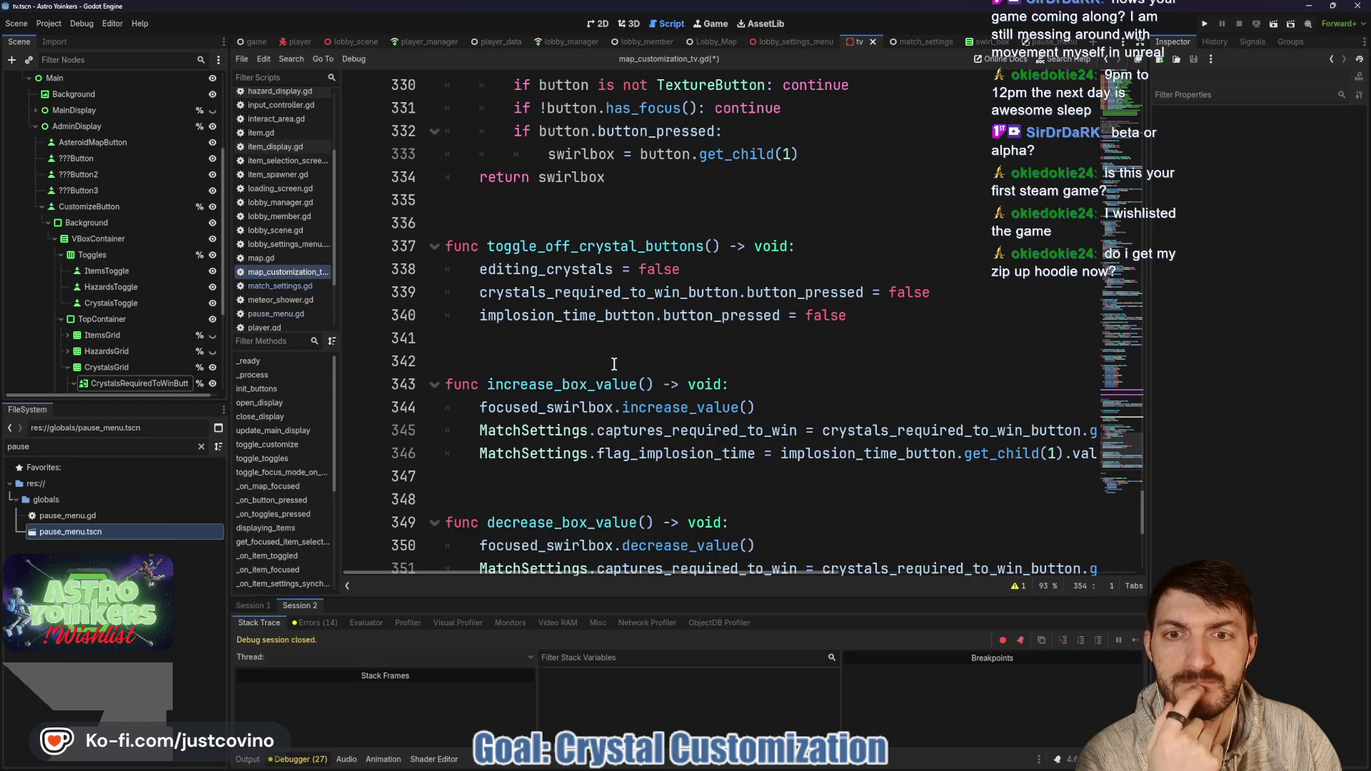
pyautogui.scroll(-2, 613, 364)
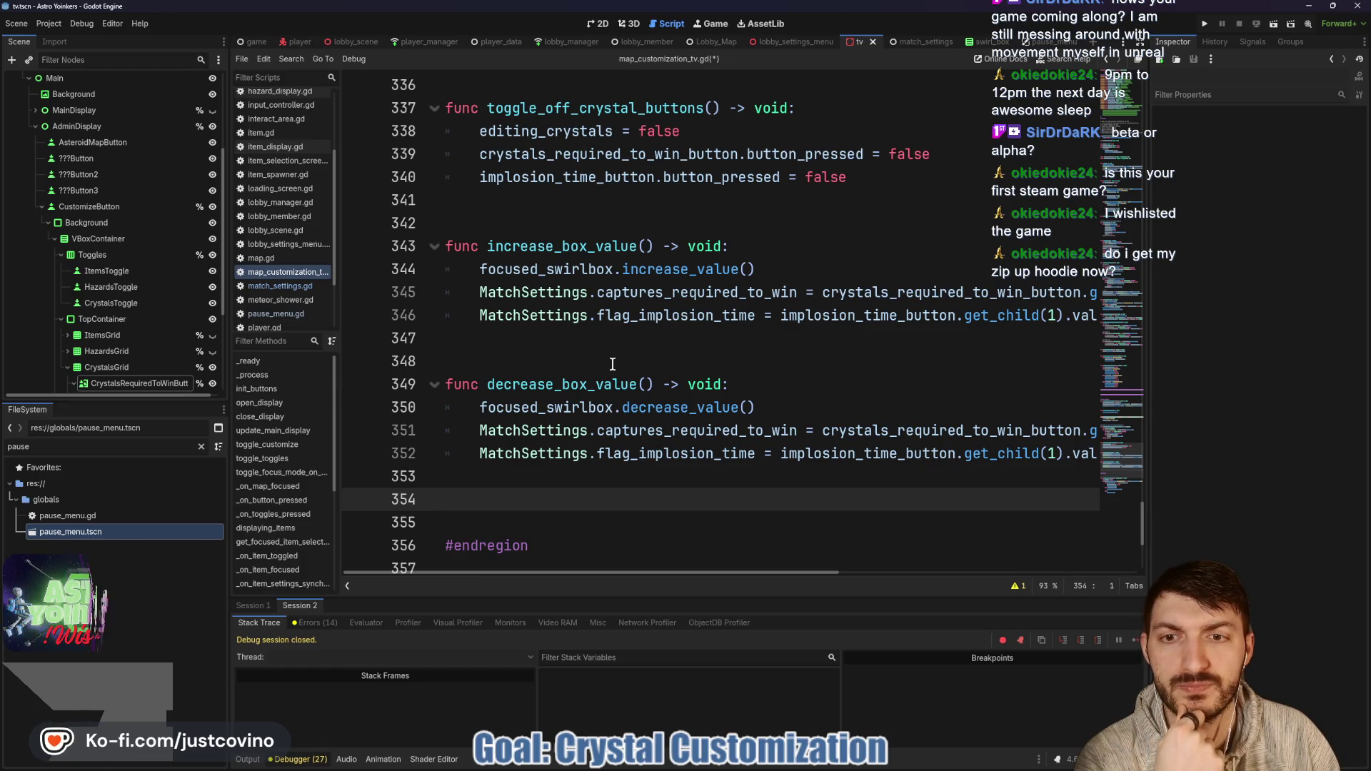
pyautogui.scroll(5, 612, 364)
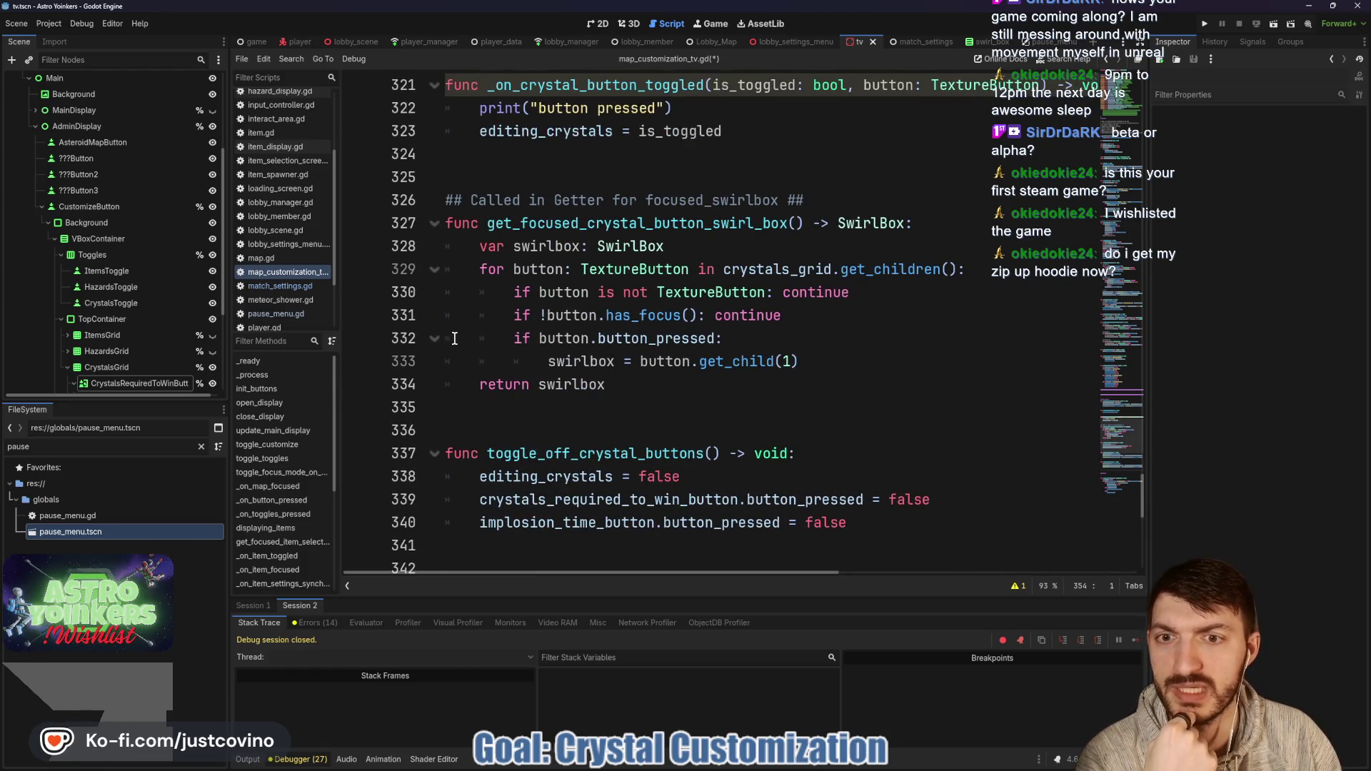
pyautogui.scroll(-6, 549, 336)
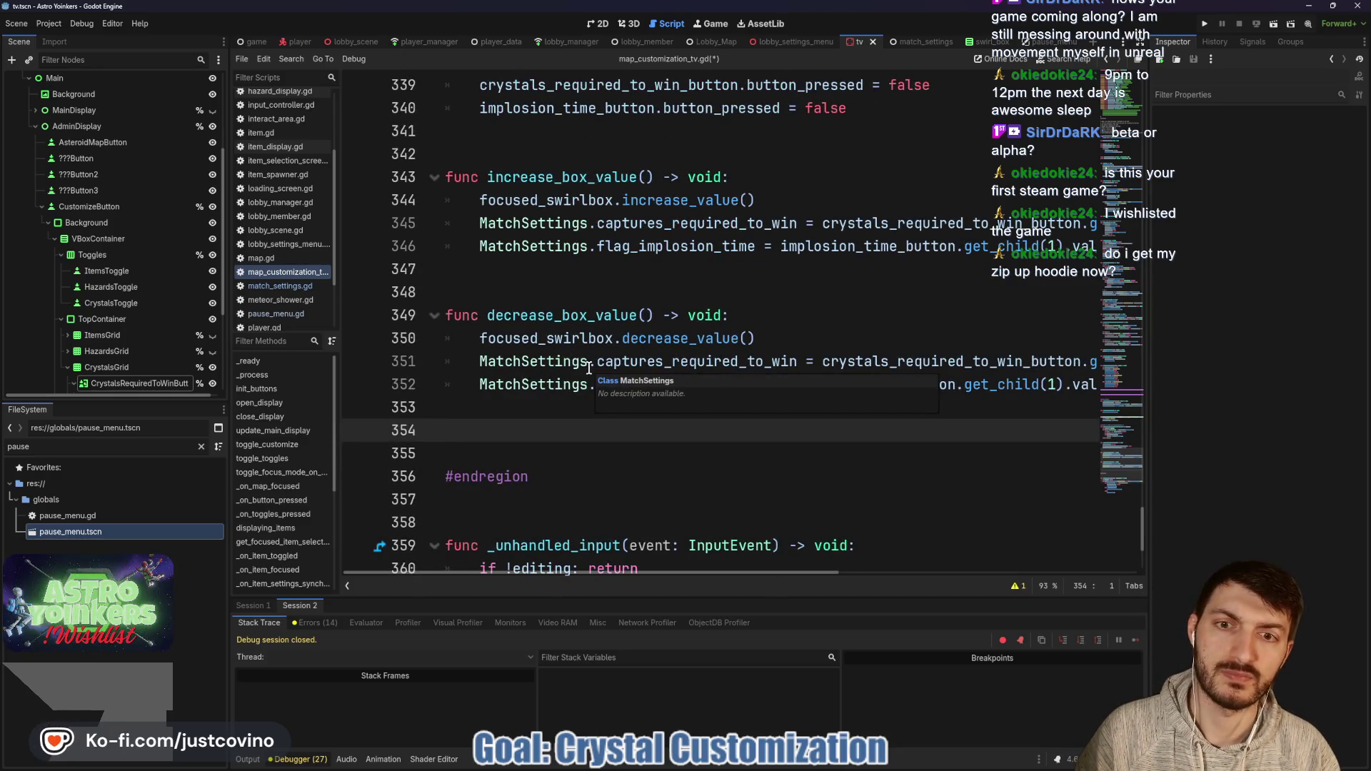
pyautogui.press('Return')
pyautogui.press('Return')
pyautogui.press('Up')
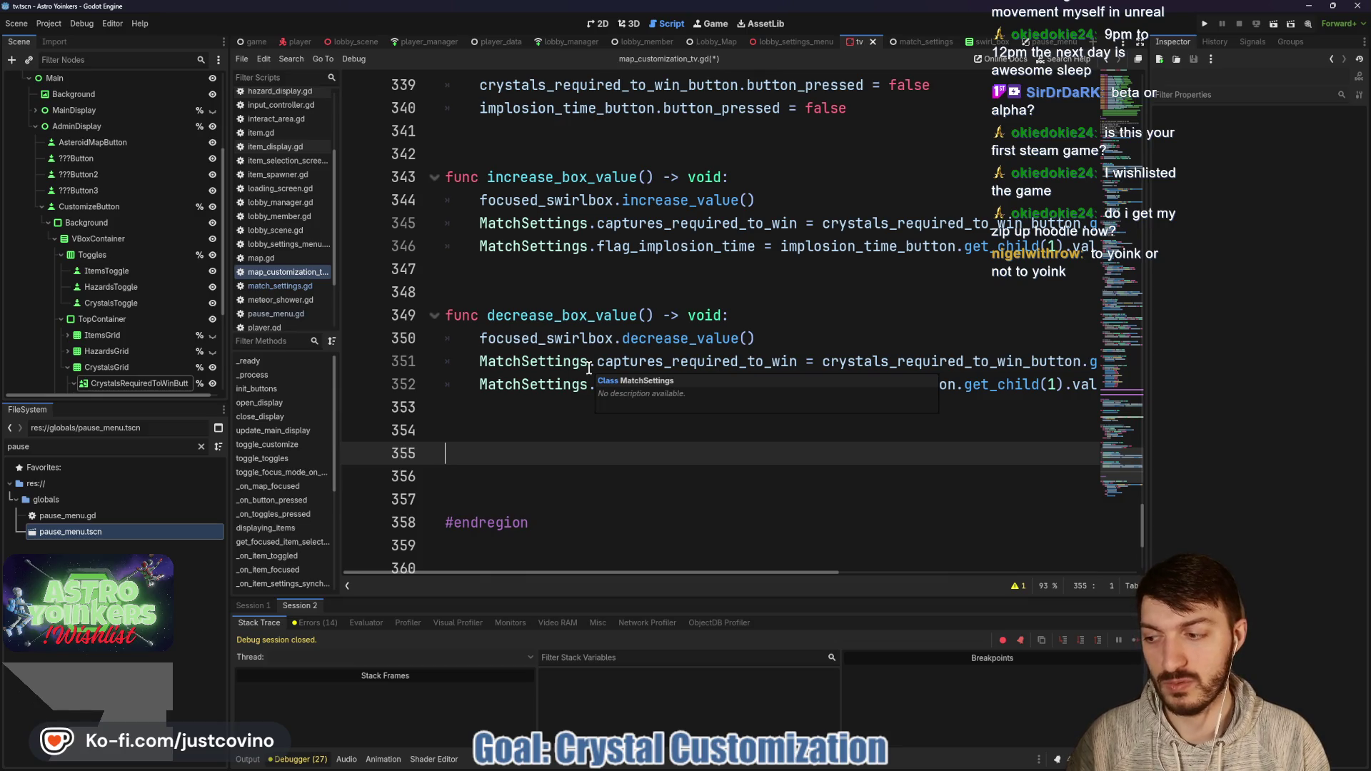
# Step: Declare update_crystals_display() -> void with a loop 'for crystal: TextureRect in crystals_hbox.get_children():'
pyautogui.write('func')
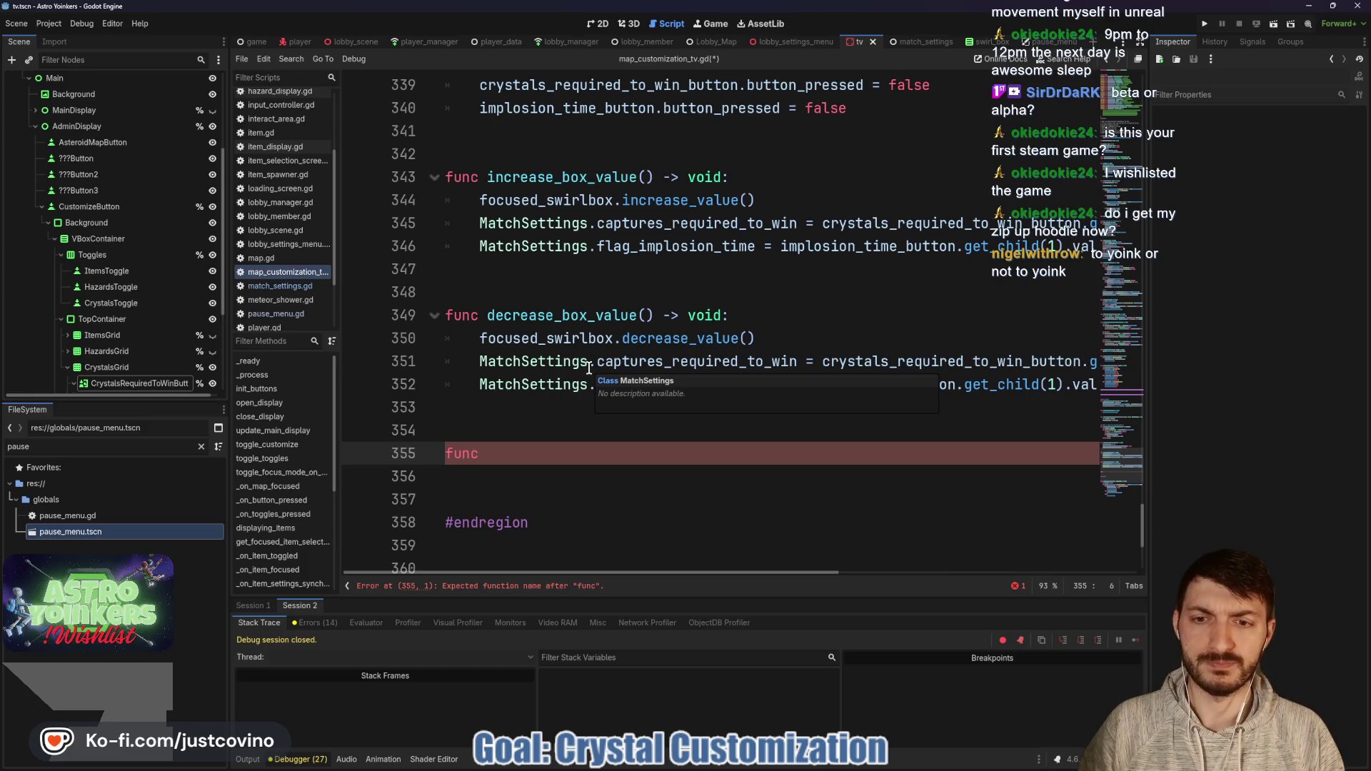
pyautogui.write('update_')
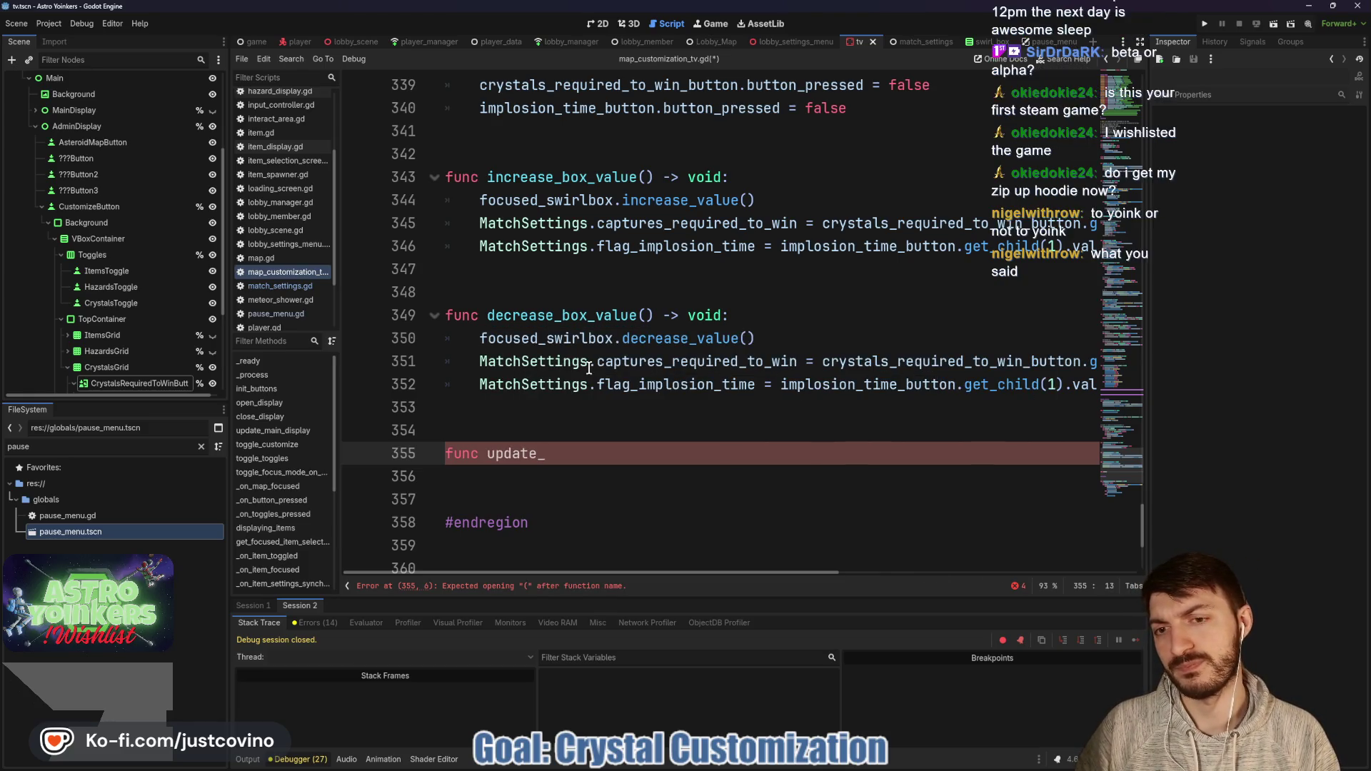
pyautogui.write('display')
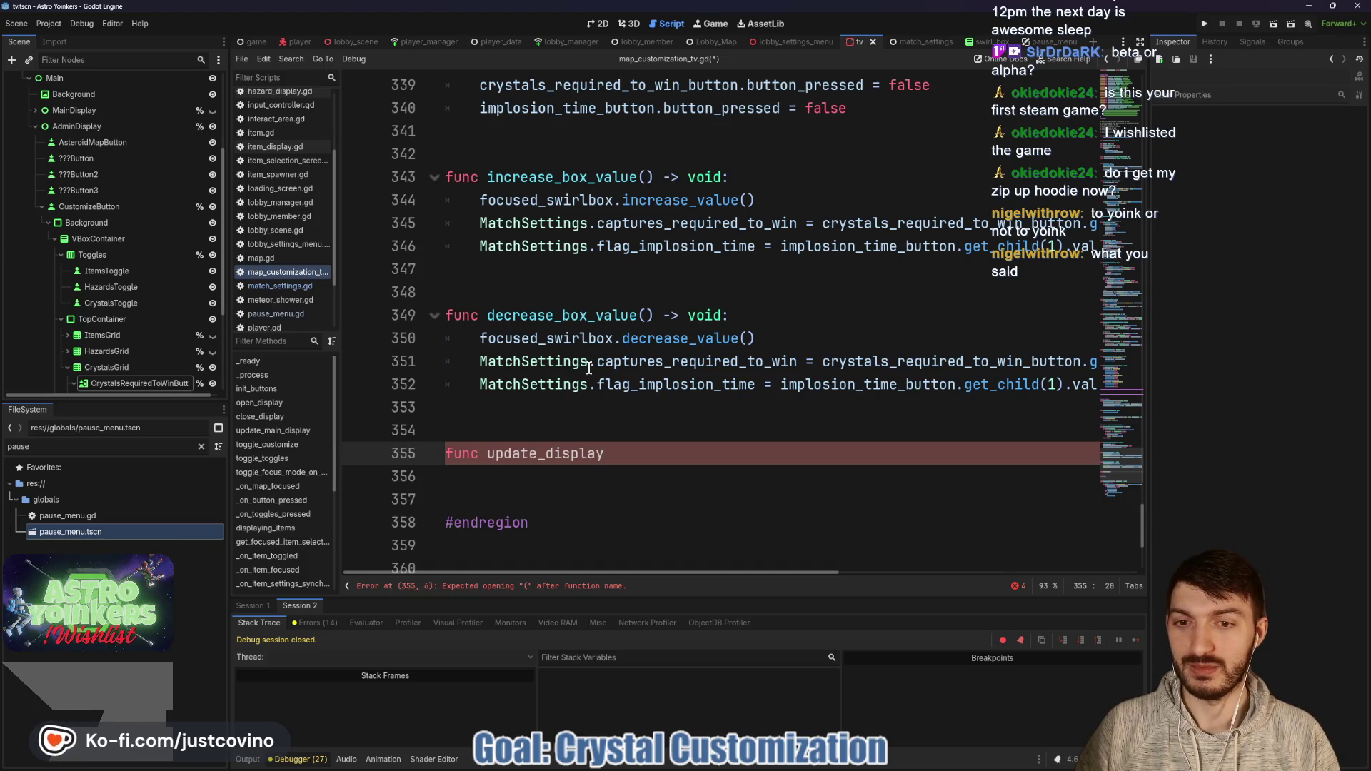
pyautogui.press('BackSpace')
pyautogui.press('BackSpace')
pyautogui.press('BackSpace')
pyautogui.write('crystals_display() -> void:')
pyautogui.press('Return')
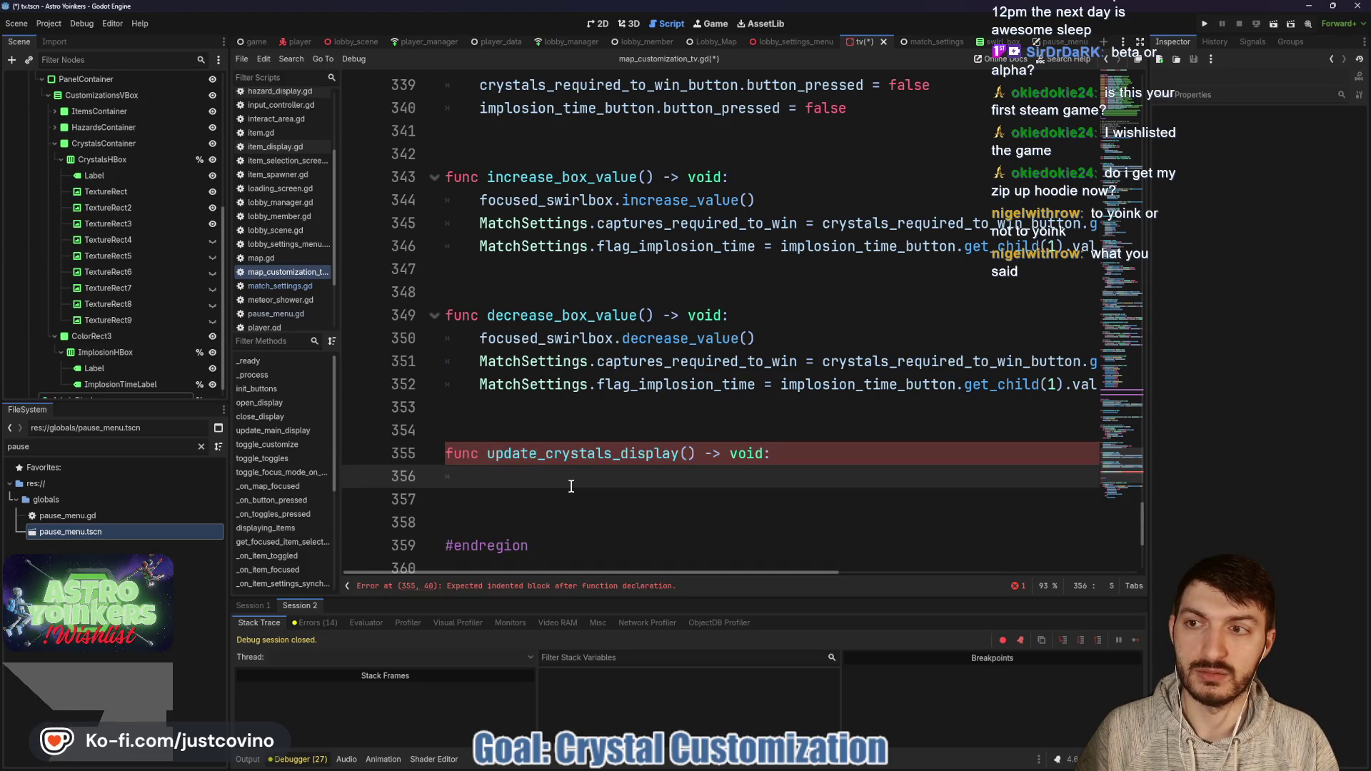
pyautogui.write('for cryst')
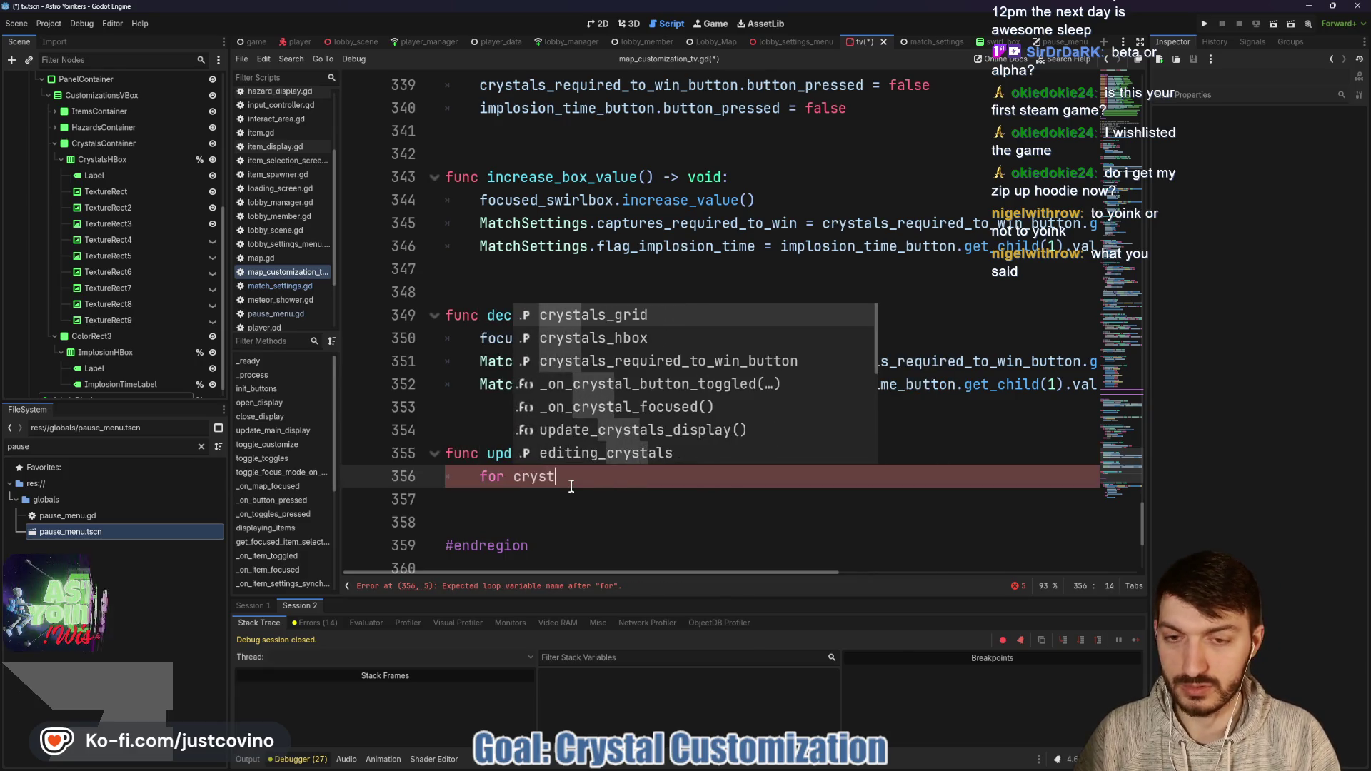
pyautogui.write('al')
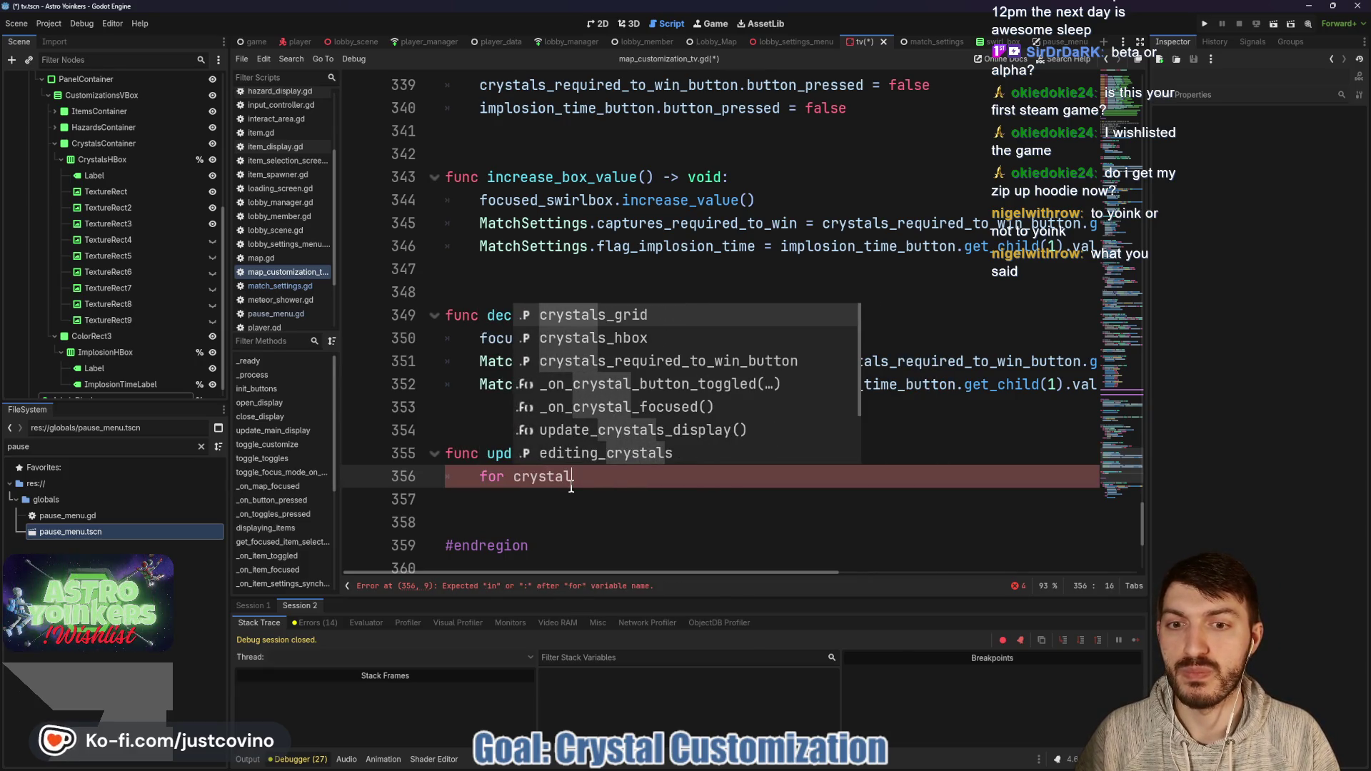
pyautogui.write(': TextureRect ')
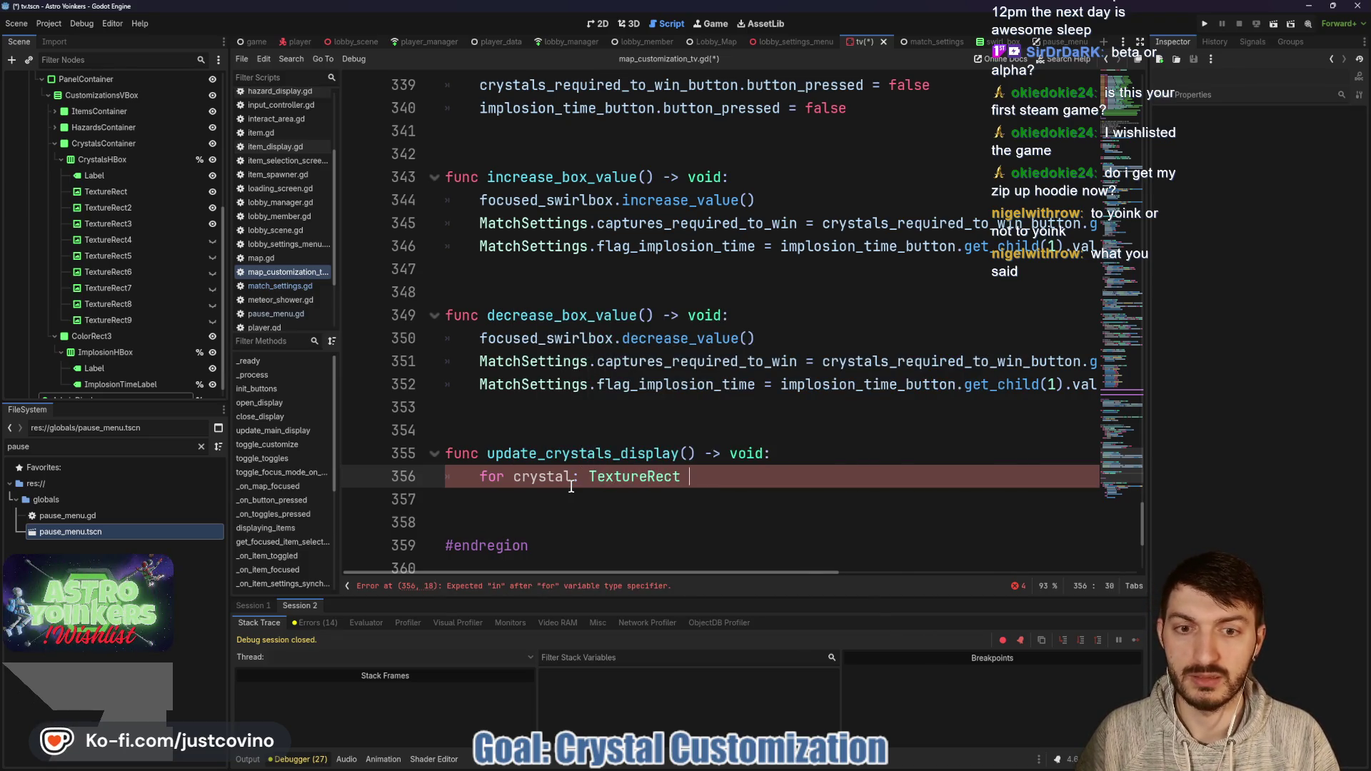
pyautogui.write('in crystal')
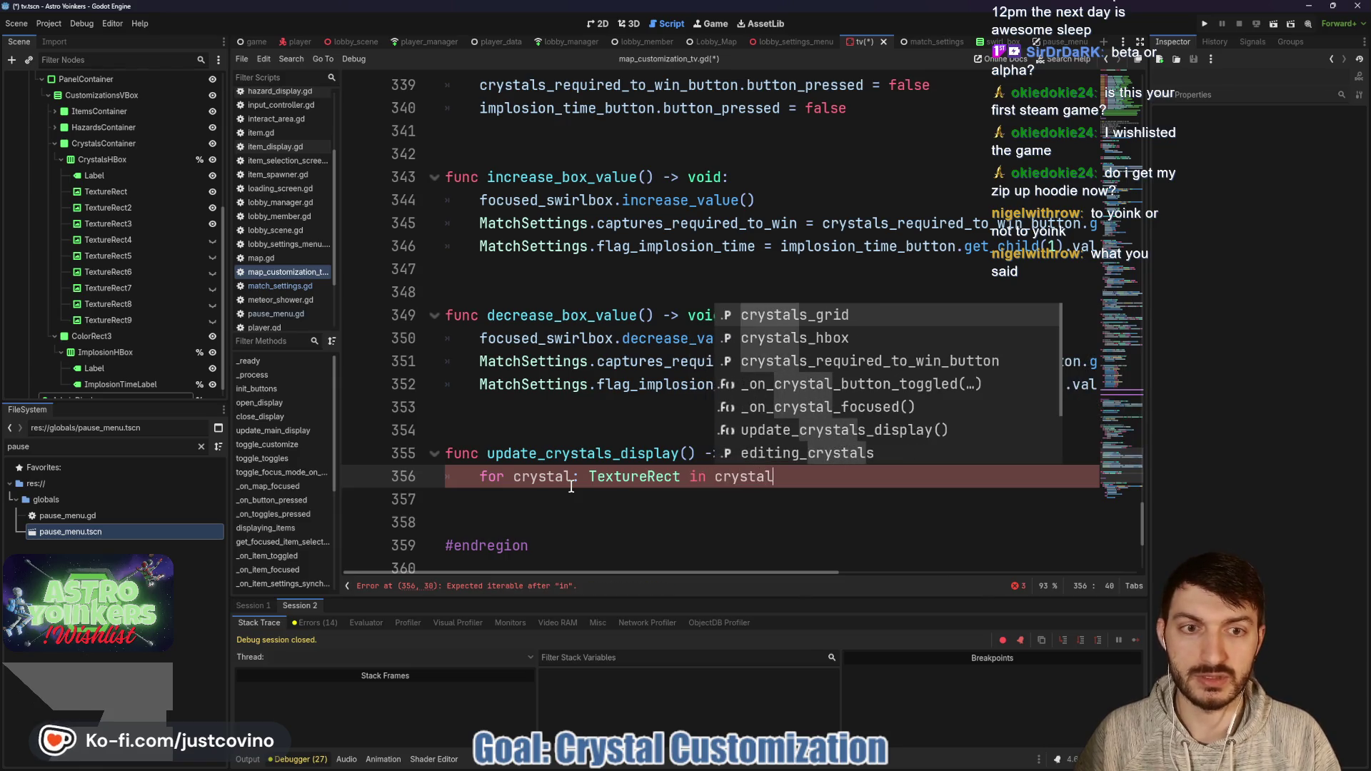
pyautogui.write('s_hbox.get_c')
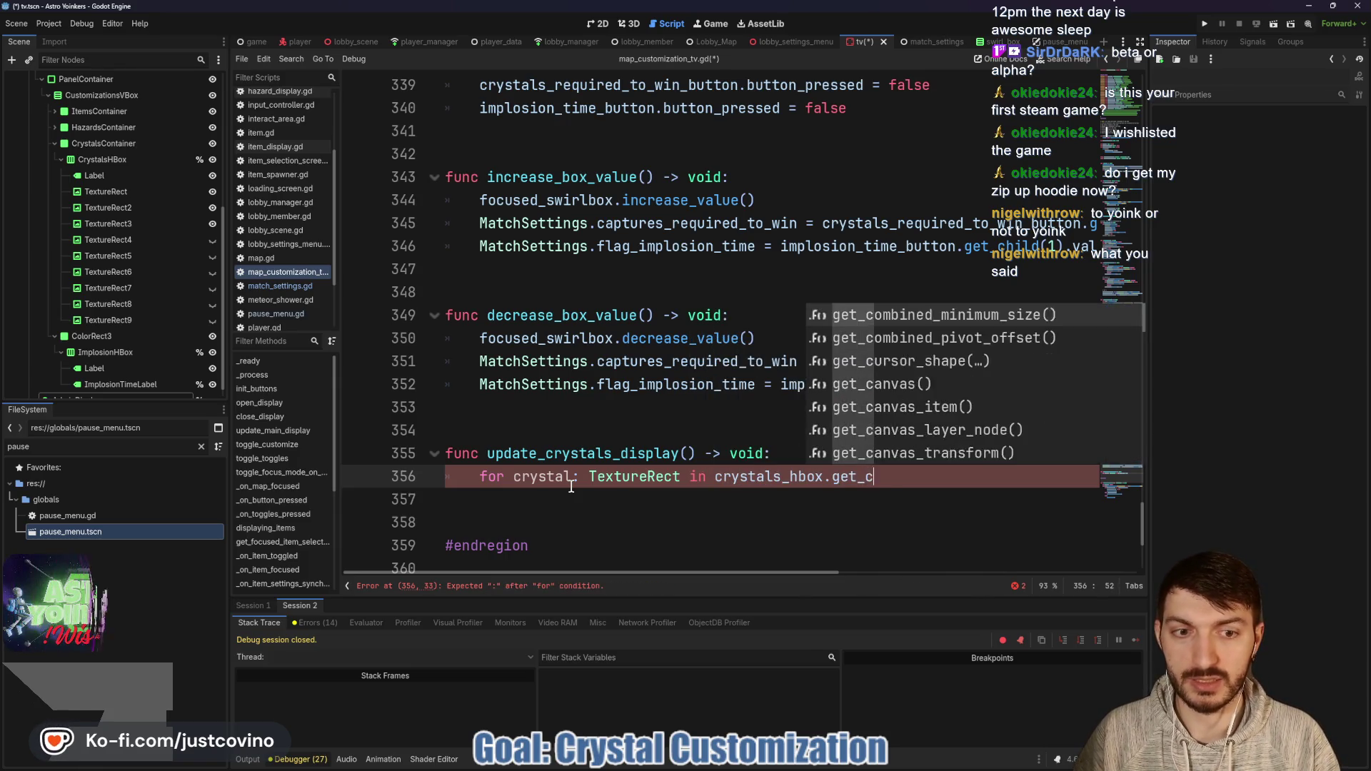
pyautogui.write('hildren')
pyautogui.press('Return')
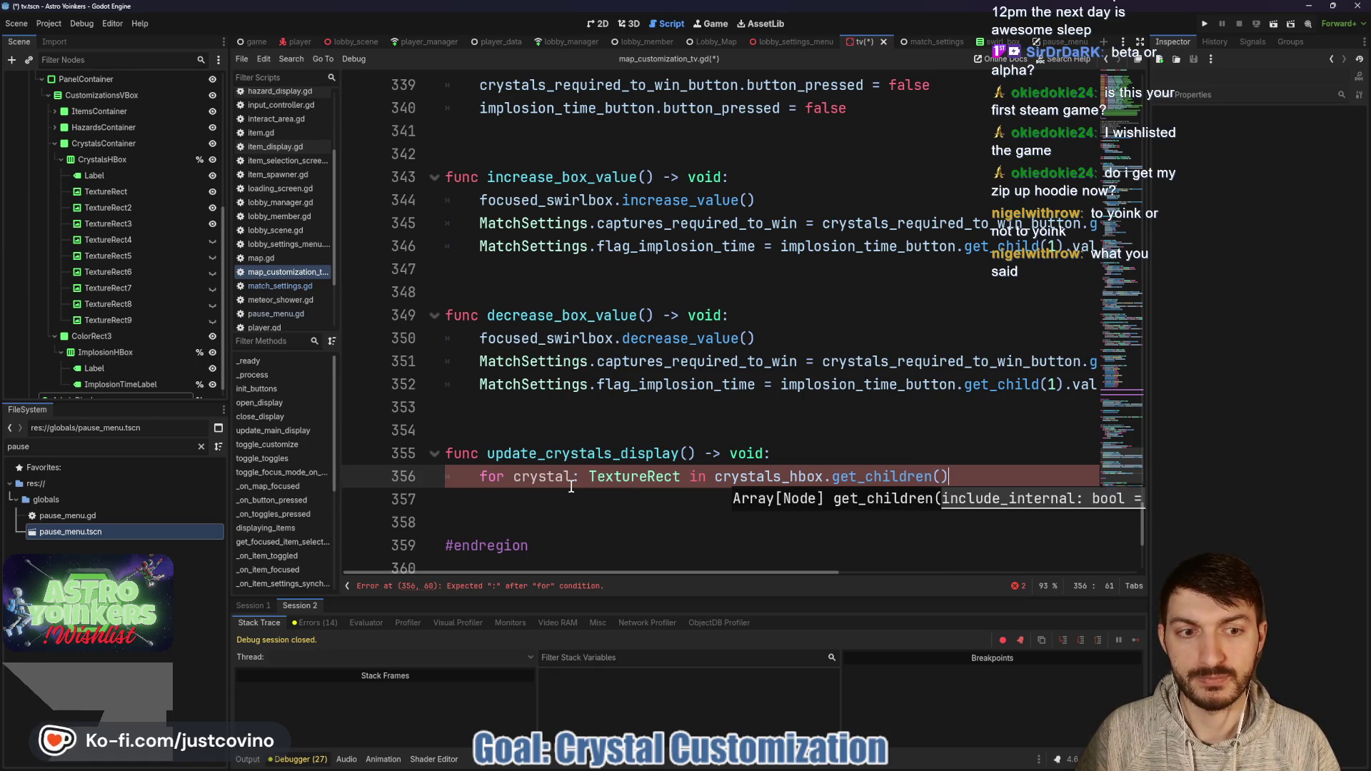
pyautogui.write(':')
pyautogui.press('Return')
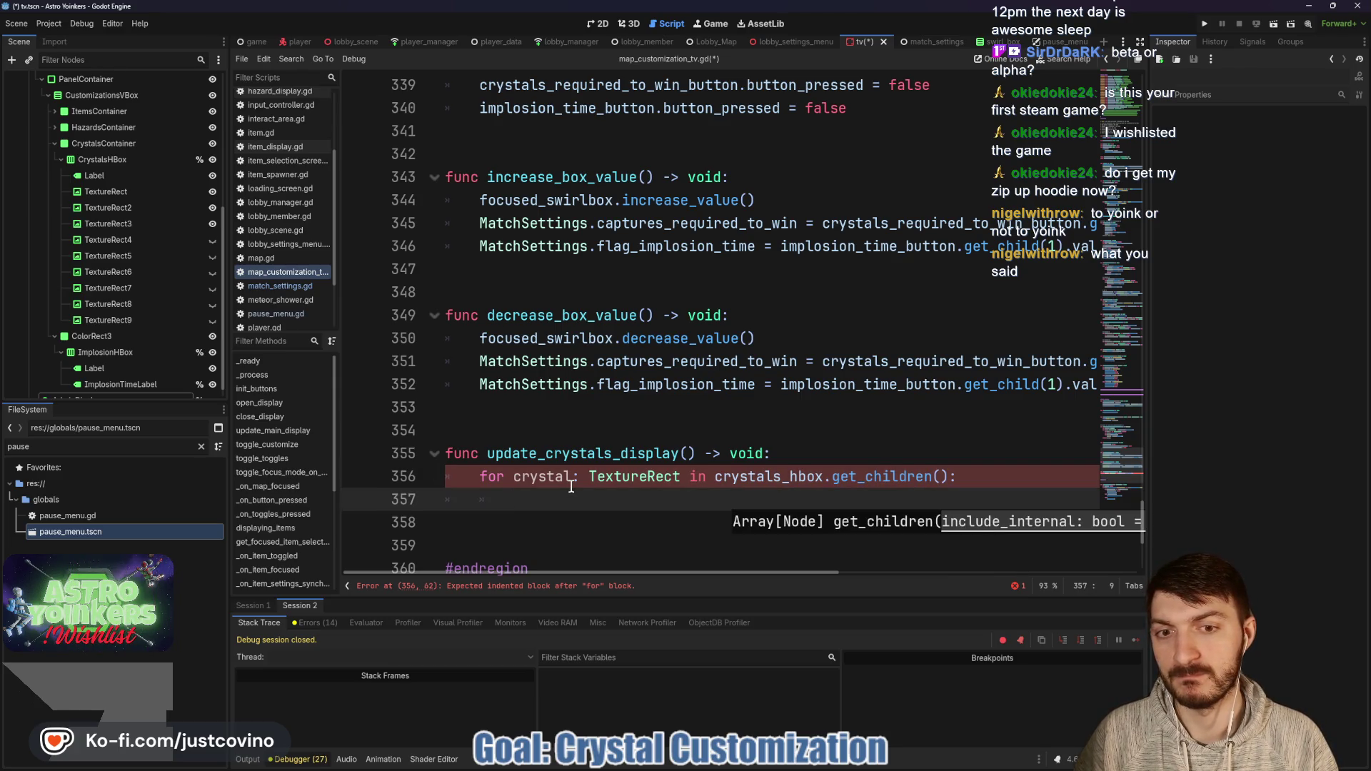
# Step: Add 'if crystal is not TextureRect: continue' and begin an unfinished if line inside the loop
pyautogui.write('if c')
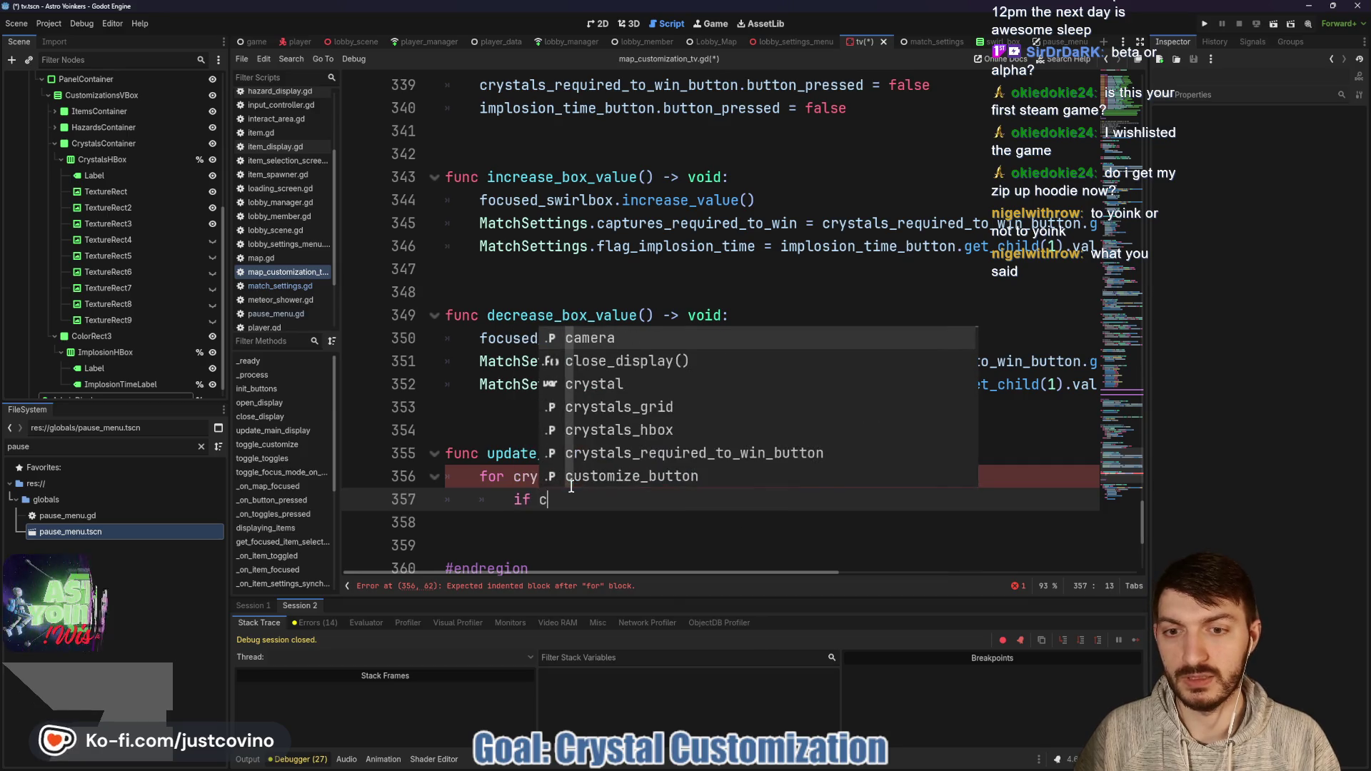
pyautogui.write('rystal is not TextureR')
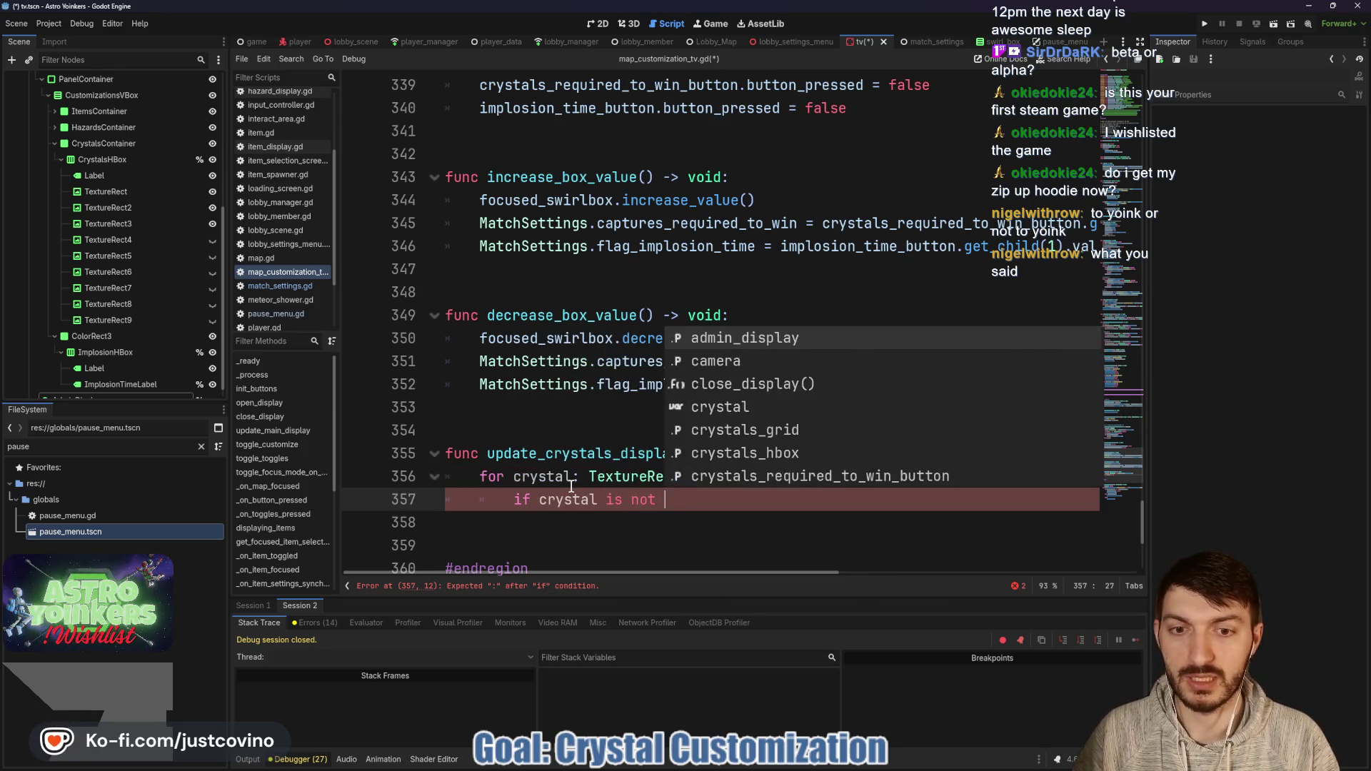
pyautogui.press('Return')
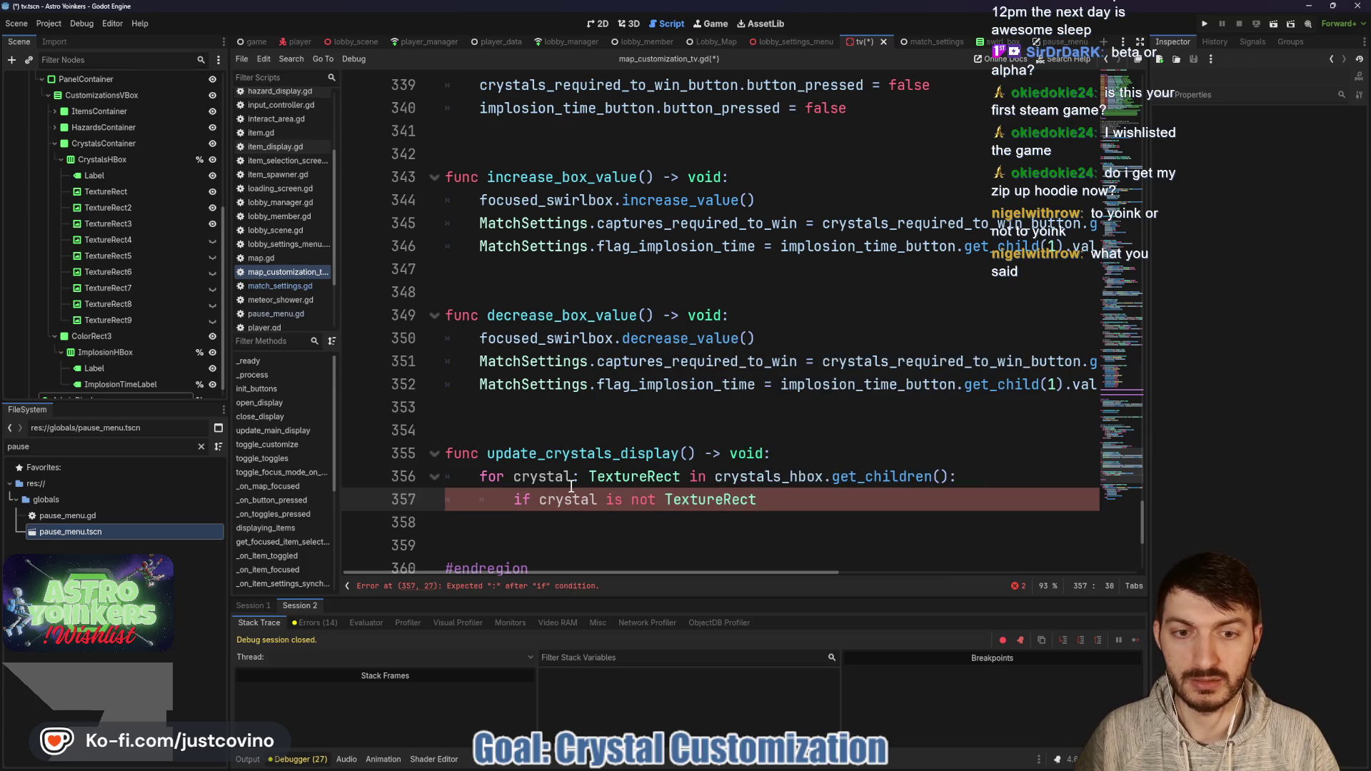
pyautogui.write(': cont')
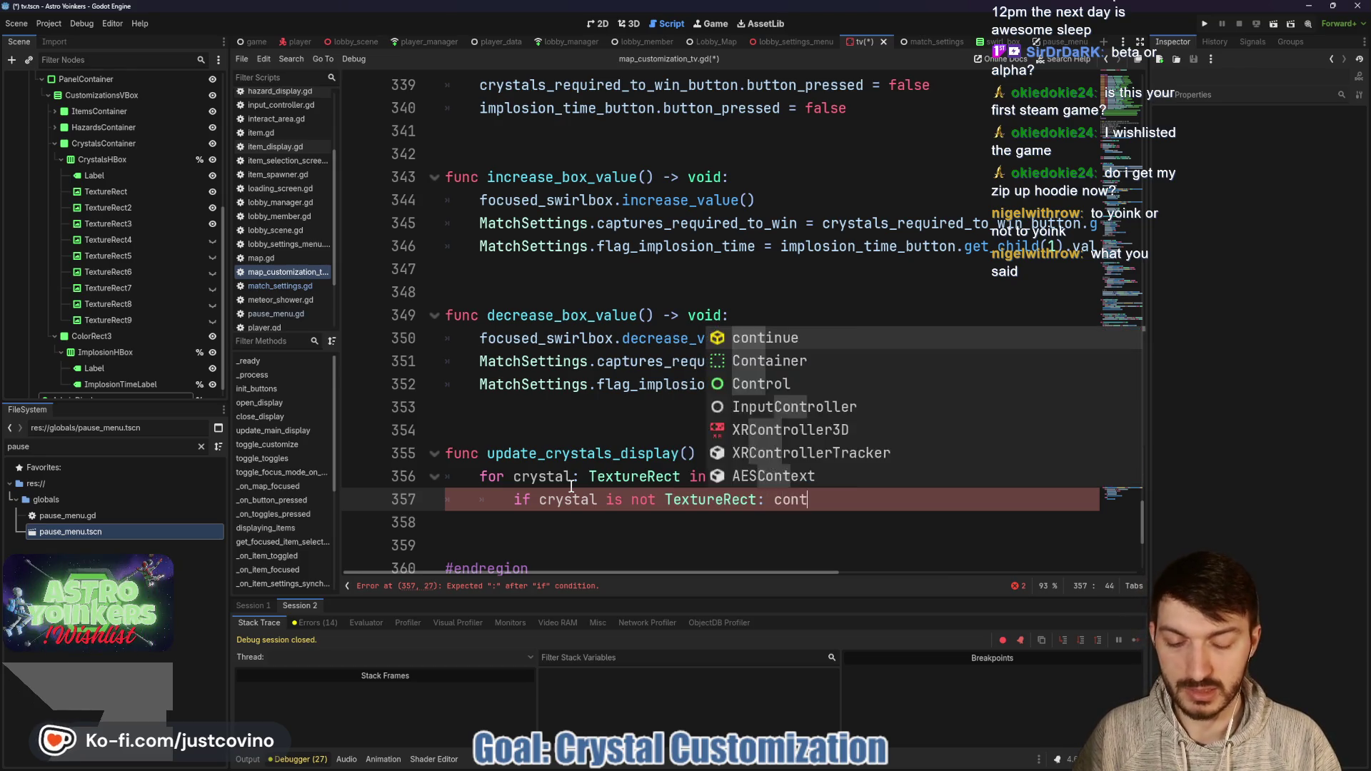
pyautogui.write('inue')
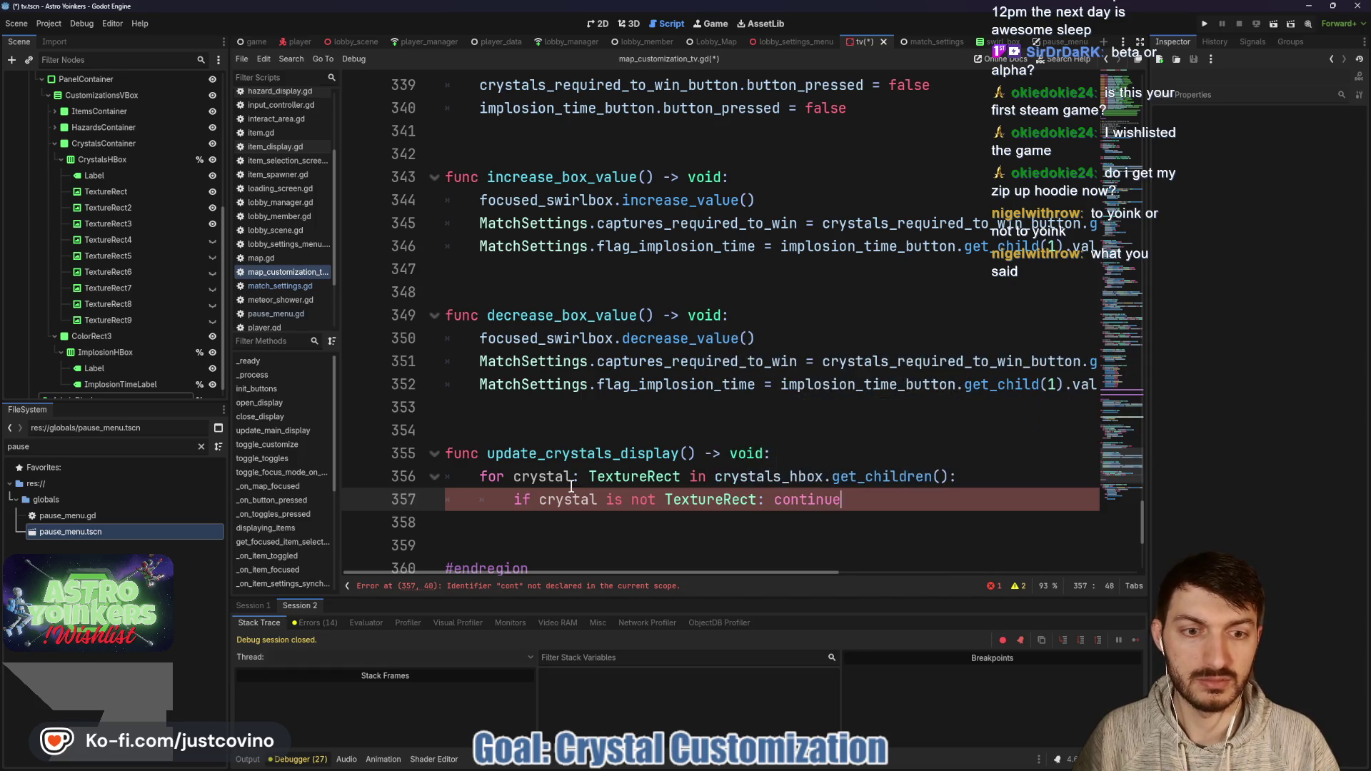
pyautogui.press('Return')
pyautogui.write('c')
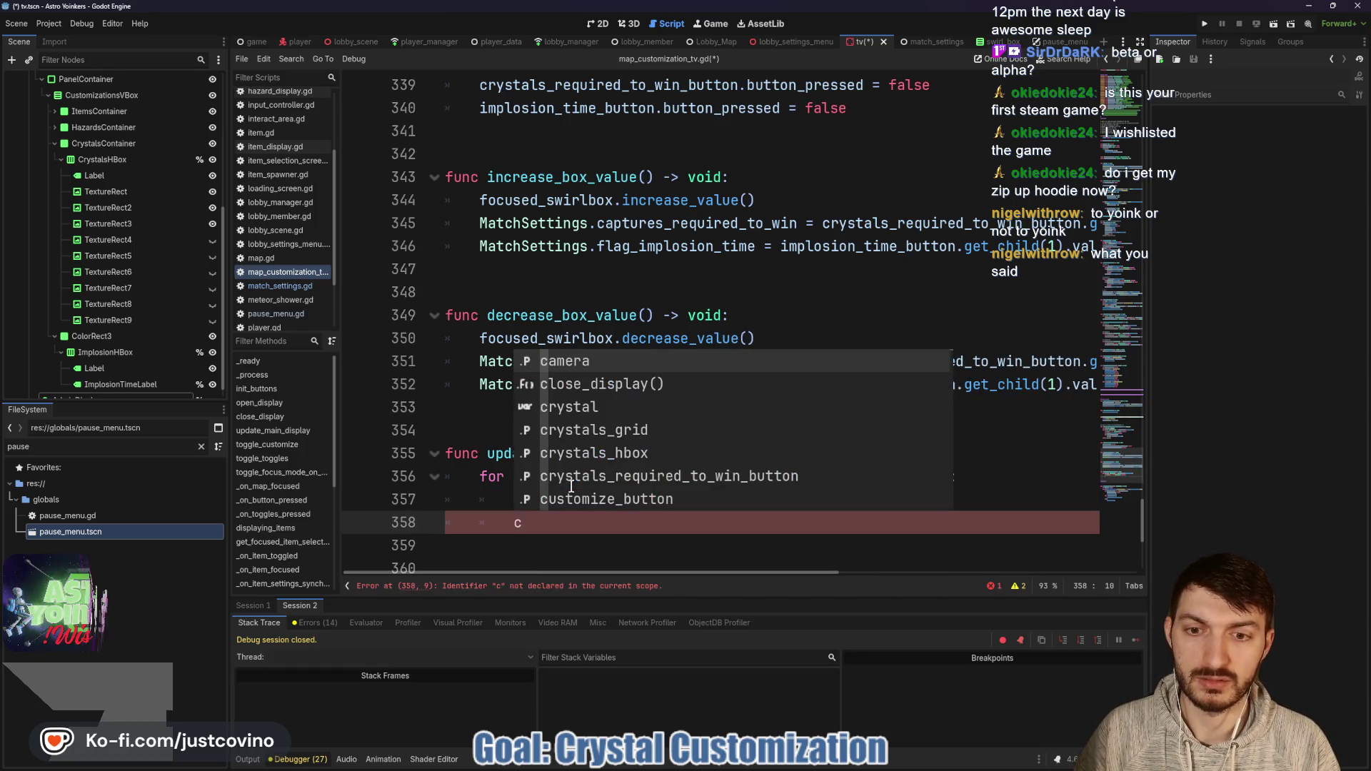
pyautogui.press('BackSpace')
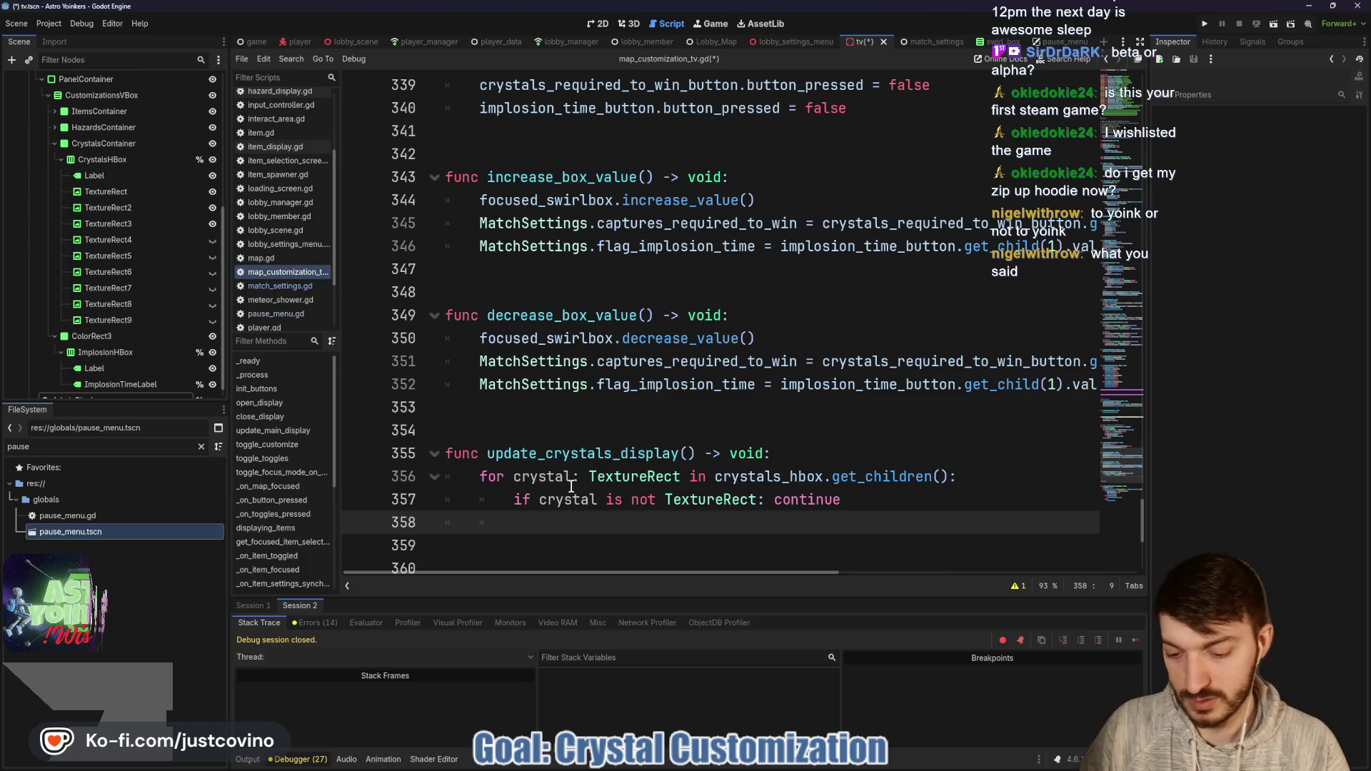
pyautogui.write('if crystal')
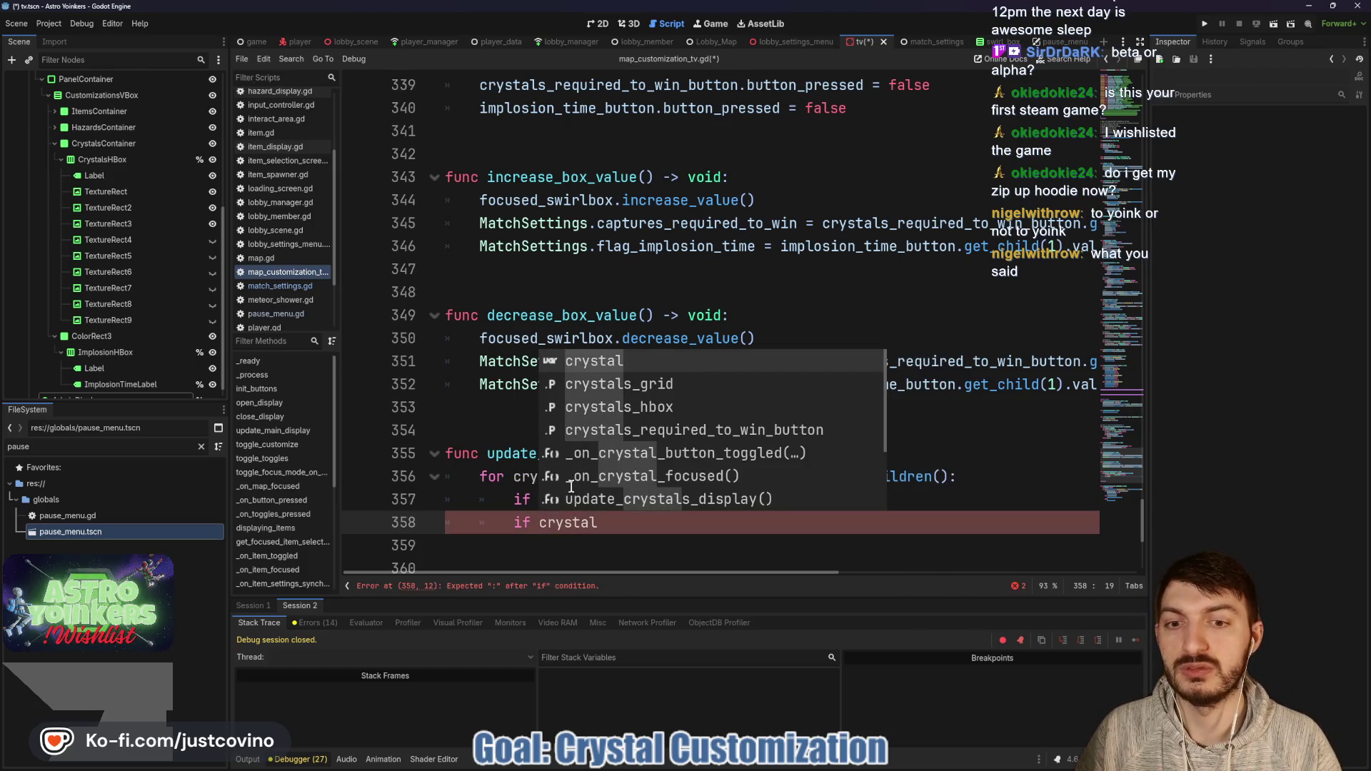
pyautogui.press('BackSpace')
pyautogui.press('BackSpace')
pyautogui.press('BackSpace')
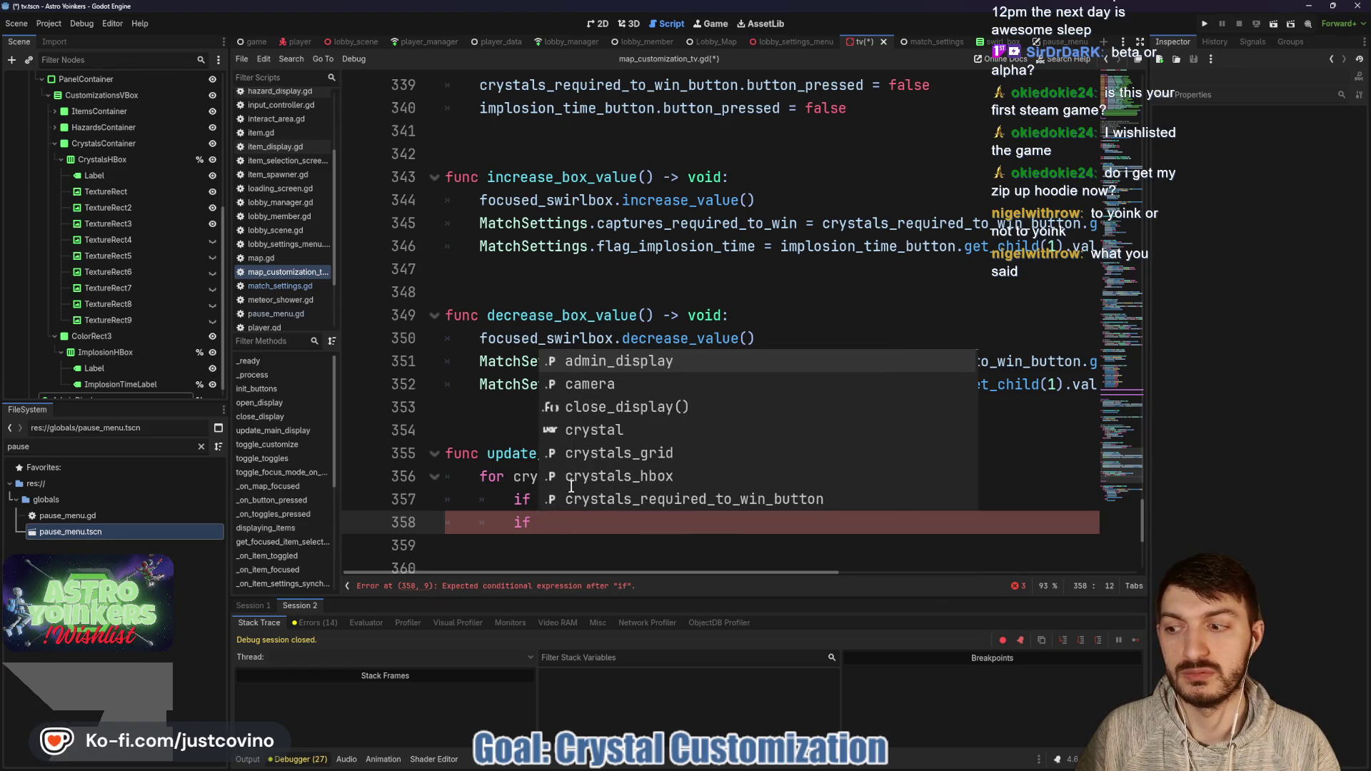
pyautogui.click(546, 545)
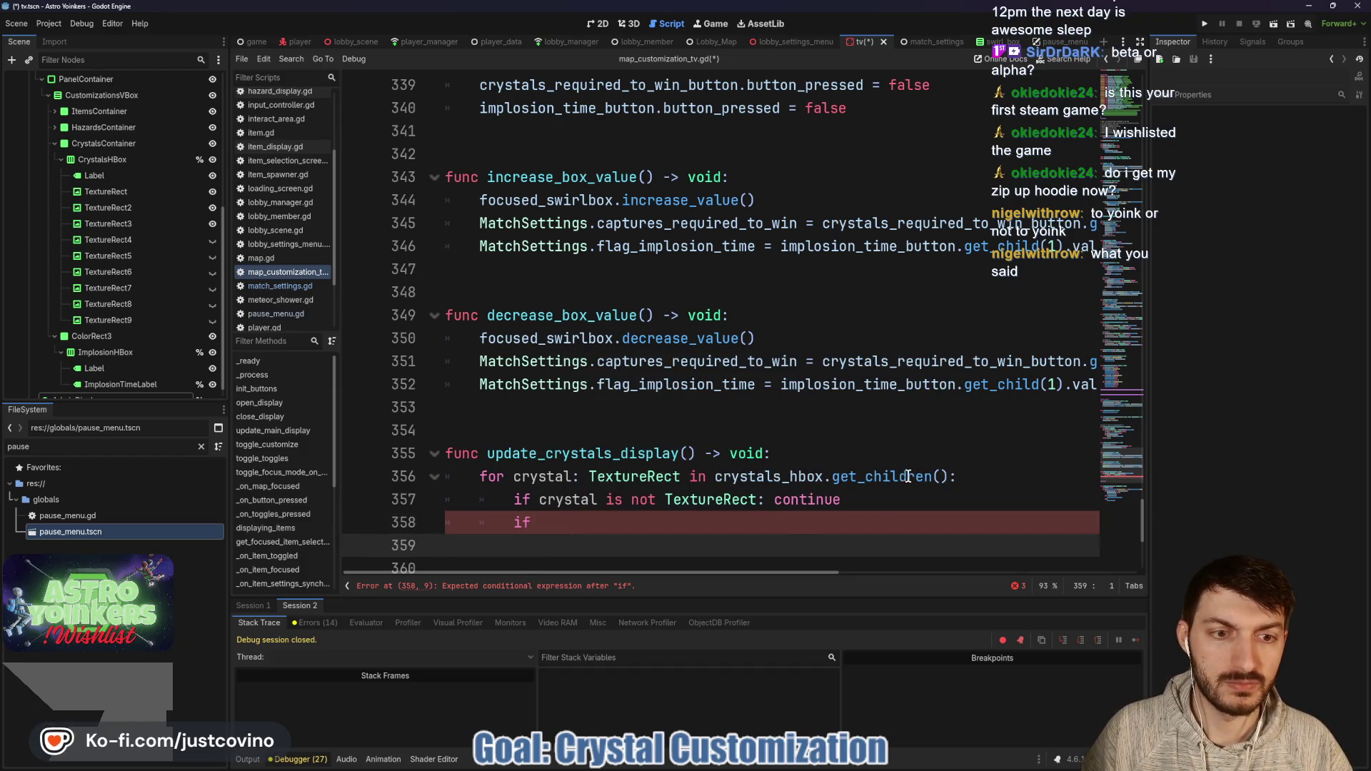
# Step: Change the loop to 'for i in crystals_hbox.get_child_count()' and check crystals_hbox.get_child(i)
pyautogui.moveTo(907, 476); pyautogui.dragTo(926, 477)
pyautogui.write('_count')
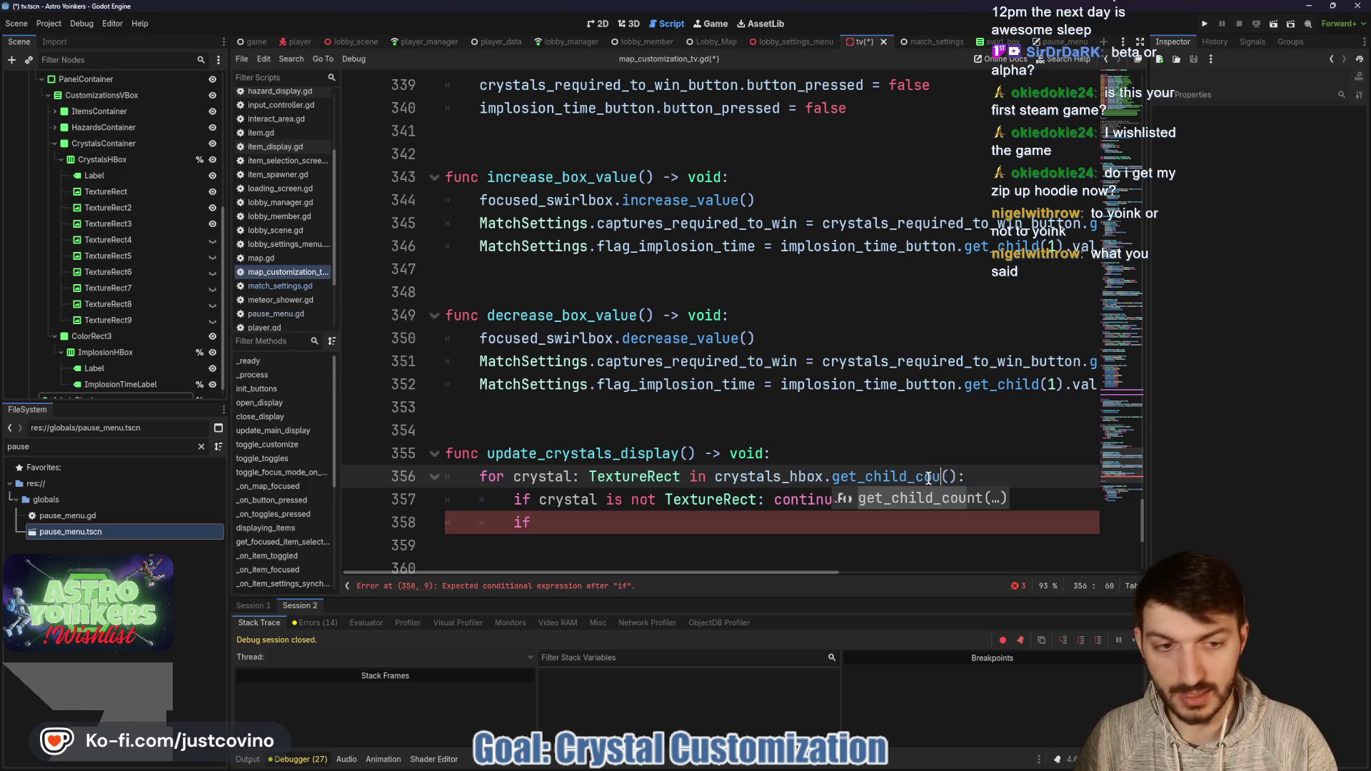
pyautogui.moveTo(680, 476); pyautogui.dragTo(514, 476)
pyautogui.write('i')
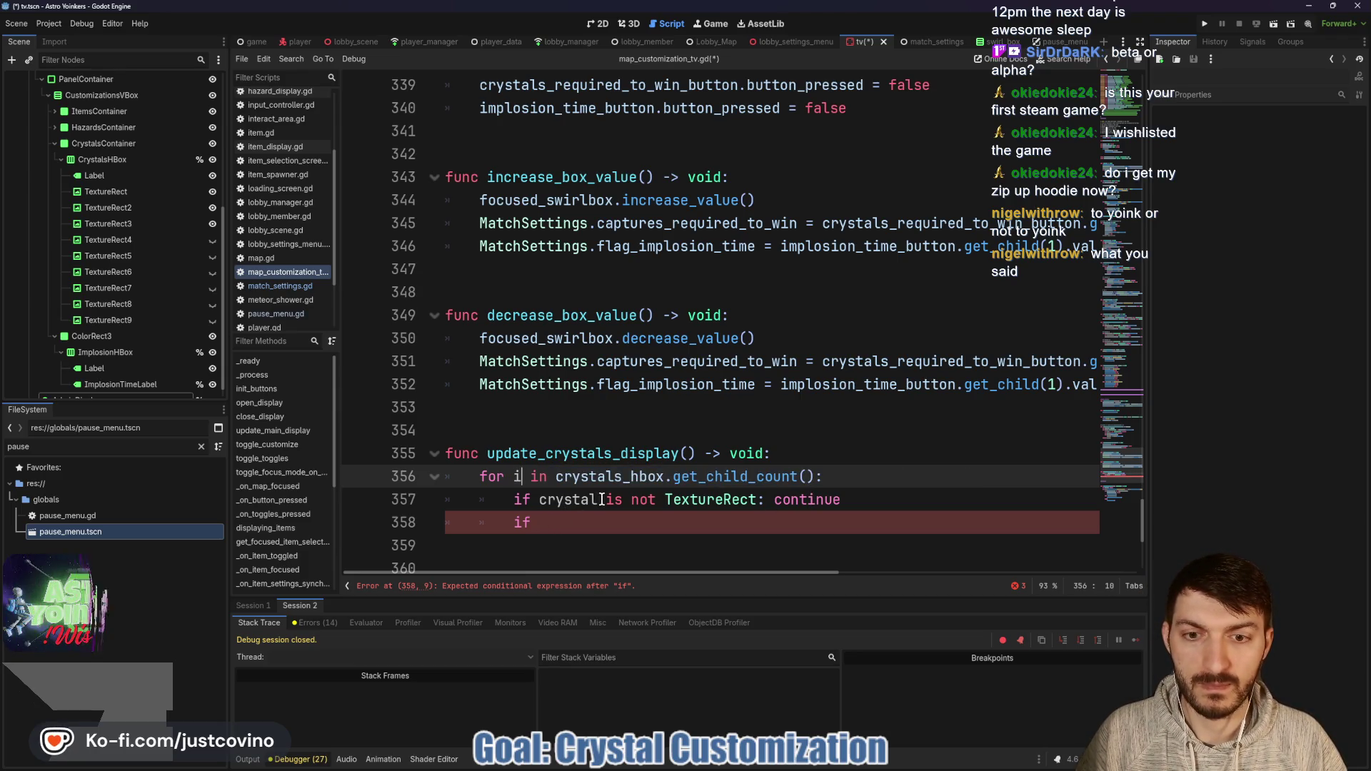
pyautogui.moveTo(600, 500); pyautogui.dragTo(537, 500)
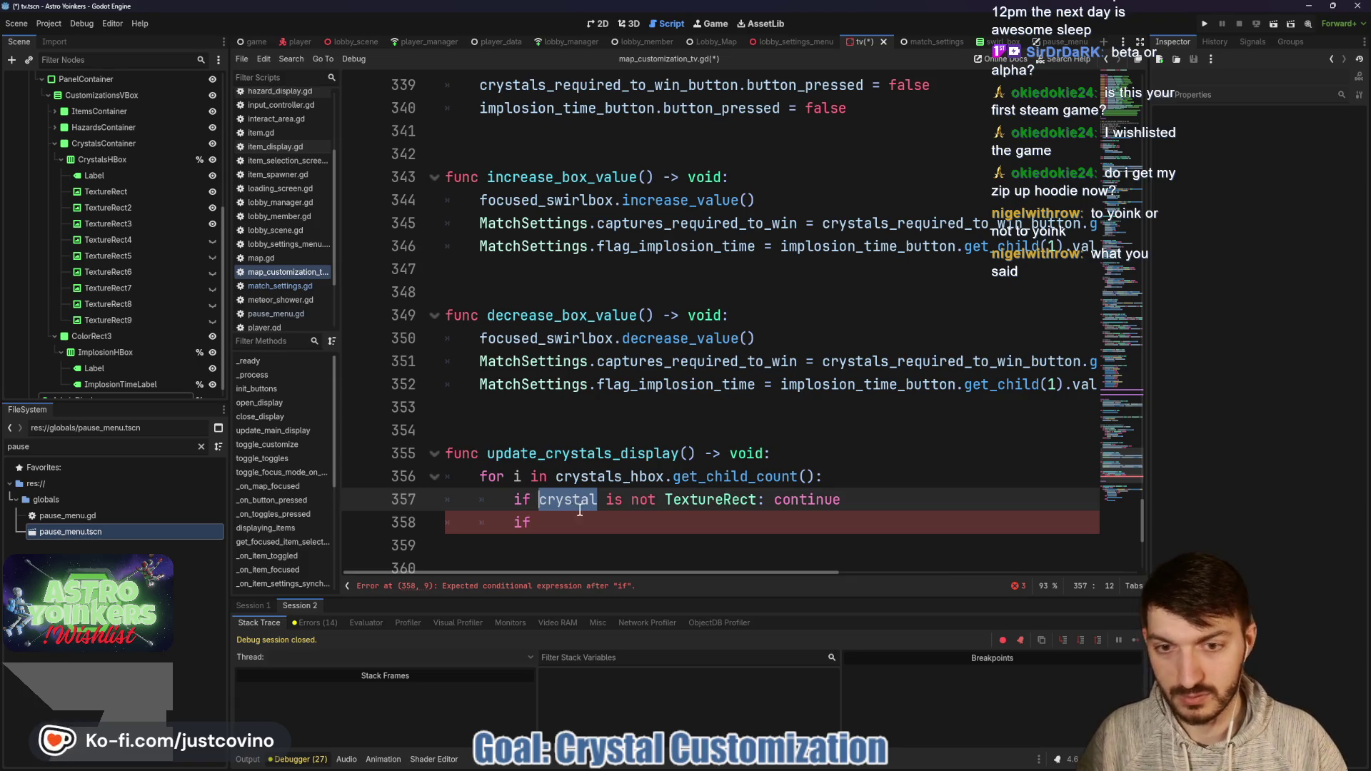
pyautogui.write('crystals_h')
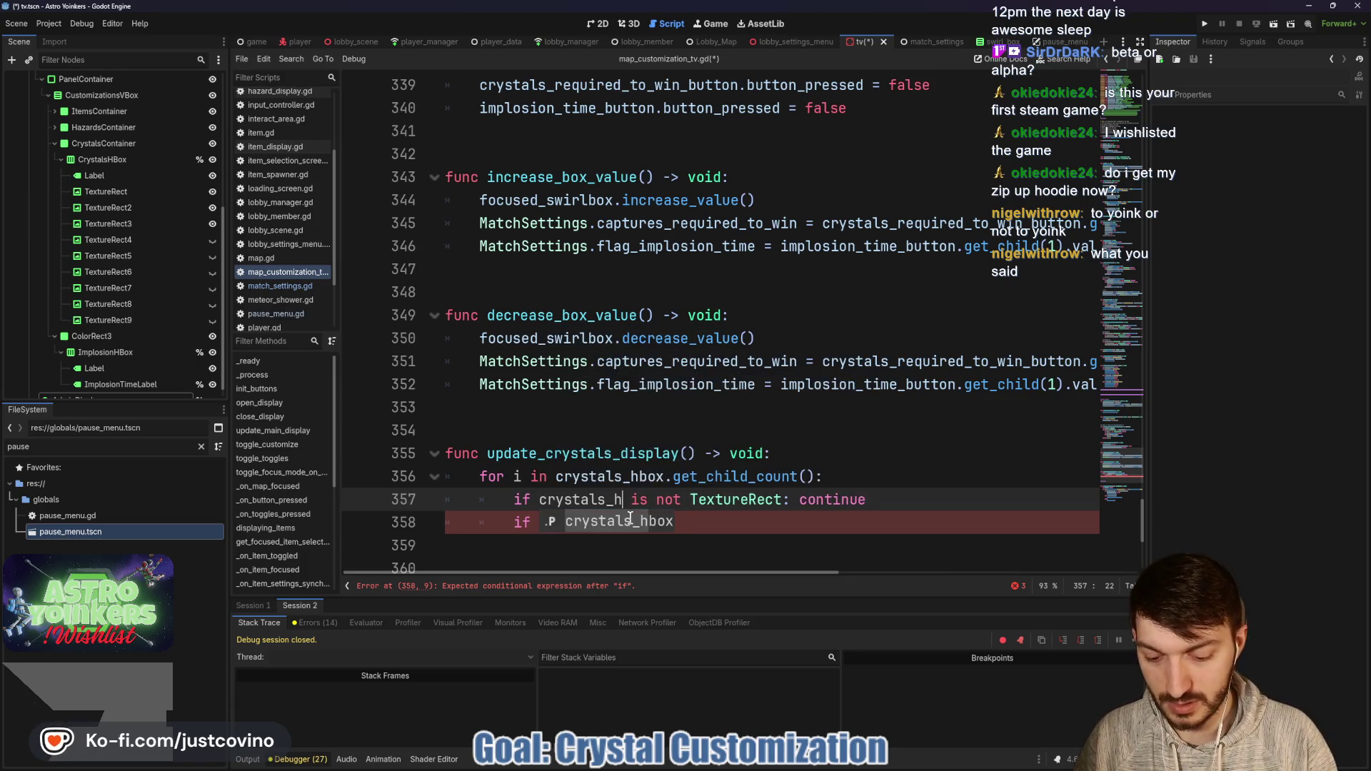
pyautogui.press('Return')
pyautogui.write('.get_child')
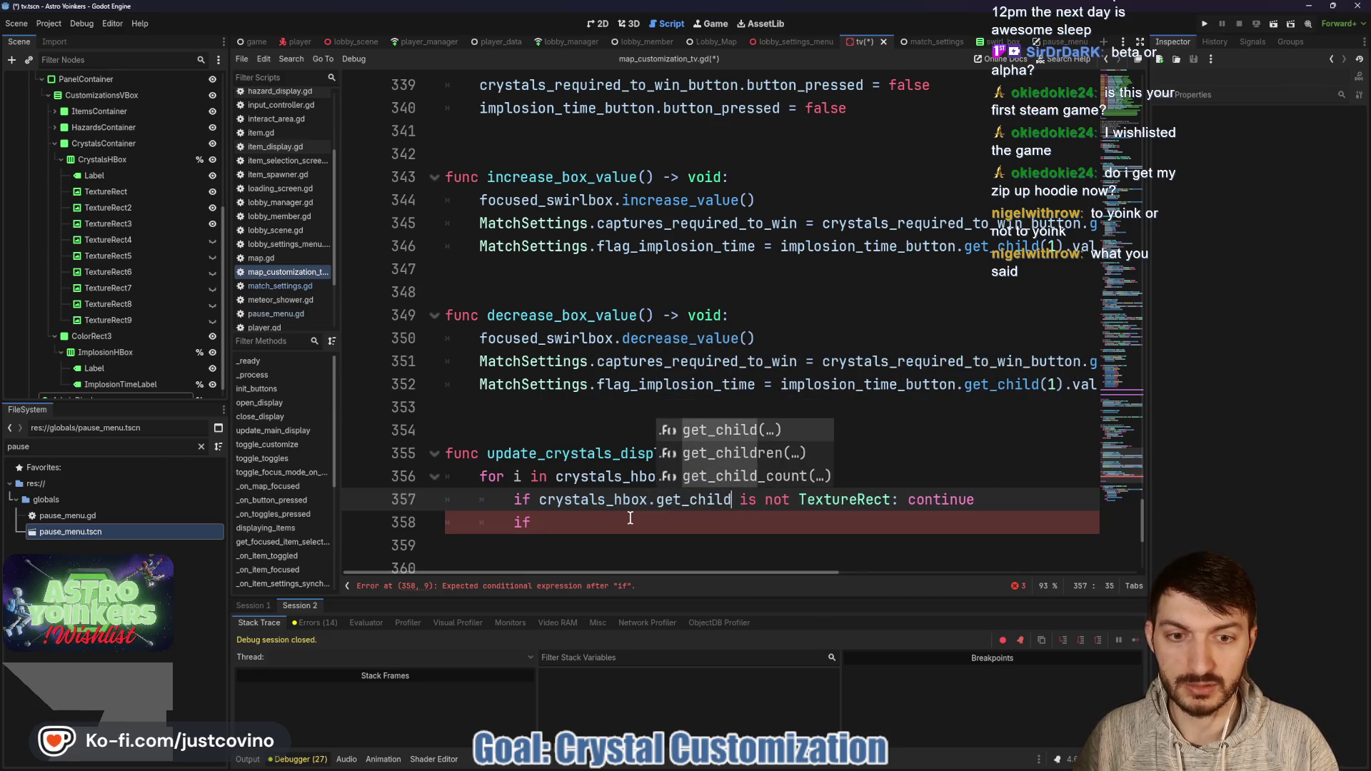
pyautogui.press('Return')
pyautogui.write('ild(i')
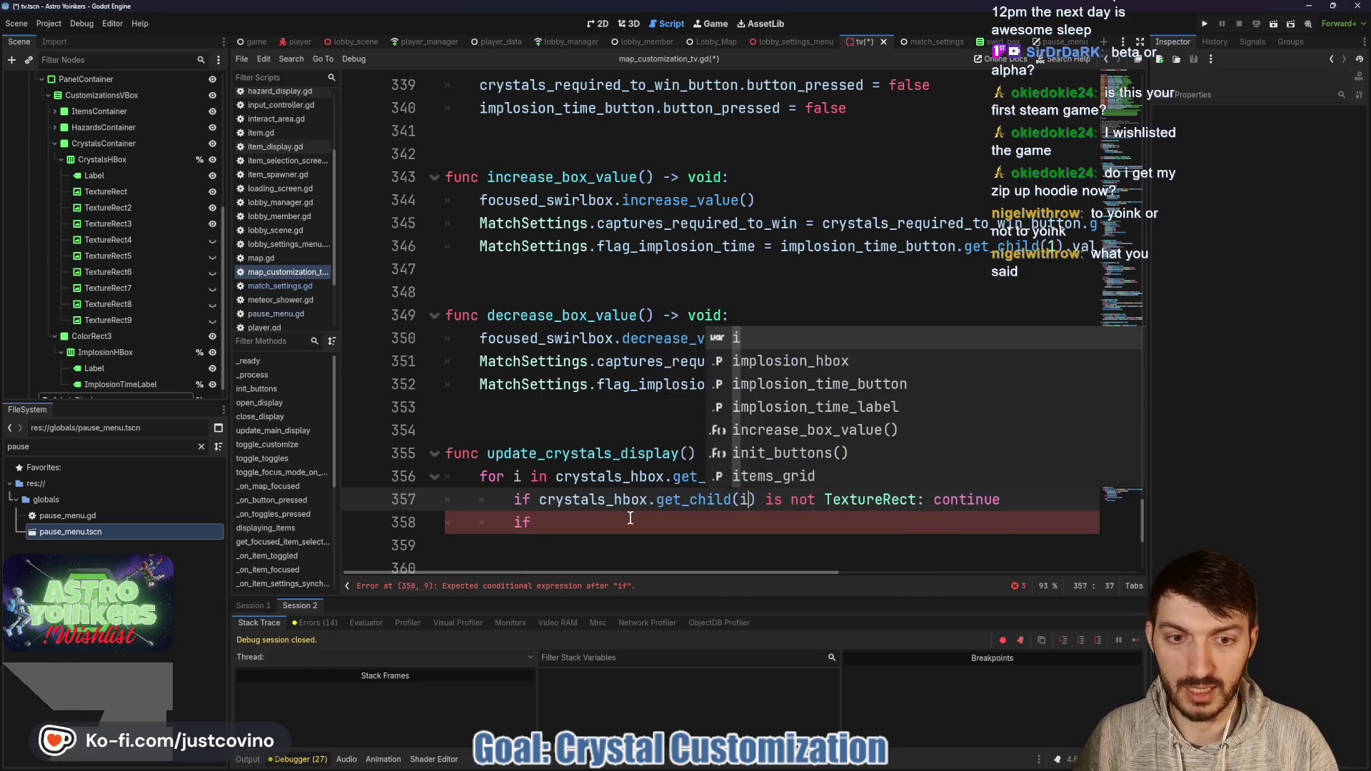
# Step: Write the comparison 'if (i +1) < MatchSettings' on line 358
pyautogui.click(621, 528)
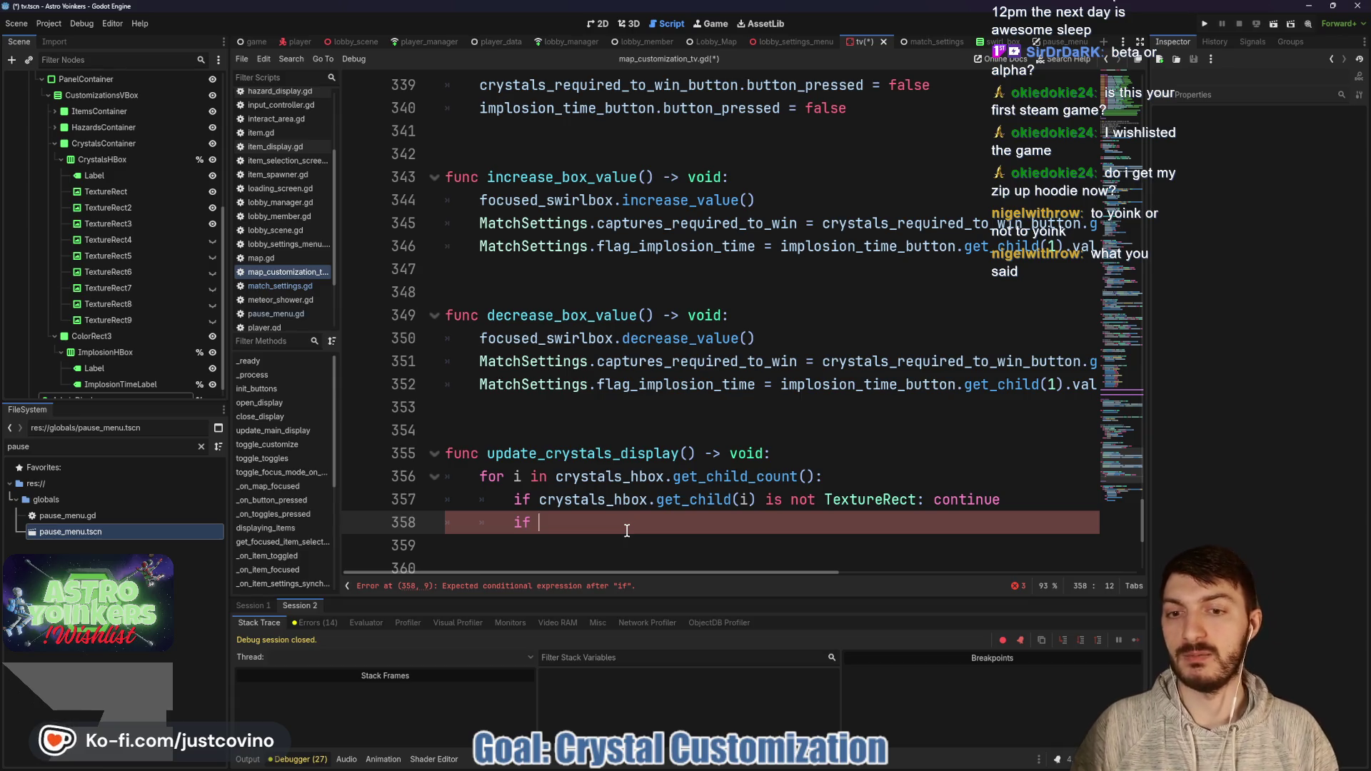
pyautogui.write('i')
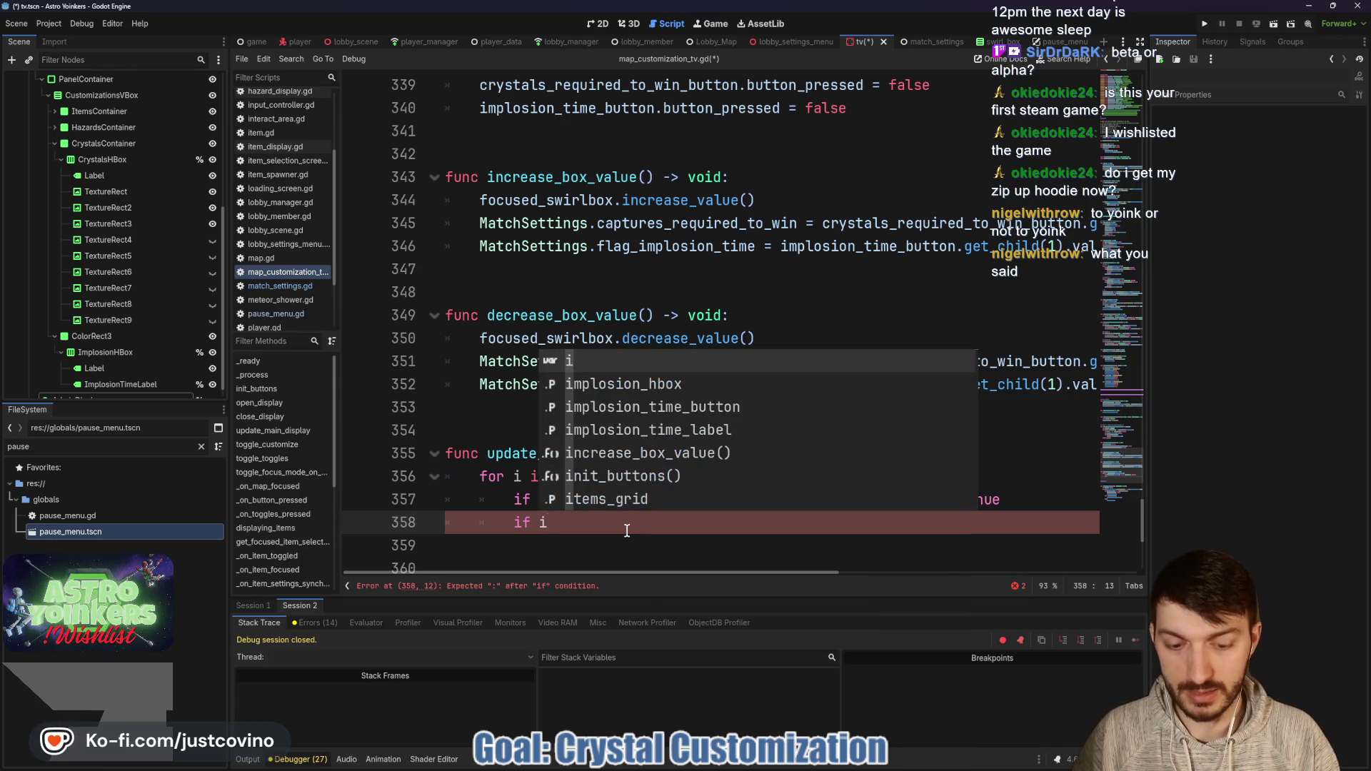
pyautogui.write(' +1 <')
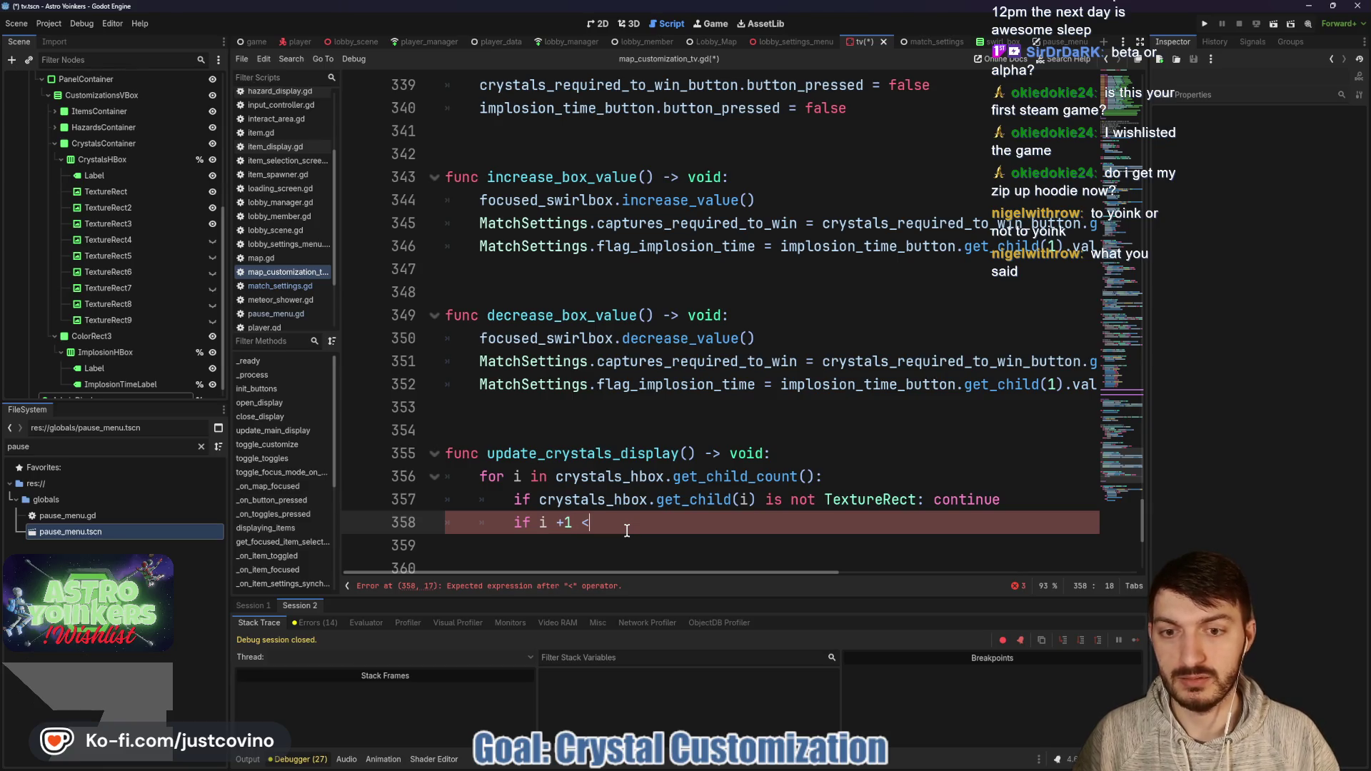
pyautogui.moveTo(573, 524); pyautogui.dragTo(537, 526)
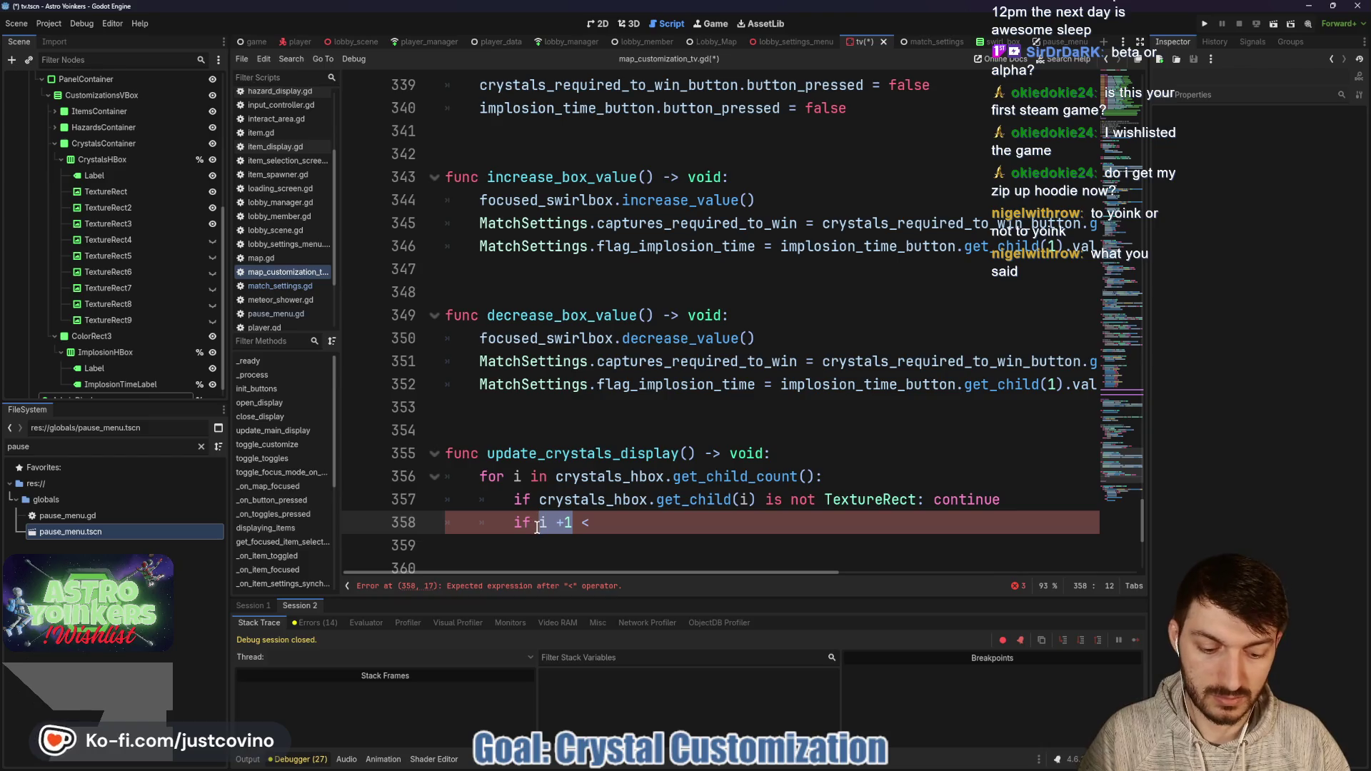
pyautogui.write('(i')
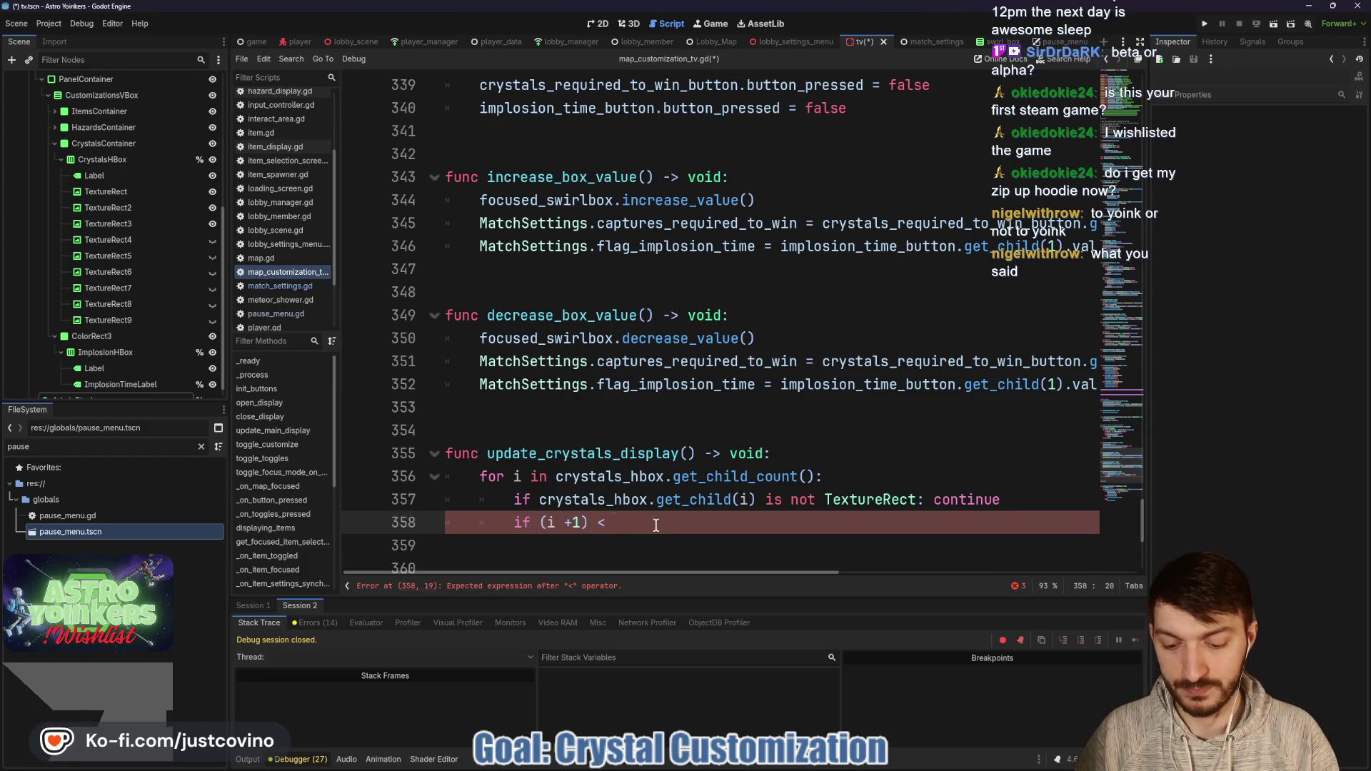
pyautogui.write(' +1) < MatchSettings')
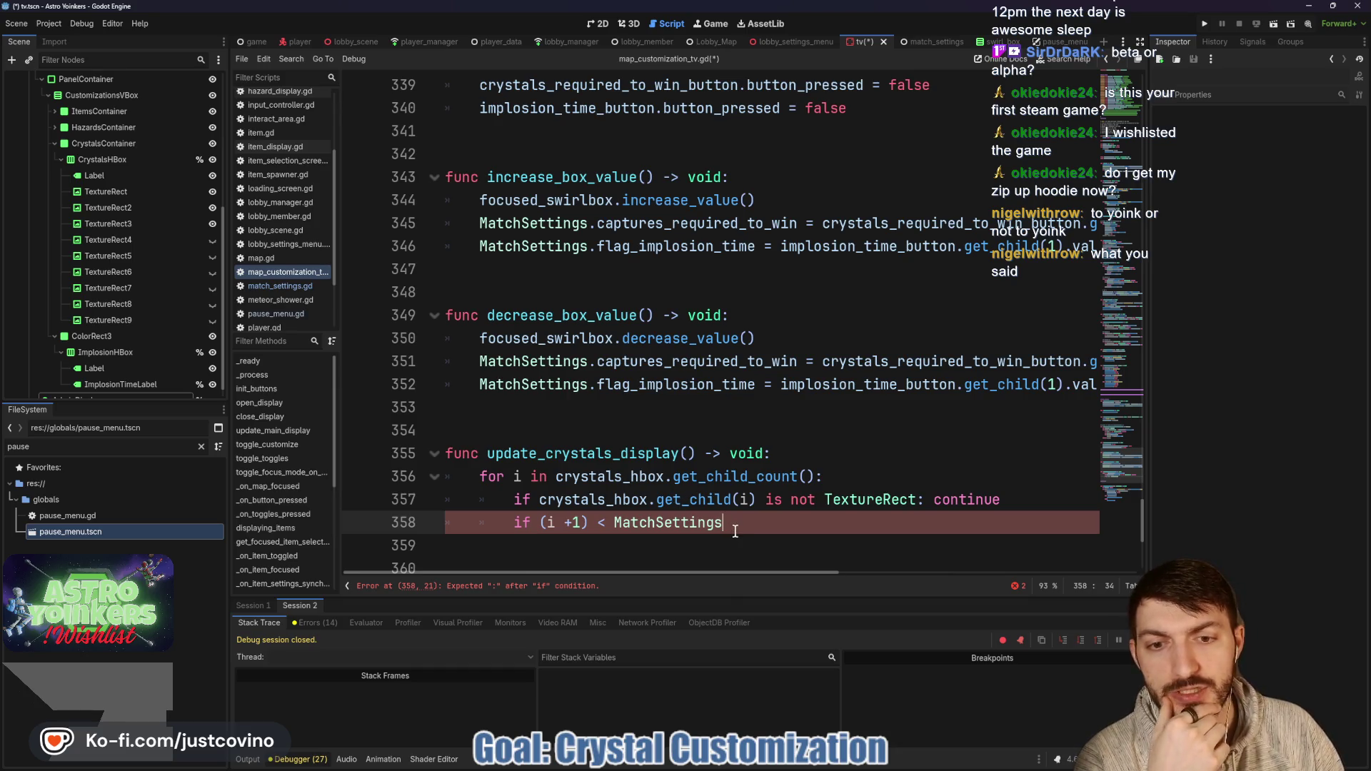
# Step: Replace the loop source and body with MatchSettings.captures_required_to_win
pyautogui.moveTo(733, 524)
pyautogui.mouseDown()
pyautogui.moveTo(526, 476)
pyautogui.moveTo(556, 477)
pyautogui.mouseUp()
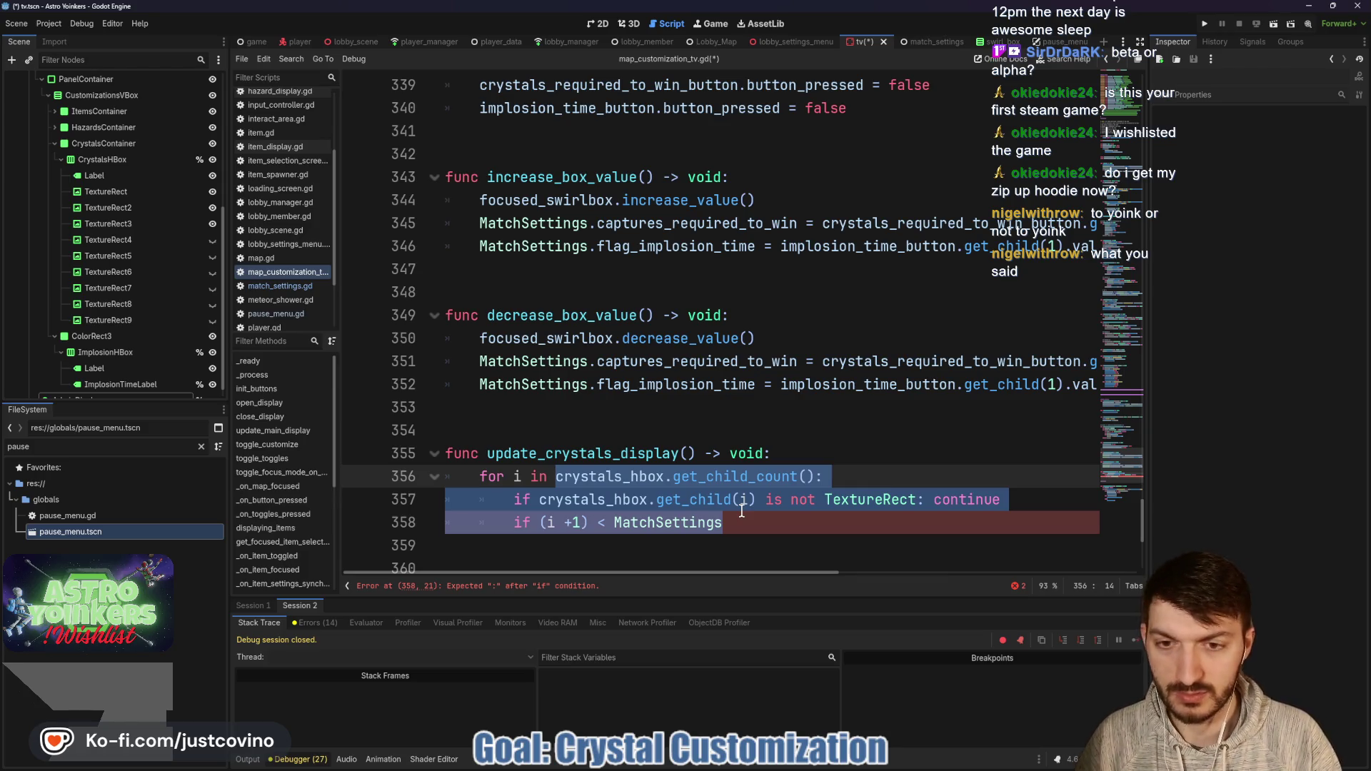
pyautogui.write('MatchSettings')
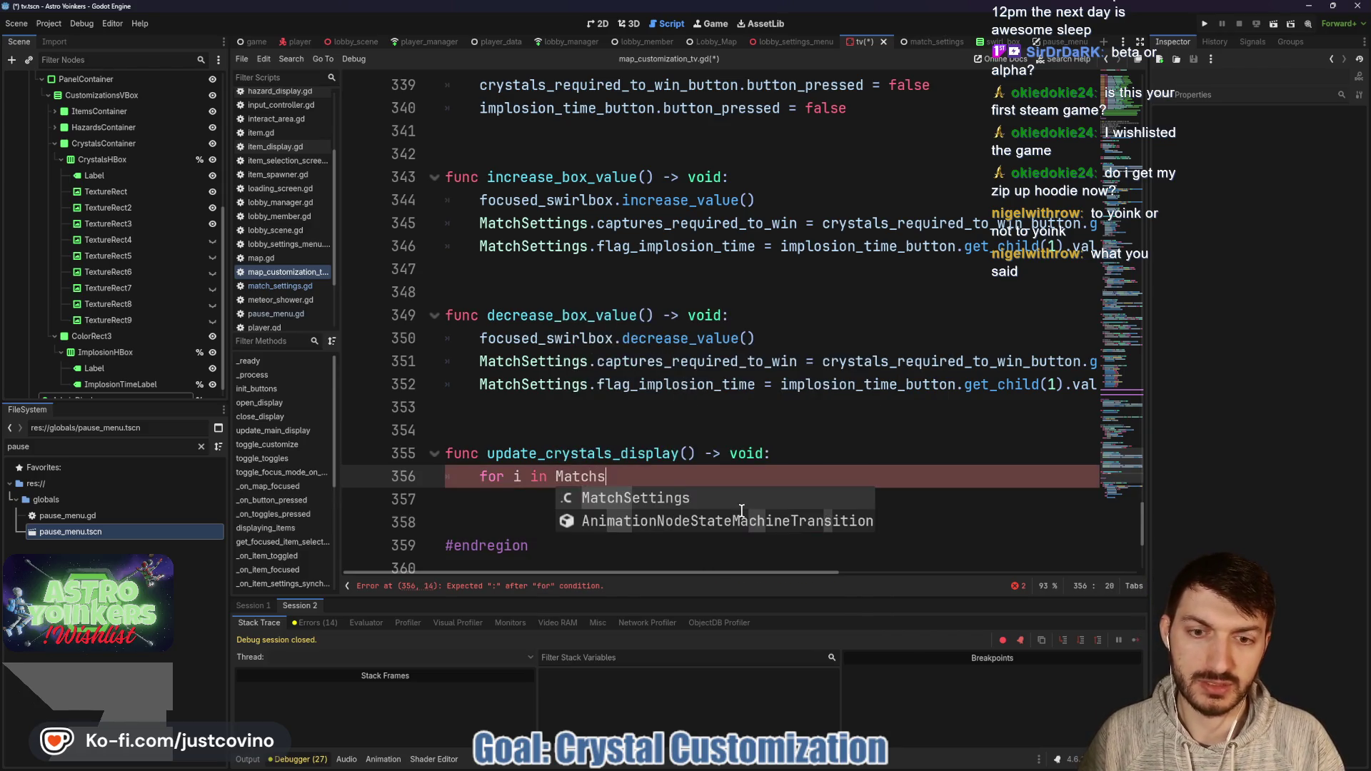
pyautogui.write('.')
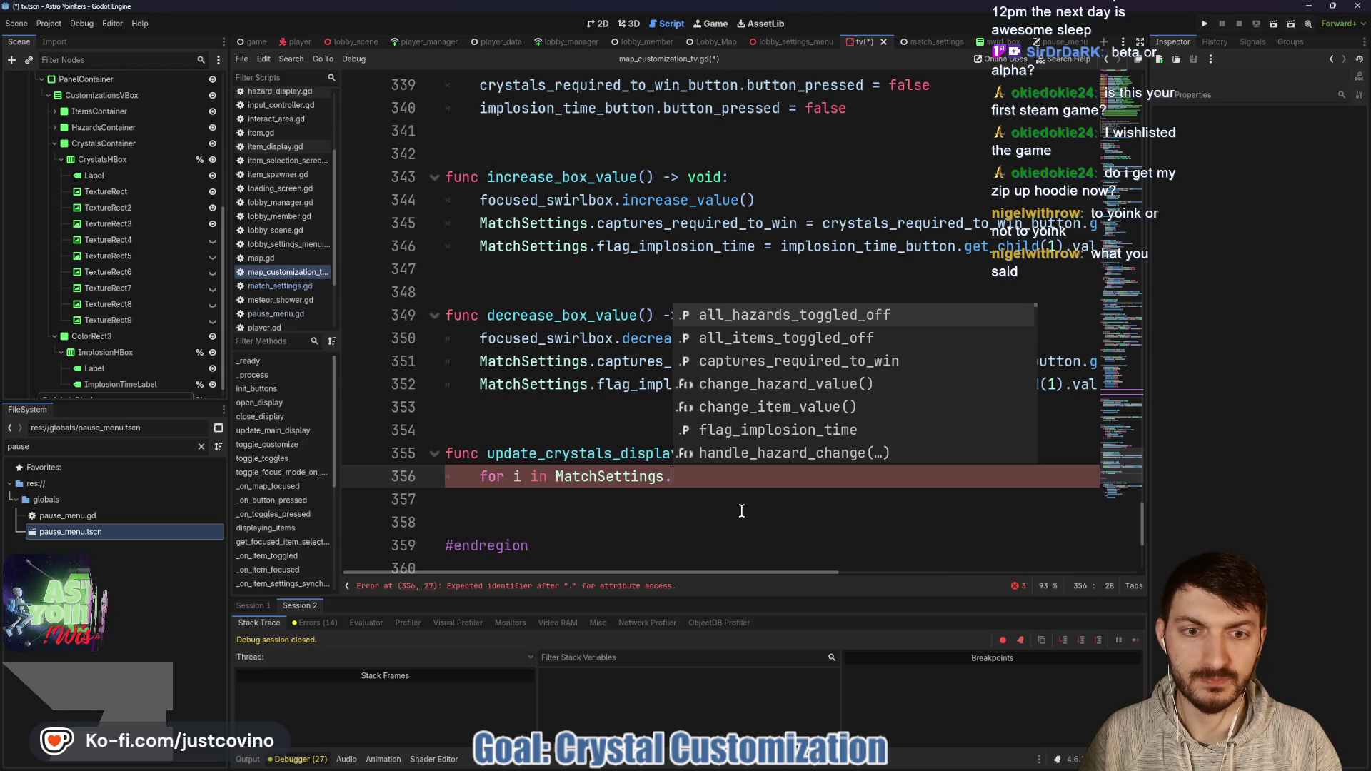
pyautogui.write('capt')
pyautogui.press('Return')
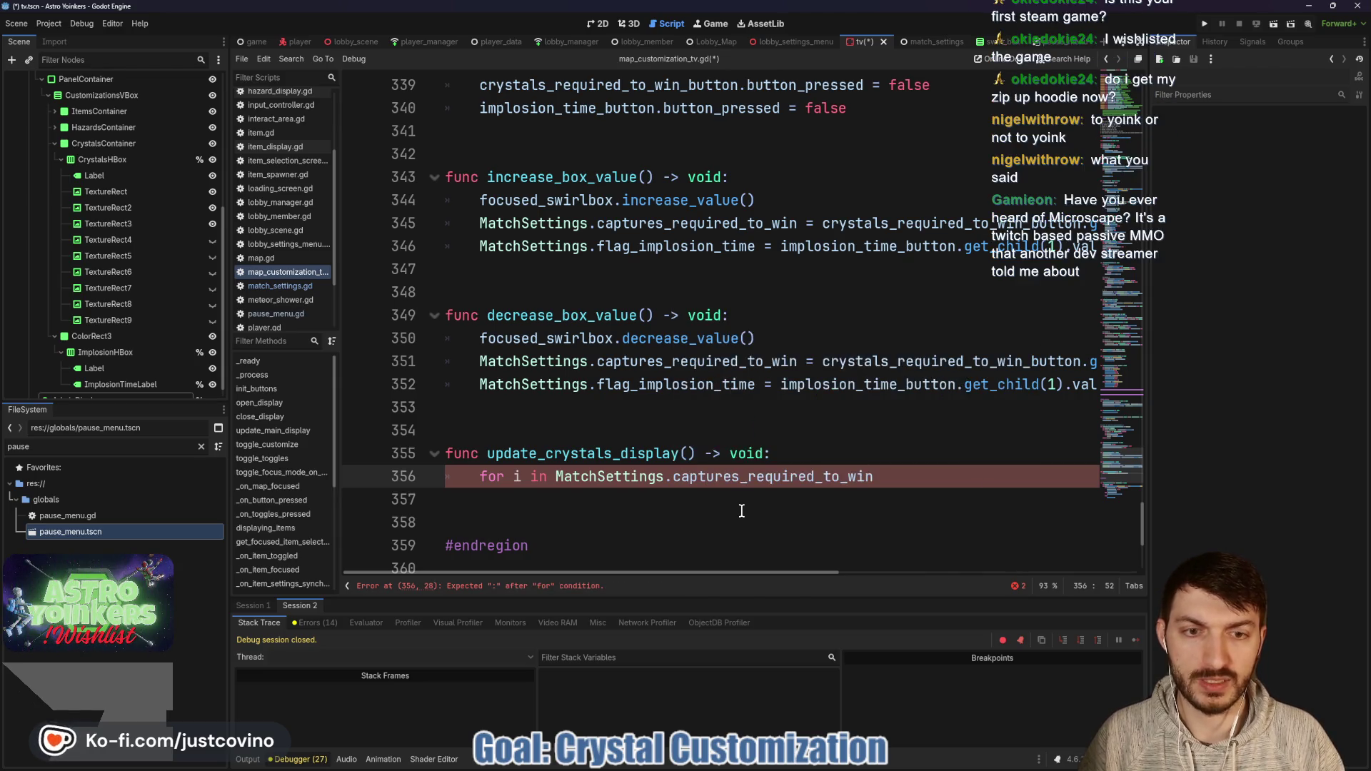
pyautogui.write(':')
# Step: Start an indented body line under 'for i in MatchSettings.captures_required_to_win'
pyautogui.press('Return')
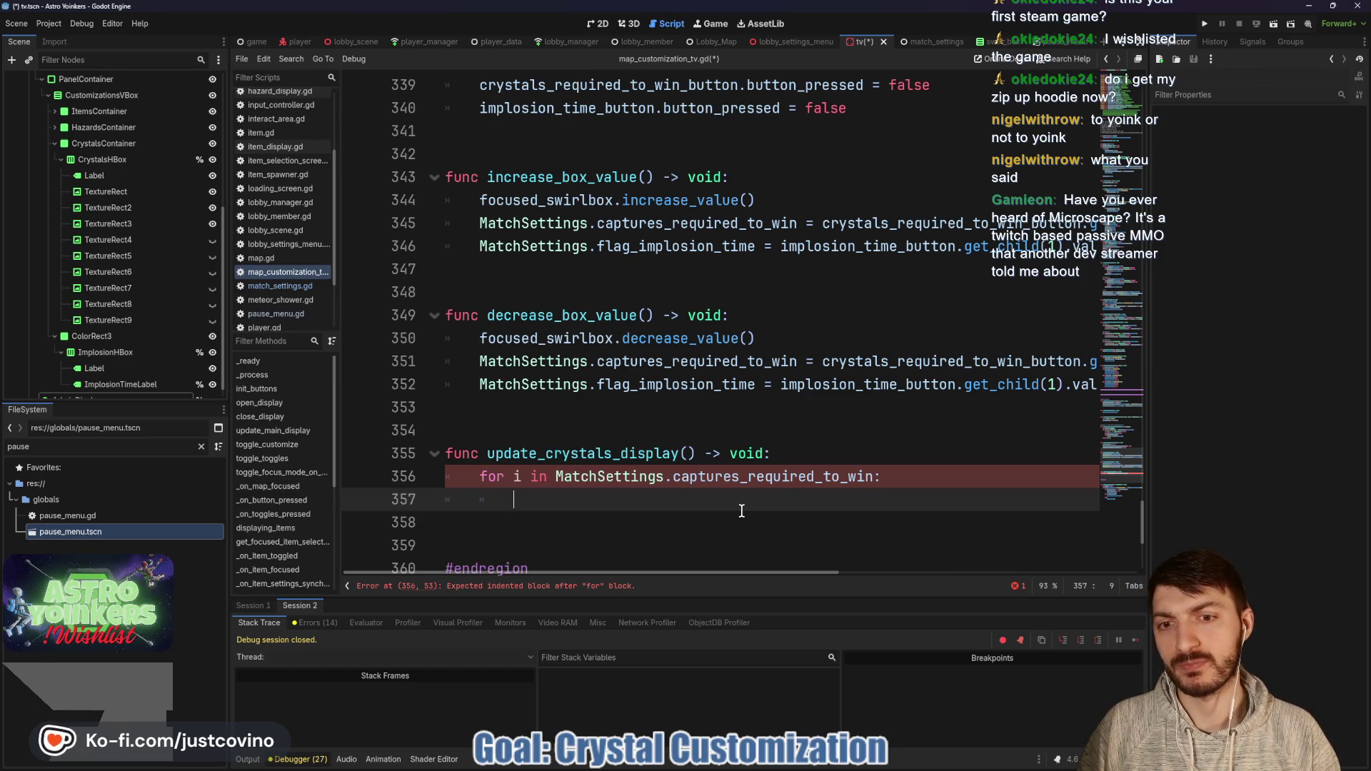
# Step: Write the loop body crystals_hbox.get_child(i + 1).show() in update_crystals_display
pyautogui.write('cry')
pyautogui.press('BackSpace')
pyautogui.press('BackSpace')
pyautogui.press('BackSpace')
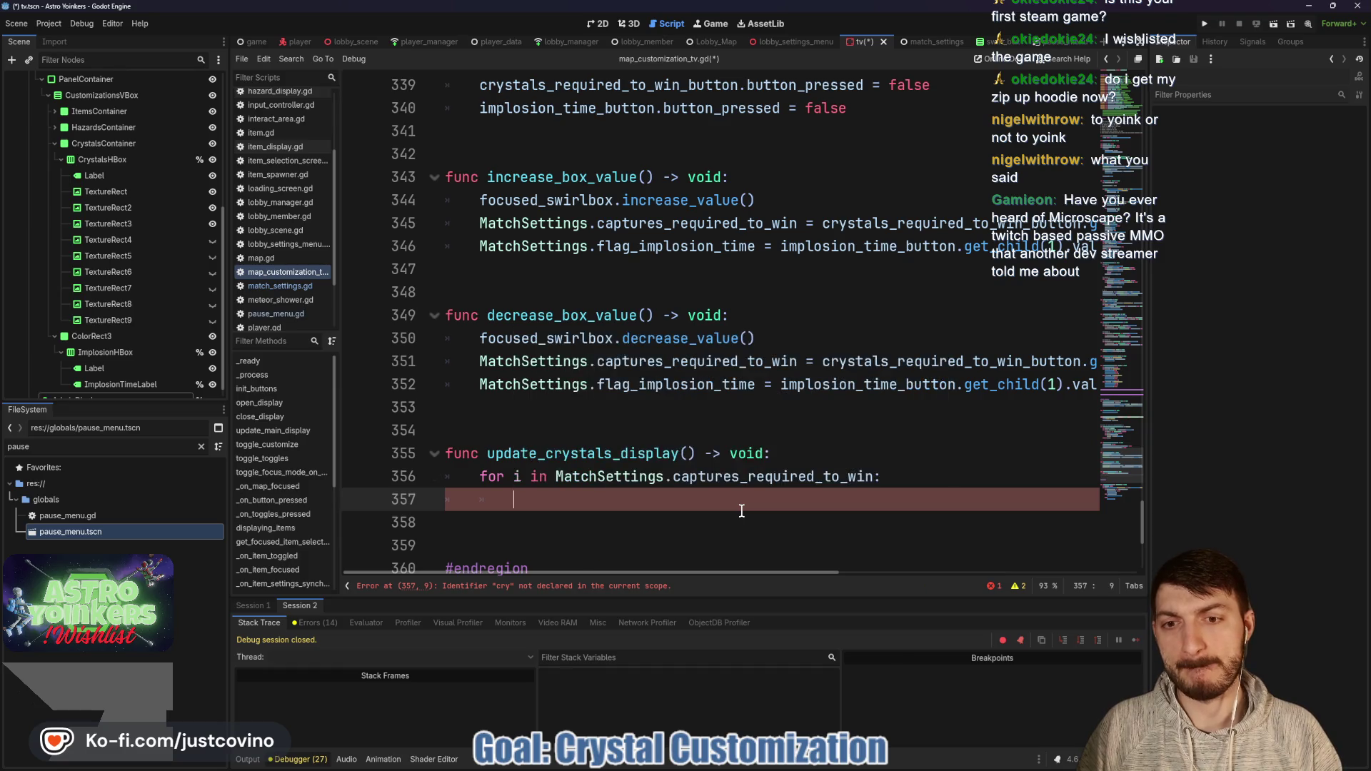
pyautogui.write('crysta')
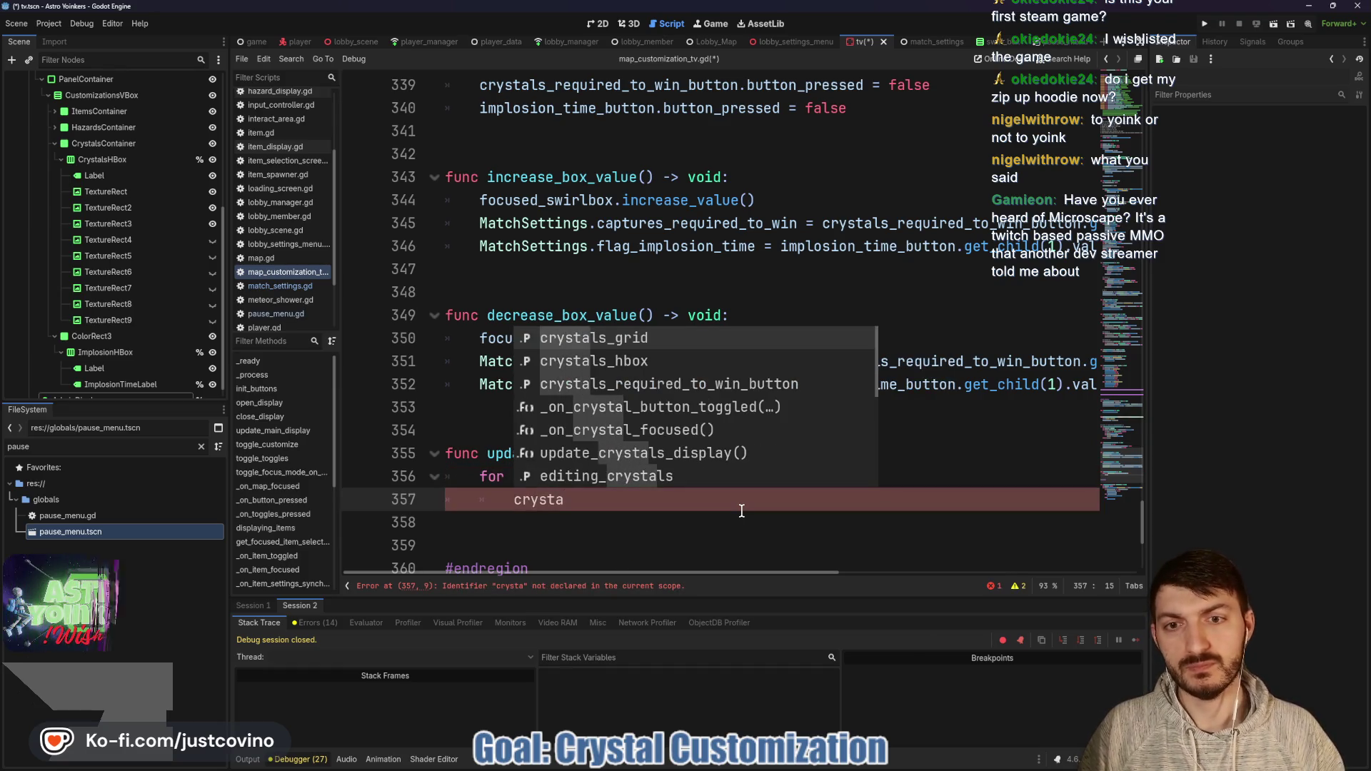
pyautogui.press('Down')
pyautogui.press('Return')
pyautogui.write('.get')
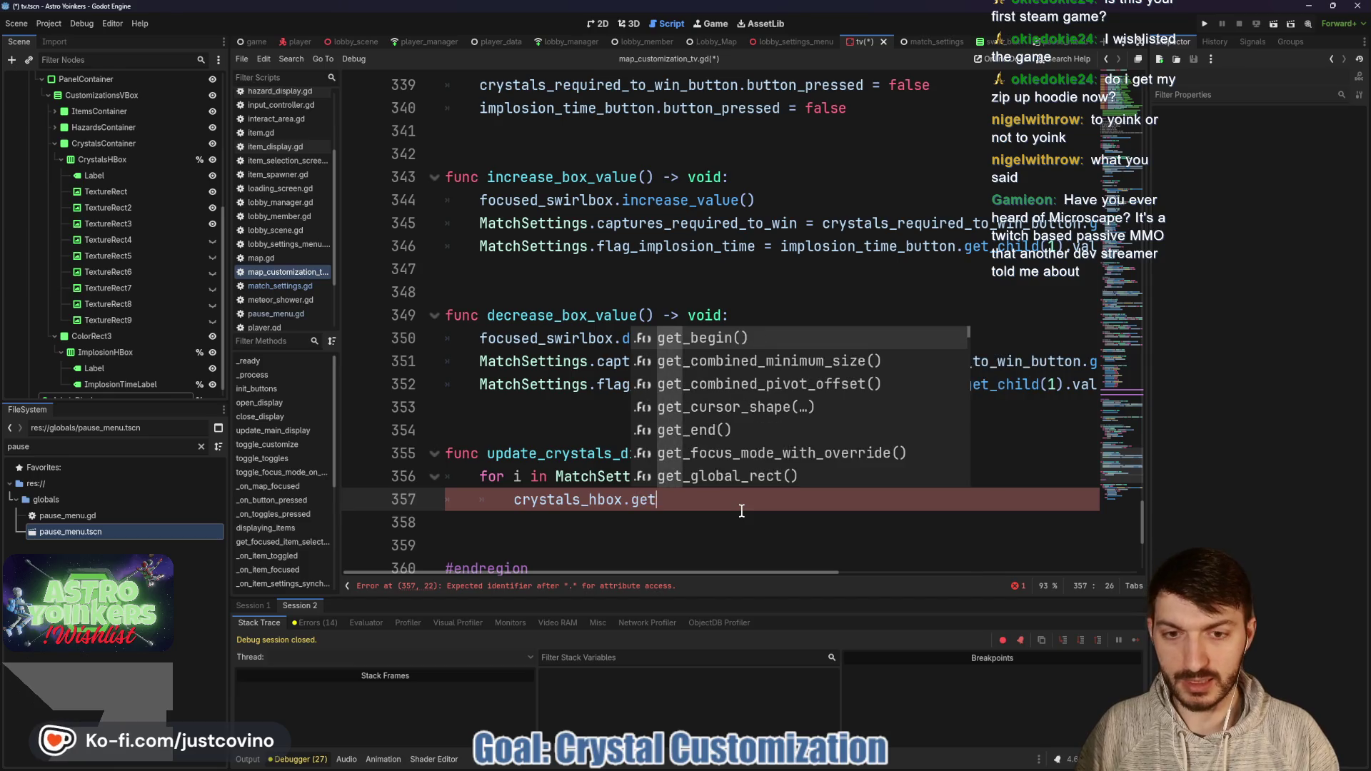
pyautogui.write('_chi')
pyautogui.press('Return')
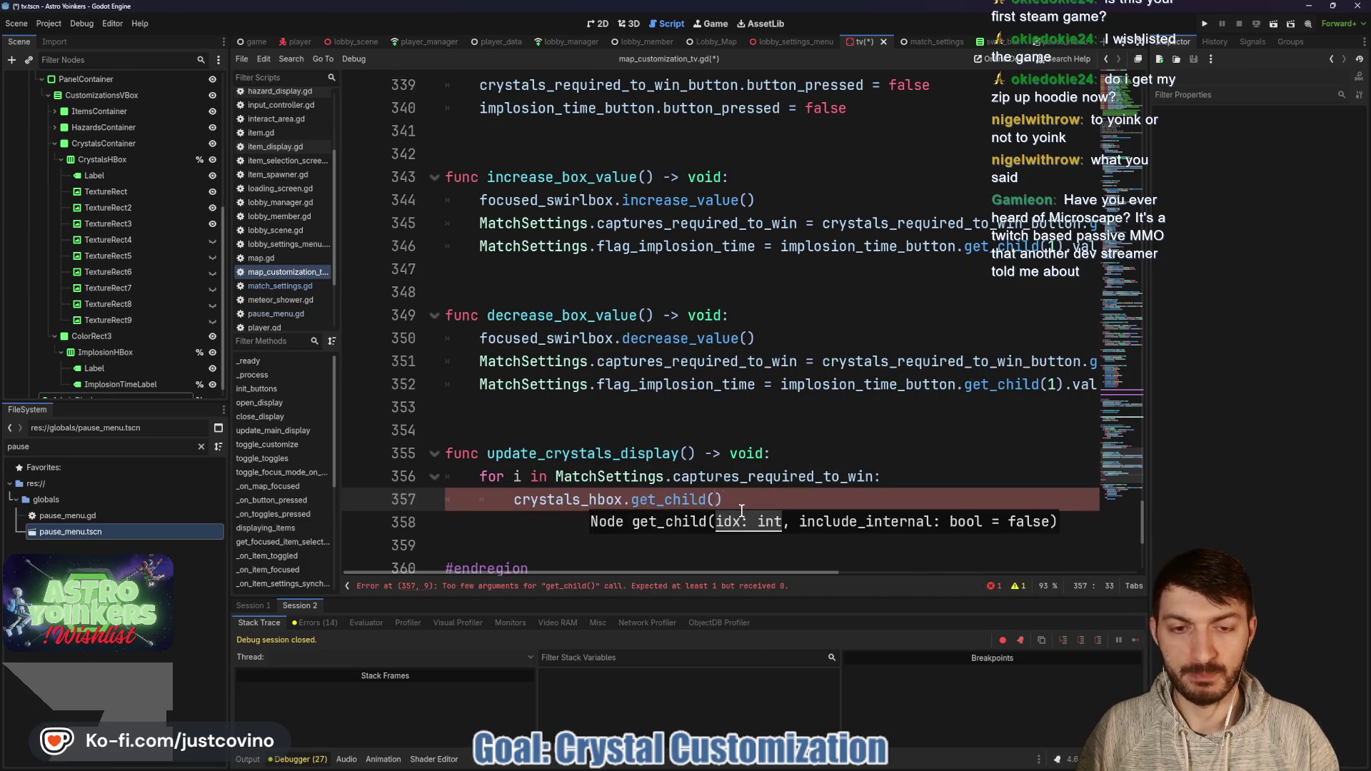
pyautogui.write('i + 1)')
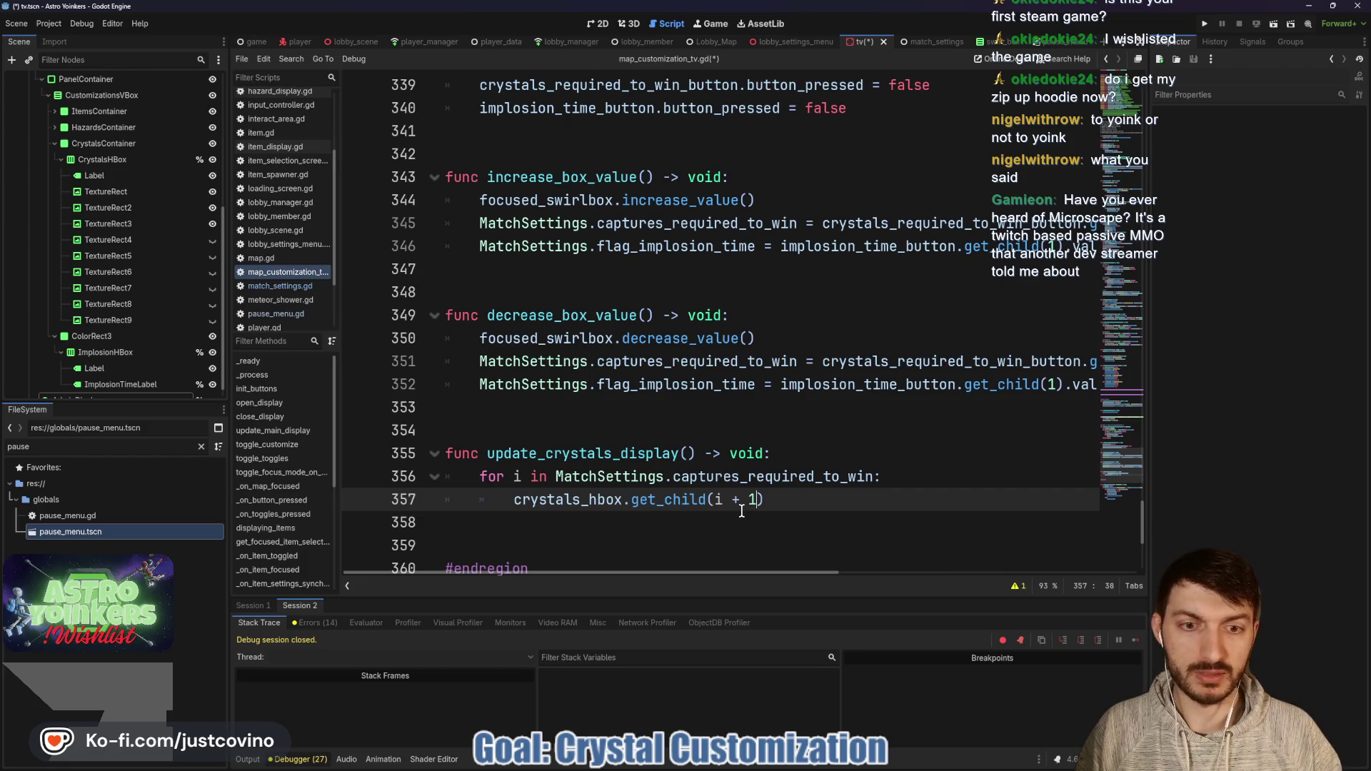
pyautogui.write('.show()')
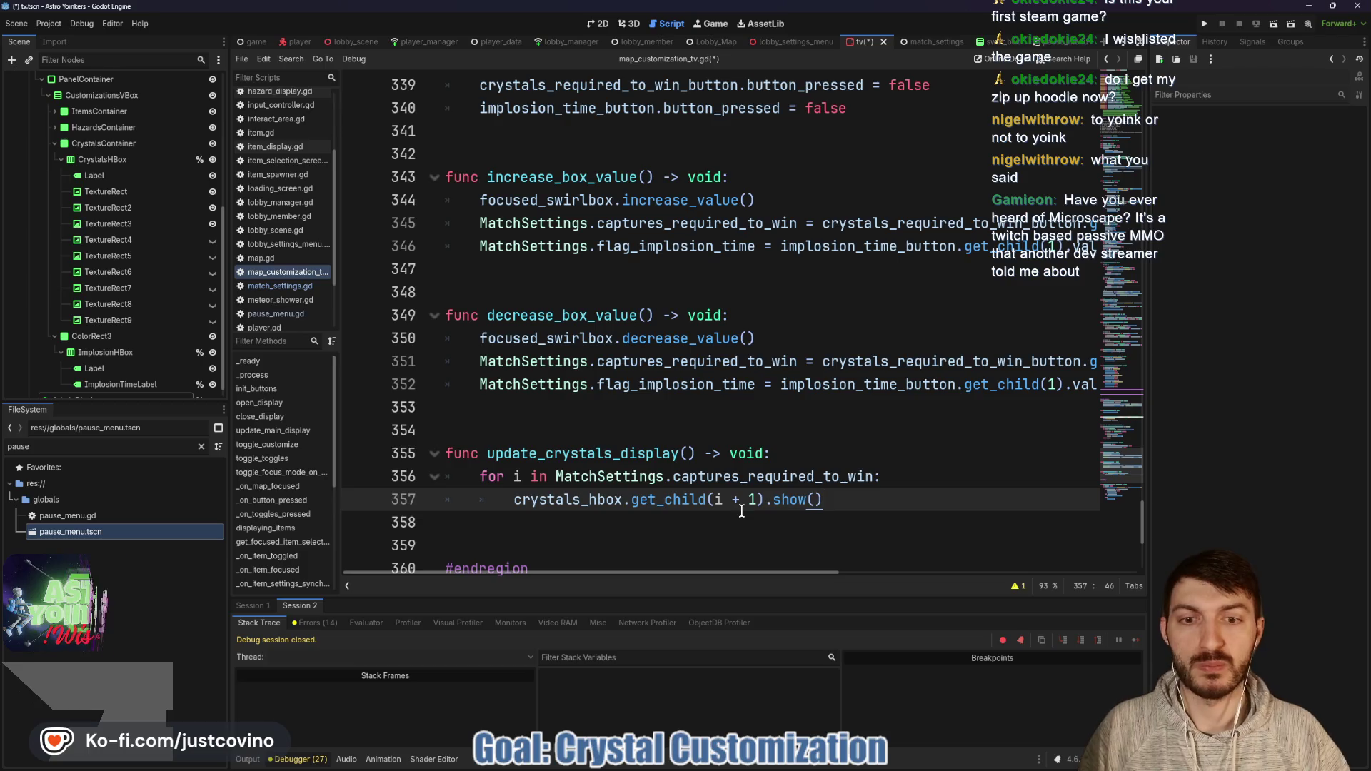
# Step: Leave an empty line above the loop, deleting the unfinished for statement and stray 'f'
pyautogui.click(812, 456)
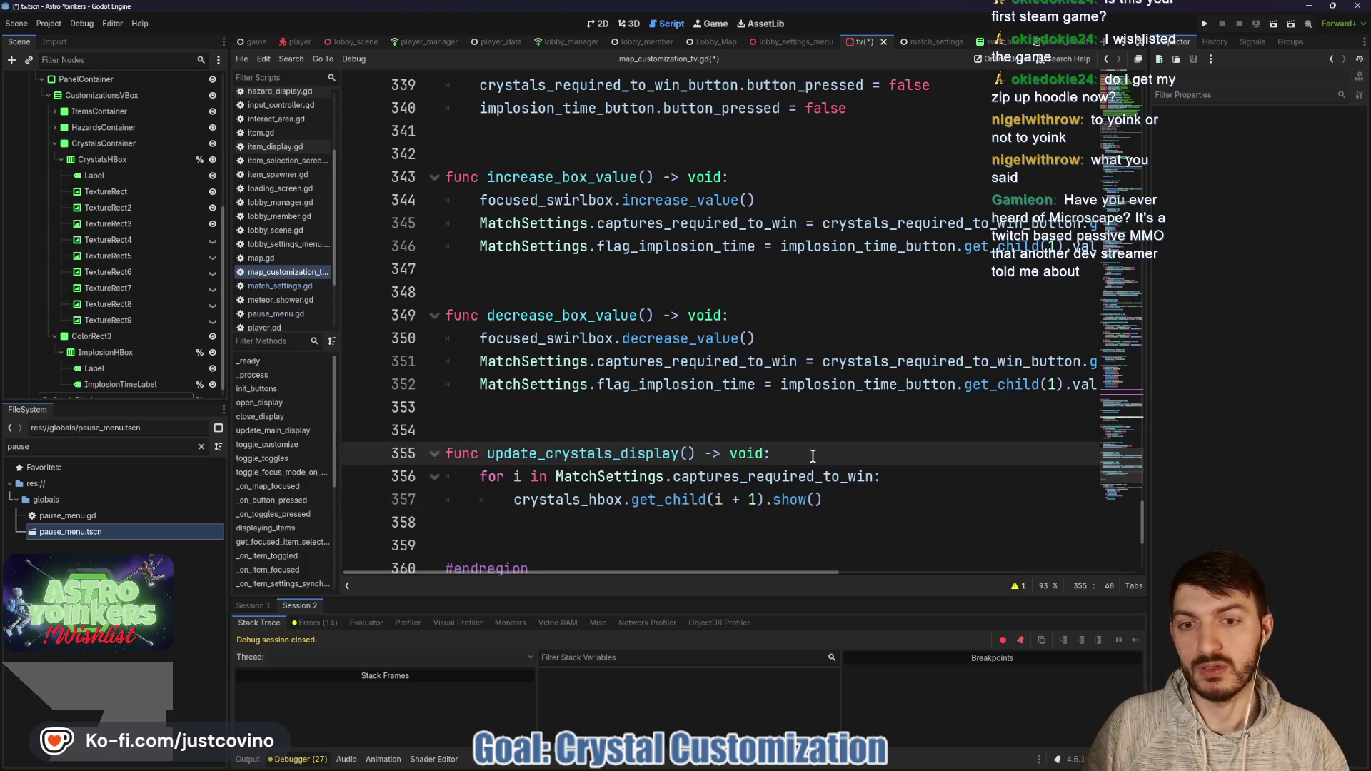
pyautogui.press('Return')
pyautogui.write('f')
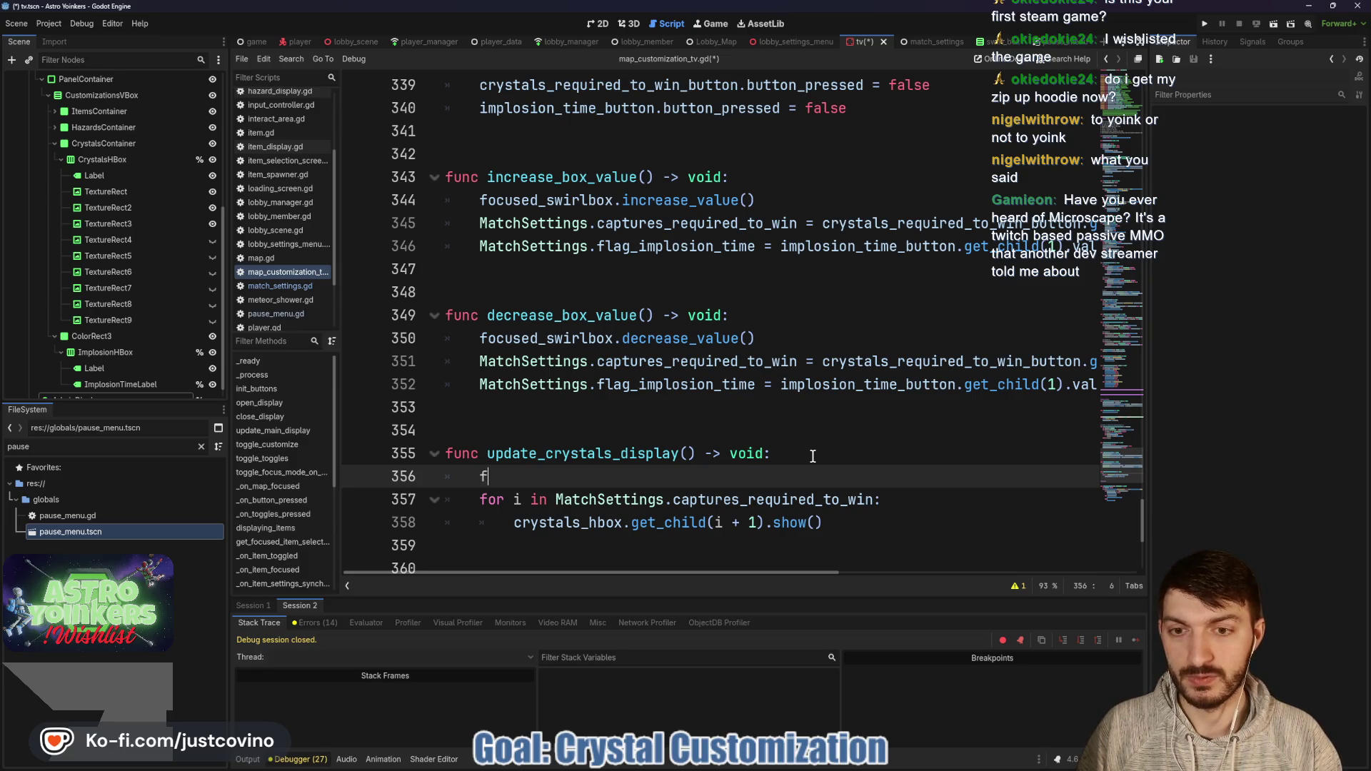
pyautogui.write('or')
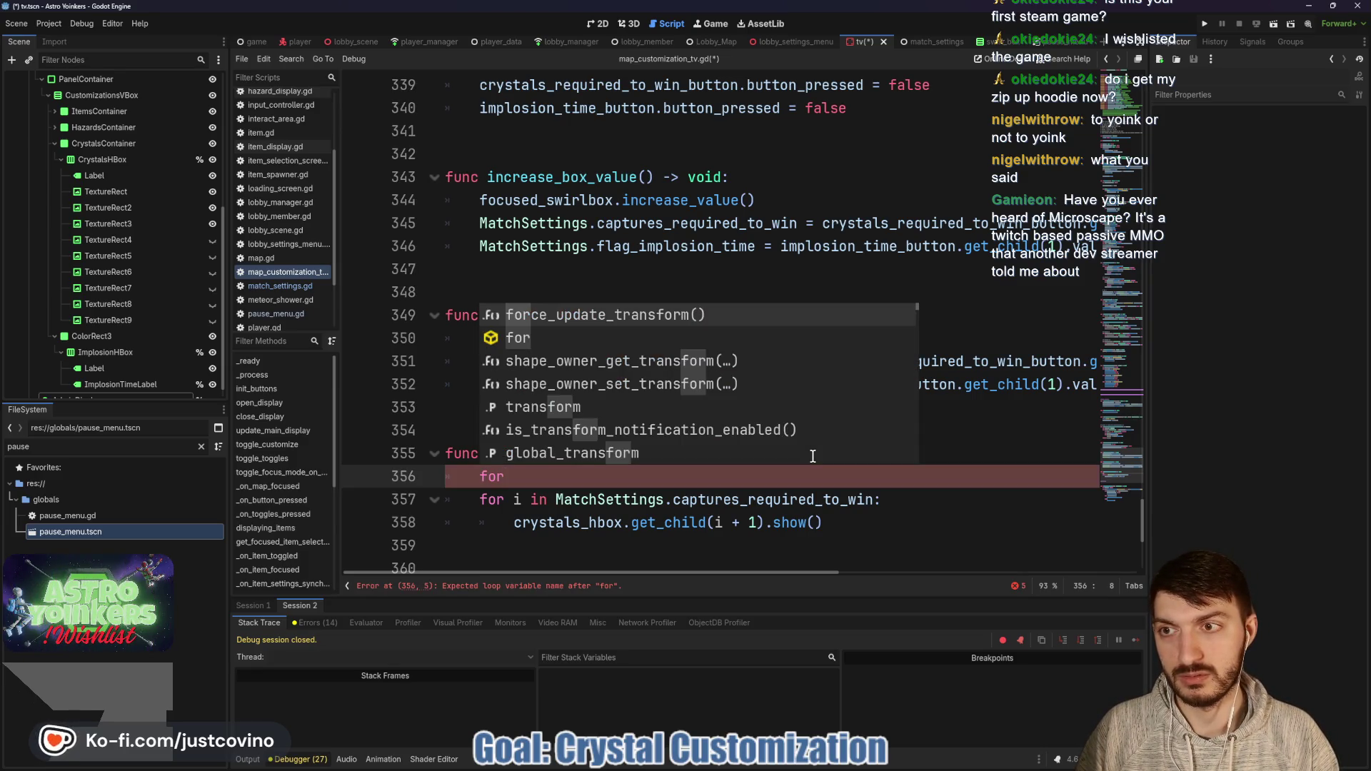
pyautogui.write(' crystal in')
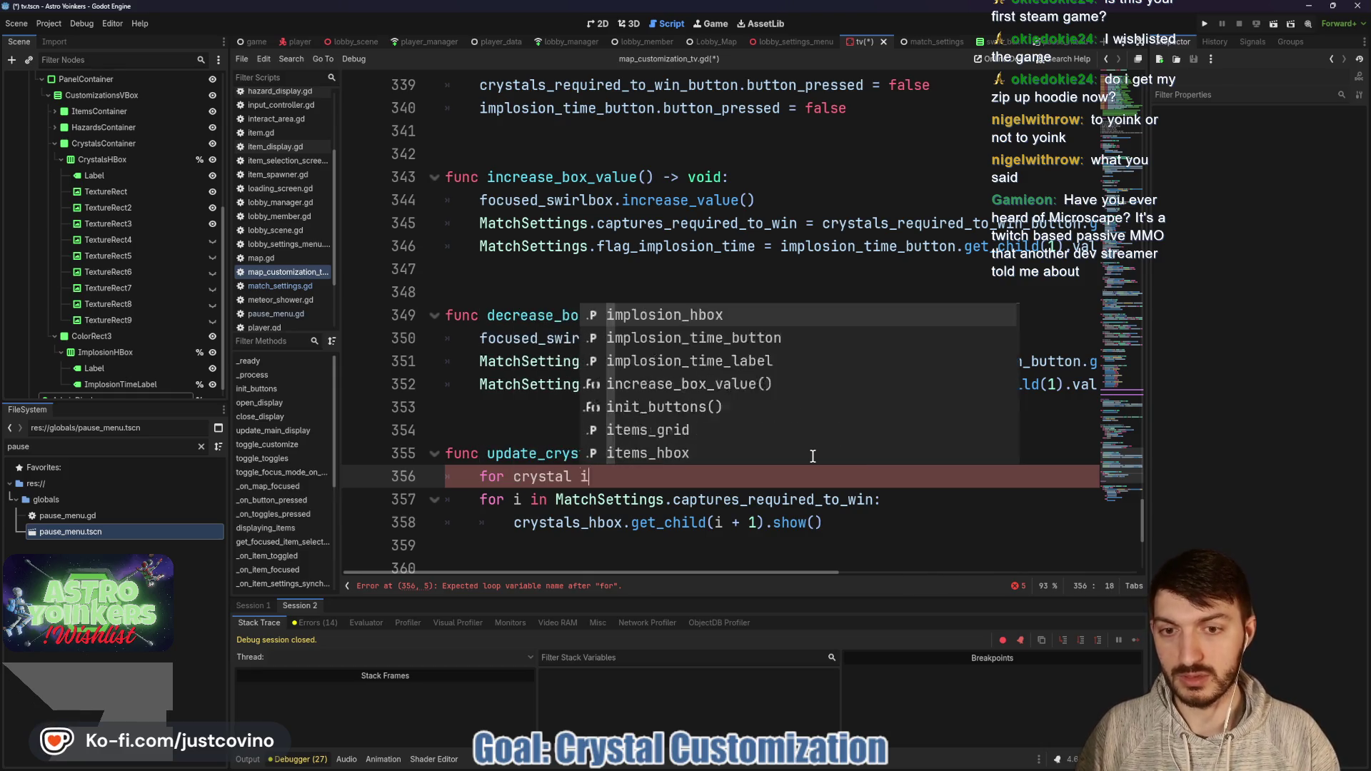
pyautogui.press('BackSpace')
pyautogui.press('BackSpace')
pyautogui.press('BackSpace')
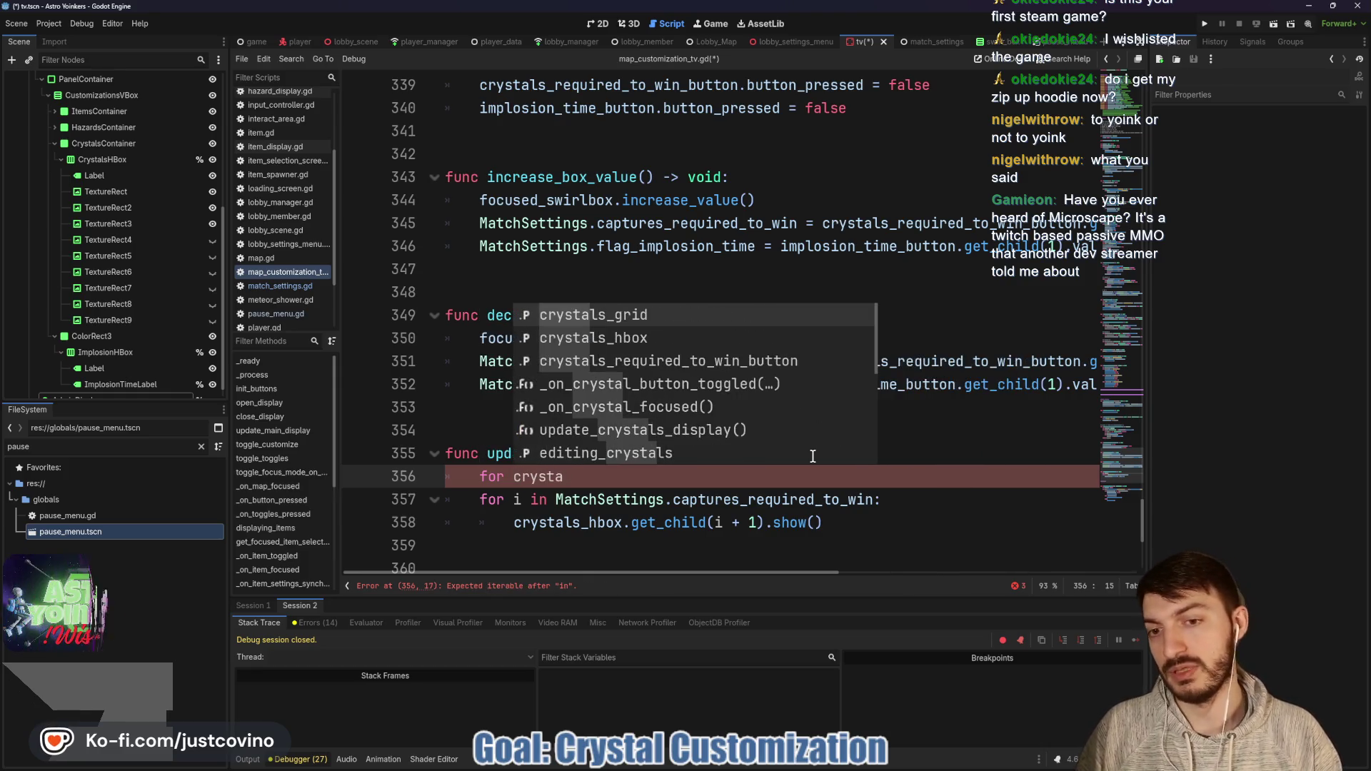
pyautogui.press('BackSpace')
pyautogui.press('BackSpace')
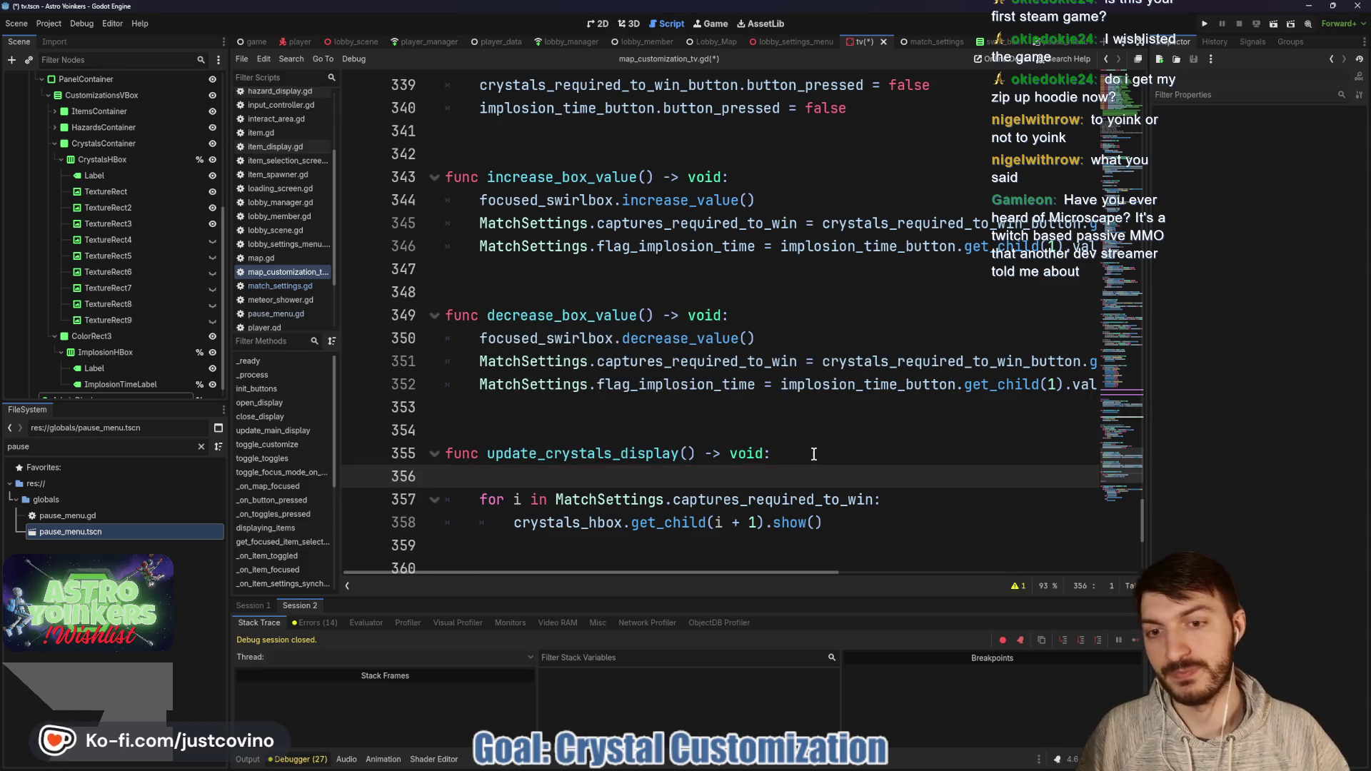
pyautogui.scroll(-3, 631, 430)
pyautogui.scroll(1, 498, 335)
# Step: Above update_crystals_display, declare a new function hide_capture_crystals() -> void
pyautogui.click(444, 290)
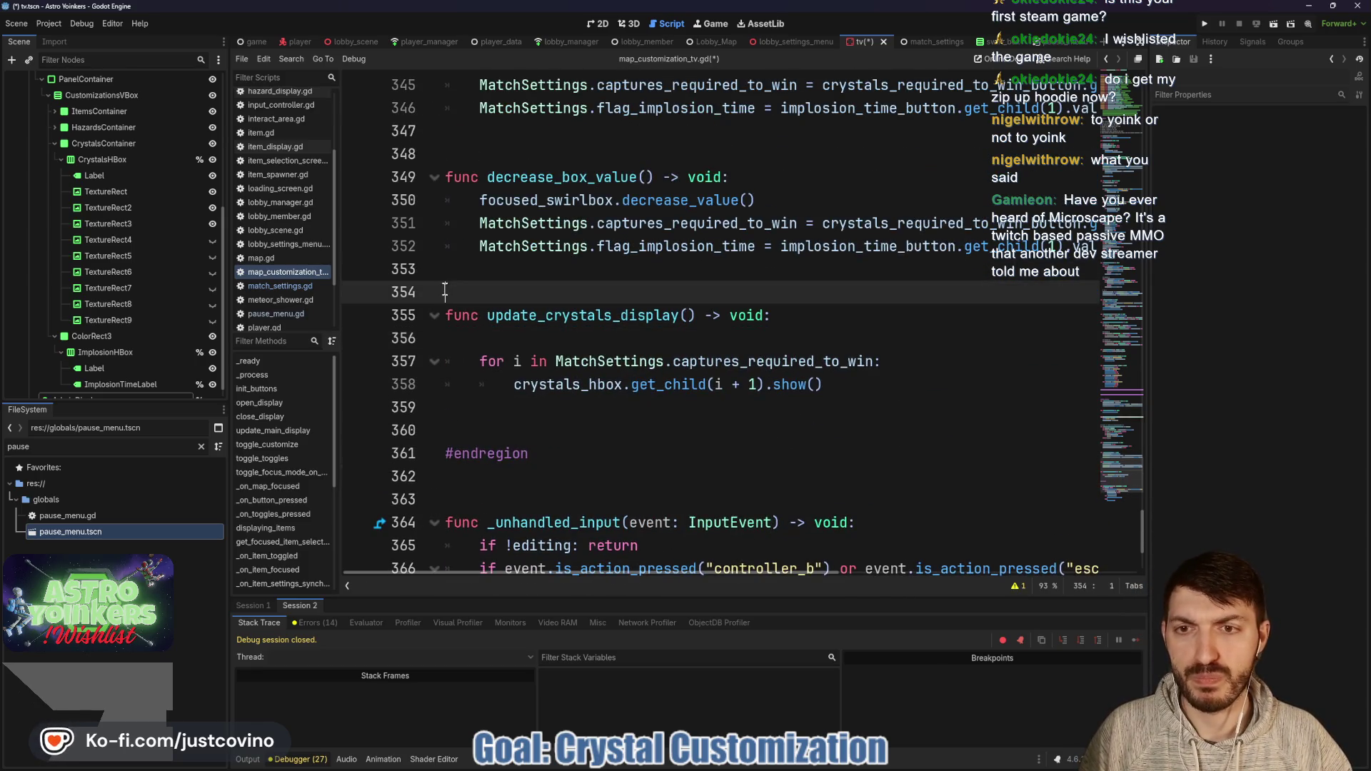
pyautogui.press('Return')
pyautogui.press('Return')
pyautogui.press('Return')
pyautogui.press('Up')
pyautogui.press('Up')
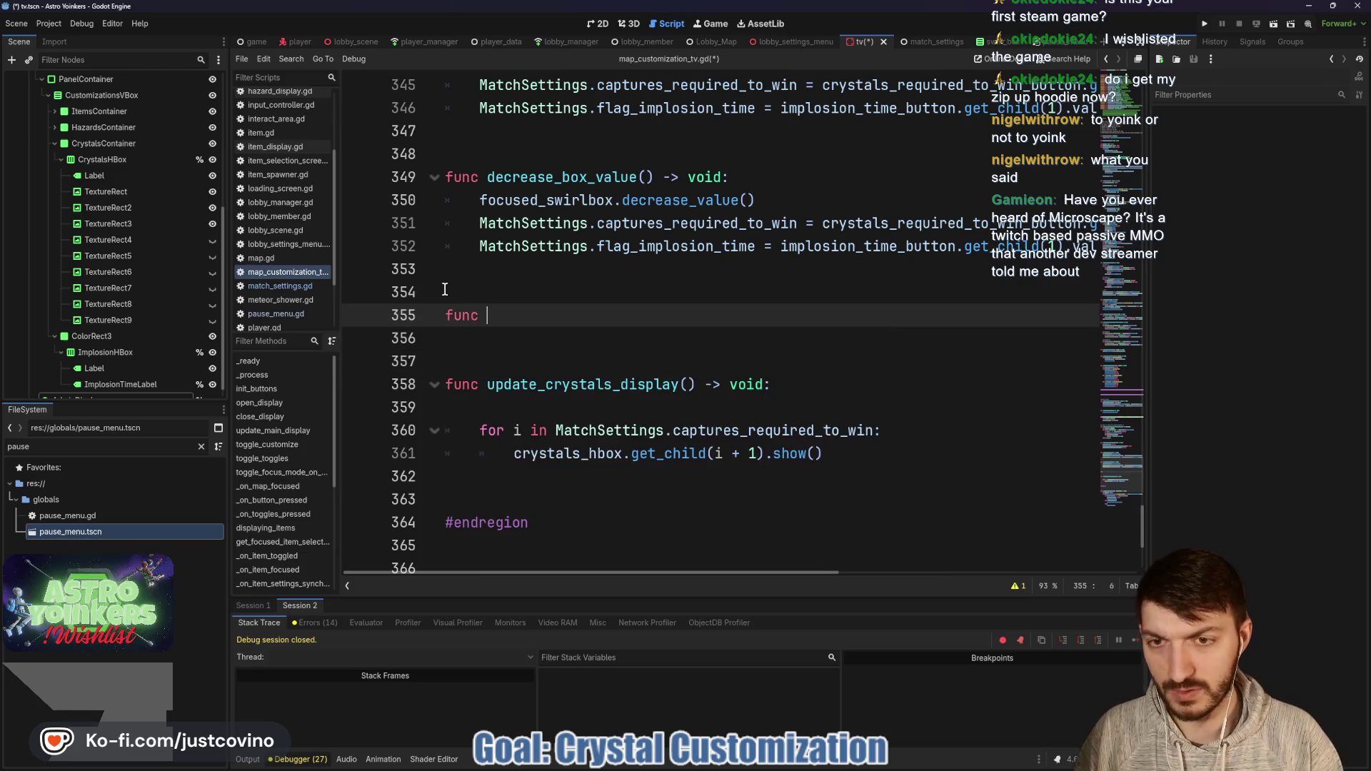
pyautogui.write('hide_c')
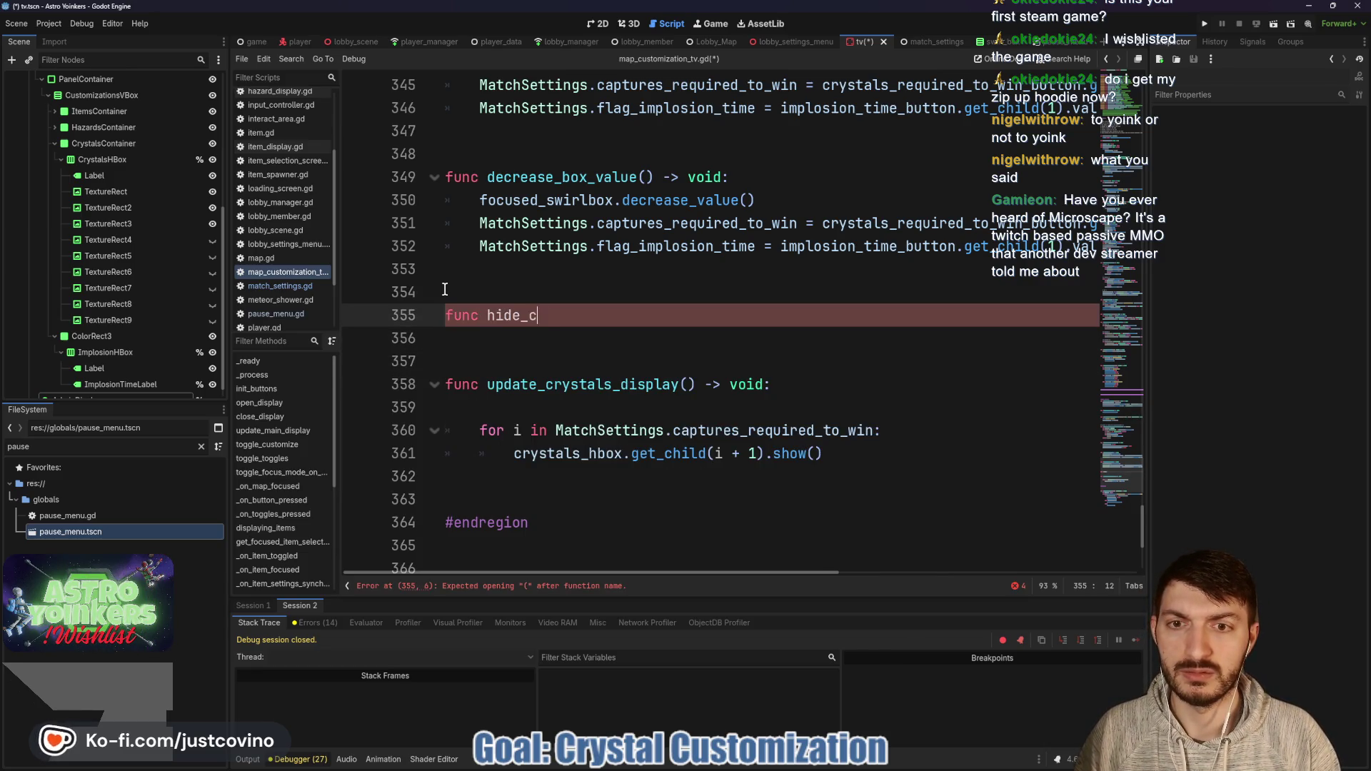
pyautogui.write('apture_crystals()')
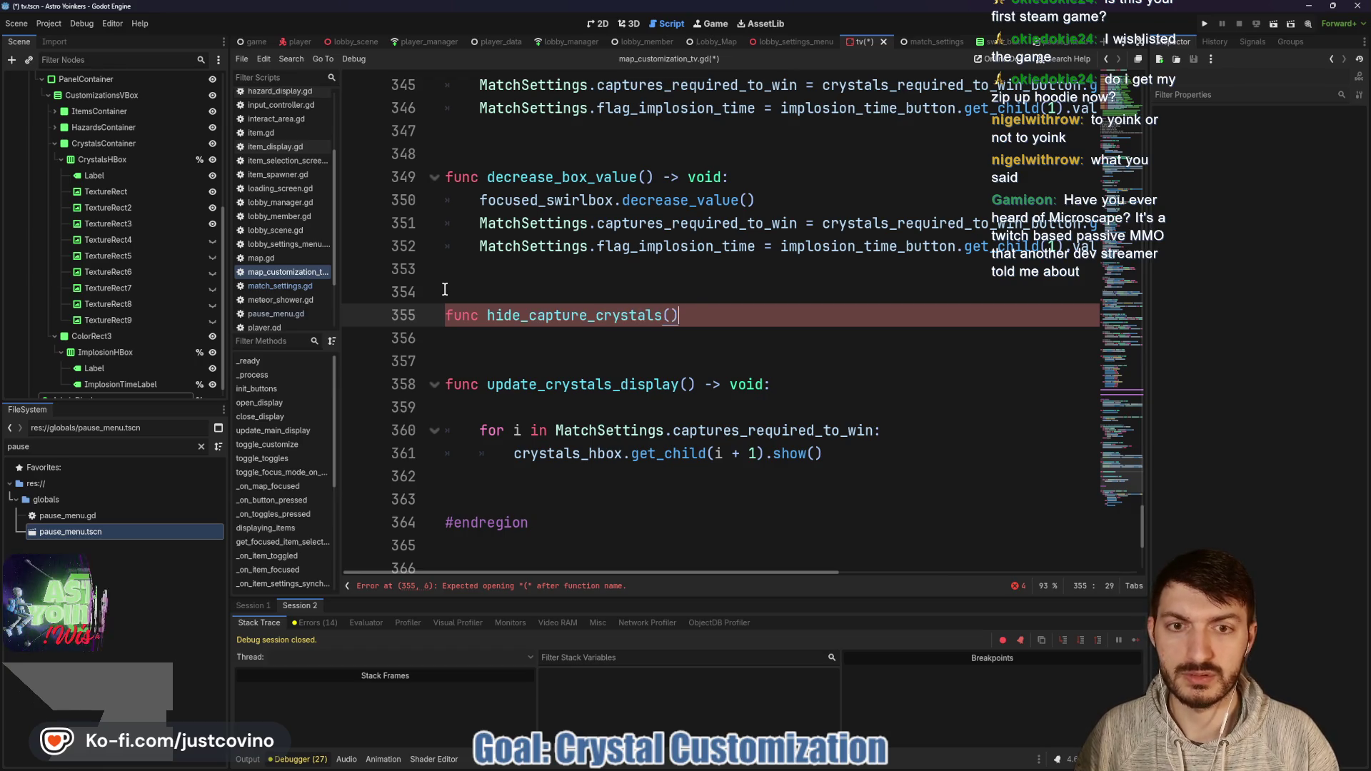
pyautogui.write(' -> void:')
pyautogui.press('Return')
# Step: Loop over crystals_hbox.get_children(), skipping non-TextureRect children and hiding each crystal
pyautogui.write('for')
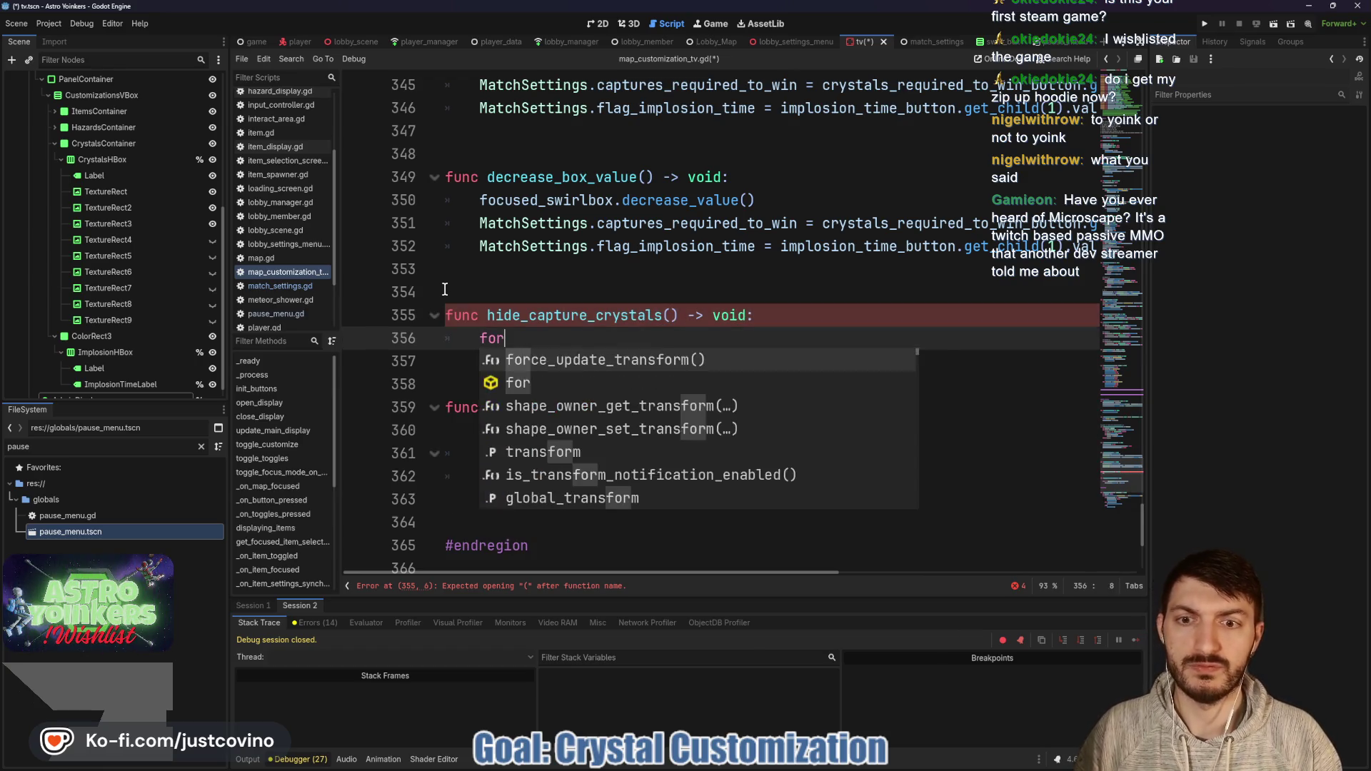
pyautogui.write(' crystal in cr')
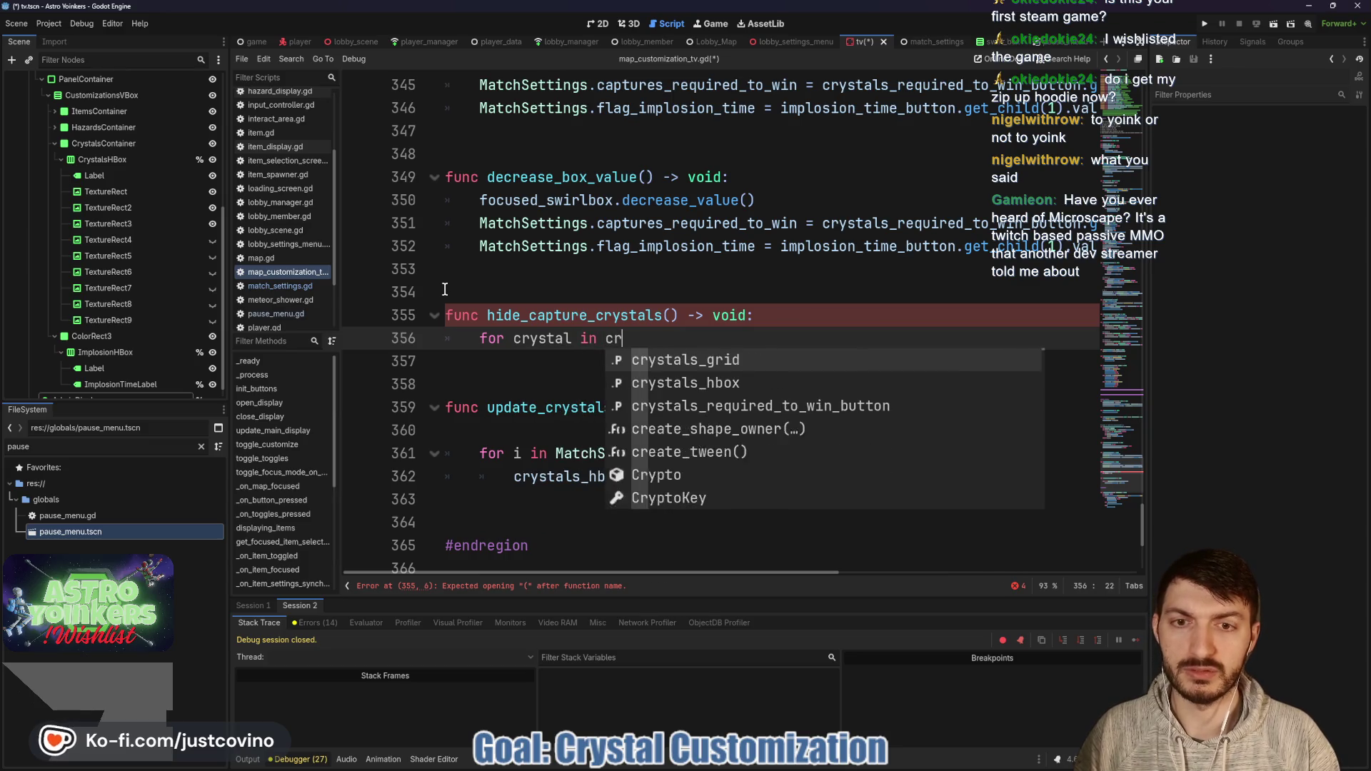
pyautogui.write('ystal')
pyautogui.press('Return')
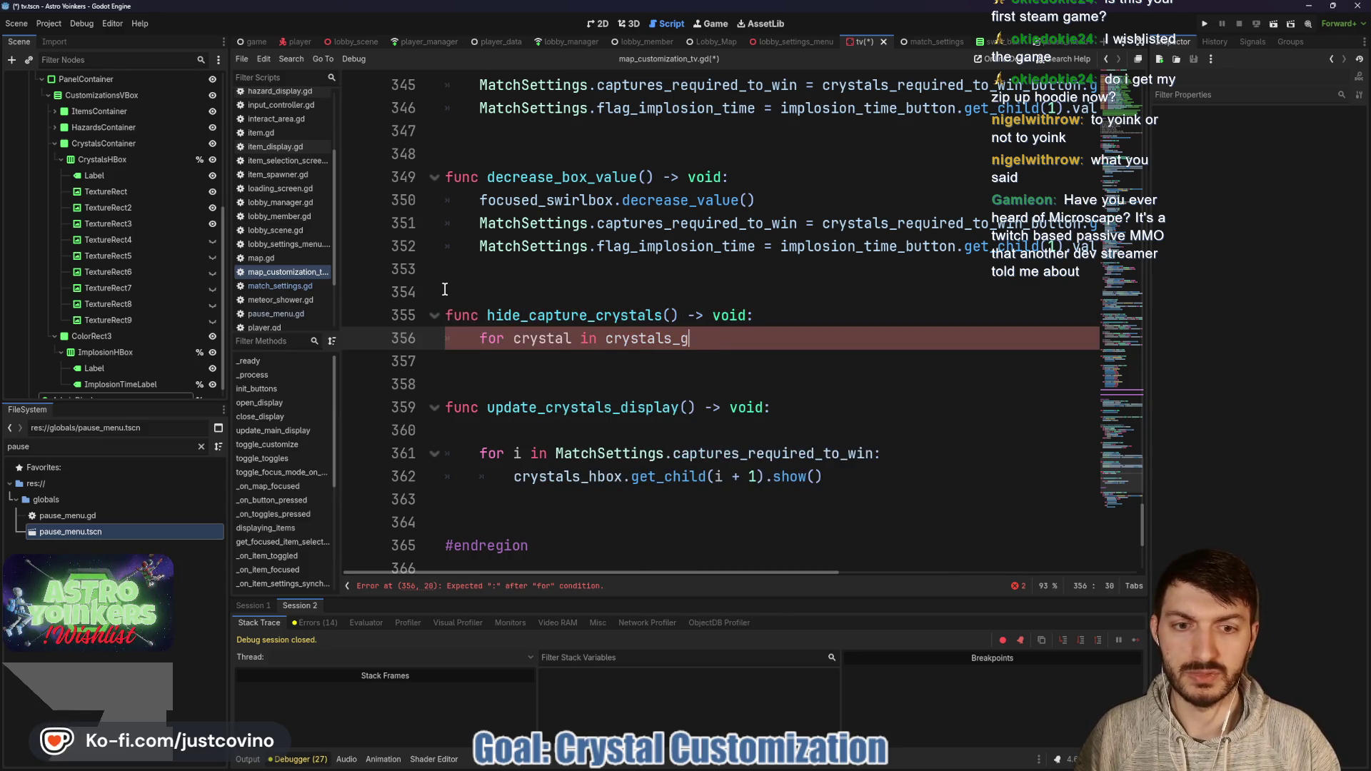
pyautogui.write('hb')
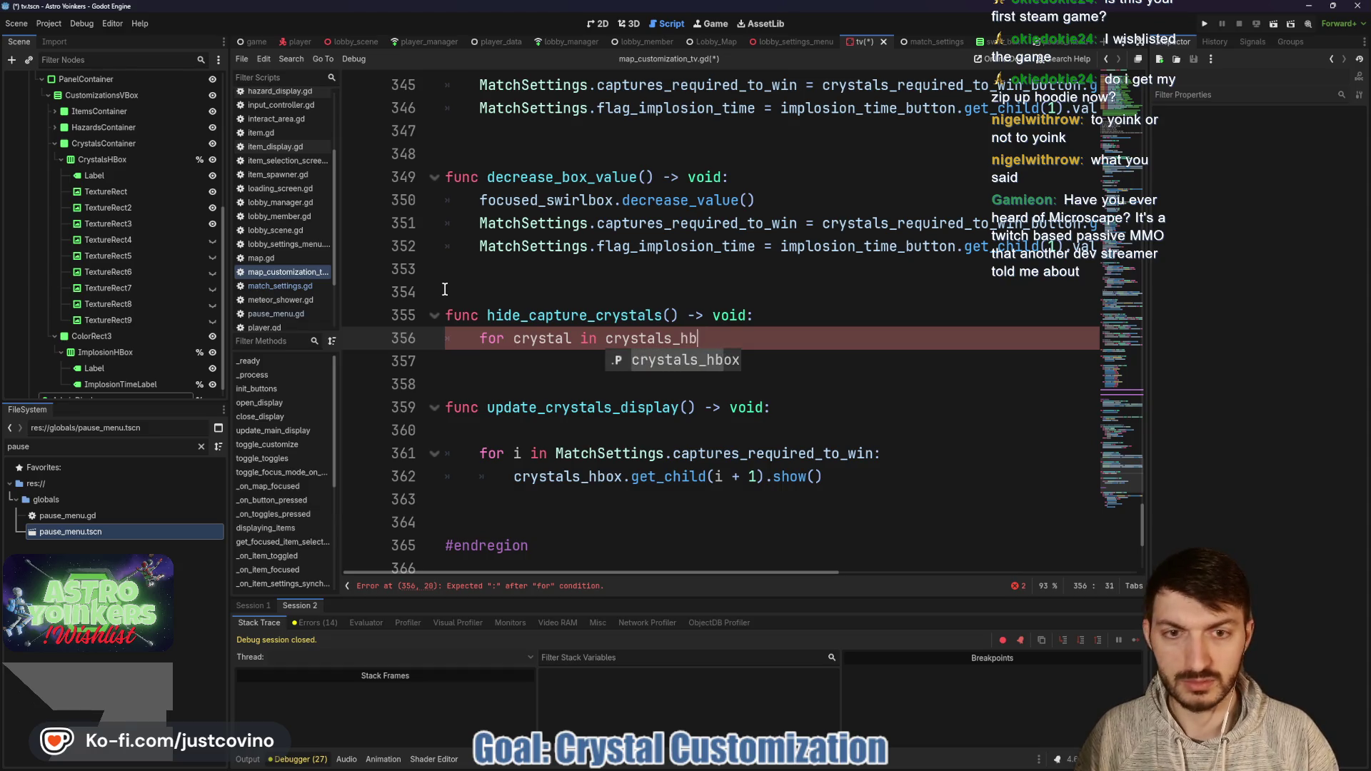
pyautogui.write('ox.get_child')
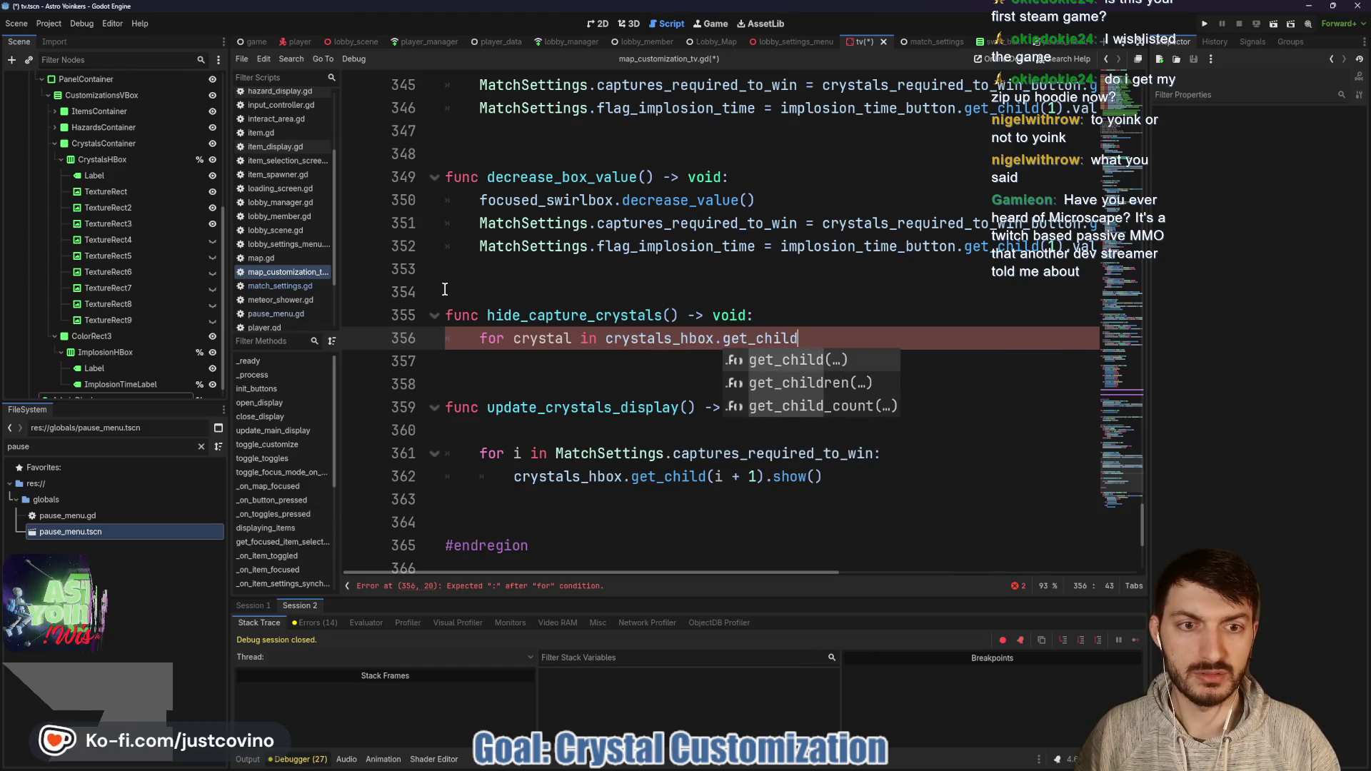
pyautogui.write('ren')
pyautogui.press('Return')
pyautogui.write(':')
pyautogui.press('Return')
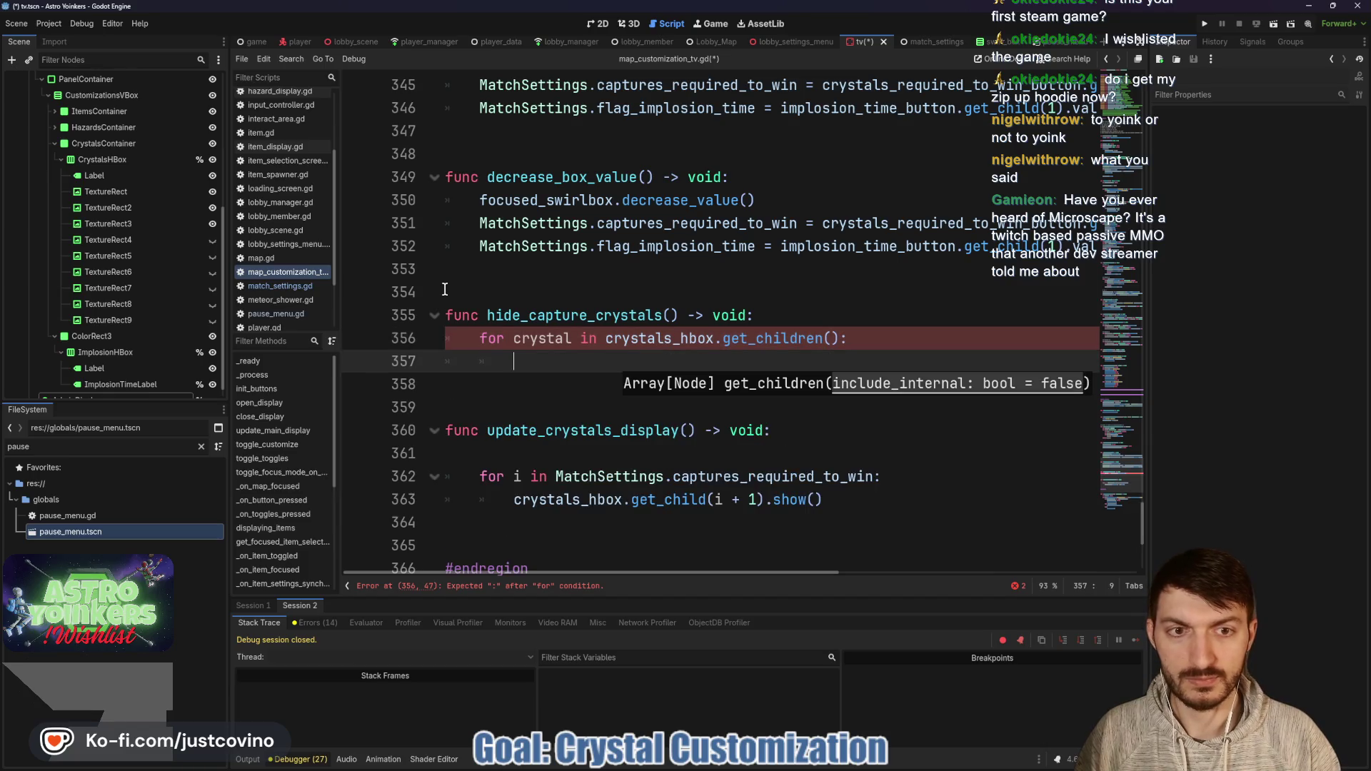
pyautogui.write('if crystal is ')
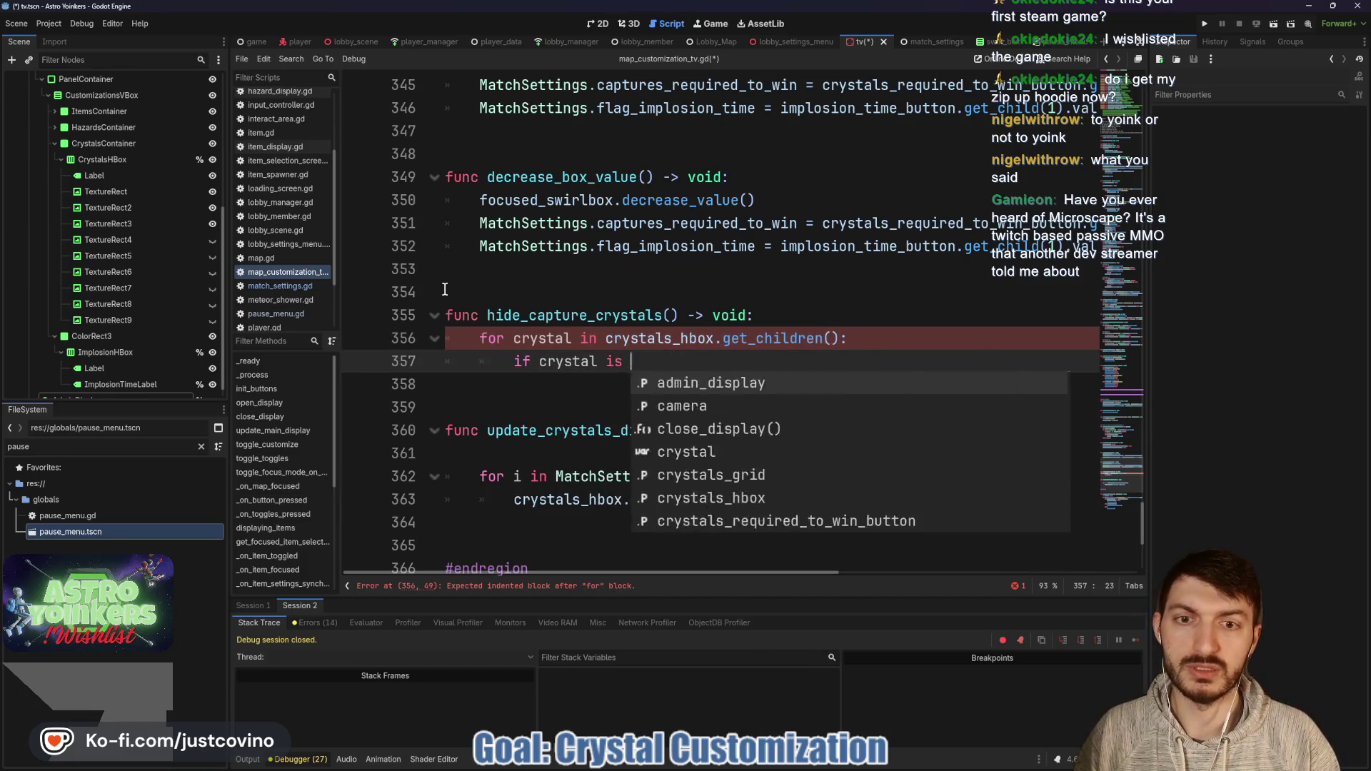
pyautogui.write('not TextureRe')
pyautogui.press('Return')
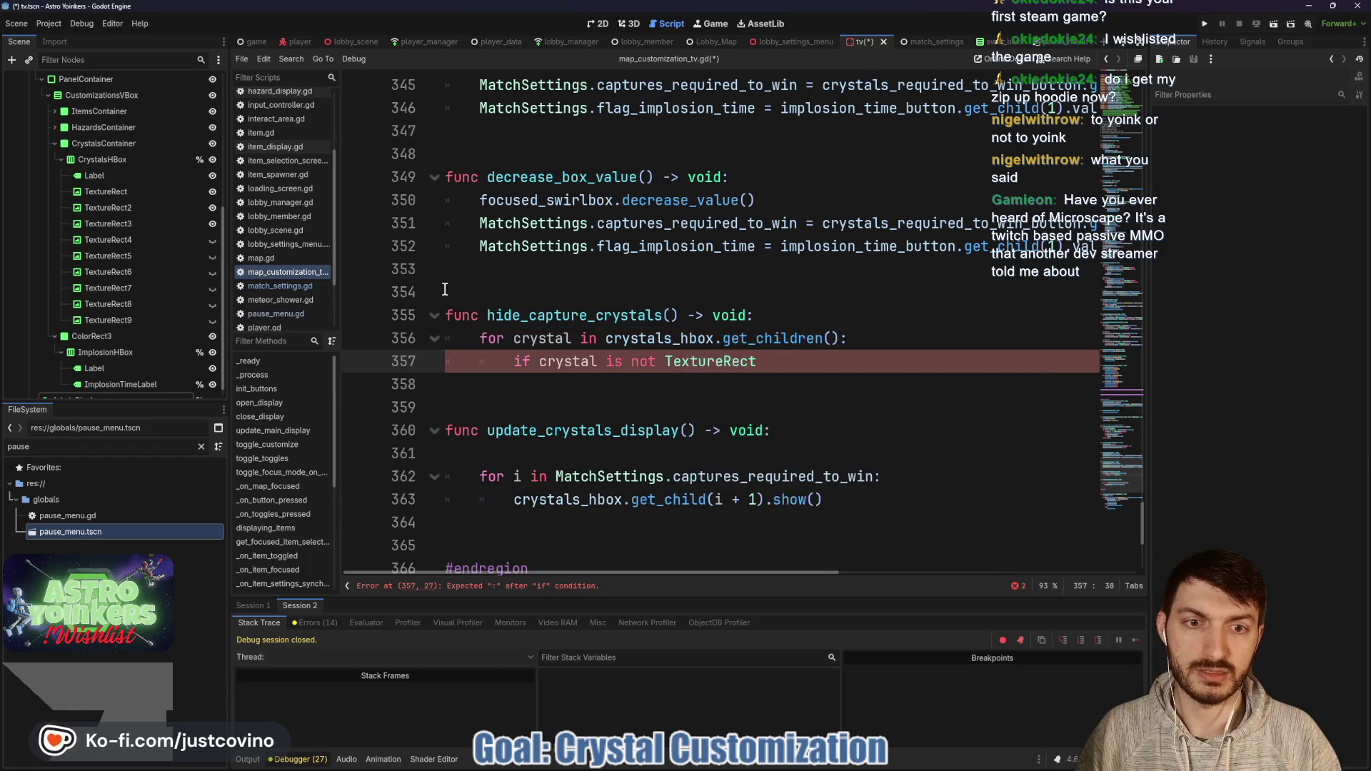
pyautogui.press('Return')
pyautogui.write(': continue')
pyautogui.press('Return')
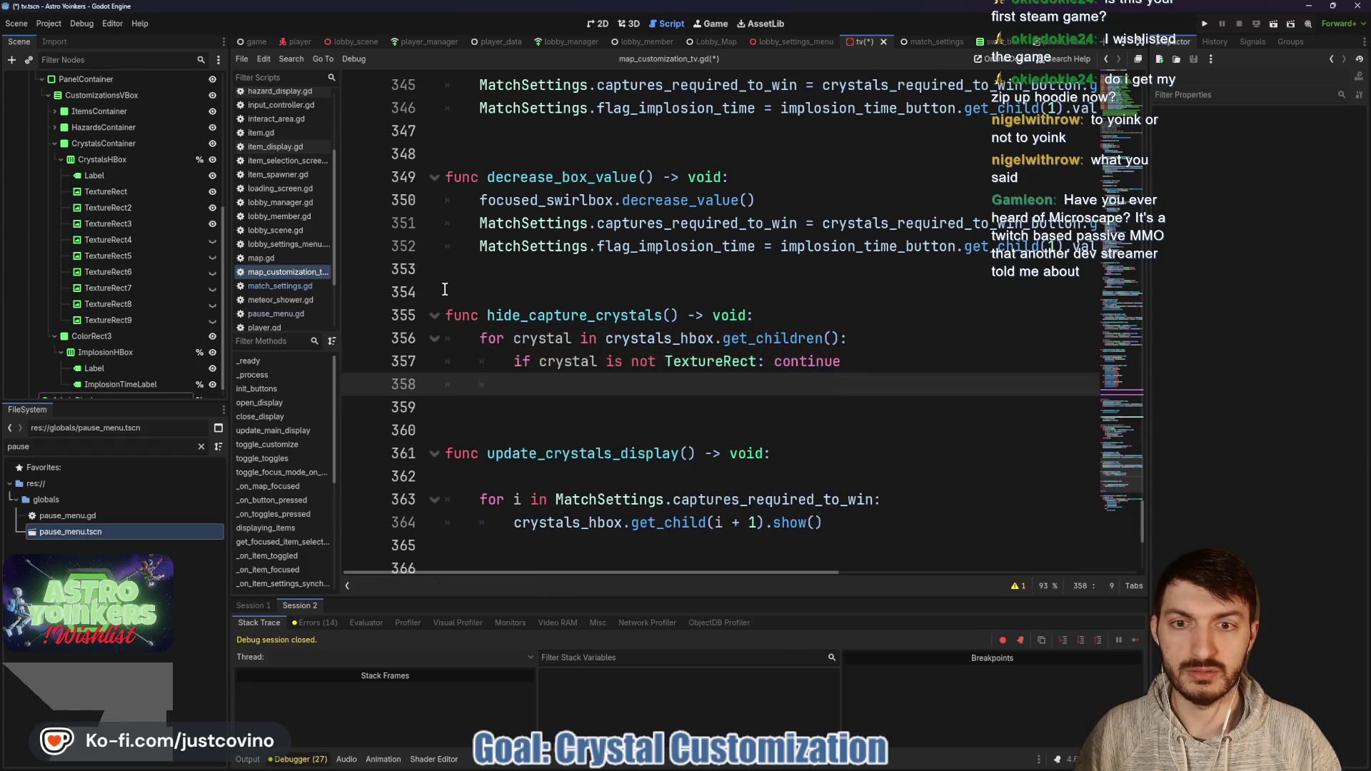
pyautogui.write('crystal.hide')
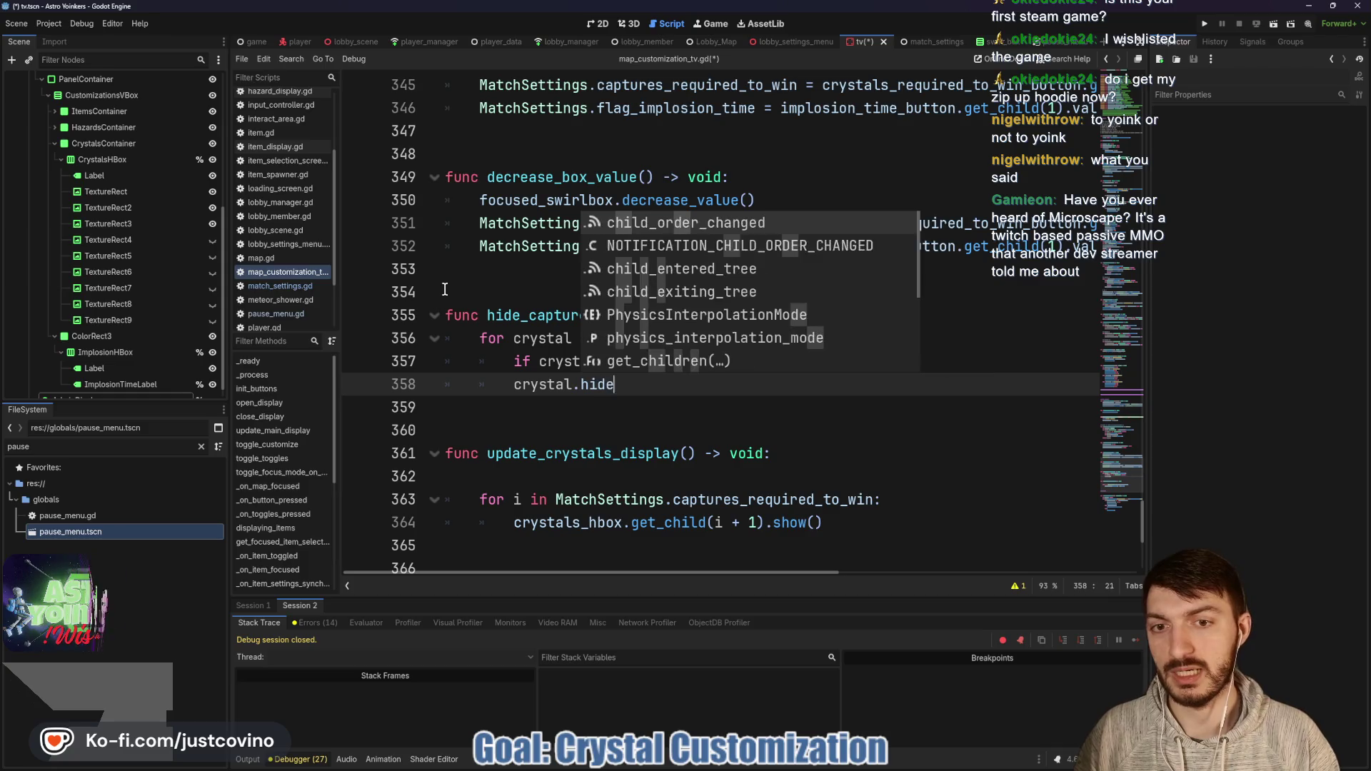
pyautogui.press('Return')
# Step: Call hide_capture_crystals() first in update_crystals_display and save the script
pyautogui.click(572, 475)
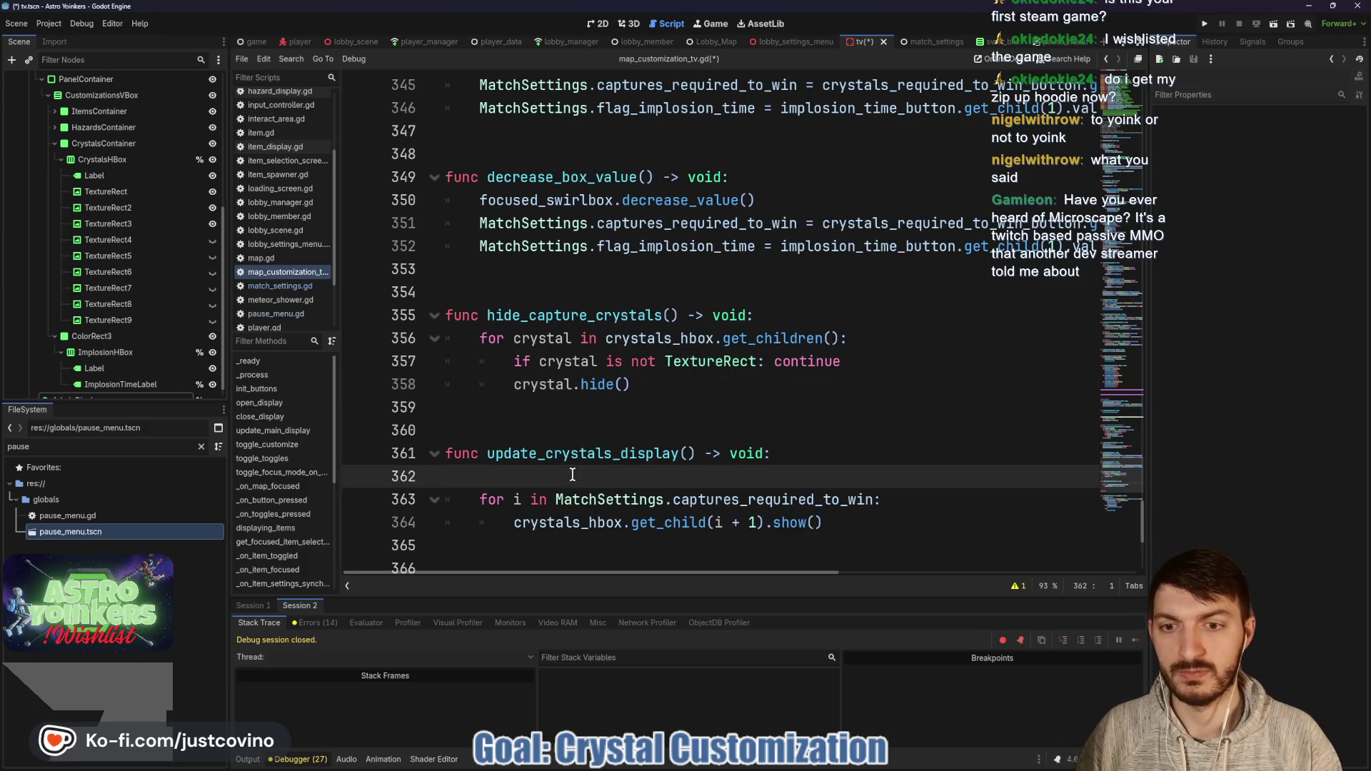
pyautogui.write('hide')
pyautogui.press('Return')
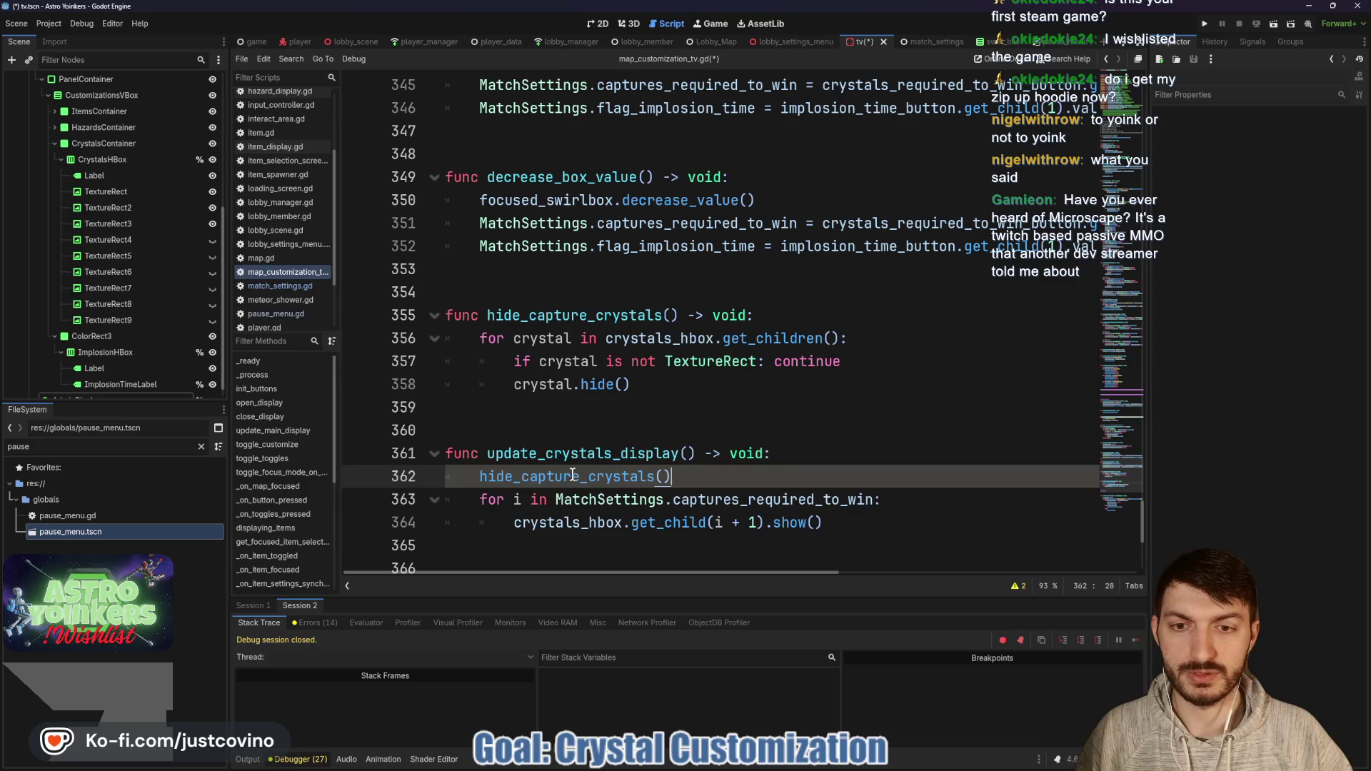
pyautogui.hotkey('ctrl', 's')
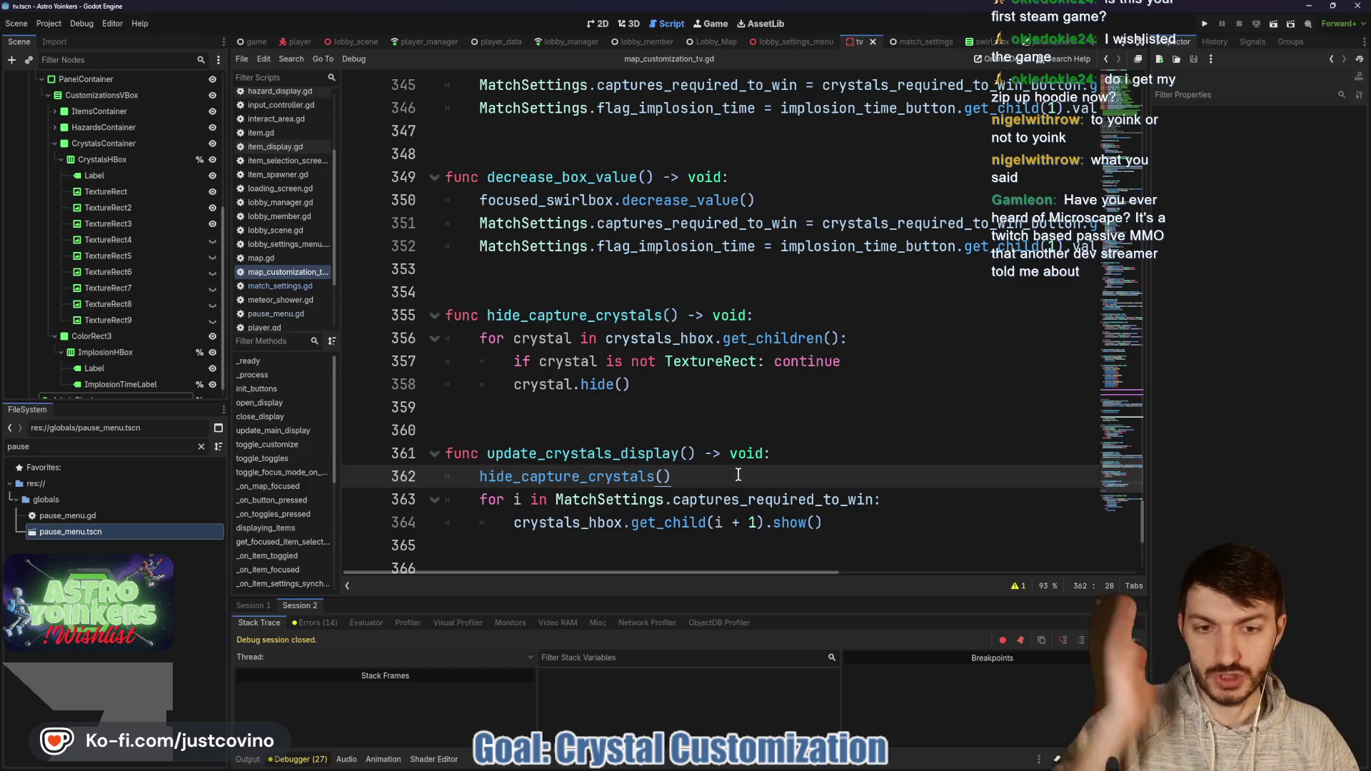
# Step: Keep one blank line between the functions and type the loop variable as crystal: TextureRect
pyautogui.click(599, 422)
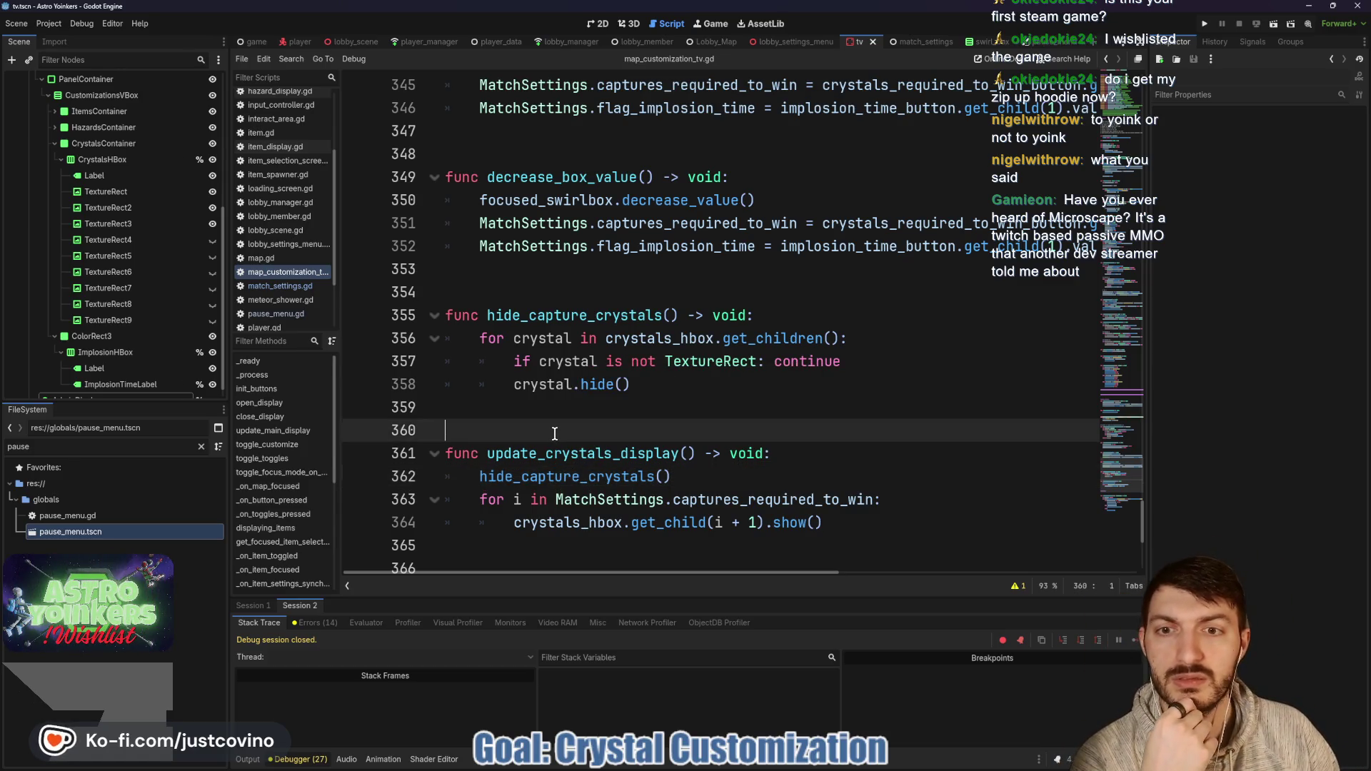
pyautogui.press('BackSpace')
pyautogui.press('Return')
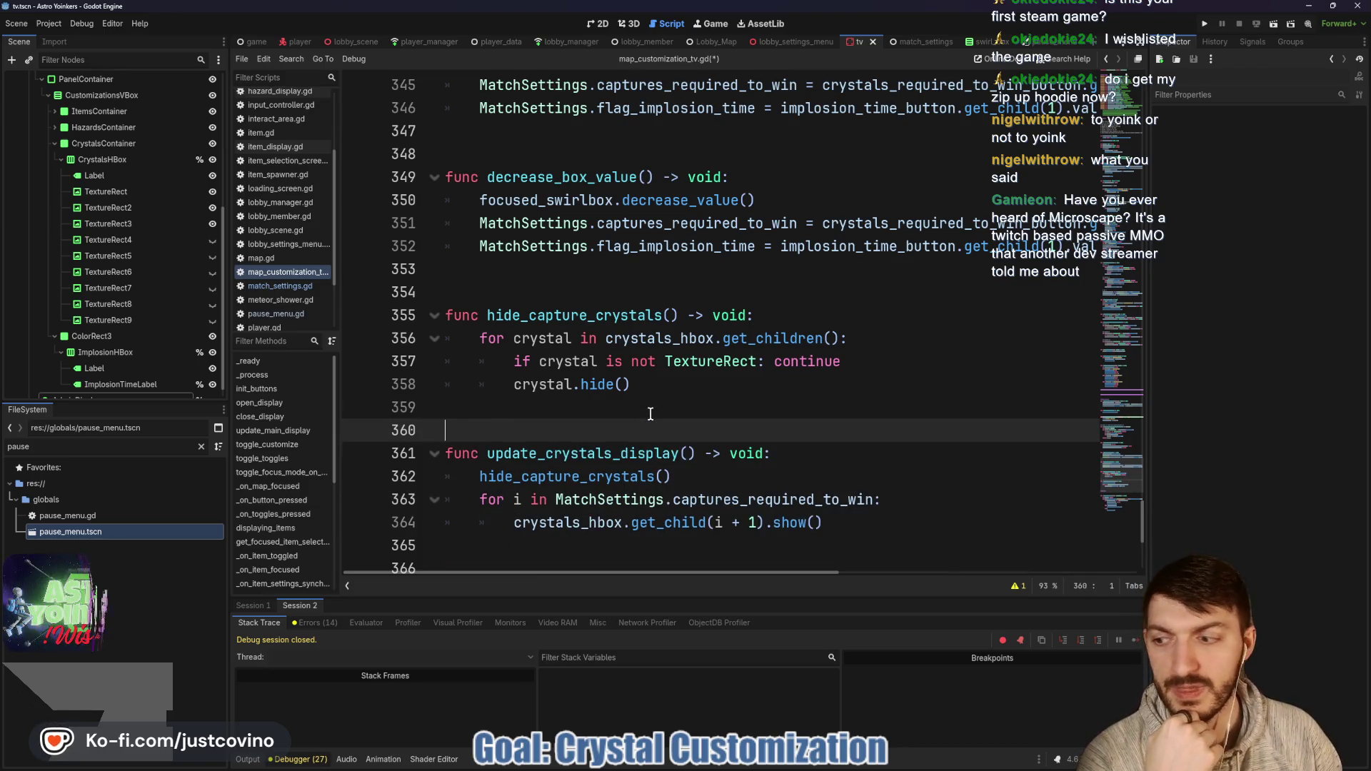
pyautogui.click(569, 338)
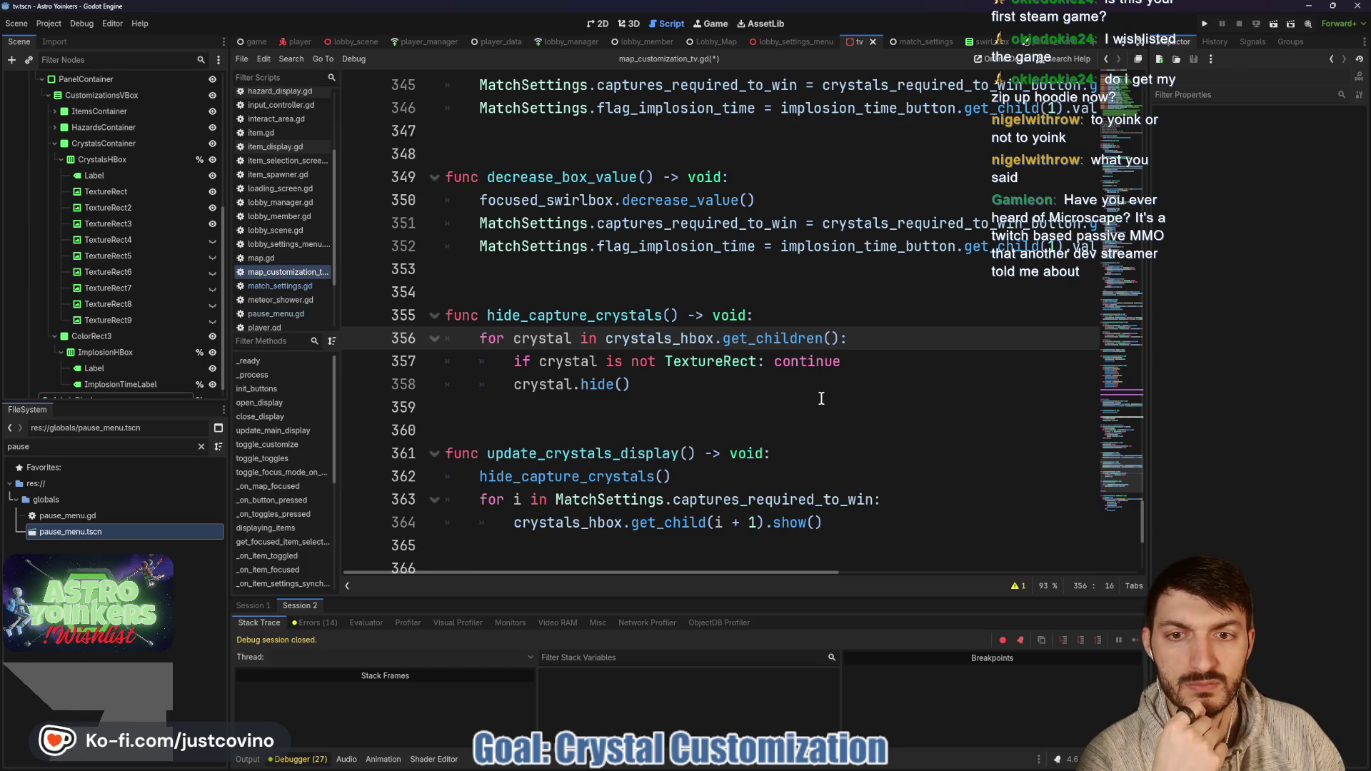
pyautogui.write(': TextureRe')
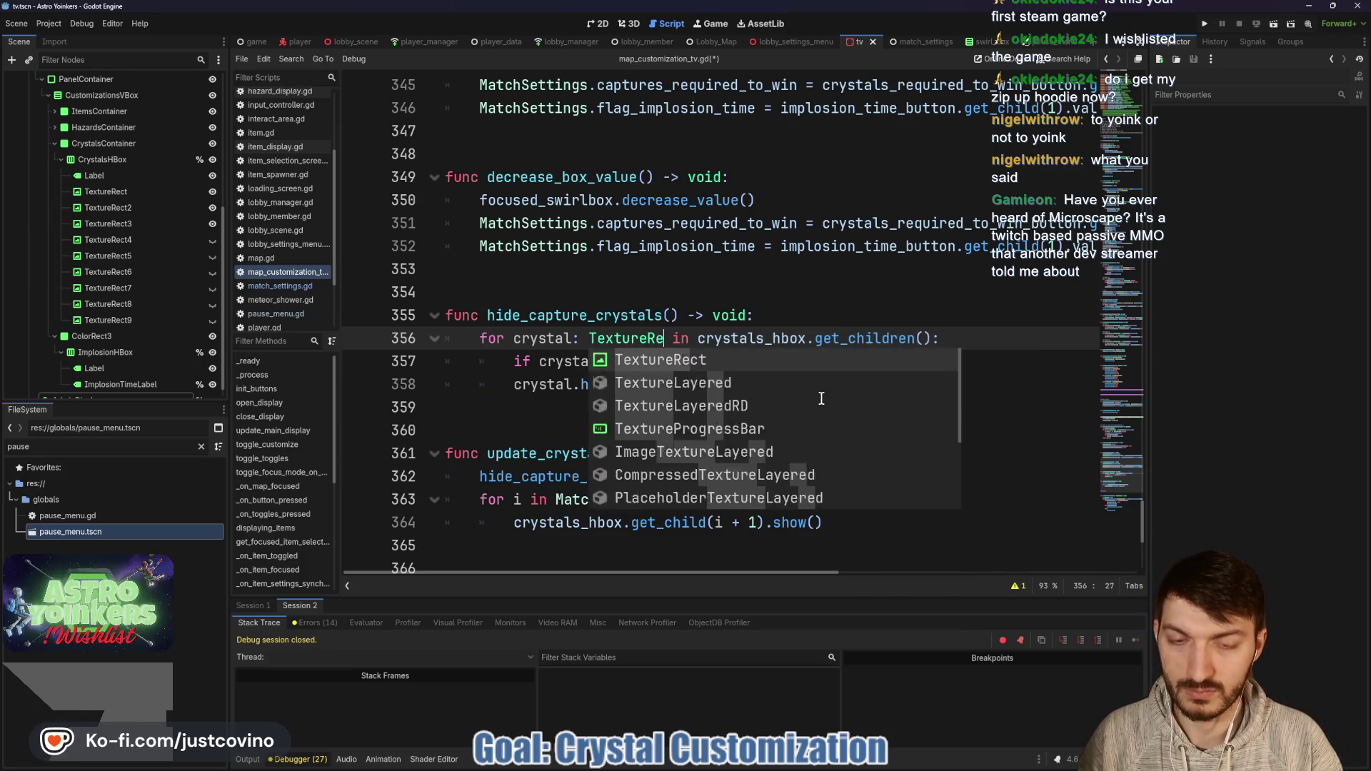
pyautogui.press('Return')
pyautogui.press('Down')
pyautogui.press('Down')
pyautogui.press('Down')
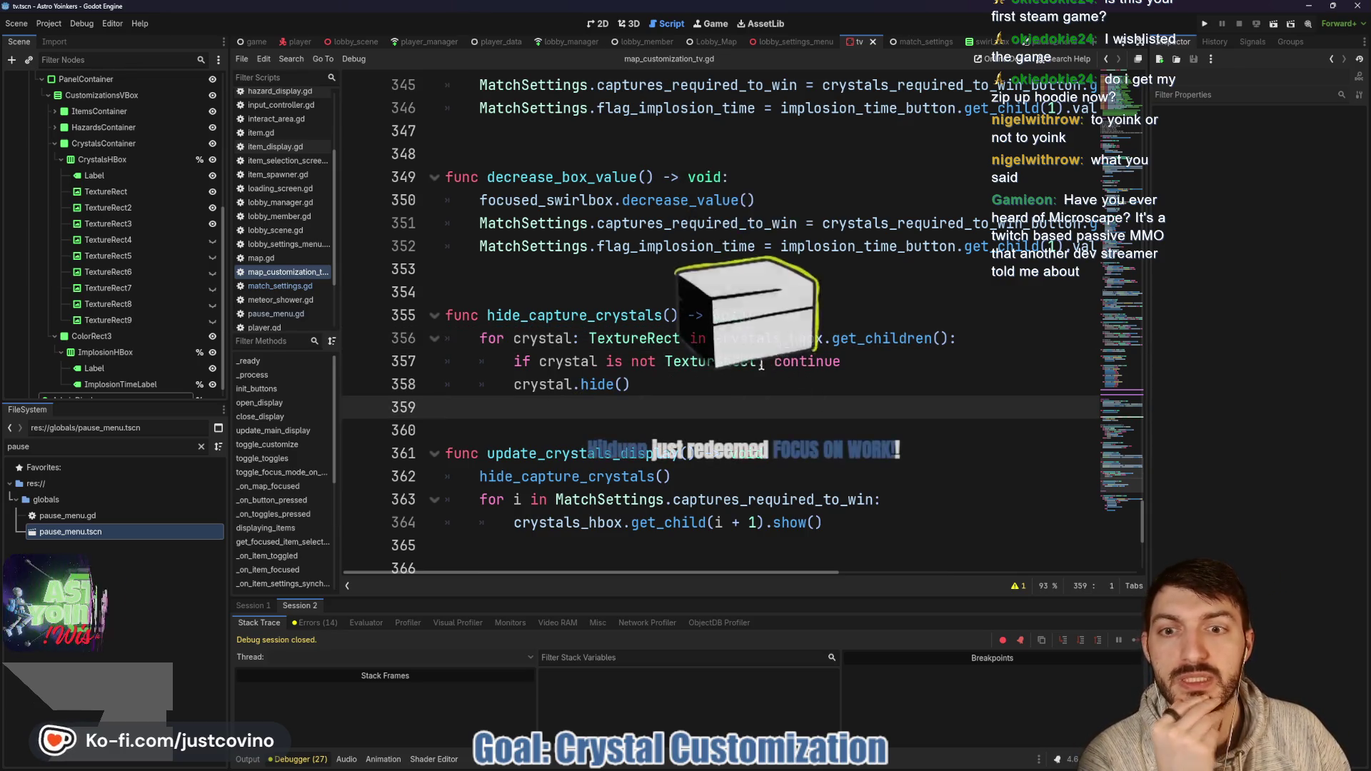
# Step: Scroll up through the script to the _on_crystal_button_toggled handler functions
pyautogui.scroll(3, 714, 321)
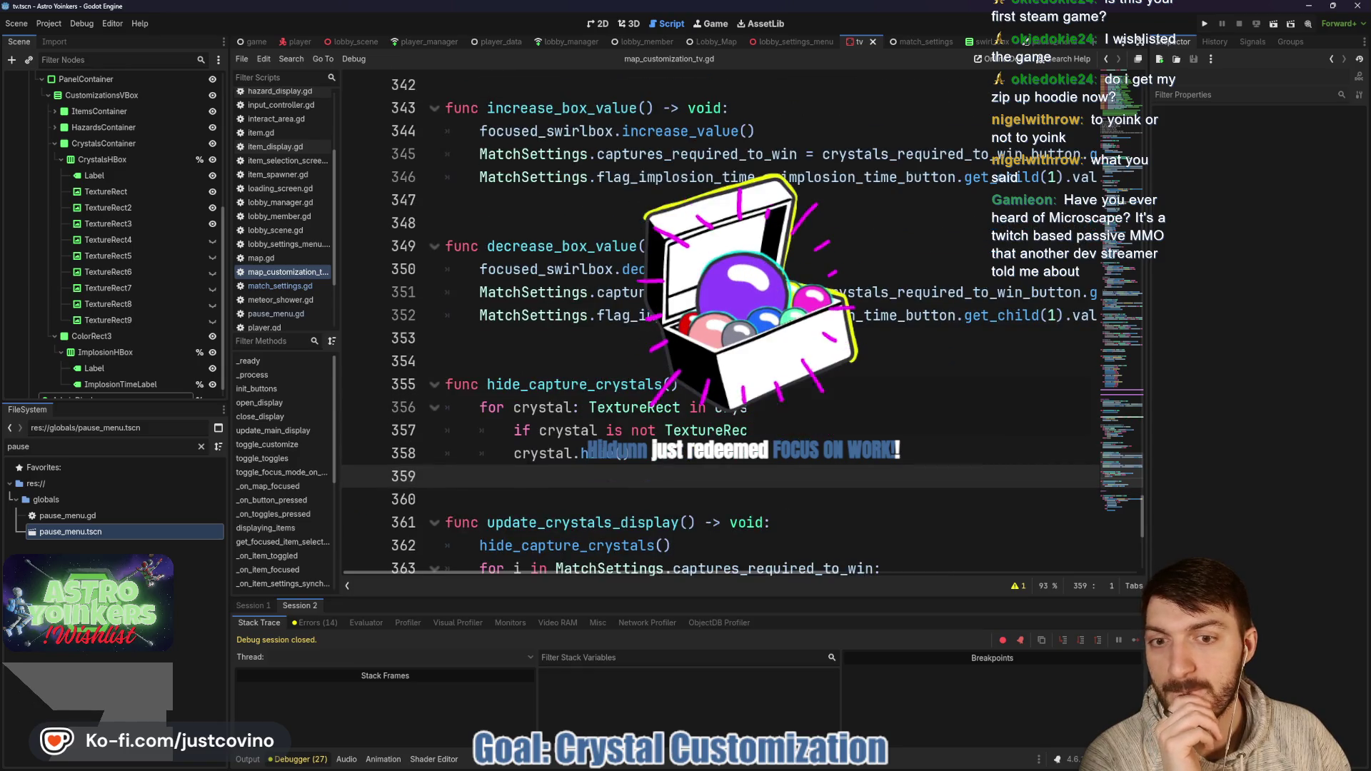
pyautogui.scroll(2, 578, 357)
pyautogui.scroll(-4, 579, 357)
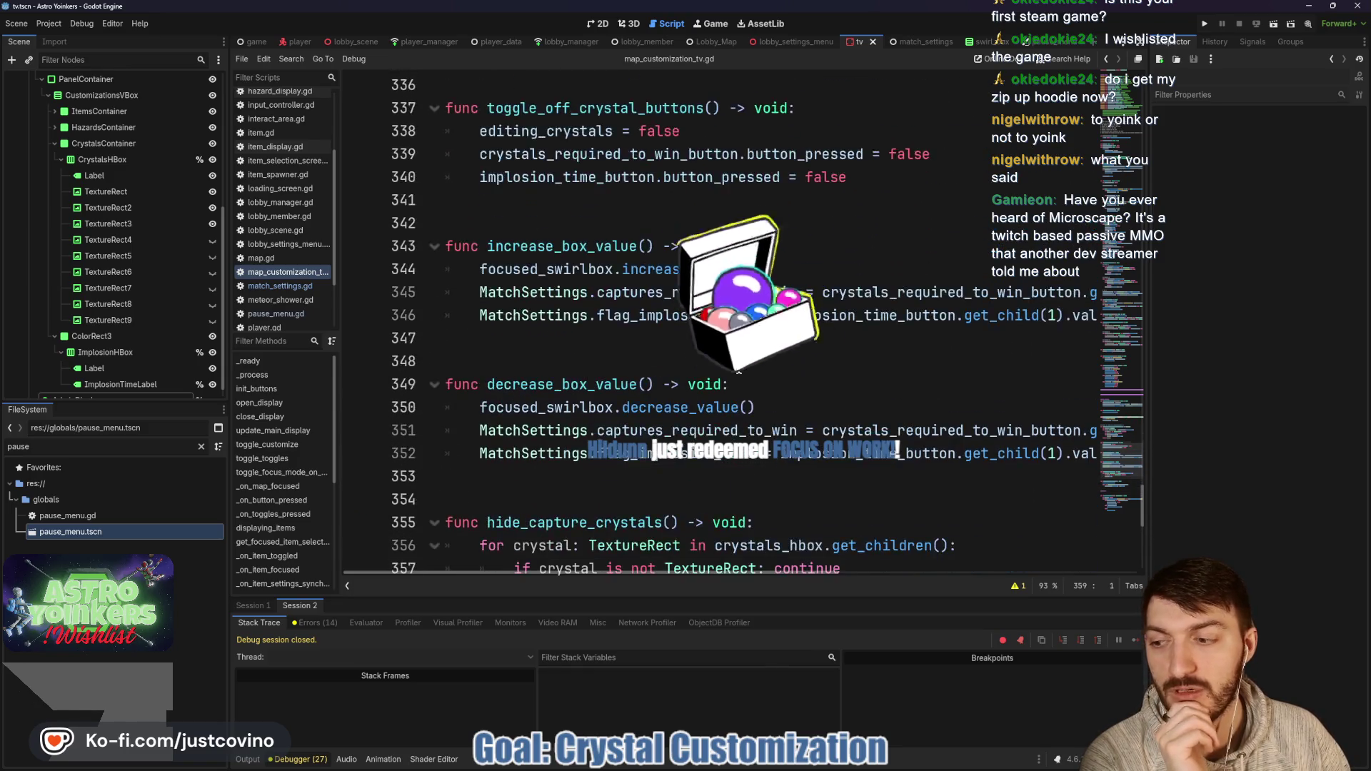
pyautogui.click(578, 357)
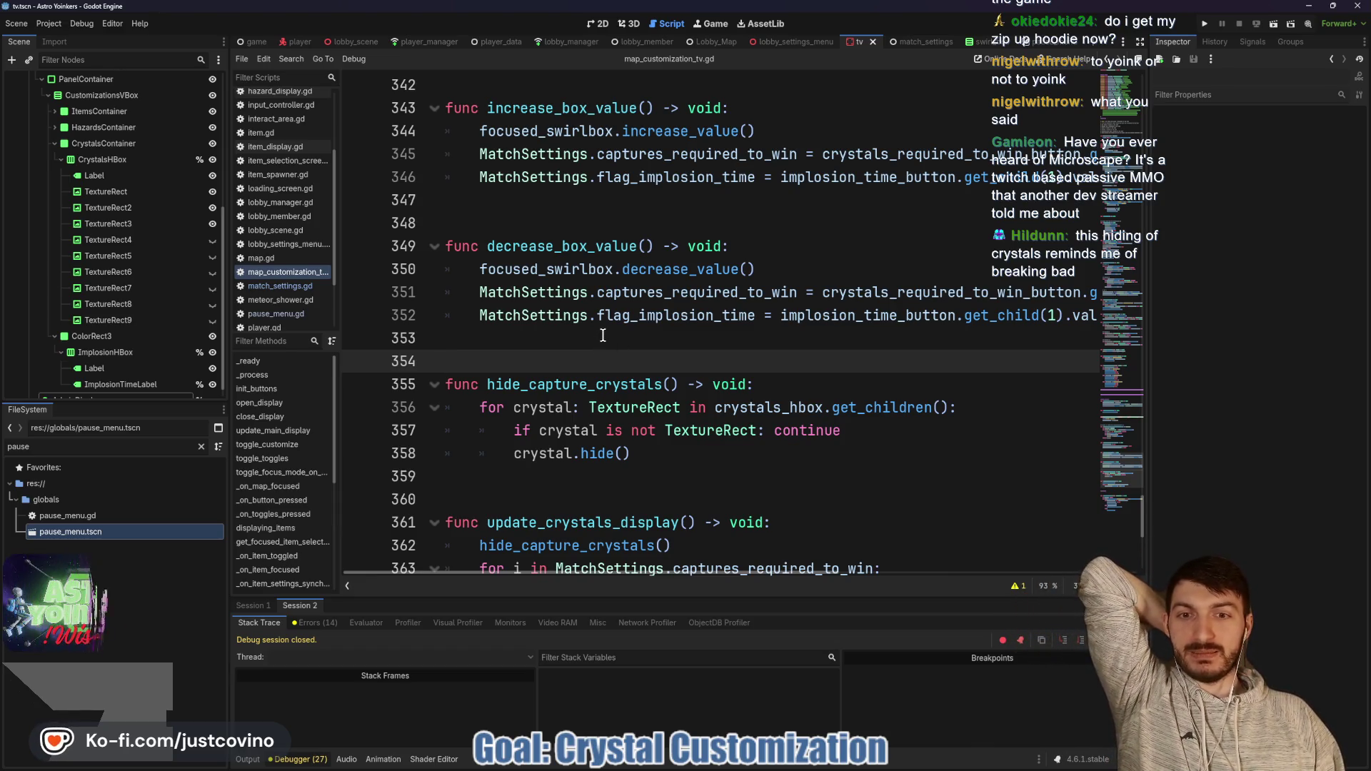
pyautogui.scroll(-3, 603, 335)
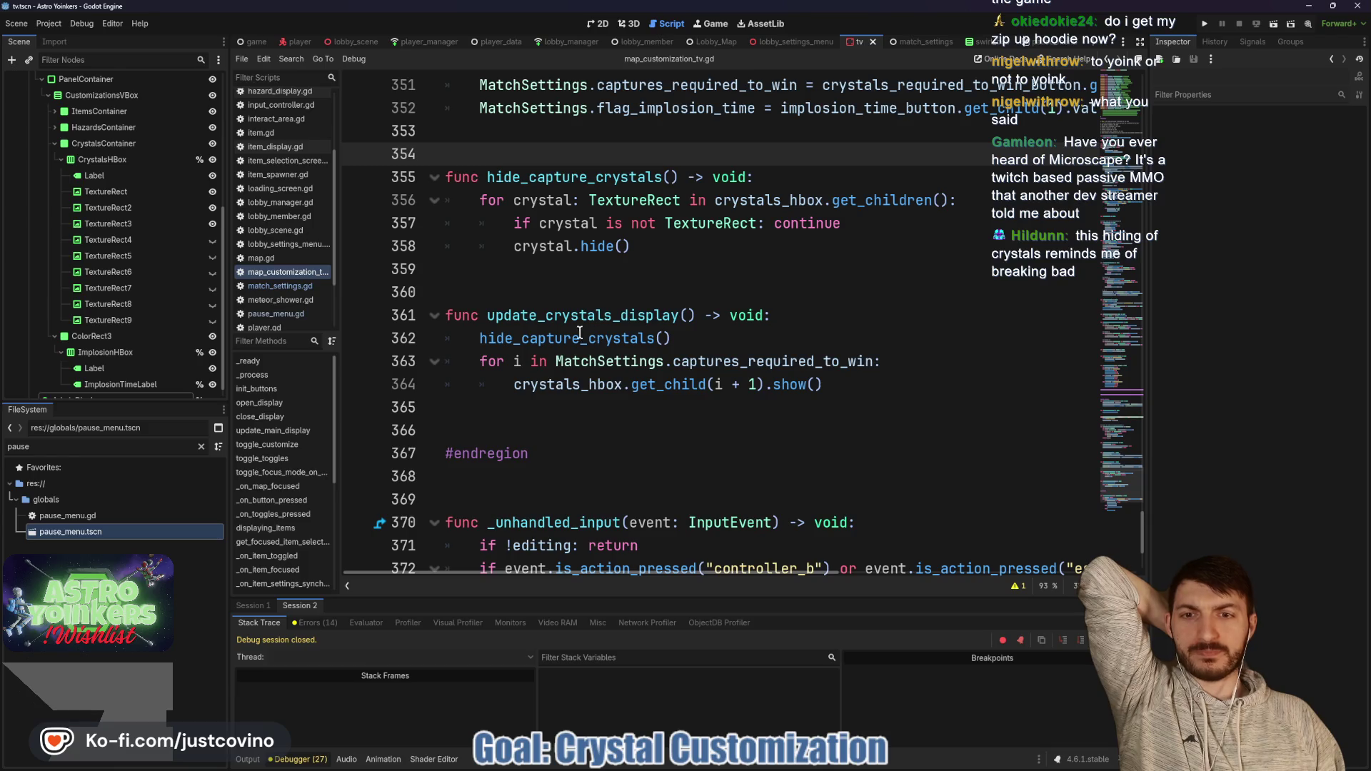
pyautogui.scroll(1, 575, 333)
pyautogui.click(582, 384)
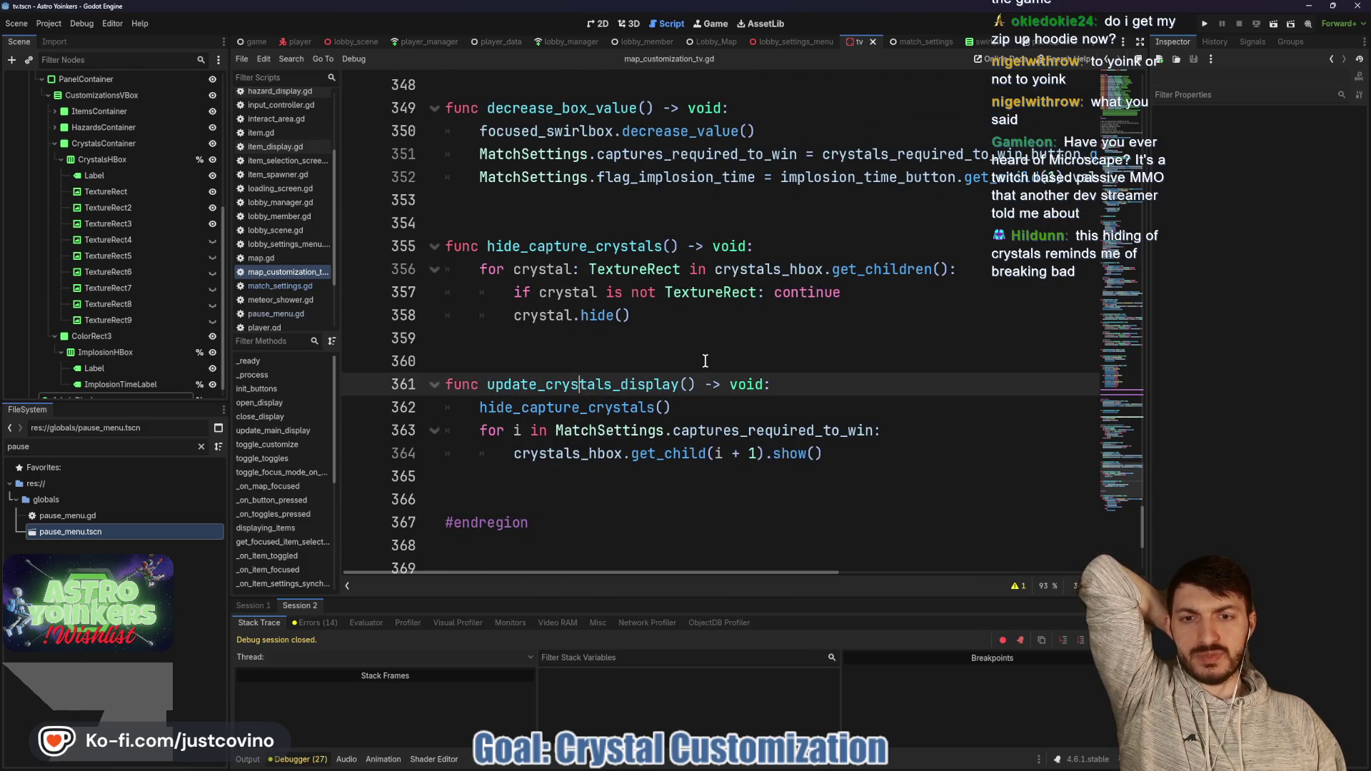
pyautogui.doubleClick(571, 383)
pyautogui.scroll(4, 791, 339)
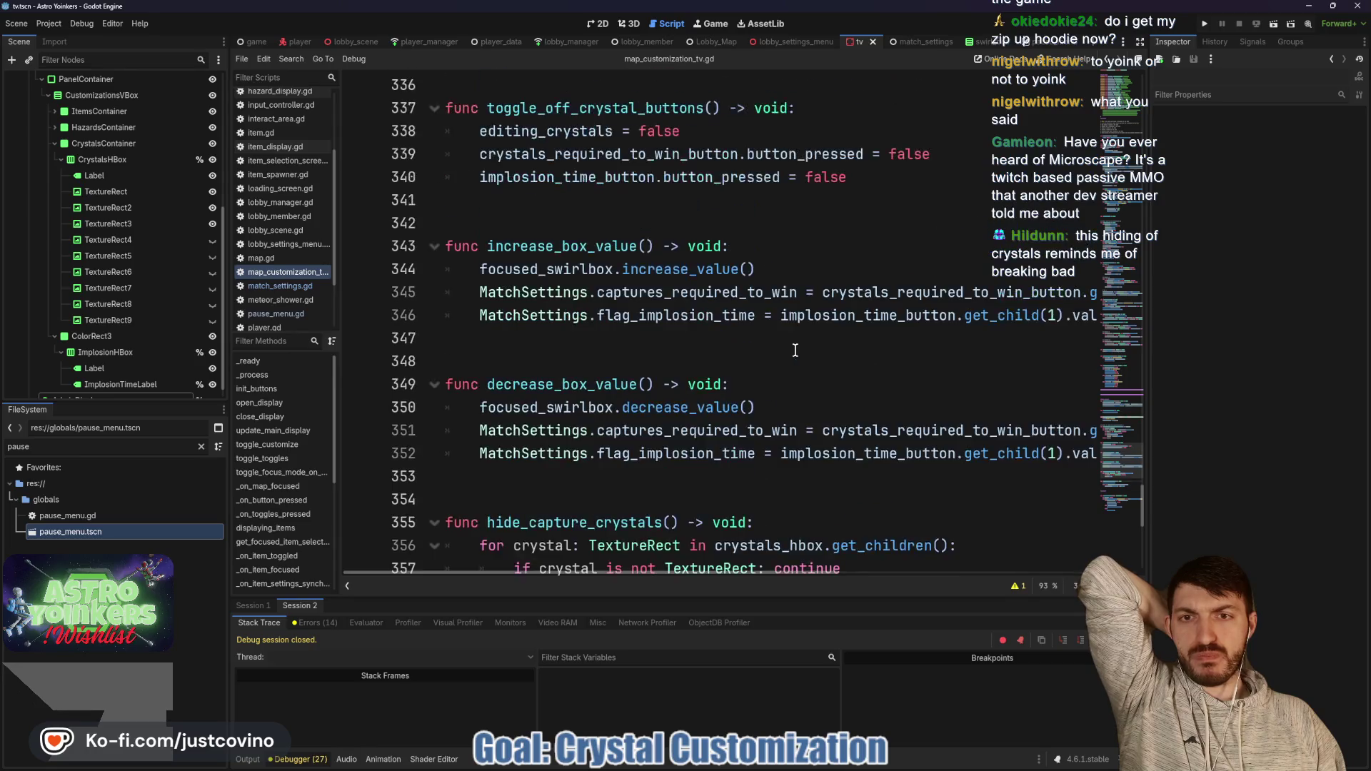
pyautogui.scroll(4, 794, 350)
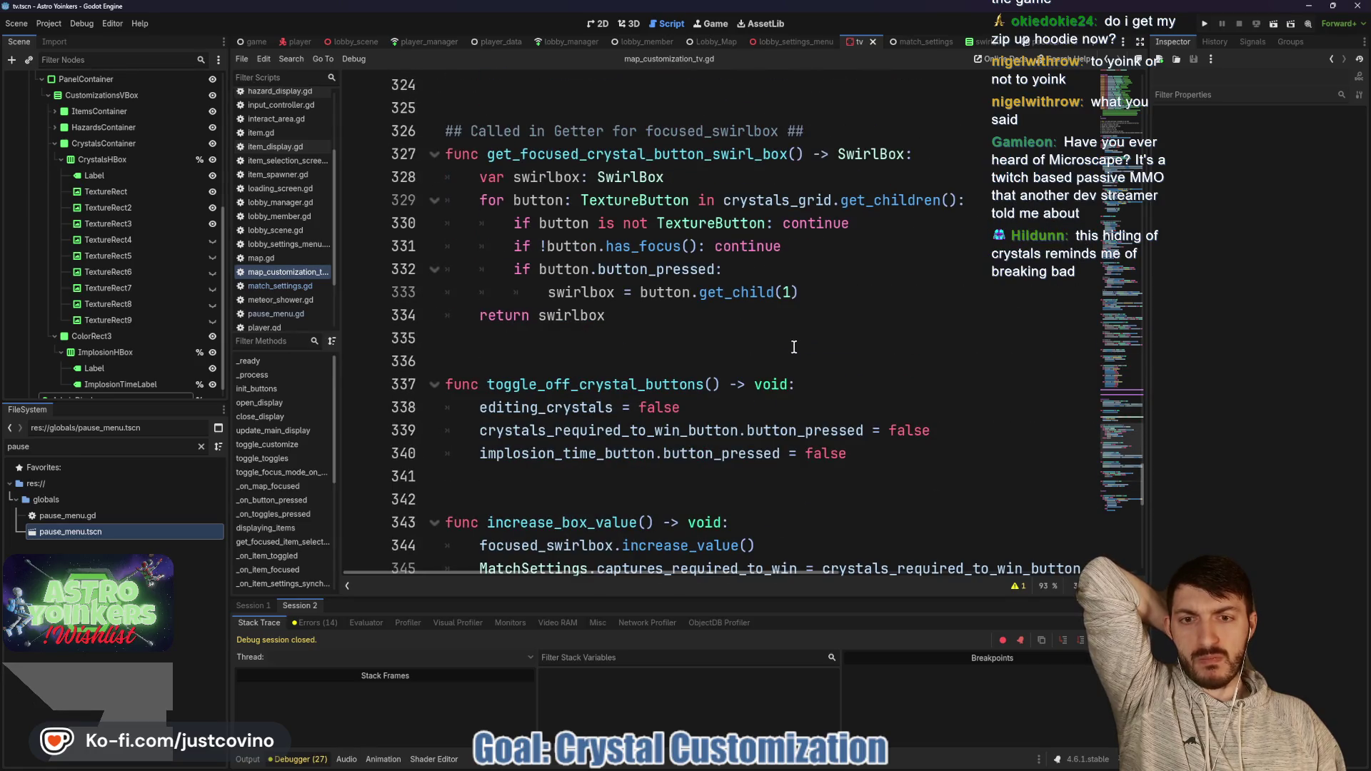
pyautogui.scroll(4, 689, 331)
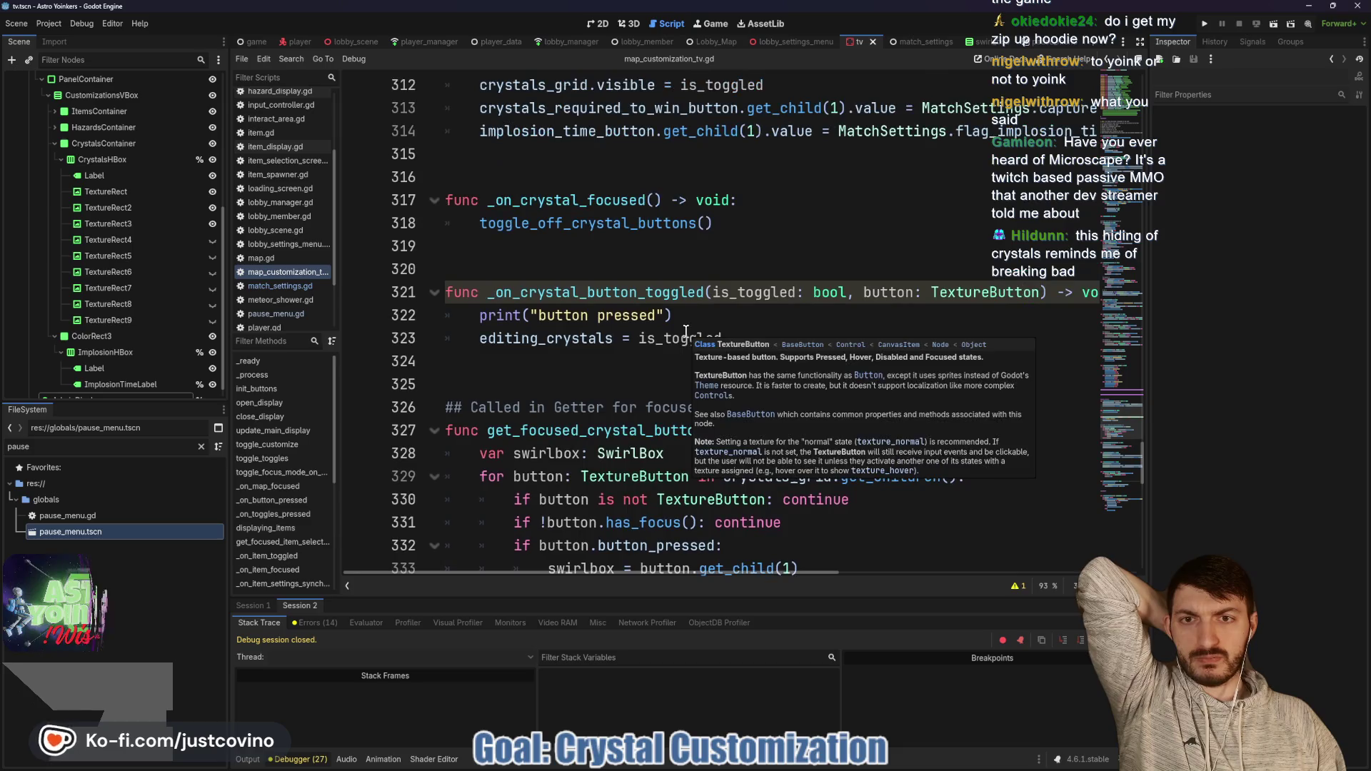
# Step: Add update_crystals_display() under toggle_off_crystal_buttons() in _on_crystal_focused, save, and run the project
pyautogui.click(752, 227)
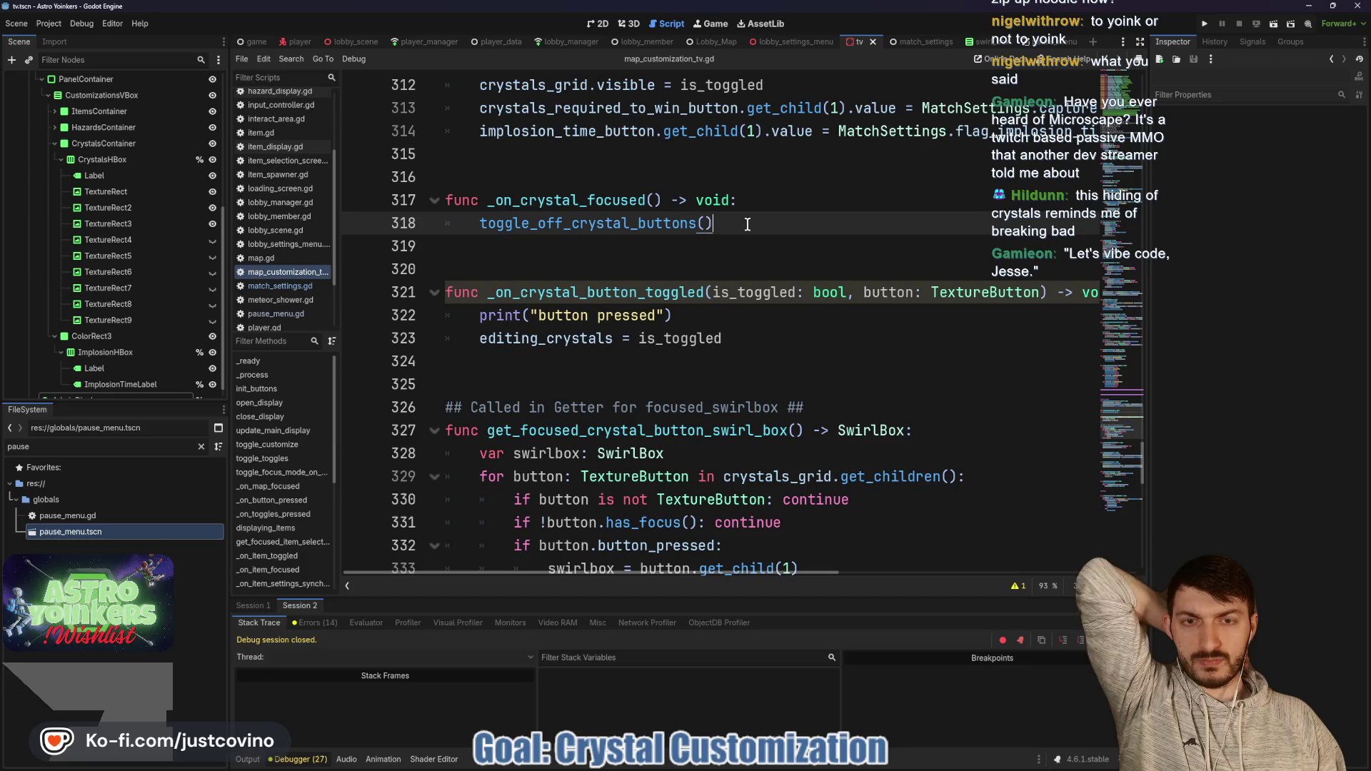
pyautogui.press('Return')
pyautogui.write('update')
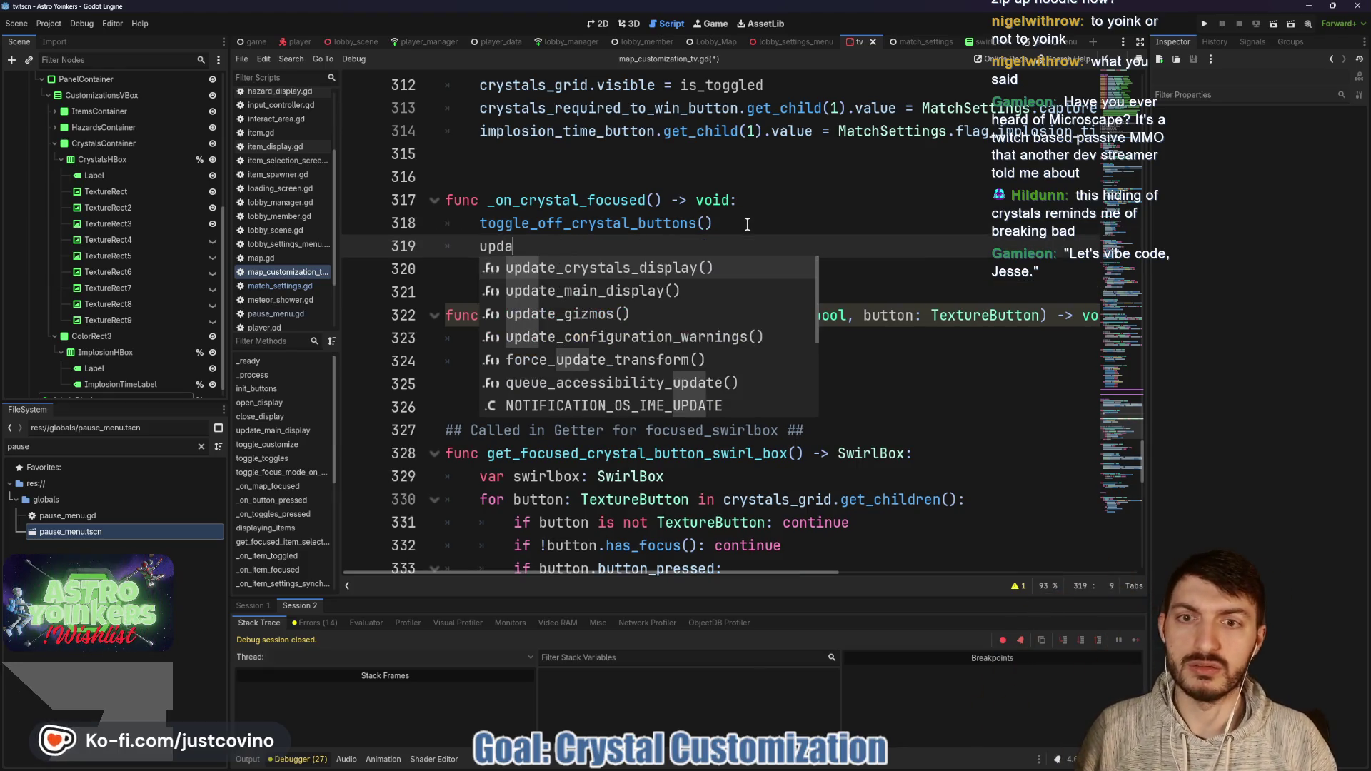
pyautogui.press('Return')
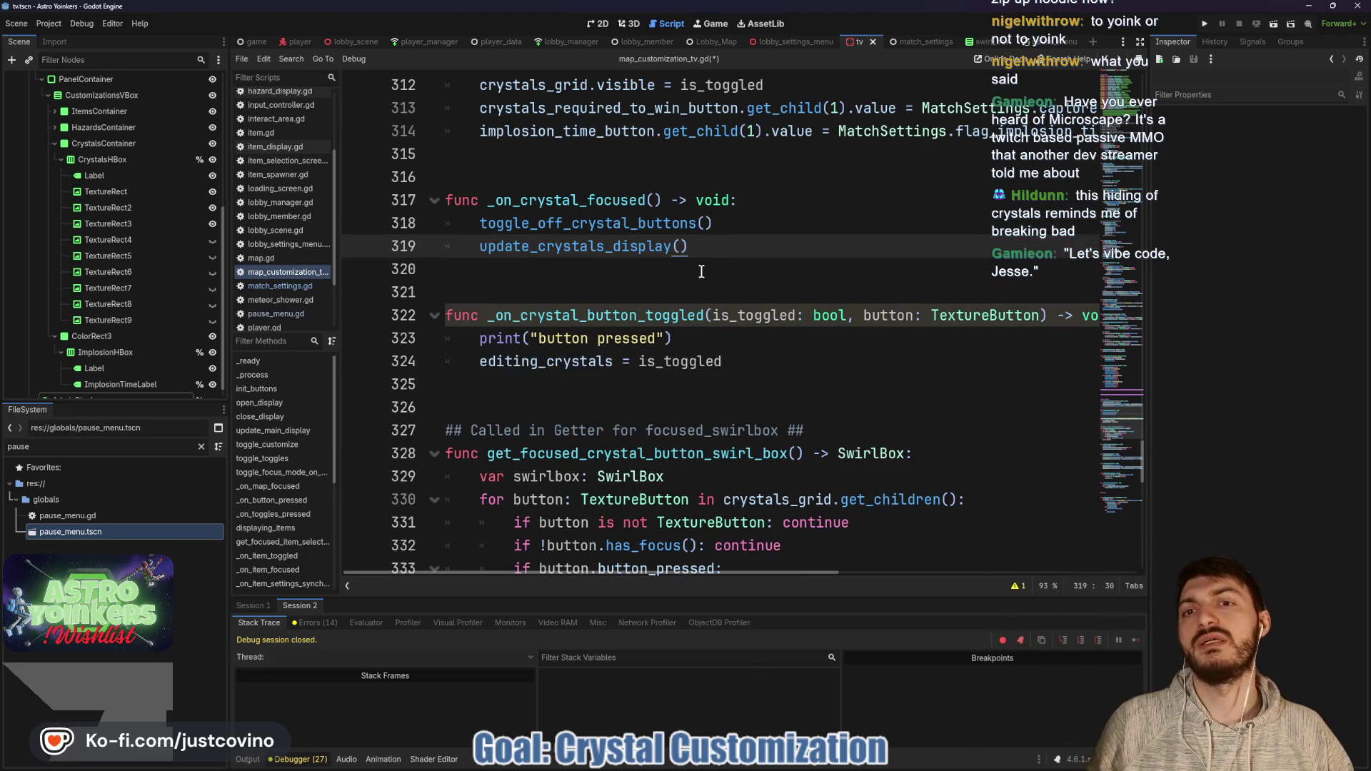
pyautogui.click(701, 272)
pyautogui.hotkey('ctrl', 's')
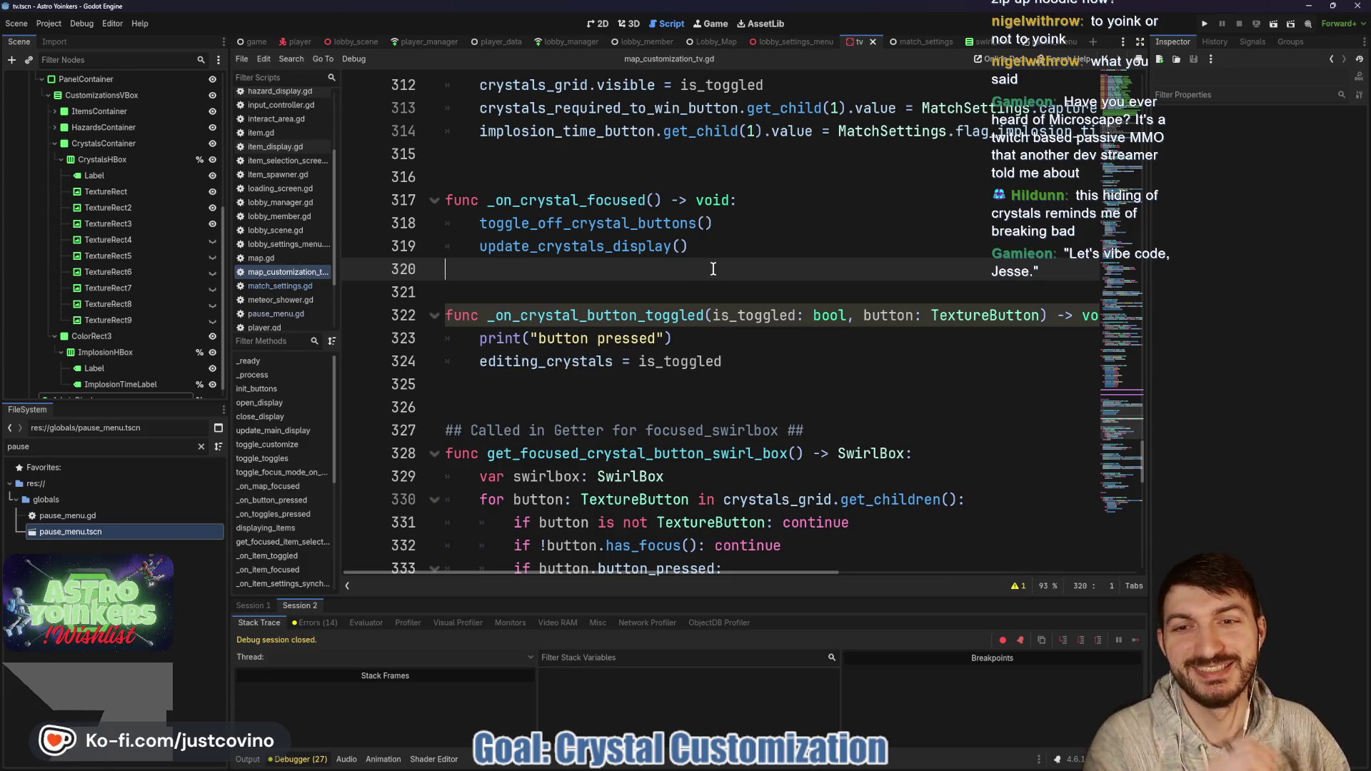
pyautogui.click(1205, 23)
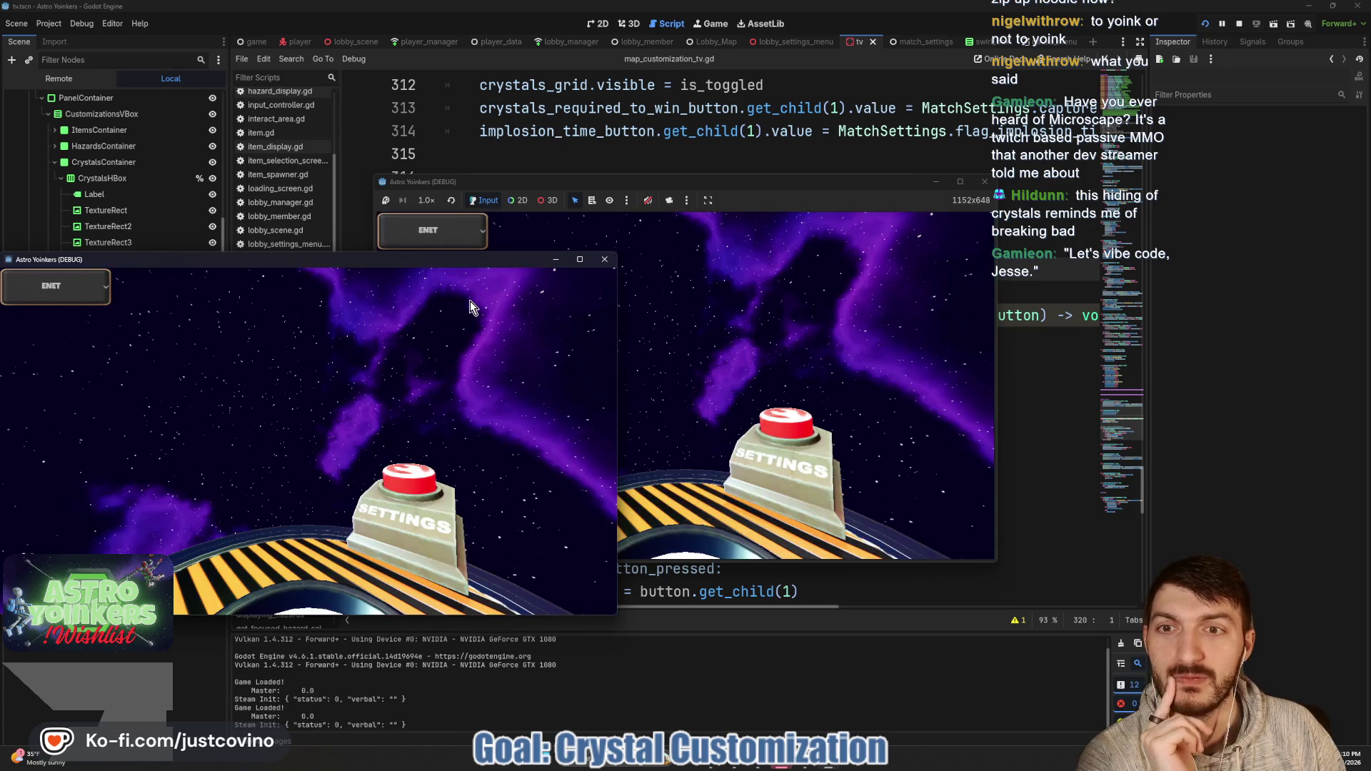
# Step: Place the two game windows side by side, host a lobby in one, and join it from the other
pyautogui.moveTo(383, 260); pyautogui.dragTo(921, 216)
pyautogui.moveTo(564, 181)
pyautogui.mouseDown()
pyautogui.moveTo(572, 204)
pyautogui.moveTo(305, 204)
pyautogui.mouseUp()
pyautogui.click(286, 350)
pyautogui.click(381, 355)
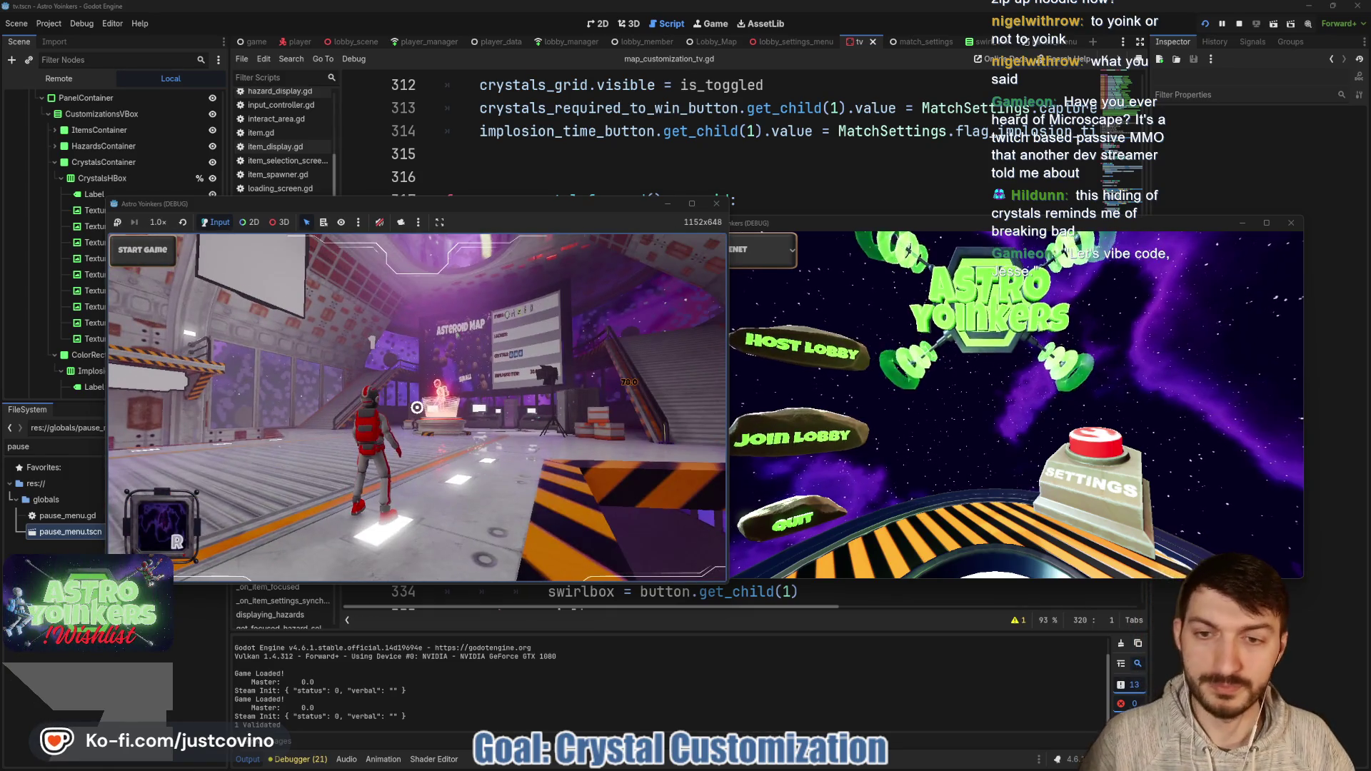
pyautogui.click(856, 432)
pyautogui.click(963, 306)
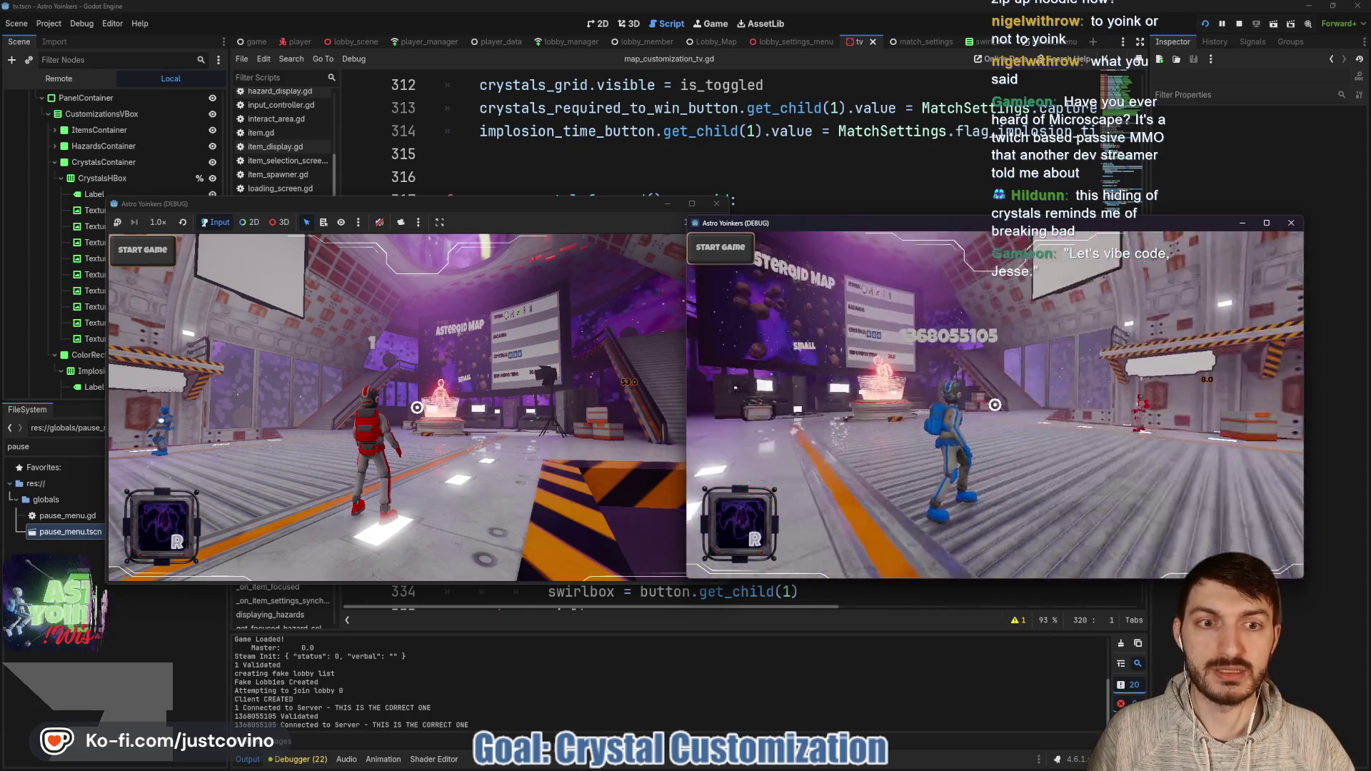
# Step: Walk the players to the map board and open the customization's Crystals settings
pyautogui.press('w')
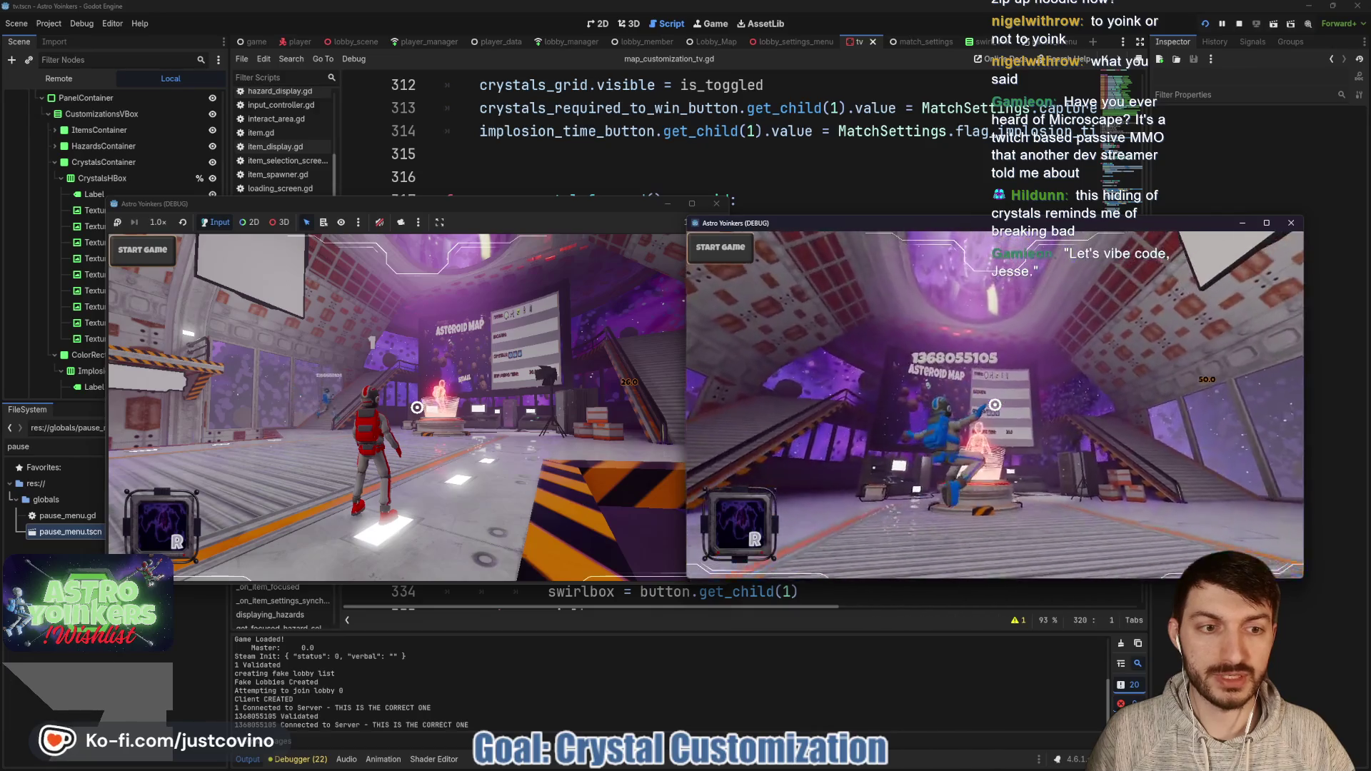
pyautogui.press('w')
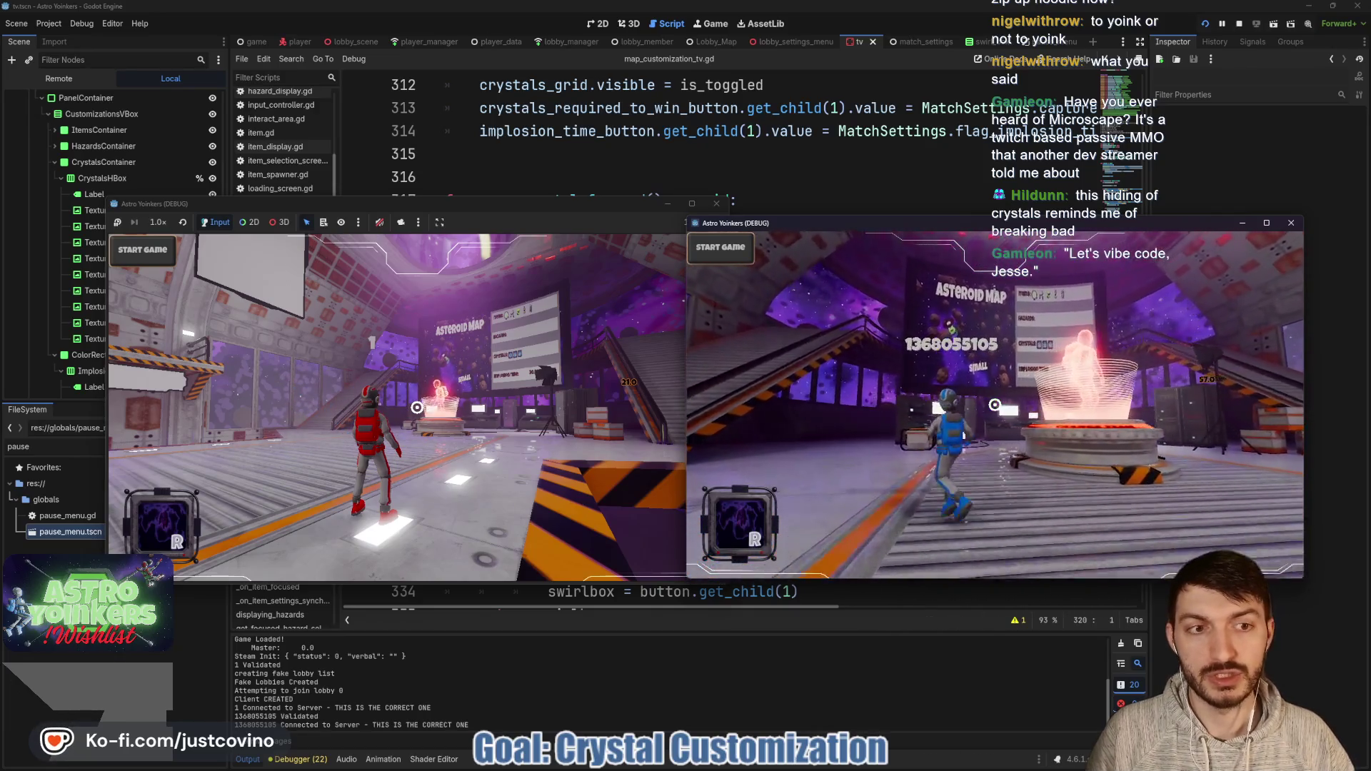
pyautogui.press('w')
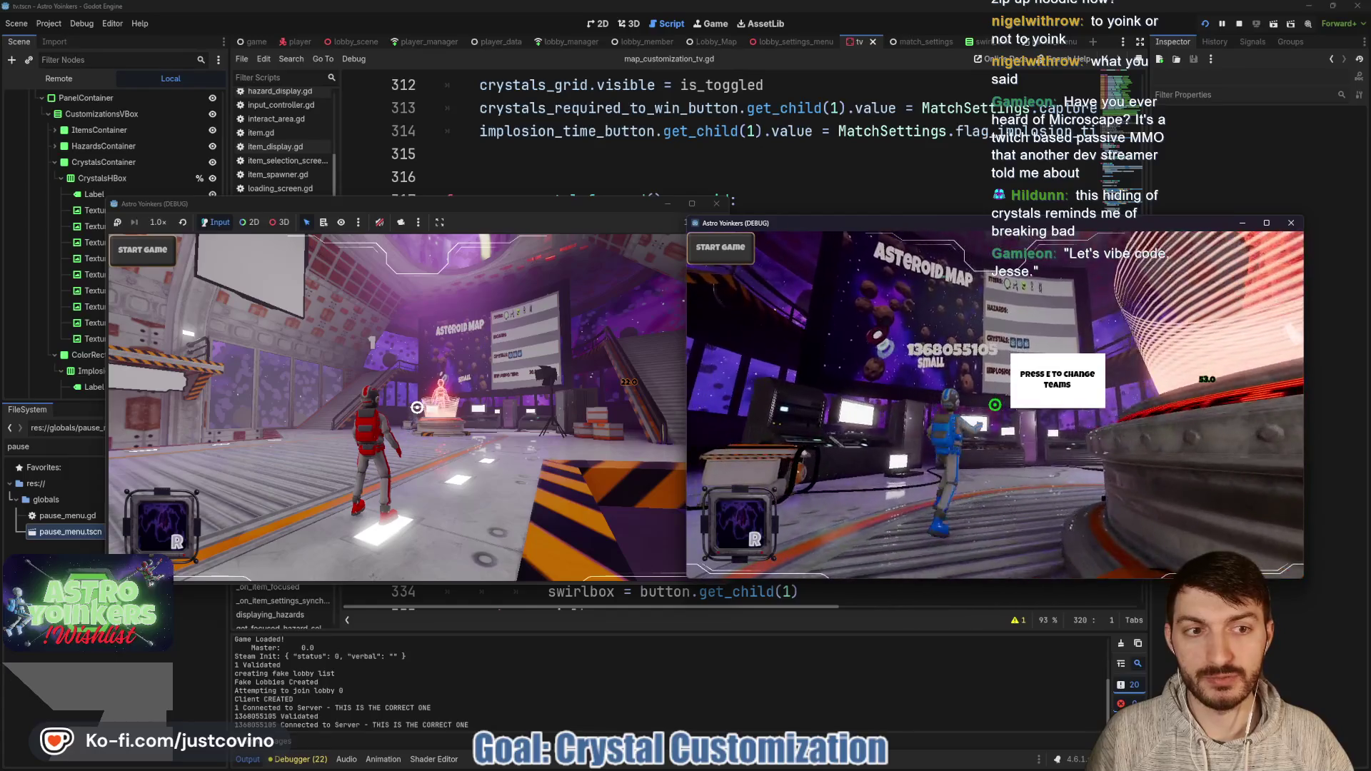
pyautogui.click(511, 220)
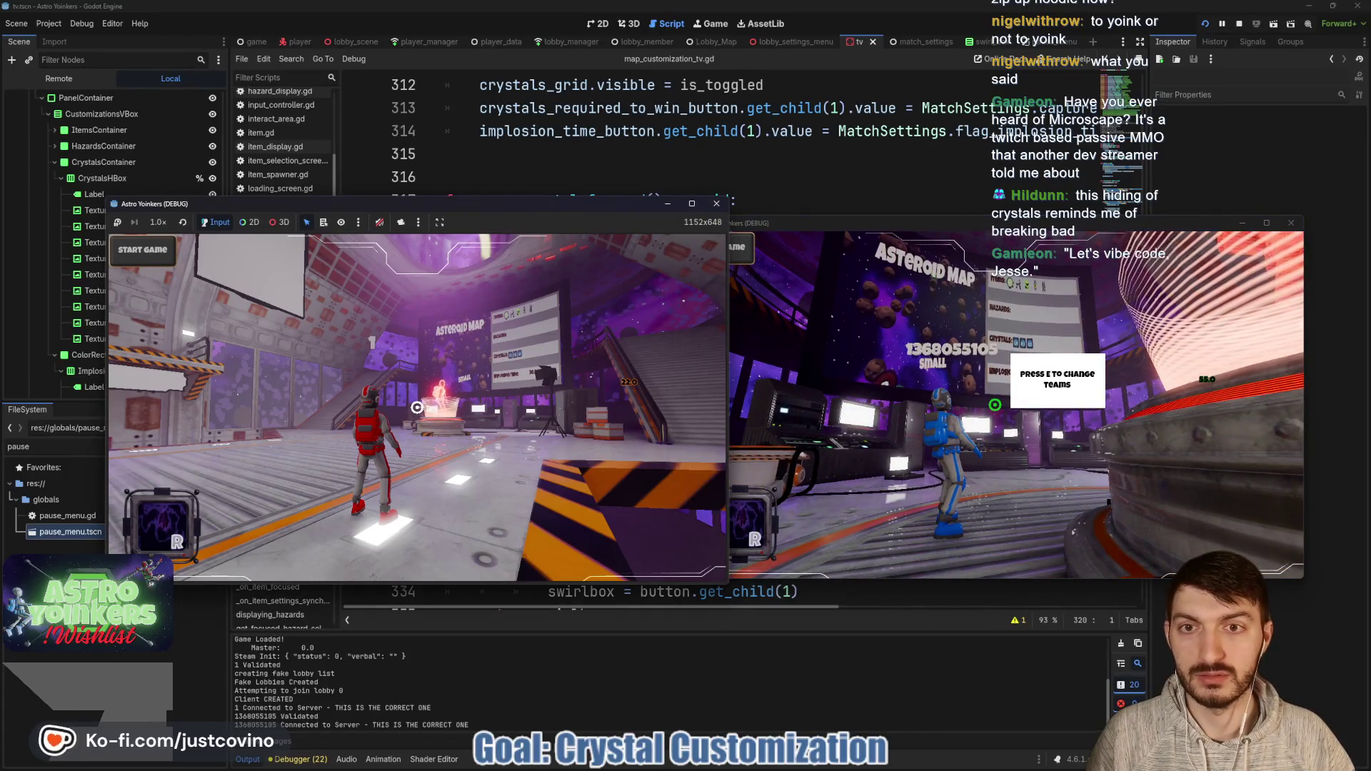
pyautogui.press('w')
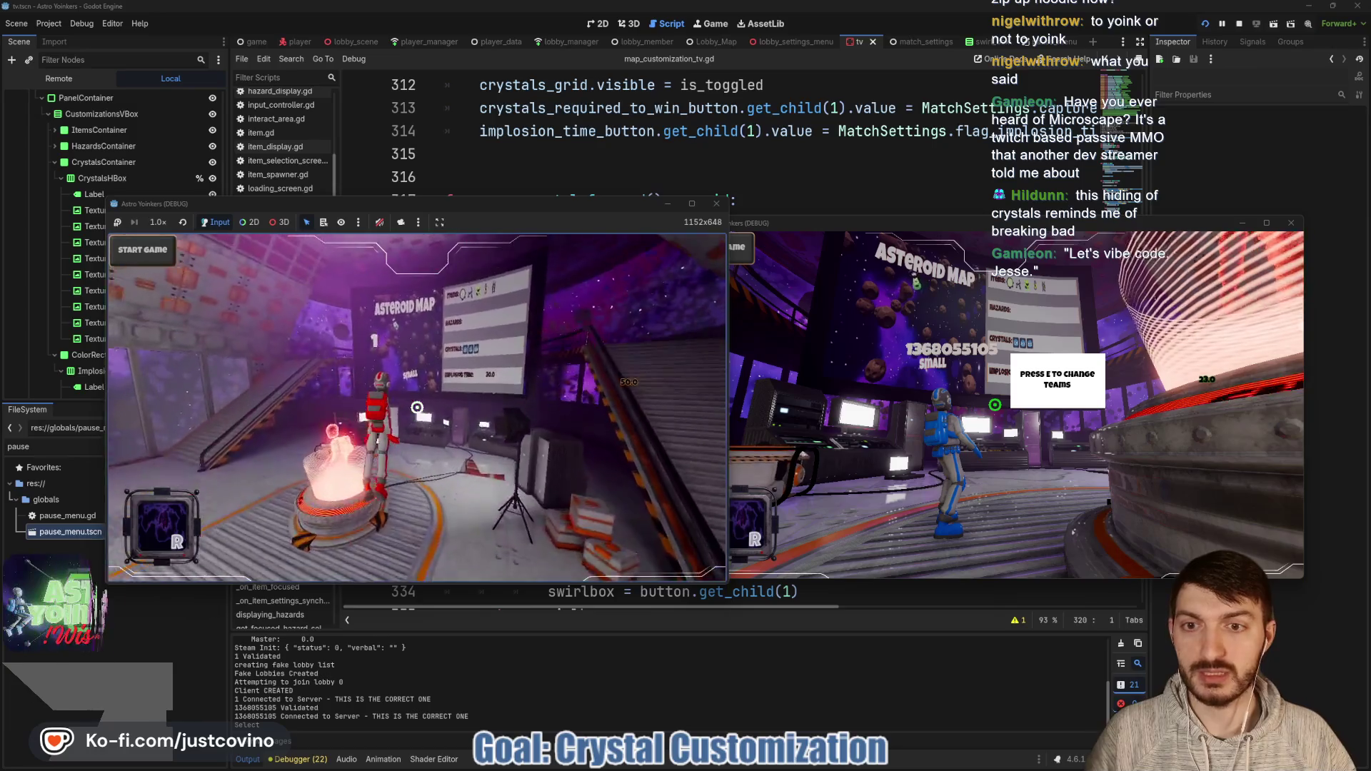
pyautogui.press('space')
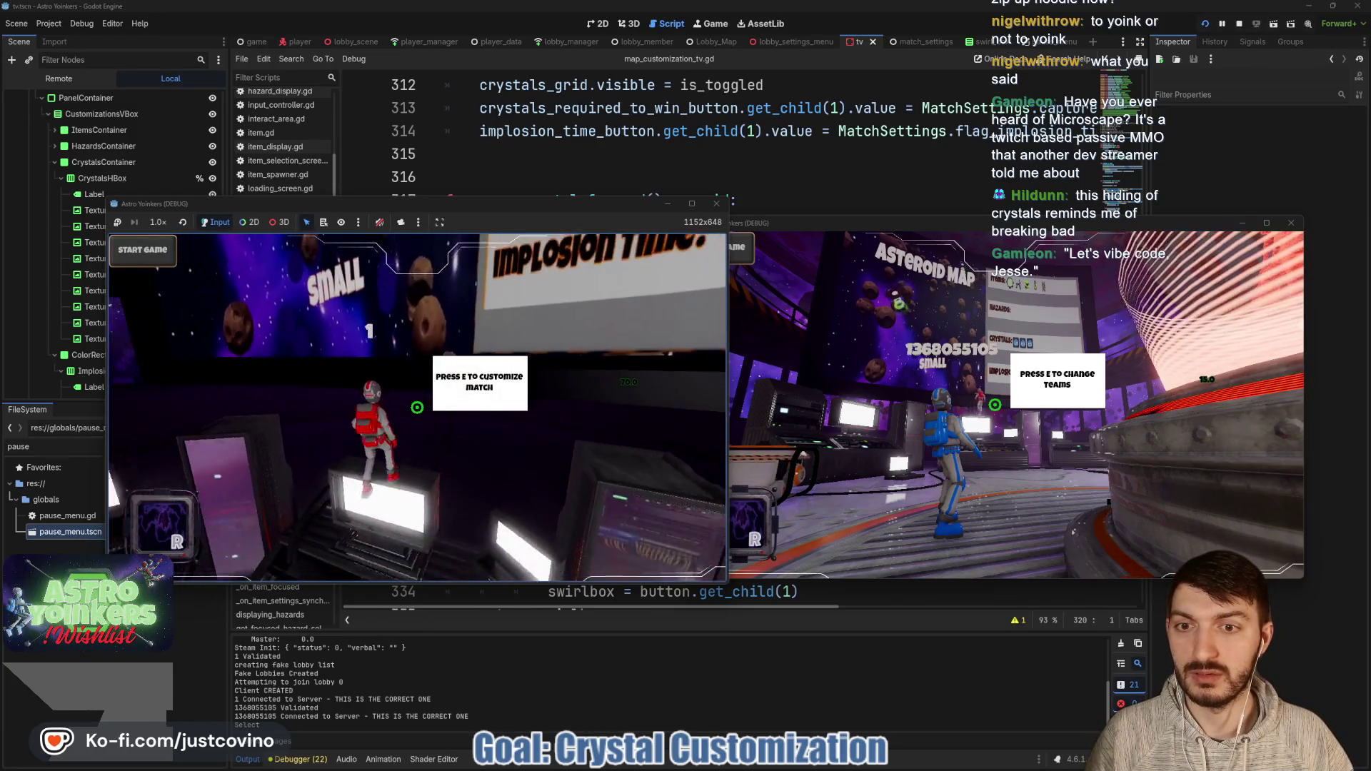
pyautogui.press('e')
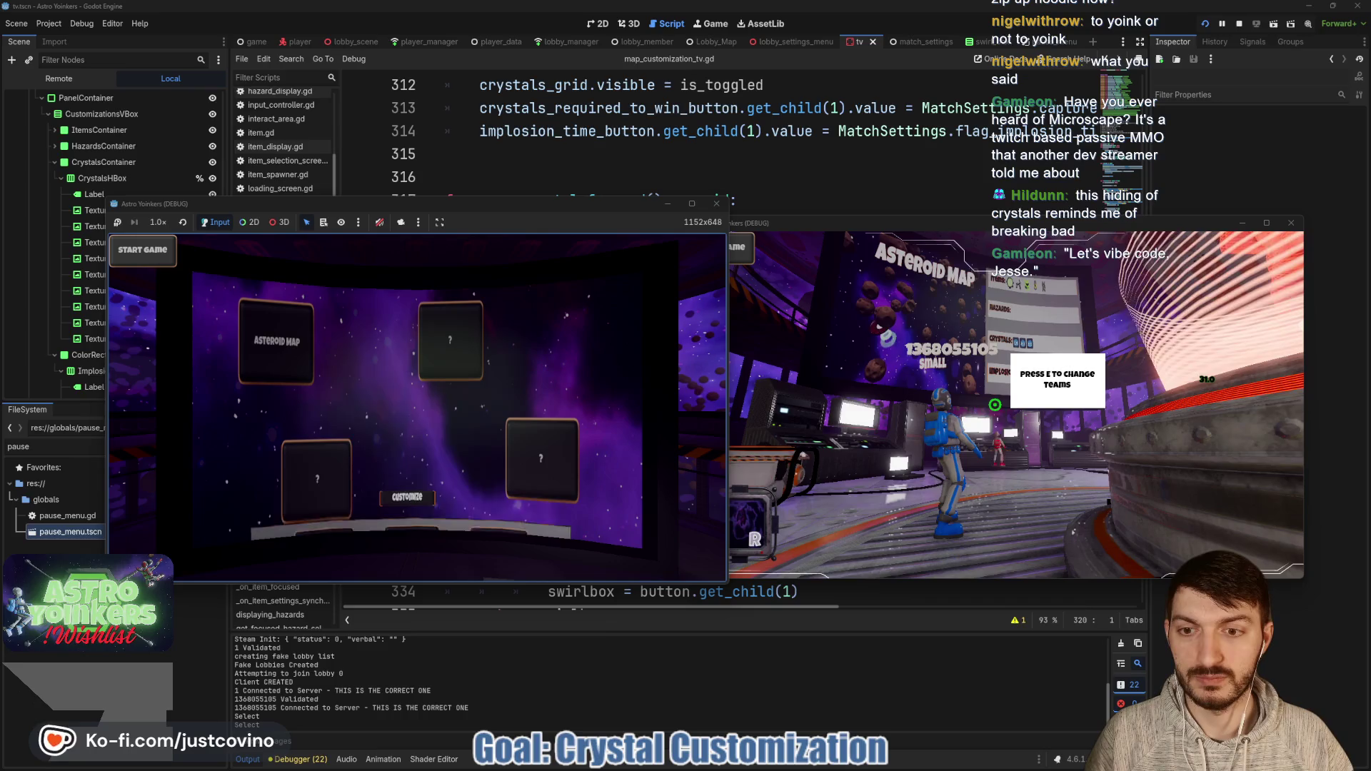
pyautogui.press('s')
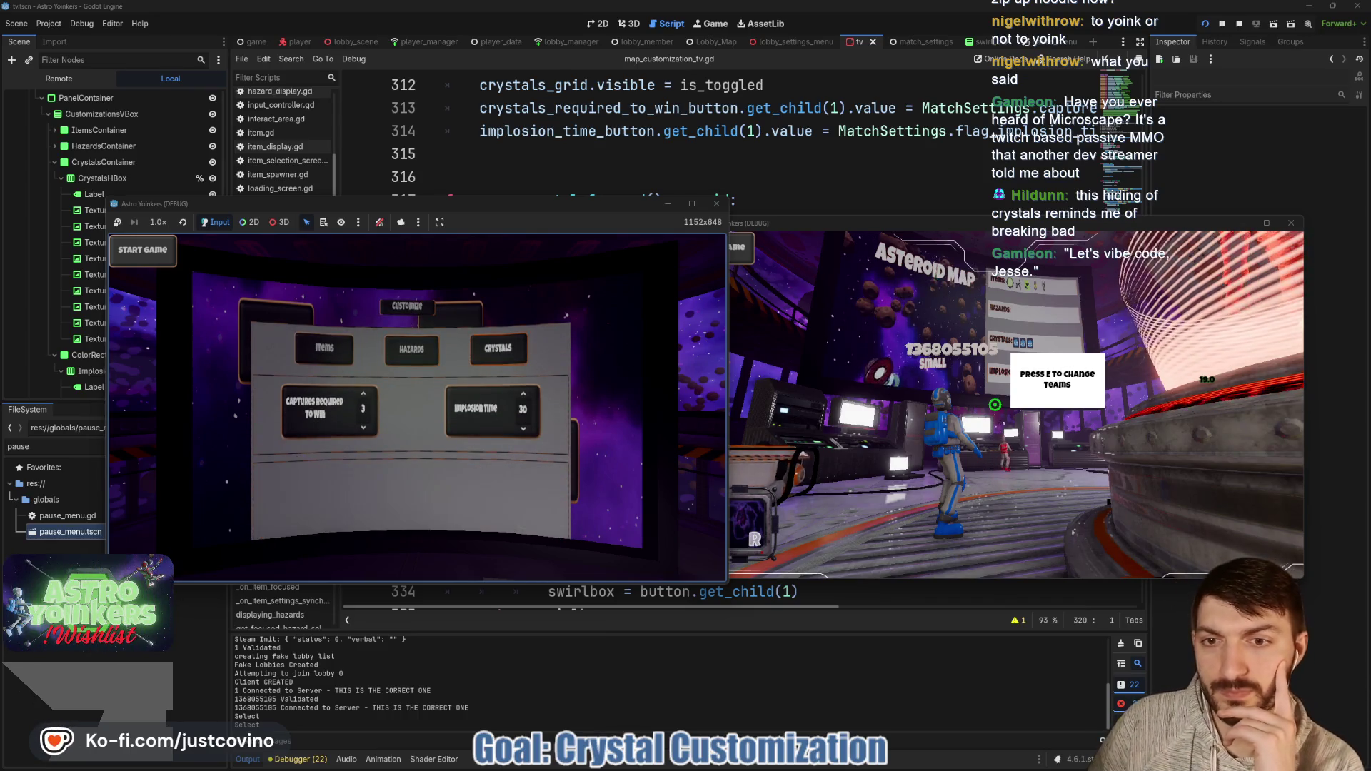
pyautogui.press('d')
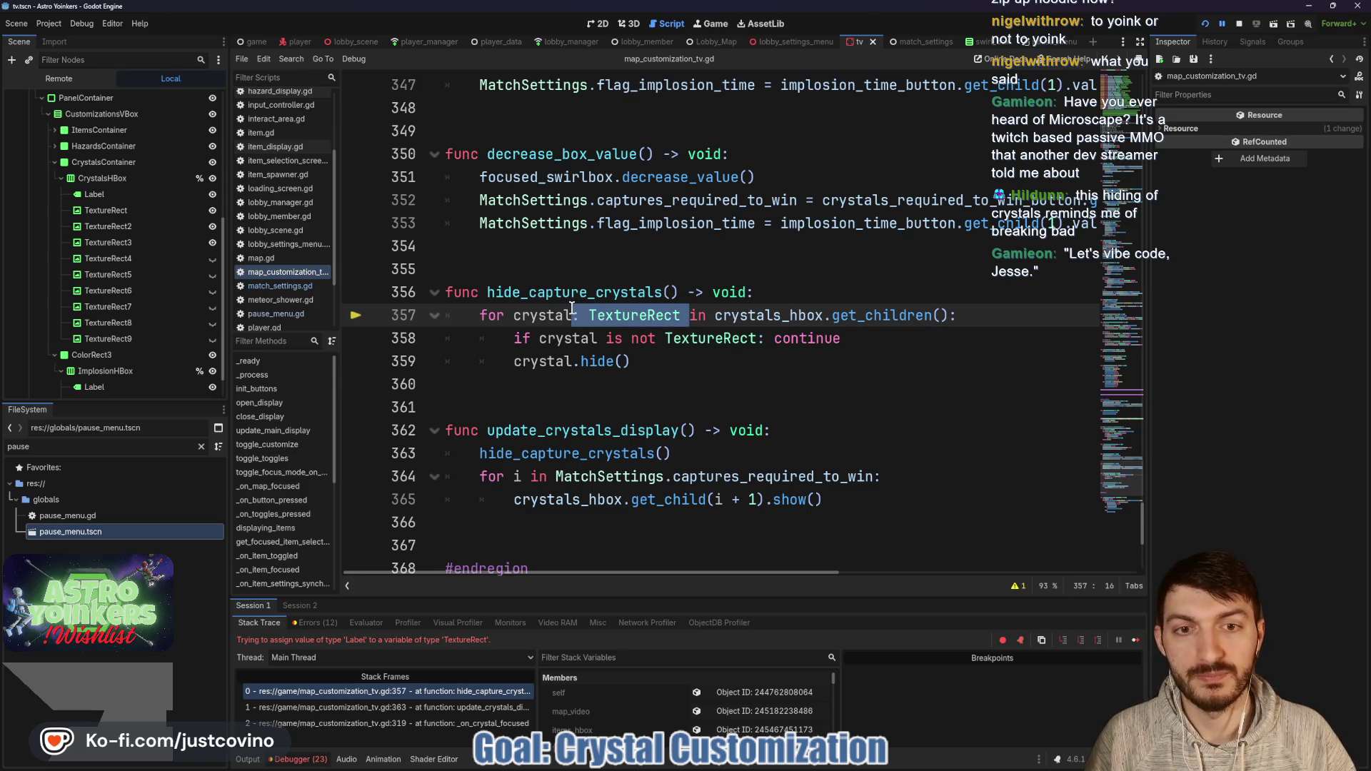
# Step: Delete the TextureRect type hint on line 357 and save the script
pyautogui.press('BackSpace')
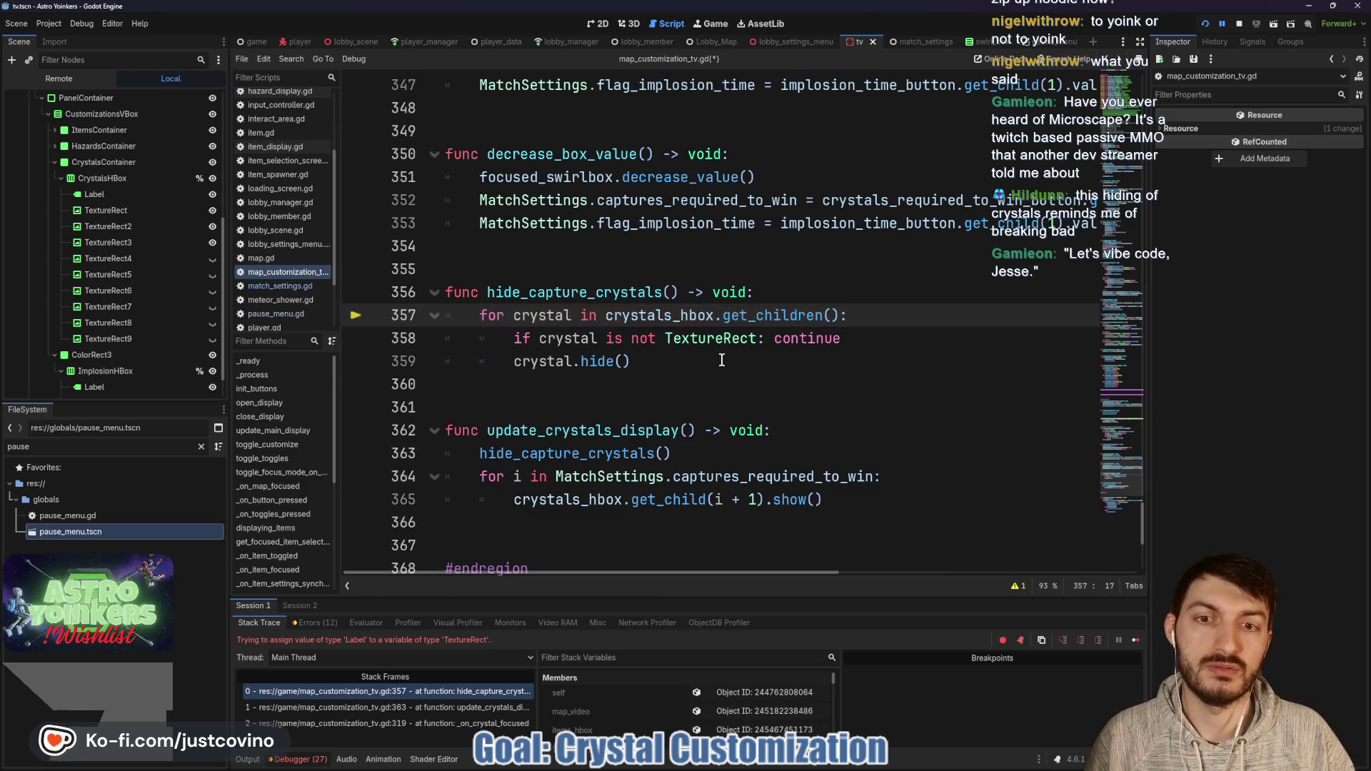
pyautogui.click(721, 361)
pyautogui.hotkey('ctrl', 's')
# Step: Stop the game, delete the TextureButton type hint on line 330, and run the game again
pyautogui.click(1238, 25)
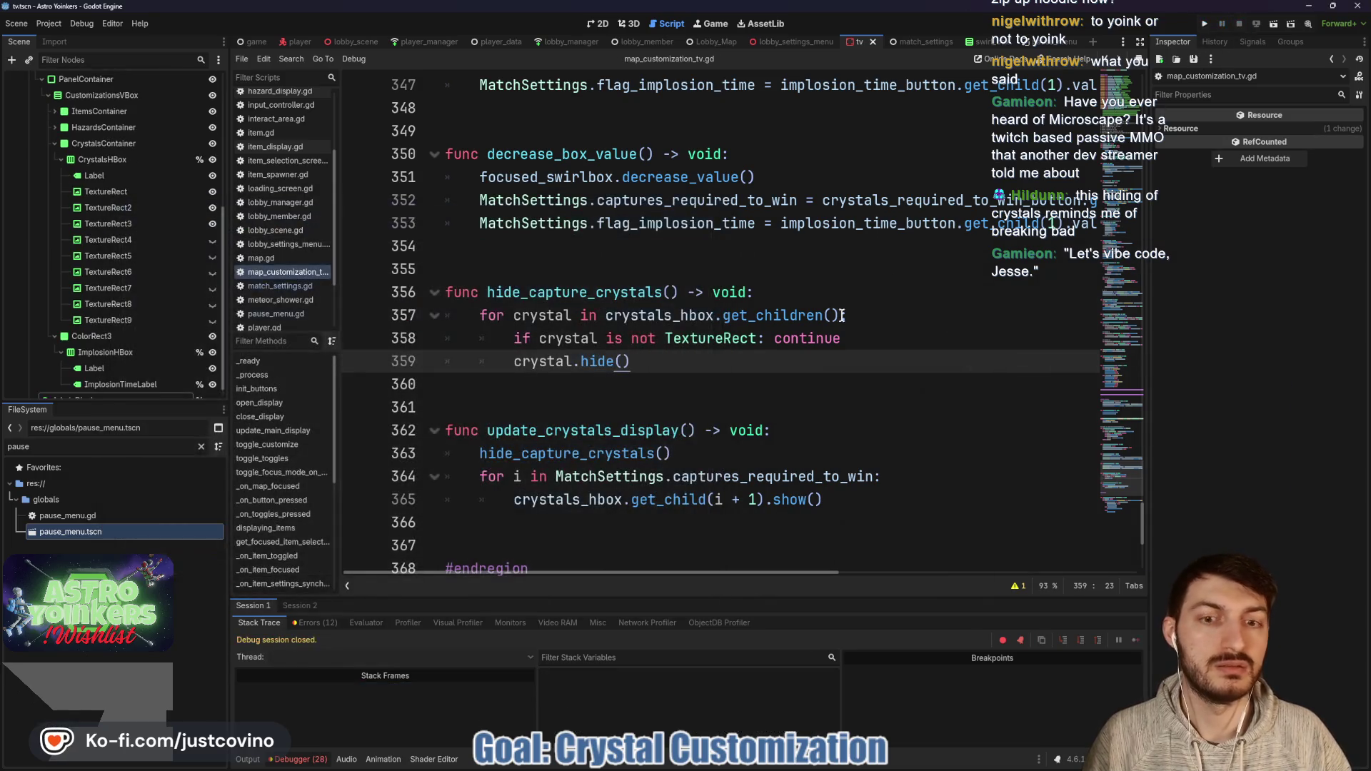
pyautogui.scroll(1, 634, 352)
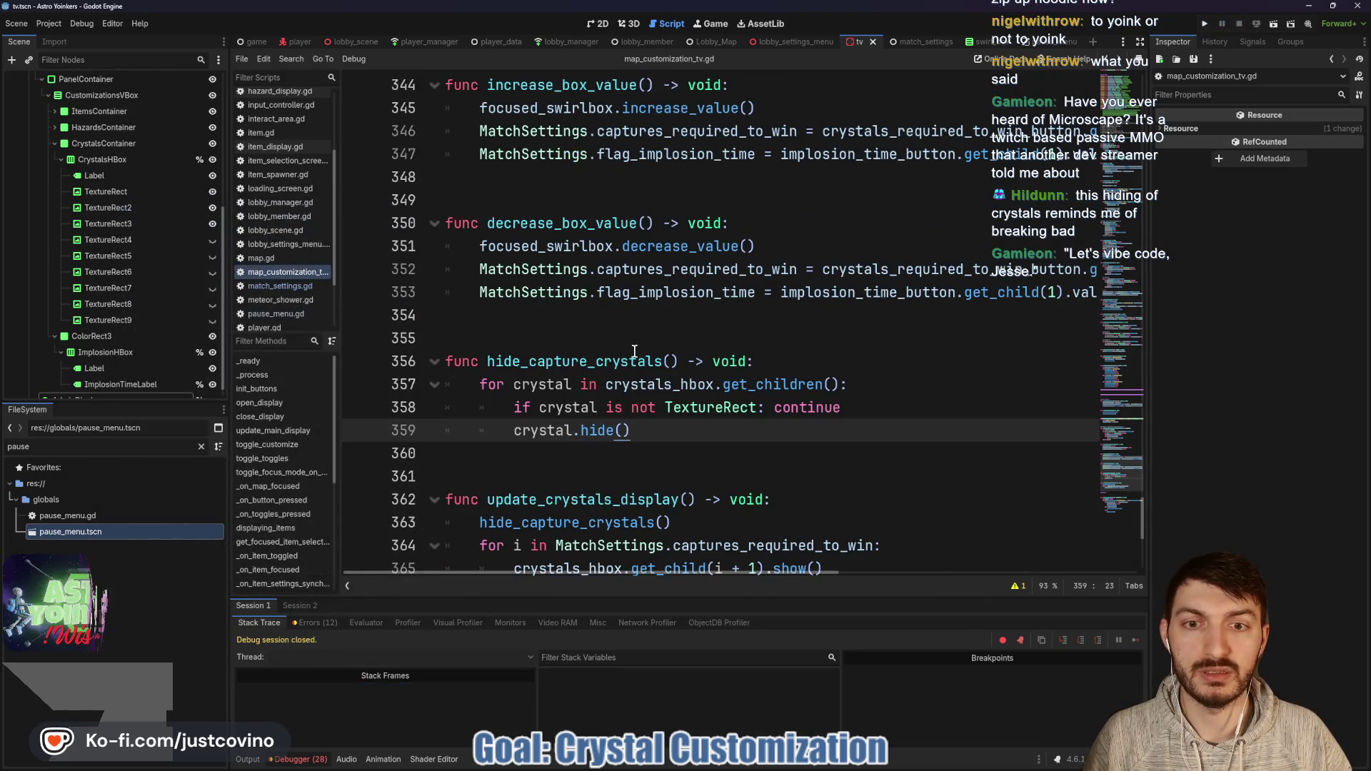
pyautogui.scroll(3, 613, 384)
pyautogui.scroll(4, 614, 384)
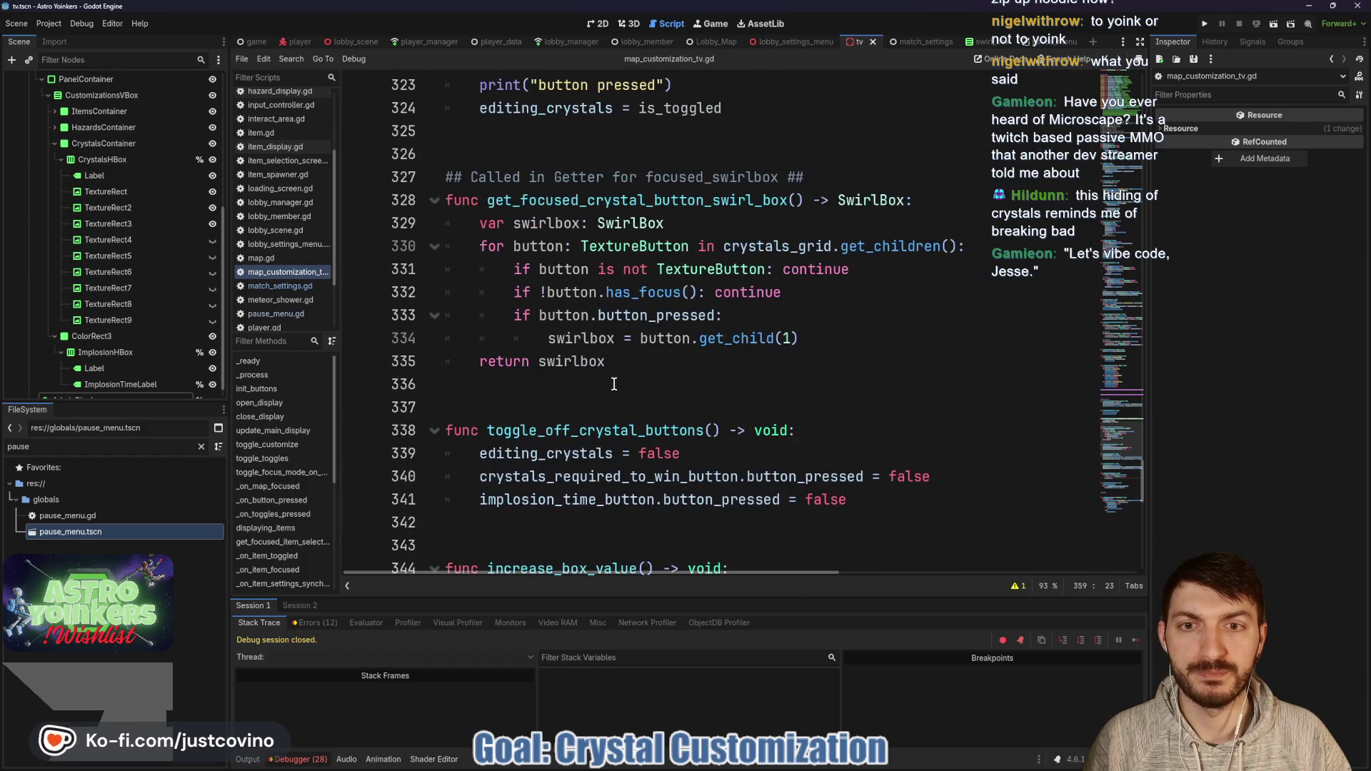
pyautogui.moveTo(690, 246); pyautogui.dragTo(564, 247)
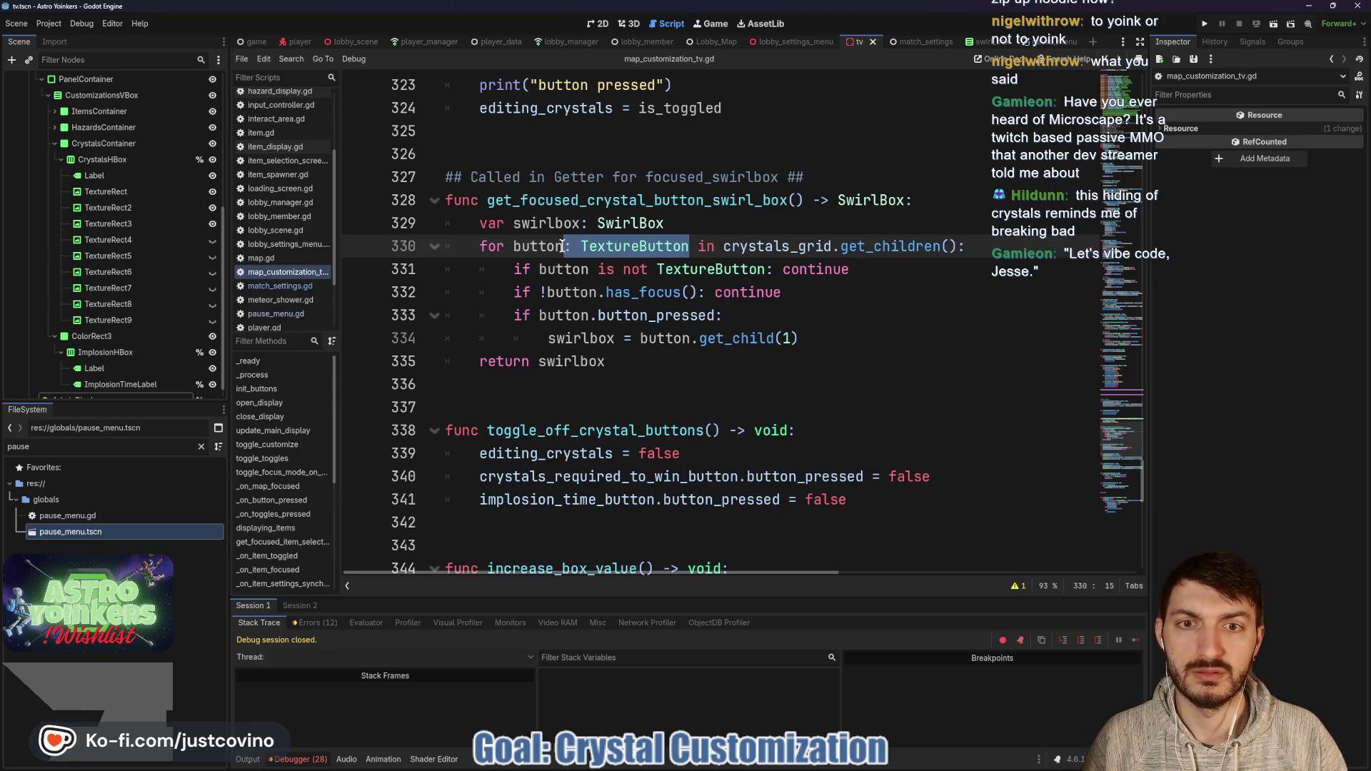
pyautogui.press('BackSpace')
pyautogui.scroll(4, 769, 315)
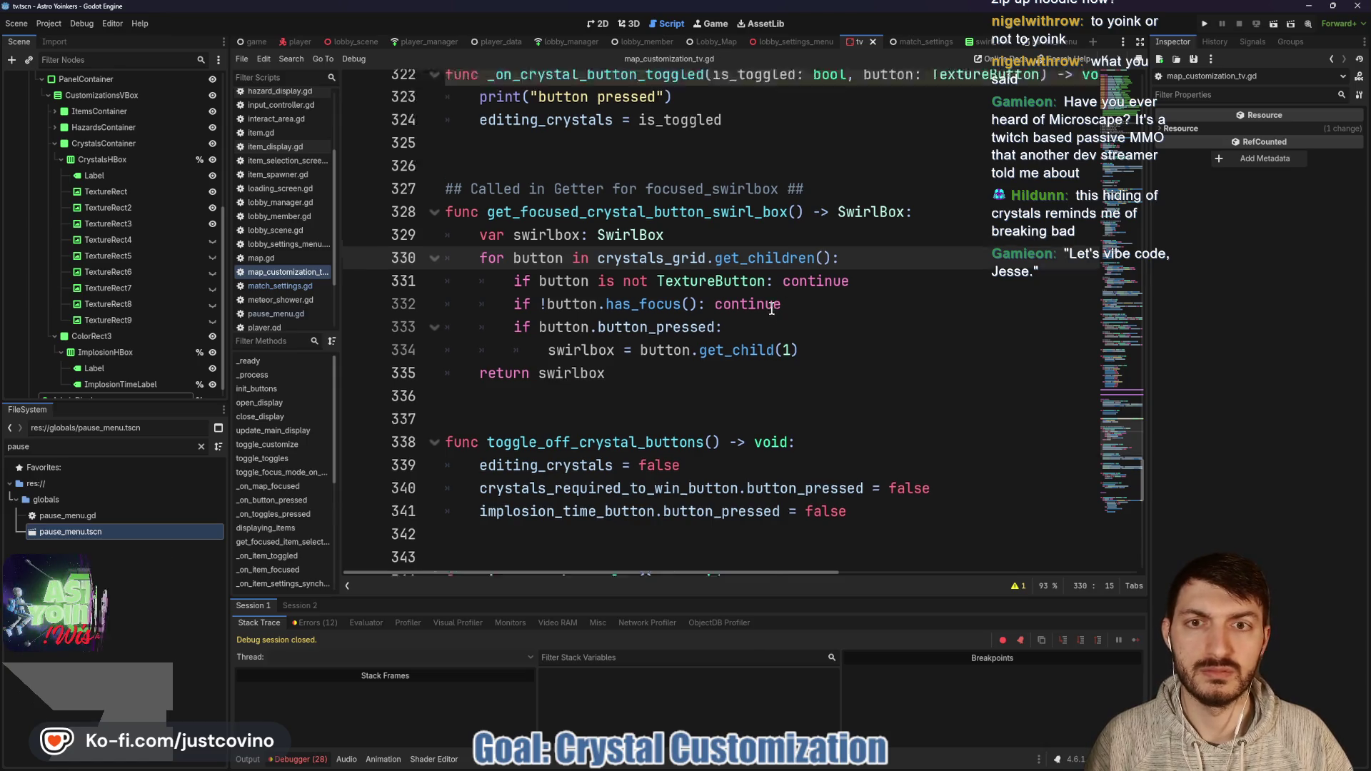
pyautogui.scroll(2, 672, 354)
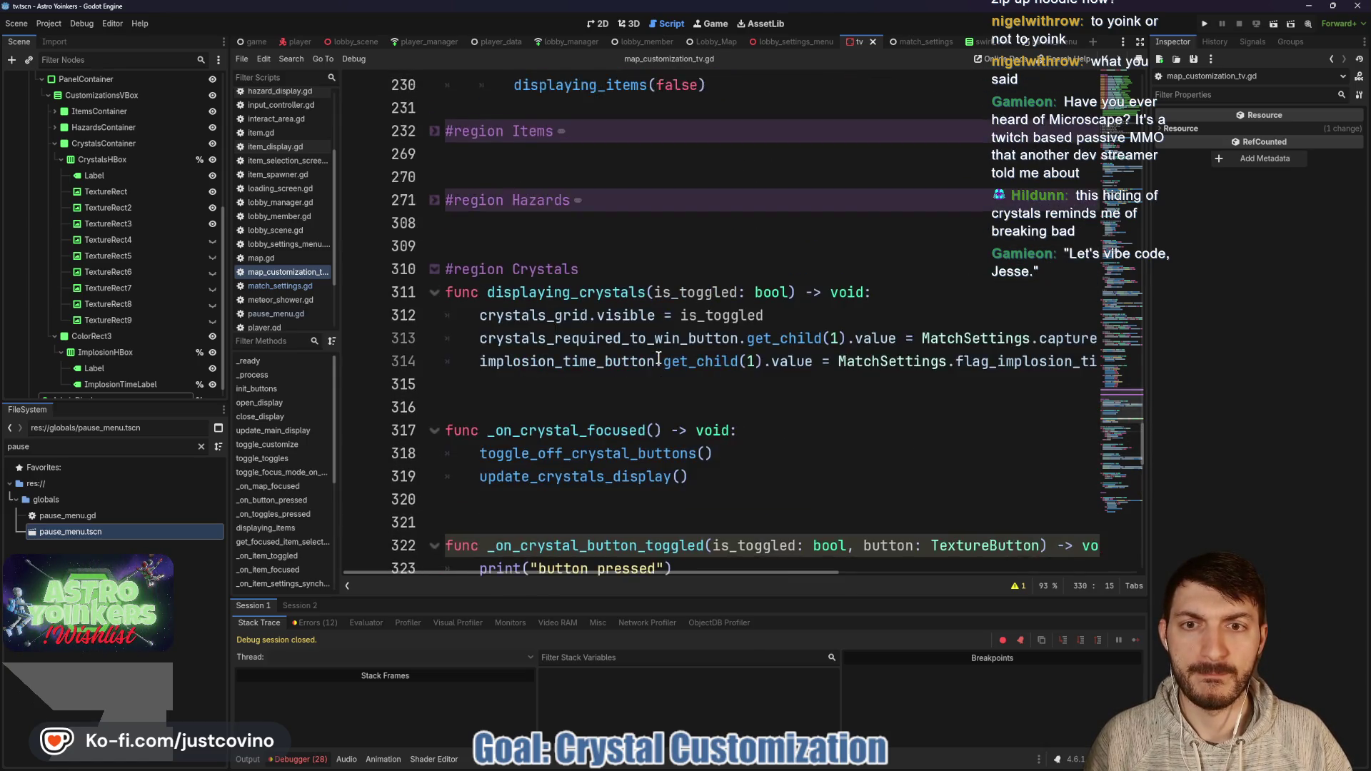
pyautogui.scroll(-15, 658, 357)
pyautogui.scroll(-4, 658, 358)
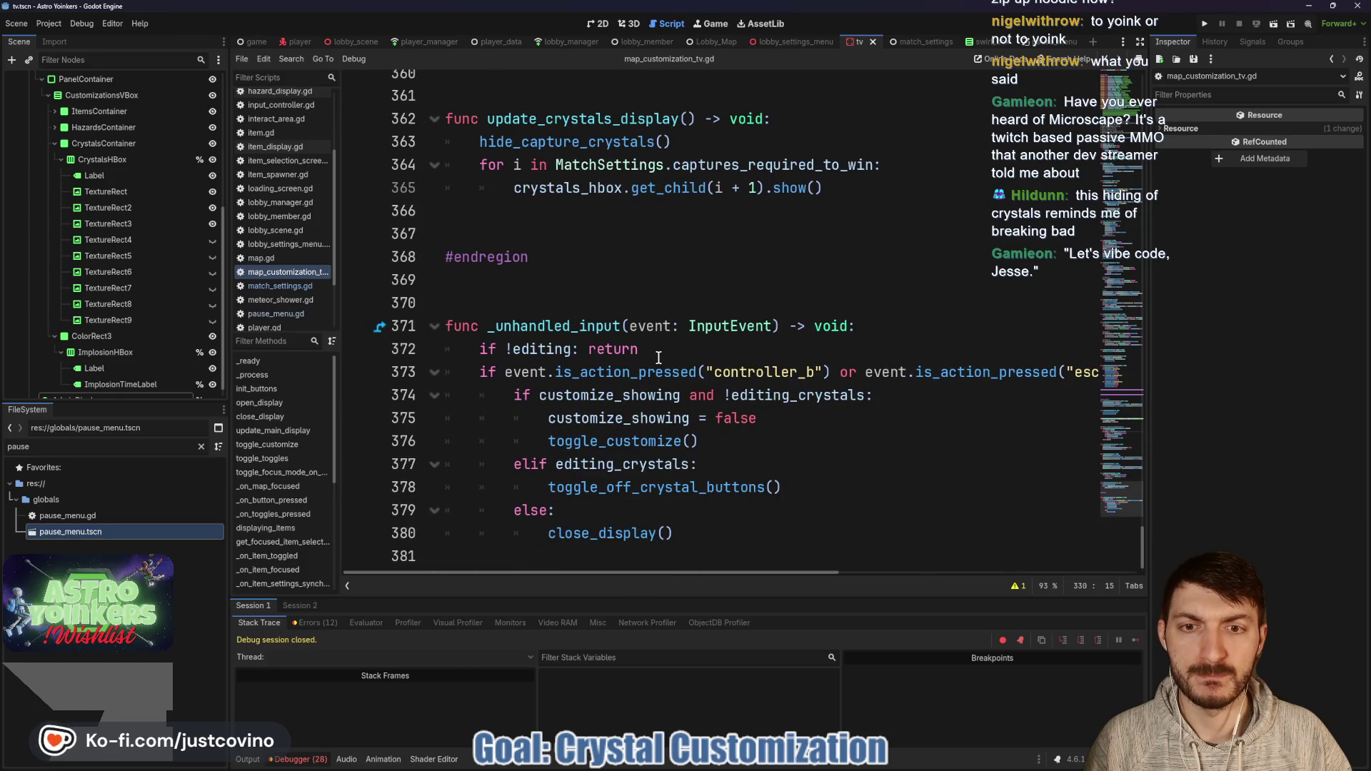
pyautogui.scroll(15, 659, 358)
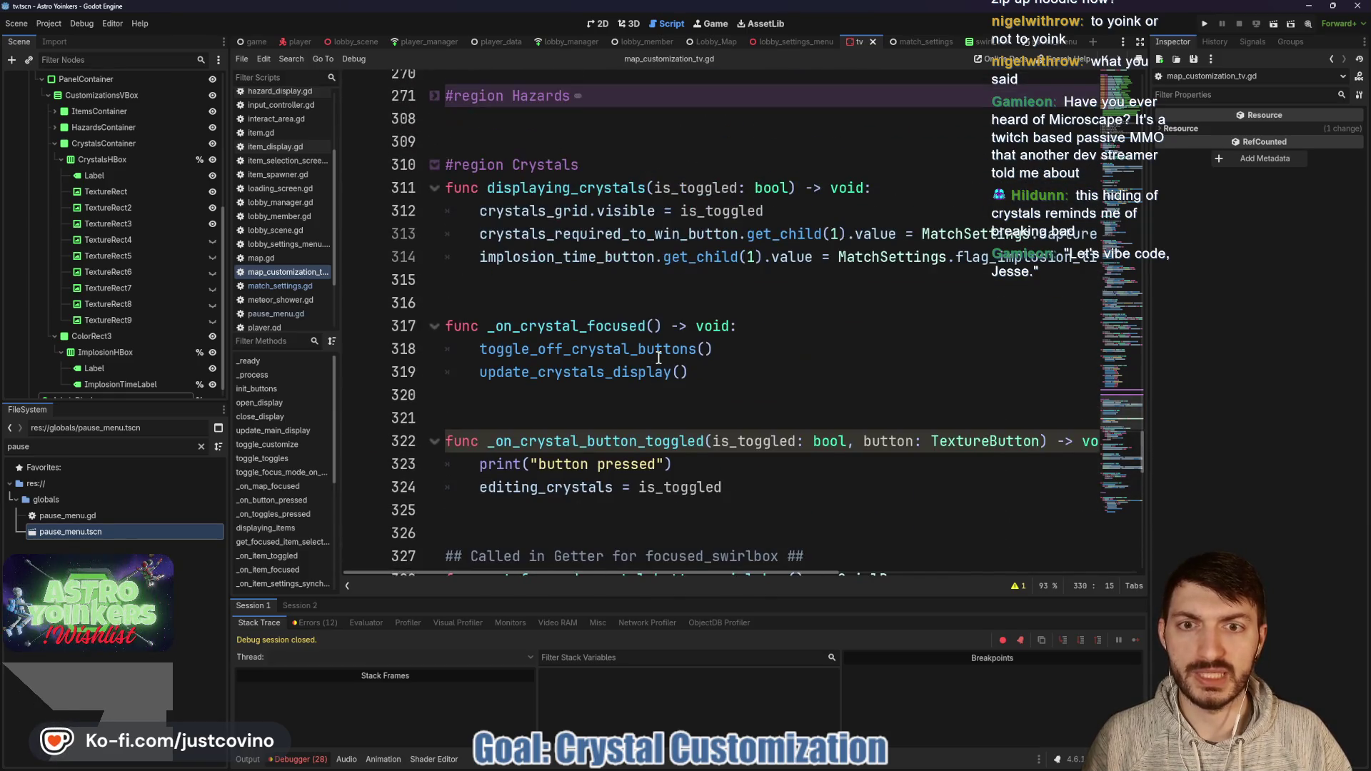
pyautogui.scroll(2, 658, 358)
pyautogui.scroll(13, 658, 358)
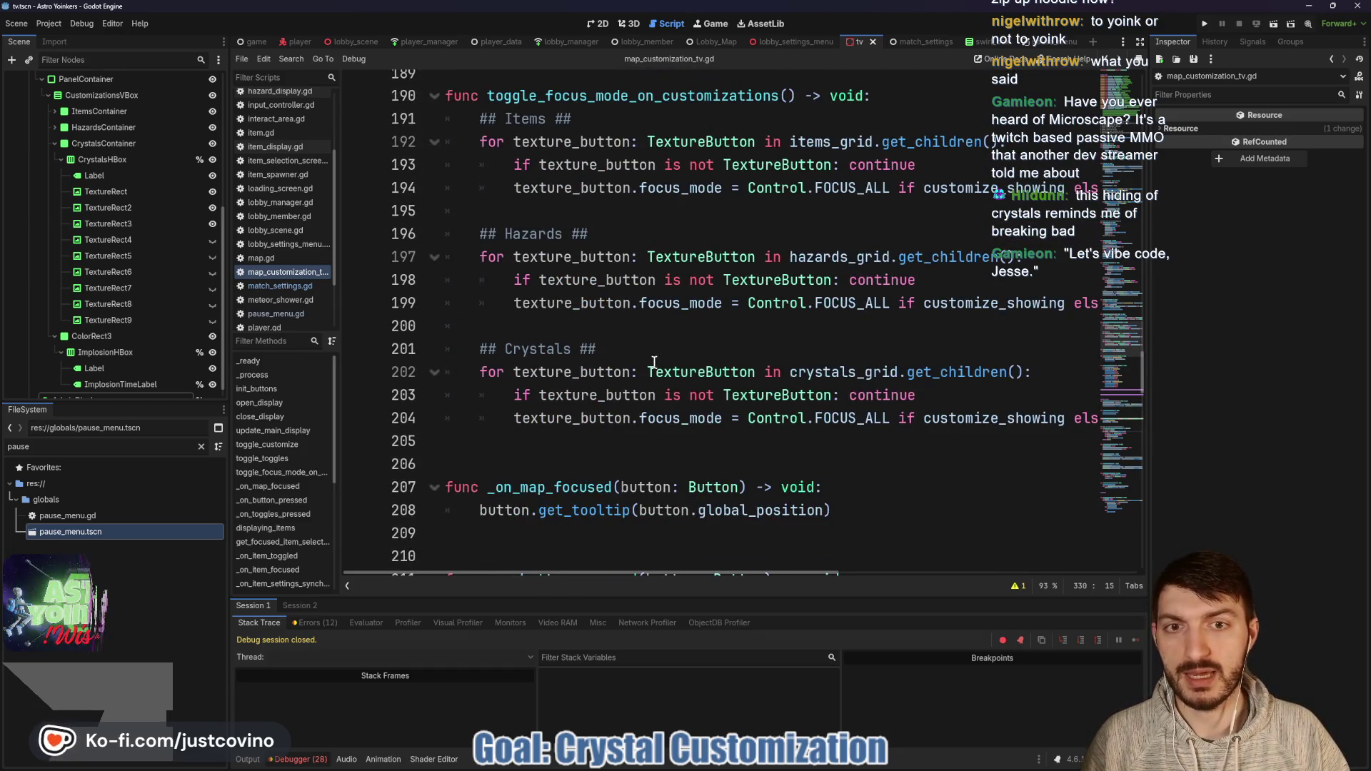
pyautogui.scroll(2, 654, 362)
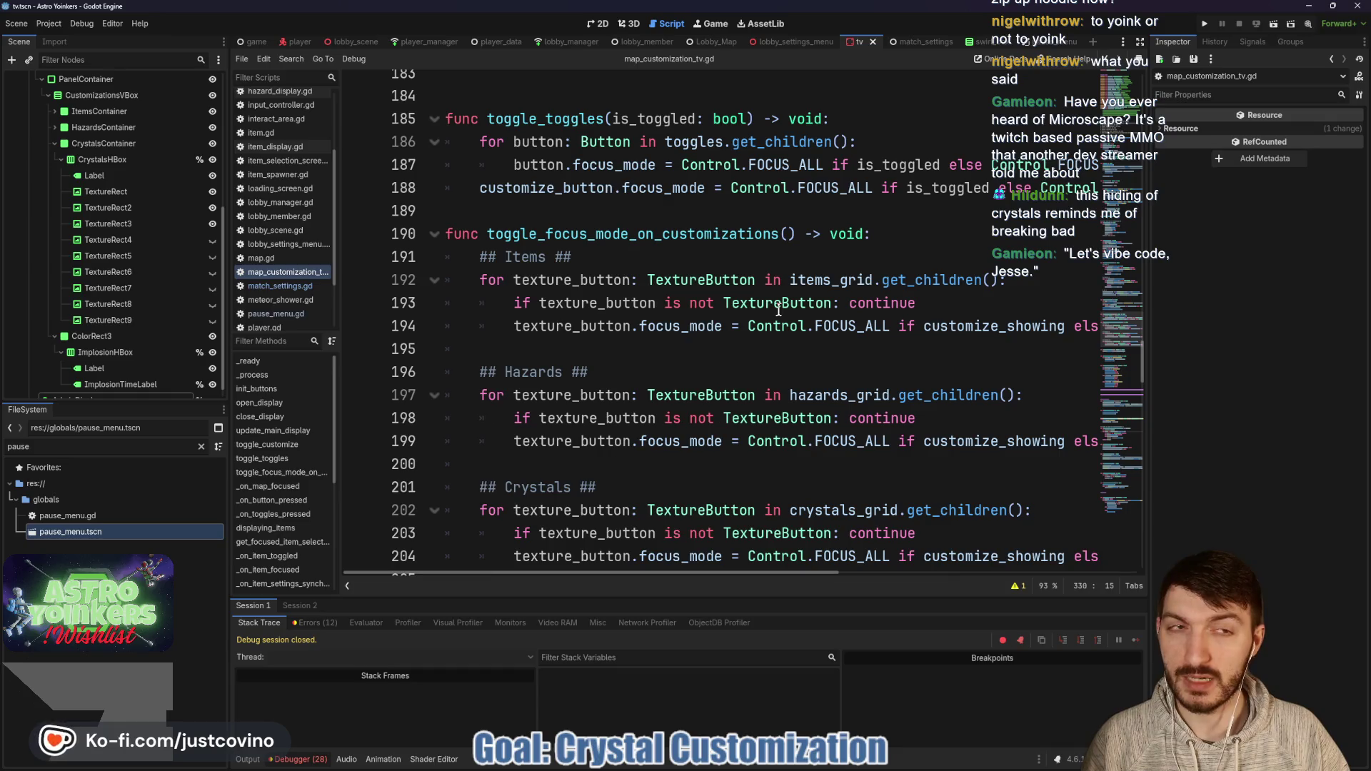
pyautogui.press('F5')
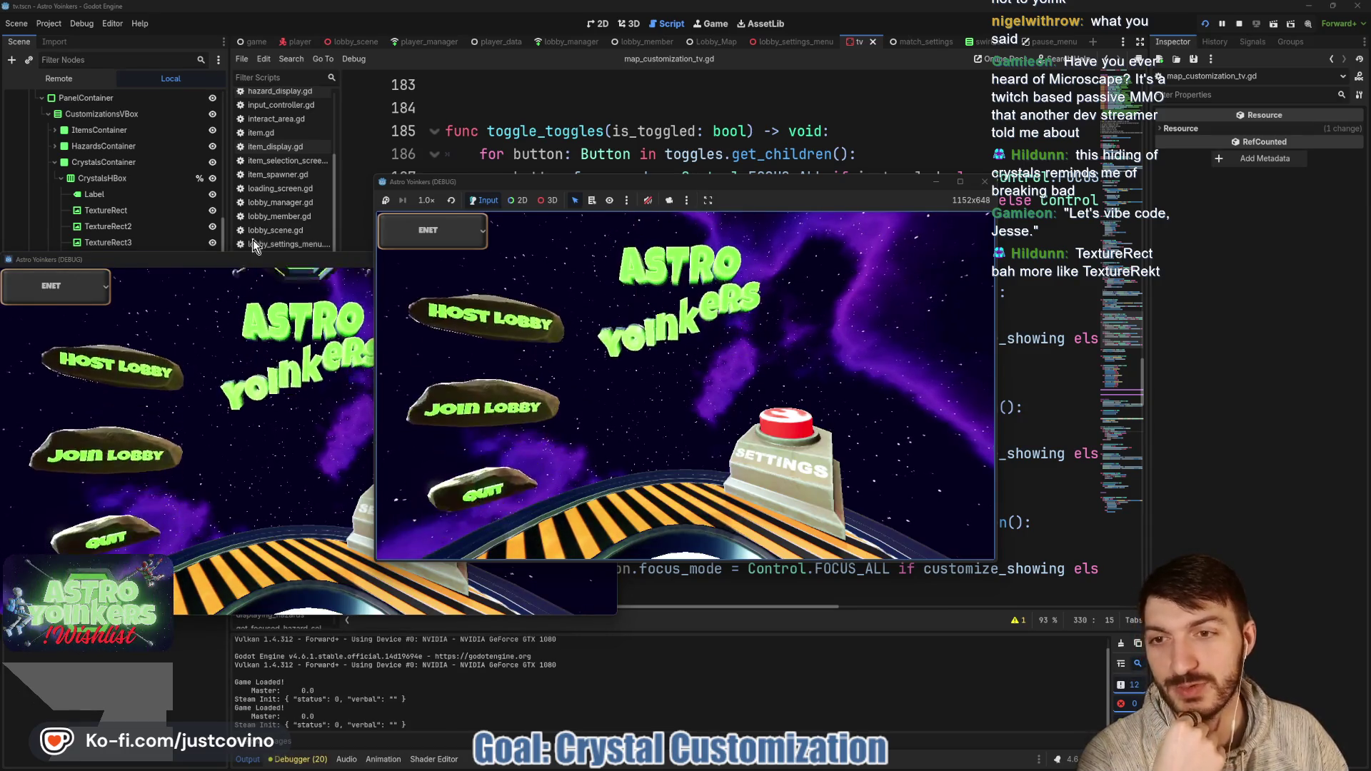
# Step: Arrange the windows, host a private lobby, join it, and raise Captures Required To Win to 9
pyautogui.moveTo(251, 263); pyautogui.dragTo(903, 238)
pyautogui.moveTo(826, 183); pyautogui.dragTo(473, 202)
pyautogui.click(136, 347)
pyautogui.click(314, 356)
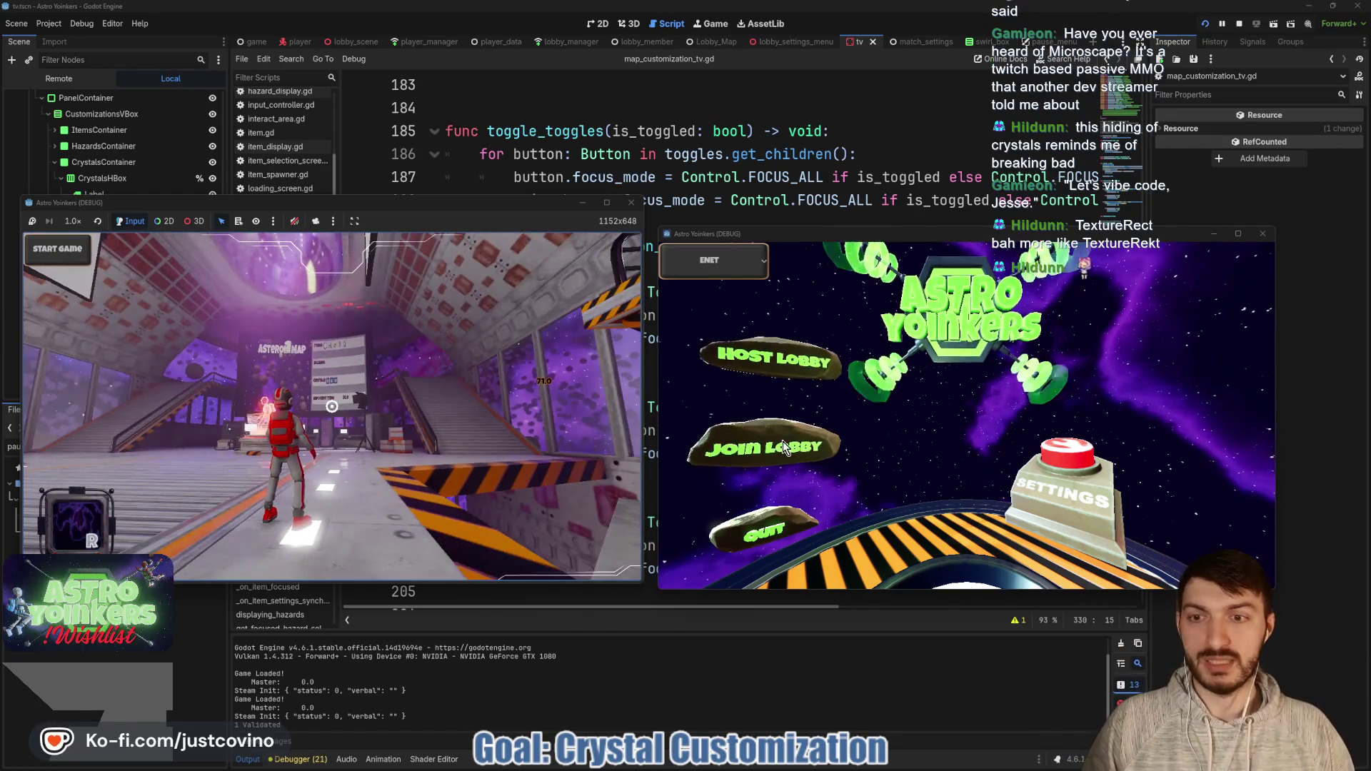
pyautogui.click(782, 441)
pyautogui.click(998, 316)
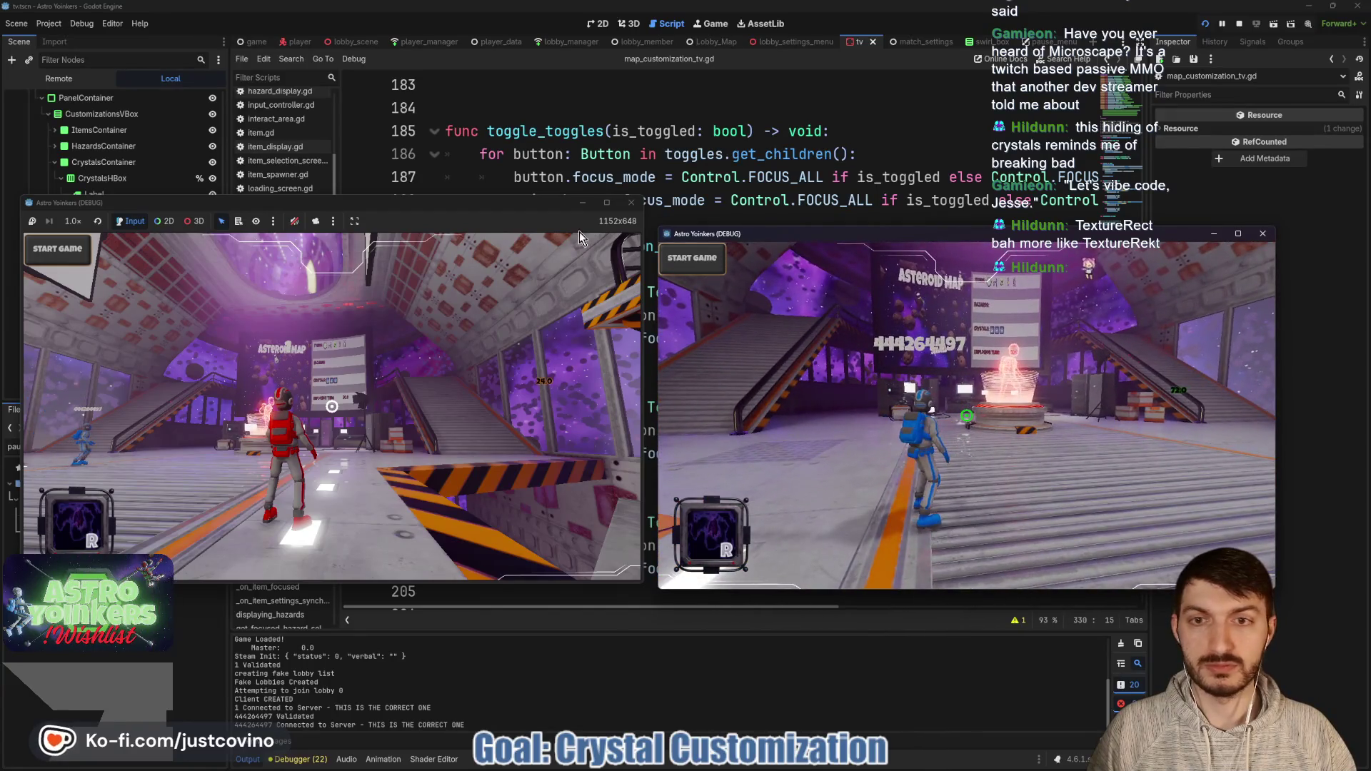
pyautogui.write('w')
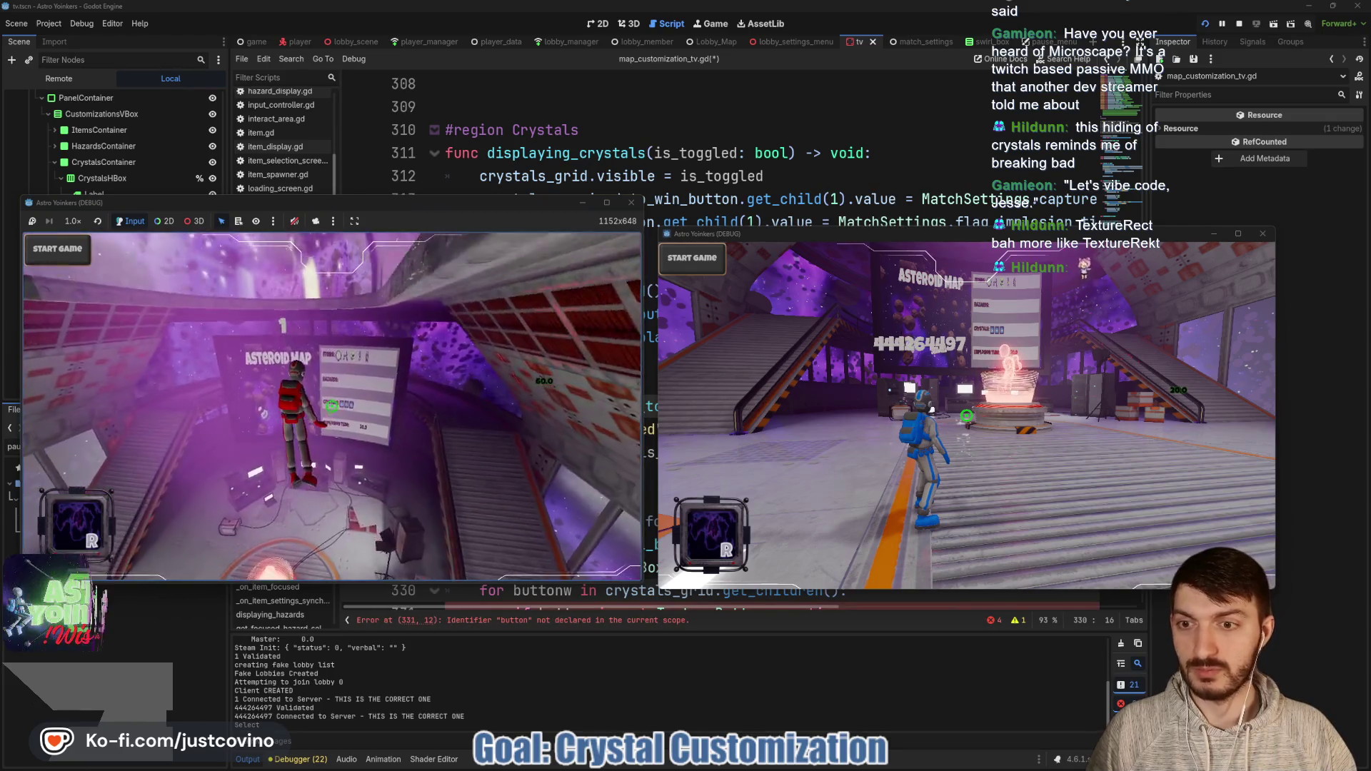
pyautogui.write('e')
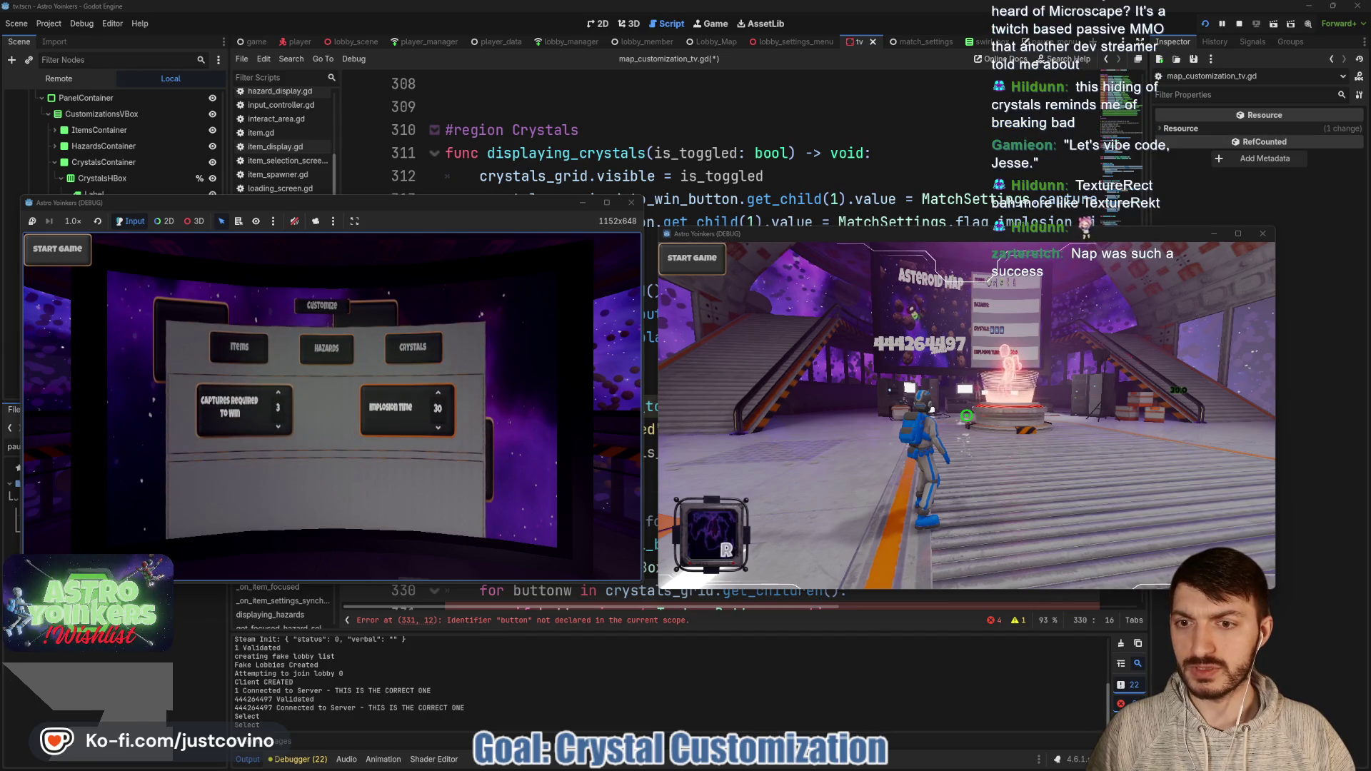
pyautogui.write('e')
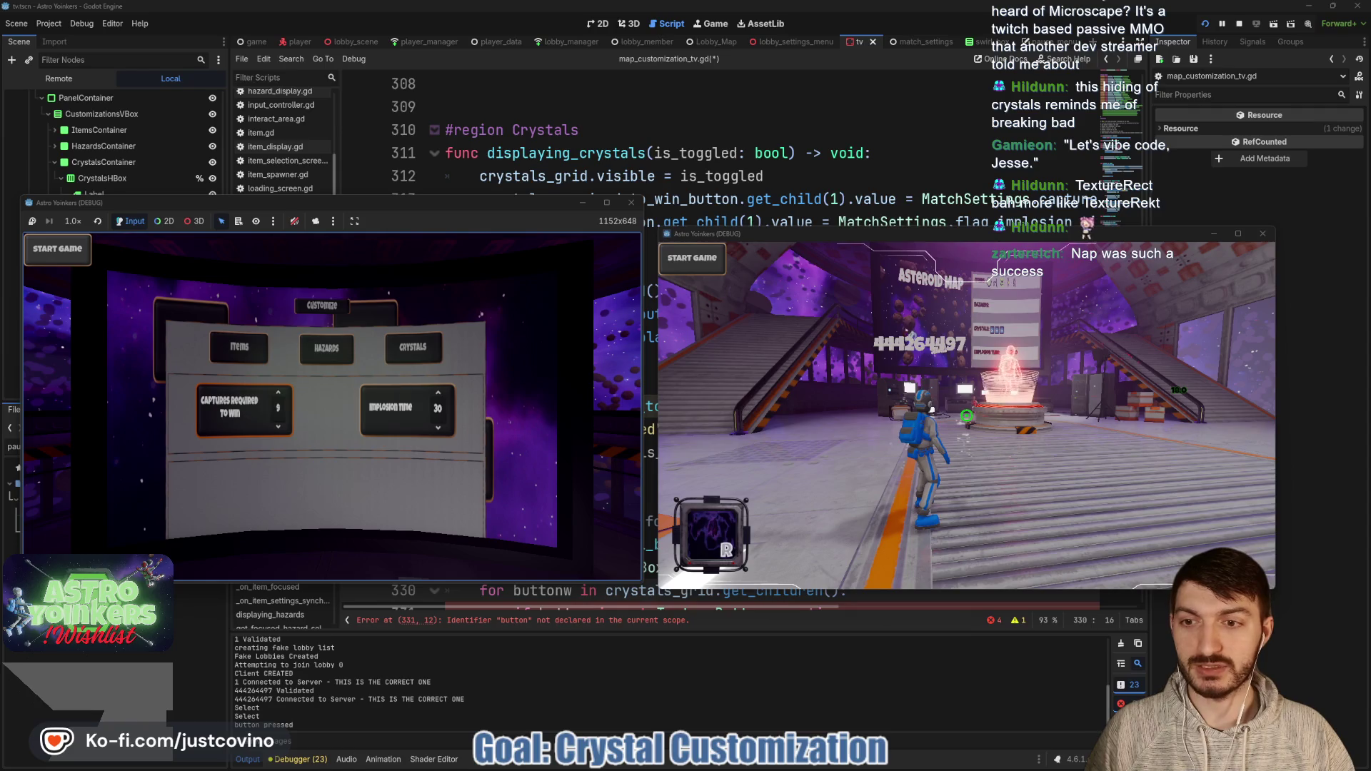
pyautogui.press('Return')
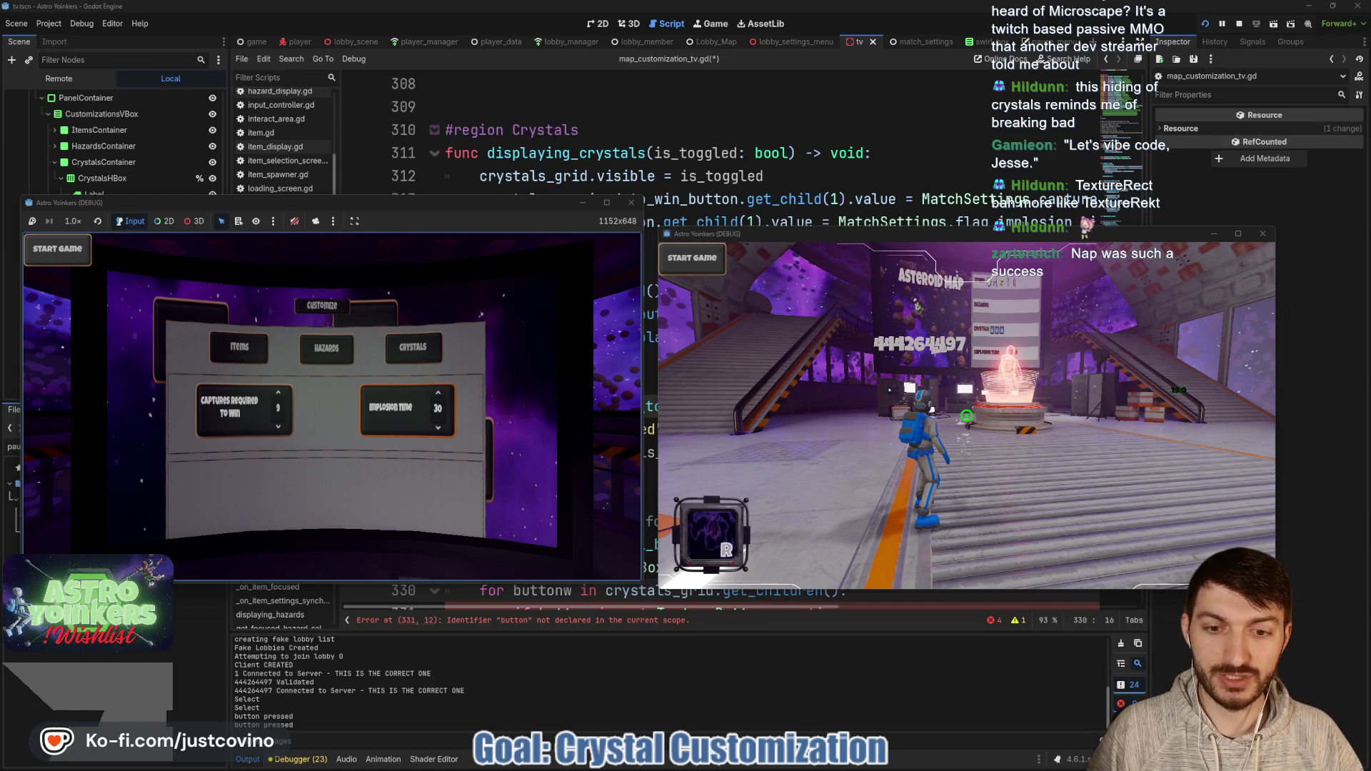
# Step: Stop the game and delete the stray 'w' causing the undeclared-identifier error on line 330
pyautogui.press('F8')
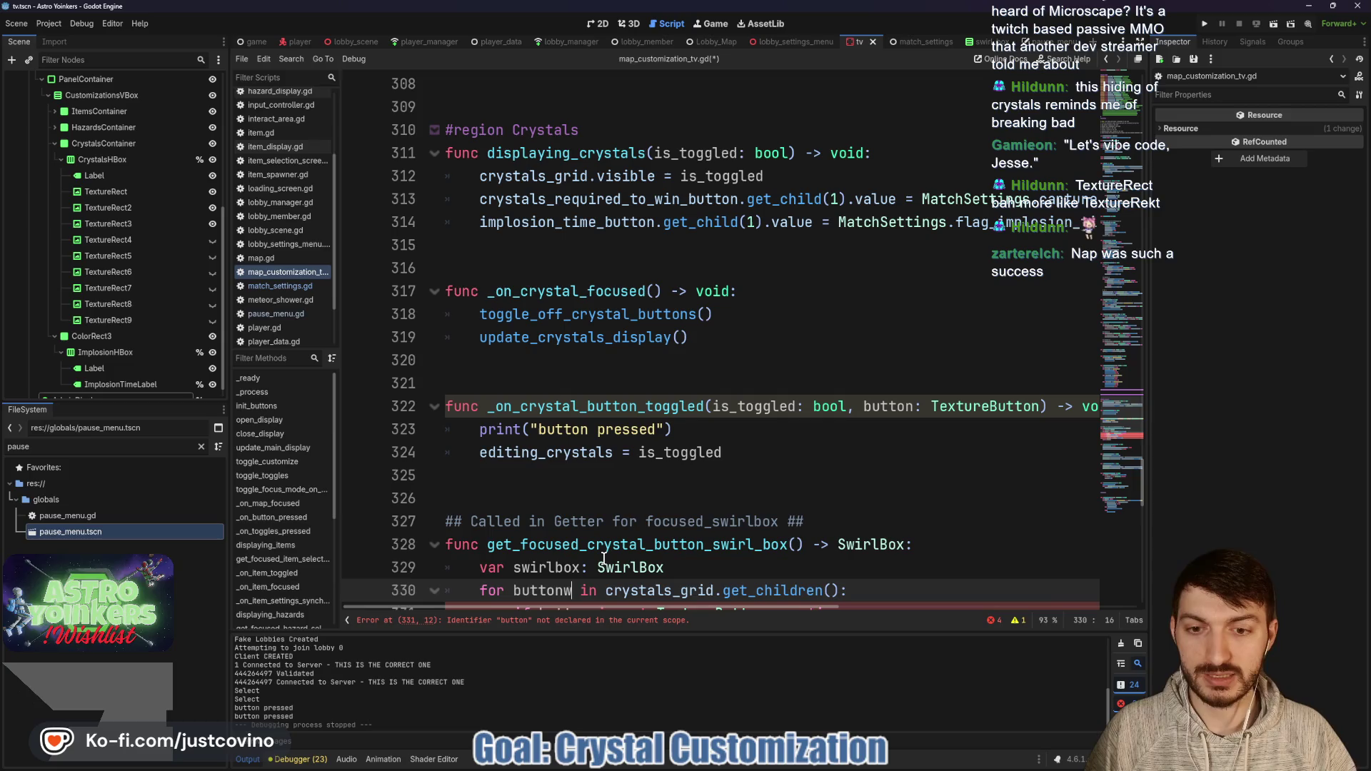
pyautogui.press('BackSpace')
pyautogui.scroll(-1, 617, 494)
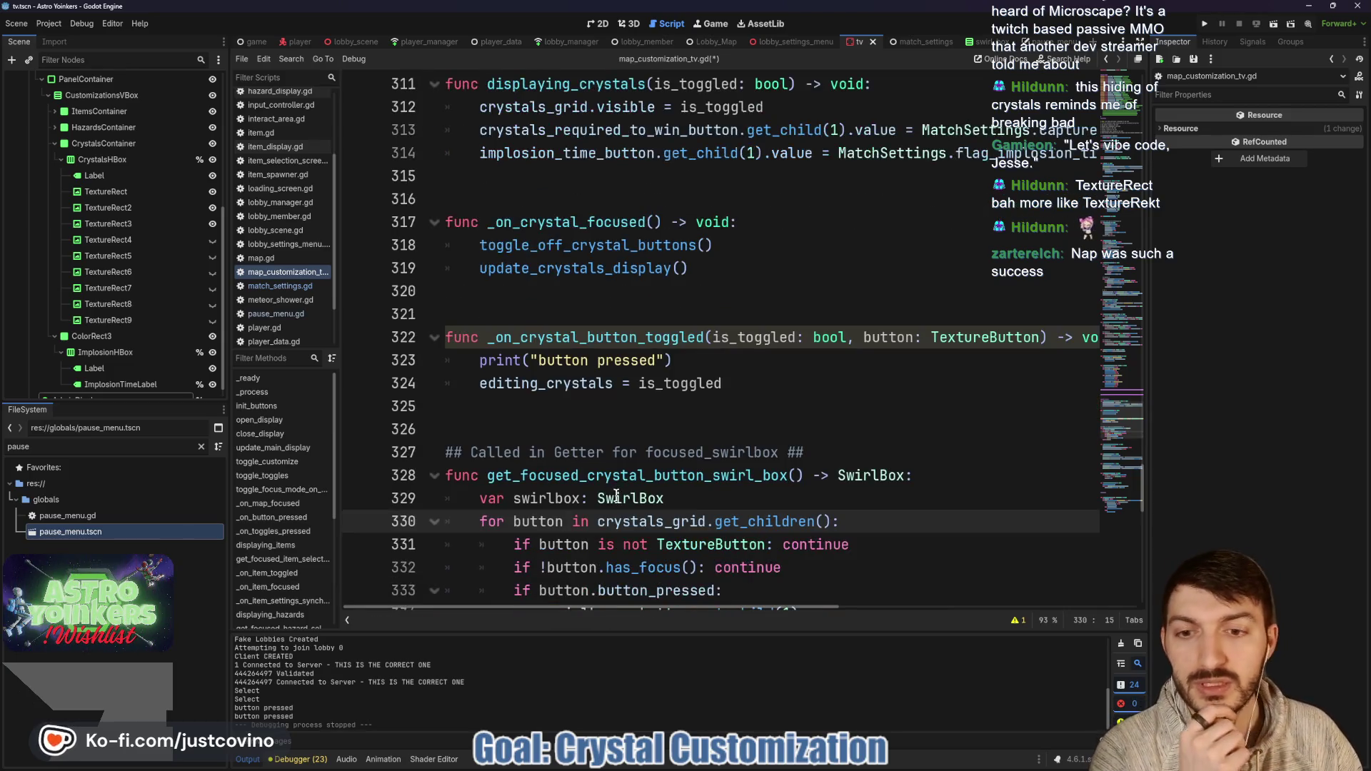
pyautogui.scroll(-4, 585, 516)
pyautogui.scroll(-3, 643, 371)
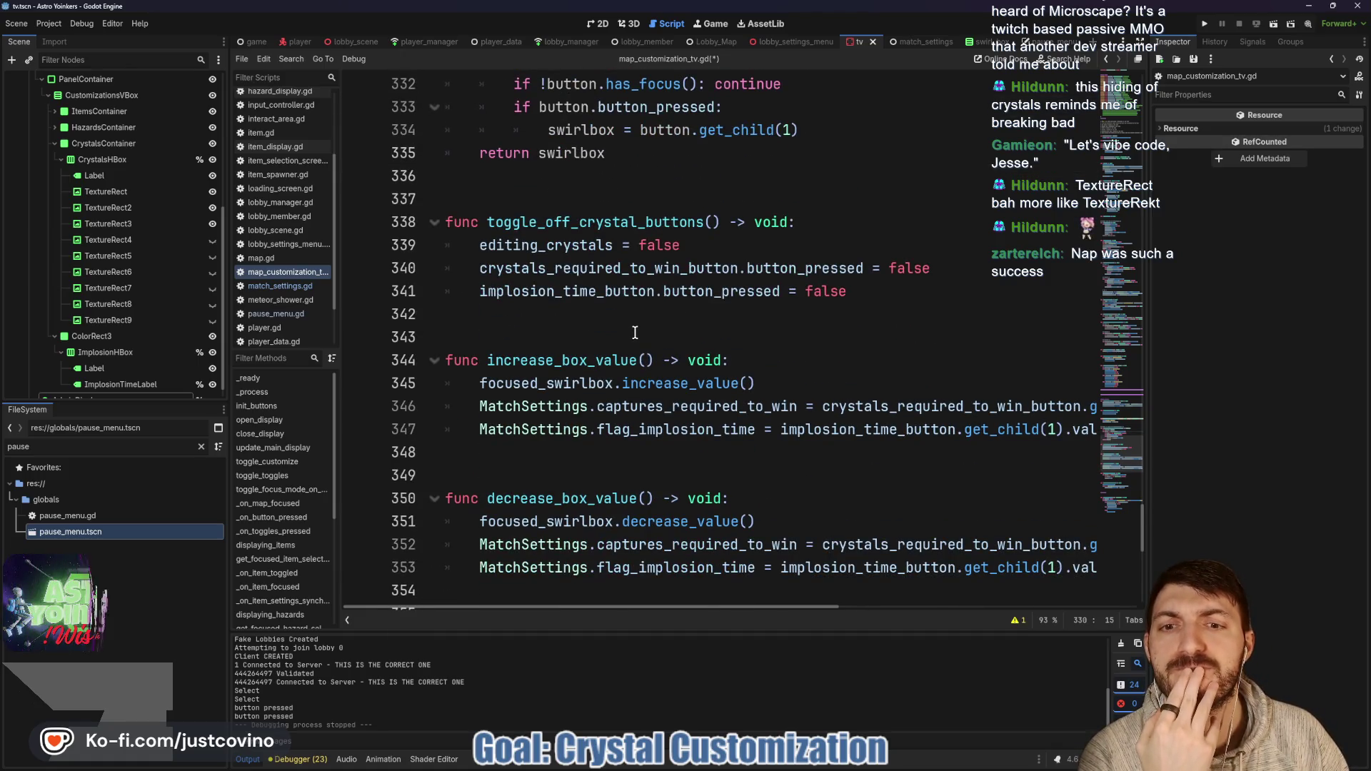
pyautogui.scroll(-8, 632, 331)
# Step: Try adding an rpc annotation above update_crystals_display, then undo it
pyautogui.doubleClick(609, 225)
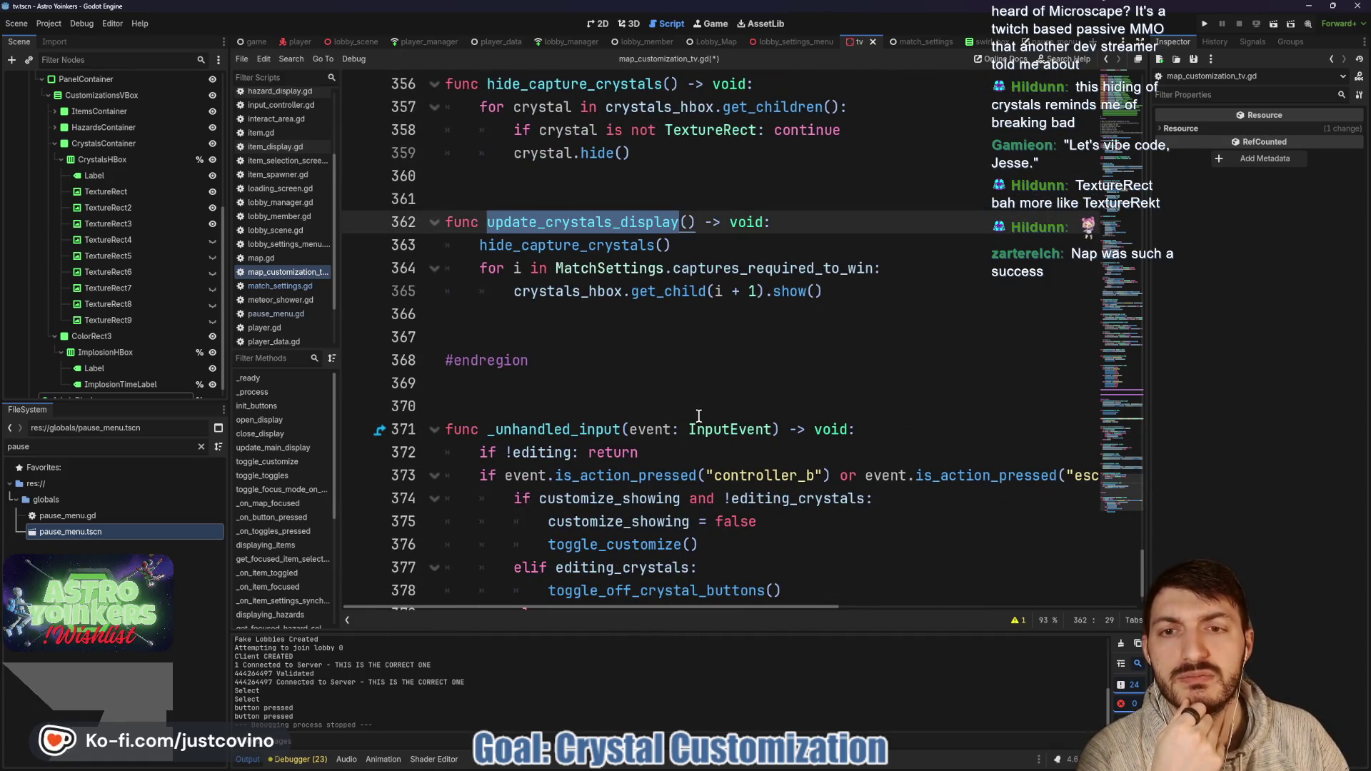
pyautogui.scroll(3, 698, 415)
pyautogui.scroll(3, 696, 412)
pyautogui.scroll(-4, 642, 371)
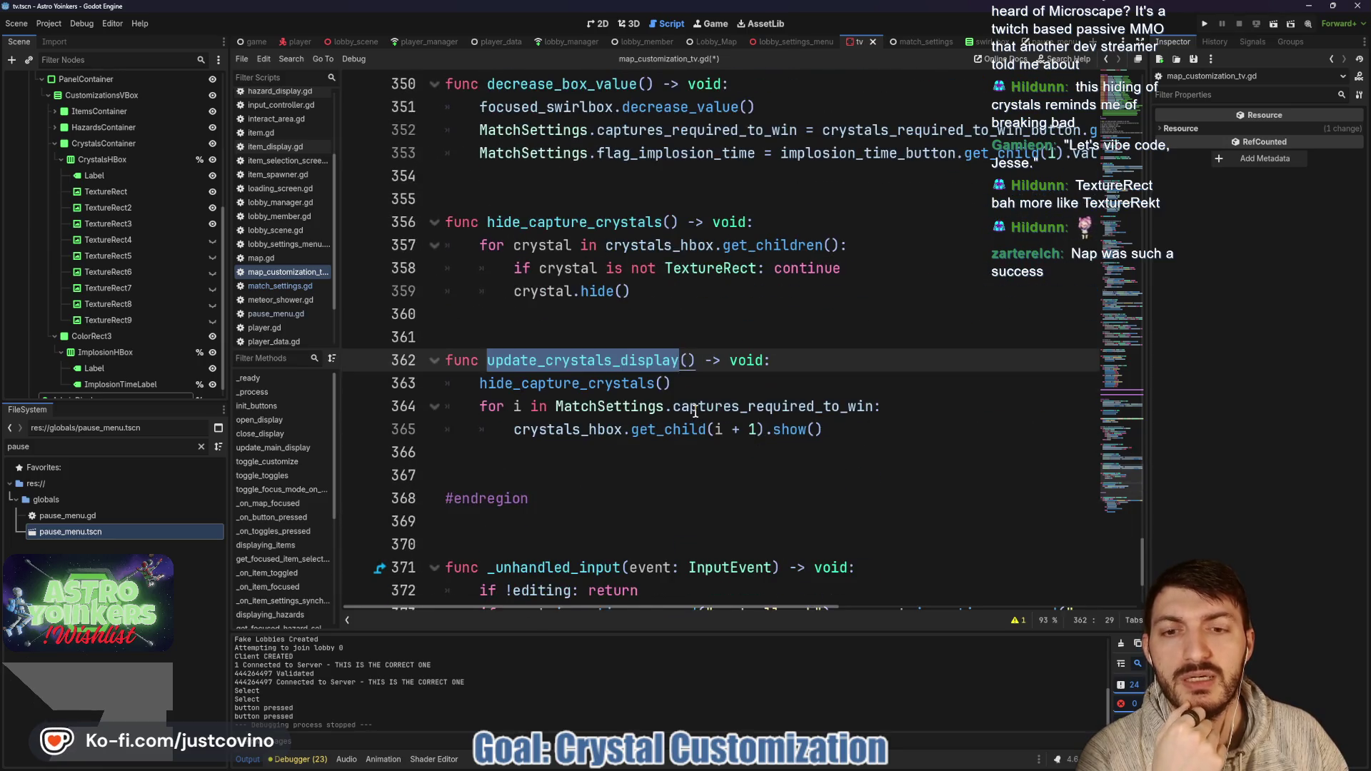
pyautogui.click(534, 332)
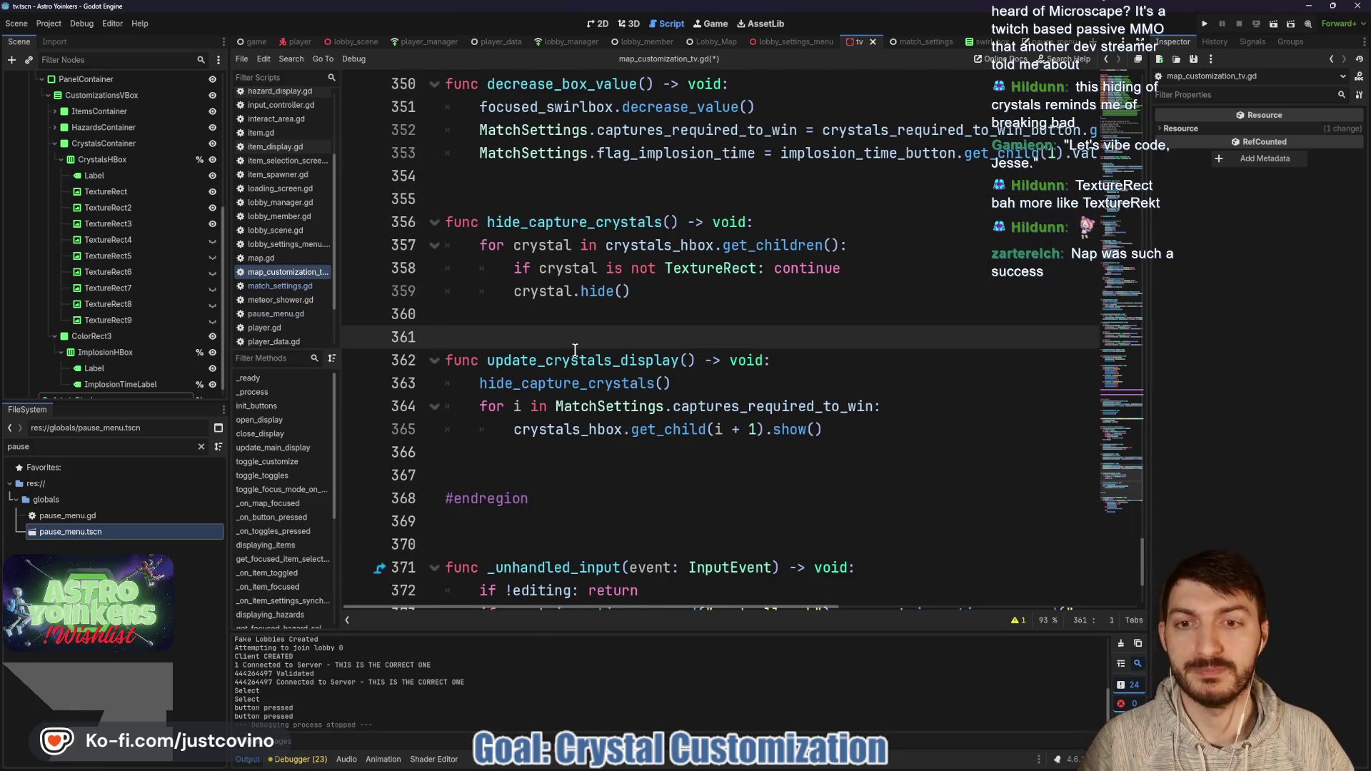
pyautogui.press('Return')
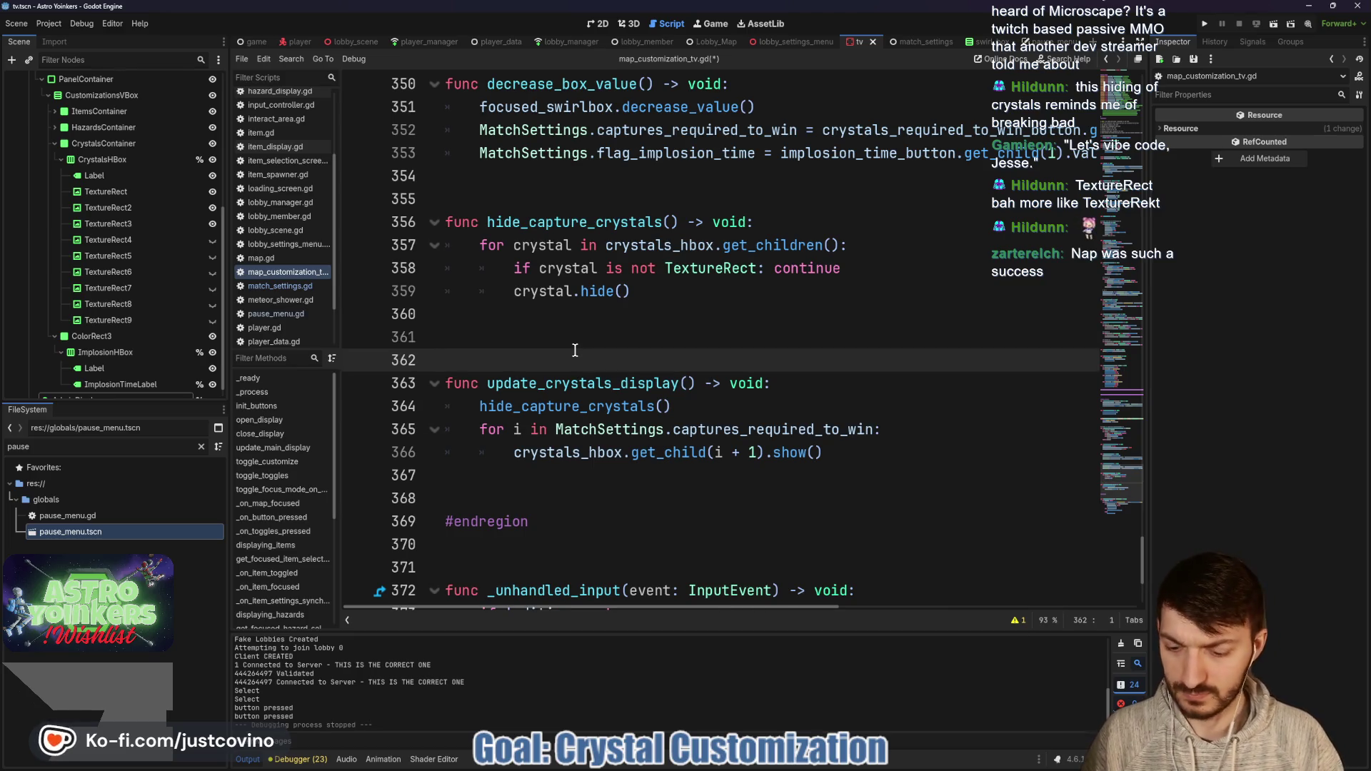
pyautogui.write('@rpc')
pyautogui.press('Return')
pyautogui.hotkey('ctrl', 'z')
pyautogui.hotkey('ctrl', 'z')
pyautogui.hotkey('ctrl', 'z')
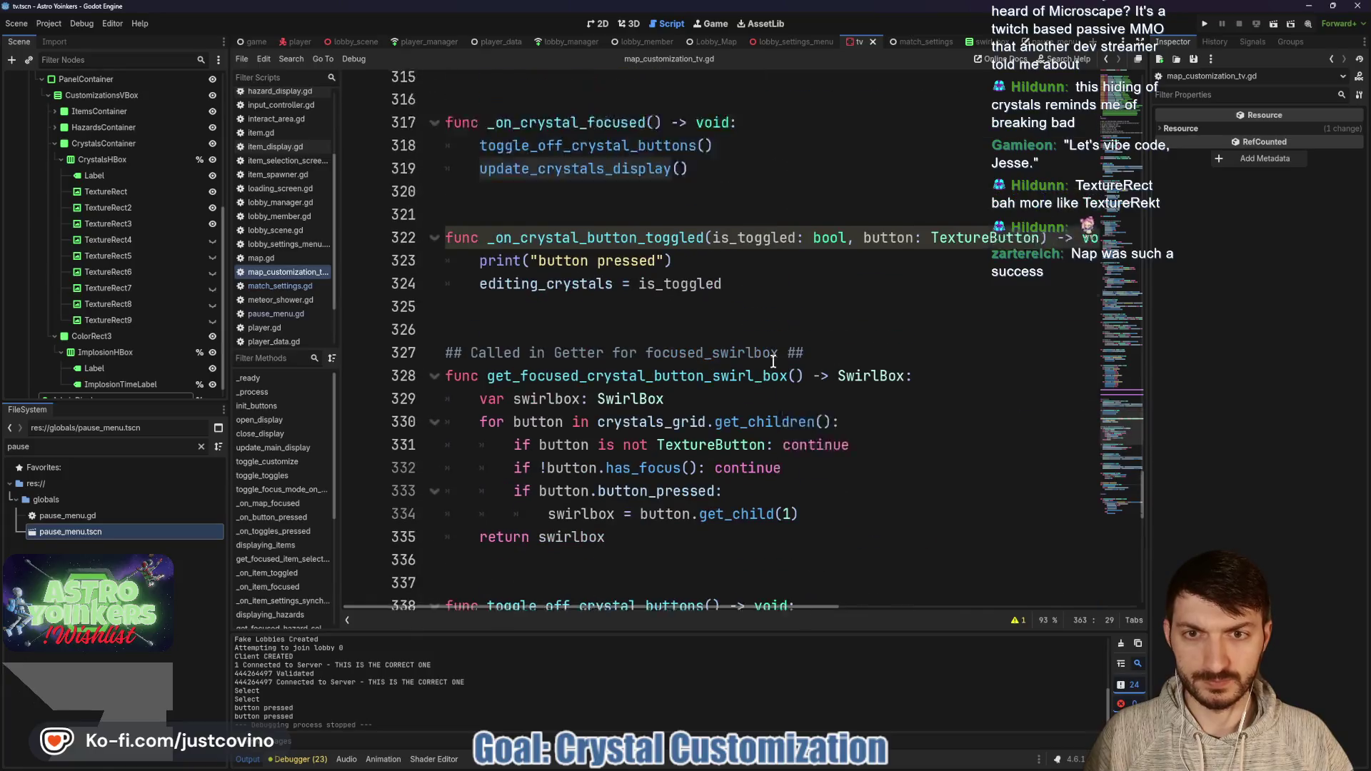
# Step: Change the call in _on_crystal_focused to update_crystals_display.rpc() and save the script
pyautogui.click(675, 404)
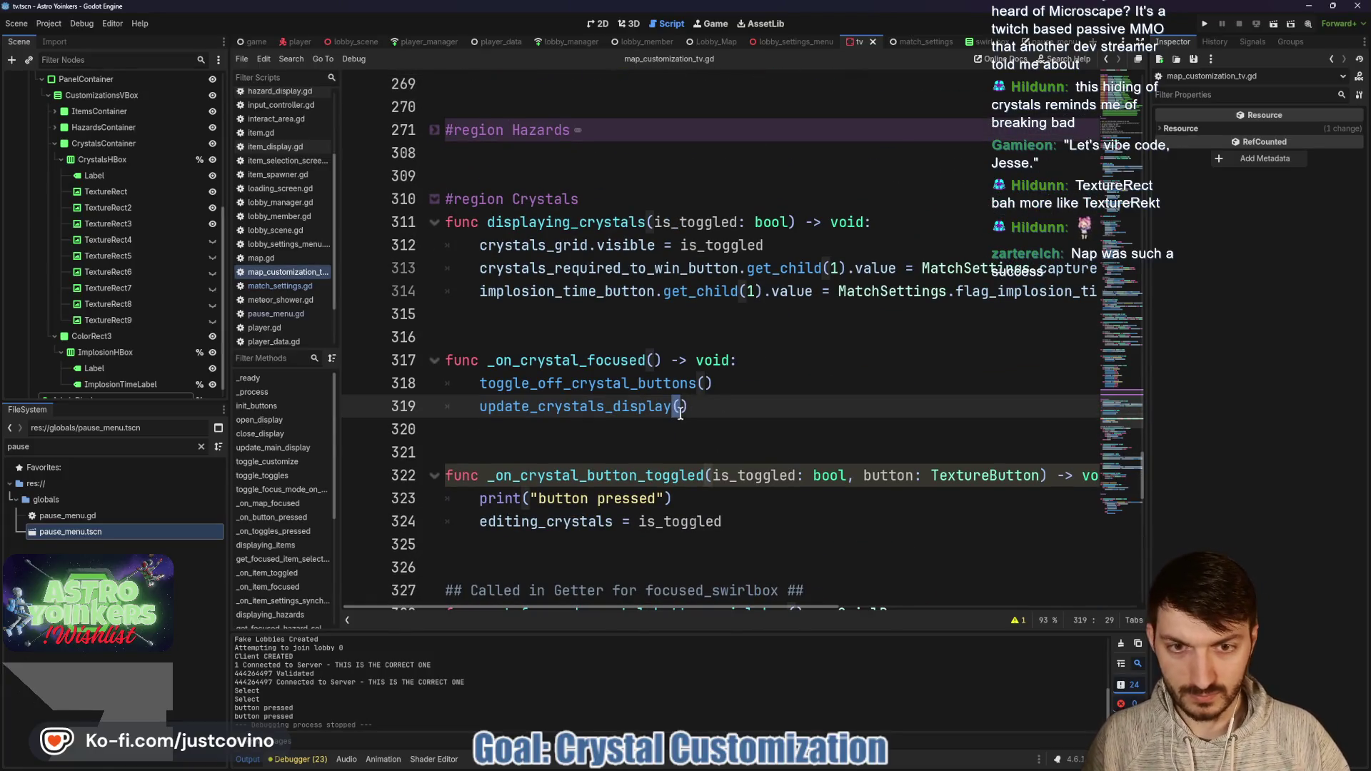
pyautogui.write('.rpc')
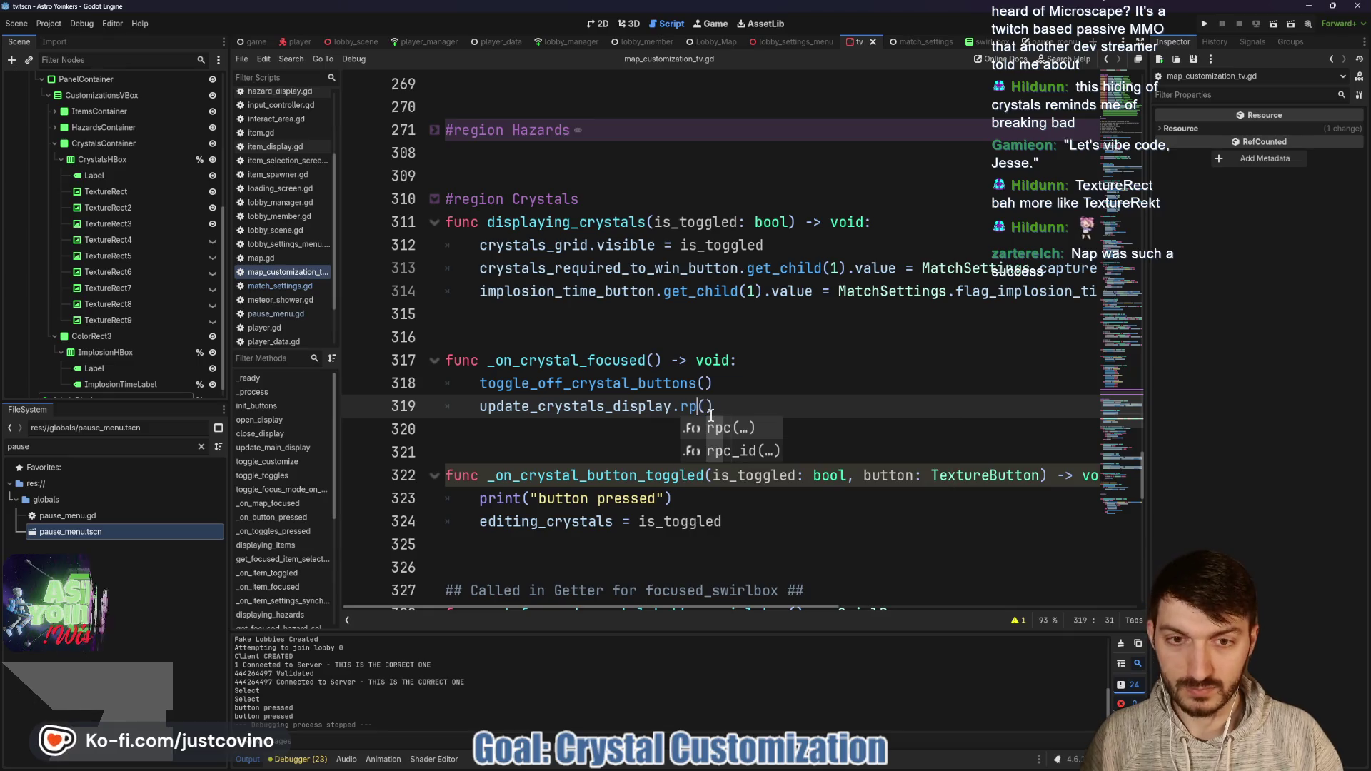
pyautogui.hotkey('ctrl', 's')
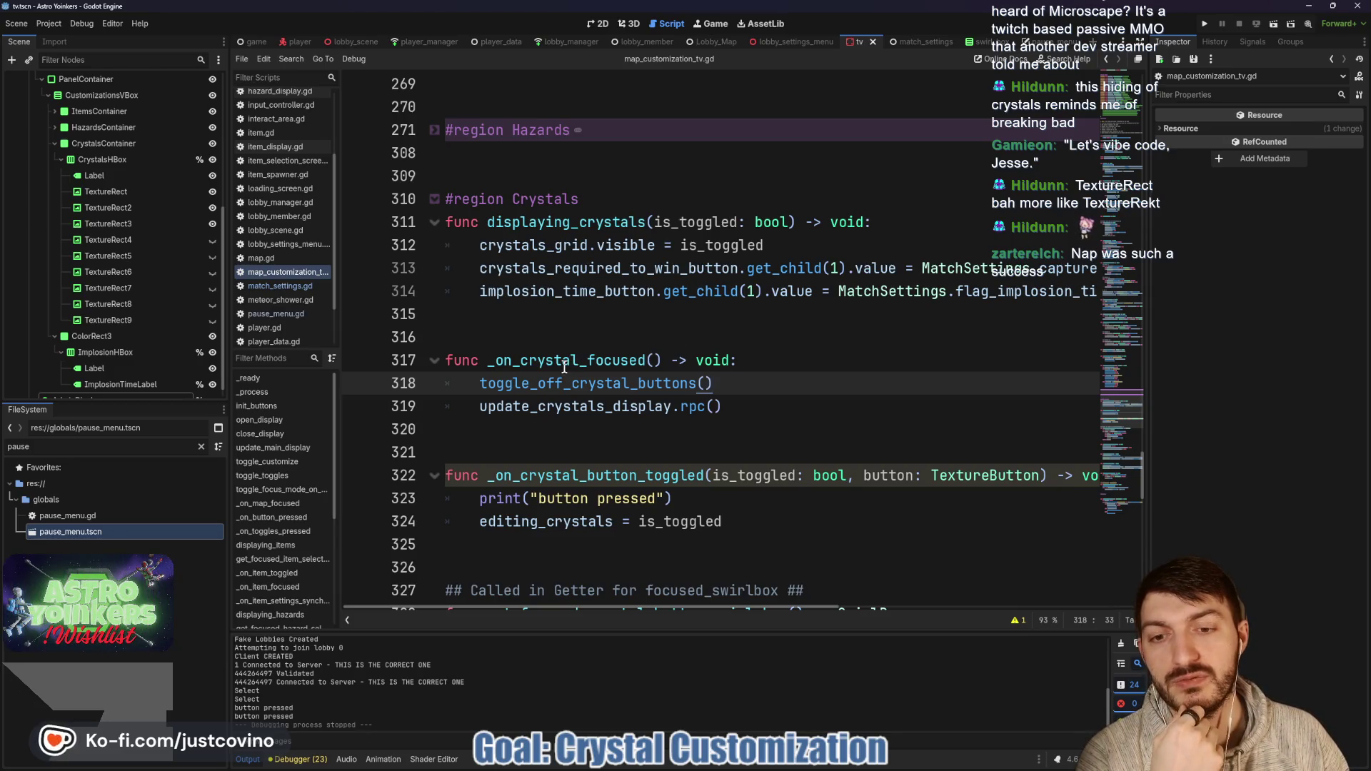
pyautogui.scroll(-1, 564, 366)
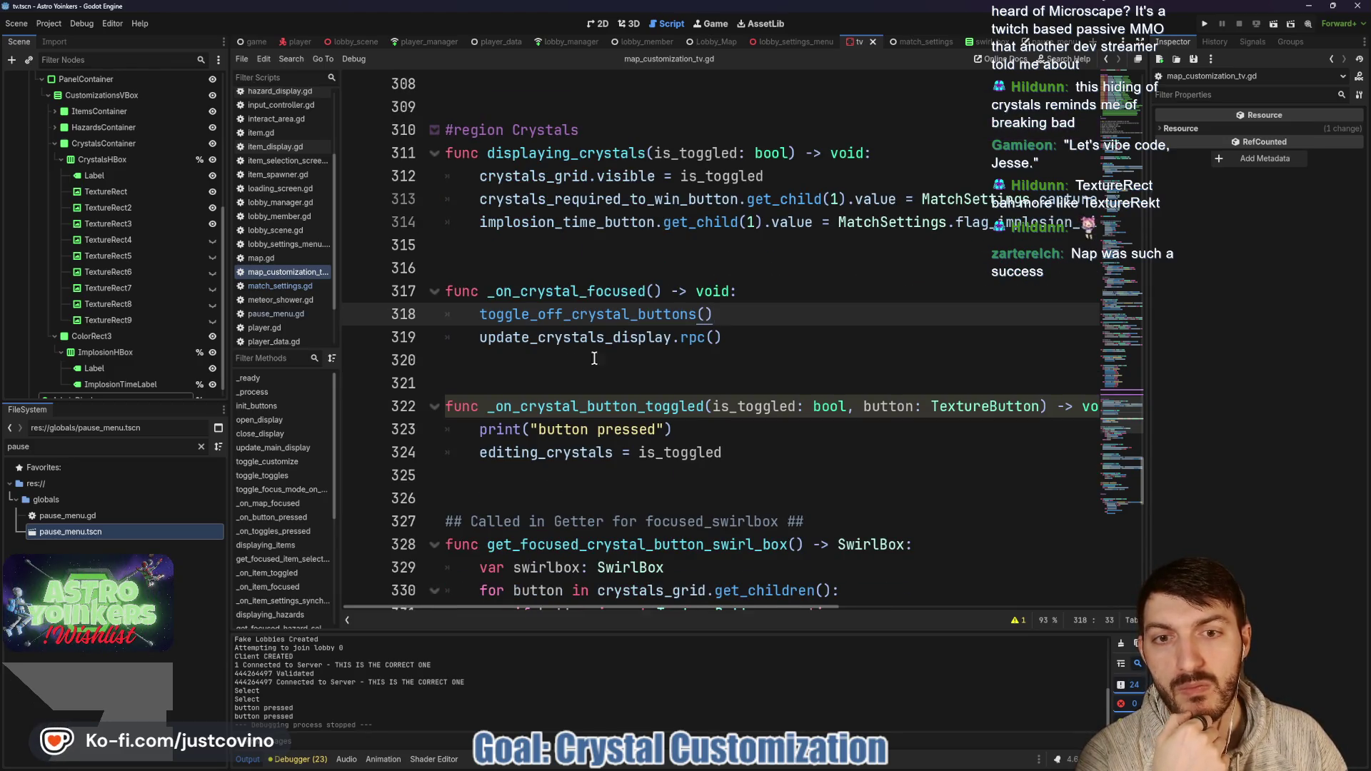
pyautogui.scroll(-2, 779, 336)
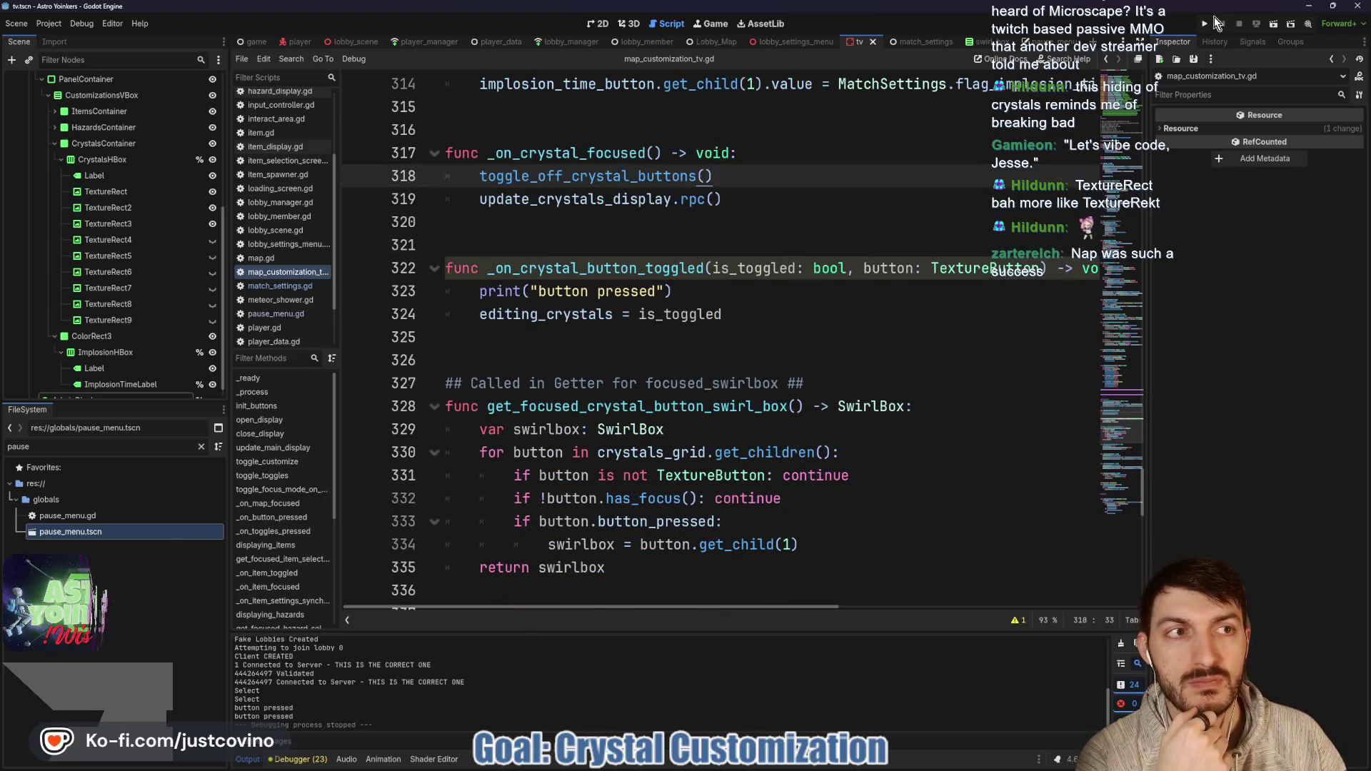
# Step: Run the project and host a lobby in the first game window
pyautogui.click(1205, 27)
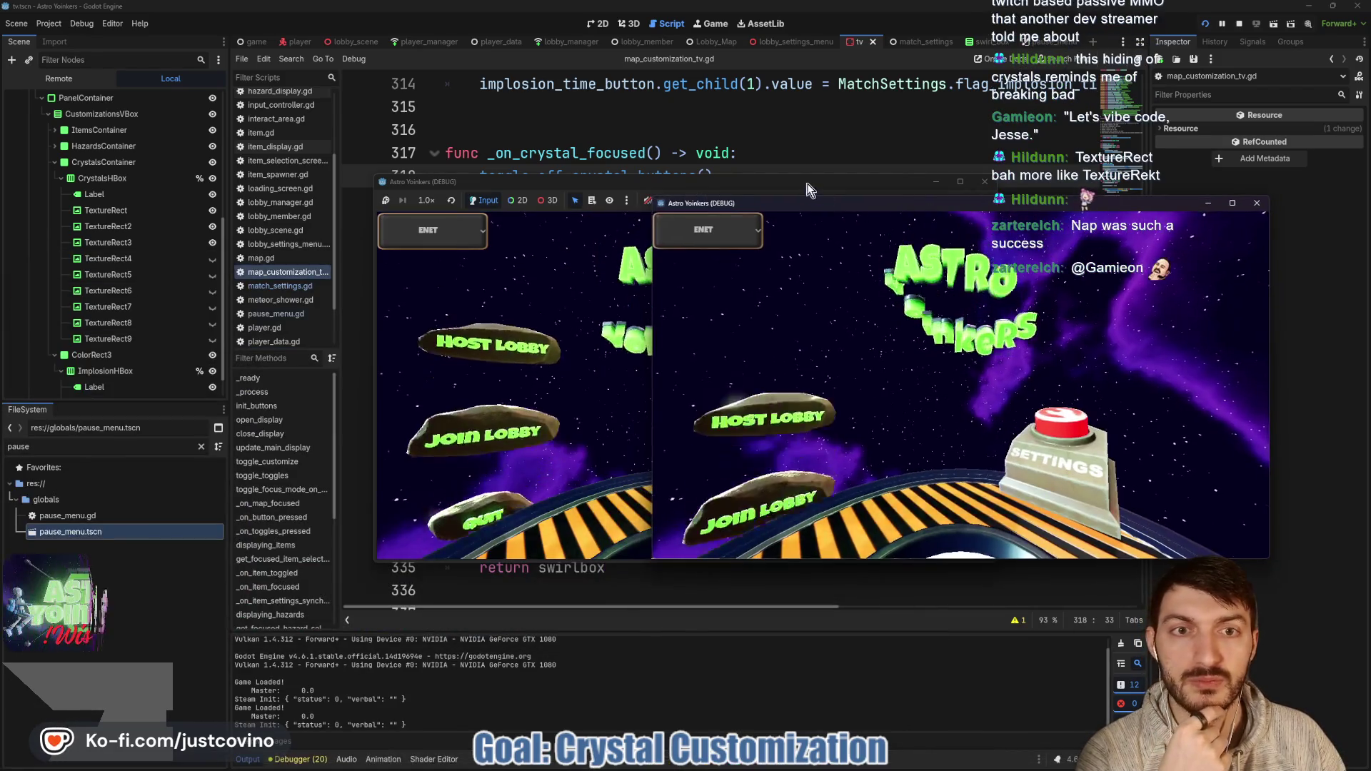
pyautogui.moveTo(403, 216); pyautogui.dragTo(504, 205)
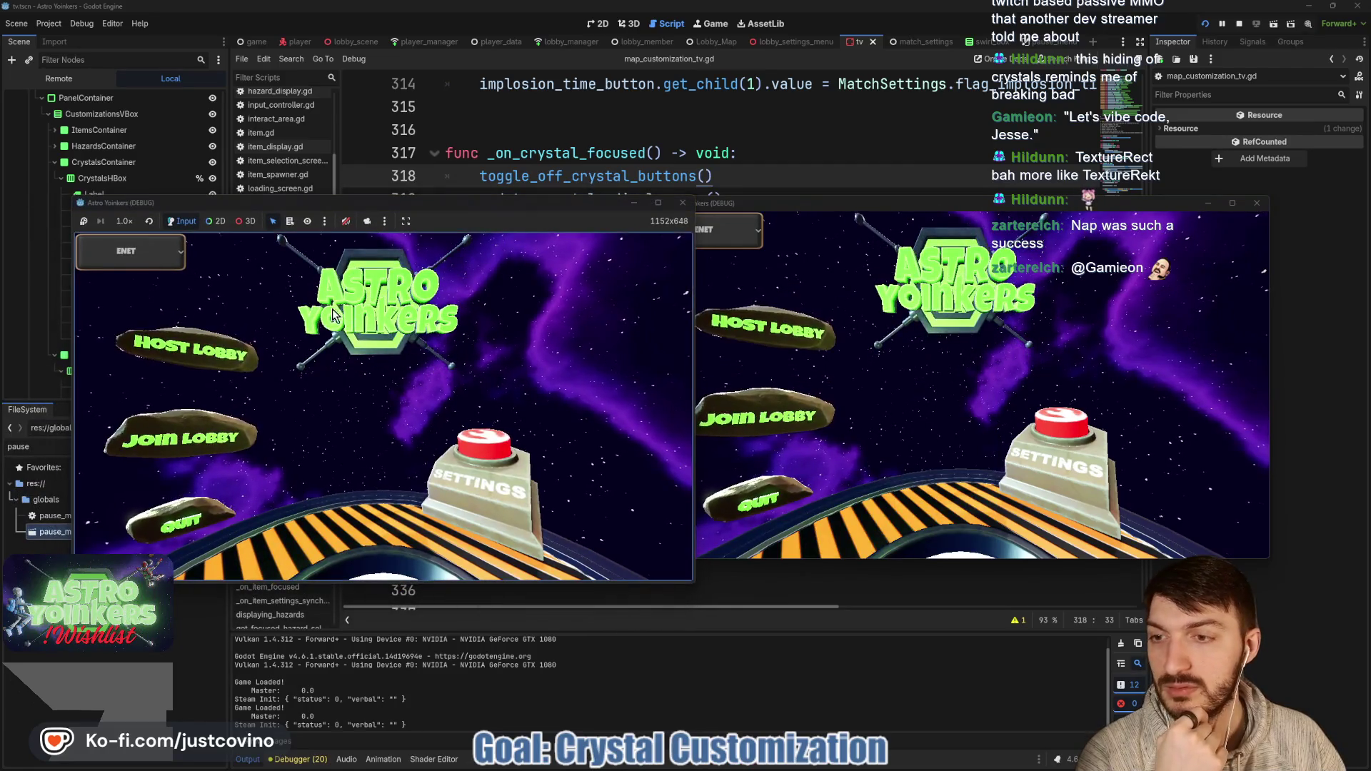
pyautogui.click(220, 348)
pyautogui.click(378, 412)
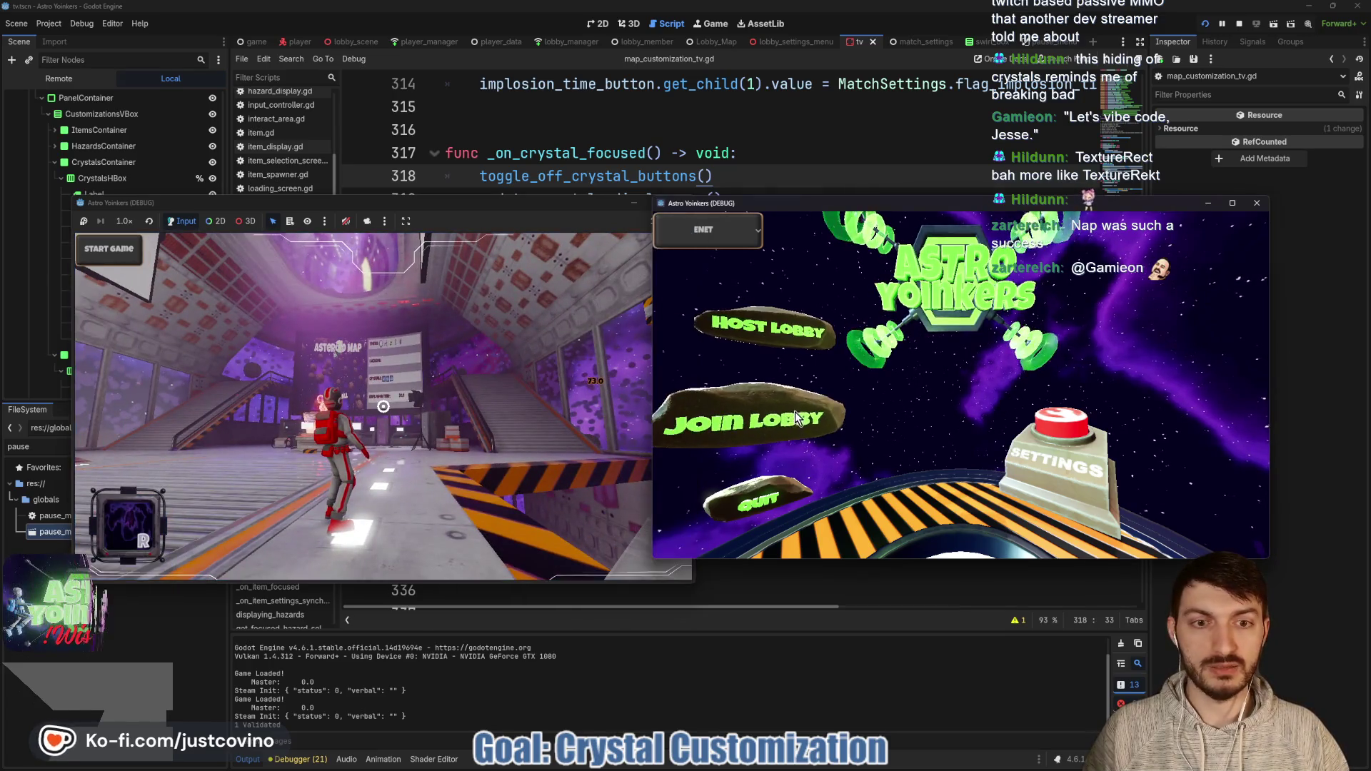
# Step: Join the lobby from the second window and walk both characters toward the map board
pyautogui.click(829, 414)
pyautogui.click(1008, 268)
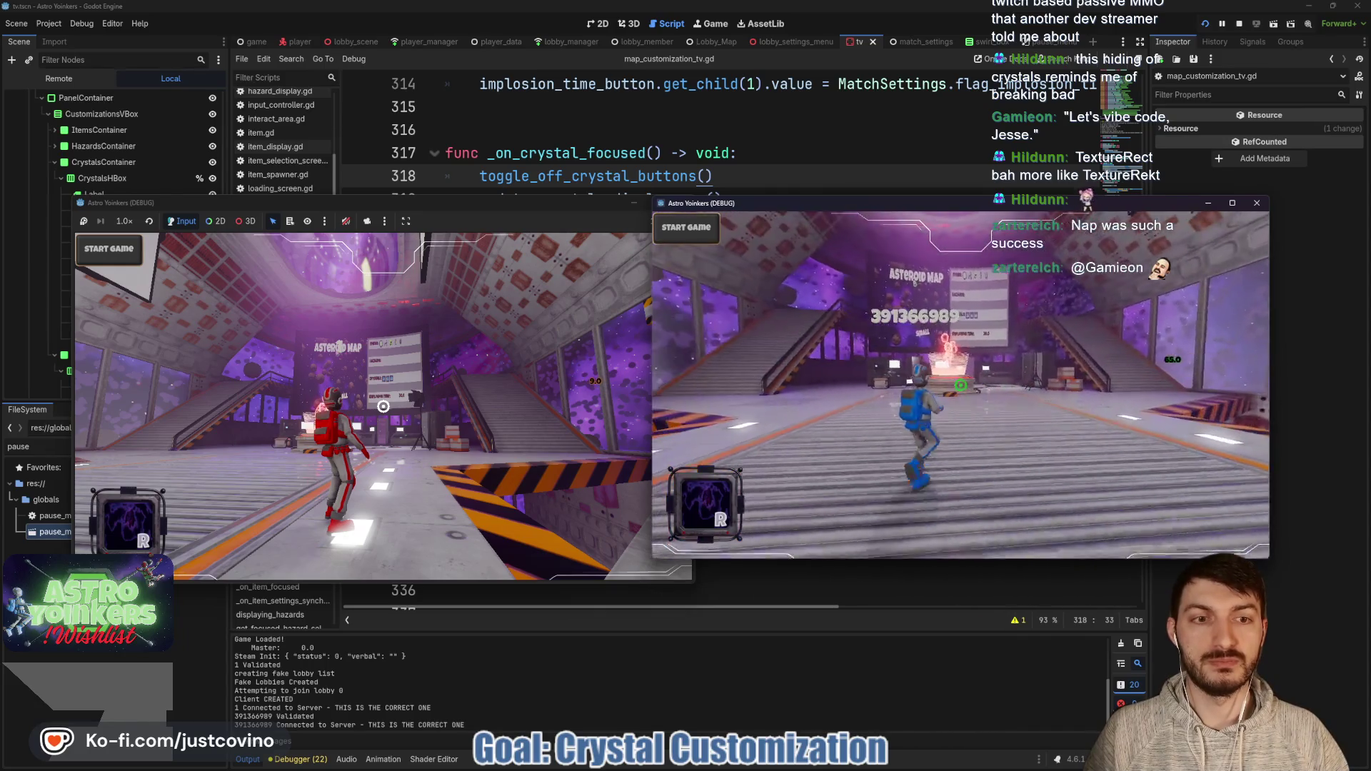
pyautogui.press('w')
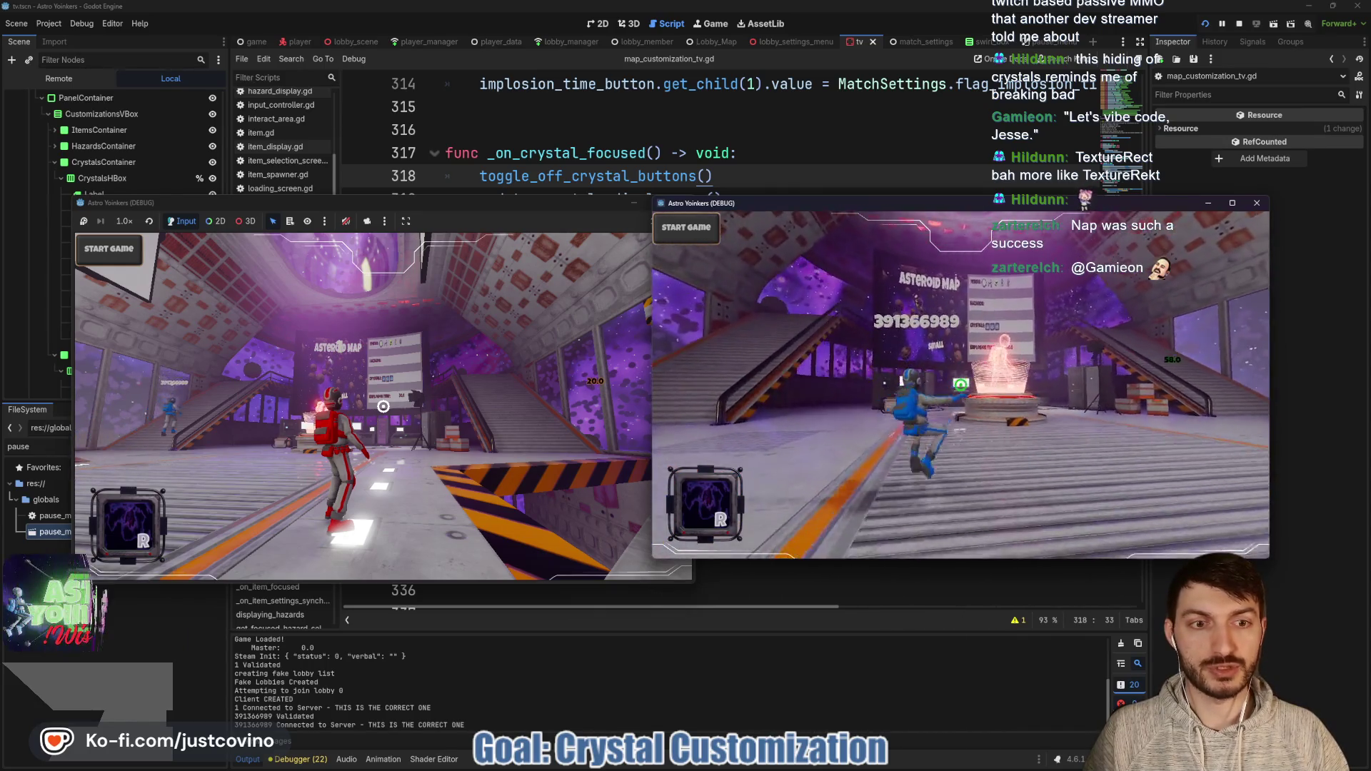
pyautogui.click(555, 212)
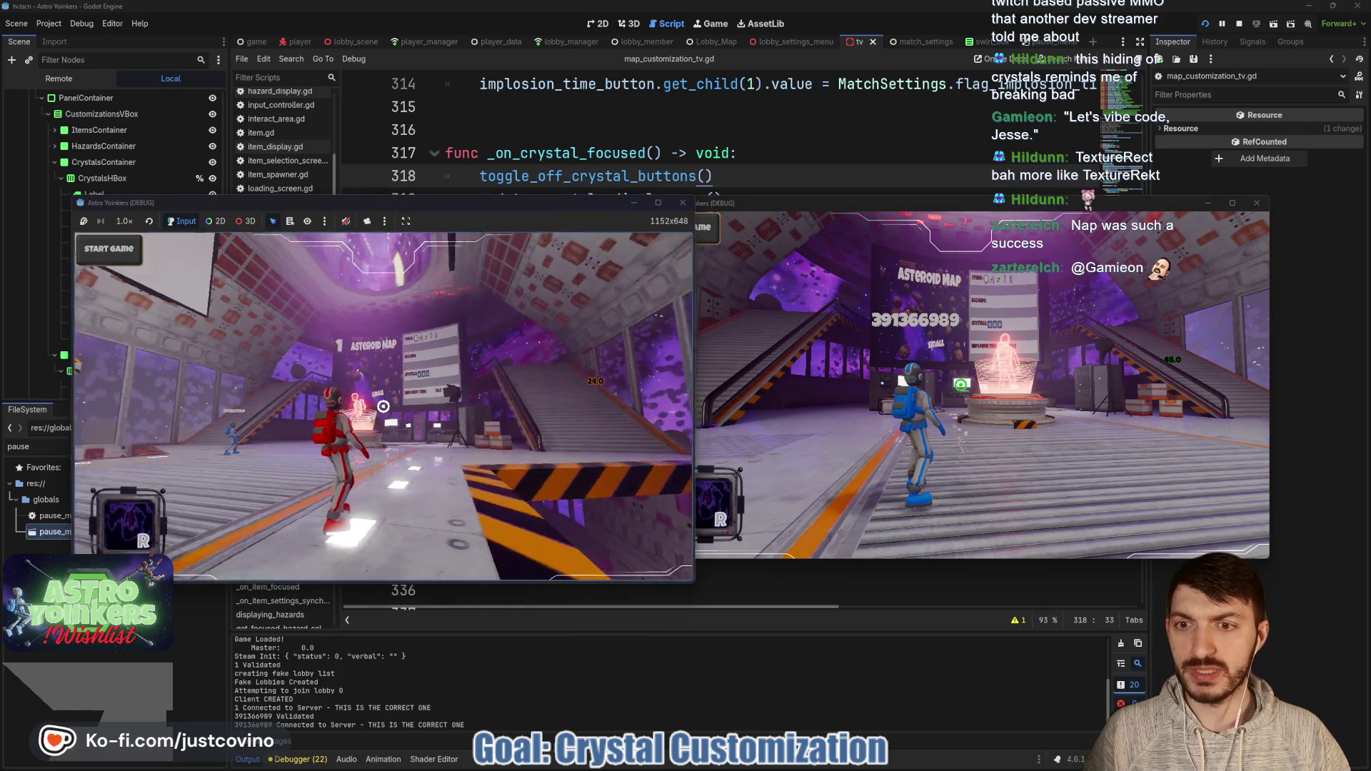
pyautogui.press('w')
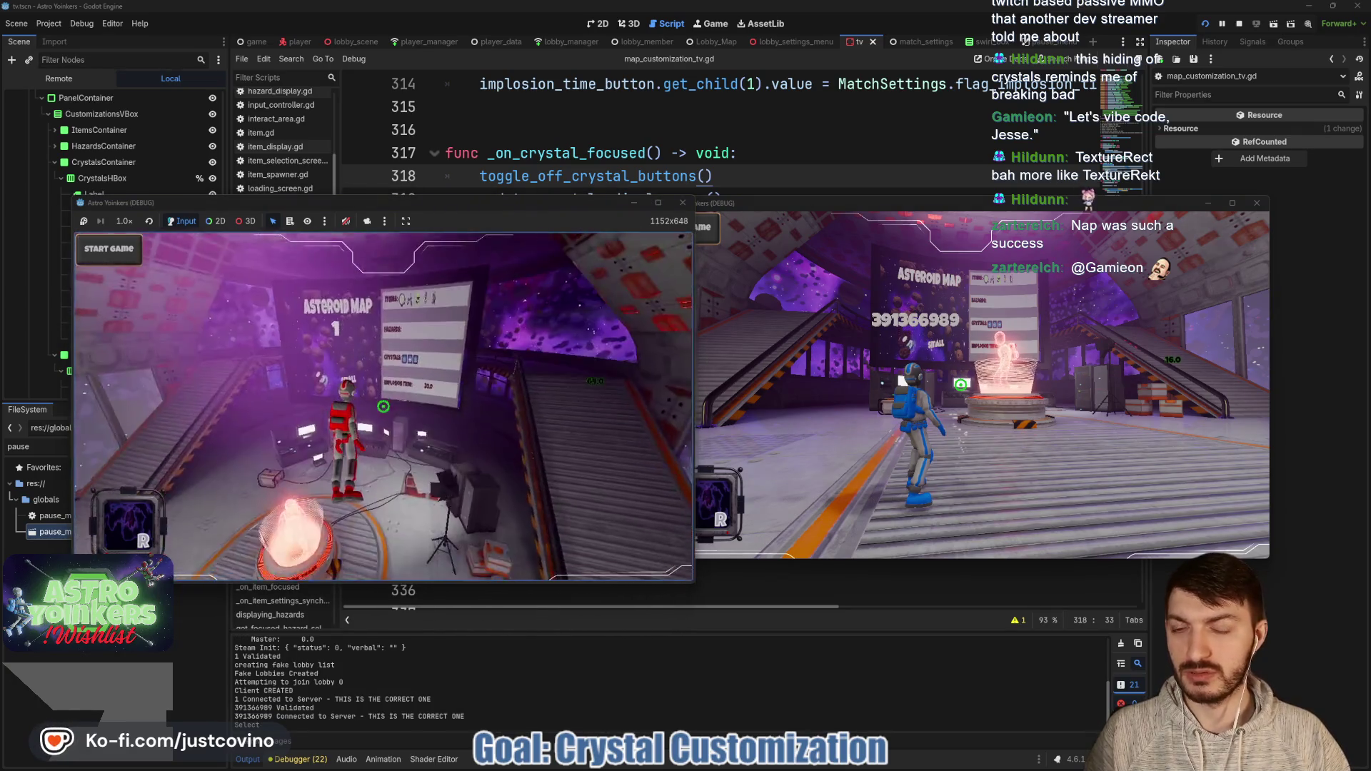
# Step: At the map board, open Customize and change Captures Required To Win 6→9→6→3
pyautogui.press('e')
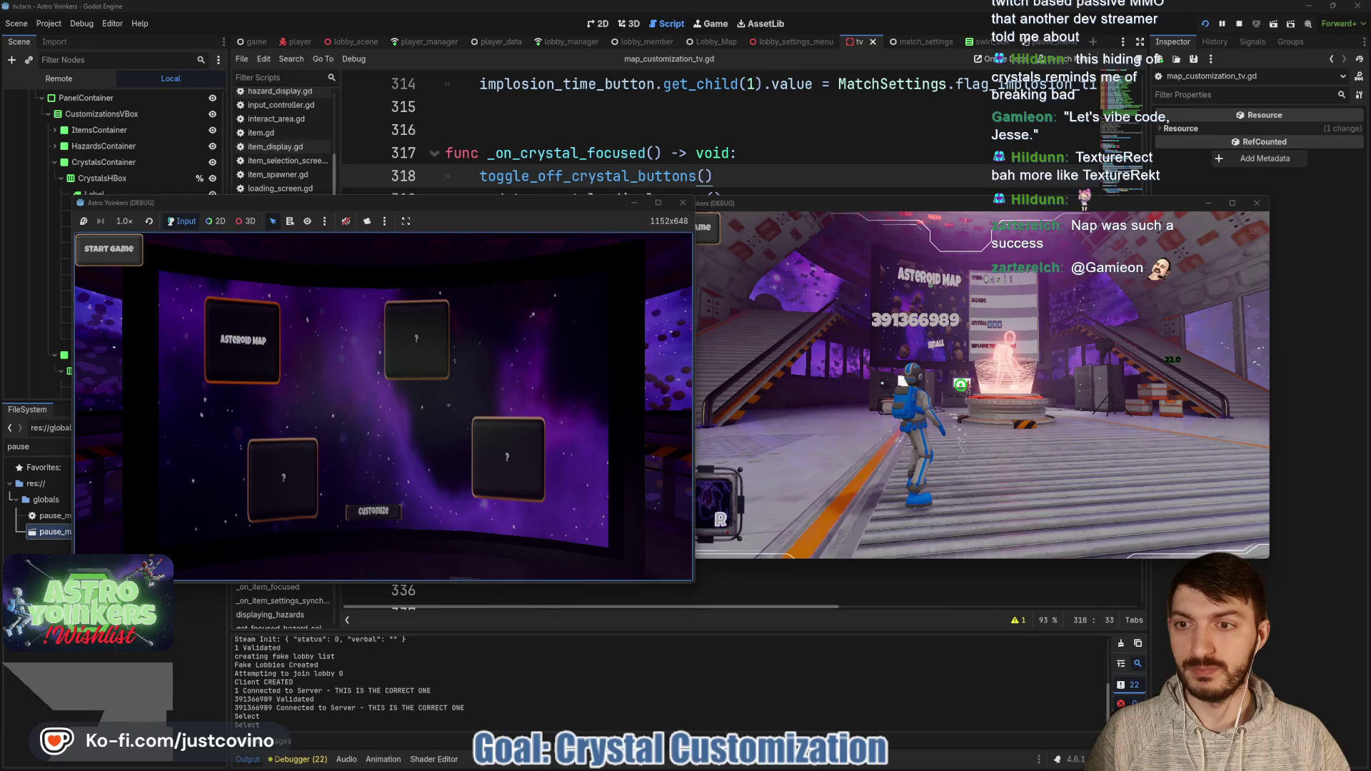
pyautogui.press('e')
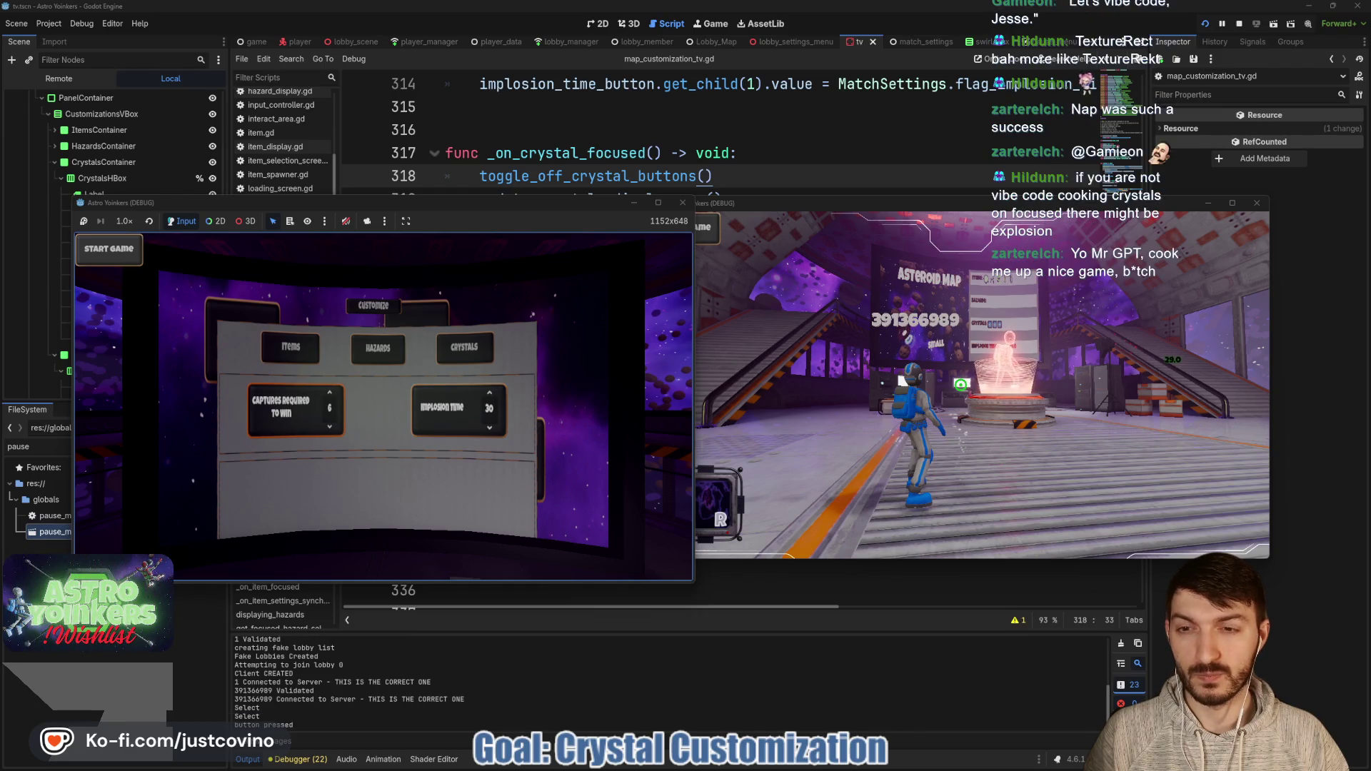
pyautogui.press('Right')
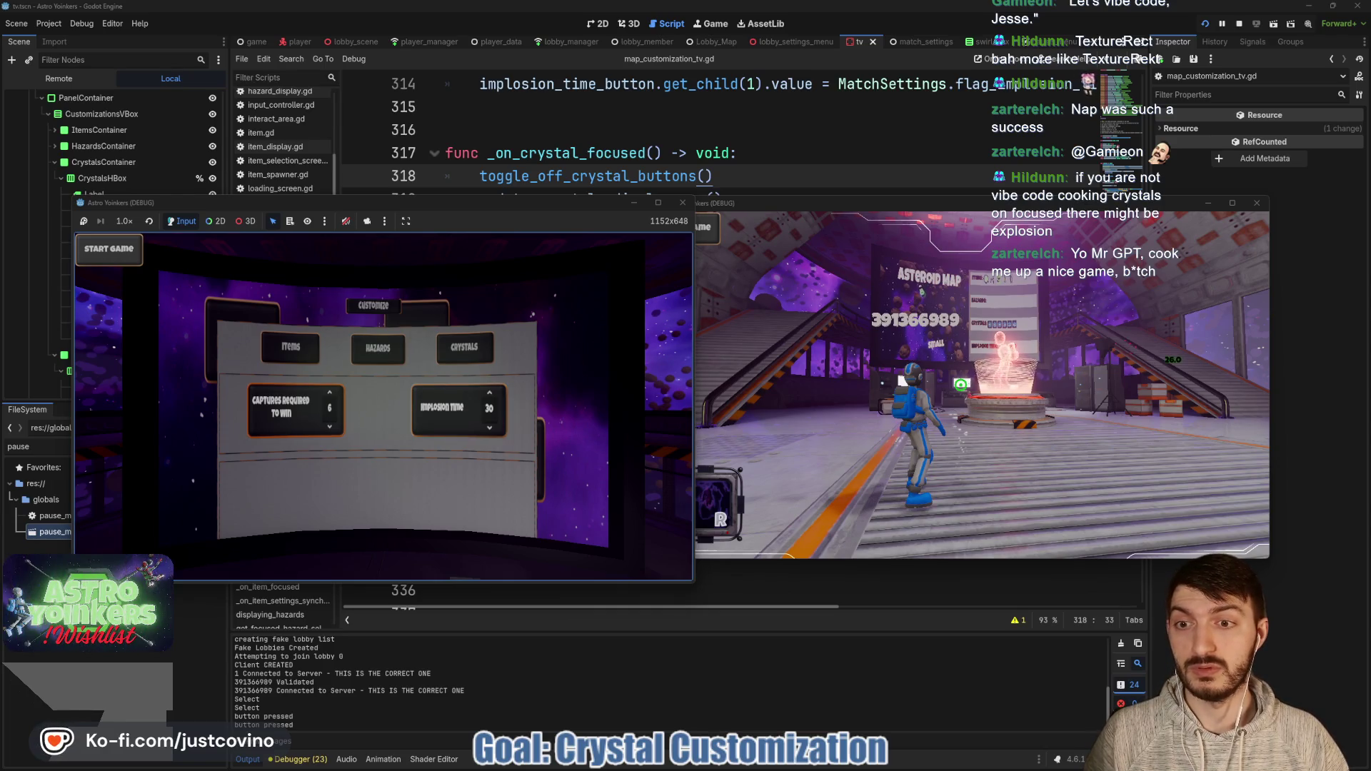
pyautogui.press('Up')
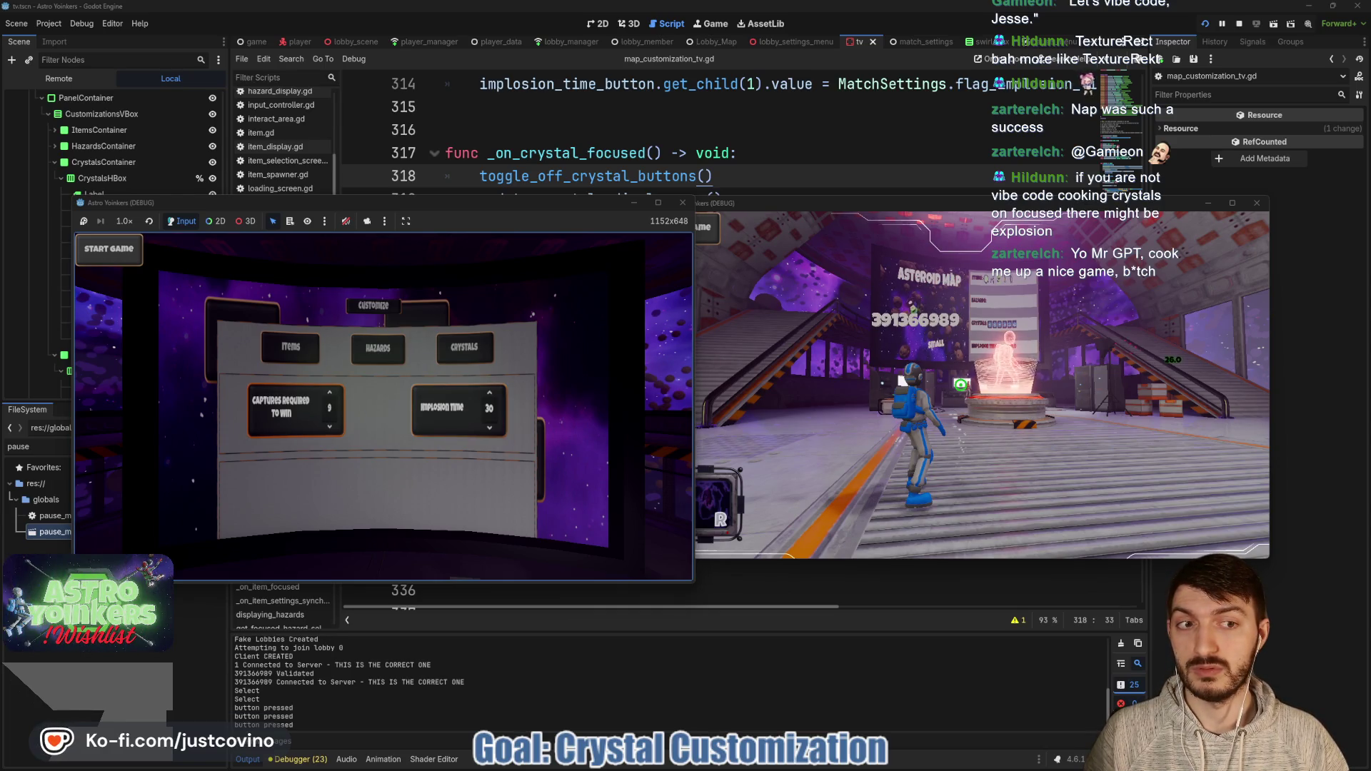
pyautogui.press('Right')
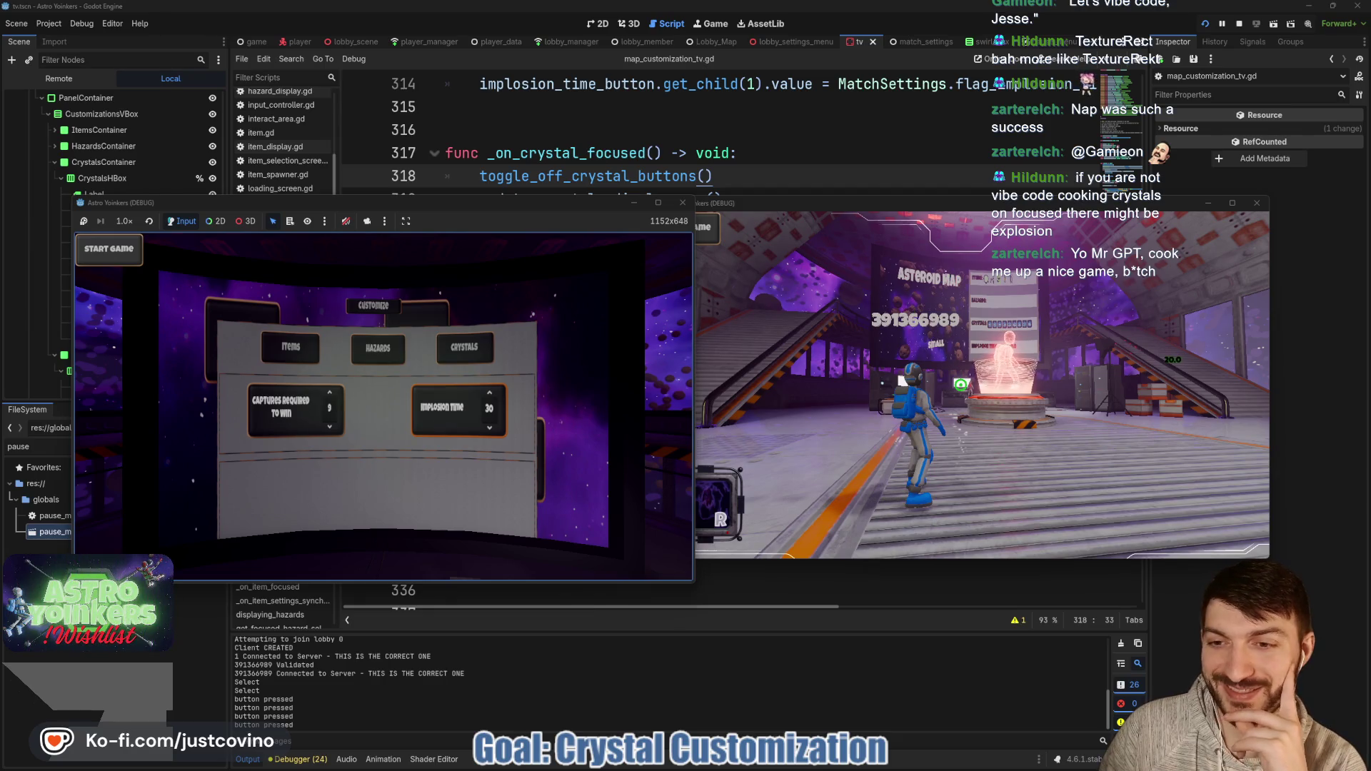
pyautogui.press('Down')
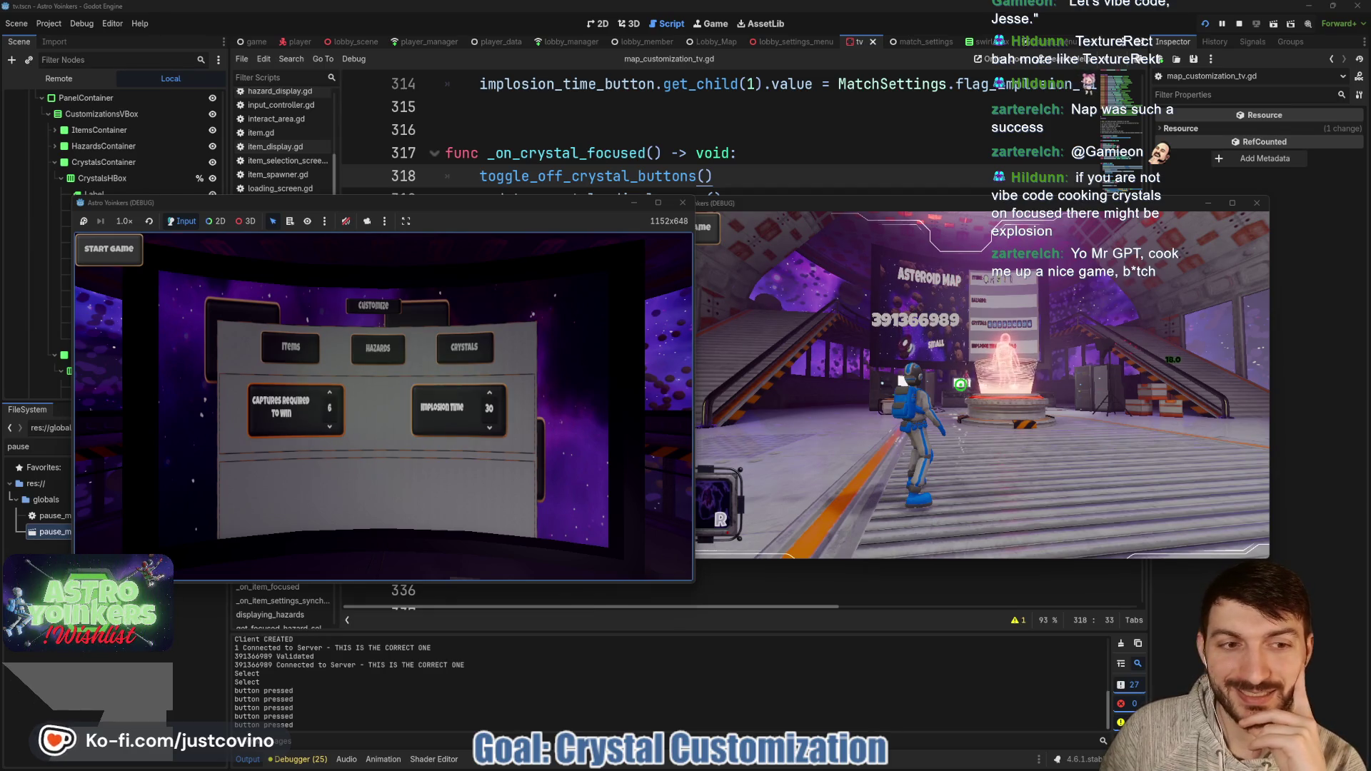
pyautogui.press('Down')
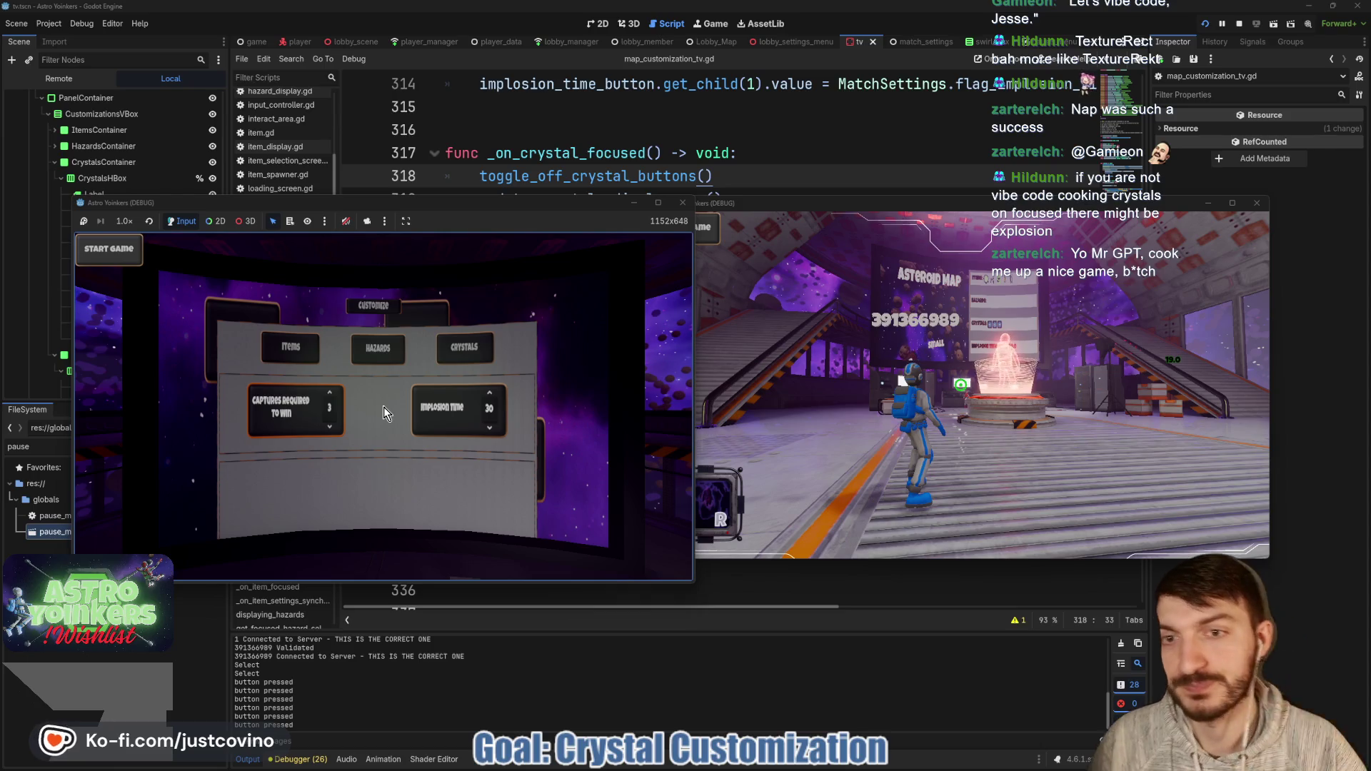
pyautogui.click(687, 139)
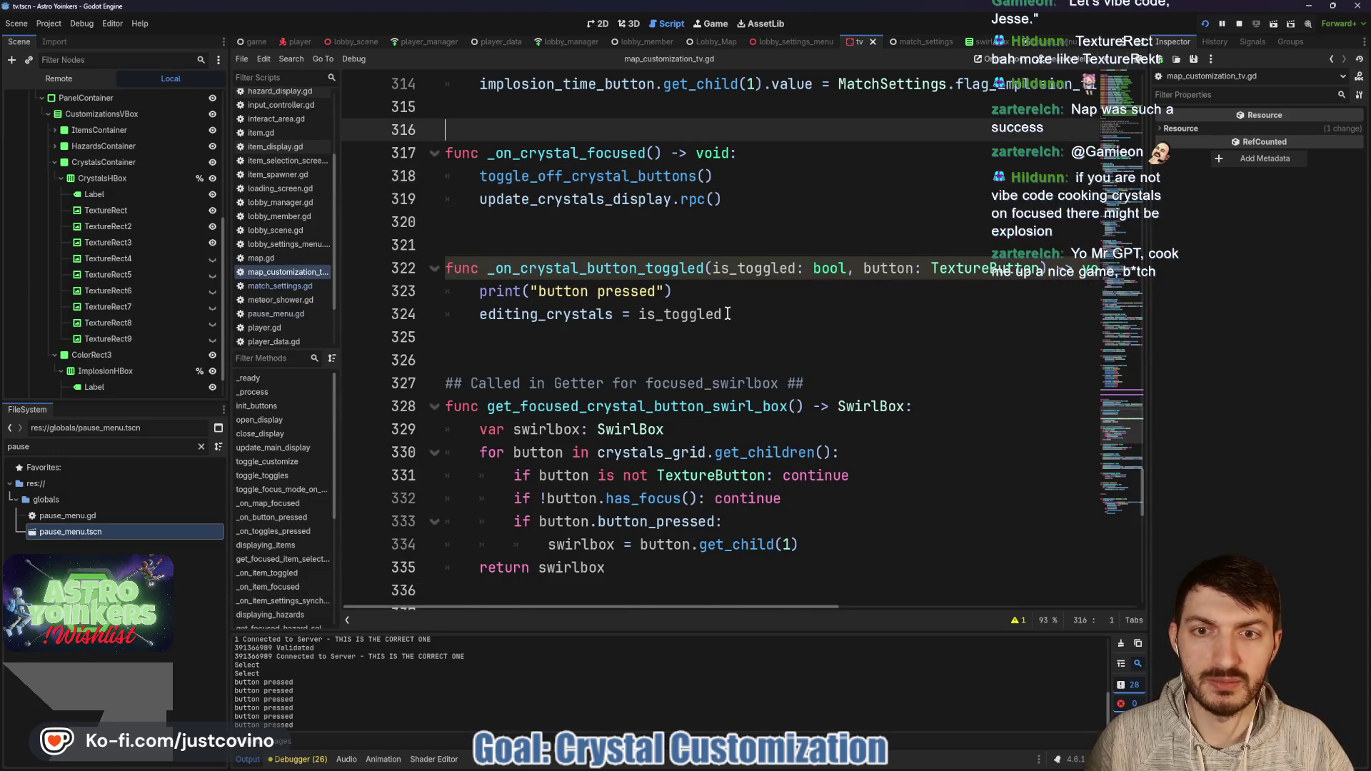
pyautogui.scroll(-1, 727, 314)
pyautogui.scroll(3, 727, 314)
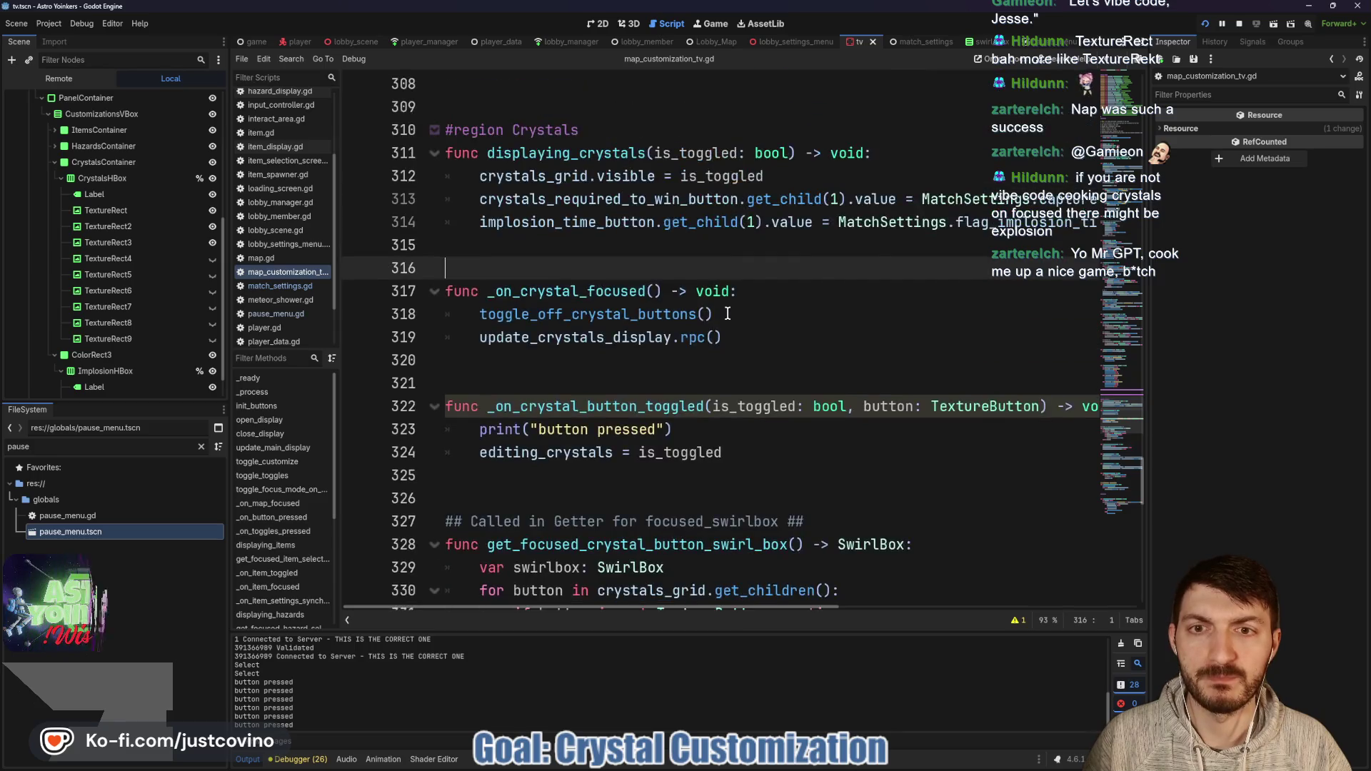
pyautogui.scroll(-5, 727, 314)
pyautogui.scroll(-3, 727, 314)
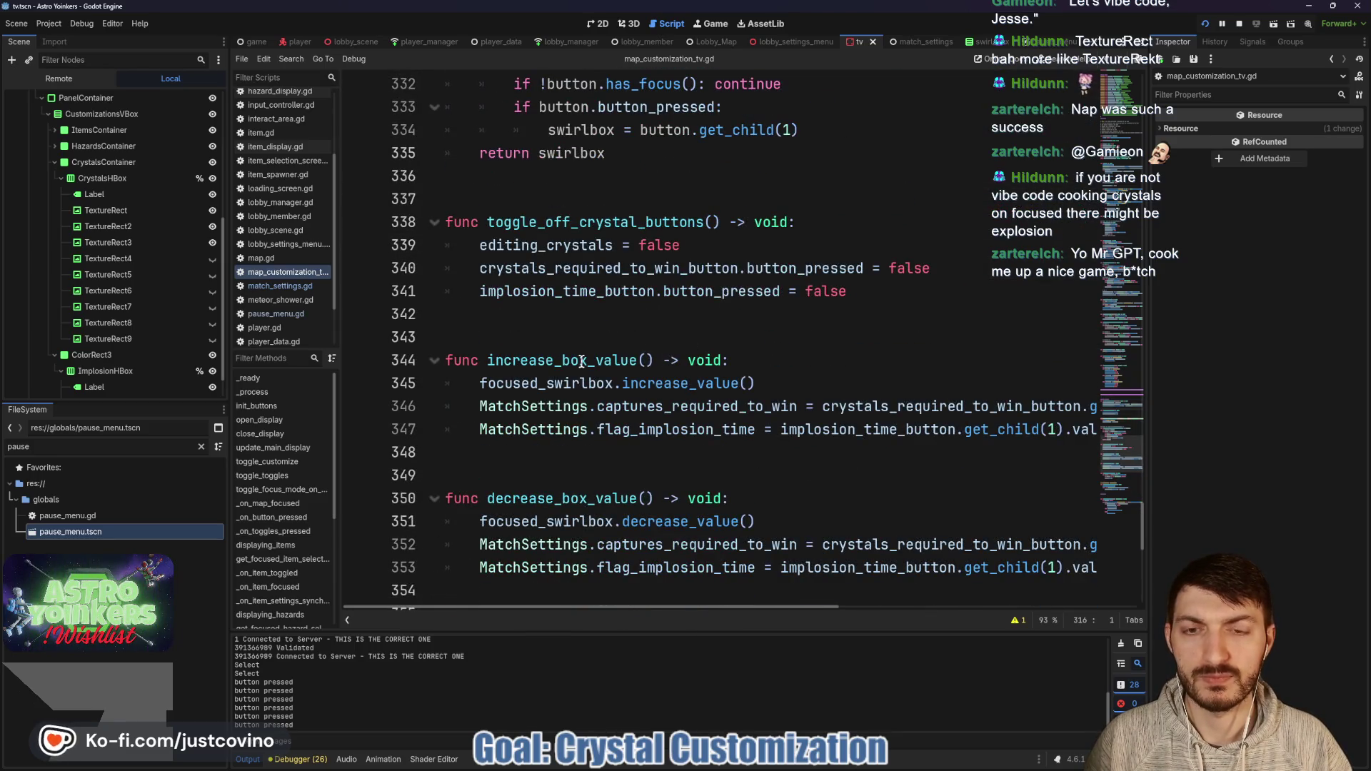
pyautogui.scroll(-1, 621, 353)
pyautogui.scroll(-1, 581, 361)
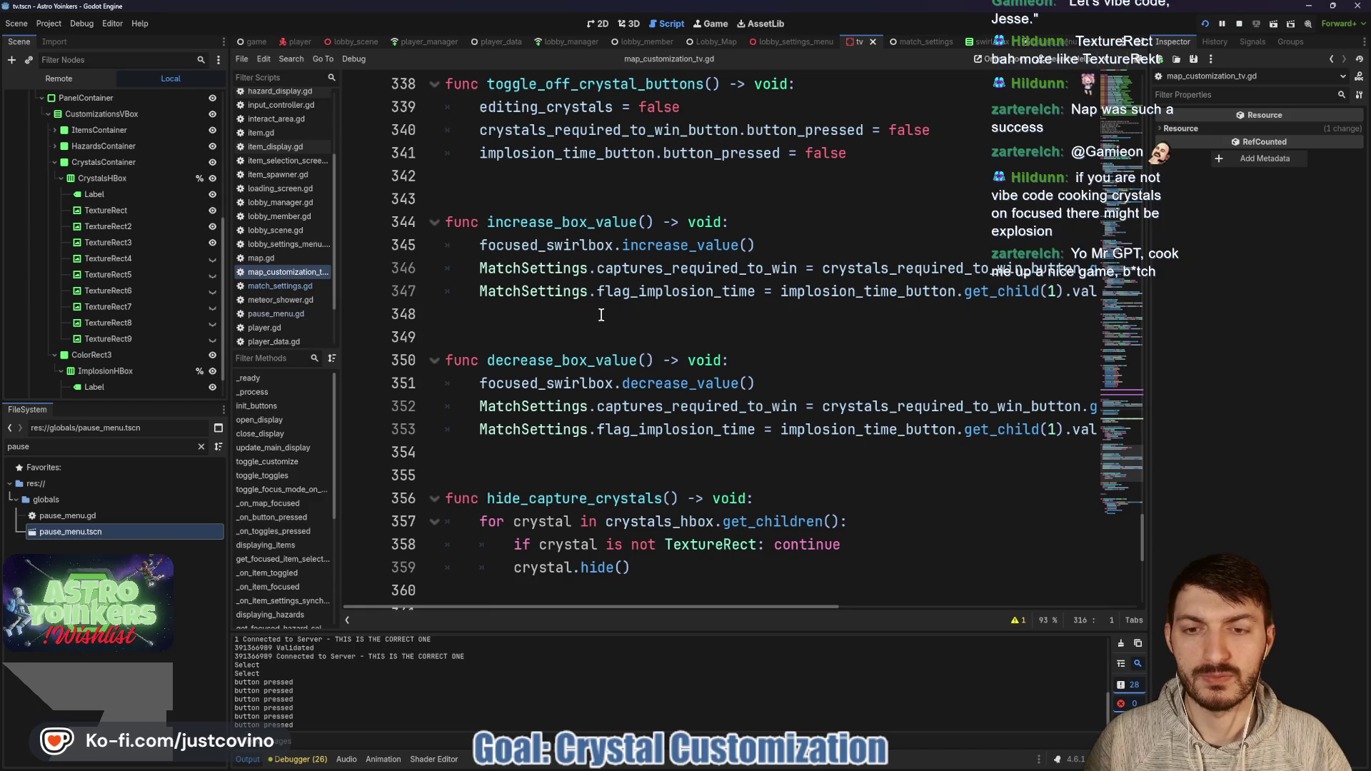
pyautogui.scroll(-1, 564, 336)
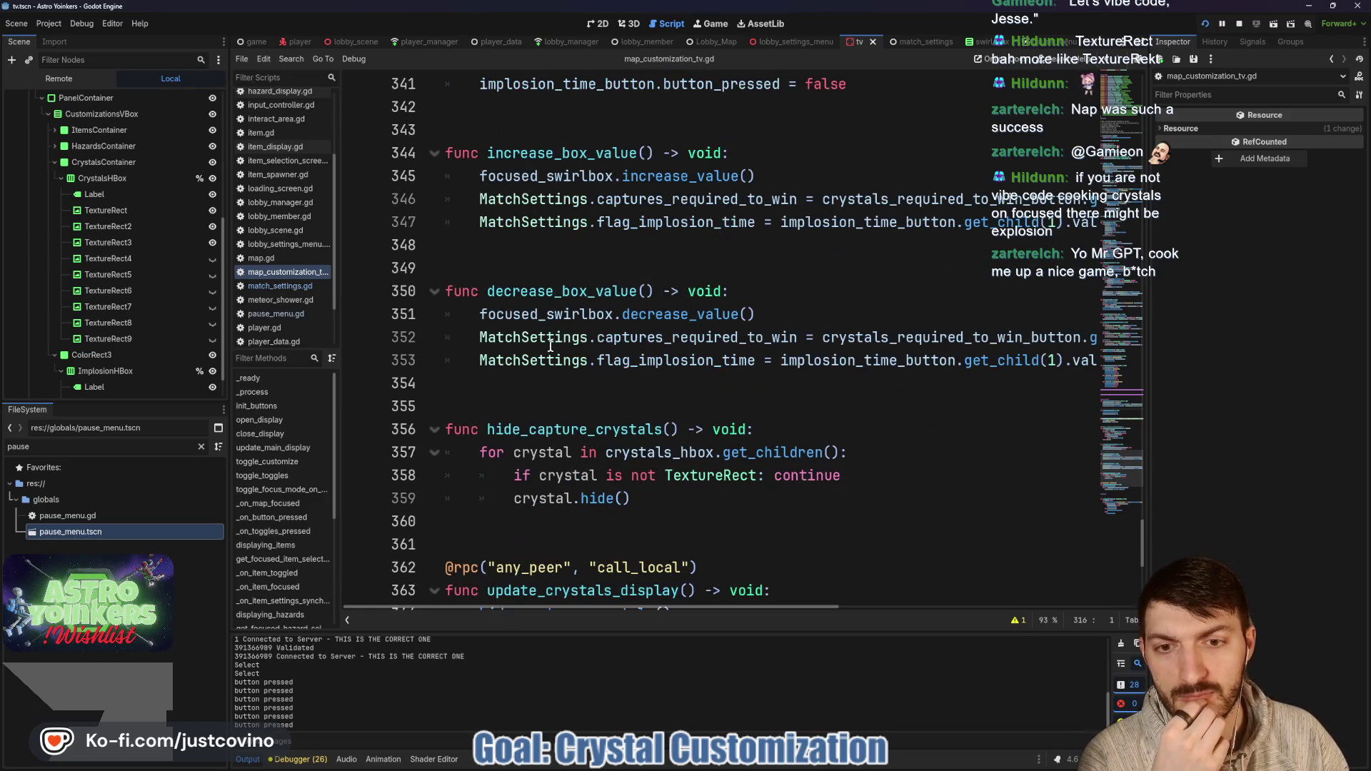
pyautogui.scroll(-3, 550, 346)
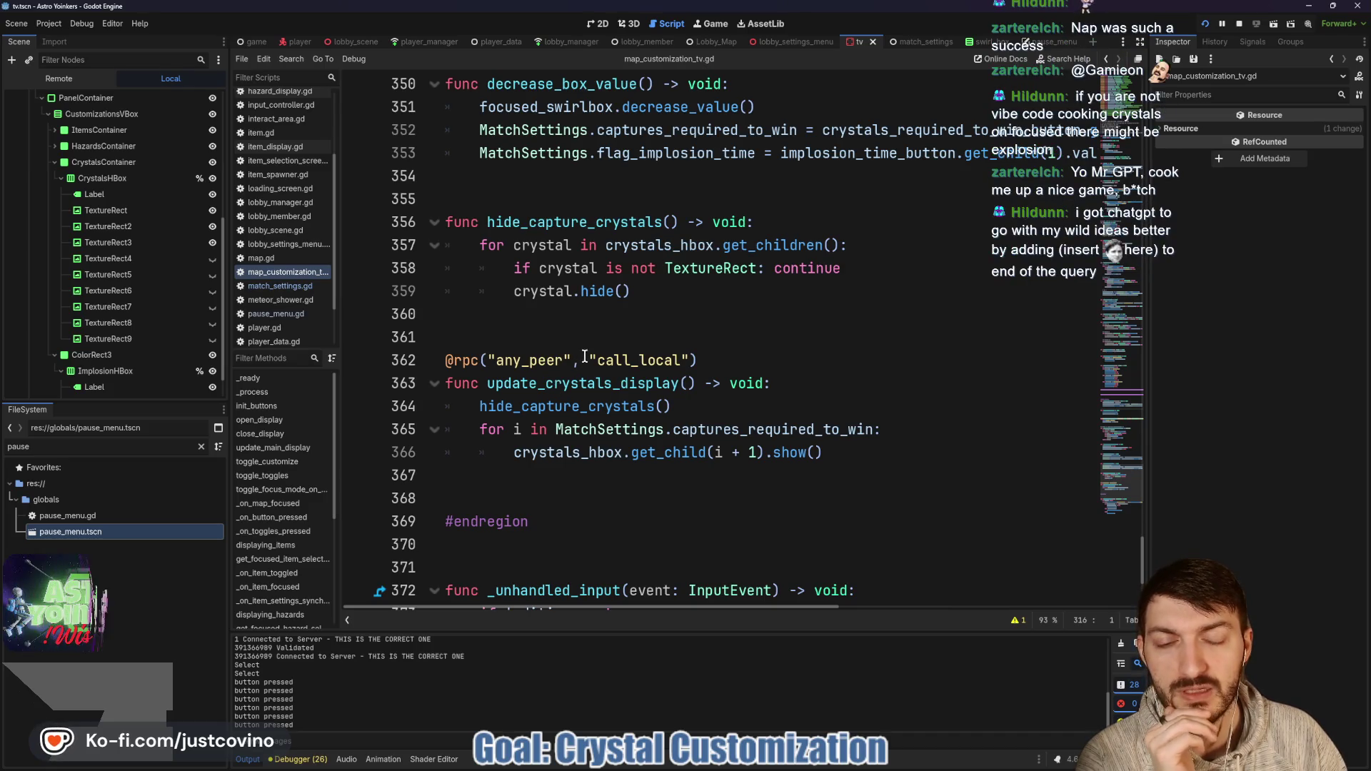
pyautogui.scroll(4, 590, 311)
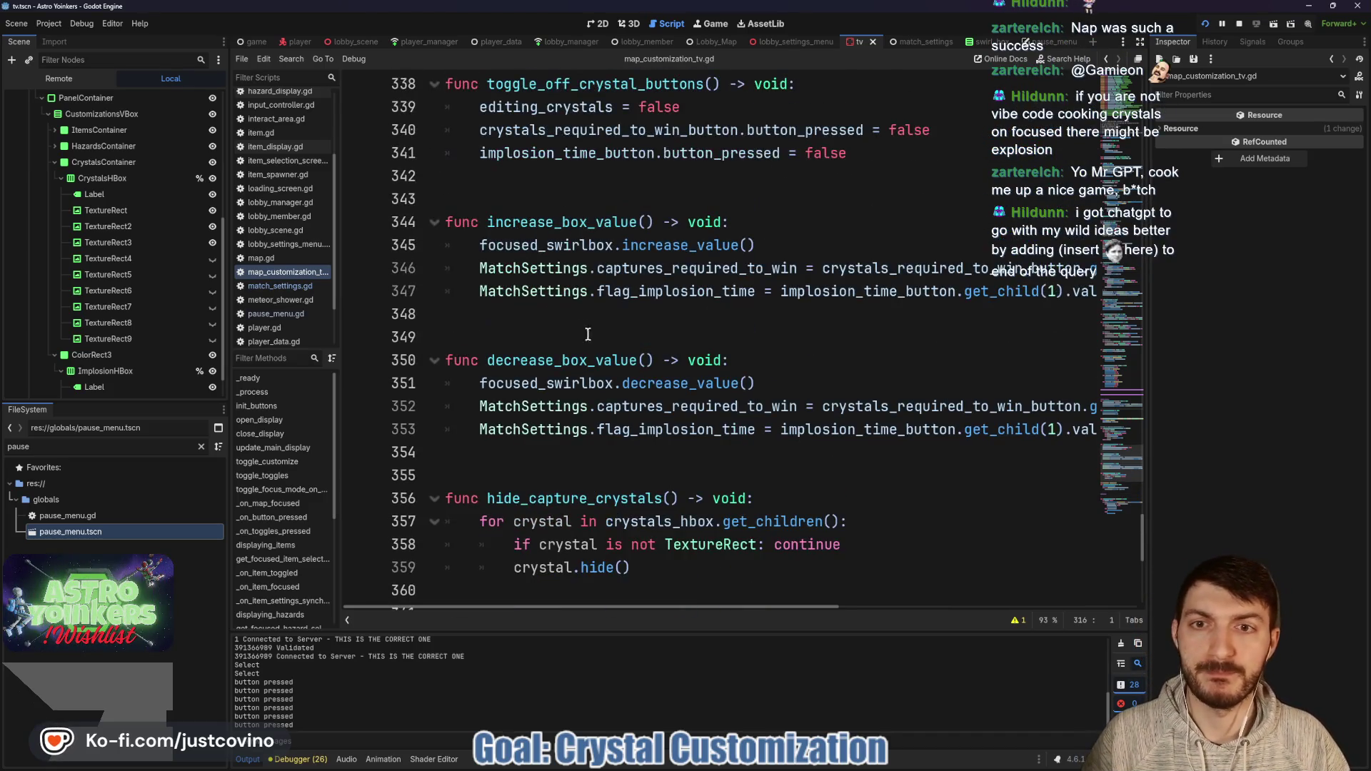
# Step: Append an update_crystals_display.rpc() call at the end of increase_box_value
pyautogui.click(545, 309)
pyautogui.press('Tab')
pyautogui.write('upd')
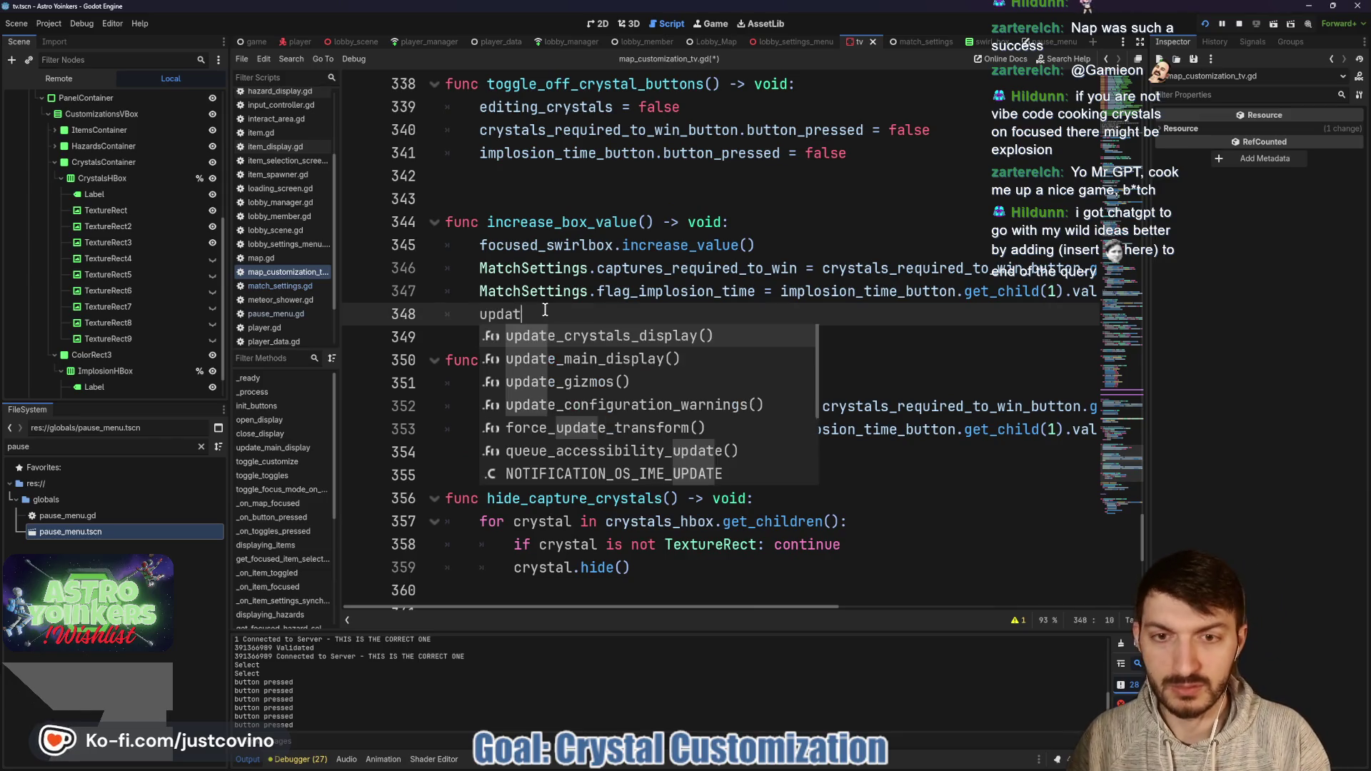
pyautogui.press('Return')
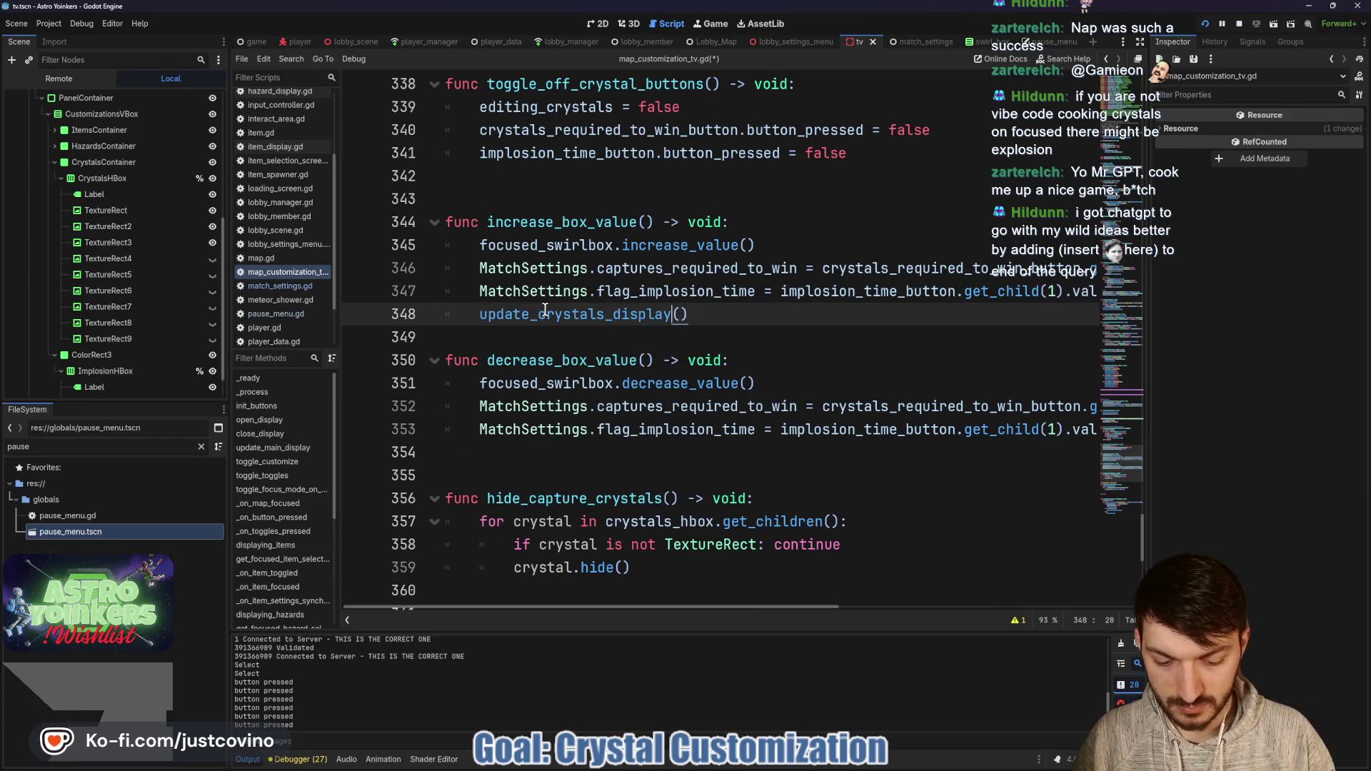
pyautogui.write('.rpc')
# Step: Append the same update_crystals_display.rpc() call at the end of decrease_box_value
pyautogui.click(568, 454)
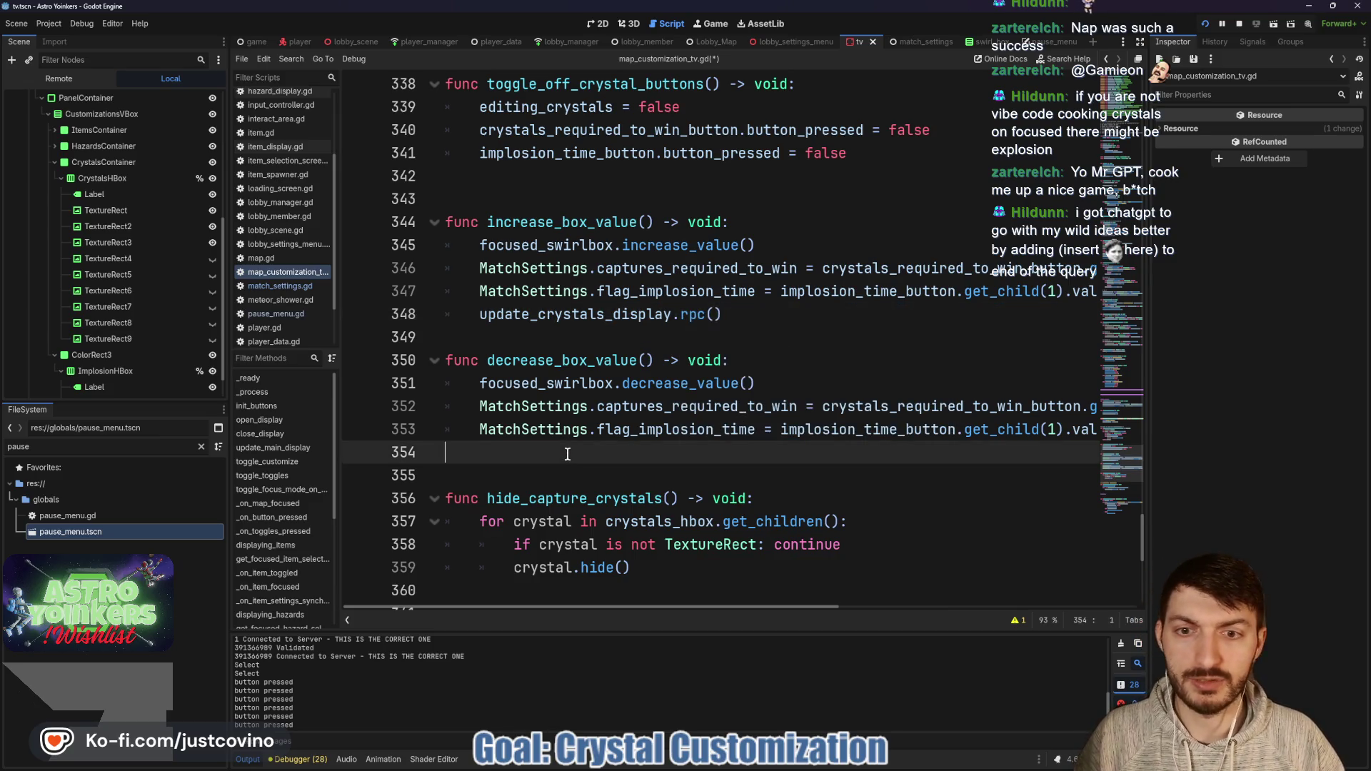
pyautogui.write('update')
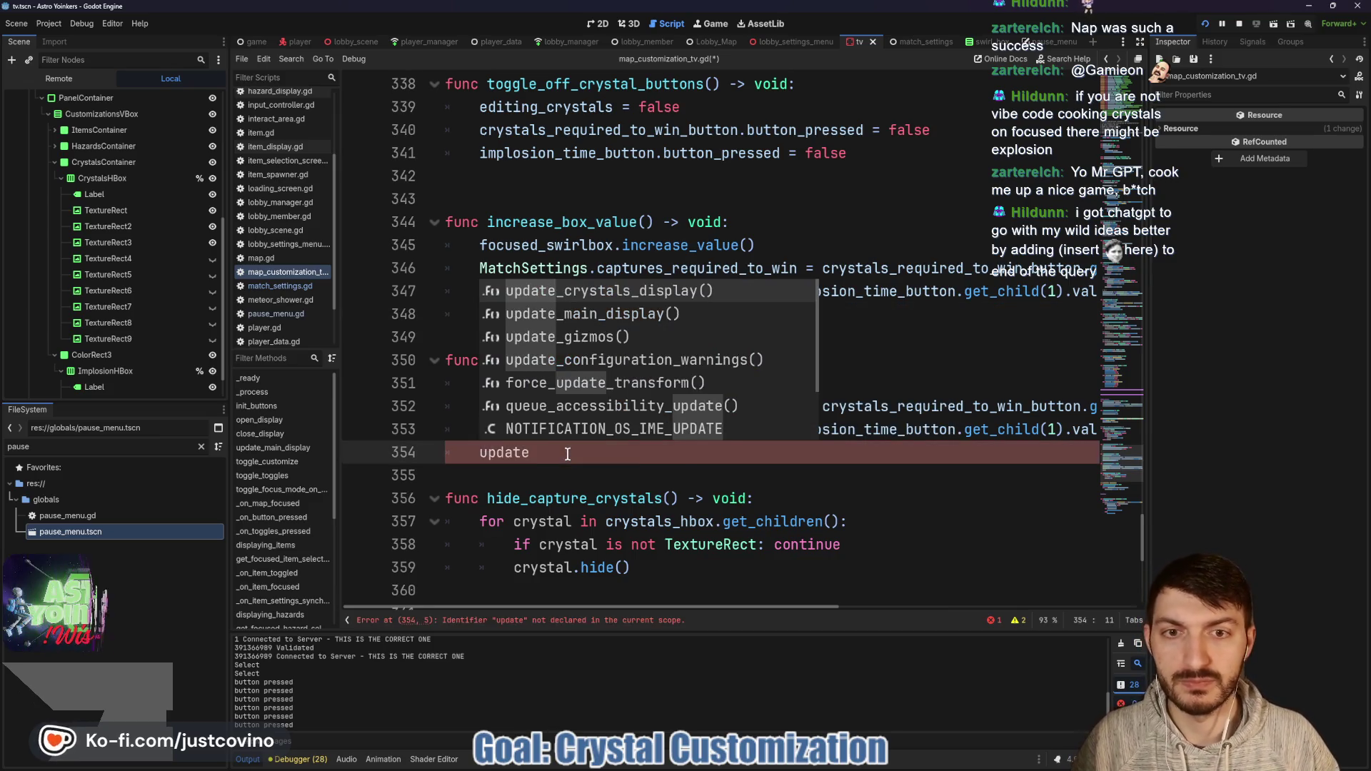
pyautogui.press('Return')
pyautogui.press('Left')
pyautogui.write('.rpc')
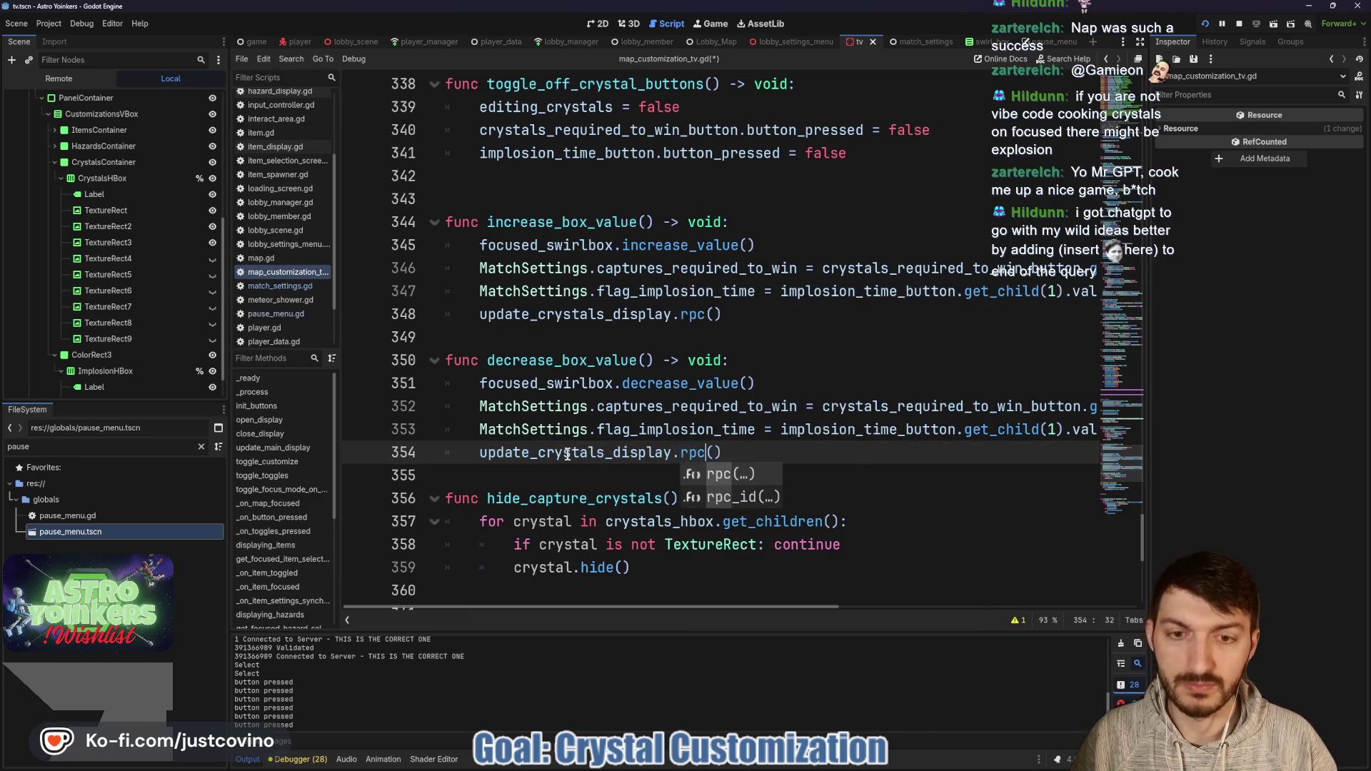
pyautogui.press('Escape')
pyautogui.press('Return')
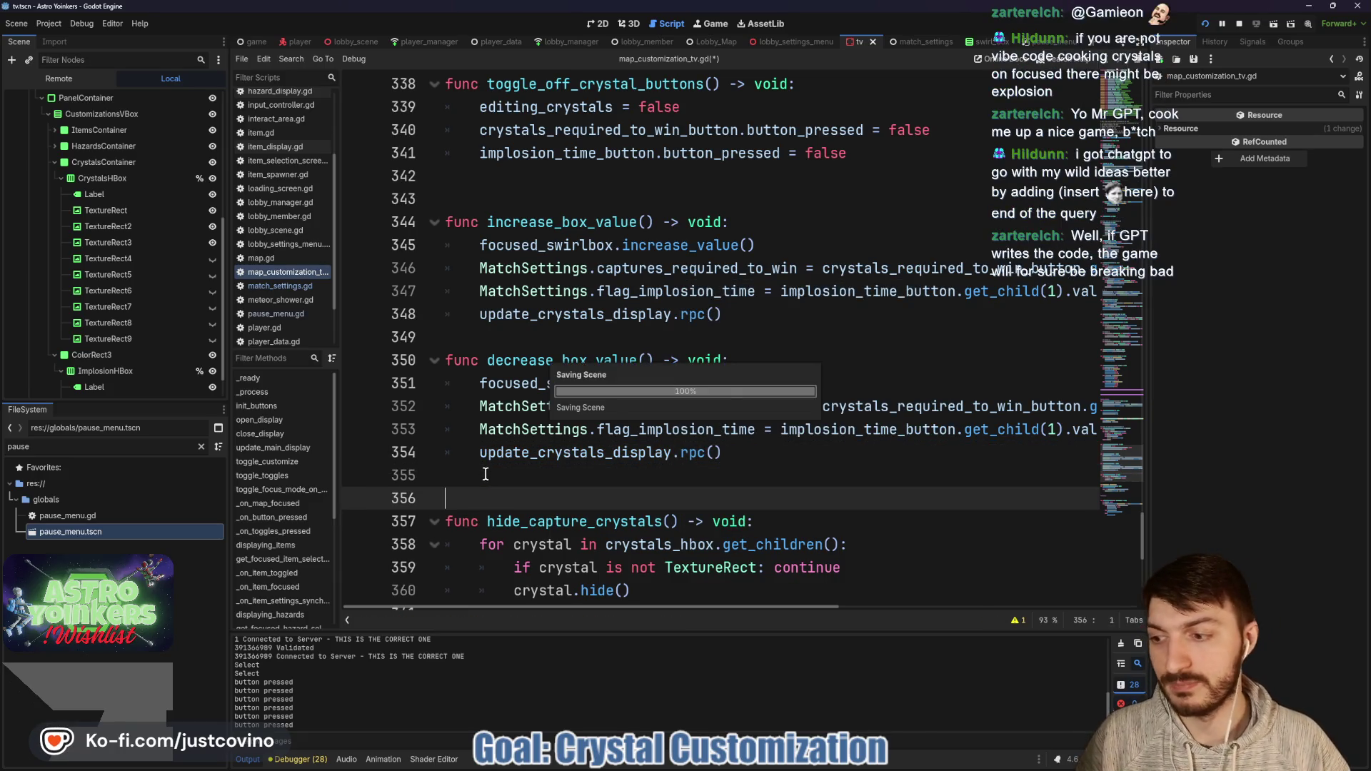
# Step: Add a blank line between the two functions and run the project with F5
pyautogui.click(537, 344)
pyautogui.press('Return')
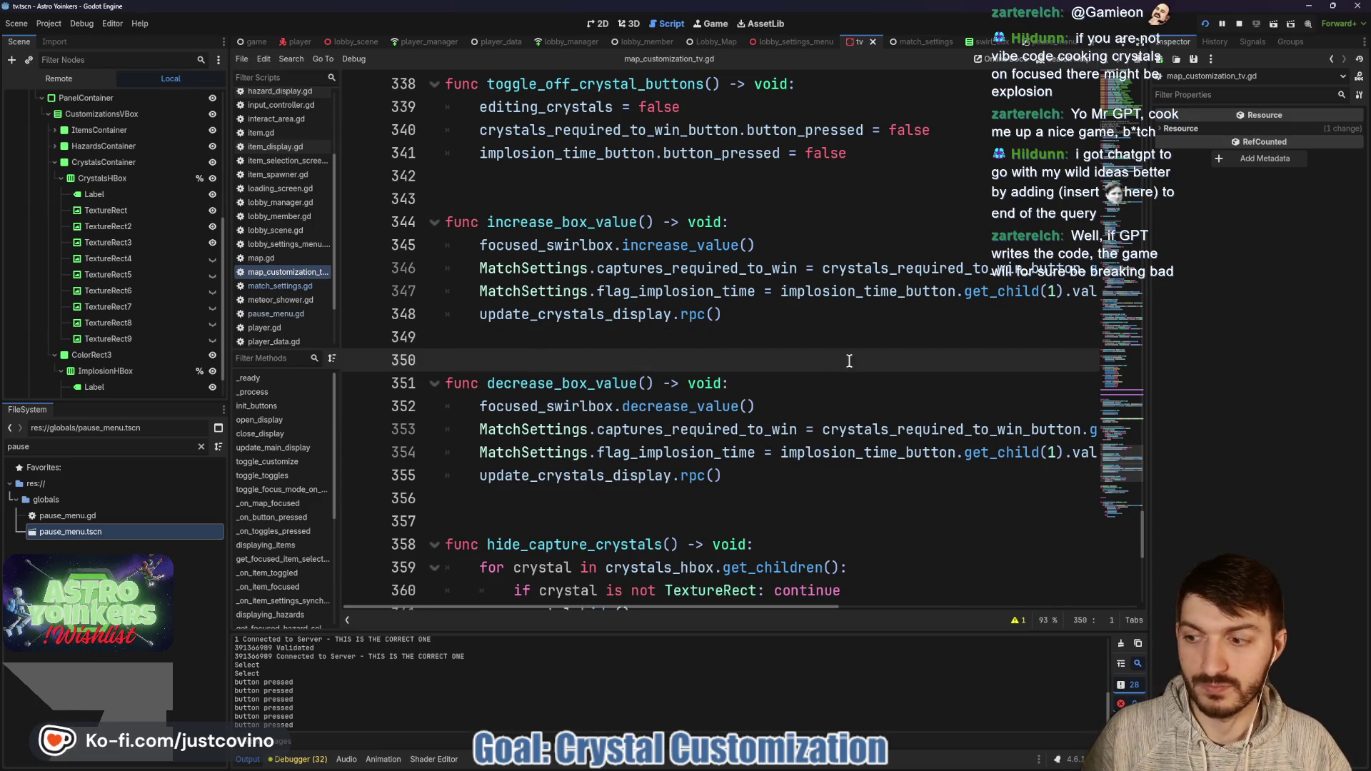
pyautogui.press('F5')
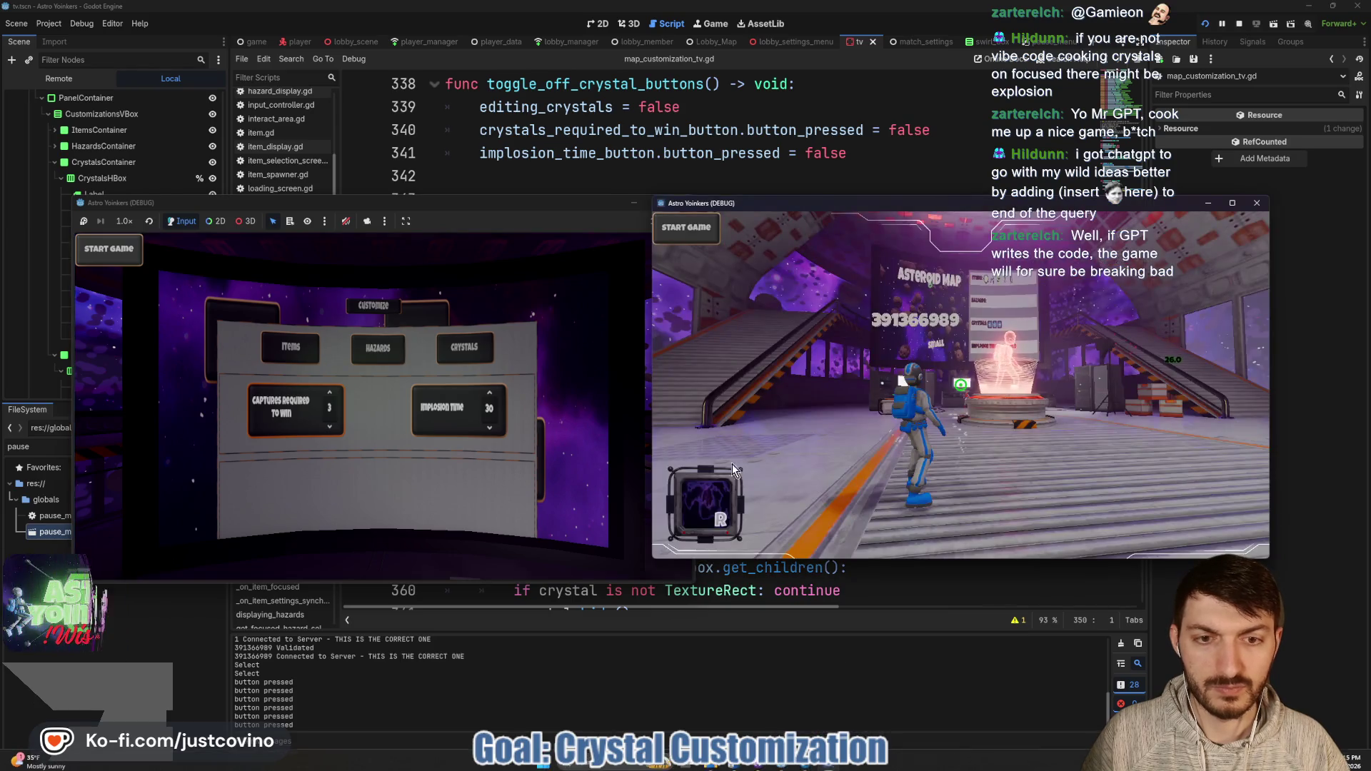
# Step: In the game window, browse the Items and Hazards tabs, toggling Meteor Shower on and off
pyautogui.click(506, 367)
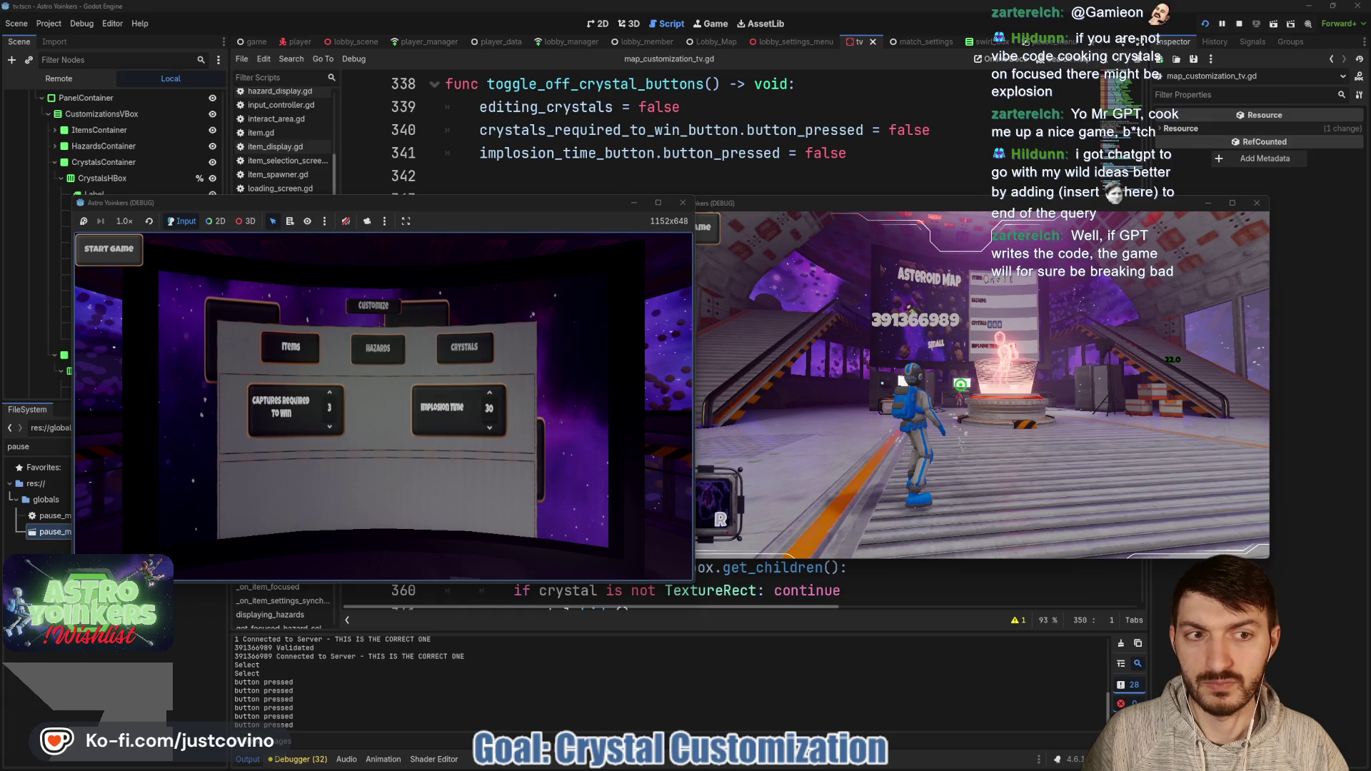
pyautogui.press('Up')
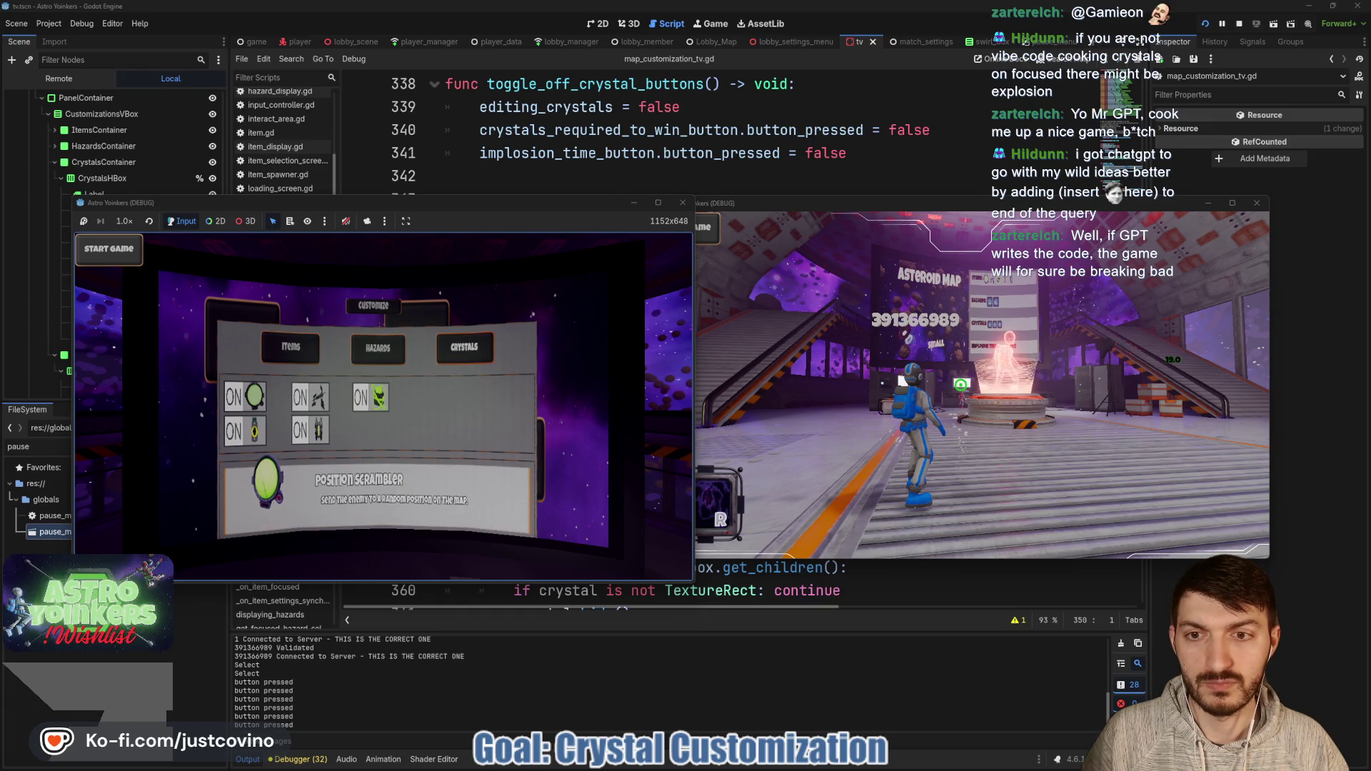
pyautogui.press('Left')
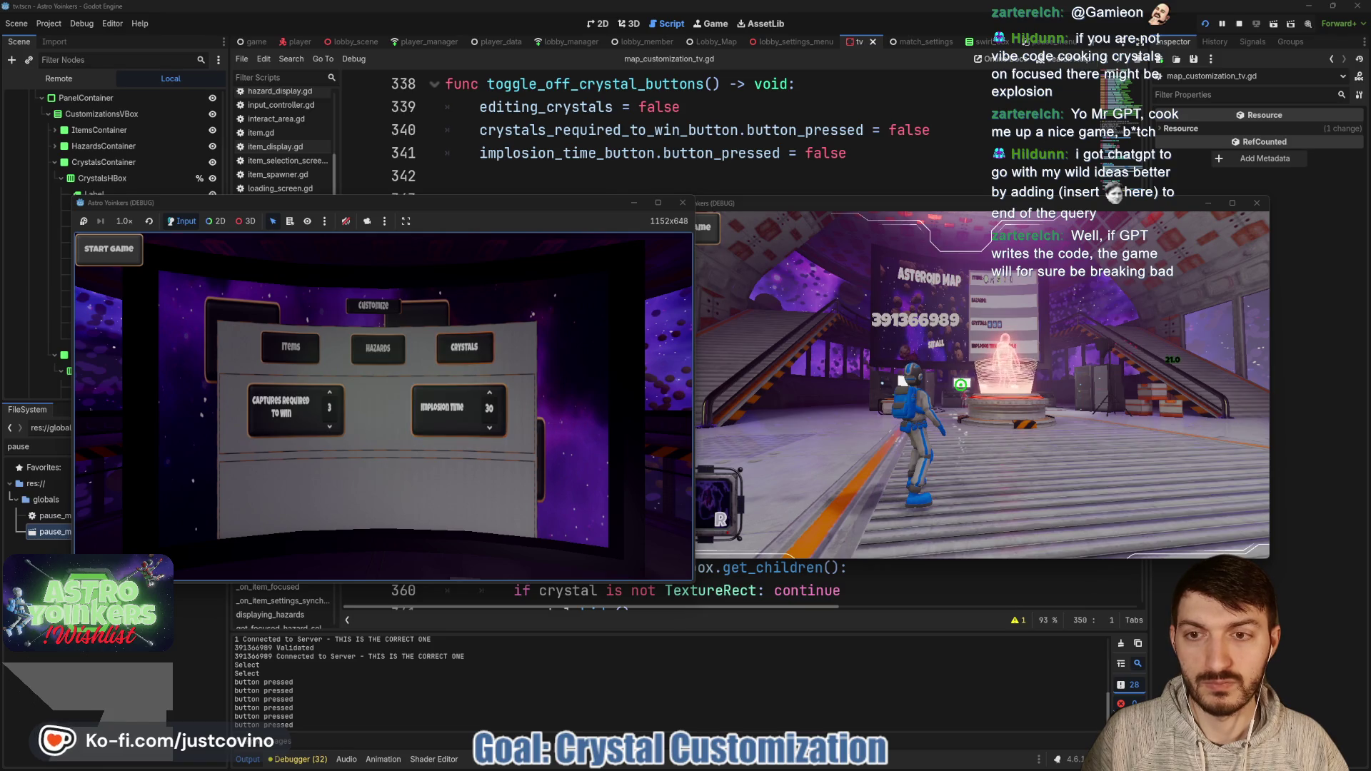
pyautogui.press('Left')
pyautogui.press('Down')
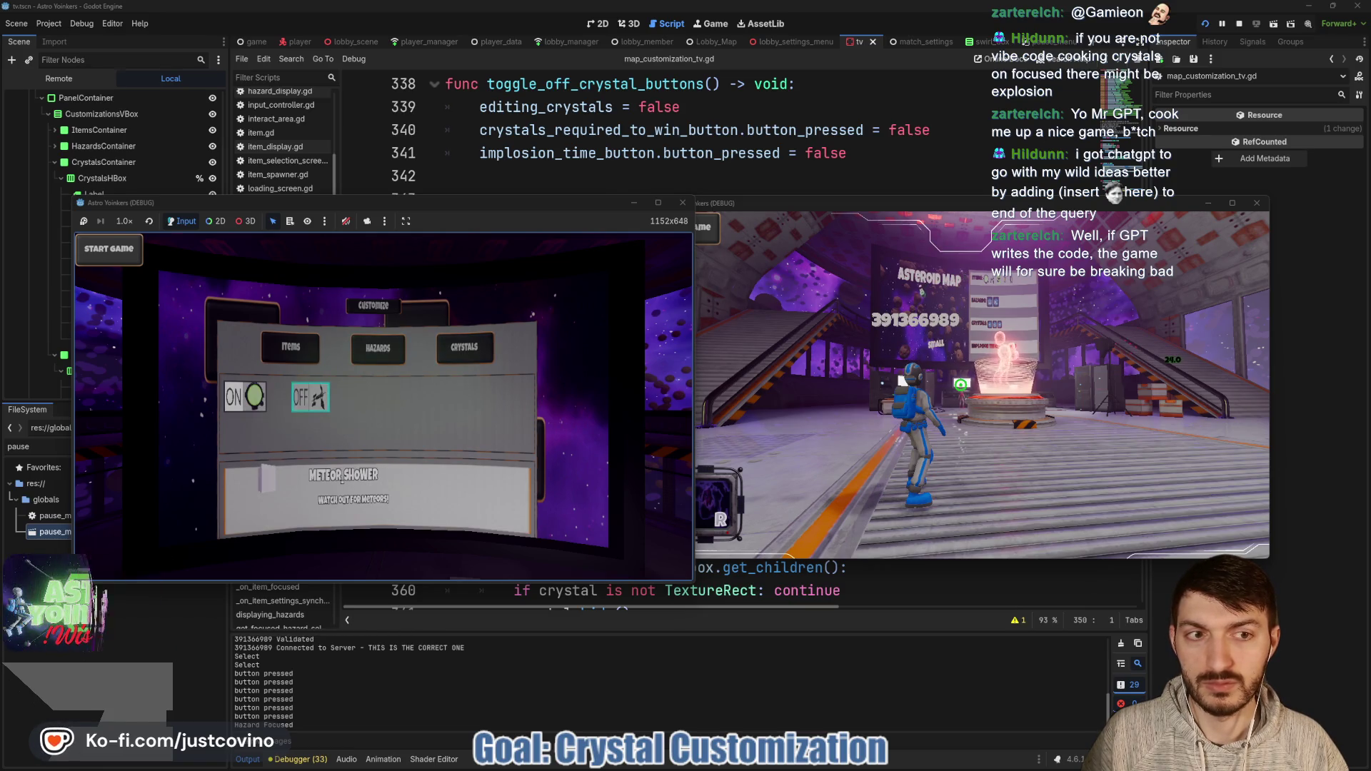
pyautogui.press('Right')
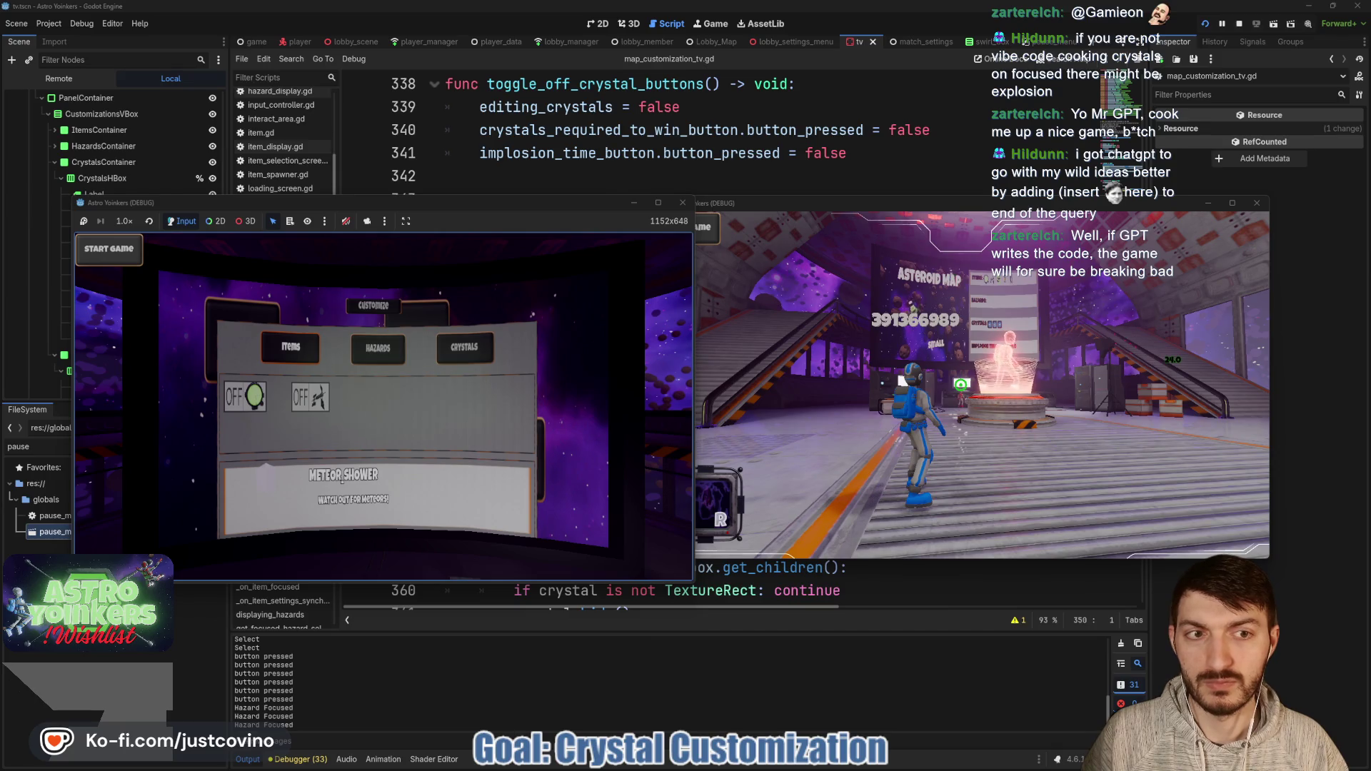
pyautogui.press('Left')
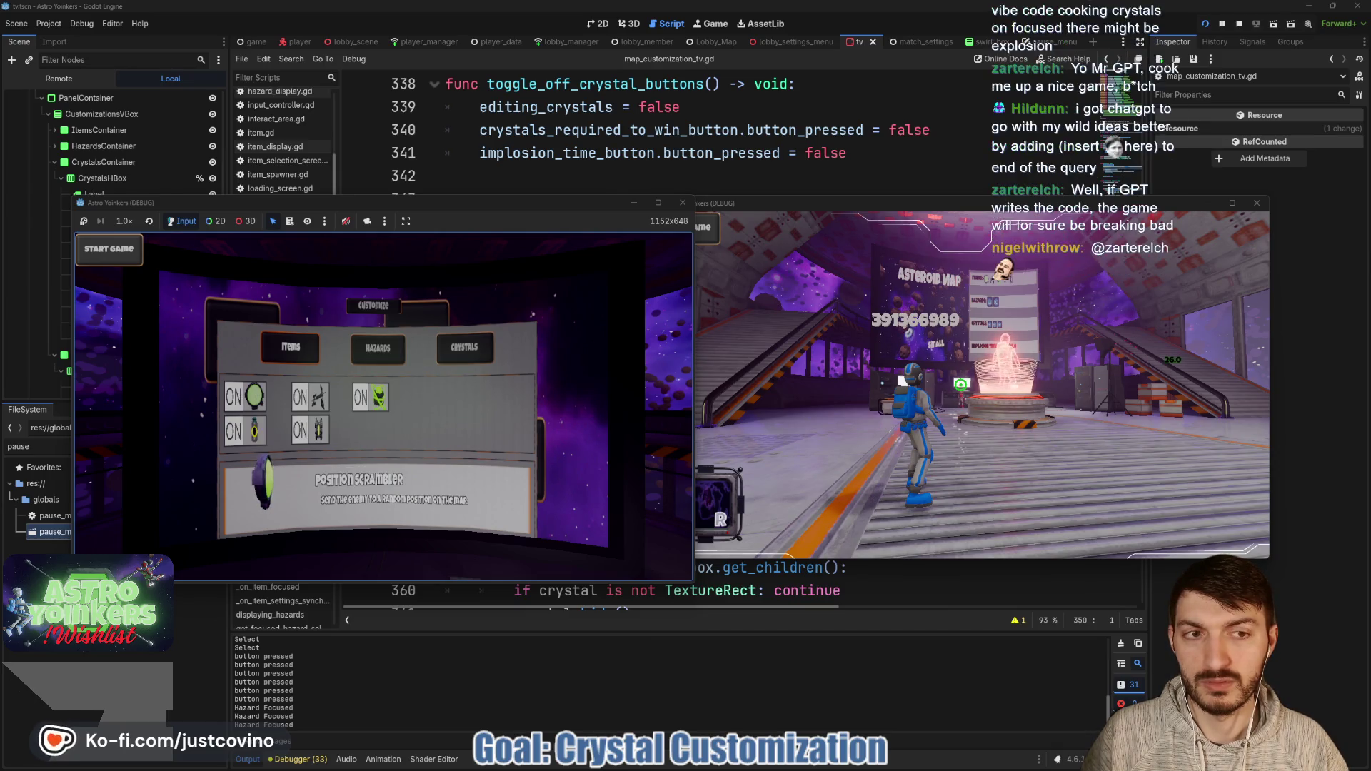
pyautogui.press('Right')
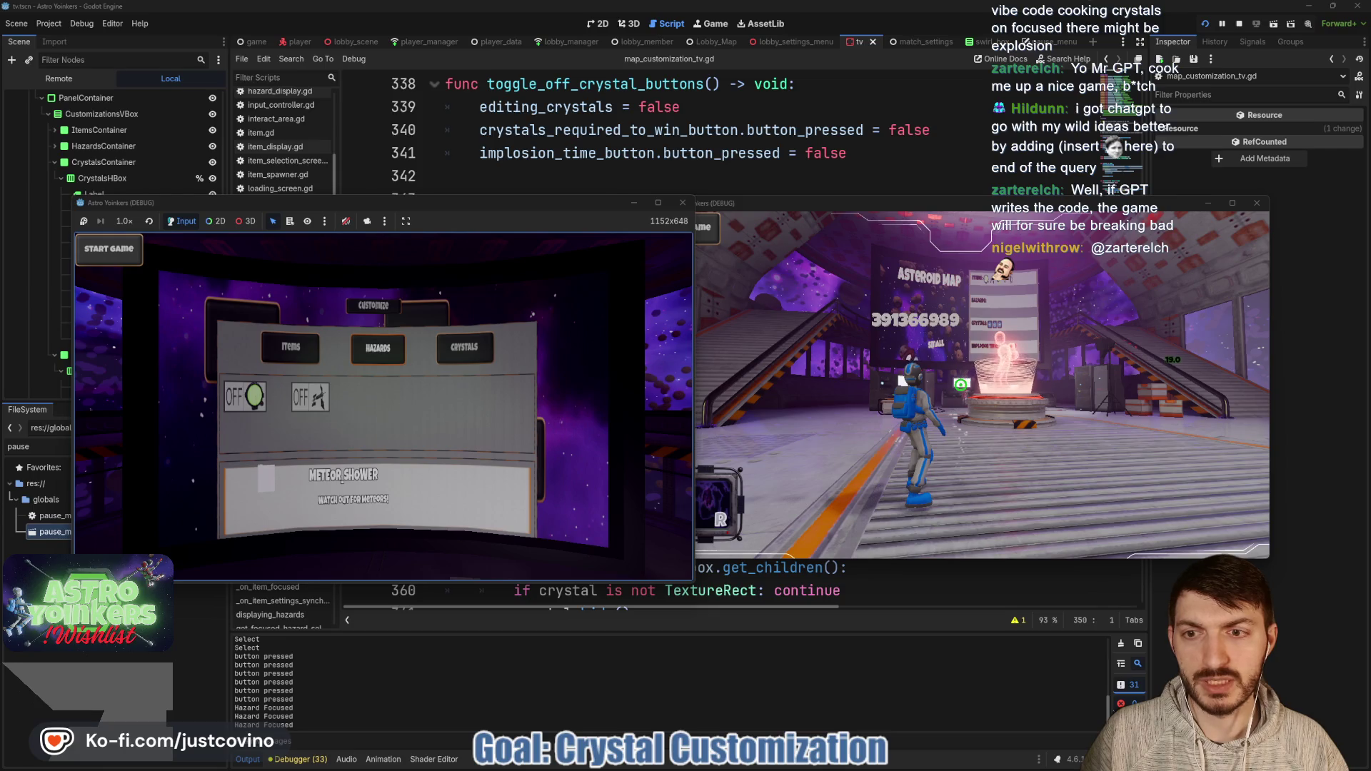
pyautogui.press('Return')
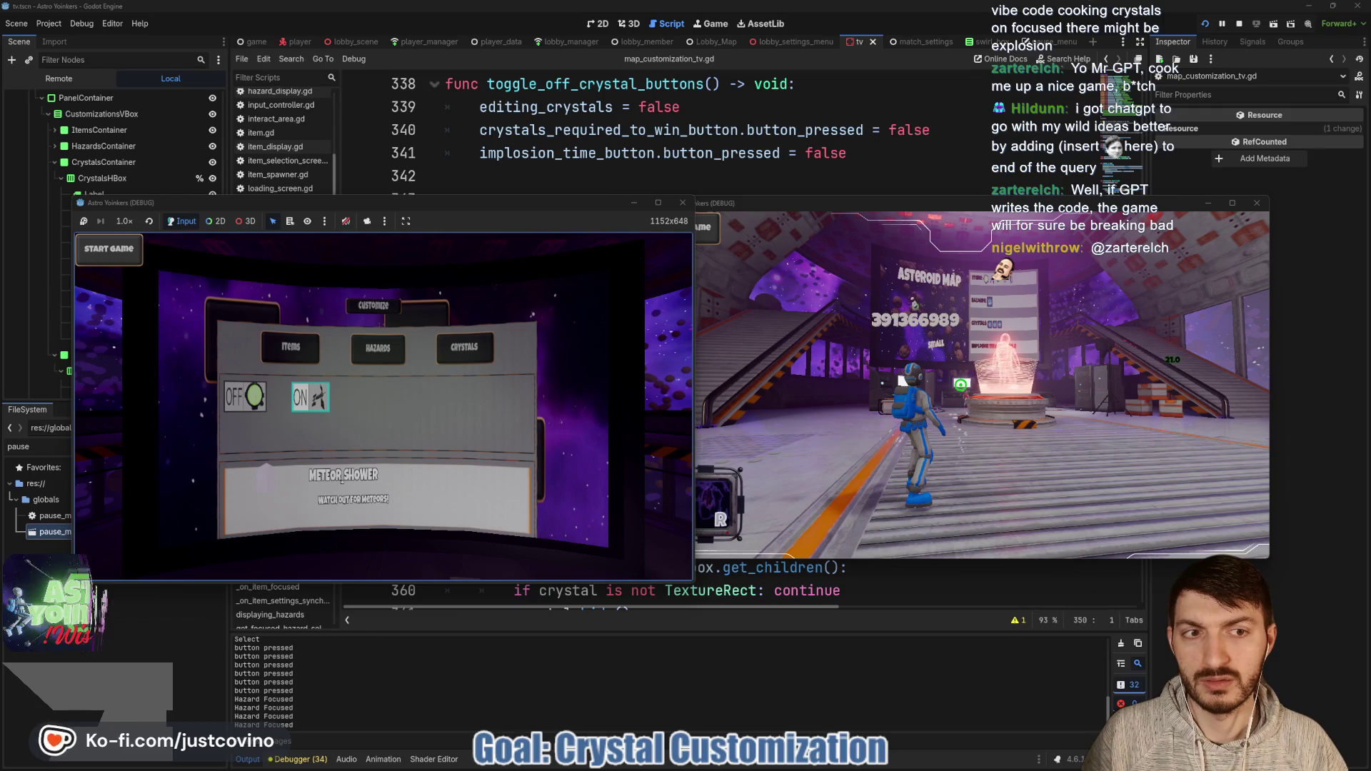
pyautogui.press('Up')
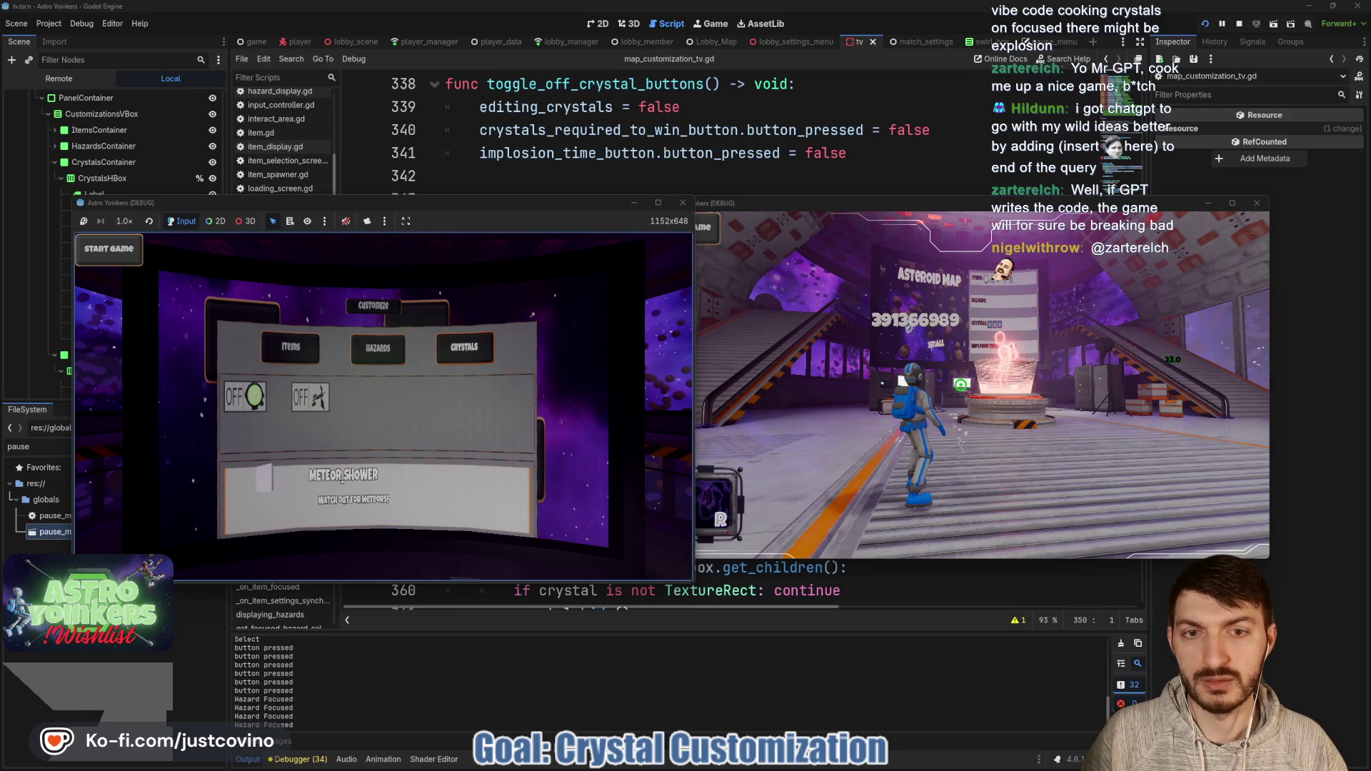
pyautogui.press('Right')
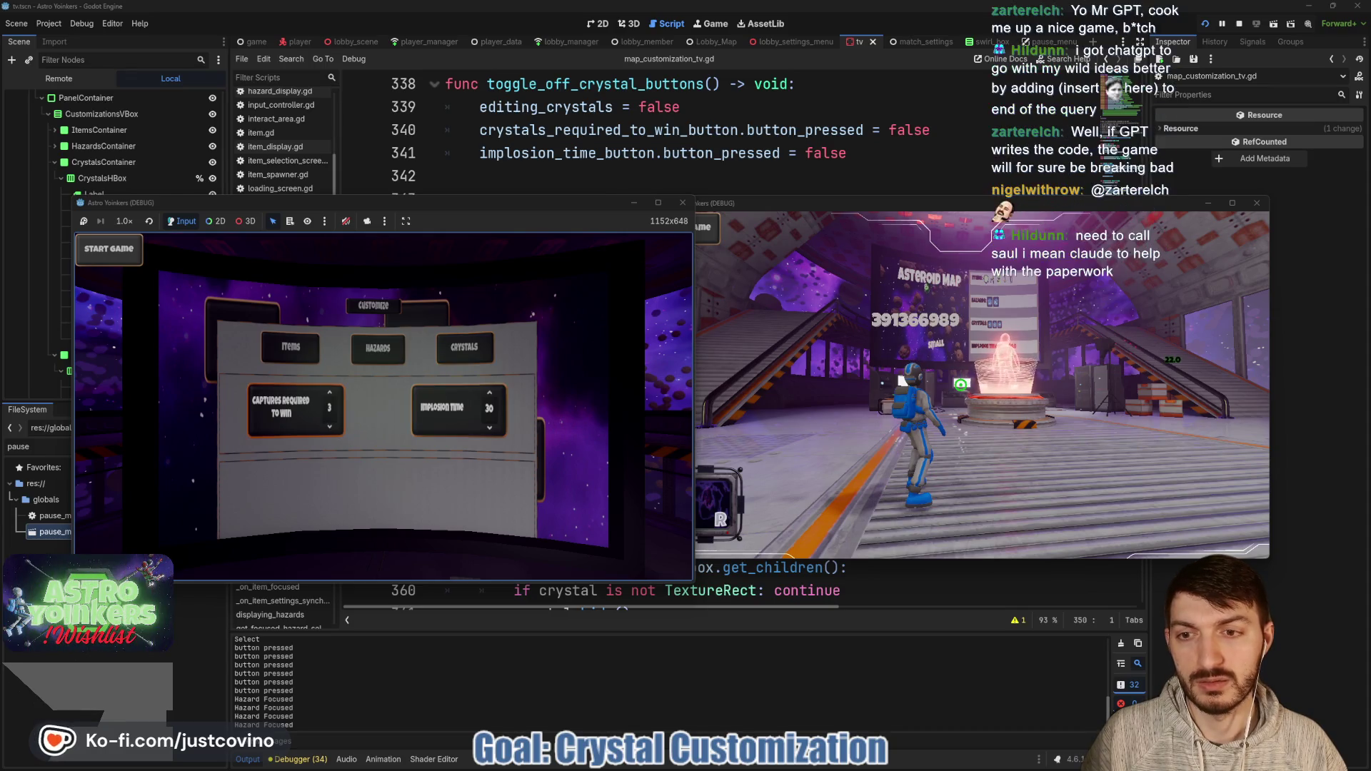
# Step: On the Crystals tab, change Captures Required to Win, then stop the debug session
pyautogui.press('Return')
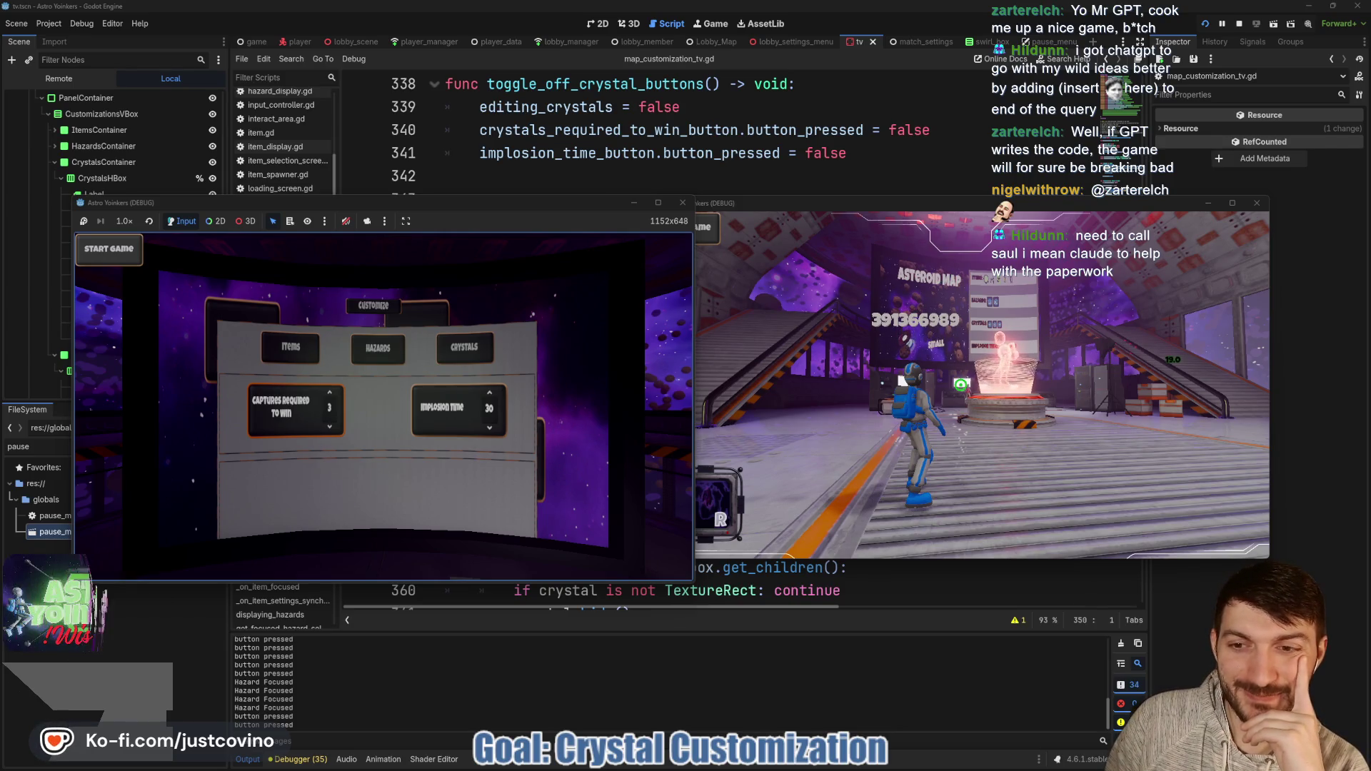
pyautogui.press('Return')
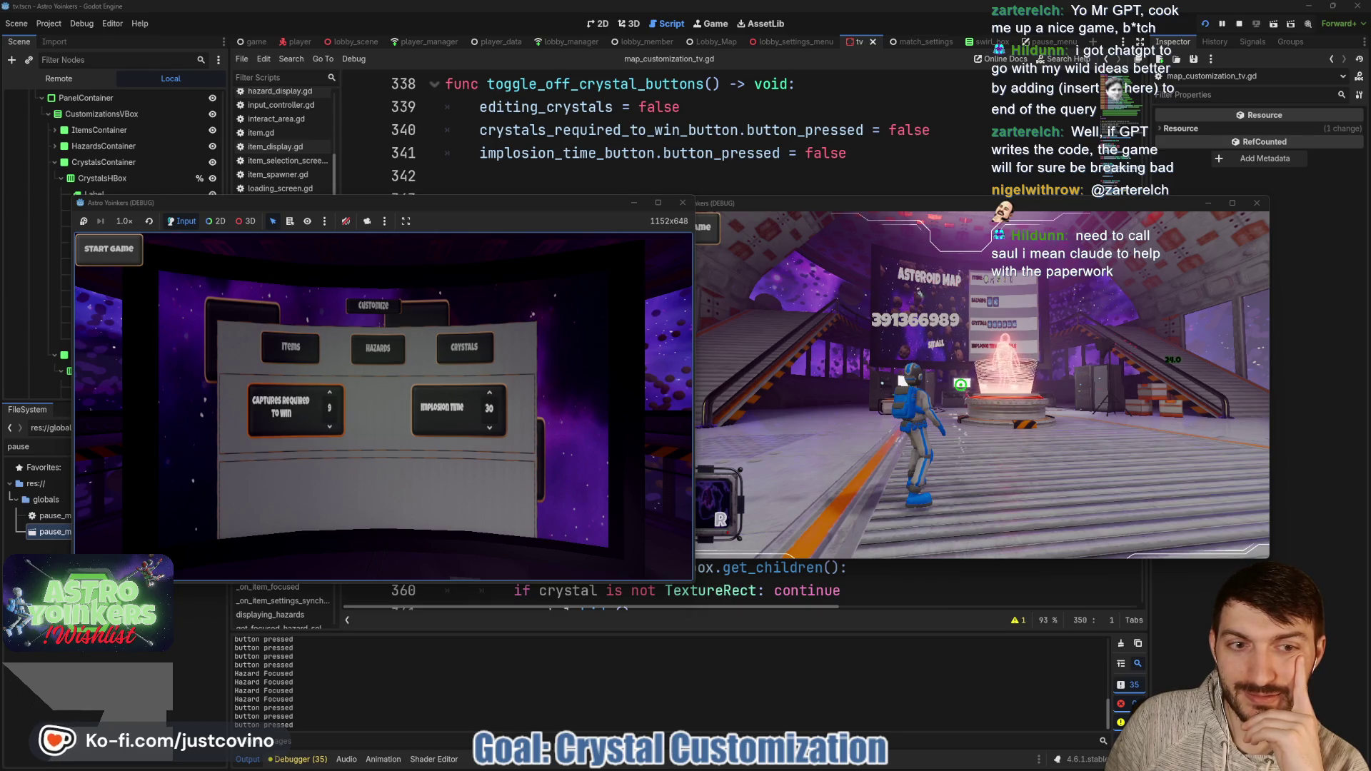
pyautogui.press('Down')
pyautogui.press('Down')
pyautogui.press('Down')
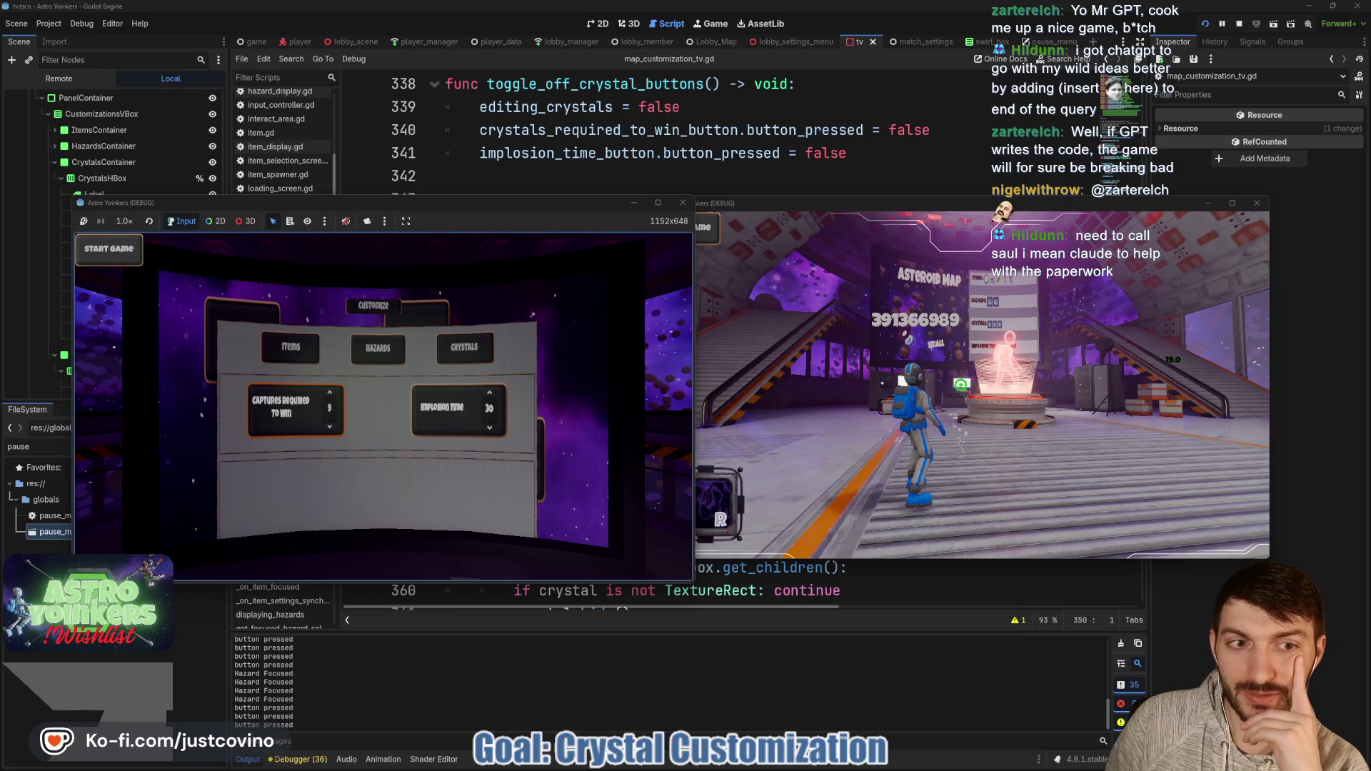
pyautogui.press('Up')
pyautogui.press('Up')
pyautogui.press('Up')
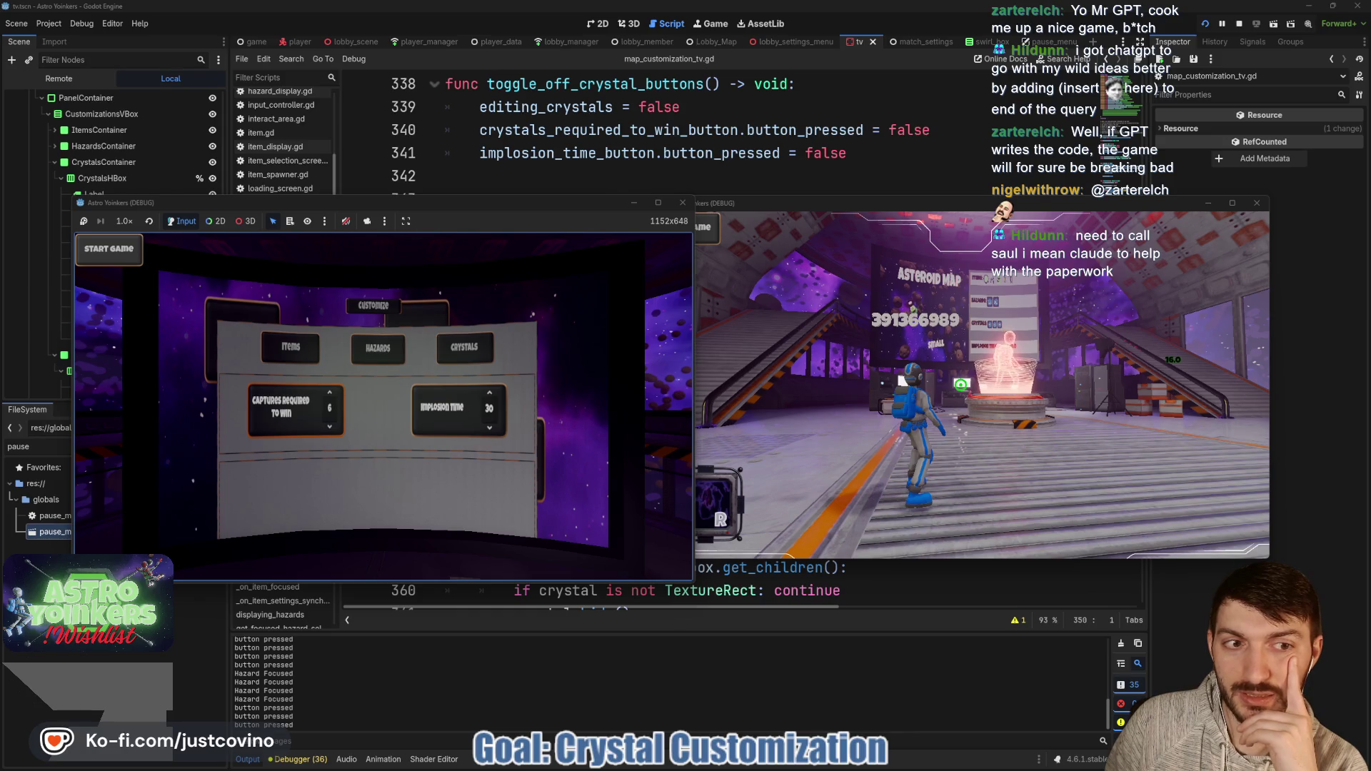
pyautogui.press('Down')
pyautogui.press('Down')
pyautogui.press('Down')
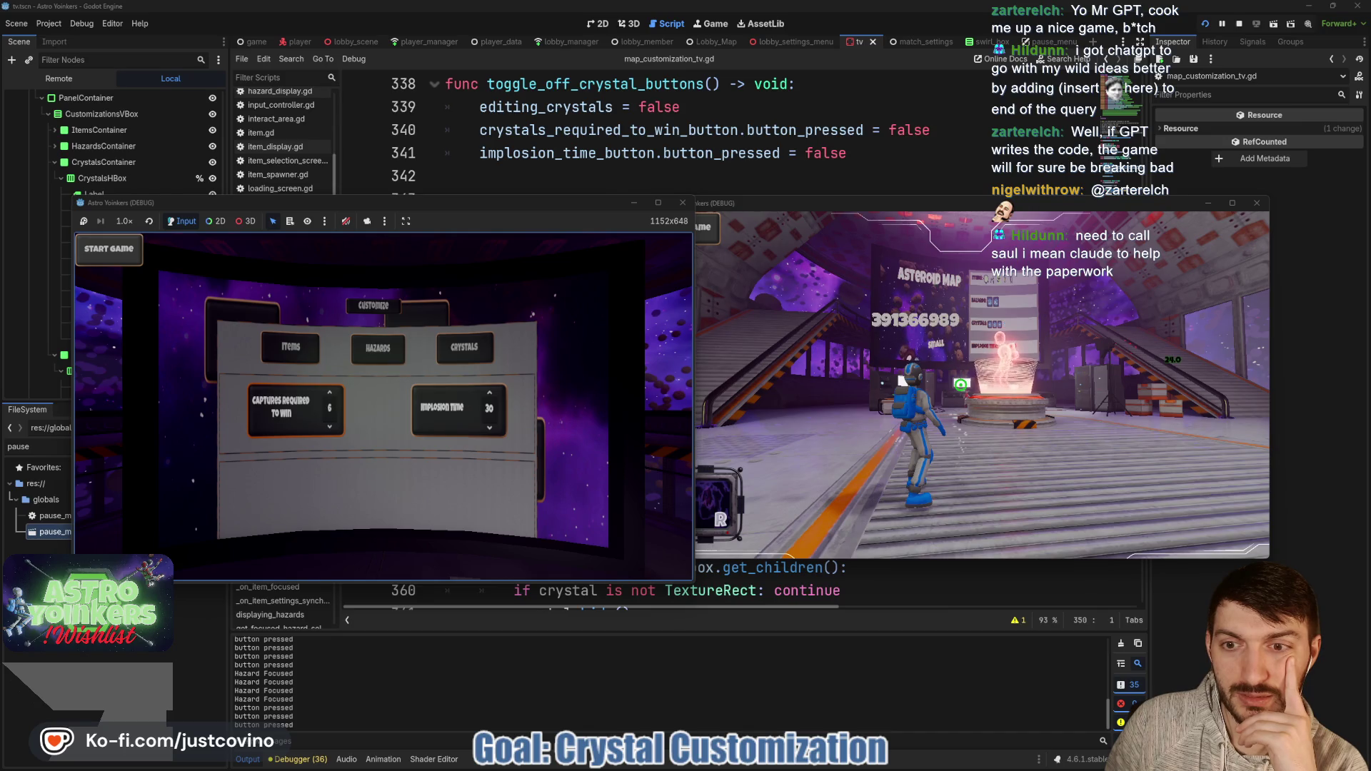
pyautogui.press('F8')
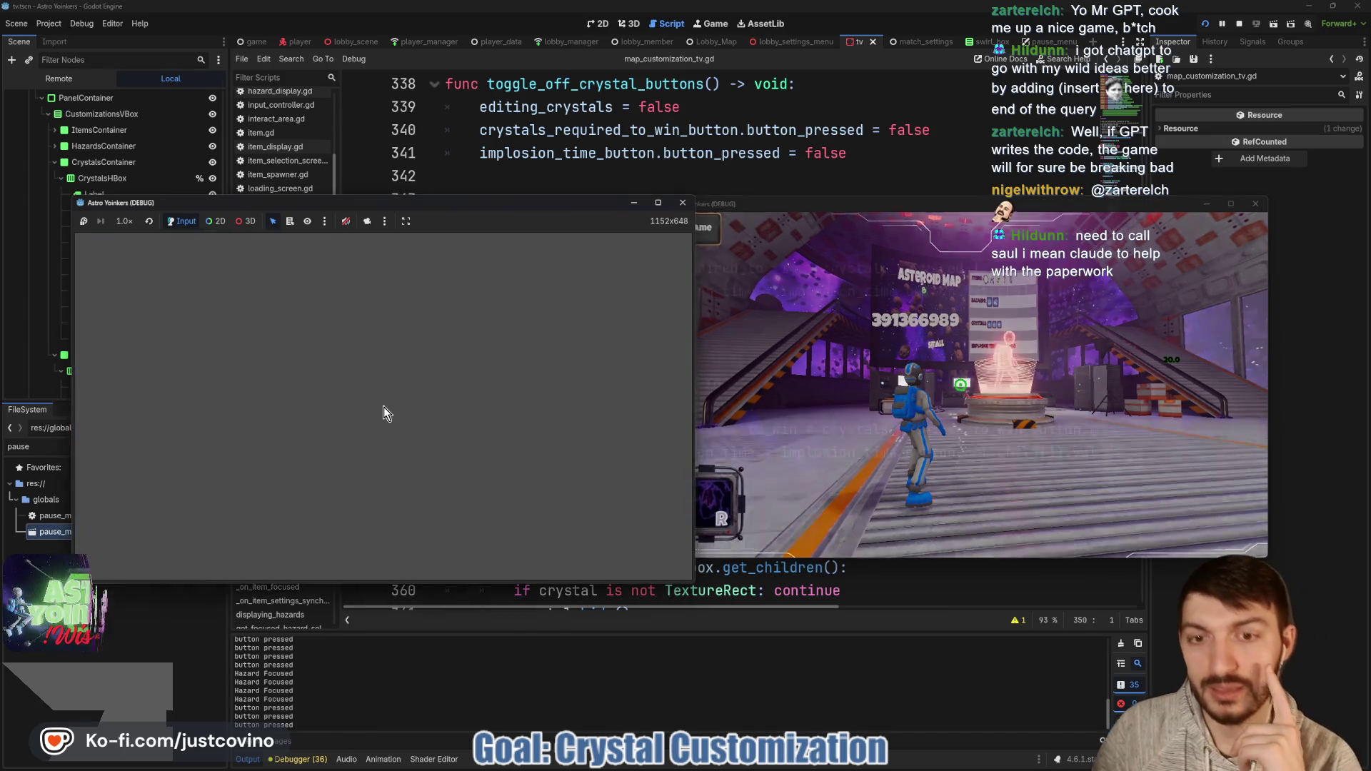
# Step: Delete both update_crystals_display.rpc() lines and their leftover empty lines from the box-value functions
pyautogui.moveTo(742, 325); pyautogui.dragTo(397, 319)
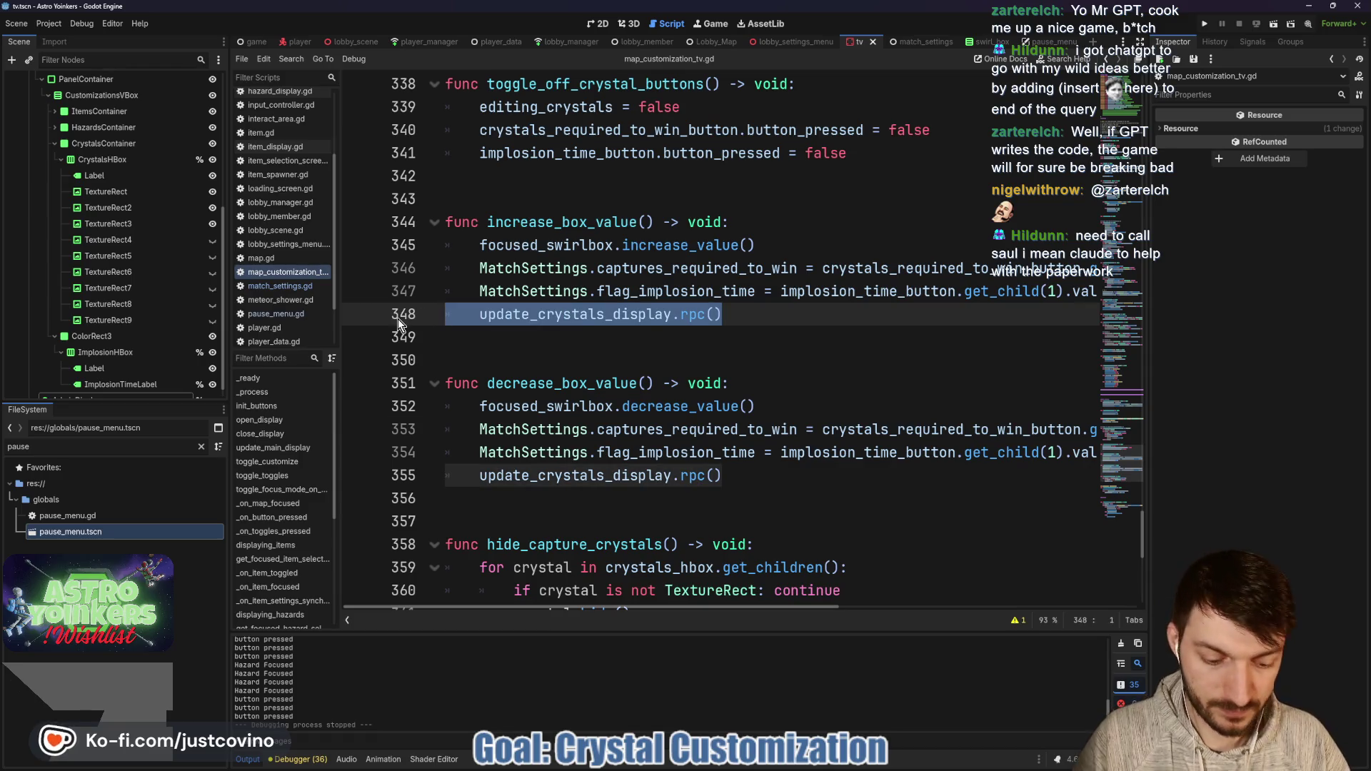
pyautogui.hotkey('ctrl', 'd')
pyautogui.press('BackSpace')
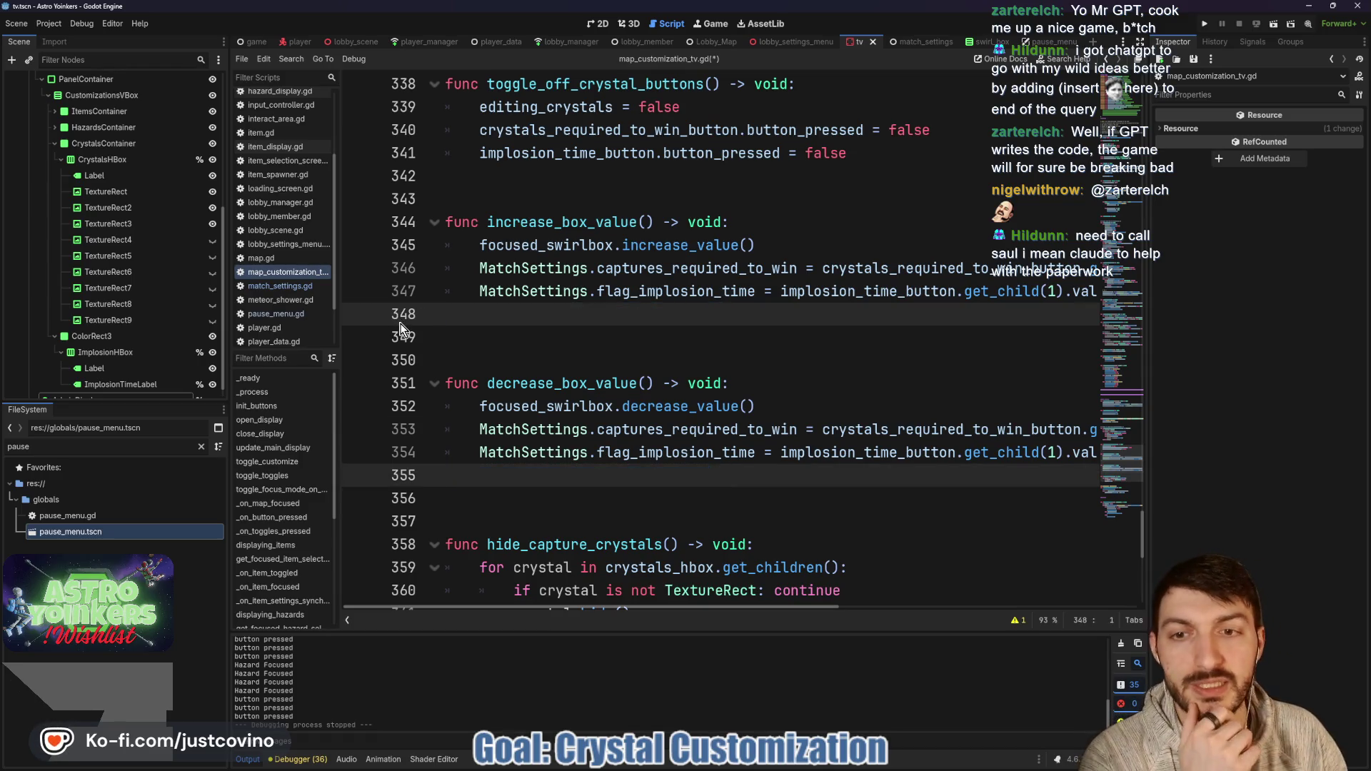
pyautogui.press('BackSpace')
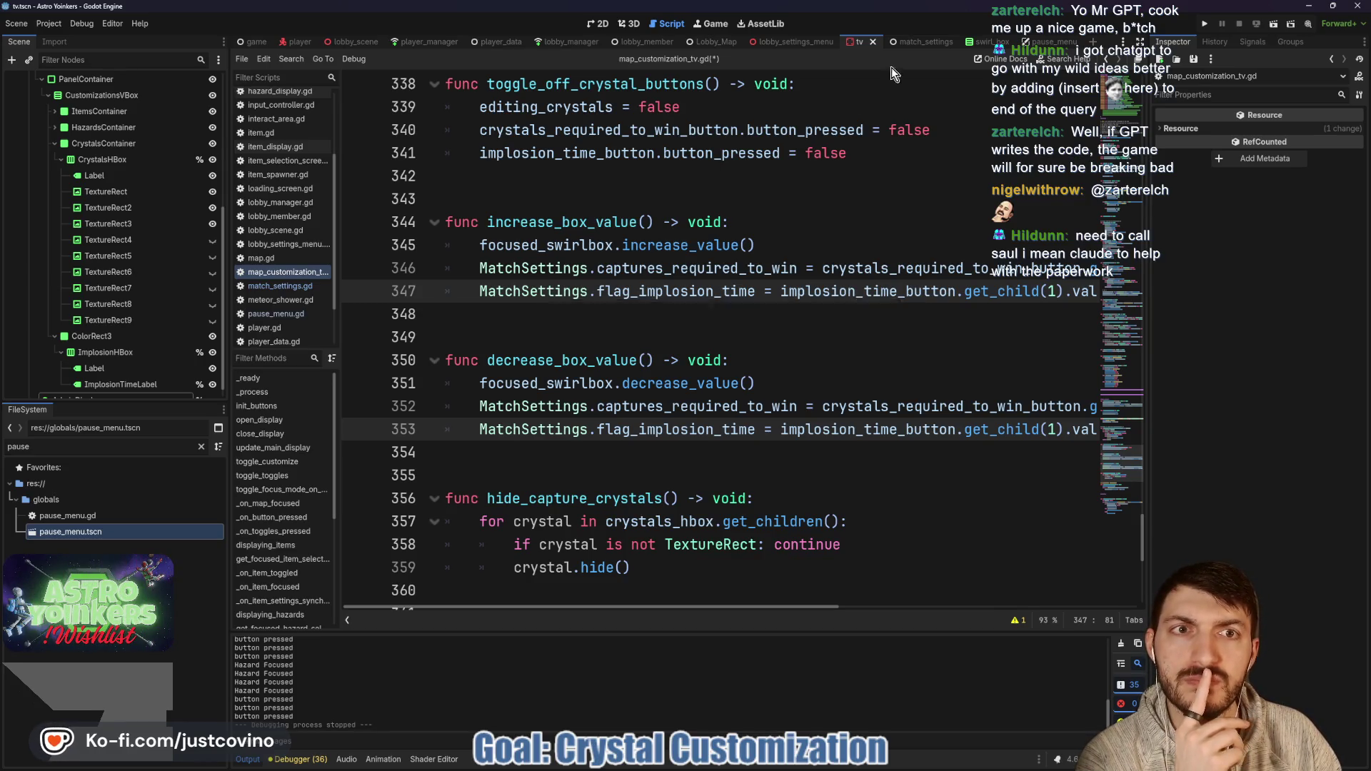
# Step: In match_settings.gd, uncomment the settings_synchronizer synchronized.connect line in _ready
pyautogui.click(928, 42)
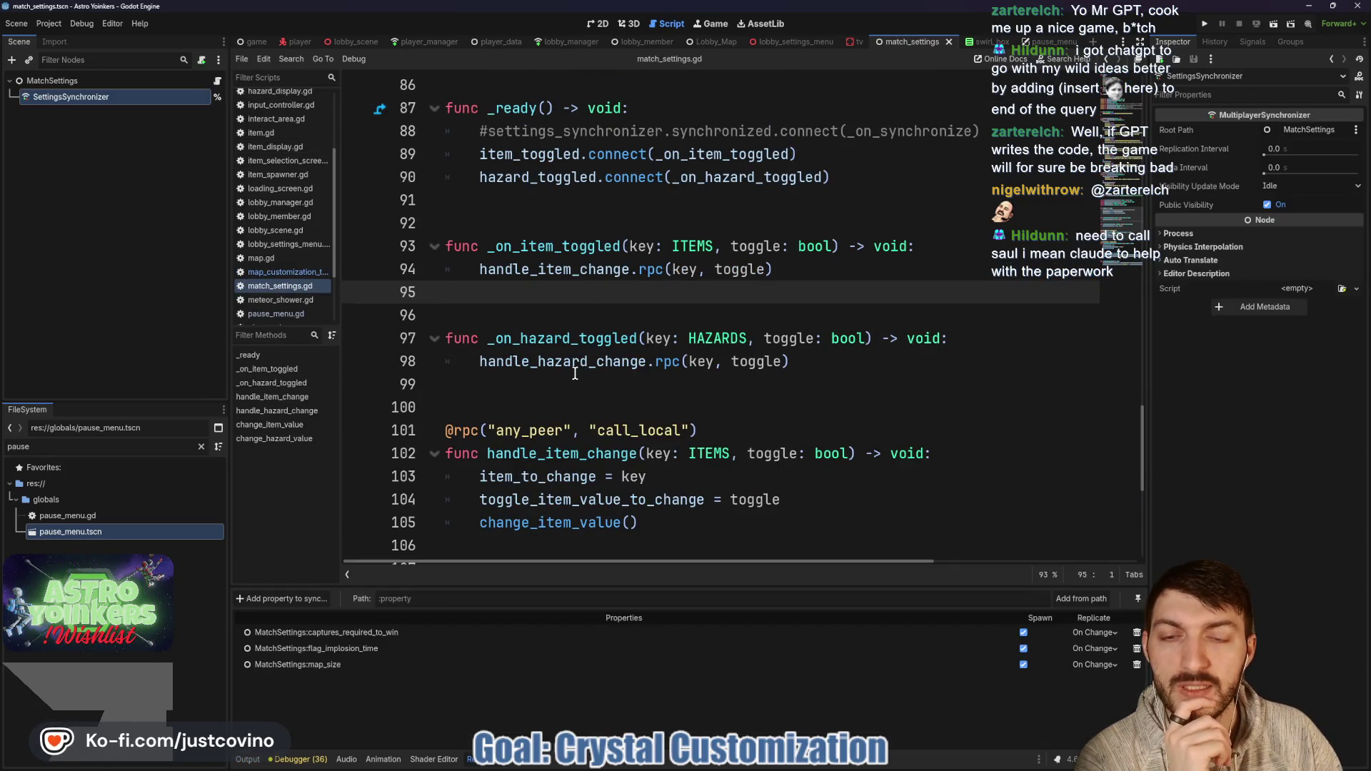
pyautogui.scroll(-2, 575, 373)
pyautogui.scroll(-3, 580, 375)
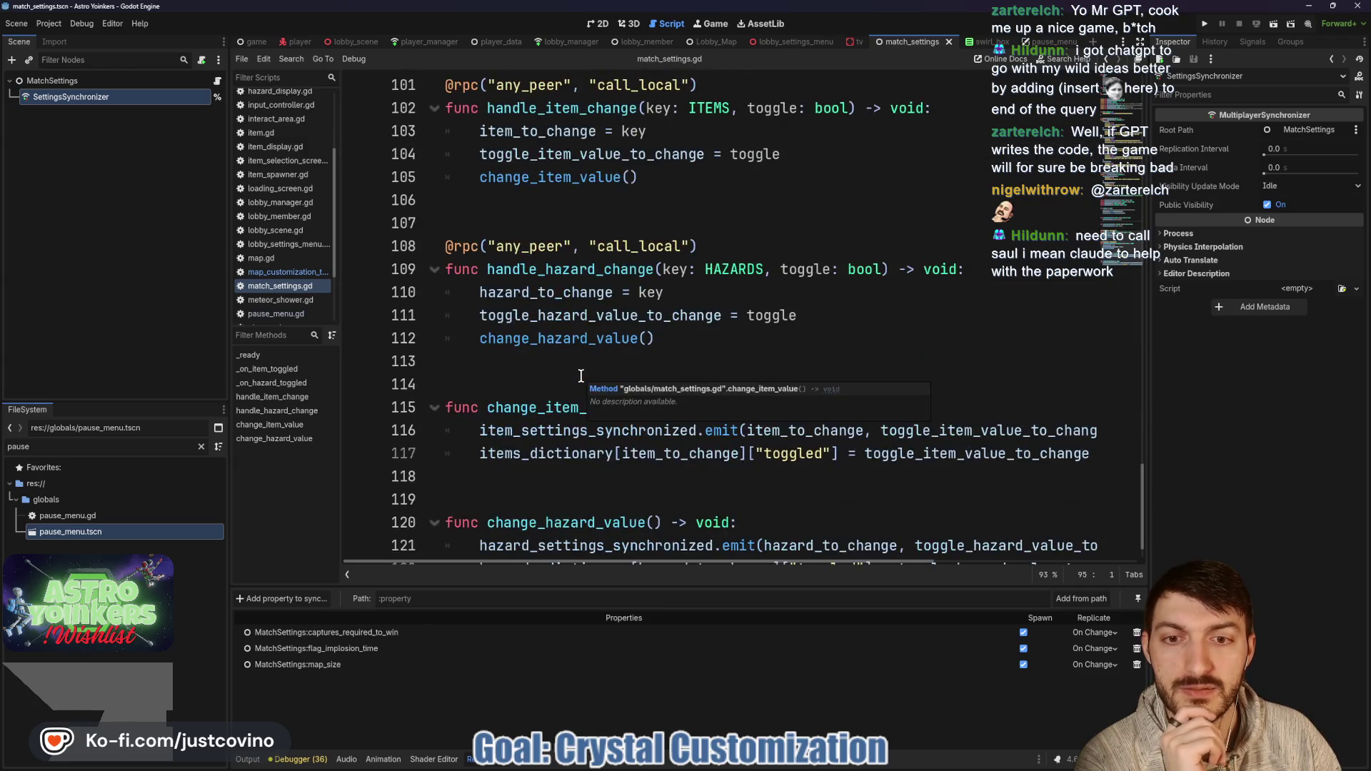
pyautogui.scroll(5, 580, 376)
pyautogui.scroll(4, 581, 376)
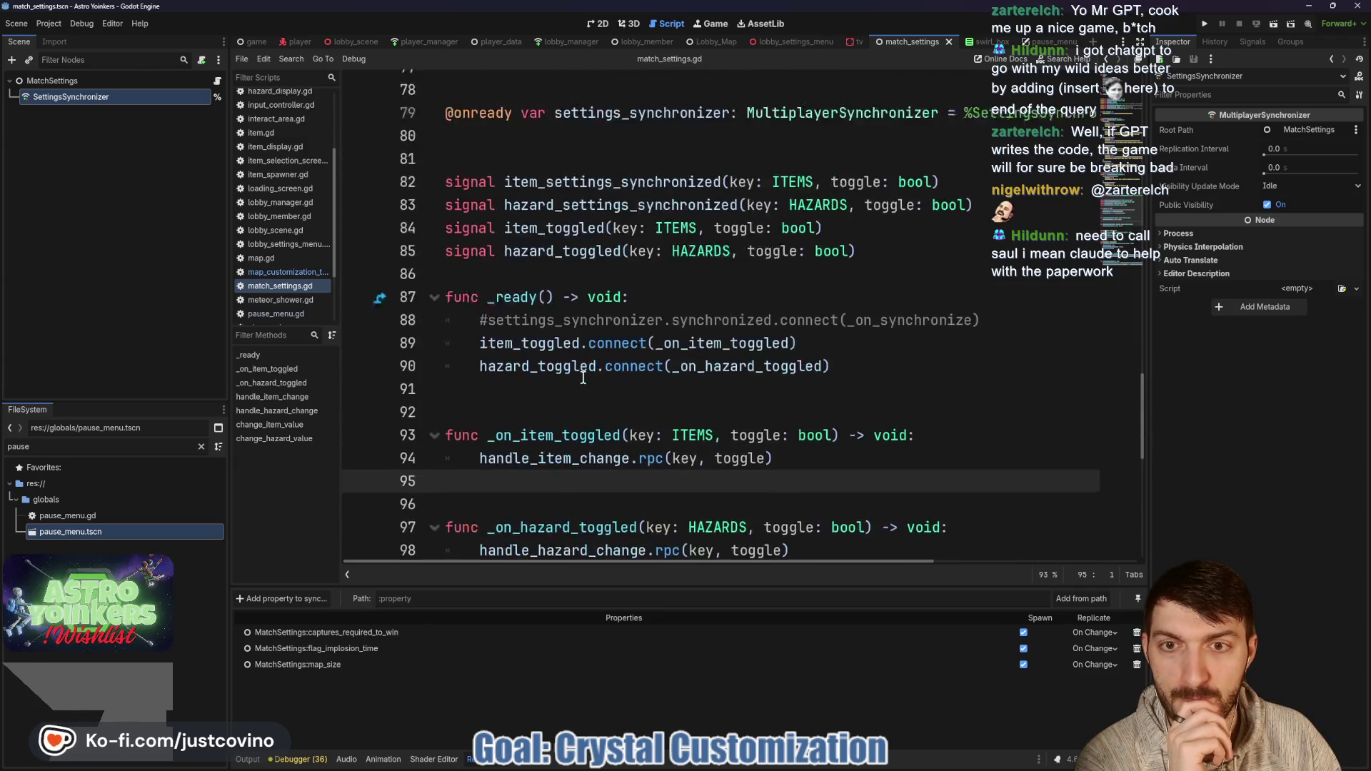
pyautogui.scroll(-2, 582, 377)
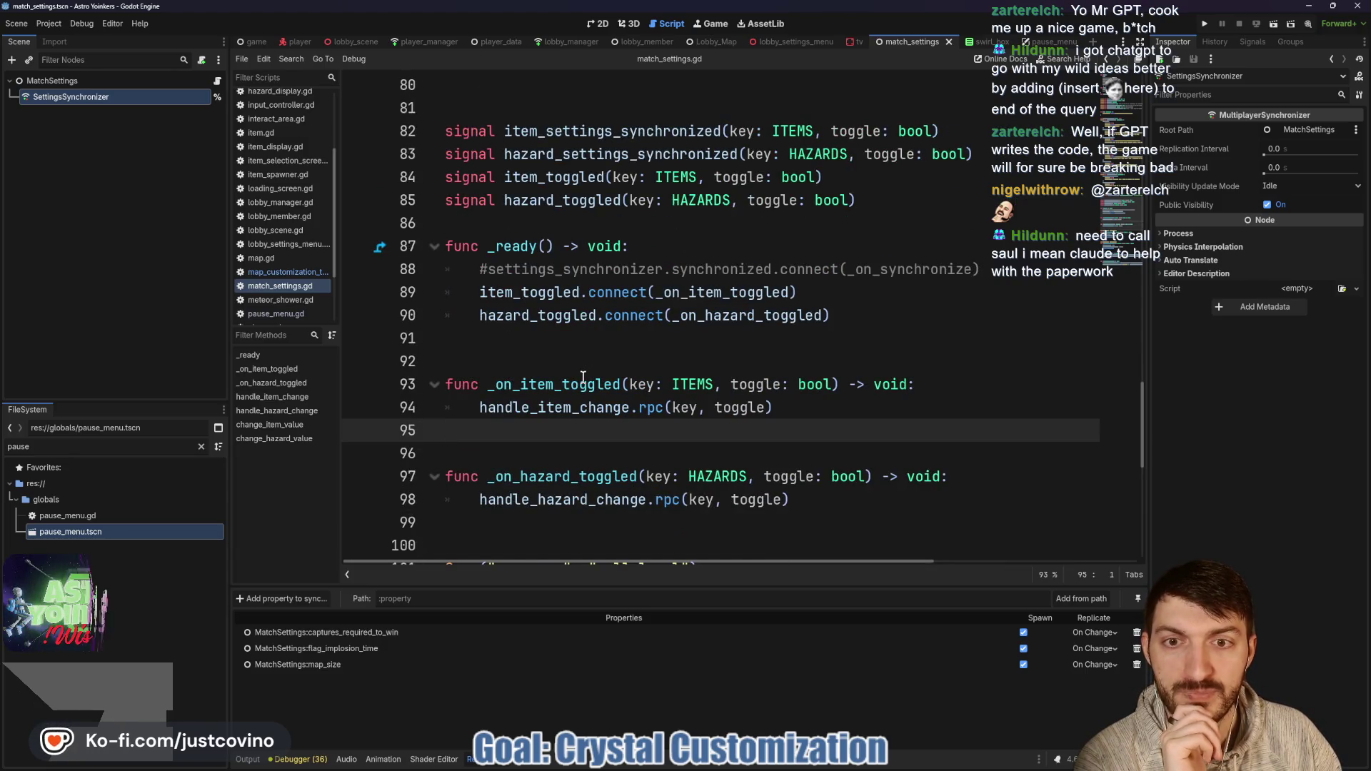
pyautogui.doubleClick(568, 270)
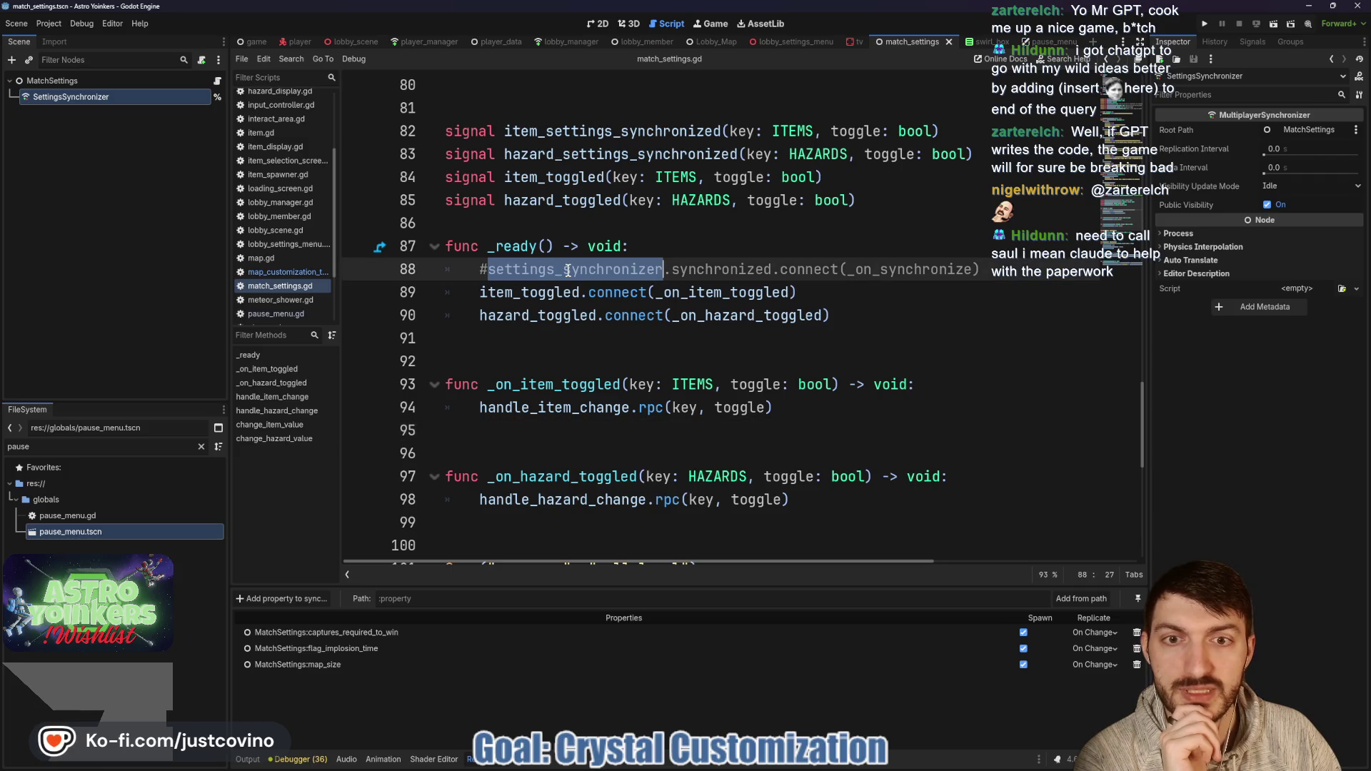
pyautogui.click(482, 266)
pyautogui.hotkey('ctrl', 'k')
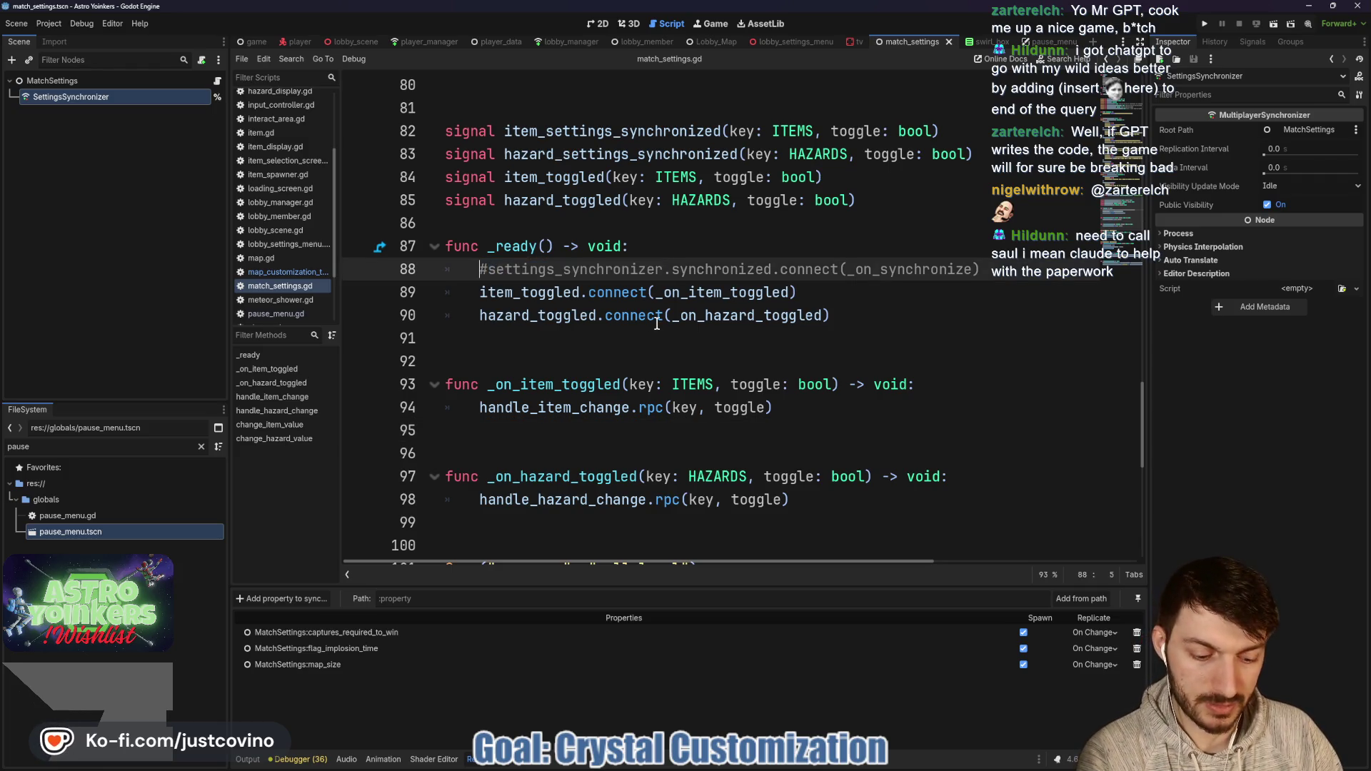
pyautogui.press('BackSpace')
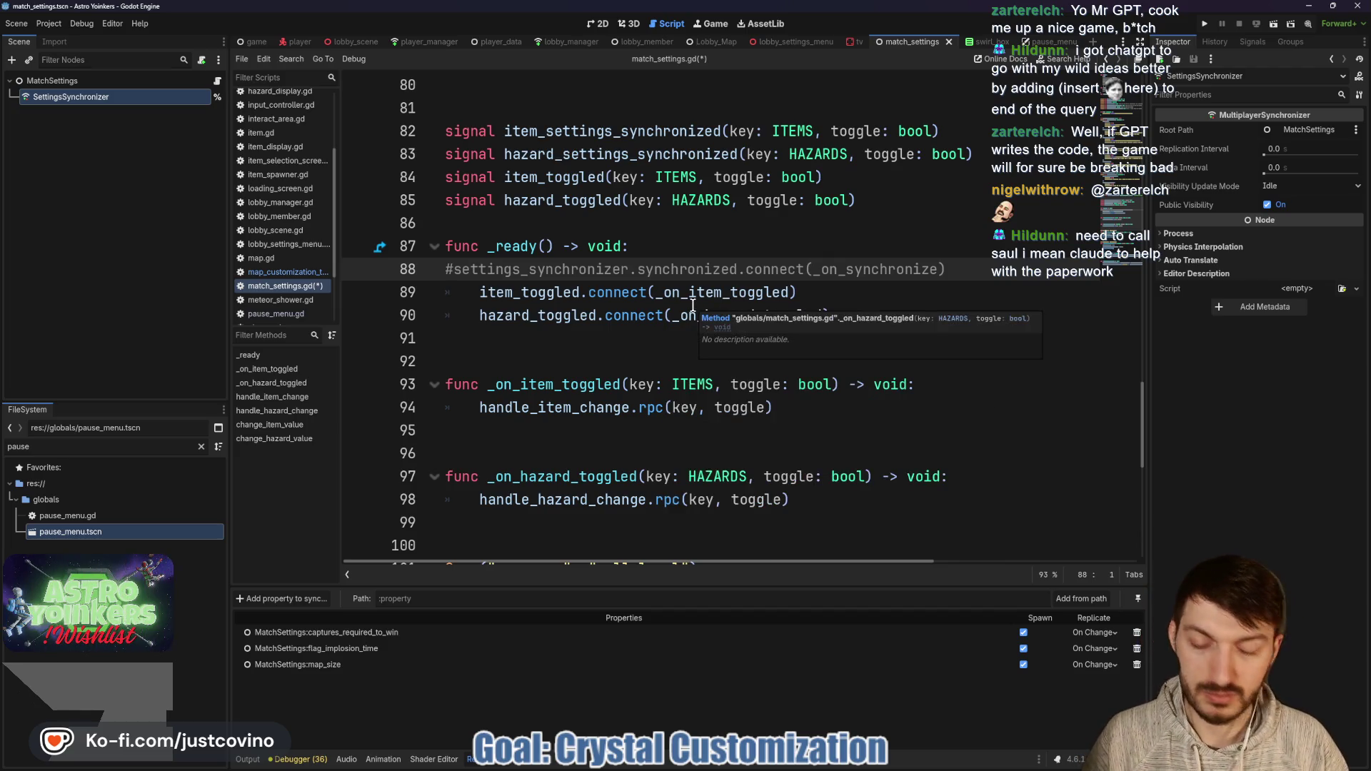
pyautogui.hotkey('ctrl', 'z')
pyautogui.hotkey('ctrl', 'z')
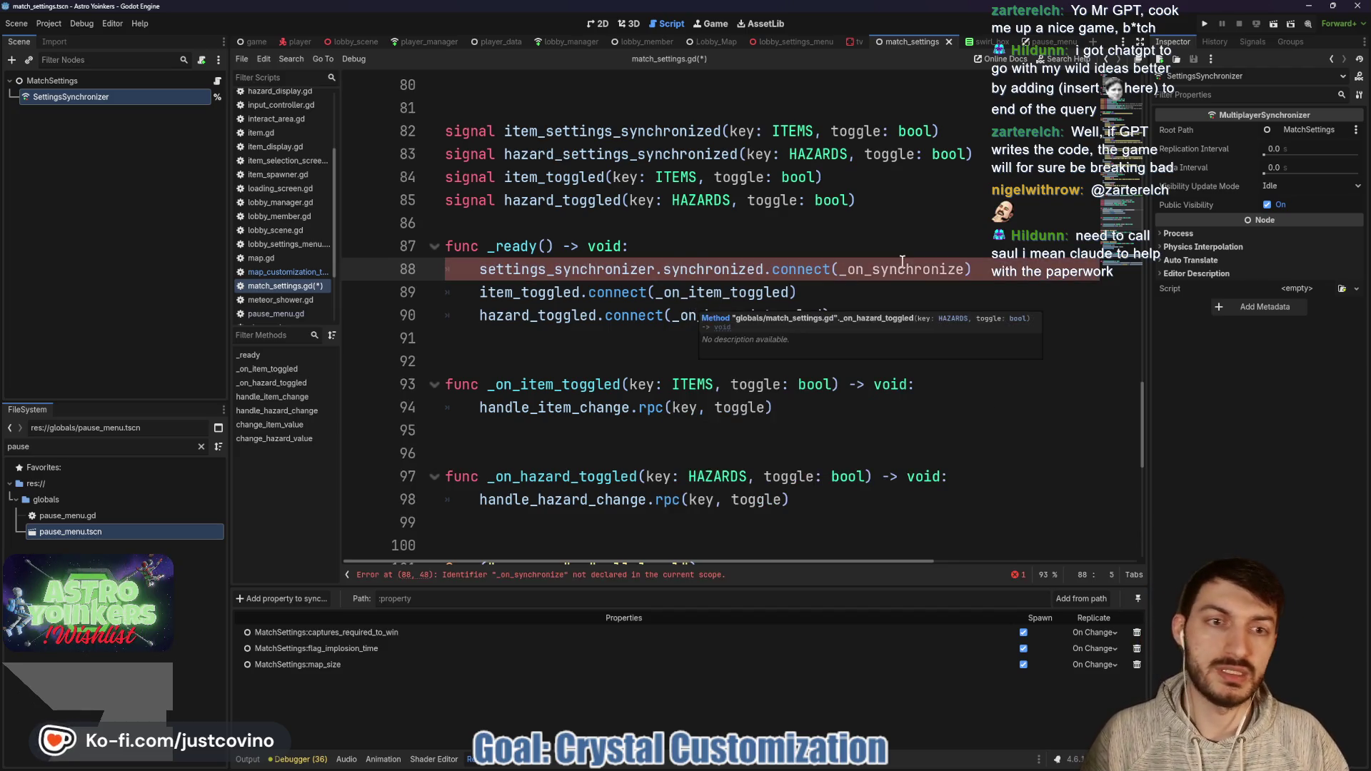
# Step: Add a new func _on_synchronize() -> void: at the end of the script
pyautogui.doubleClick(890, 272)
pyautogui.scroll(-8, 799, 353)
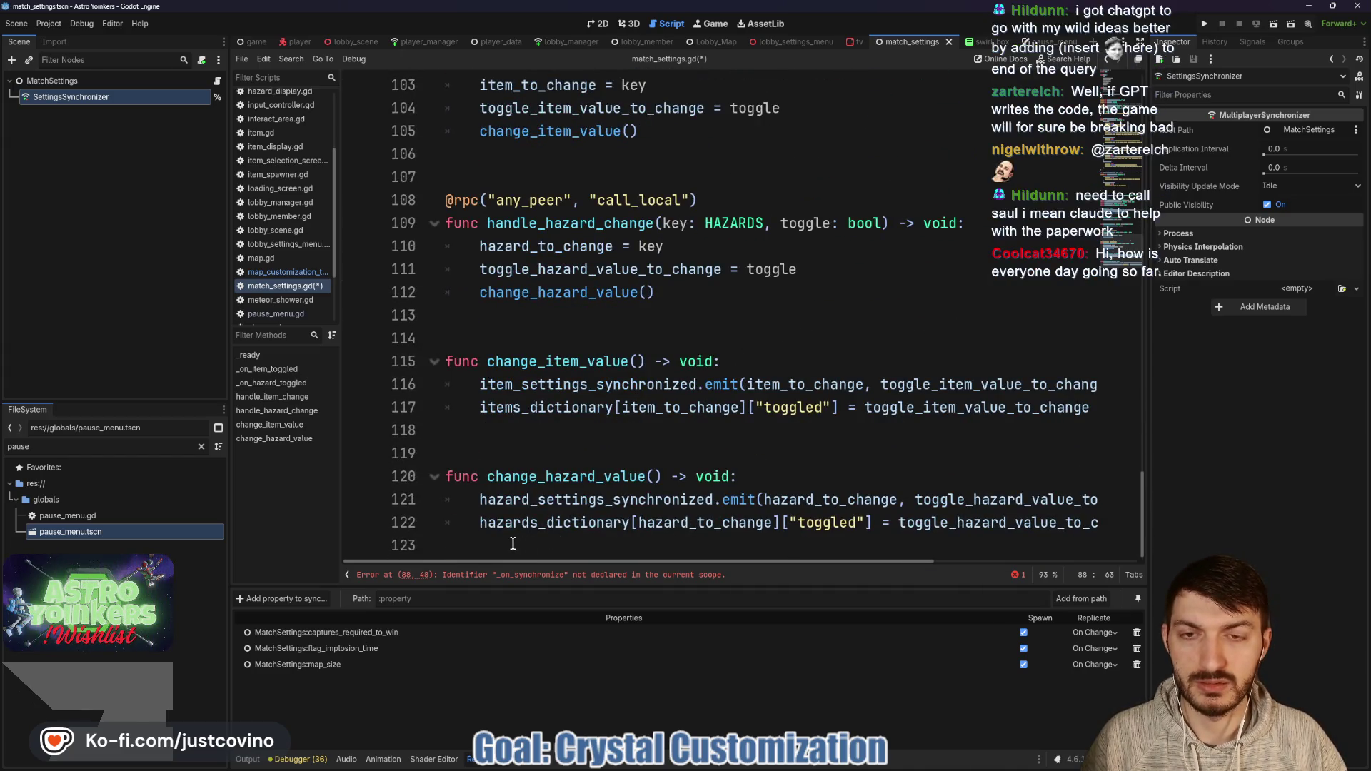
pyautogui.click(530, 541)
pyautogui.press('Return')
pyautogui.press('Return')
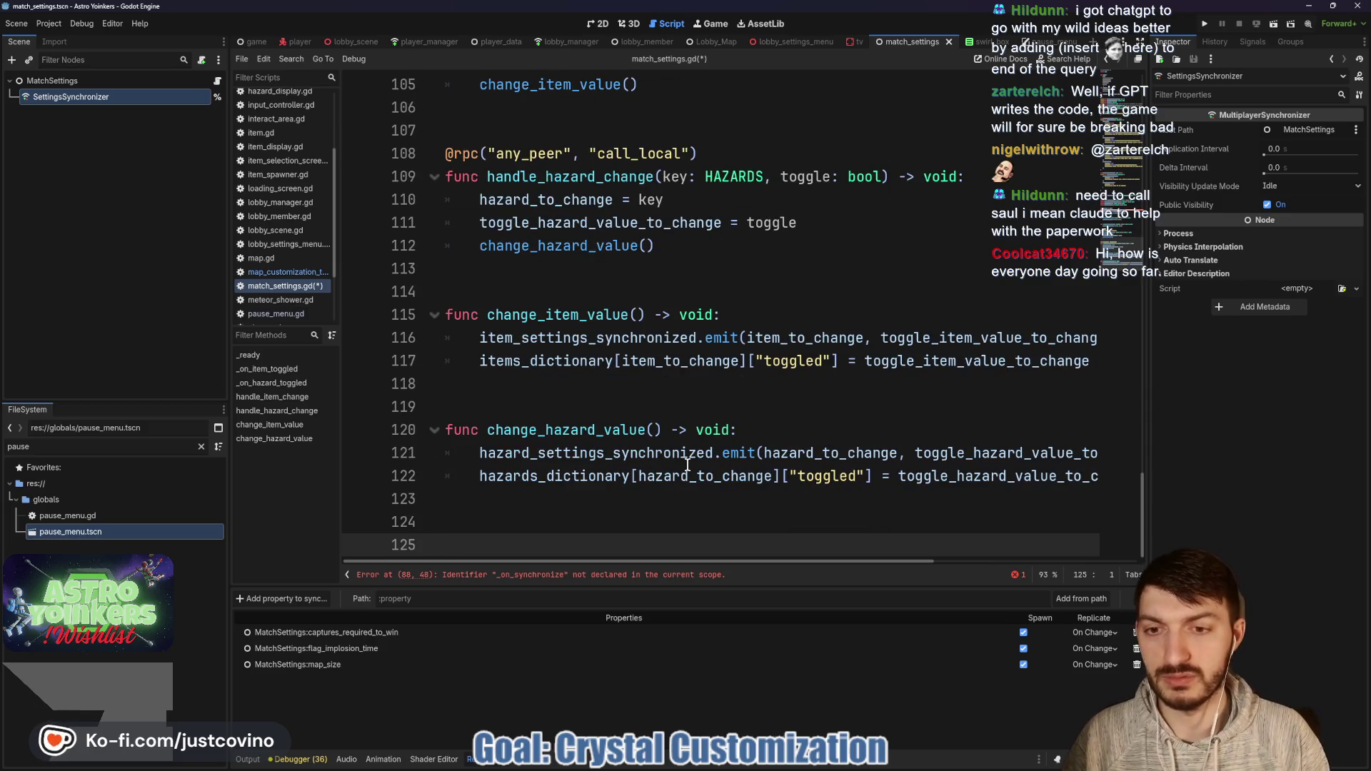
pyautogui.write('func _on')
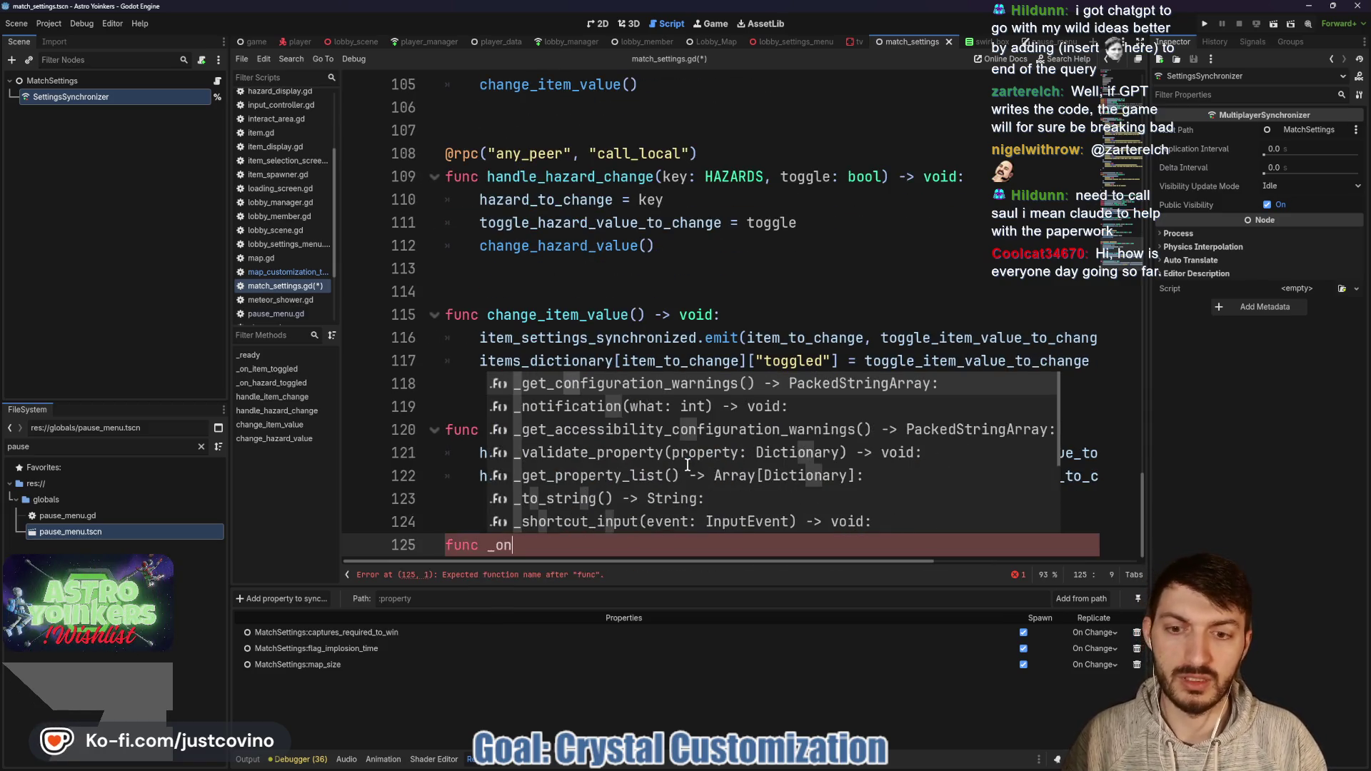
pyautogui.write('_sy')
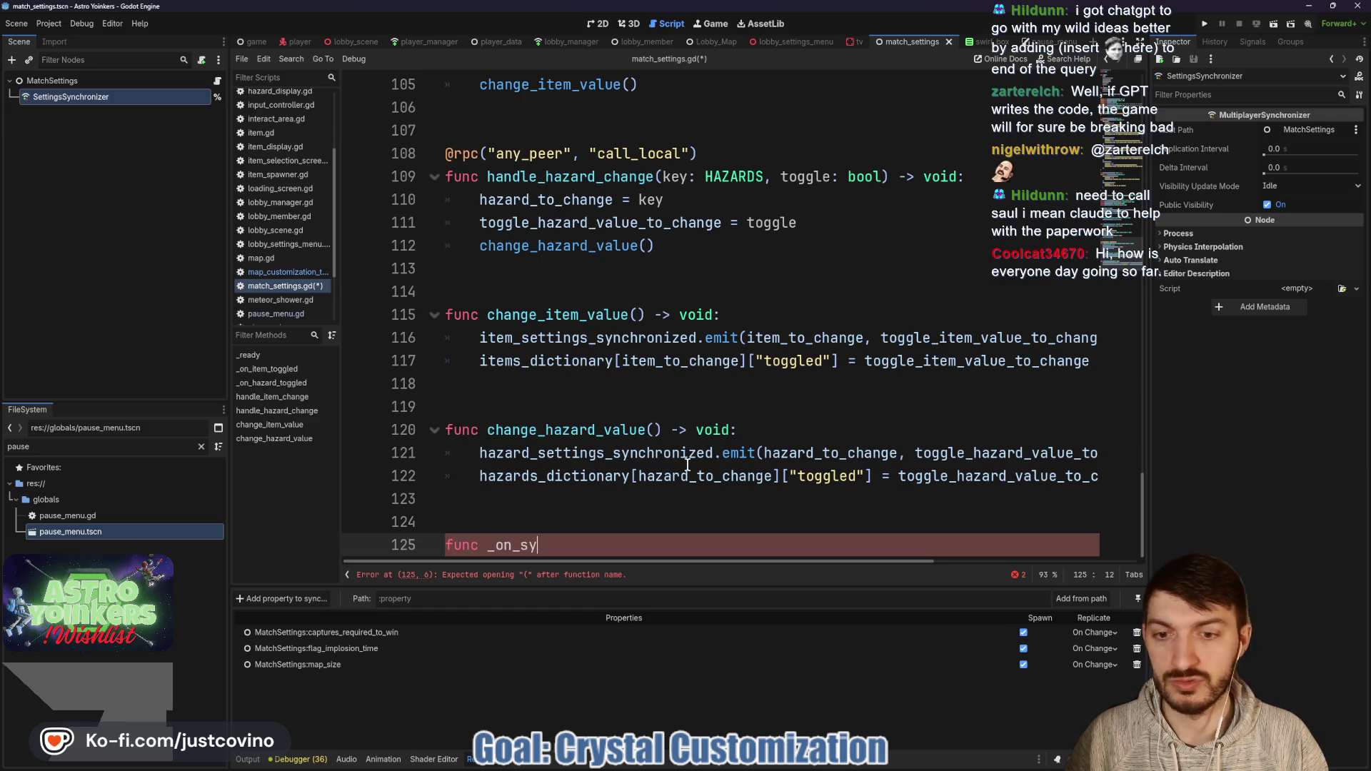
pyautogui.write('nchronize')
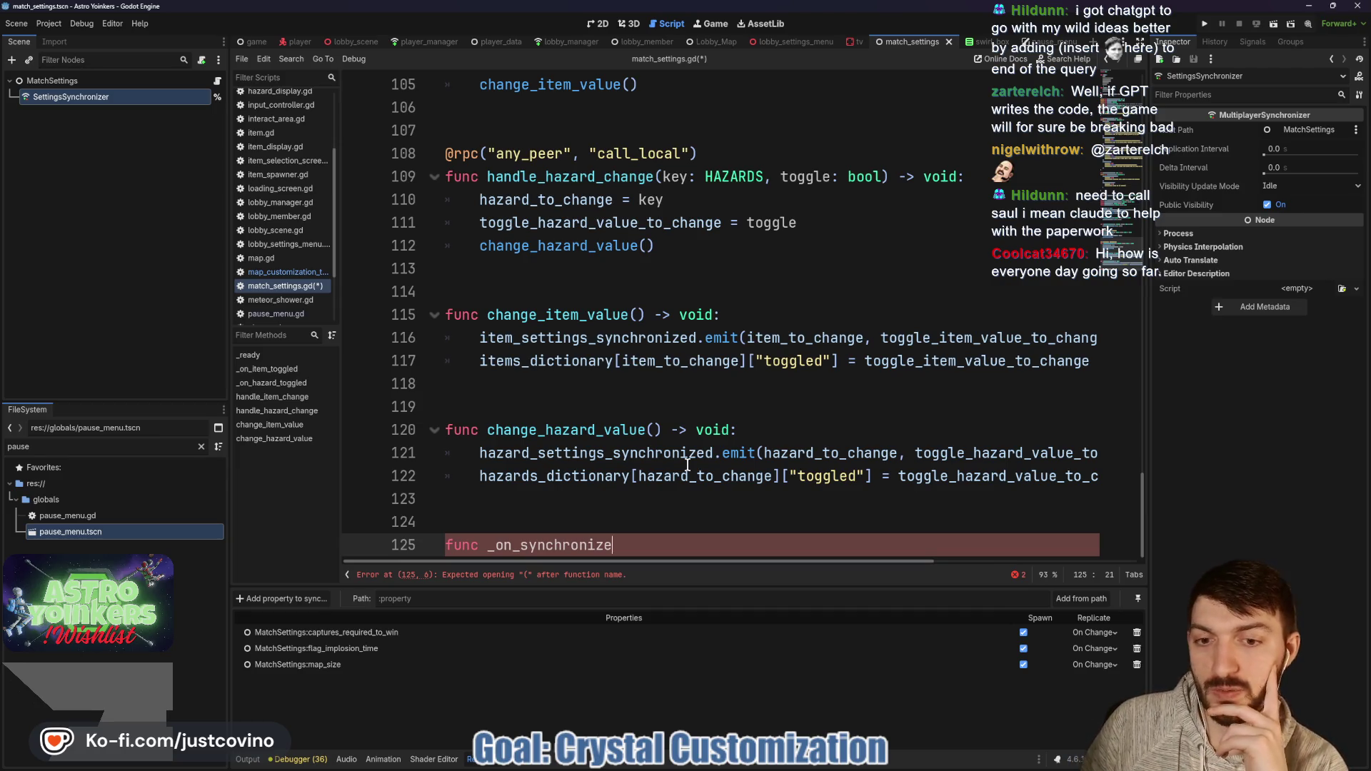
pyautogui.write('() -> vo')
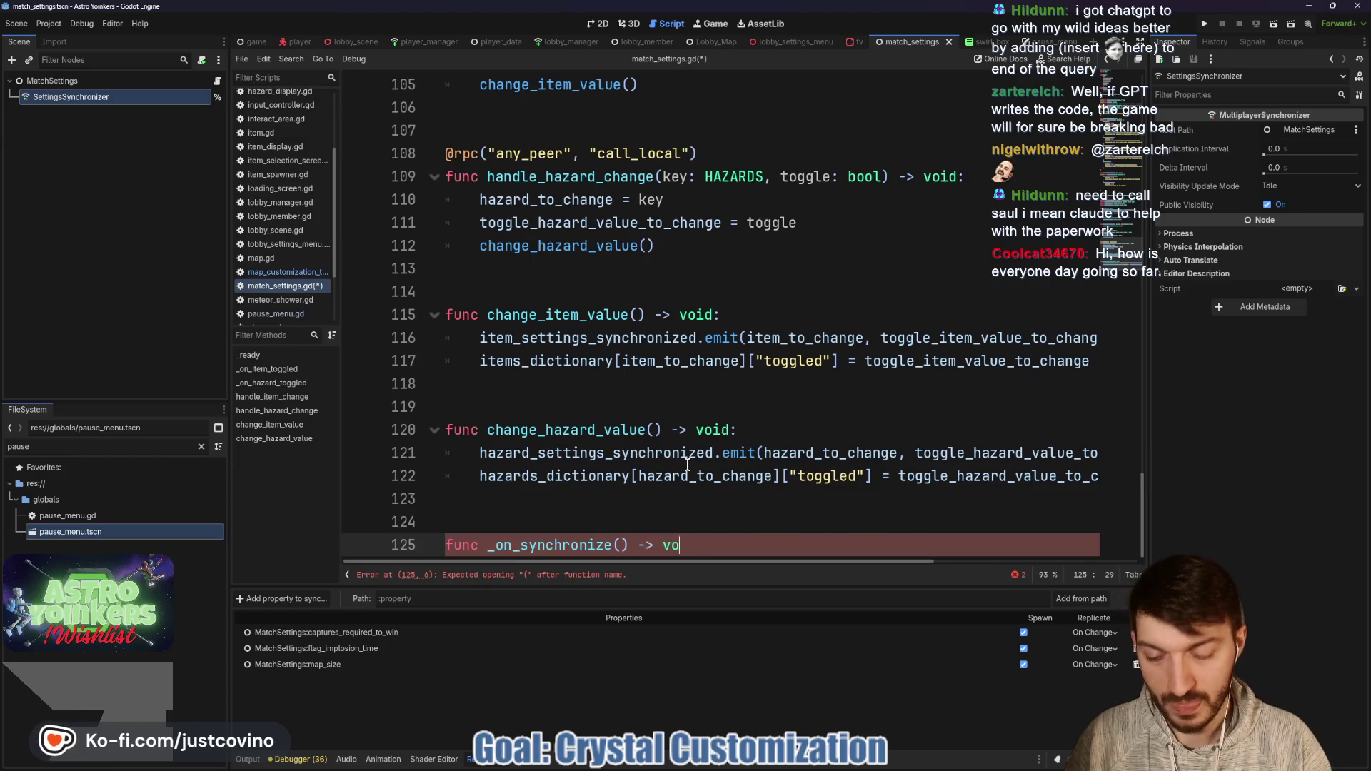
pyautogui.write('id:')
pyautogui.press('Return')
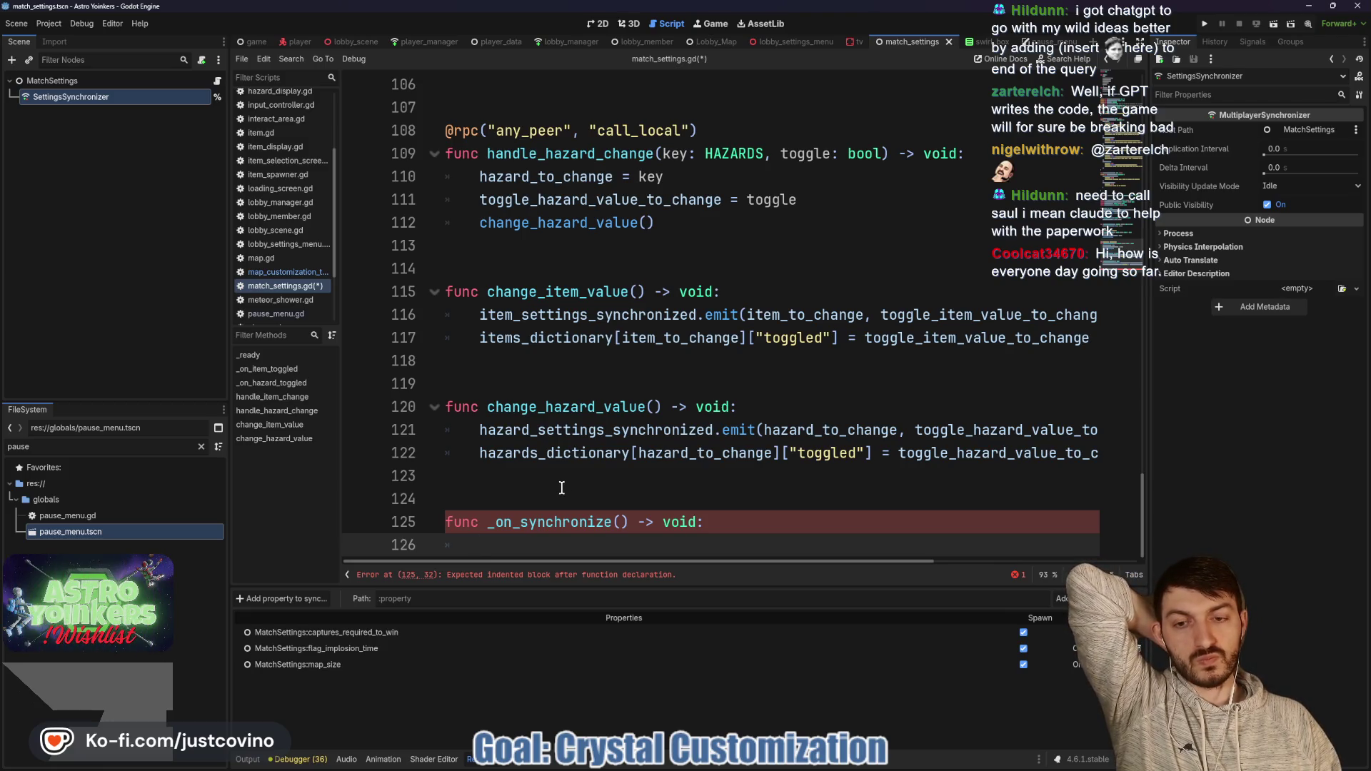
# Step: Declare a new settings_changed signal below the existing signal declarations
pyautogui.scroll(10, 562, 488)
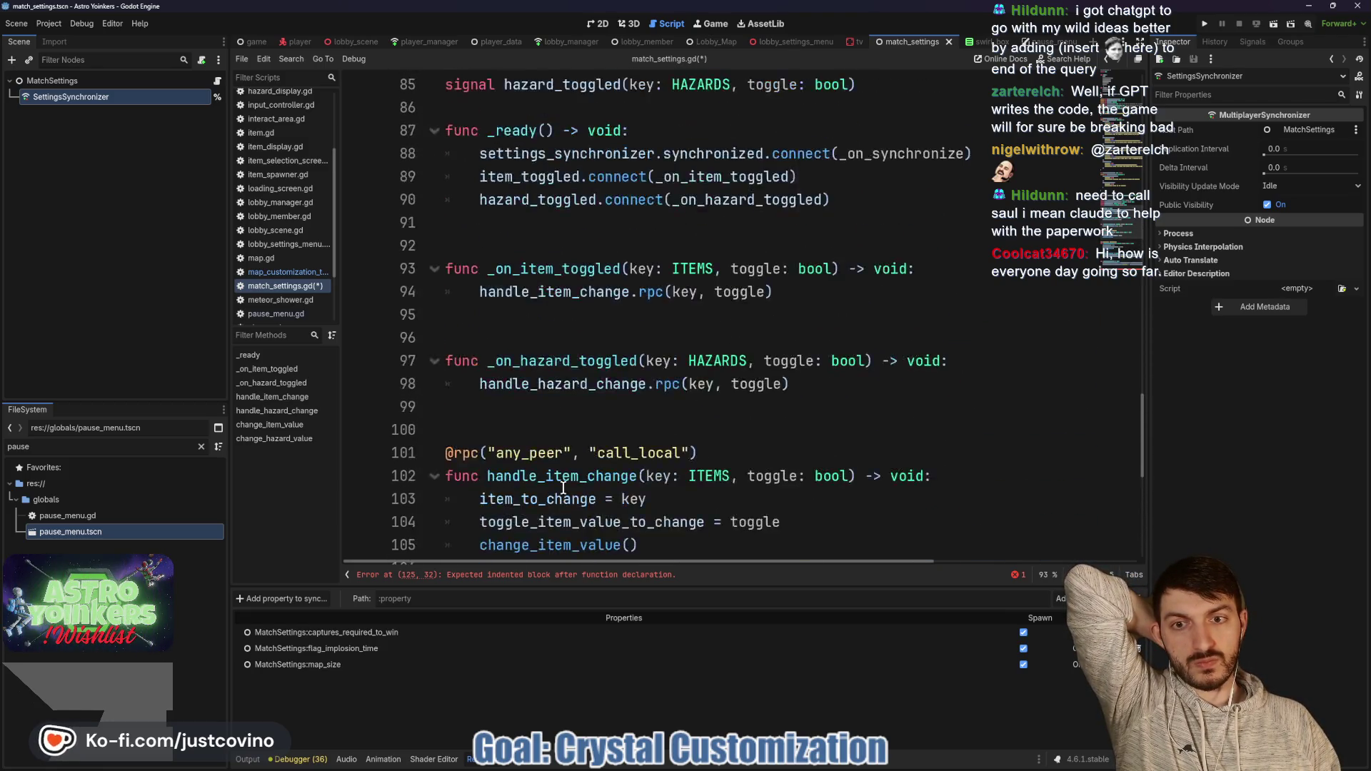
pyautogui.scroll(2, 562, 487)
pyautogui.scroll(-2, 562, 487)
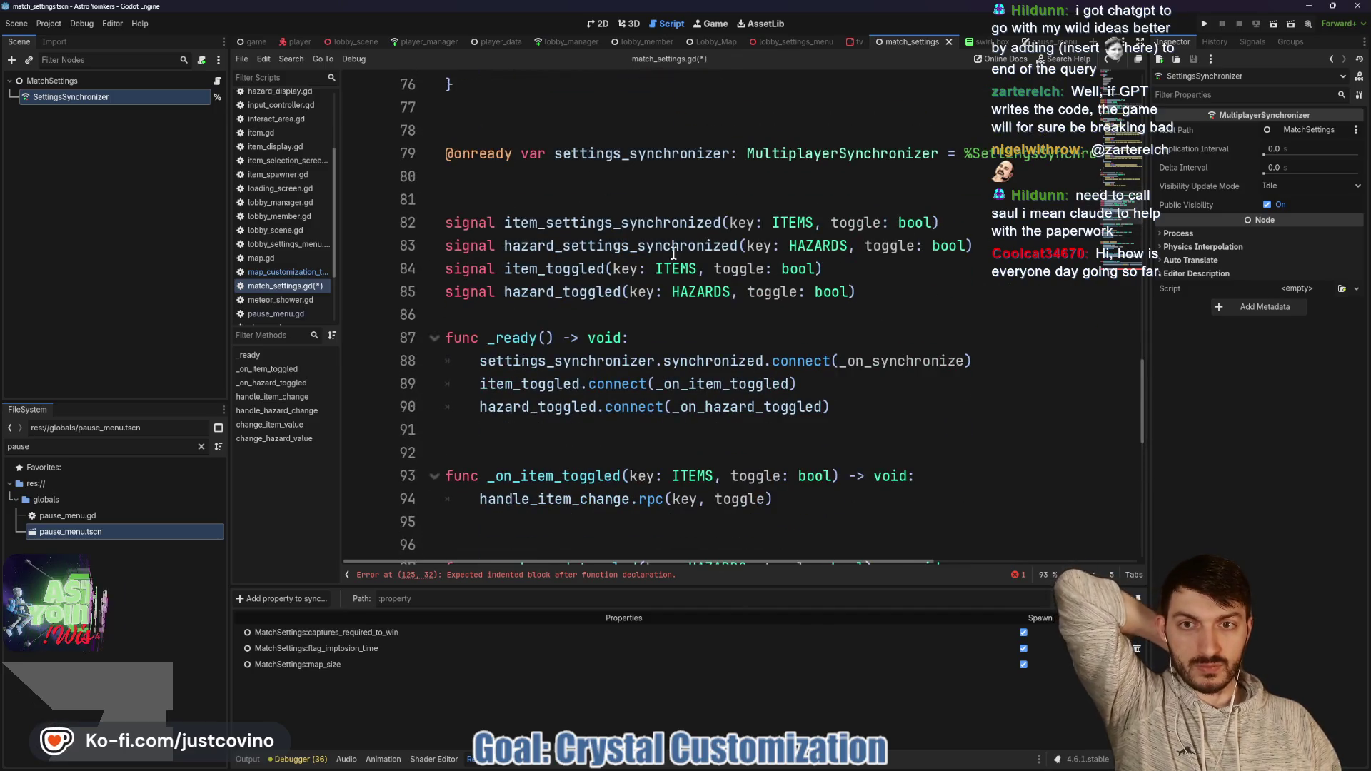
pyautogui.click(905, 292)
pyautogui.press('Return')
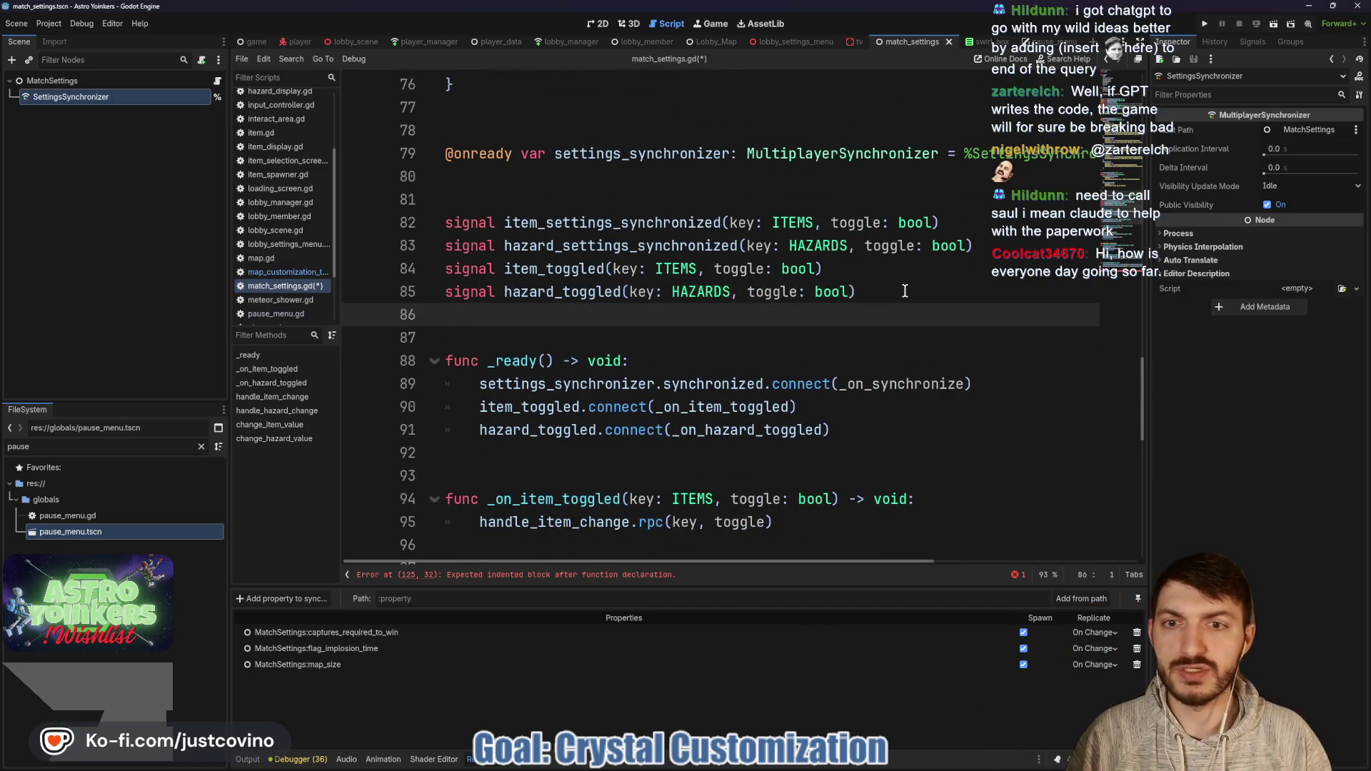
pyautogui.write('signal s')
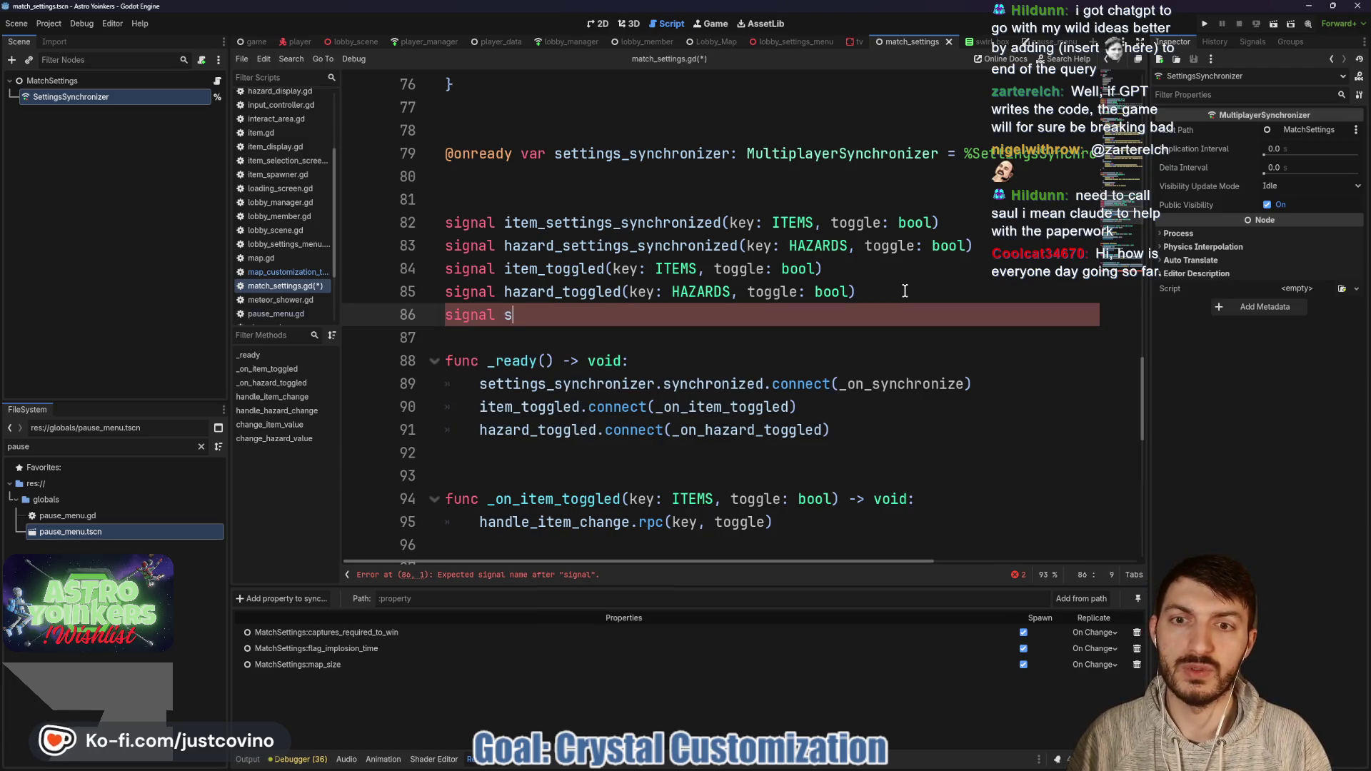
pyautogui.write('ettings_')
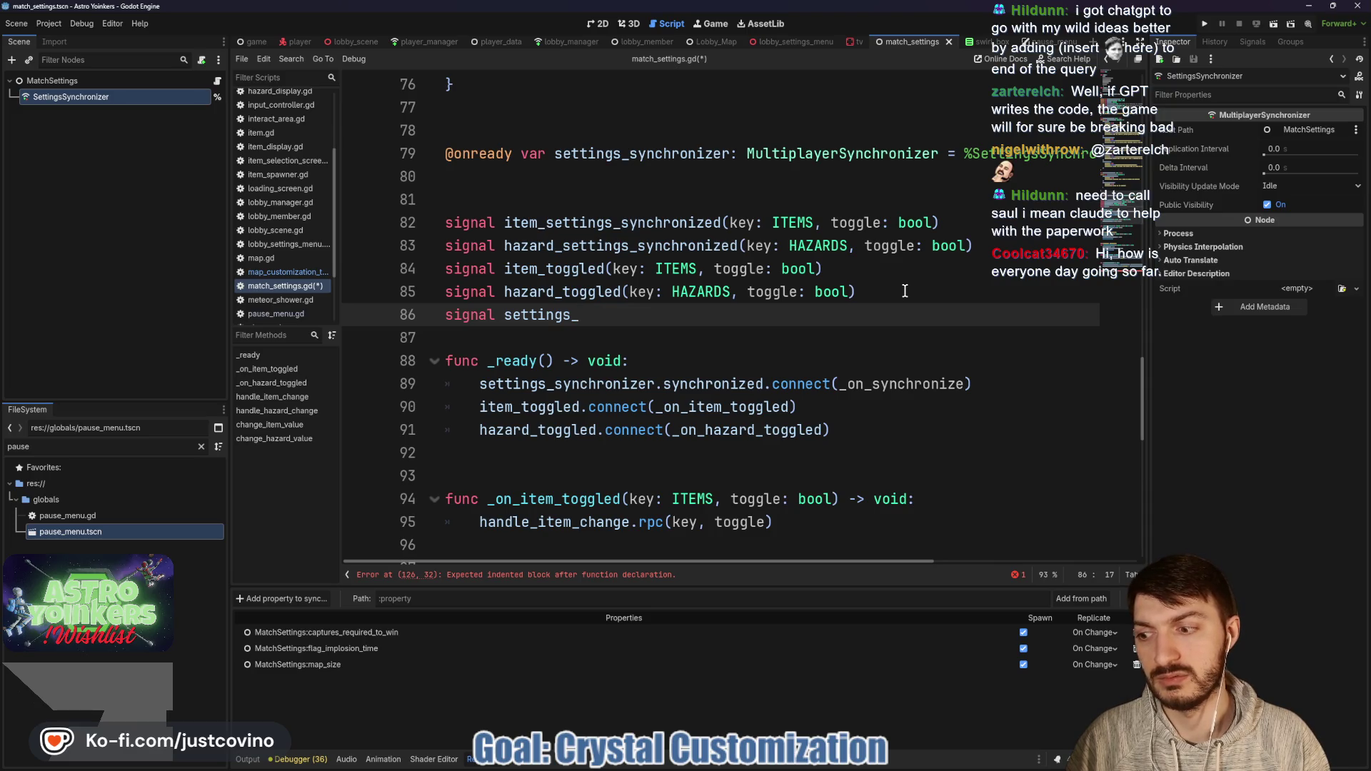
pyautogui.write('changed')
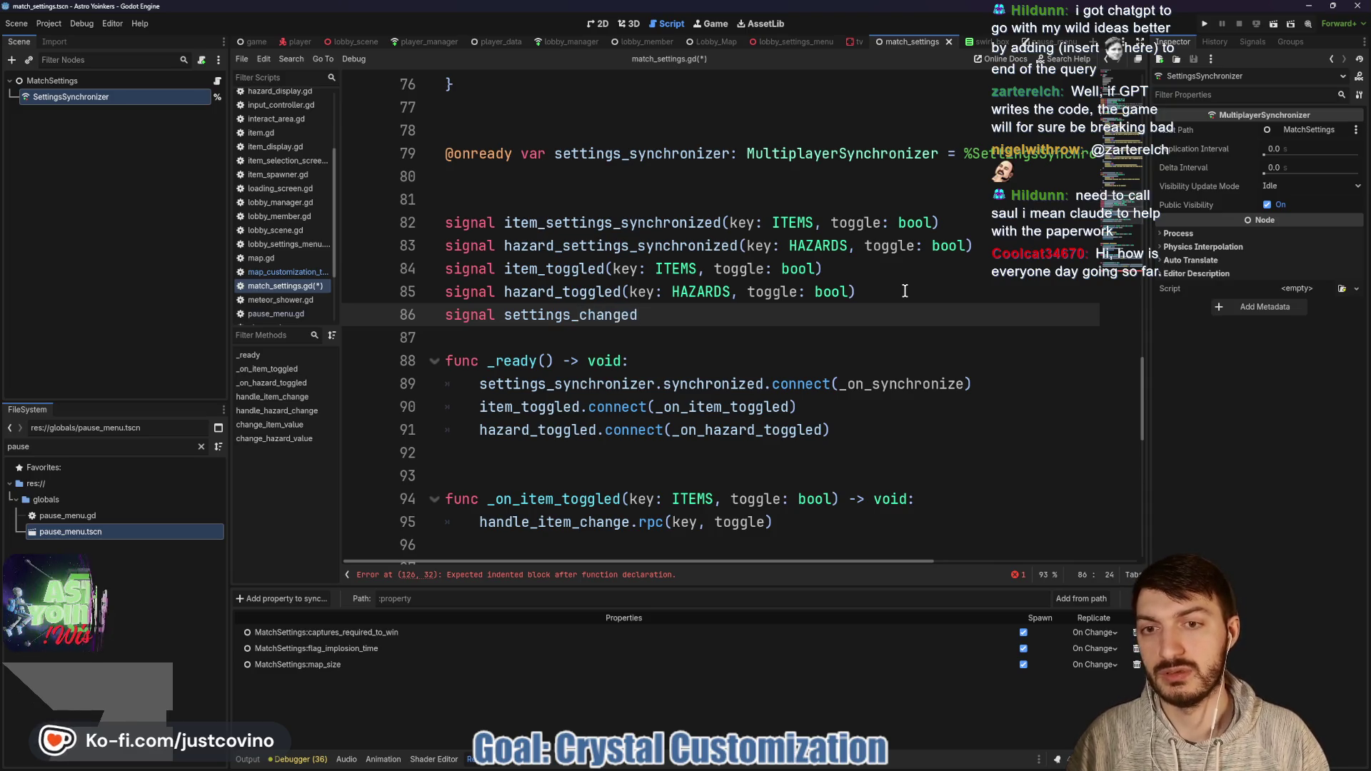
# Step: Make _on_synchronize call settings_changed.emit() and save the script
pyautogui.scroll(-10, 654, 468)
pyautogui.click(577, 545)
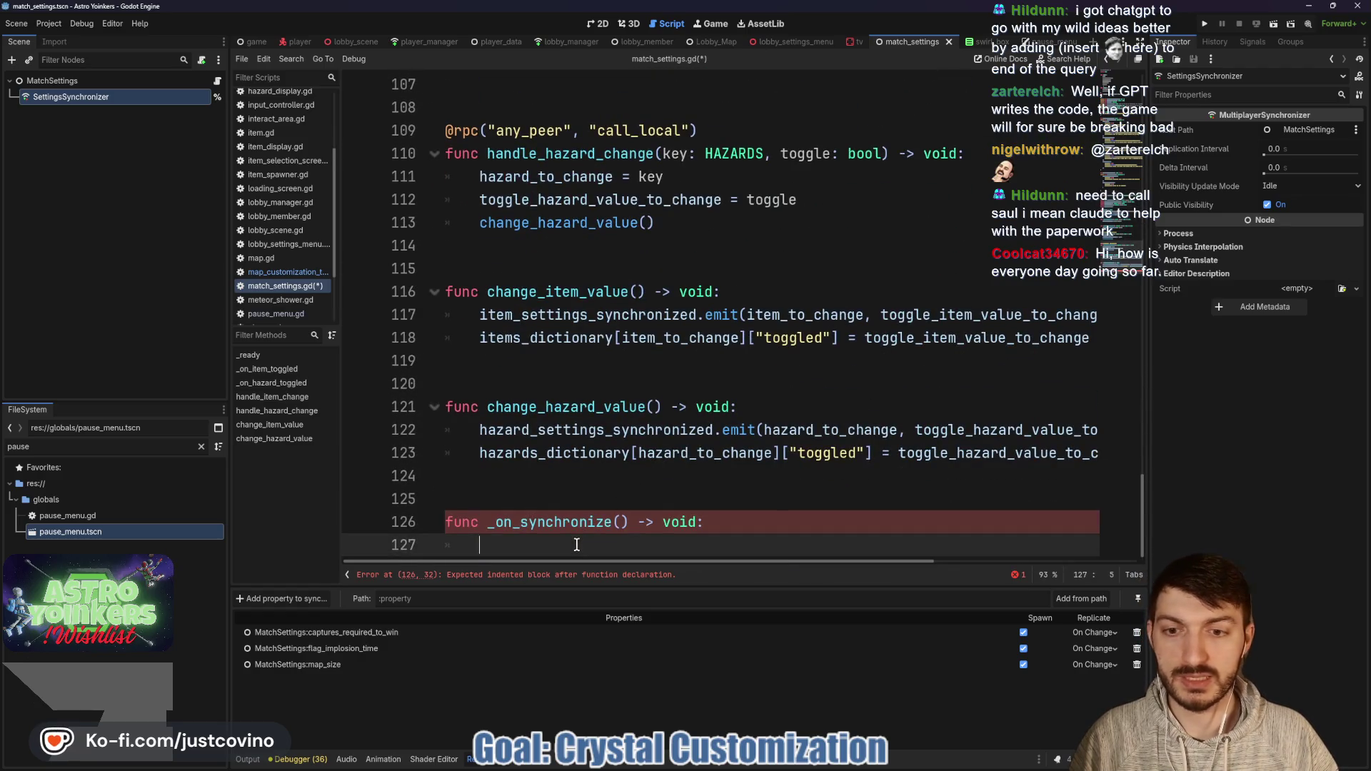
pyautogui.write('setting')
pyautogui.press('Return')
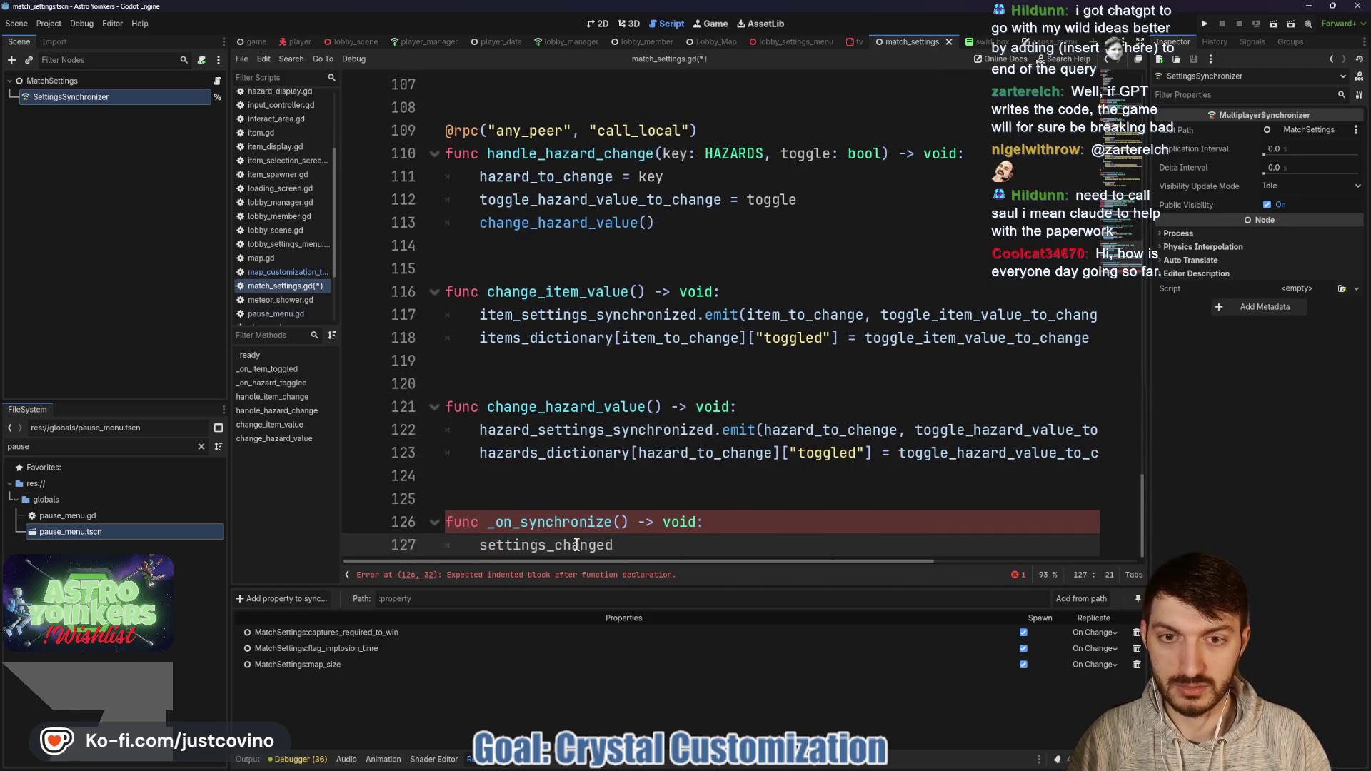
pyautogui.write('.emit()')
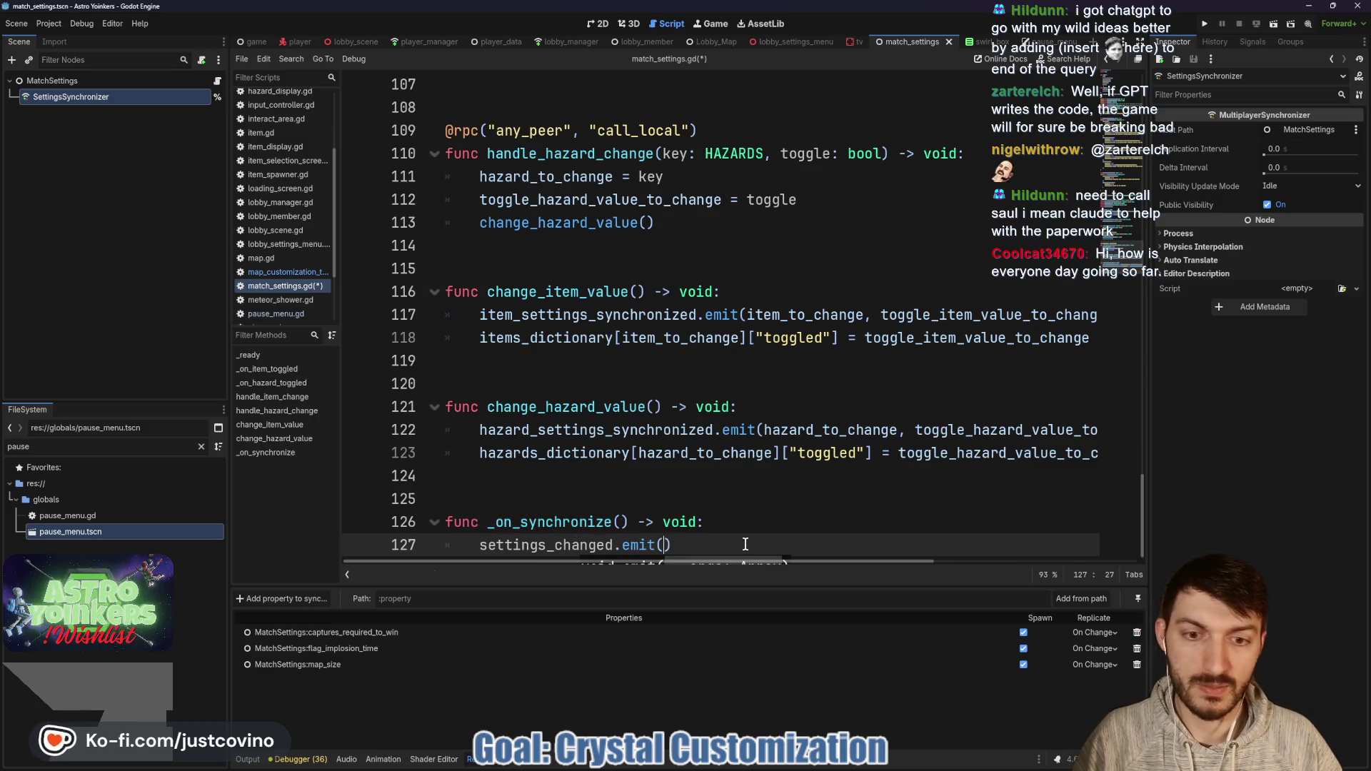
pyautogui.hotkey('ctrl', 's')
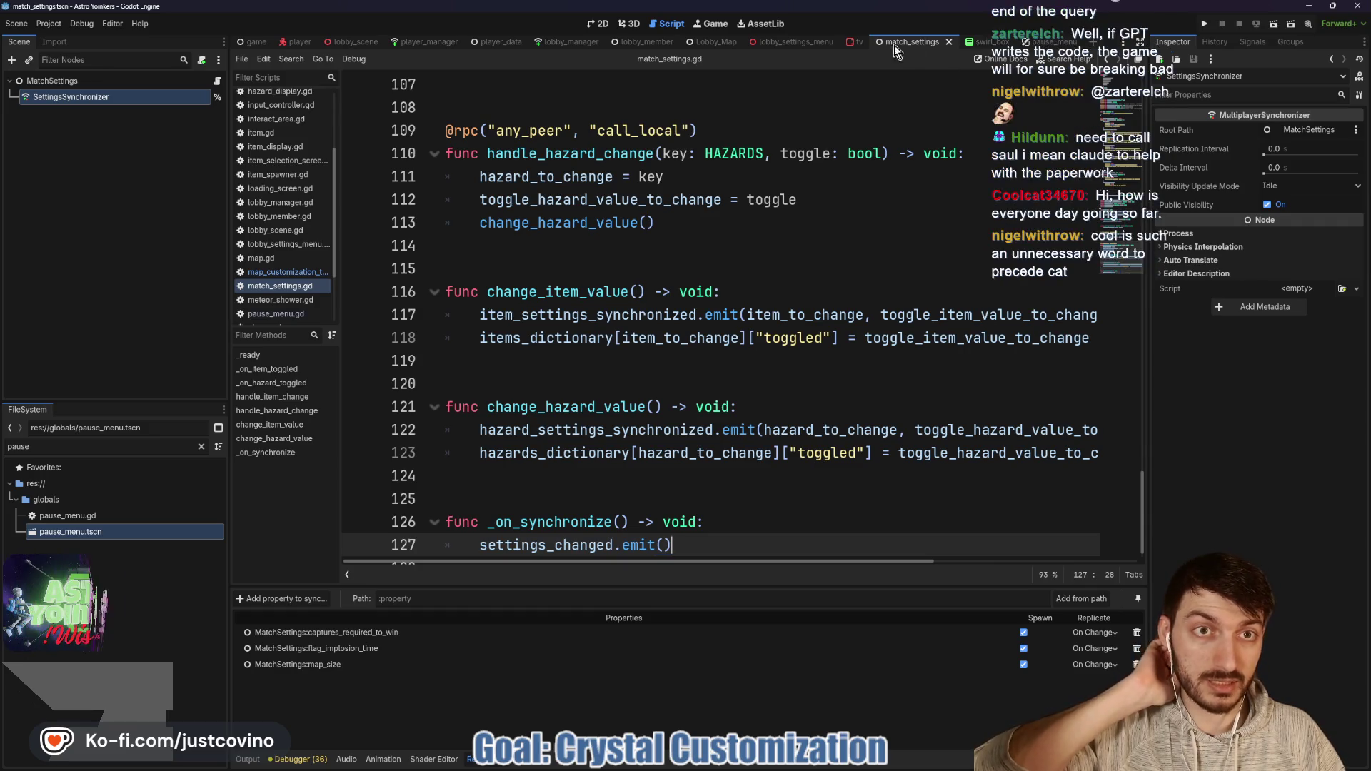
# Step: In map_customization_tv.gd, start a new line after update_main_display() in _ready
pyautogui.click(854, 41)
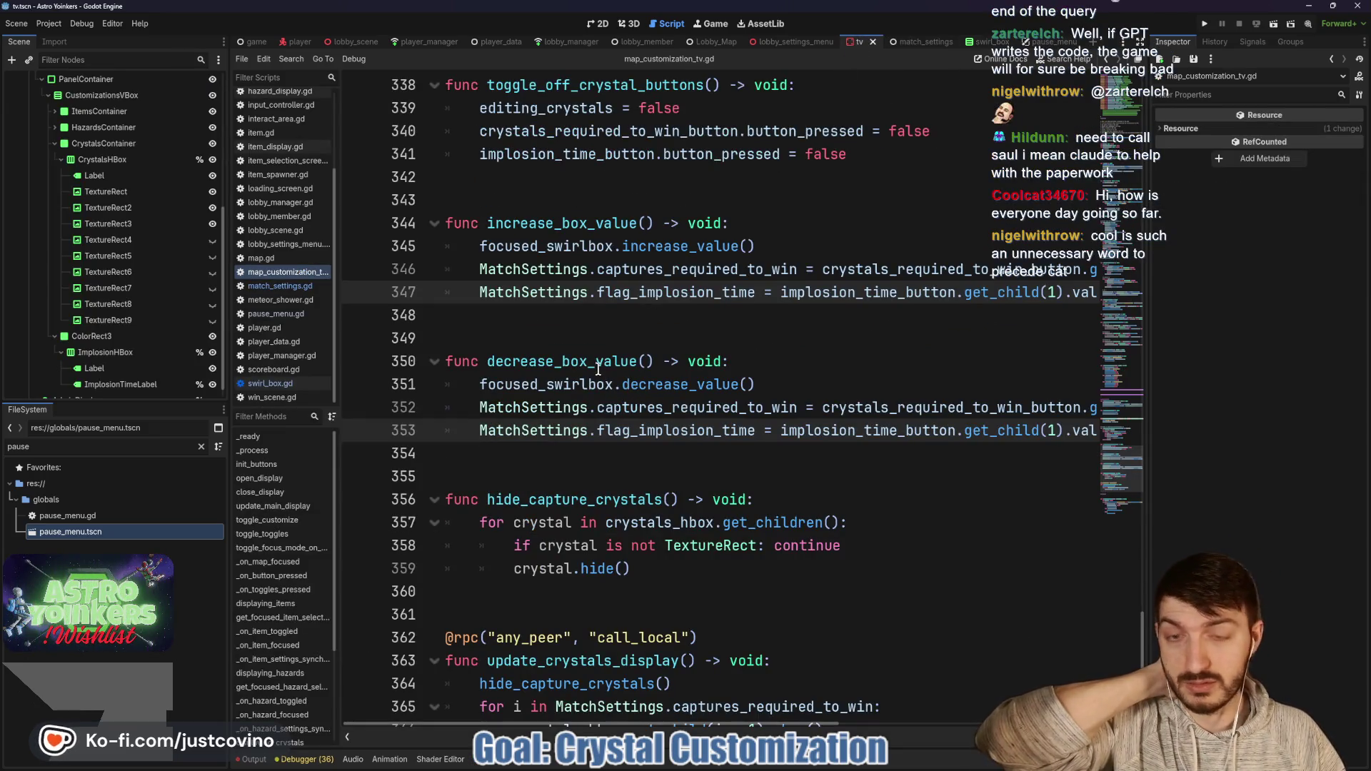
pyautogui.scroll(20, 598, 367)
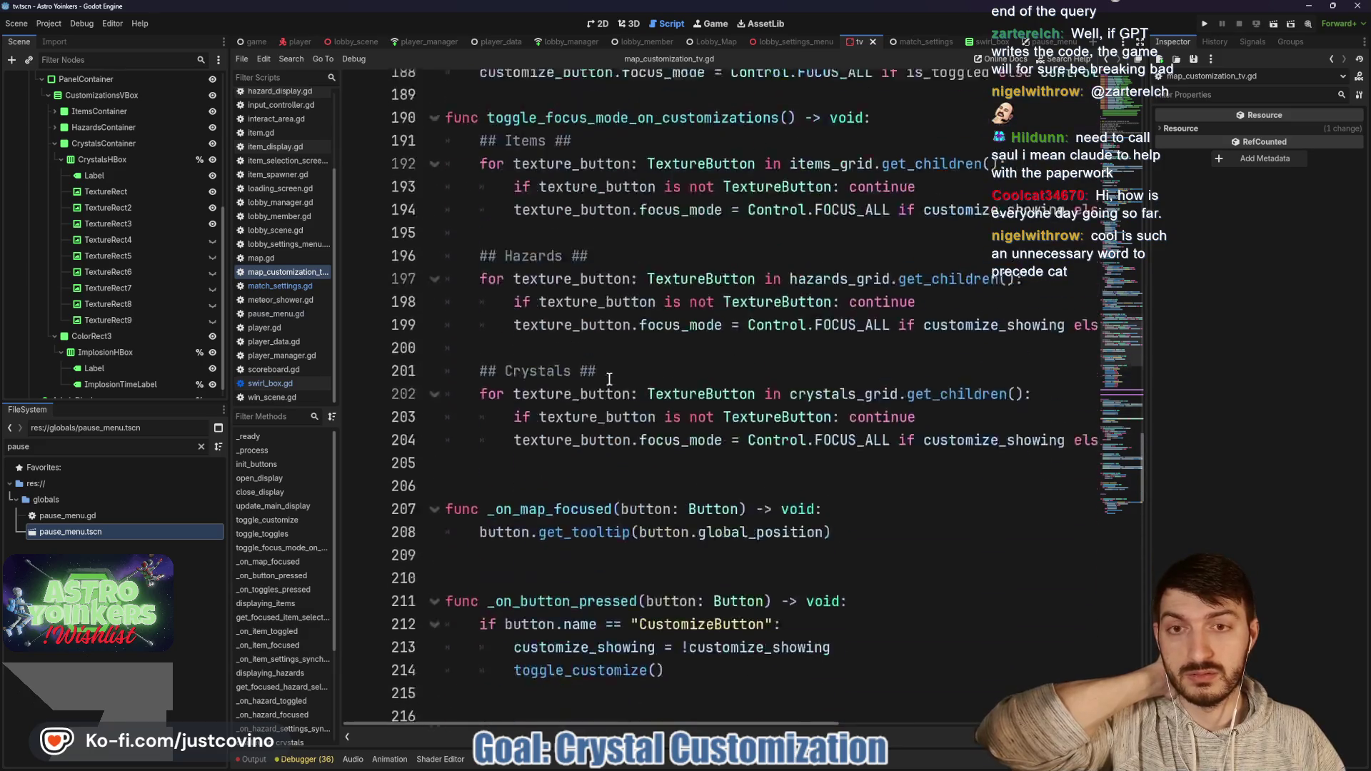
pyautogui.scroll(15, 609, 378)
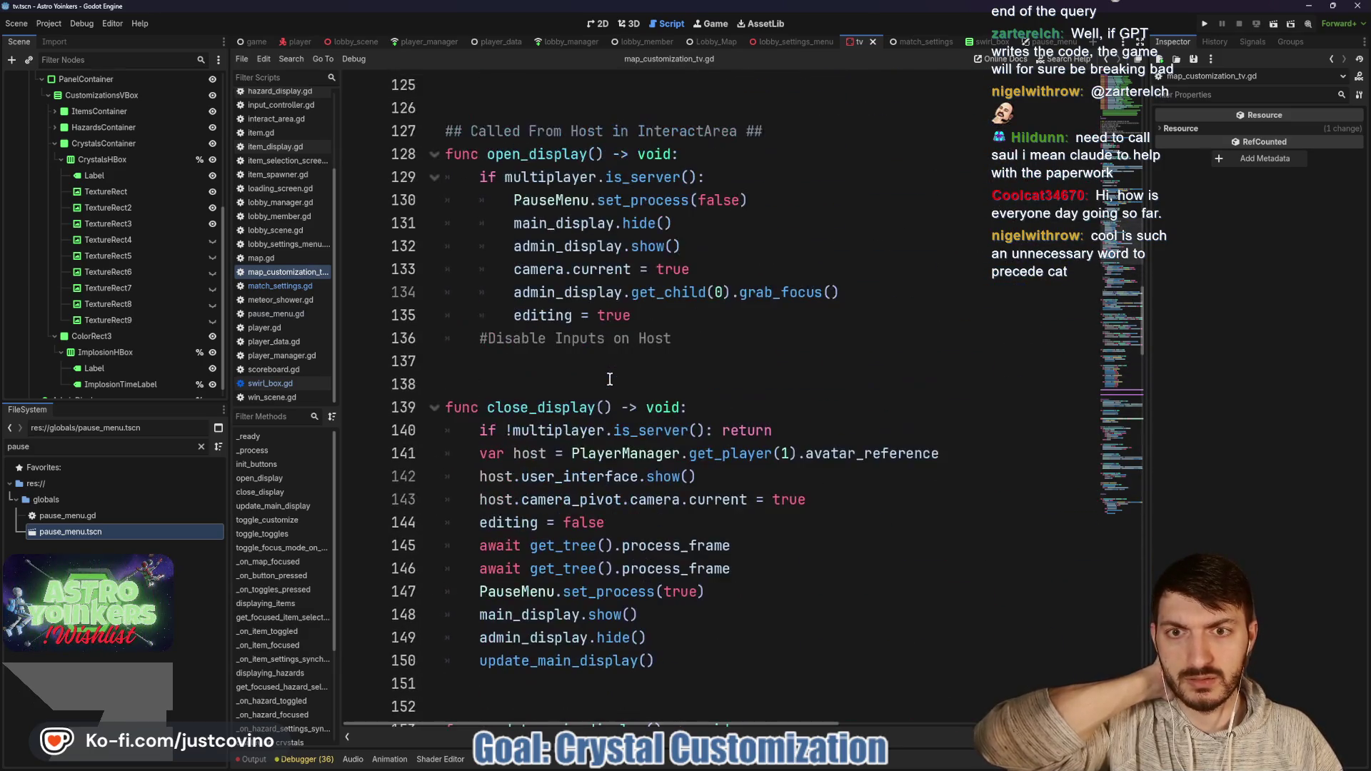
pyautogui.scroll(15, 609, 379)
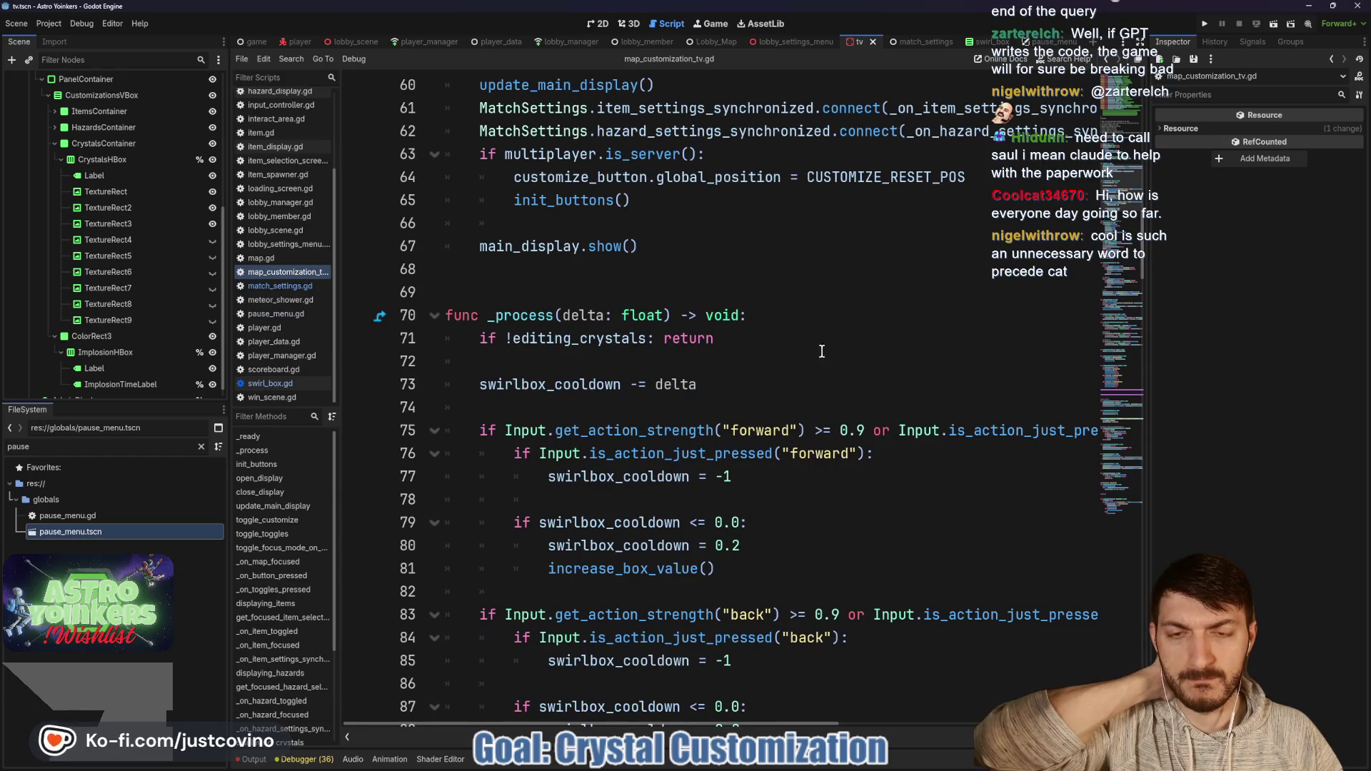
pyautogui.scroll(5, 747, 342)
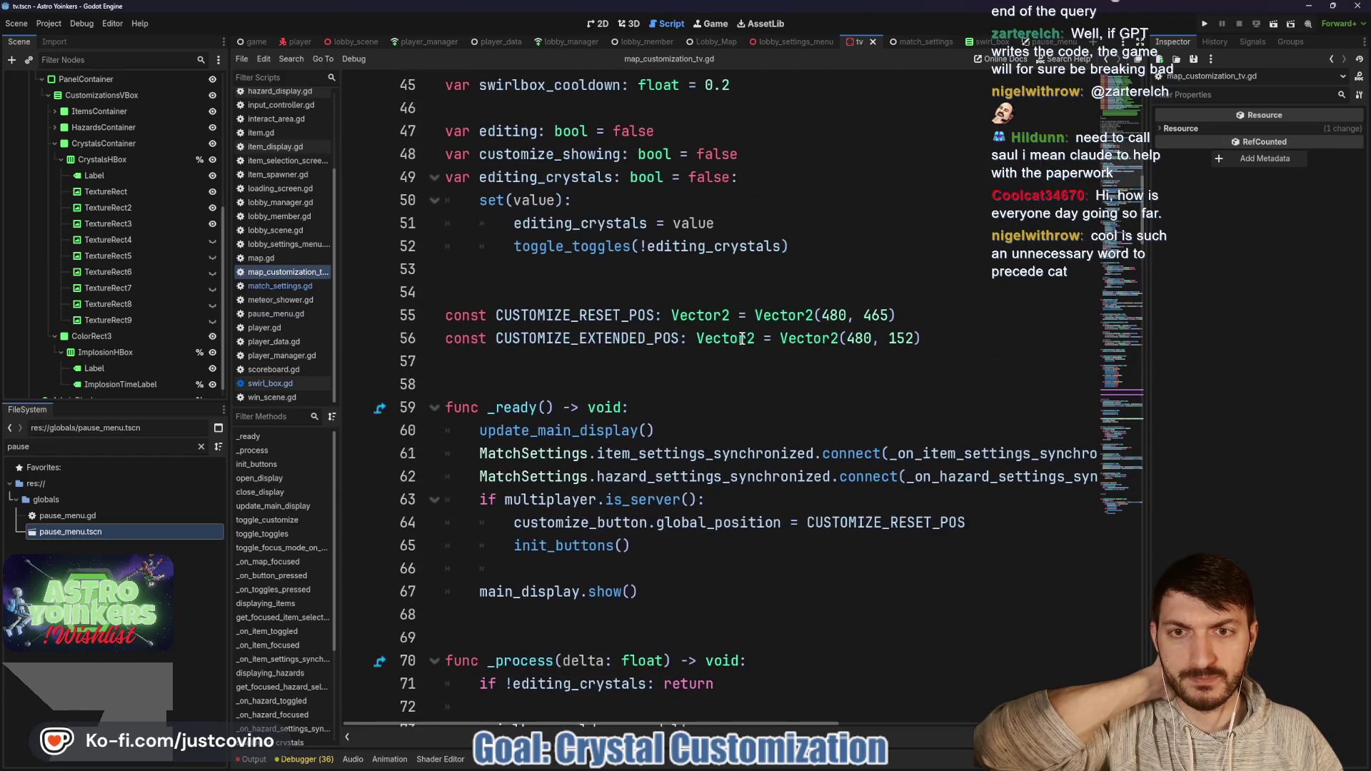
pyautogui.click(699, 430)
pyautogui.press('Return')
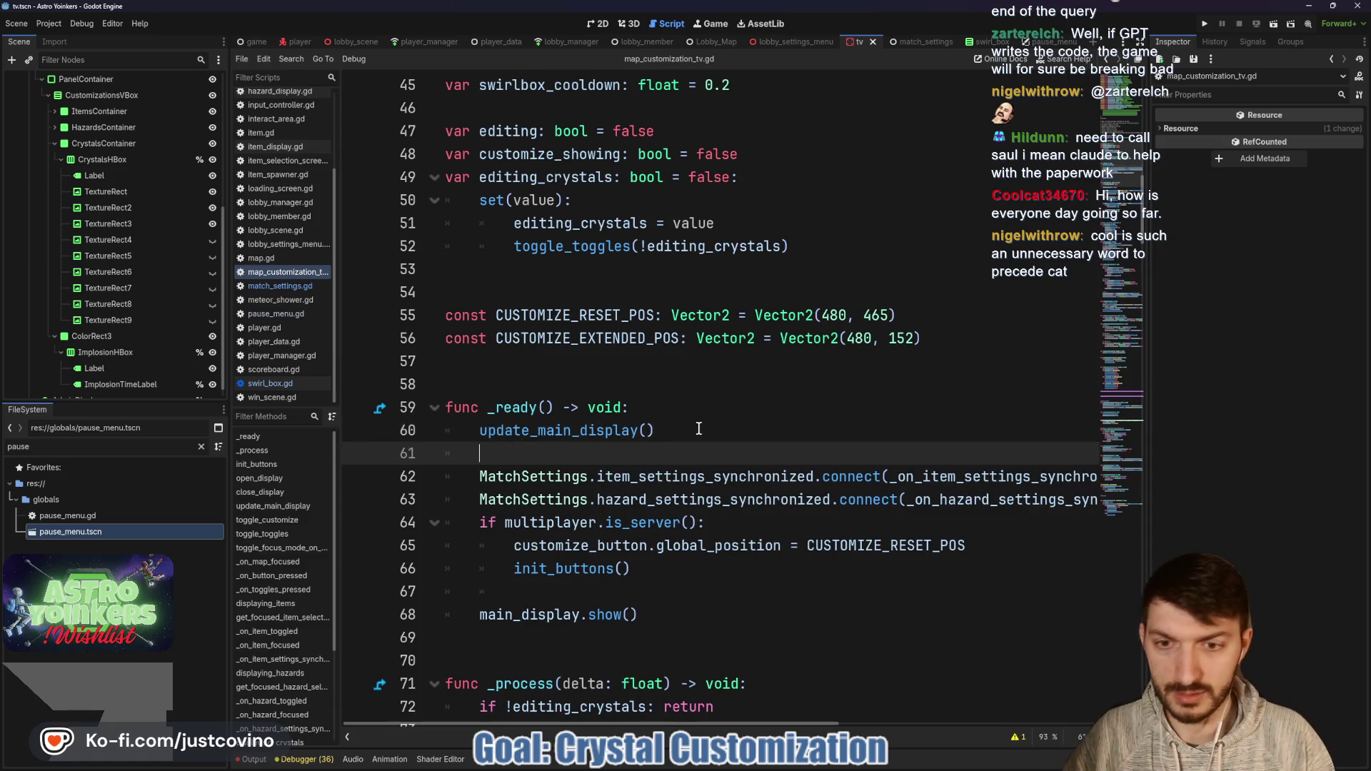
# Step: Add MatchSettings.settings_changed.connect(update_crystals_display) and save the script
pyautogui.write('Match')
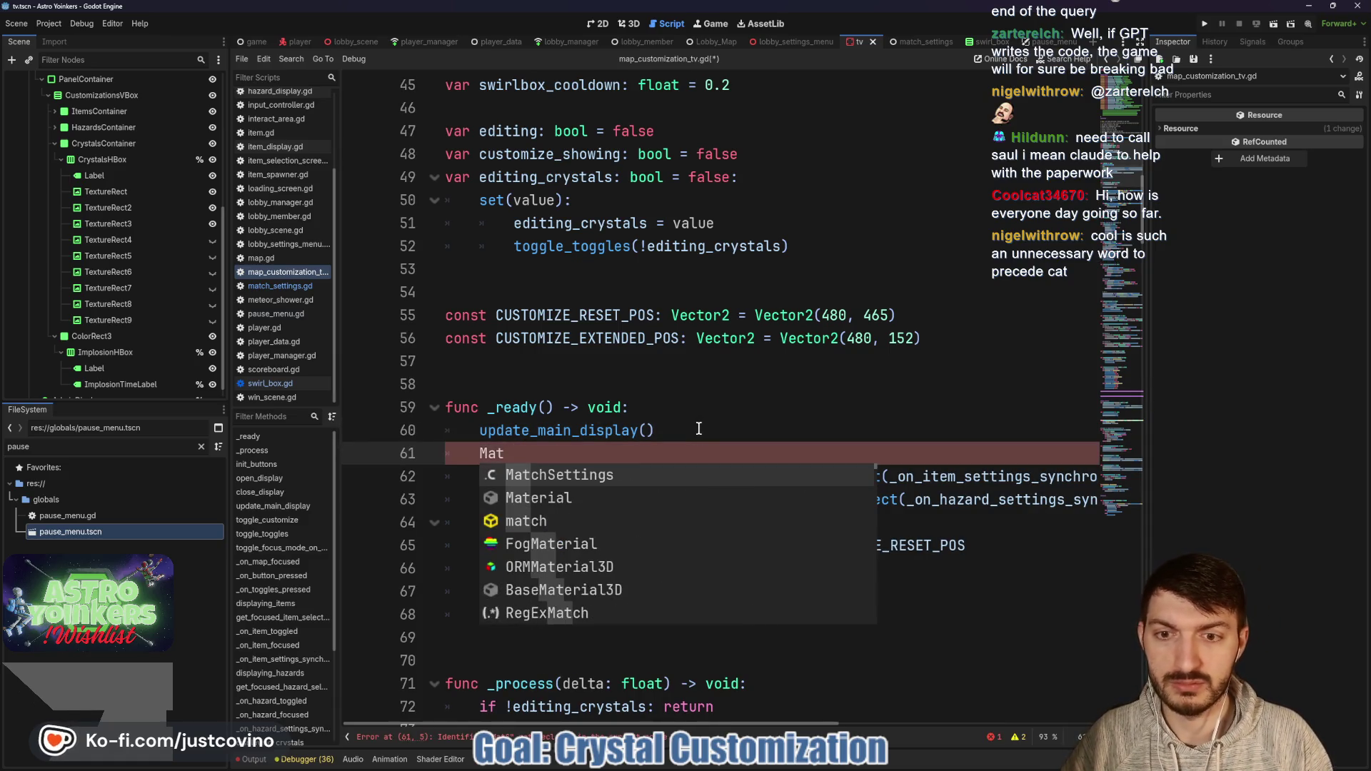
pyautogui.press('Return')
pyautogui.write('.se')
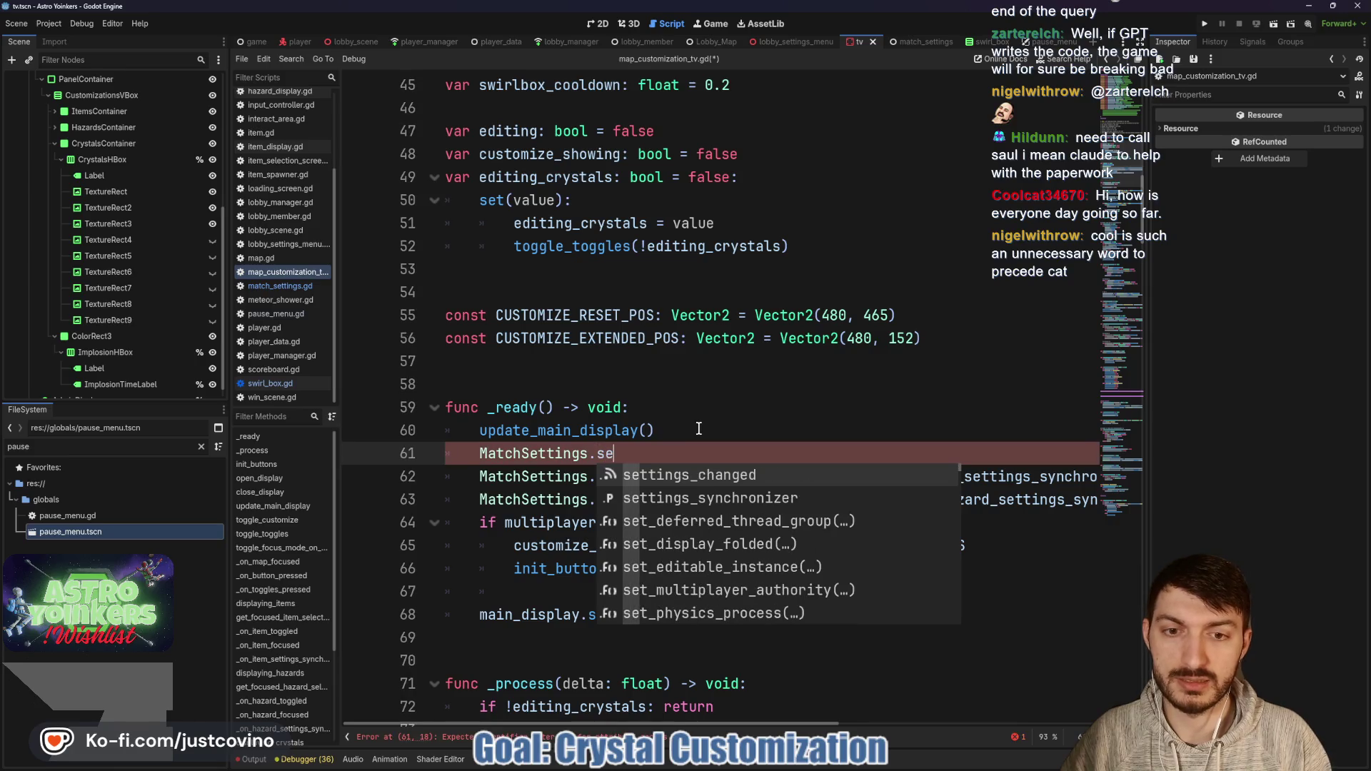
pyautogui.press('Return')
pyautogui.write('.co')
pyautogui.press('Return')
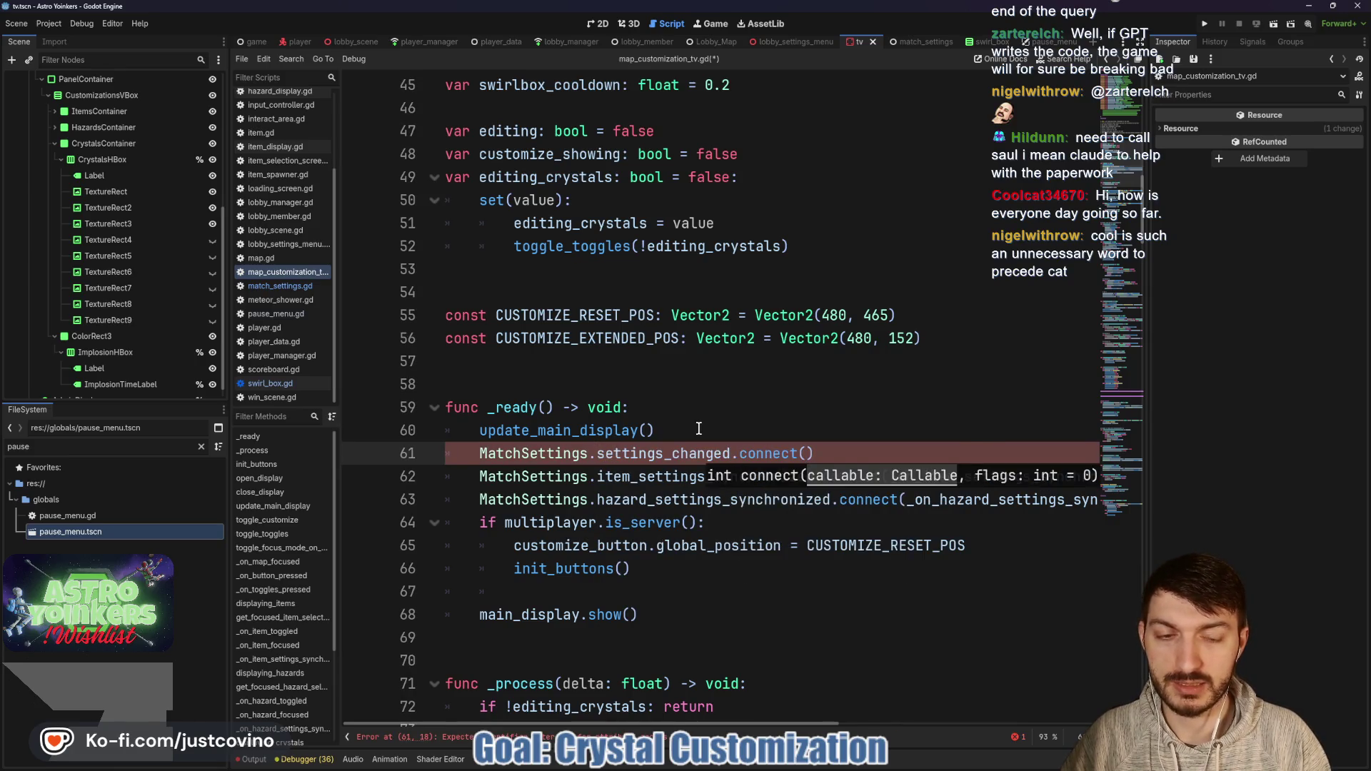
pyautogui.write('updat')
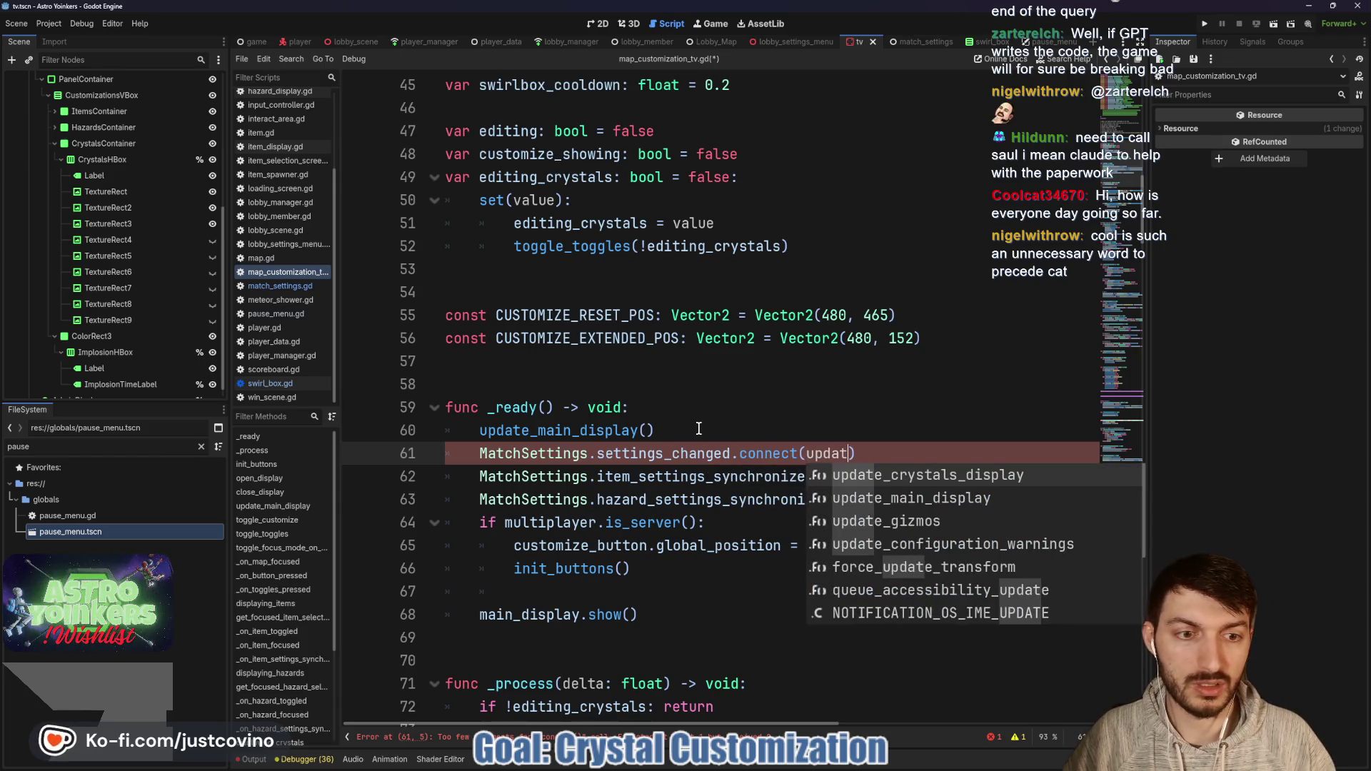
pyautogui.press('Return')
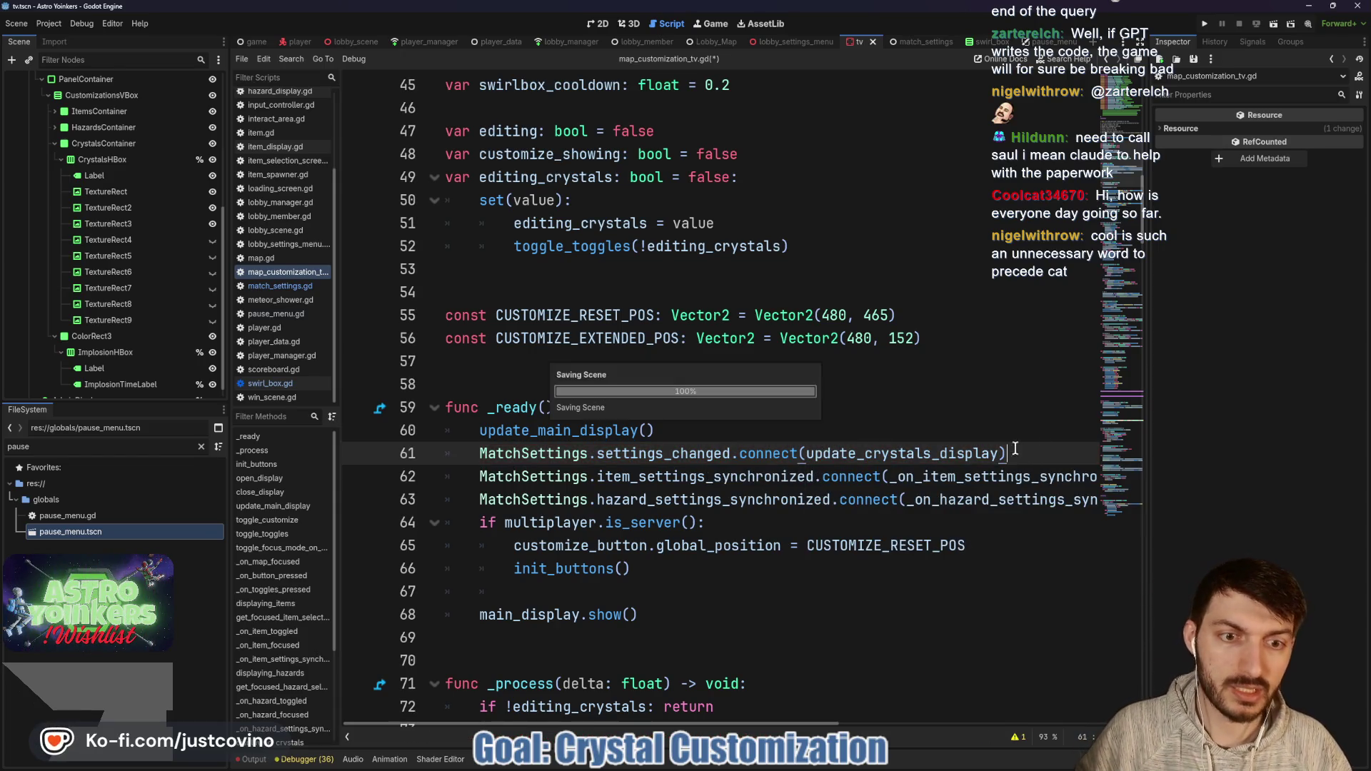
pyautogui.hotkey('ctrl', 's')
pyautogui.scroll(-8, 714, 426)
pyautogui.scroll(-15, 744, 424)
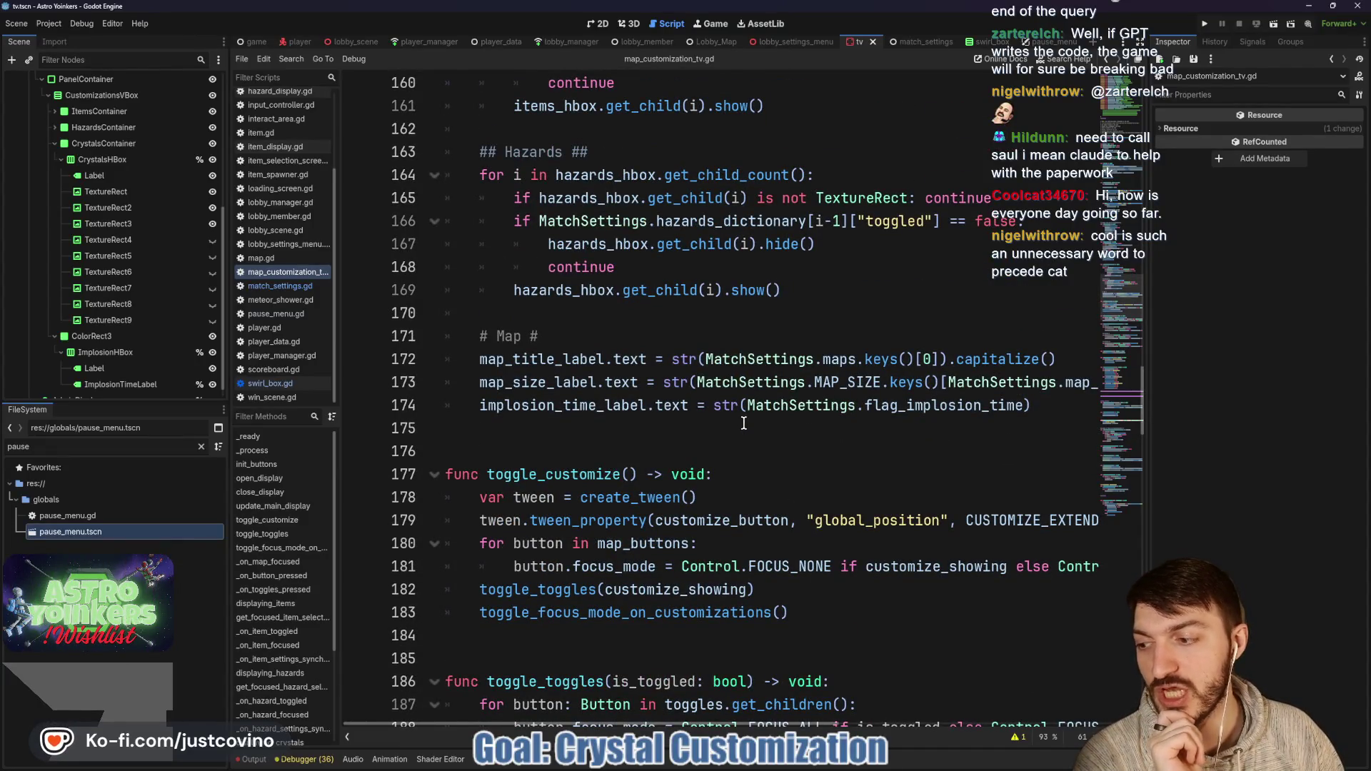
pyautogui.scroll(-2, 771, 400)
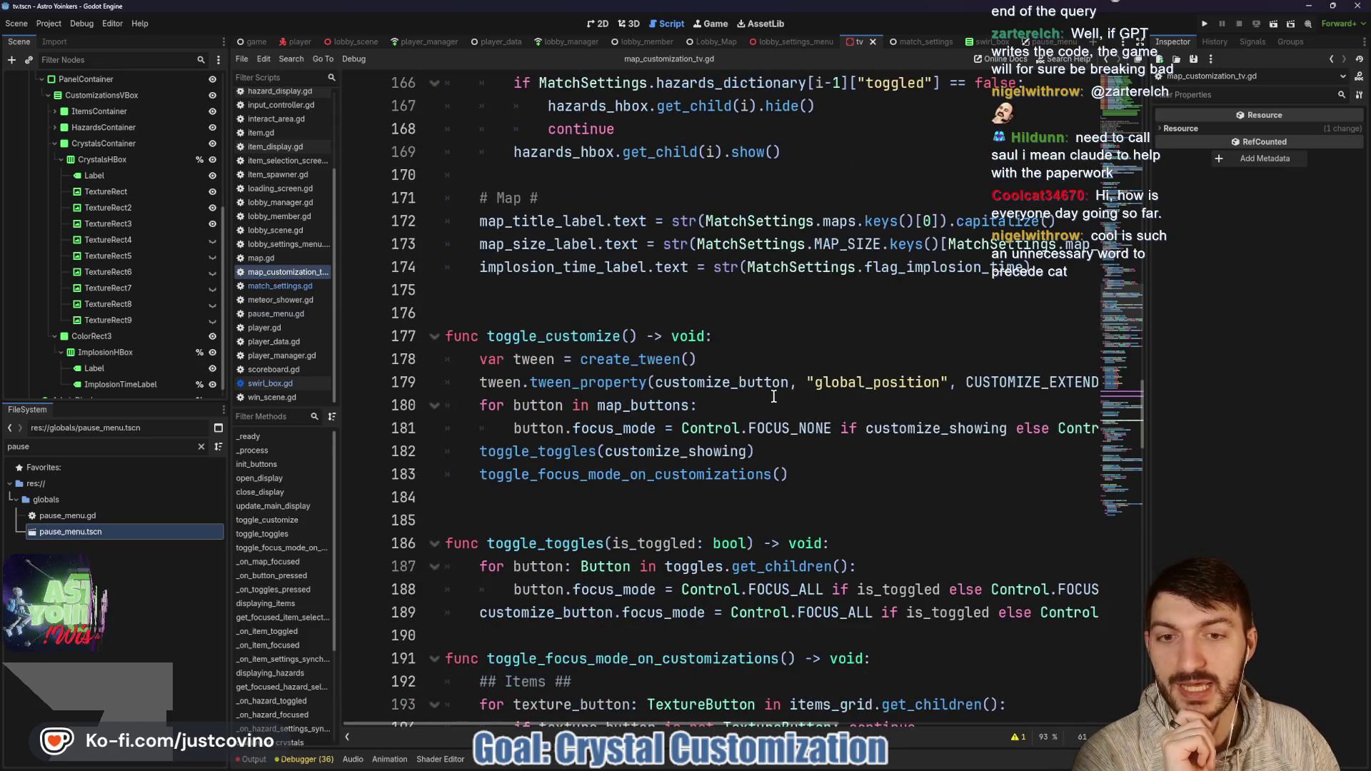
pyautogui.click(643, 299)
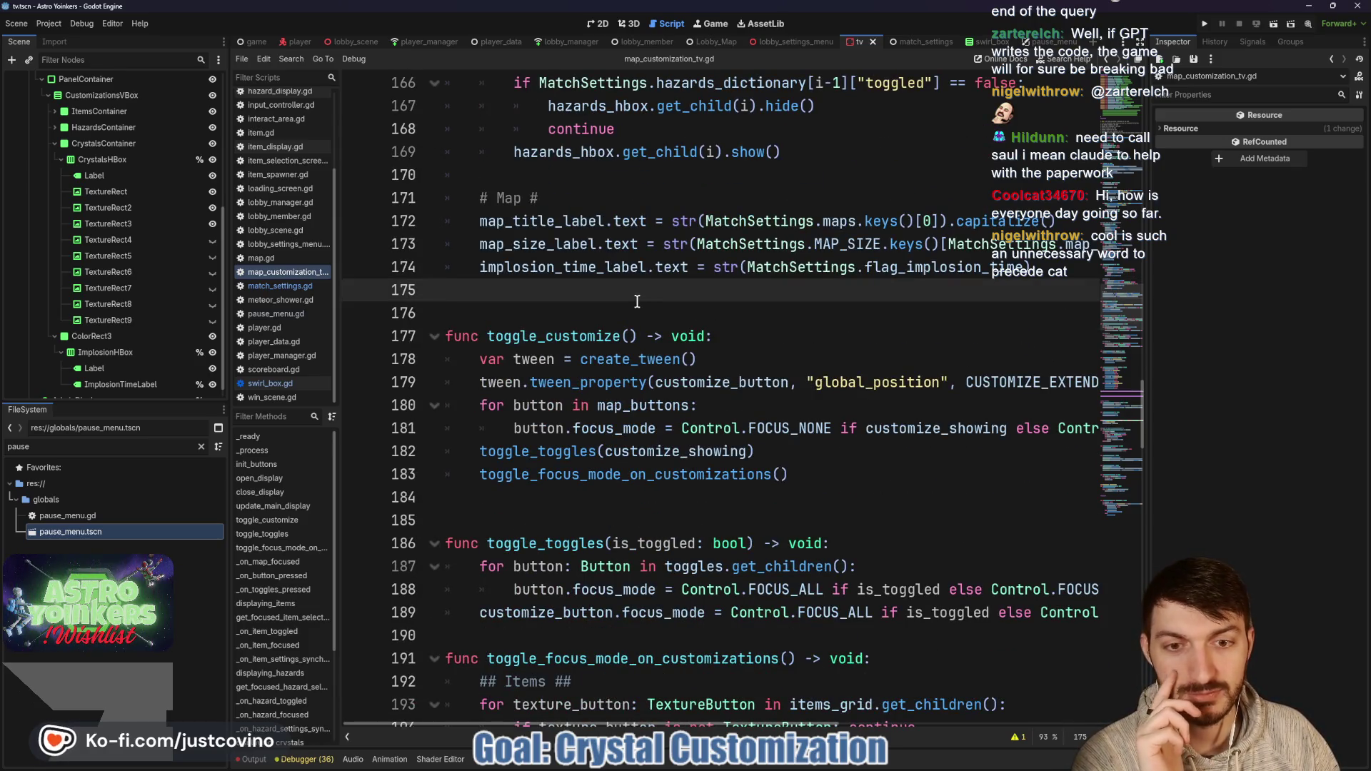
pyautogui.scroll(-2, 637, 302)
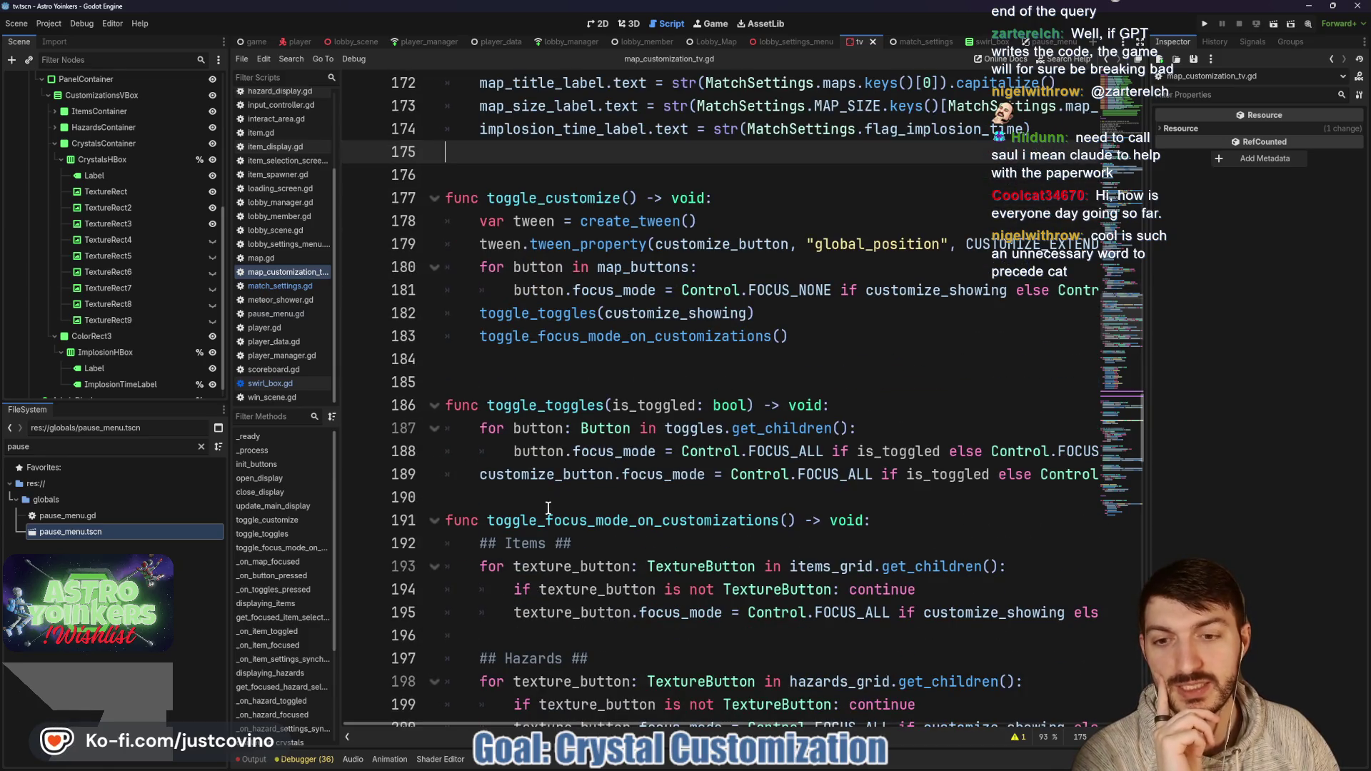
pyautogui.click(547, 499)
pyautogui.press('Return')
pyautogui.scroll(-3, 599, 476)
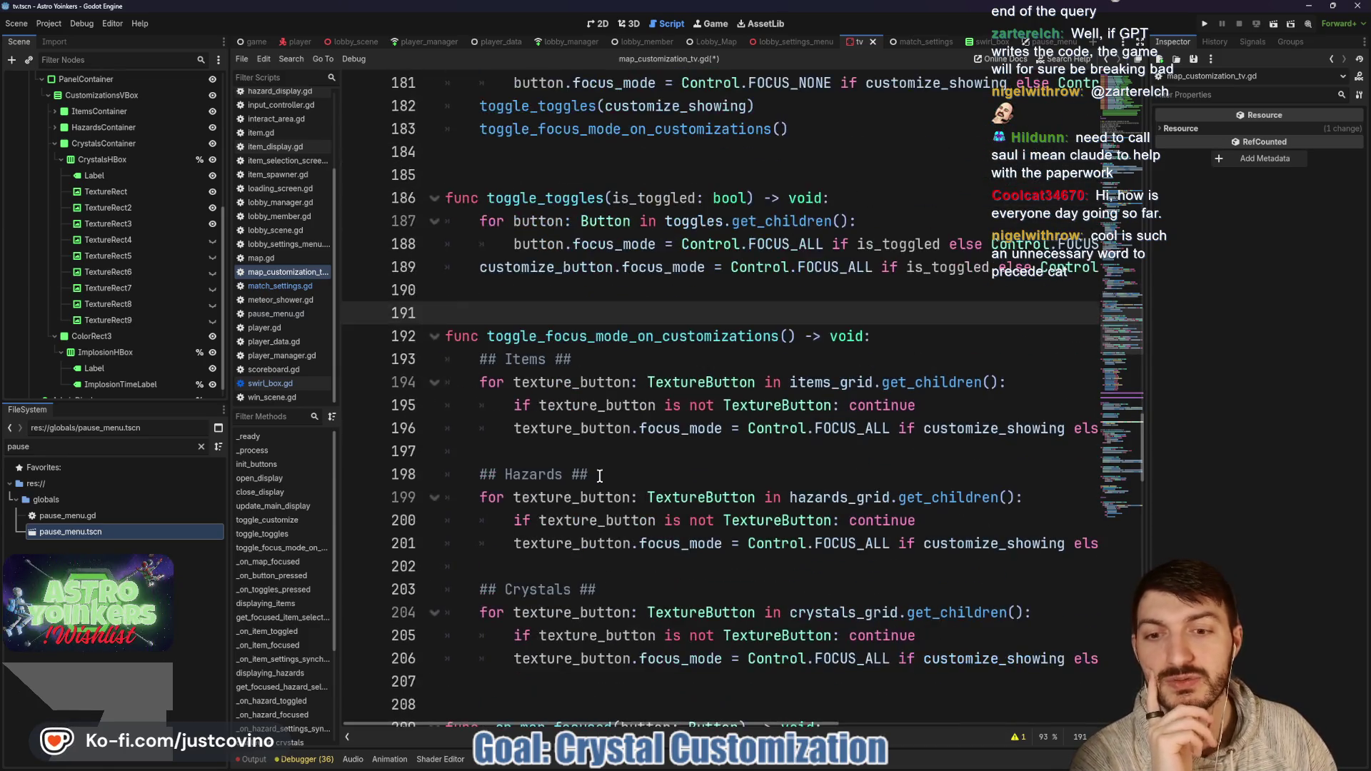
pyautogui.scroll(-5, 600, 476)
pyautogui.click(524, 332)
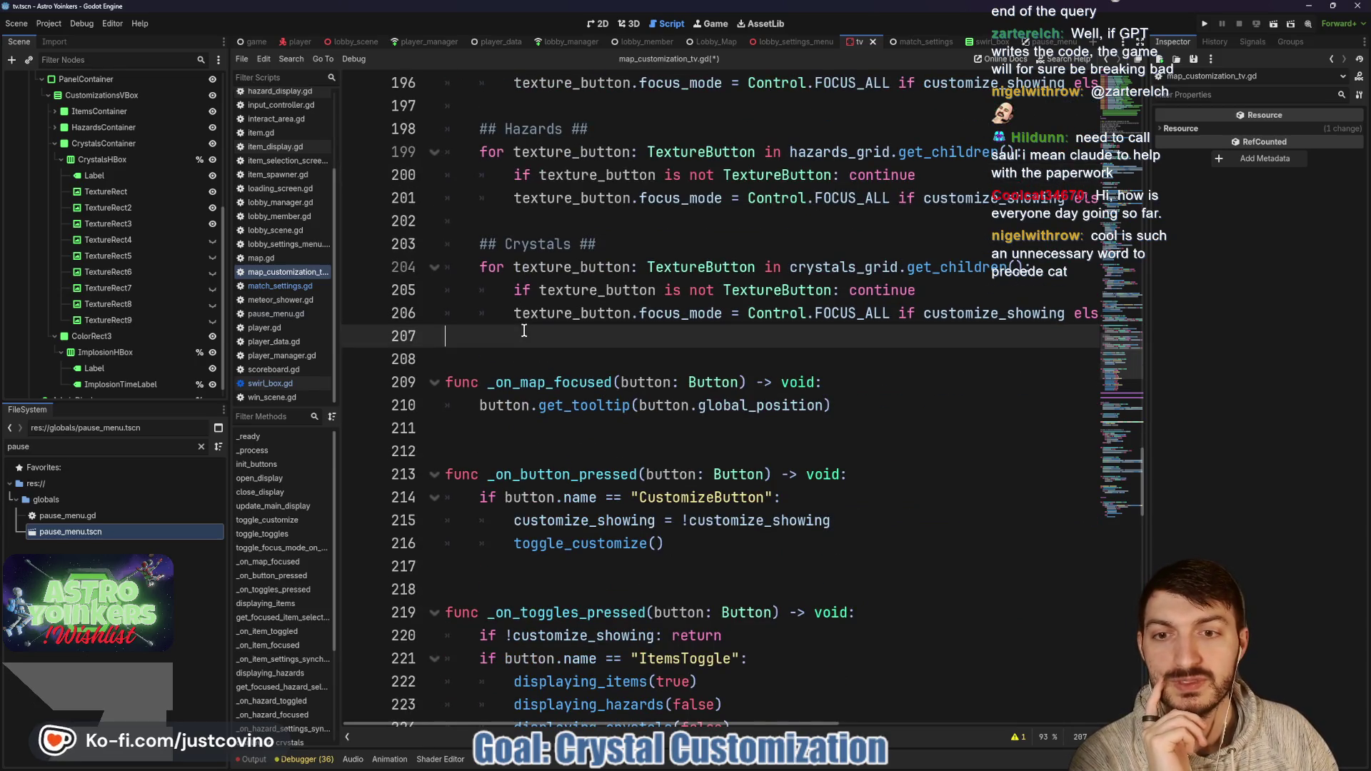
pyautogui.click(521, 349)
pyautogui.scroll(-3, 526, 376)
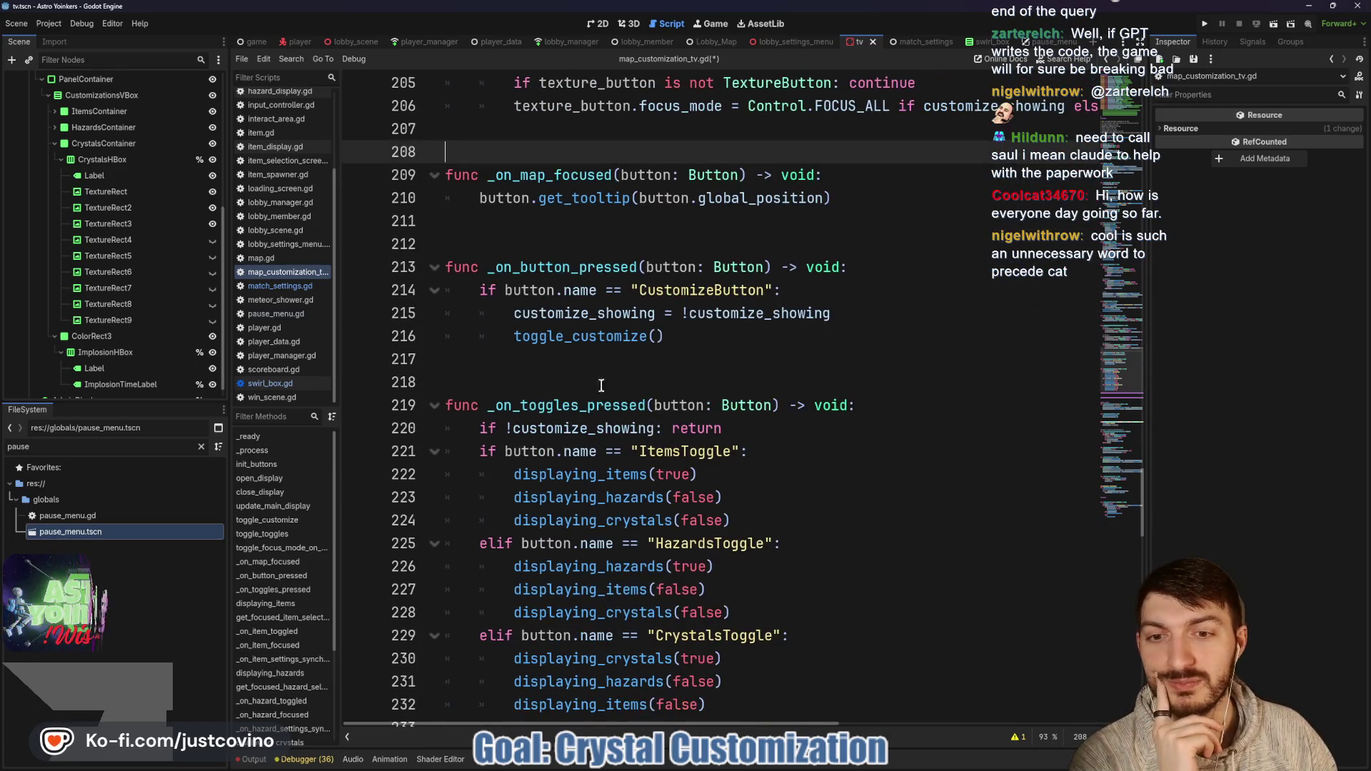
pyautogui.click(617, 374)
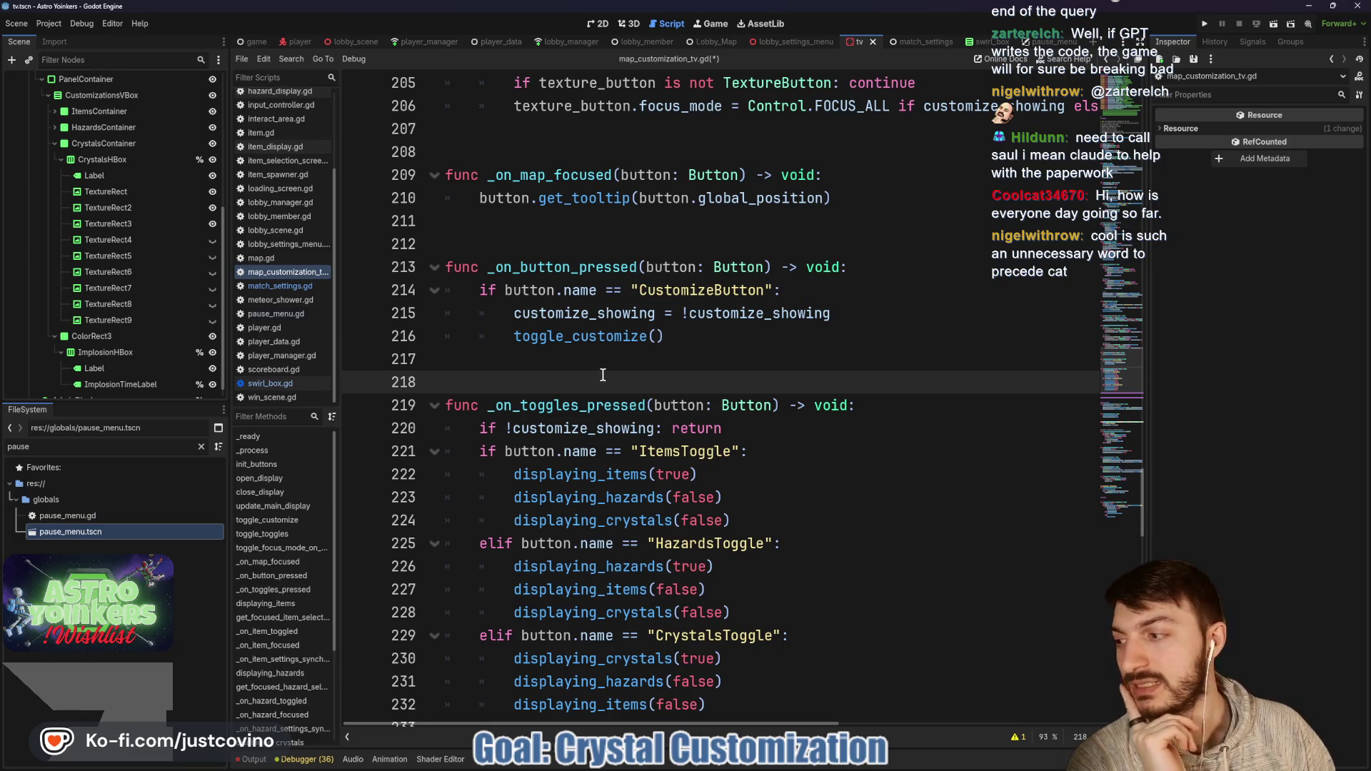
pyautogui.scroll(-10, 600, 400)
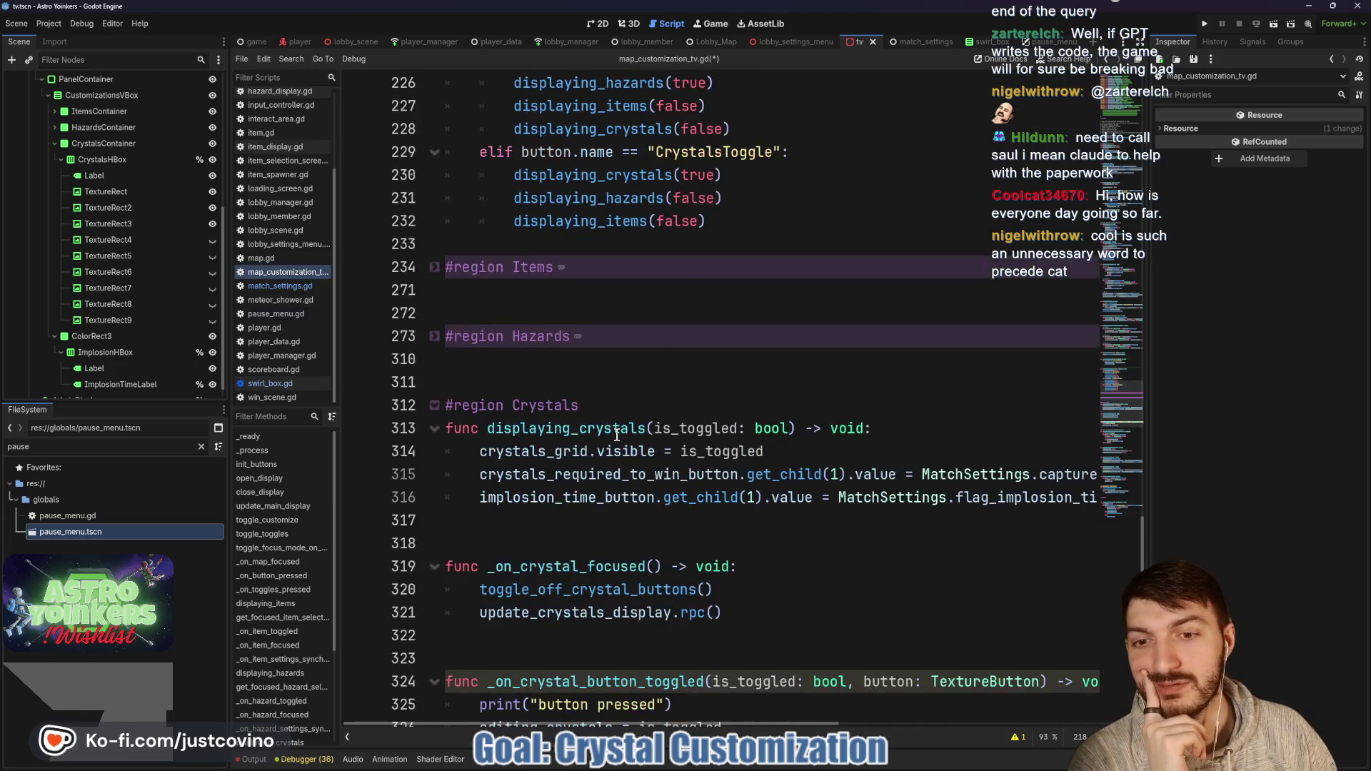
pyautogui.scroll(-3, 663, 307)
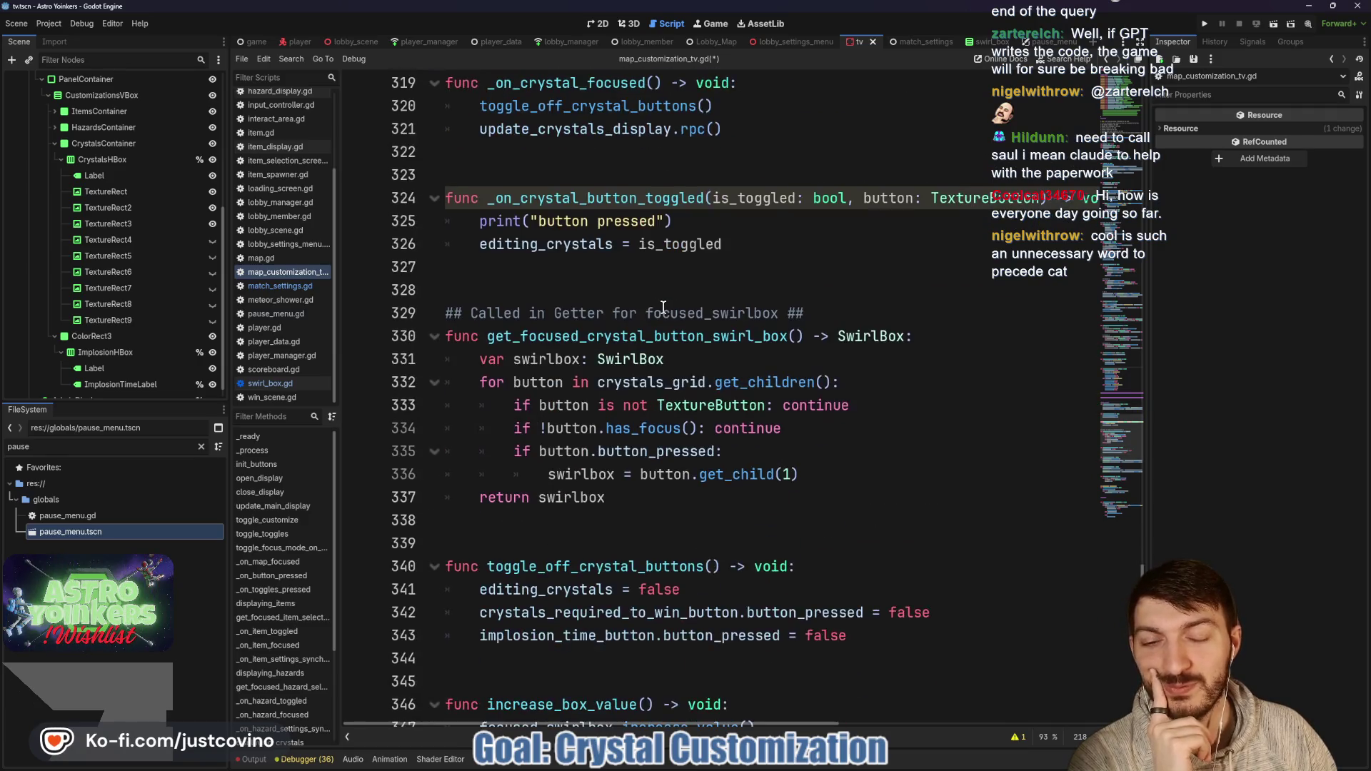
pyautogui.scroll(-3, 663, 311)
pyautogui.click(593, 428)
pyautogui.click(568, 471)
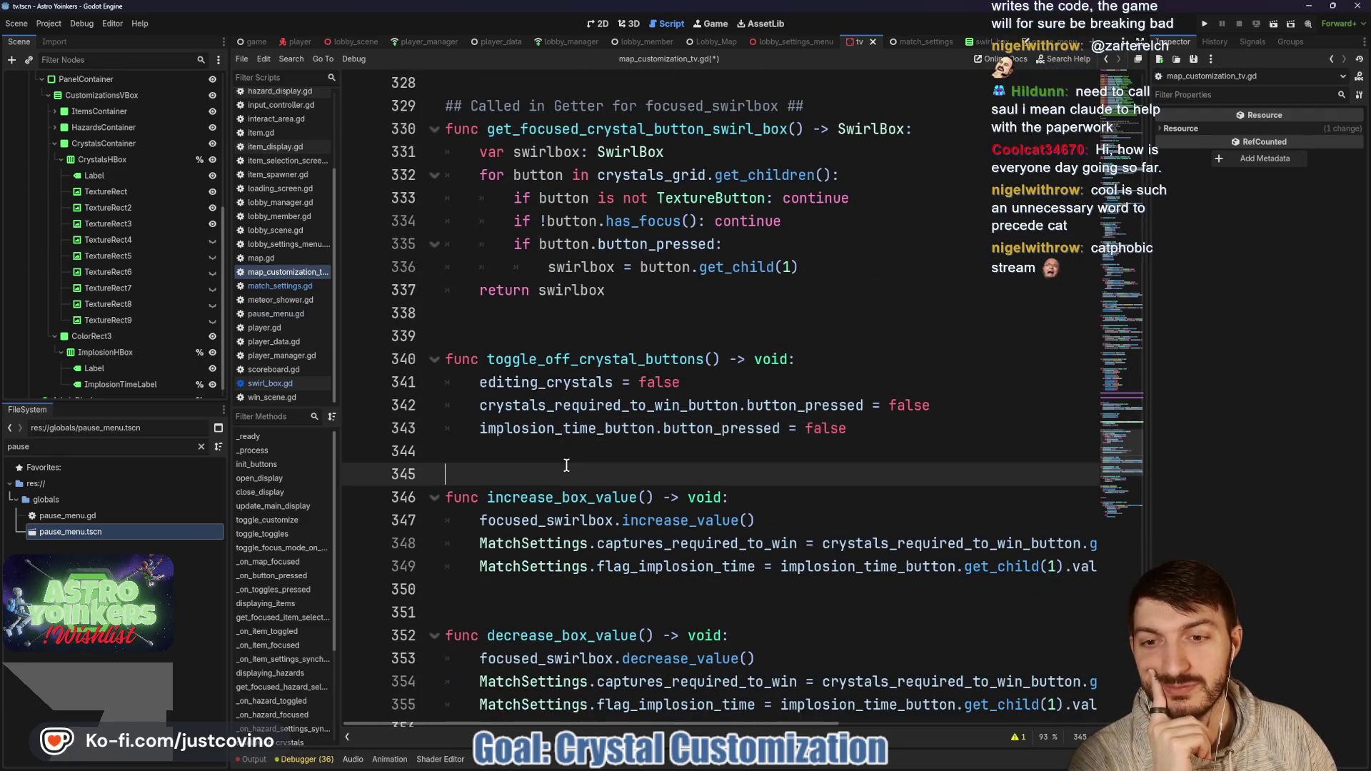
pyautogui.scroll(-2, 574, 475)
pyautogui.scroll(-1, 574, 475)
pyautogui.click(606, 406)
pyautogui.scroll(-4, 607, 405)
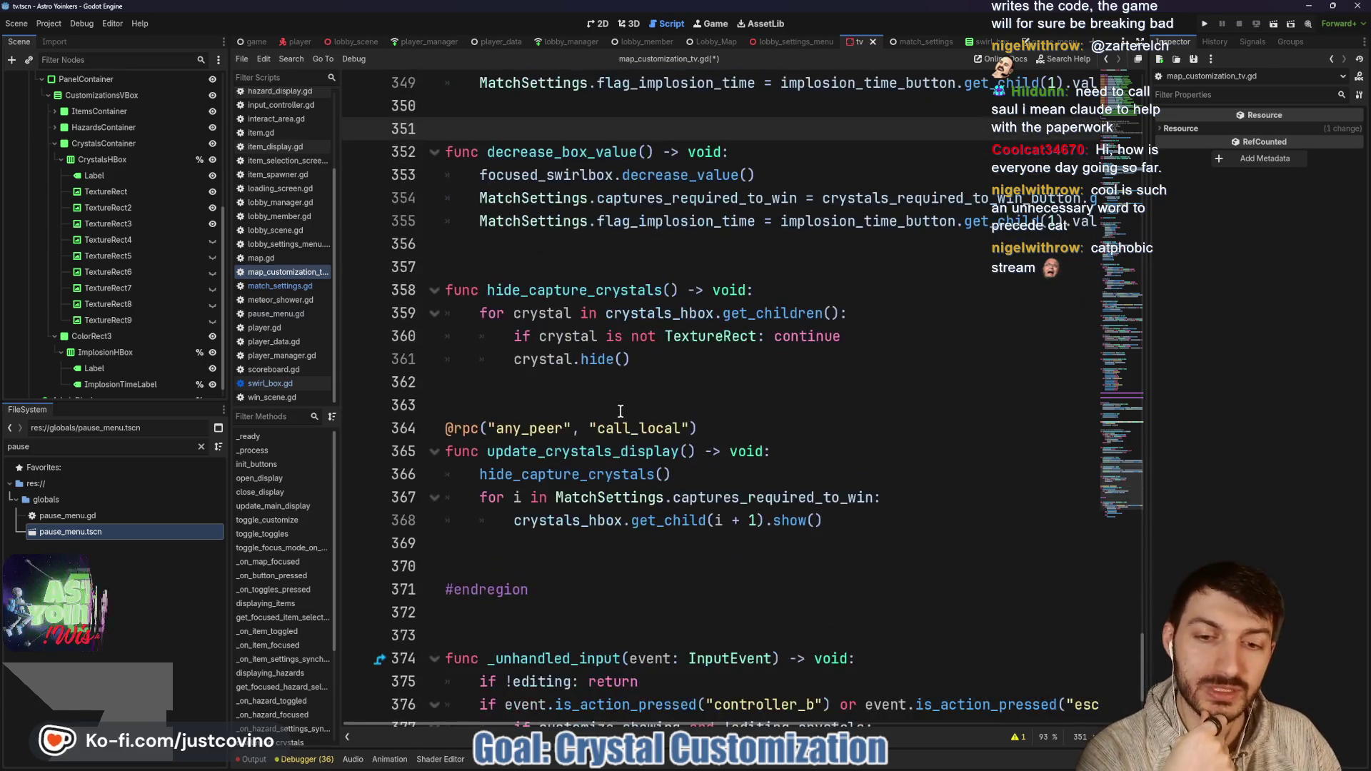
pyautogui.click(591, 394)
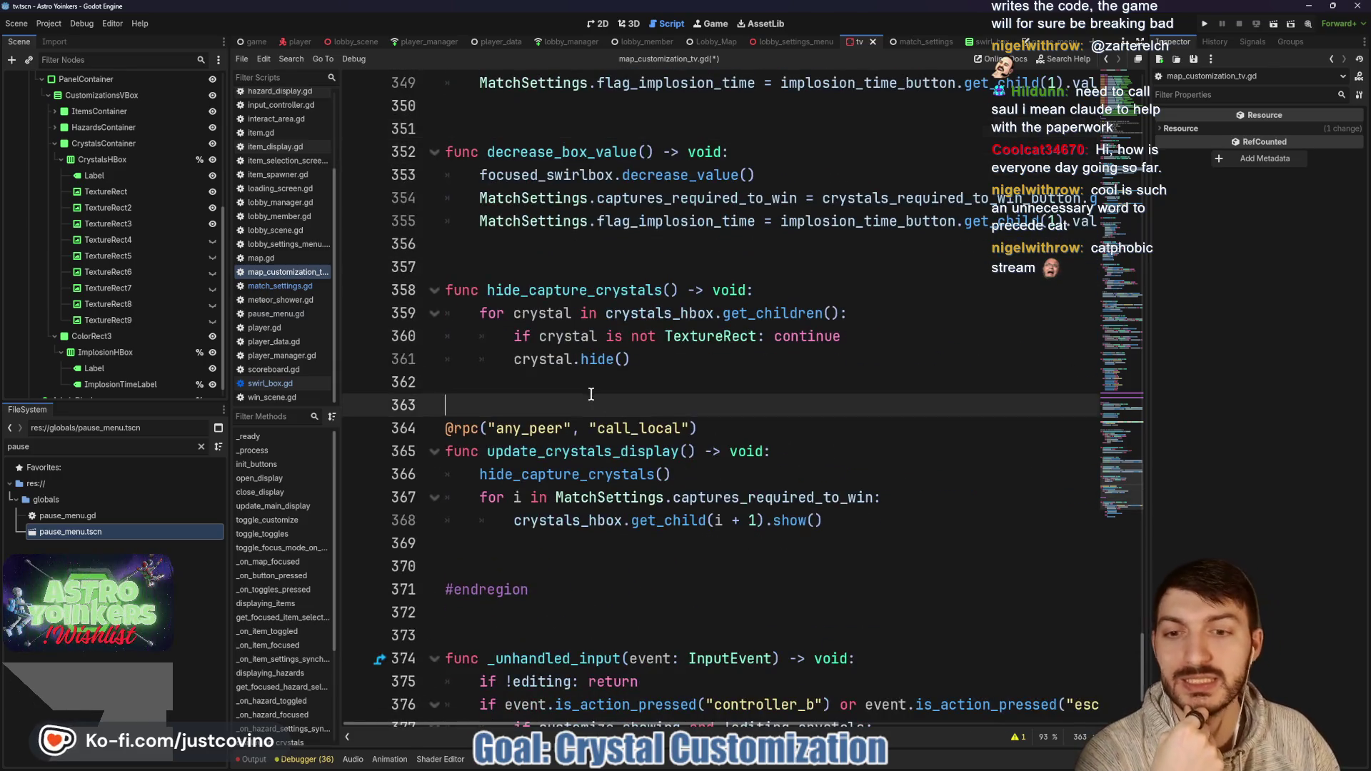
pyautogui.click(619, 451)
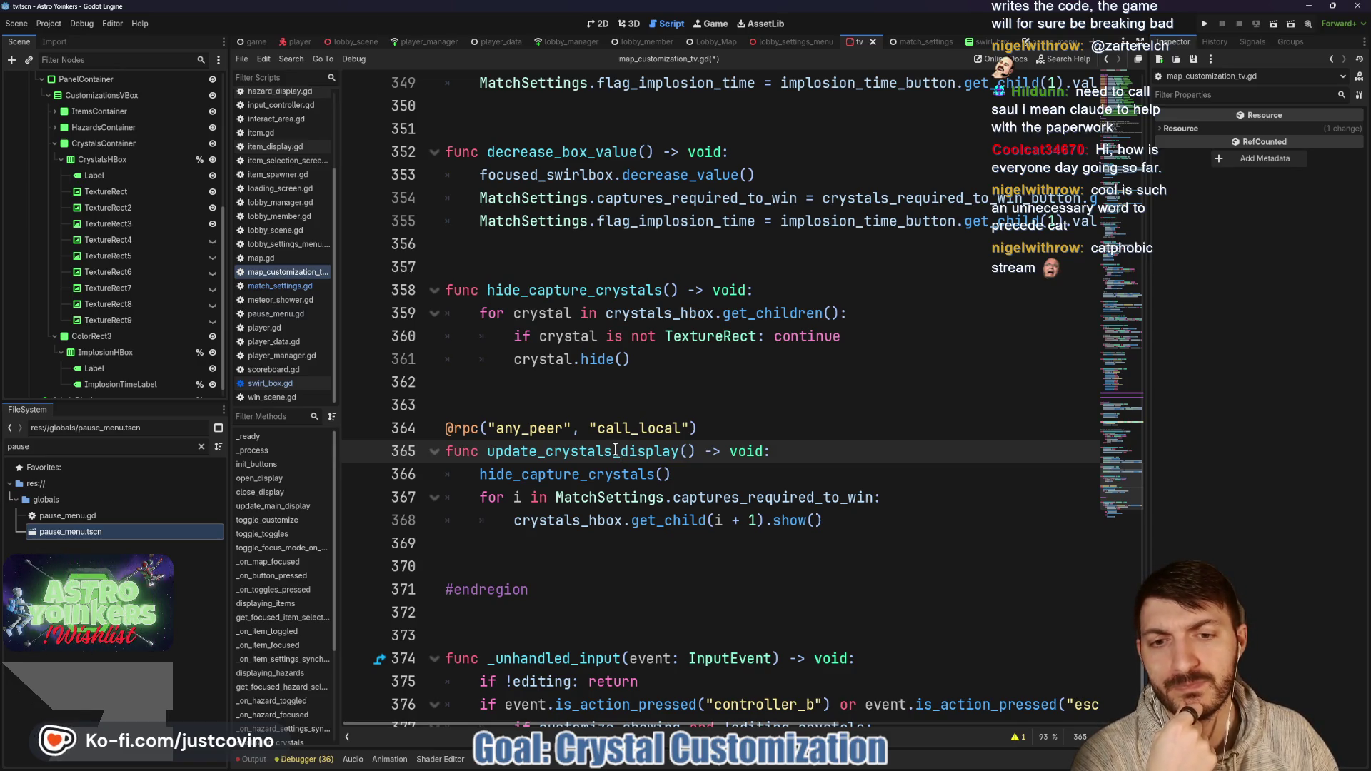
pyautogui.moveTo(714, 427); pyautogui.dragTo(444, 427)
pyautogui.press('BackSpace')
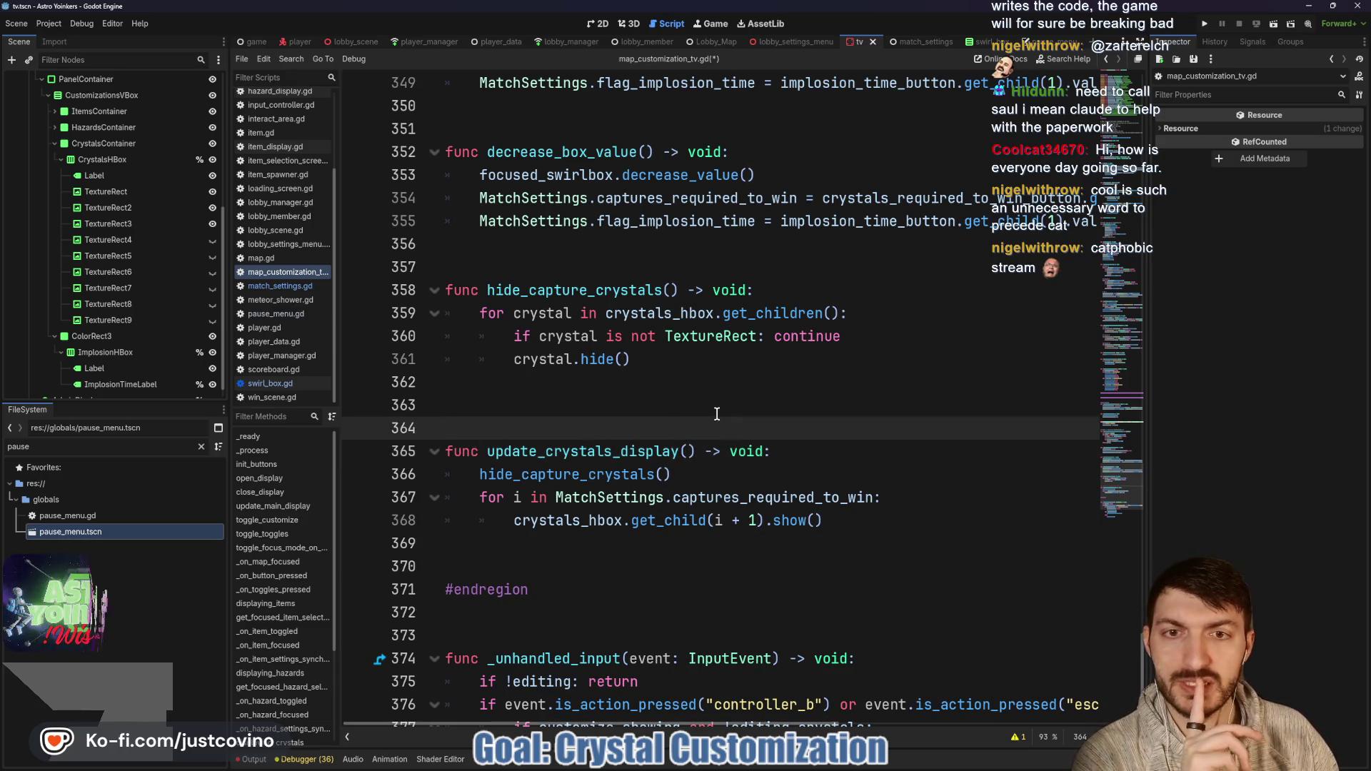
pyautogui.press('Delete')
# Step: Remove the update_crystals_display.rpc() call from _on_crystal_focused and run the project
pyautogui.scroll(10, 643, 471)
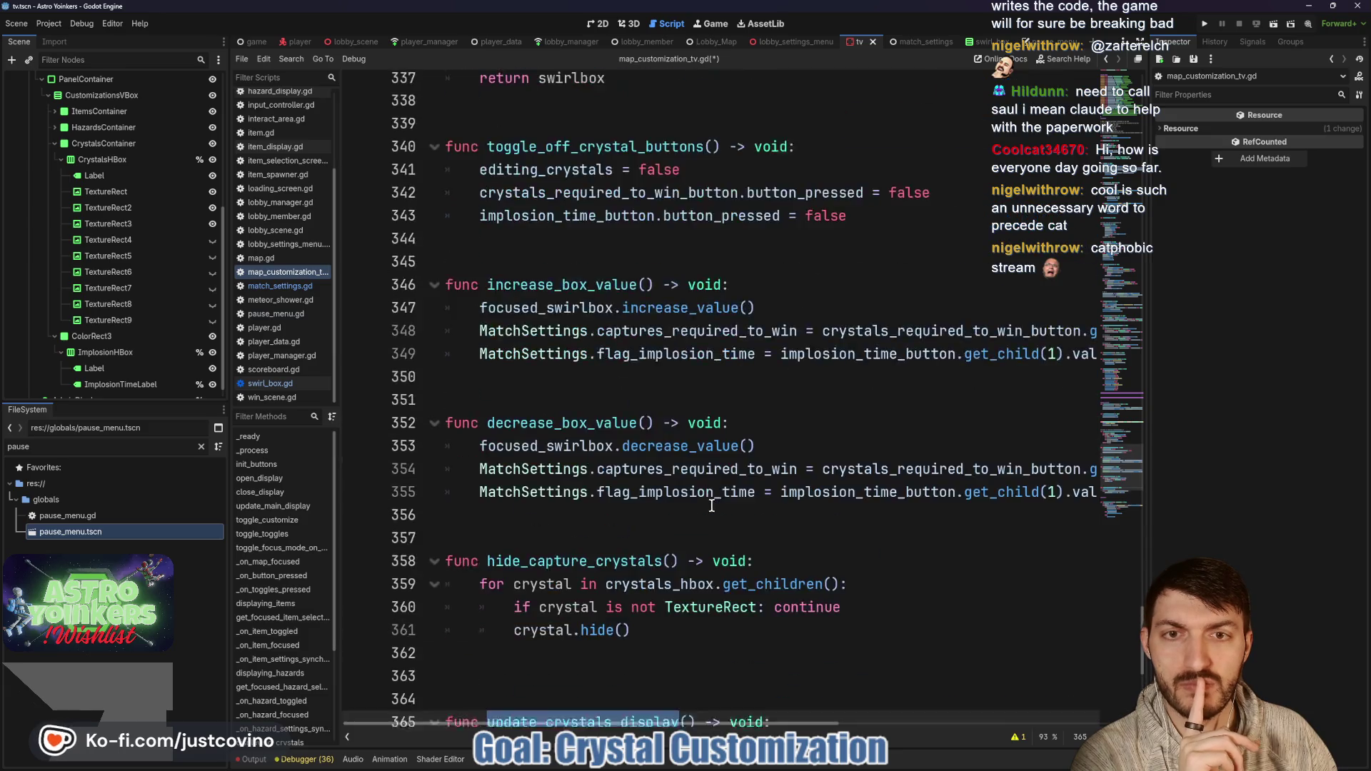
pyautogui.scroll(2, 714, 464)
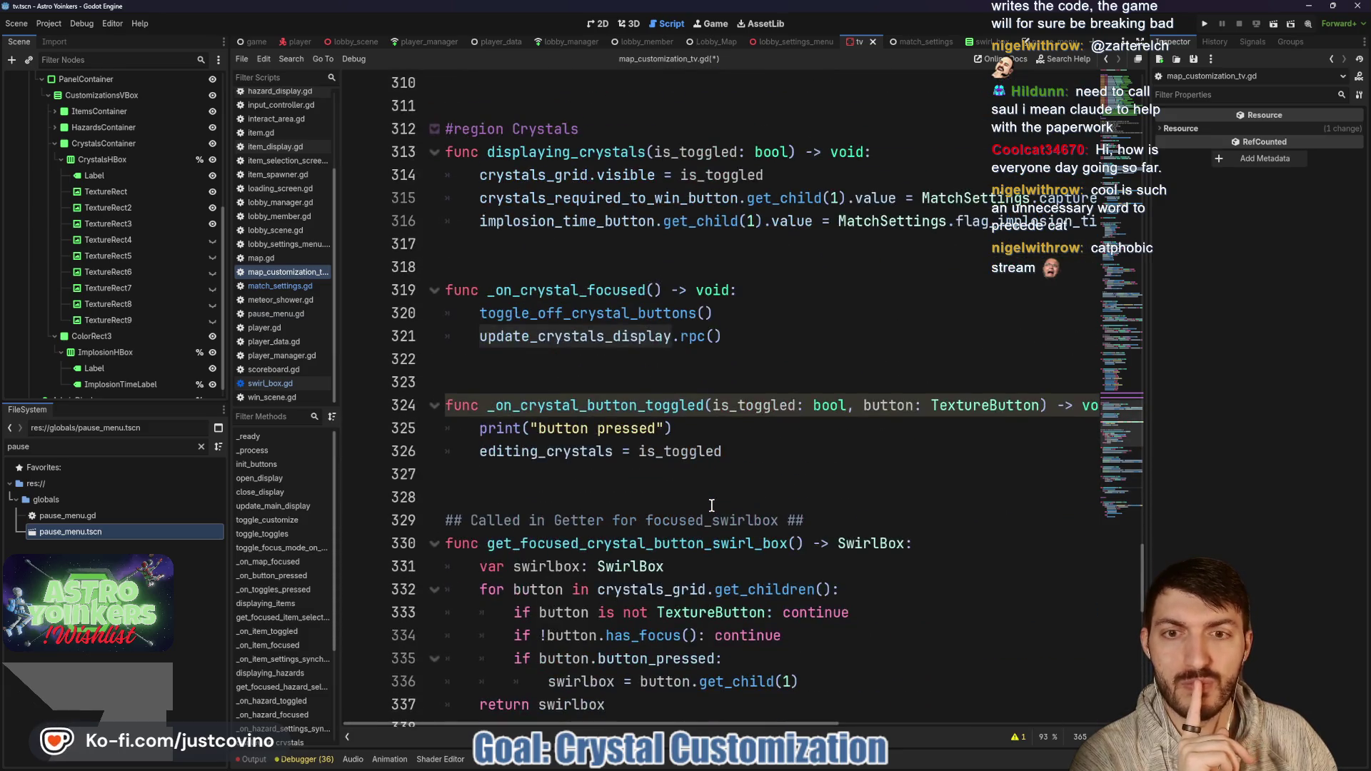
pyautogui.moveTo(723, 336); pyautogui.dragTo(470, 341)
pyautogui.press('BackSpace')
pyautogui.press('BackSpace')
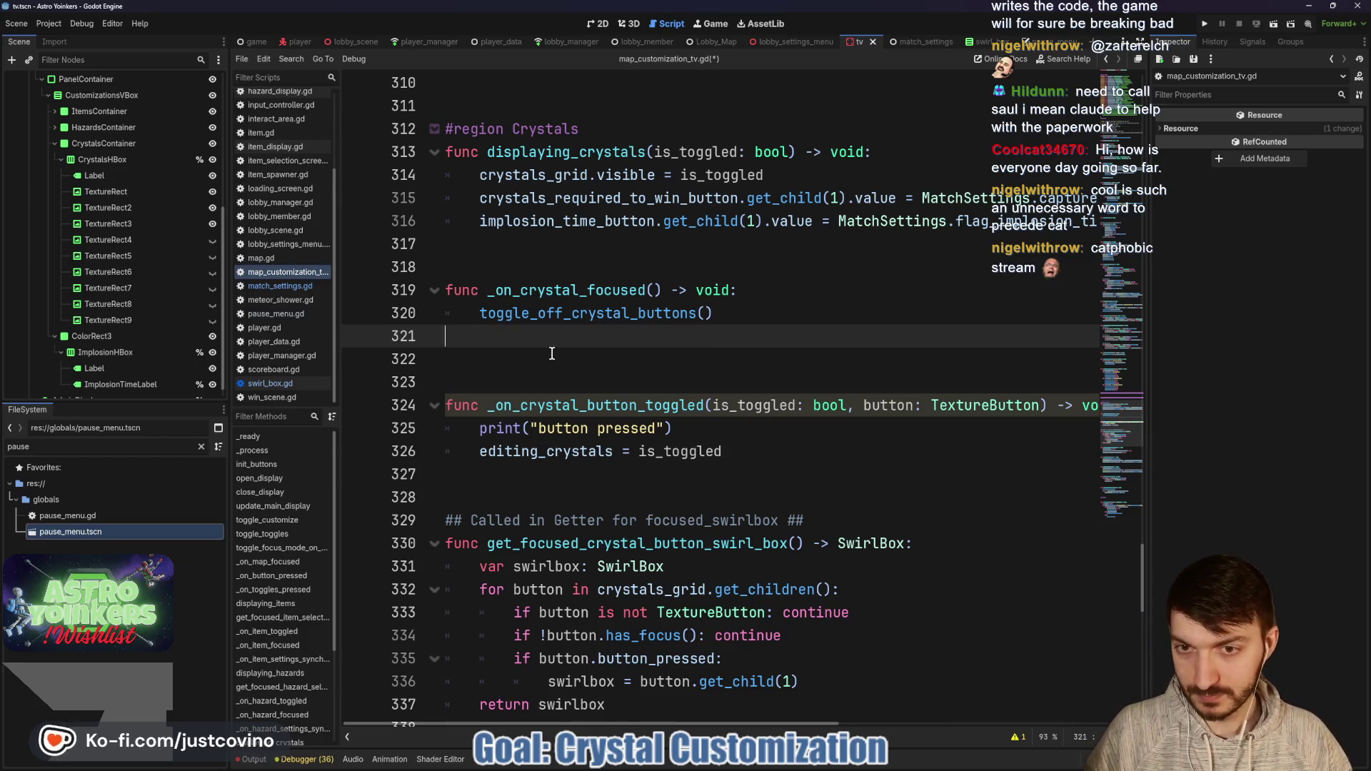
pyautogui.press('BackSpace')
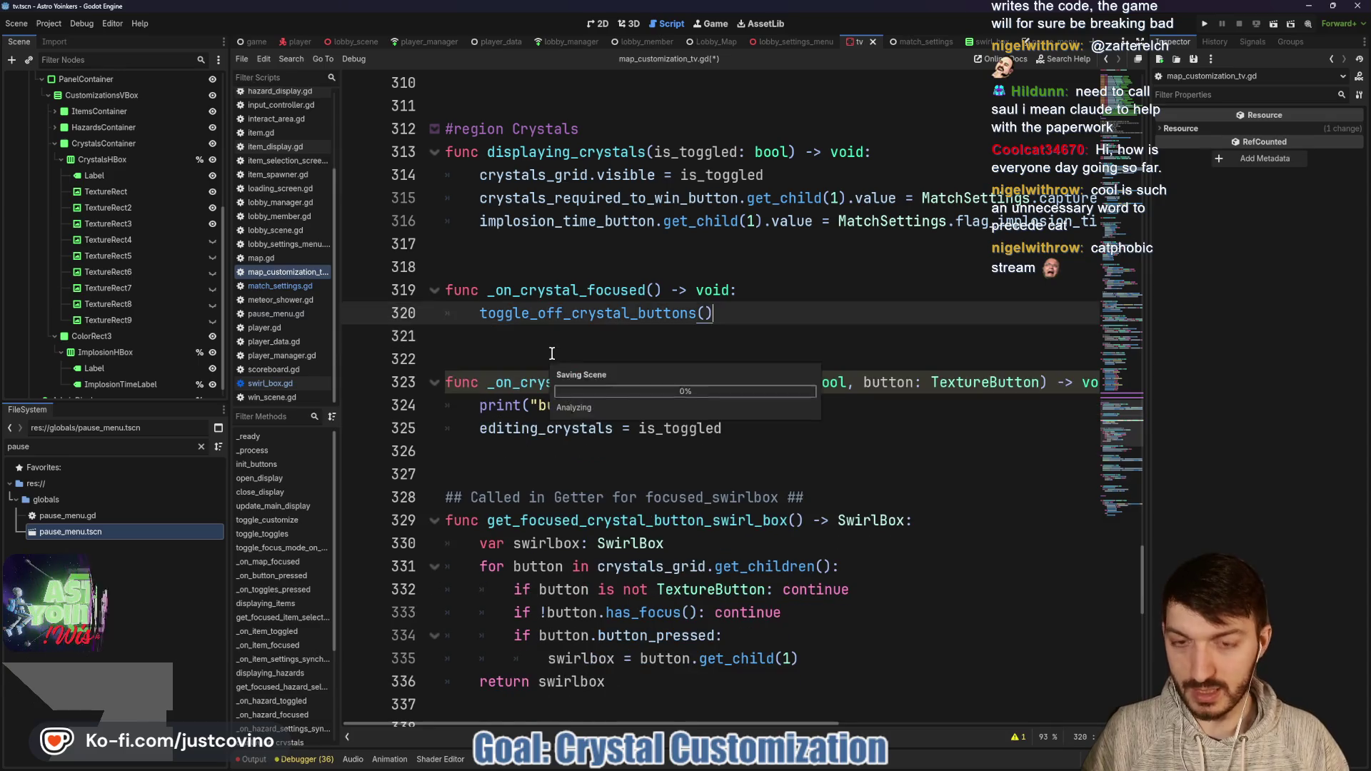
pyautogui.click(624, 337)
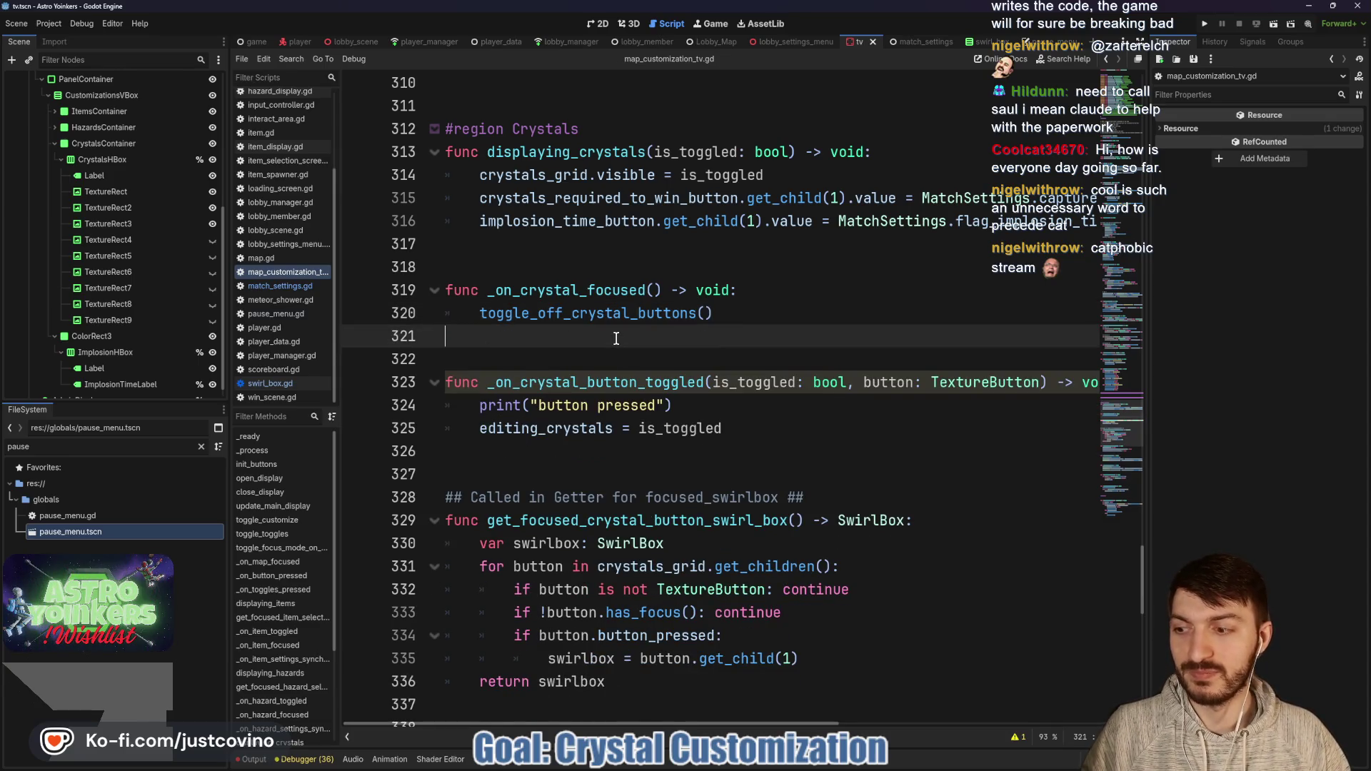
pyautogui.click(1205, 26)
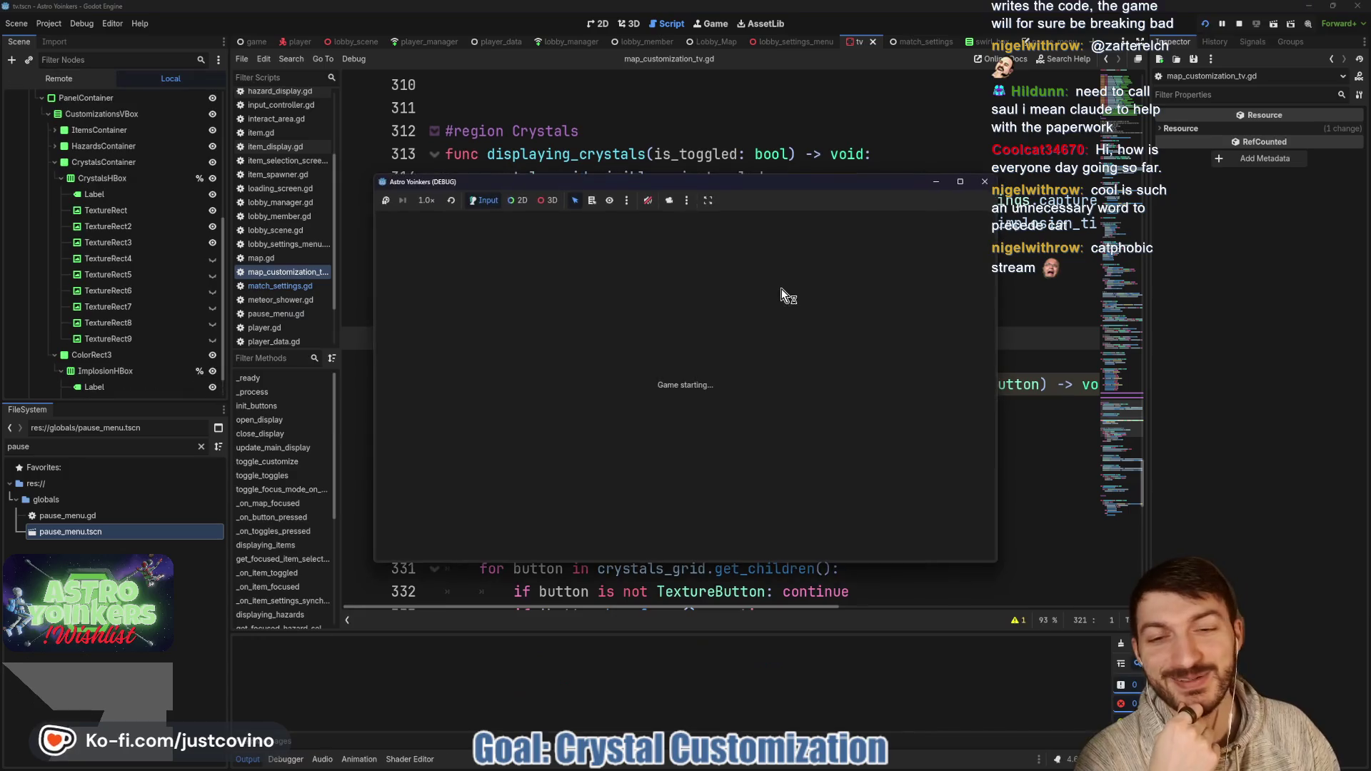
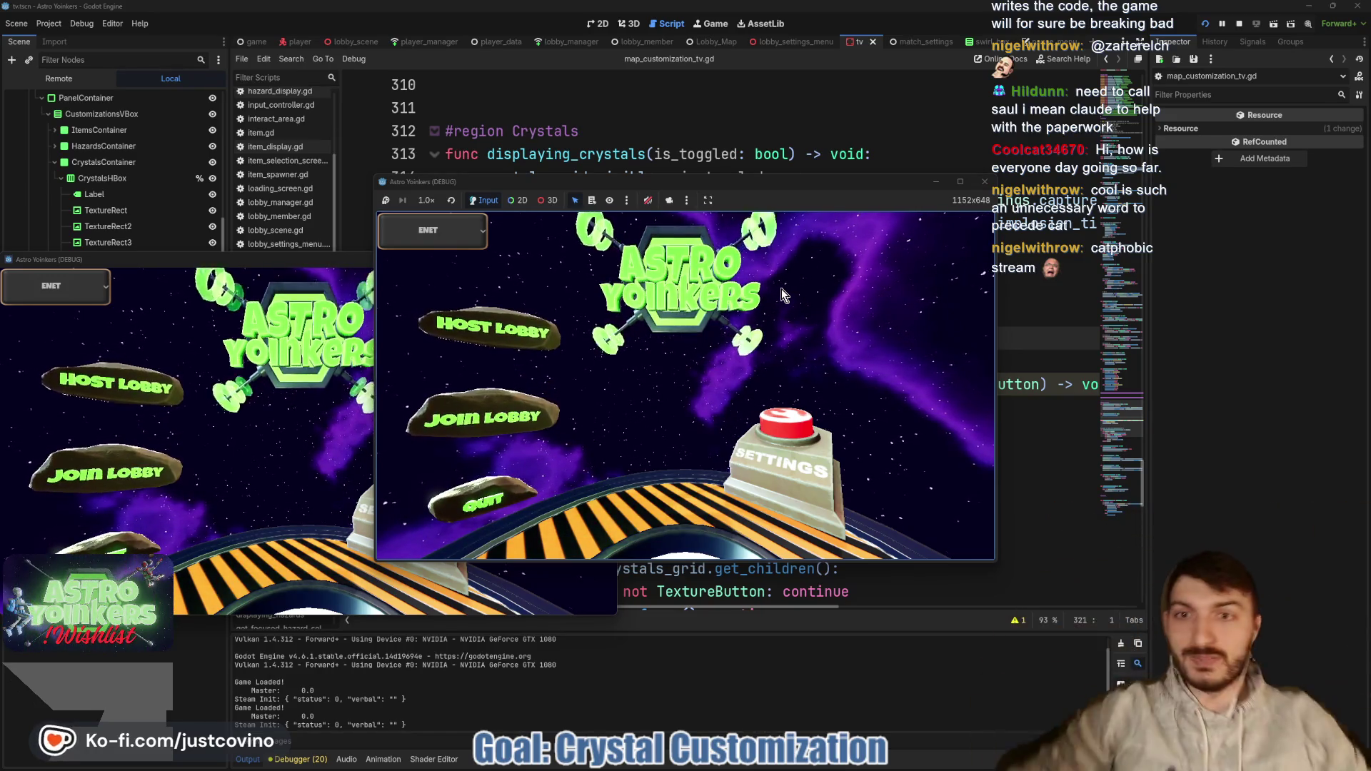
# Step: Place both game windows side by side, host a lobby in one and join it from the other
pyautogui.moveTo(323, 259)
pyautogui.mouseDown()
pyautogui.moveTo(963, 250)
pyautogui.moveTo(1033, 221)
pyautogui.mouseUp()
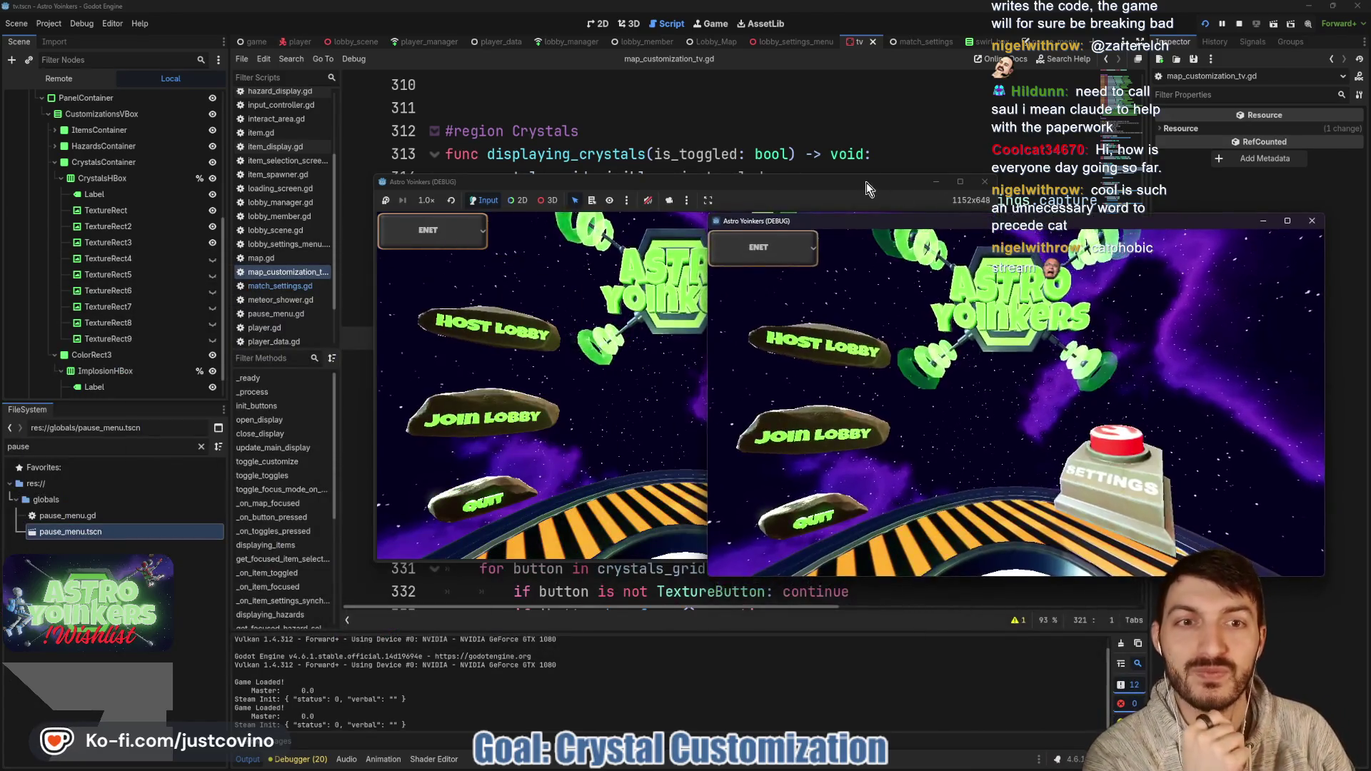
pyautogui.moveTo(867, 182)
pyautogui.mouseDown()
pyautogui.moveTo(482, 199)
pyautogui.moveTo(570, 197)
pyautogui.mouseUp()
pyautogui.click(226, 344)
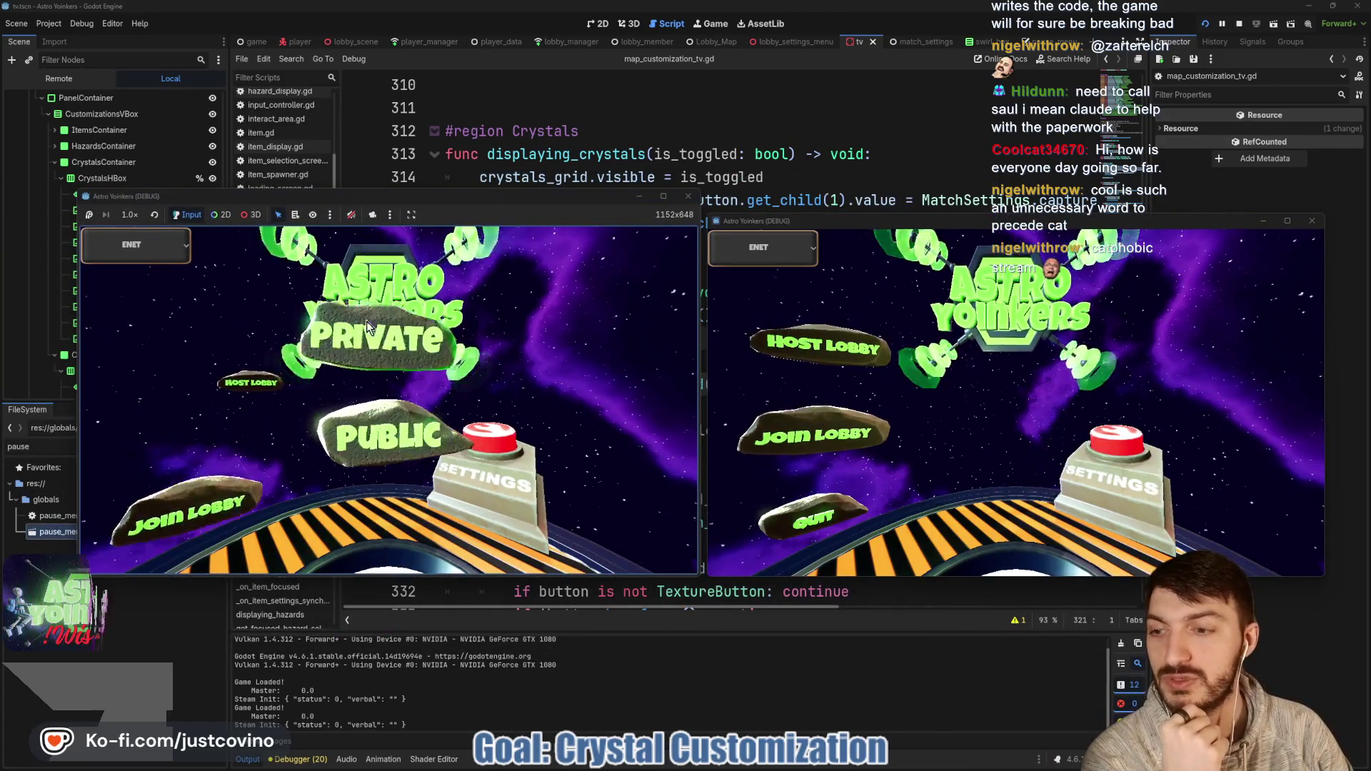
pyautogui.click(410, 310)
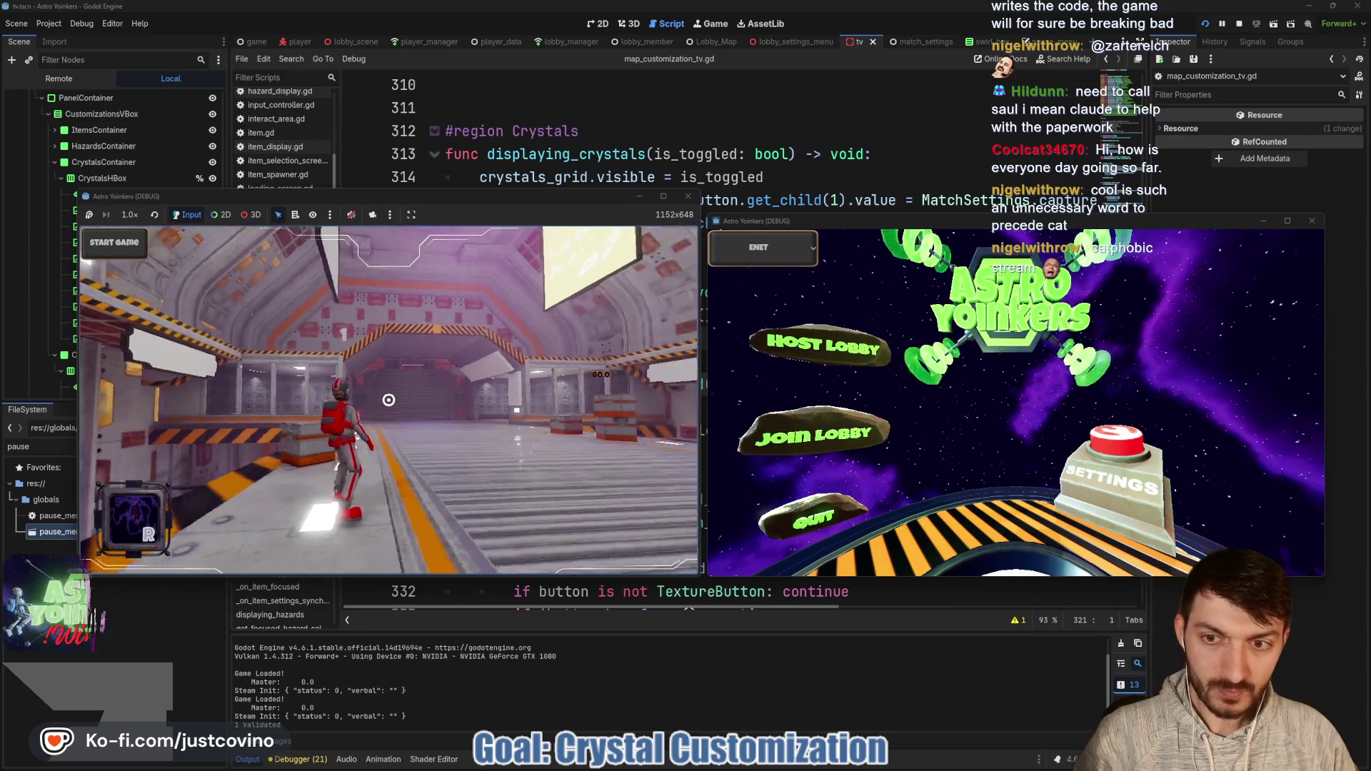
pyautogui.click(798, 424)
pyautogui.click(1044, 276)
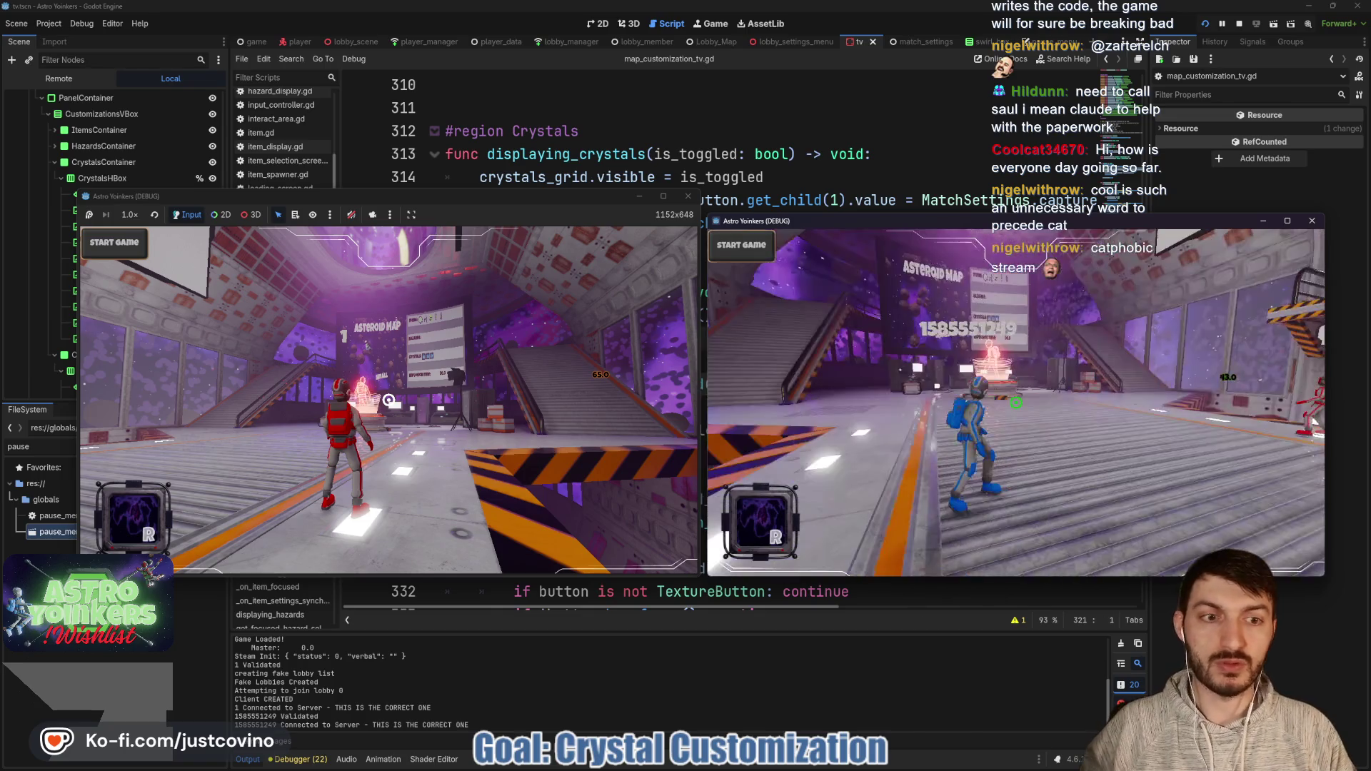
# Step: Remove the stray 'w' accidentally typed into line 321 of the script
pyautogui.click(388, 399)
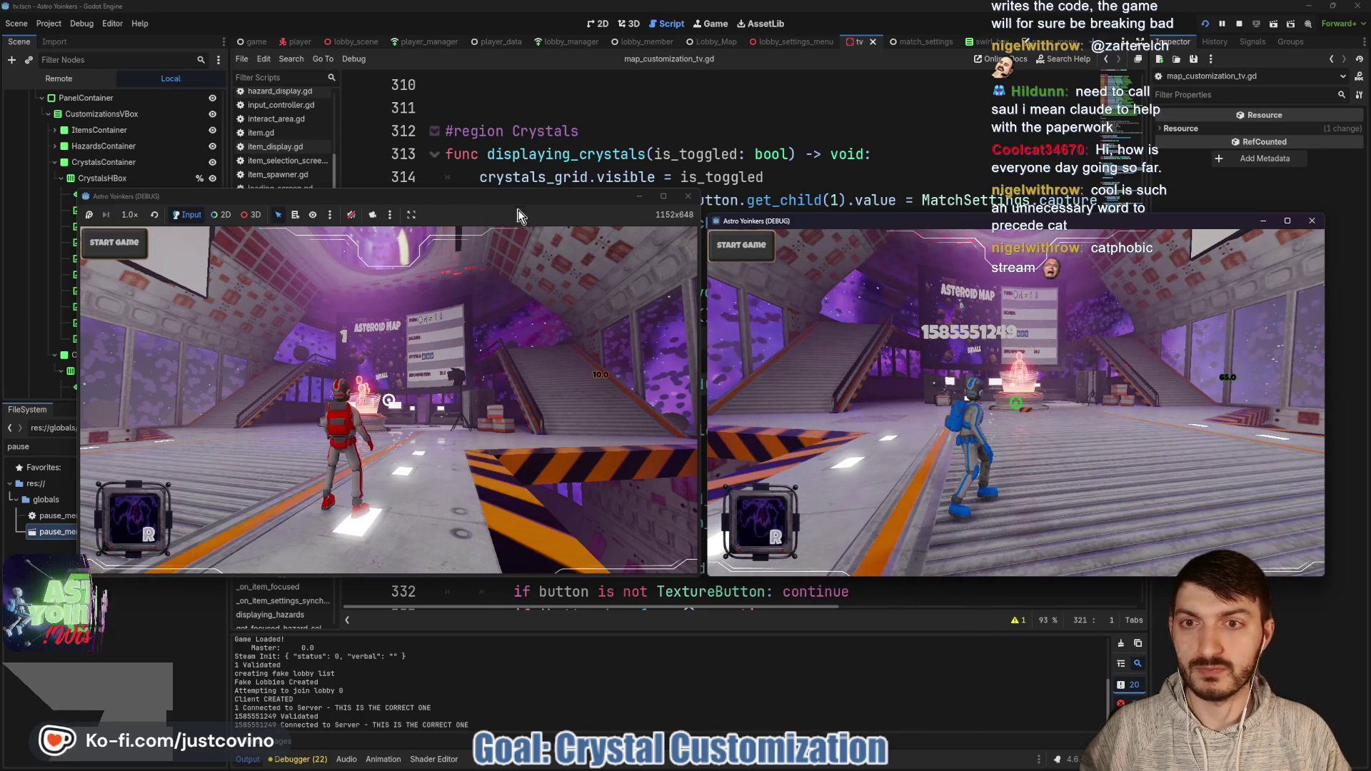
pyautogui.press('w')
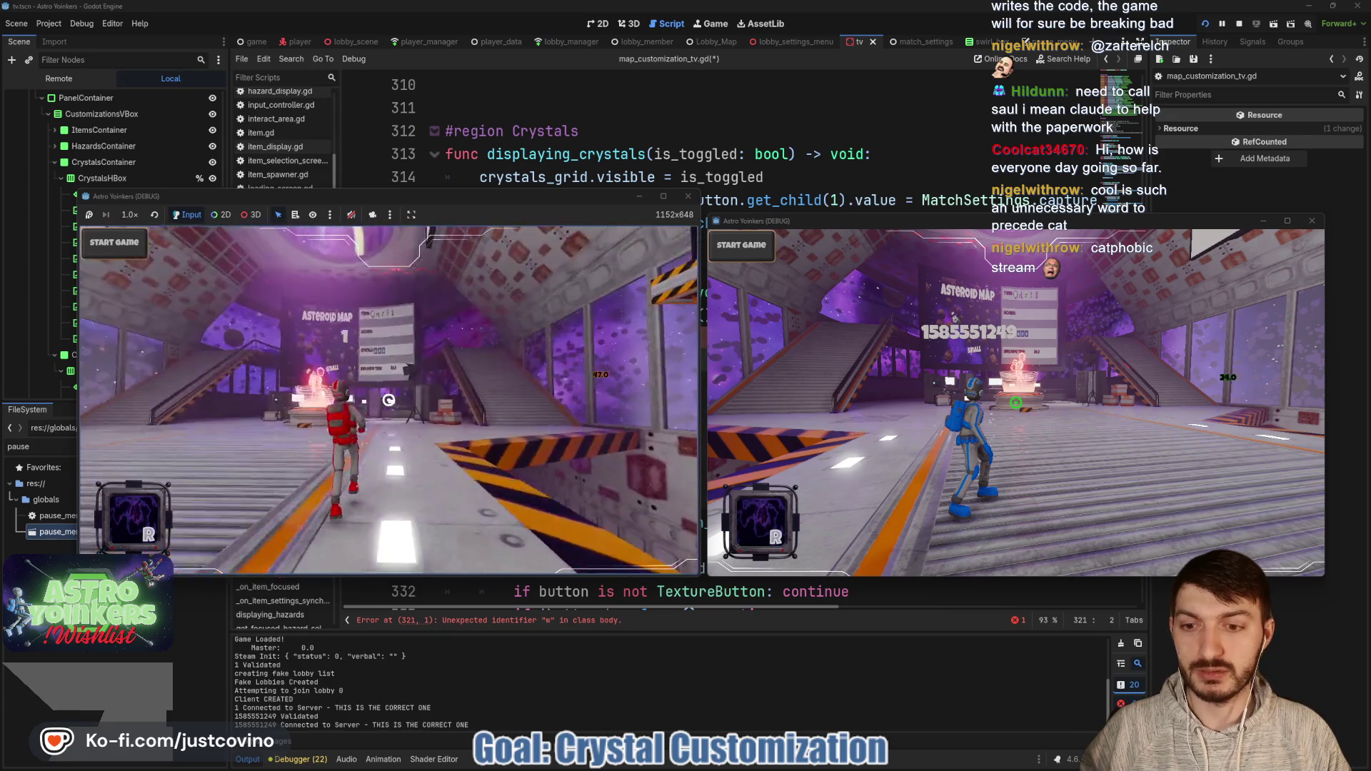
pyautogui.click(529, 627)
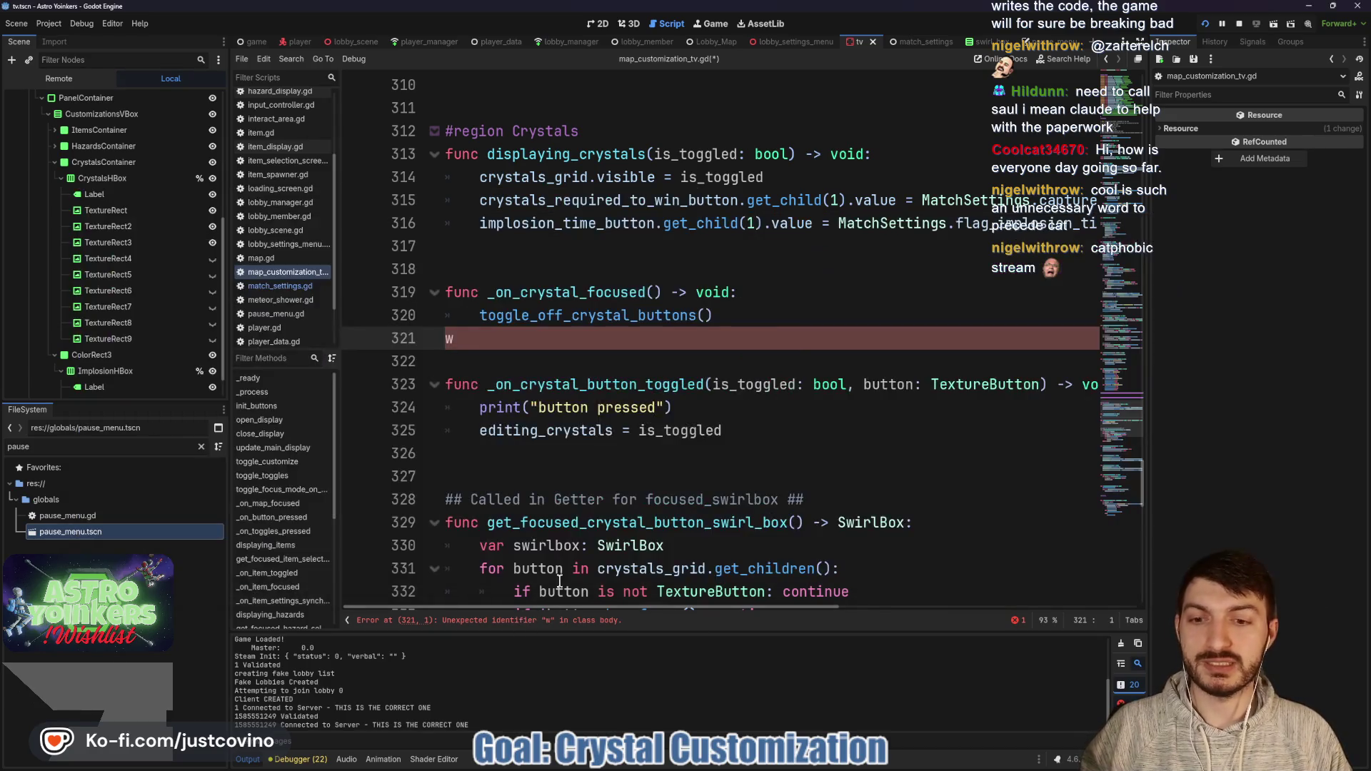
pyautogui.press('BackSpace')
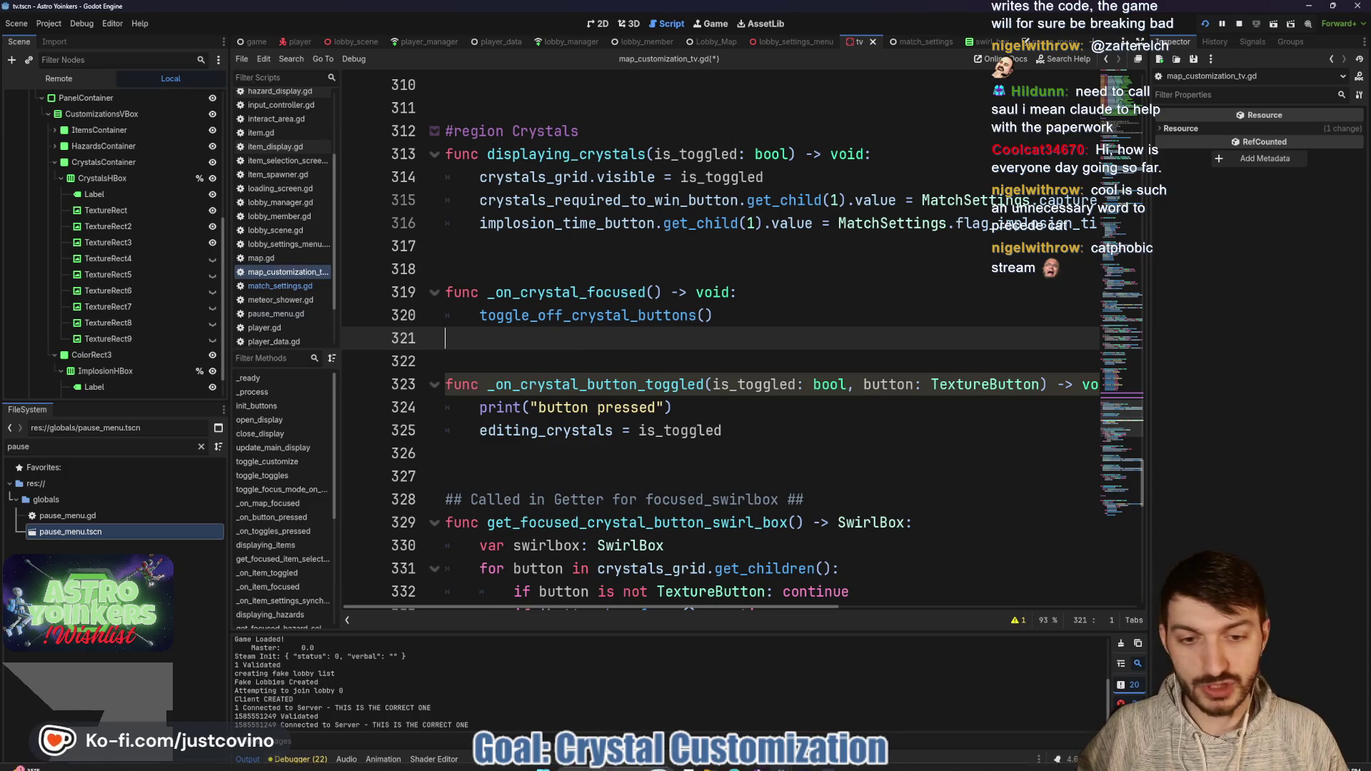
# Step: Walk the host character up to the match customization board and open it with E
pyautogui.click(839, 718)
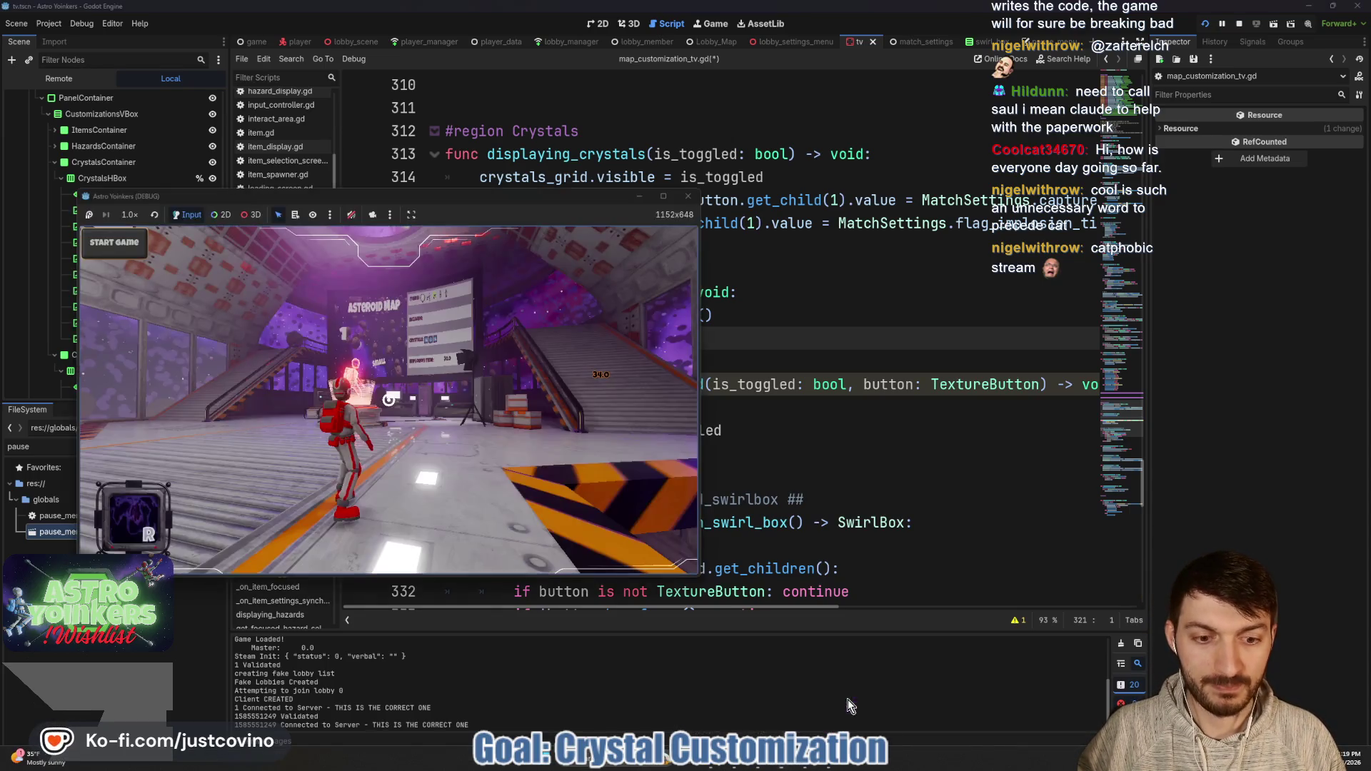
pyautogui.click(829, 696)
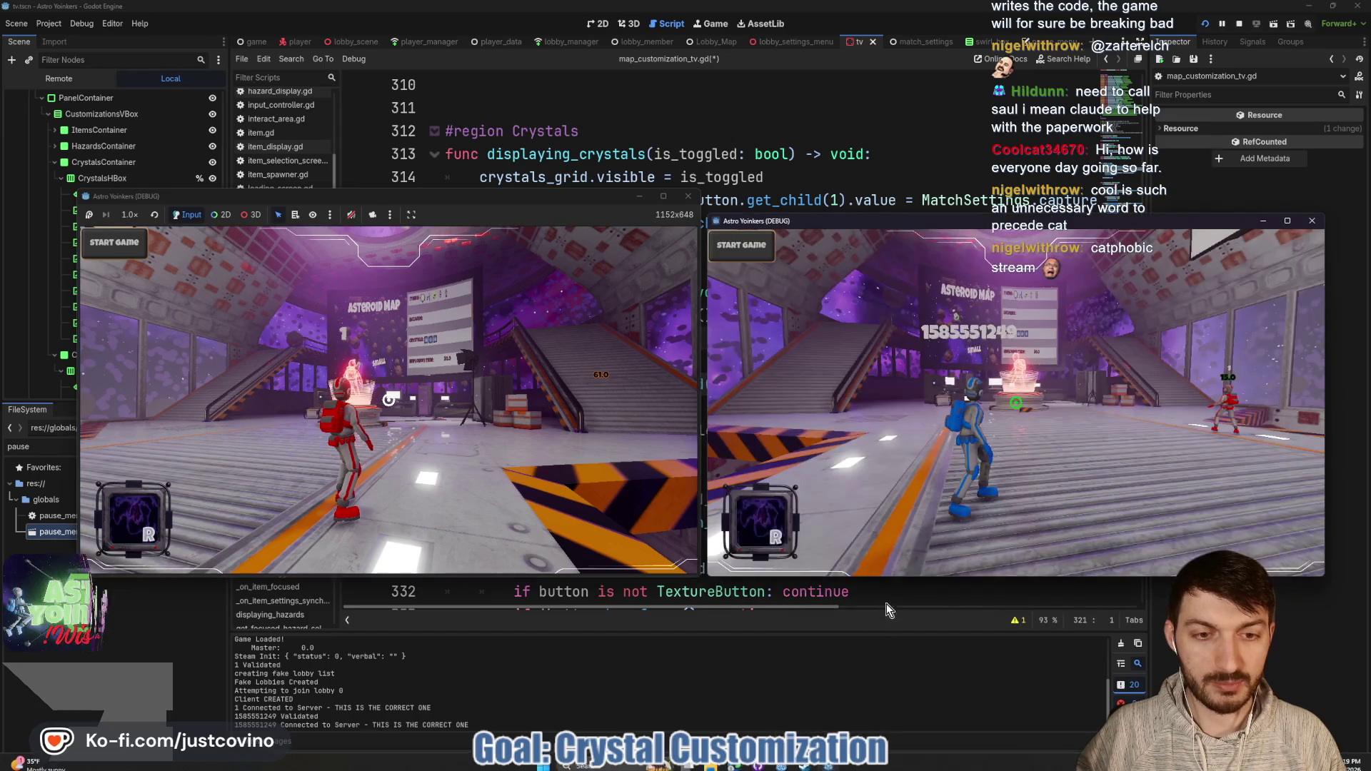
pyautogui.click(434, 395)
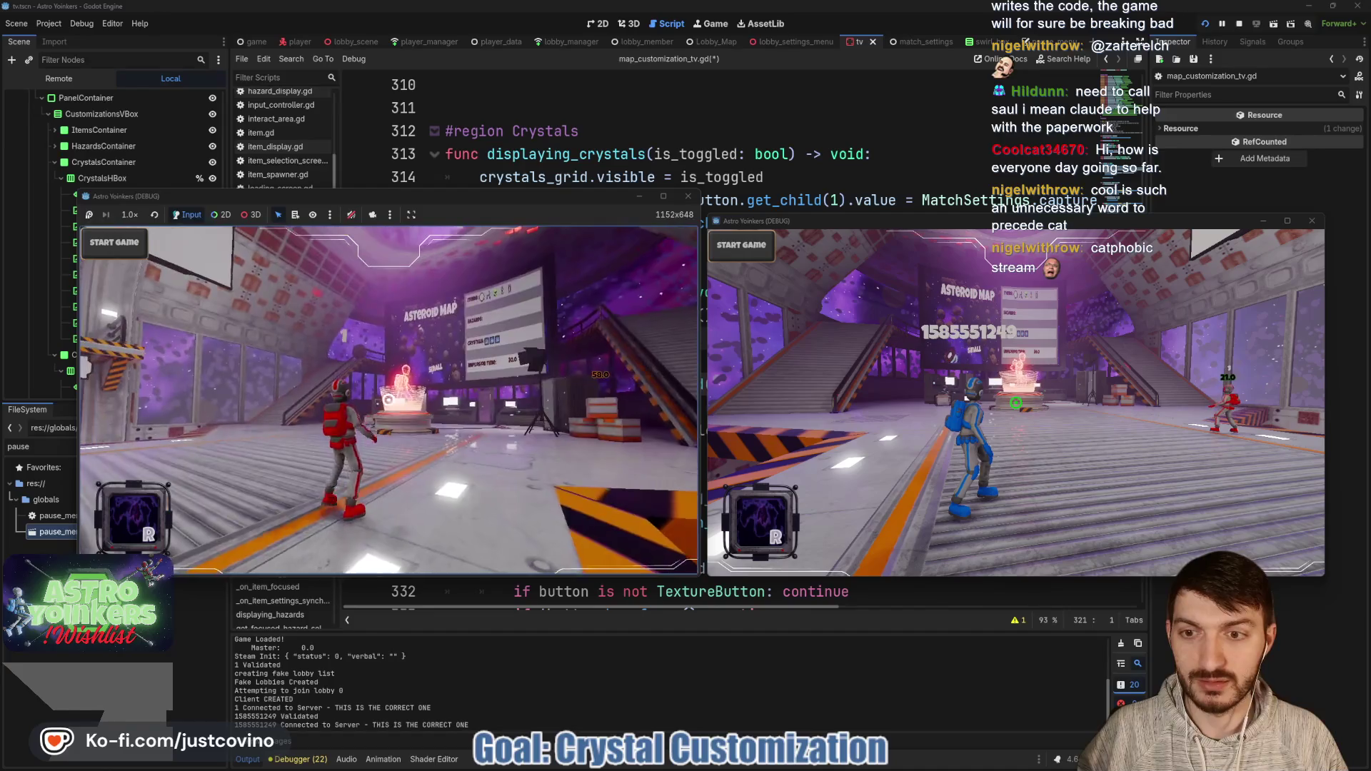
pyautogui.press('w')
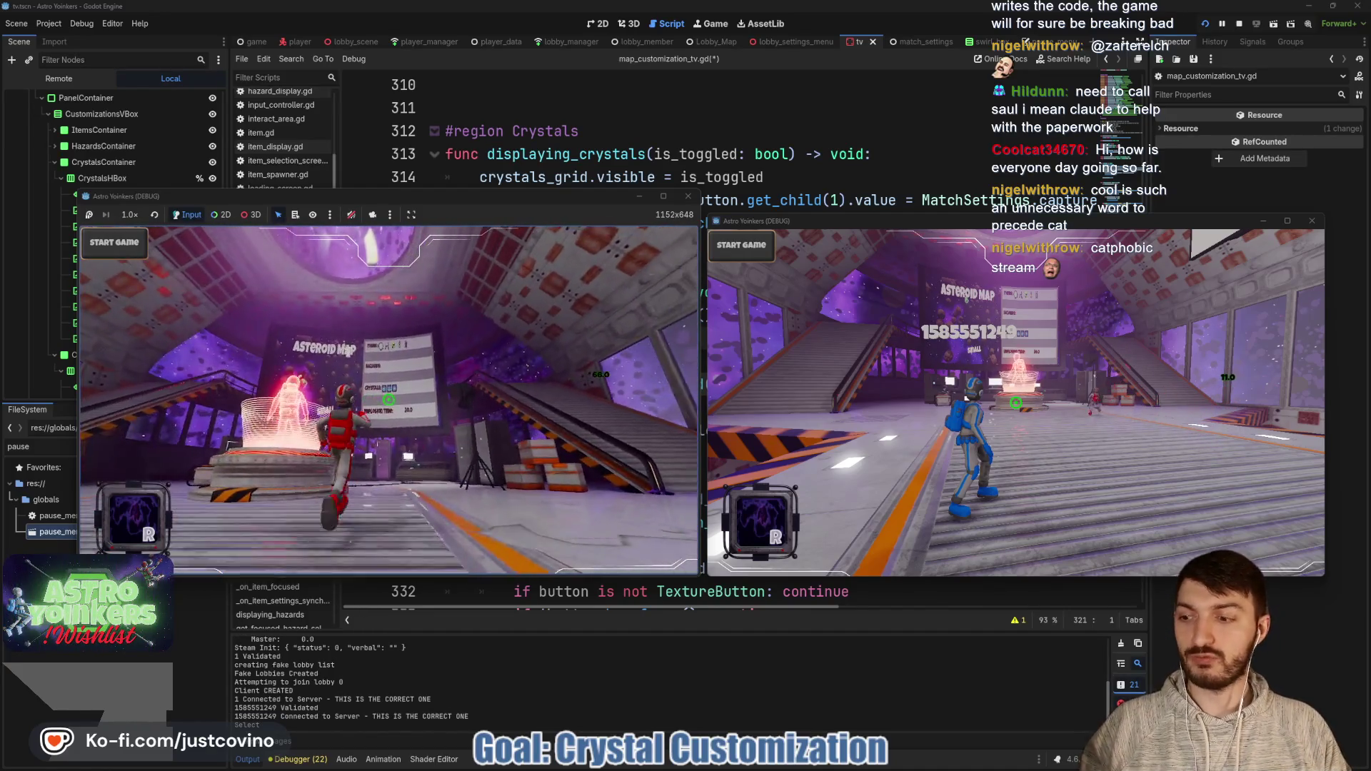
pyautogui.press('w')
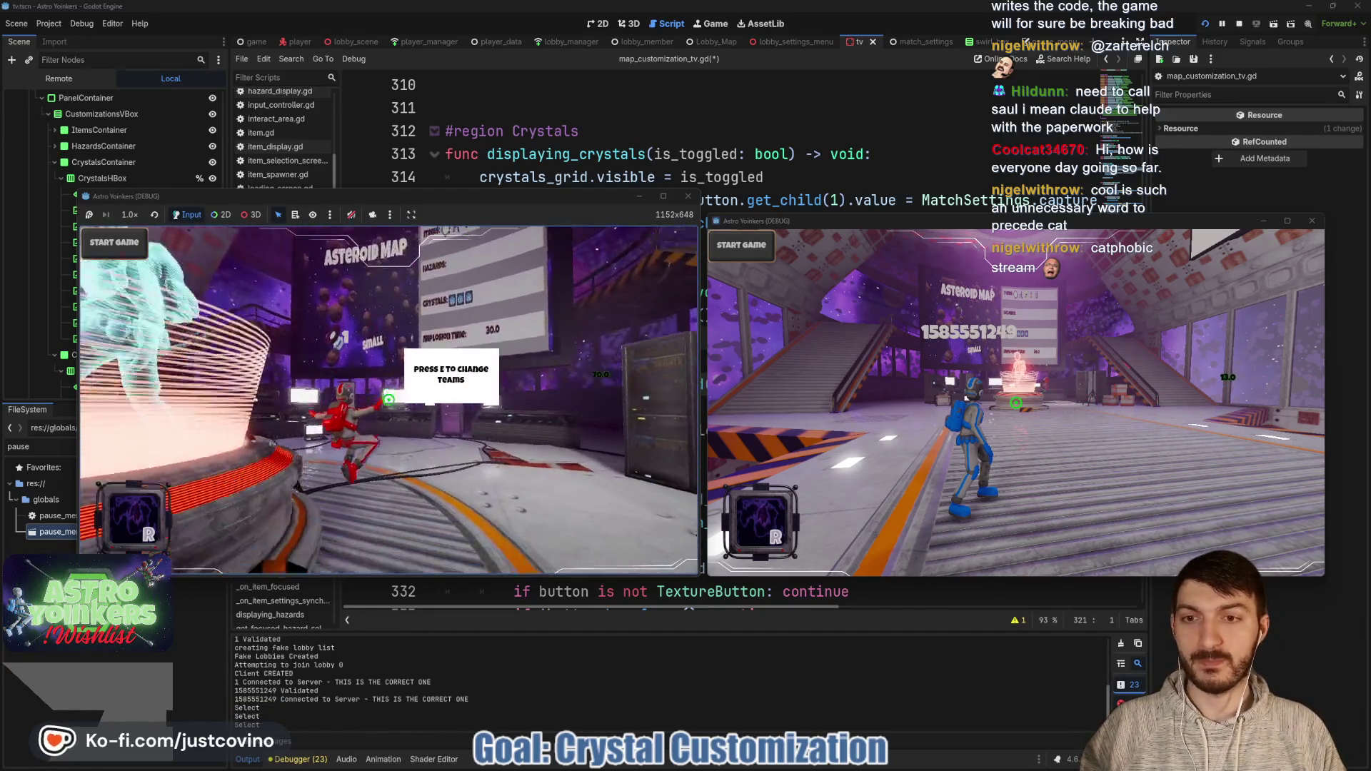
pyautogui.press('w')
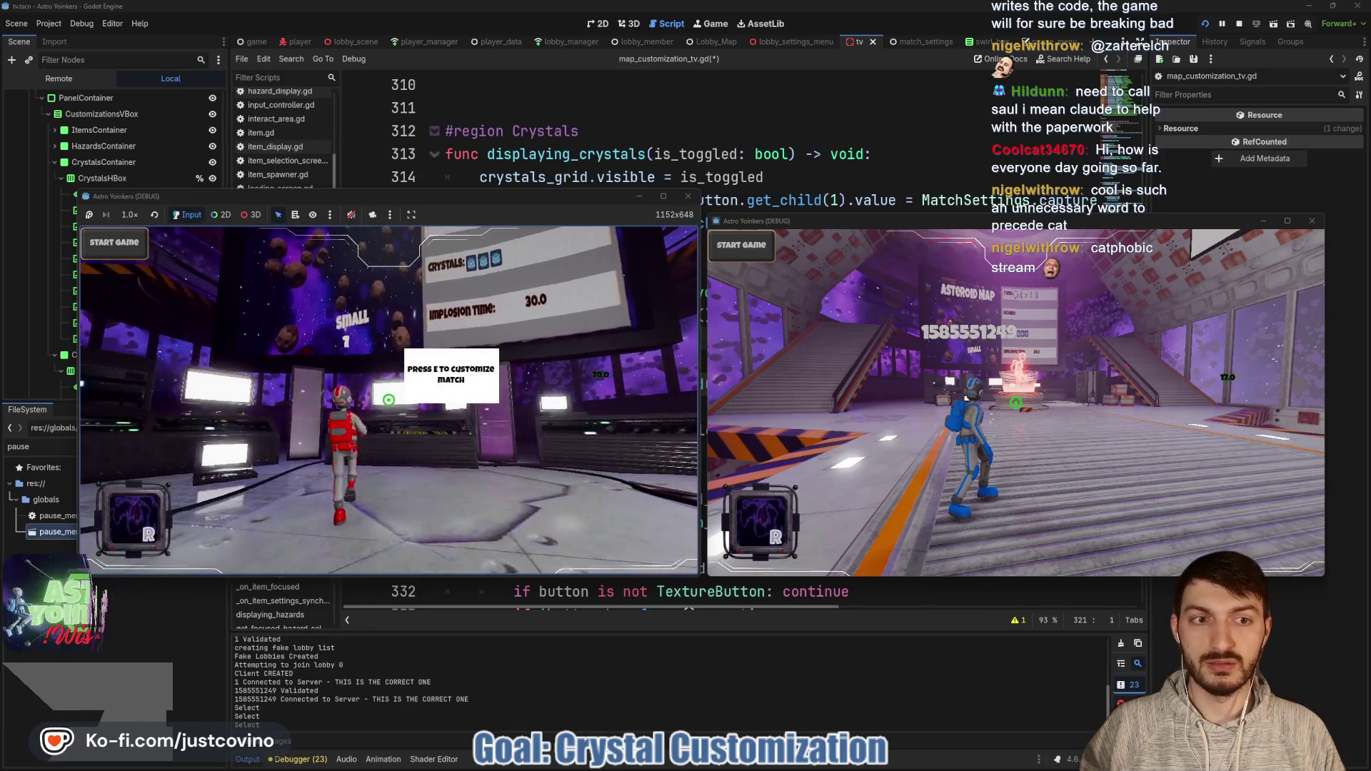
pyautogui.press('e')
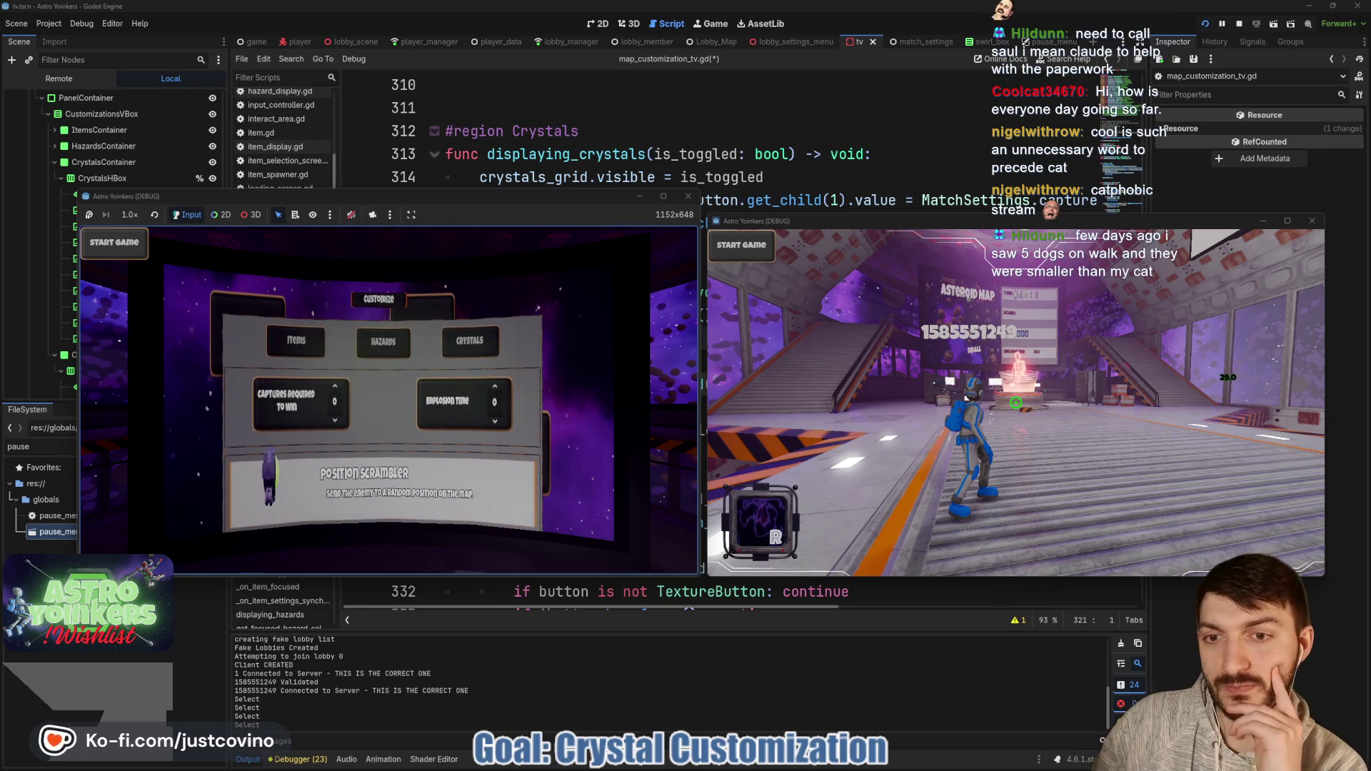
# Step: Change Captures Required To Win from 3 to 9 and back to 3, then stop the game and save
pyautogui.press('Return')
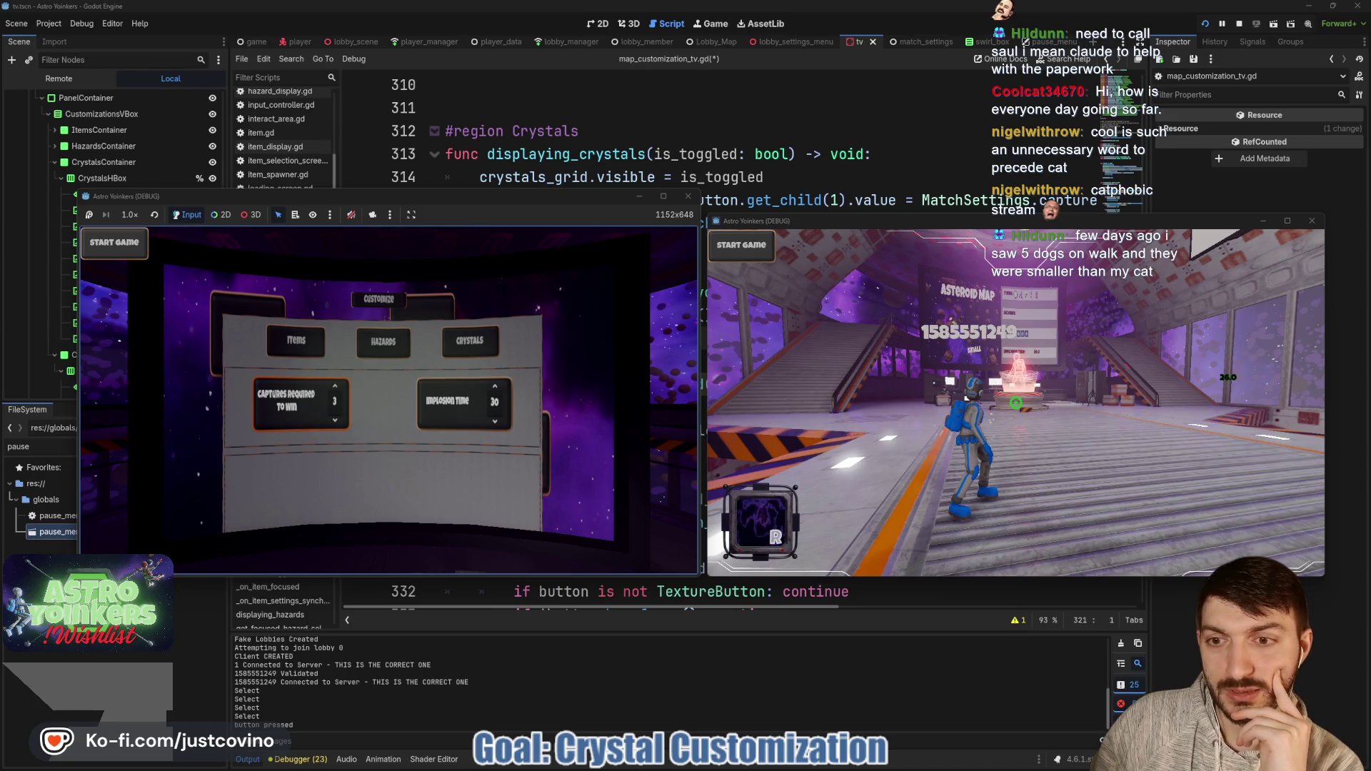
pyautogui.press('Down')
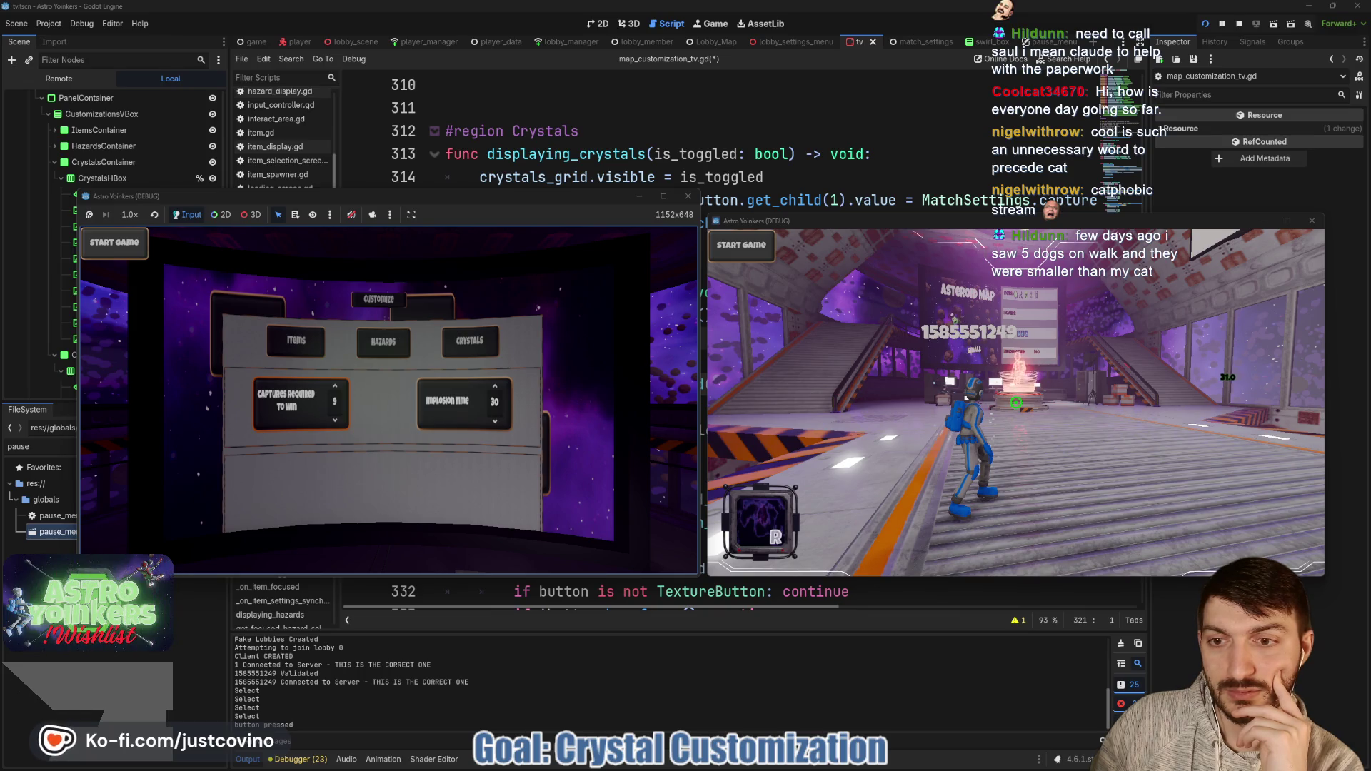
pyautogui.press('Return')
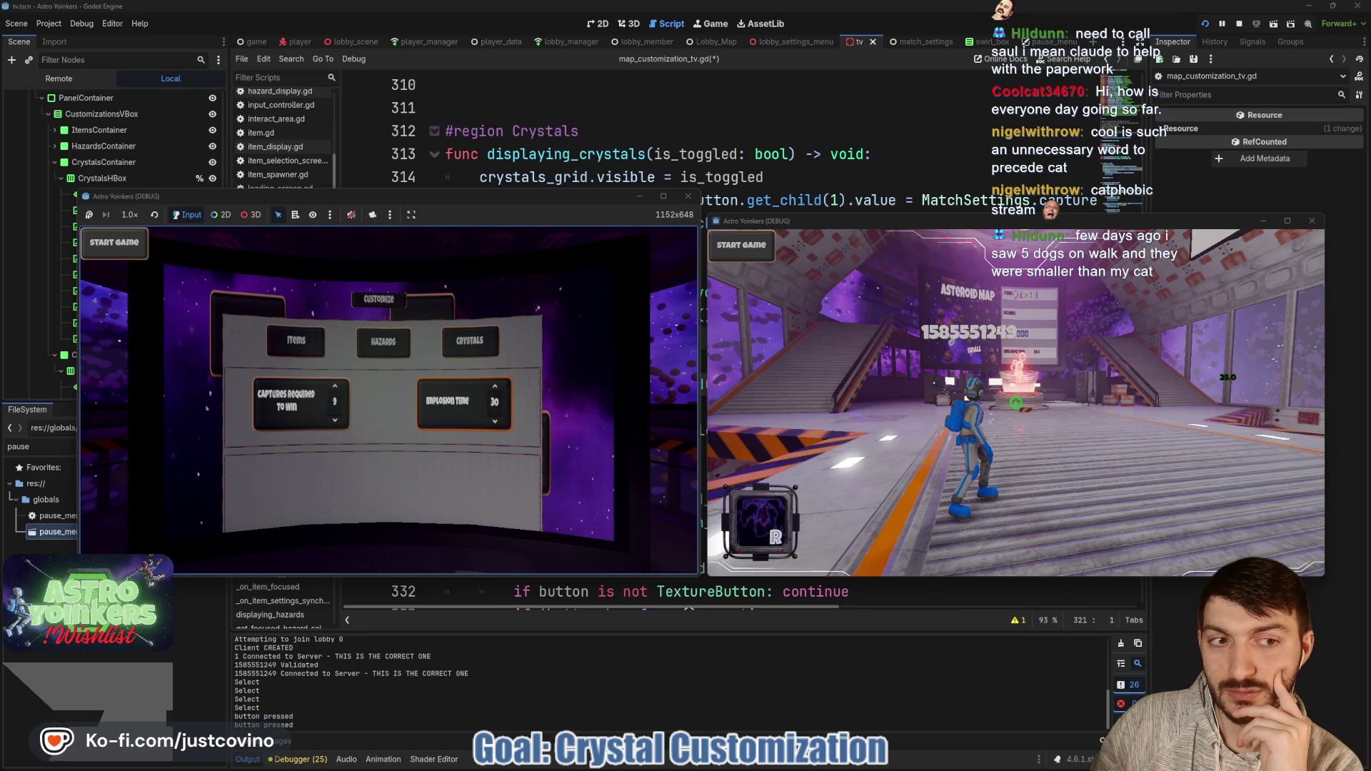
pyautogui.press('Left')
pyautogui.press('Return')
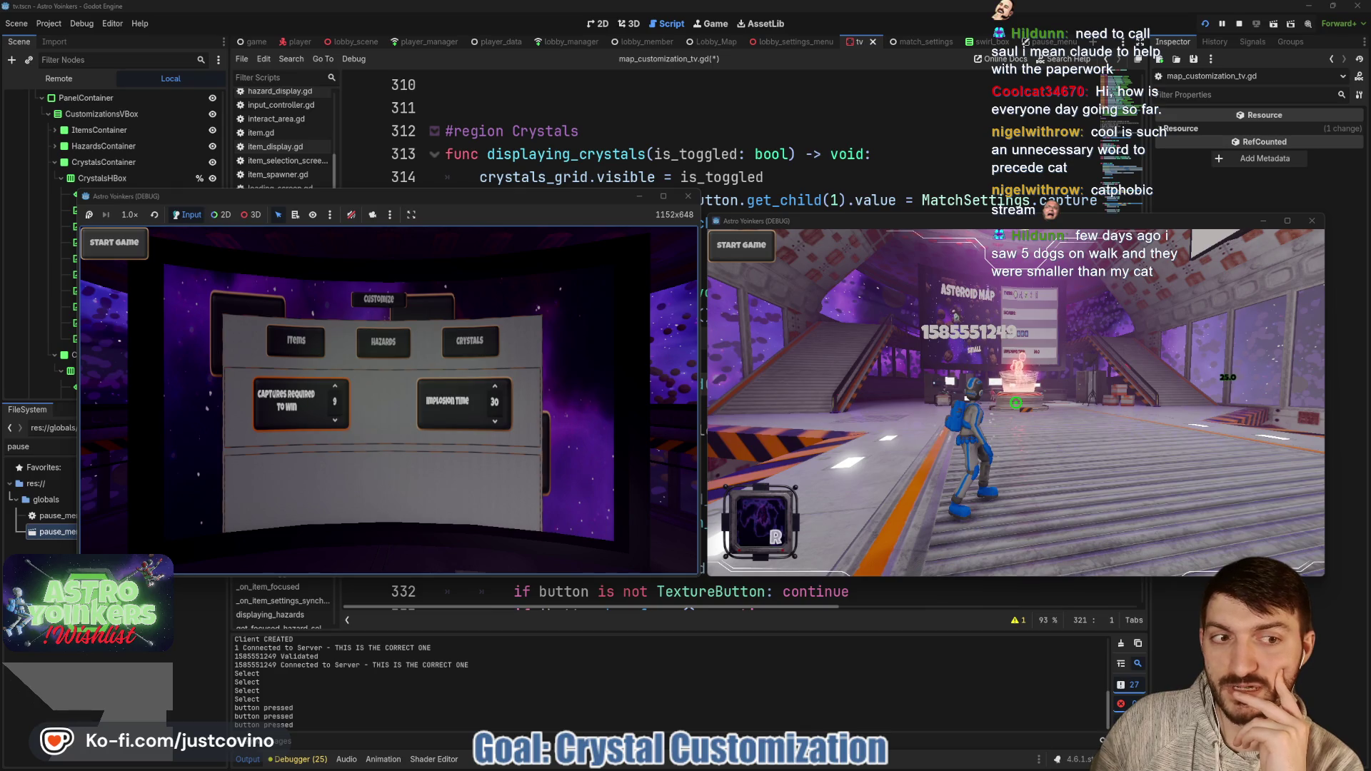
pyautogui.press('Down')
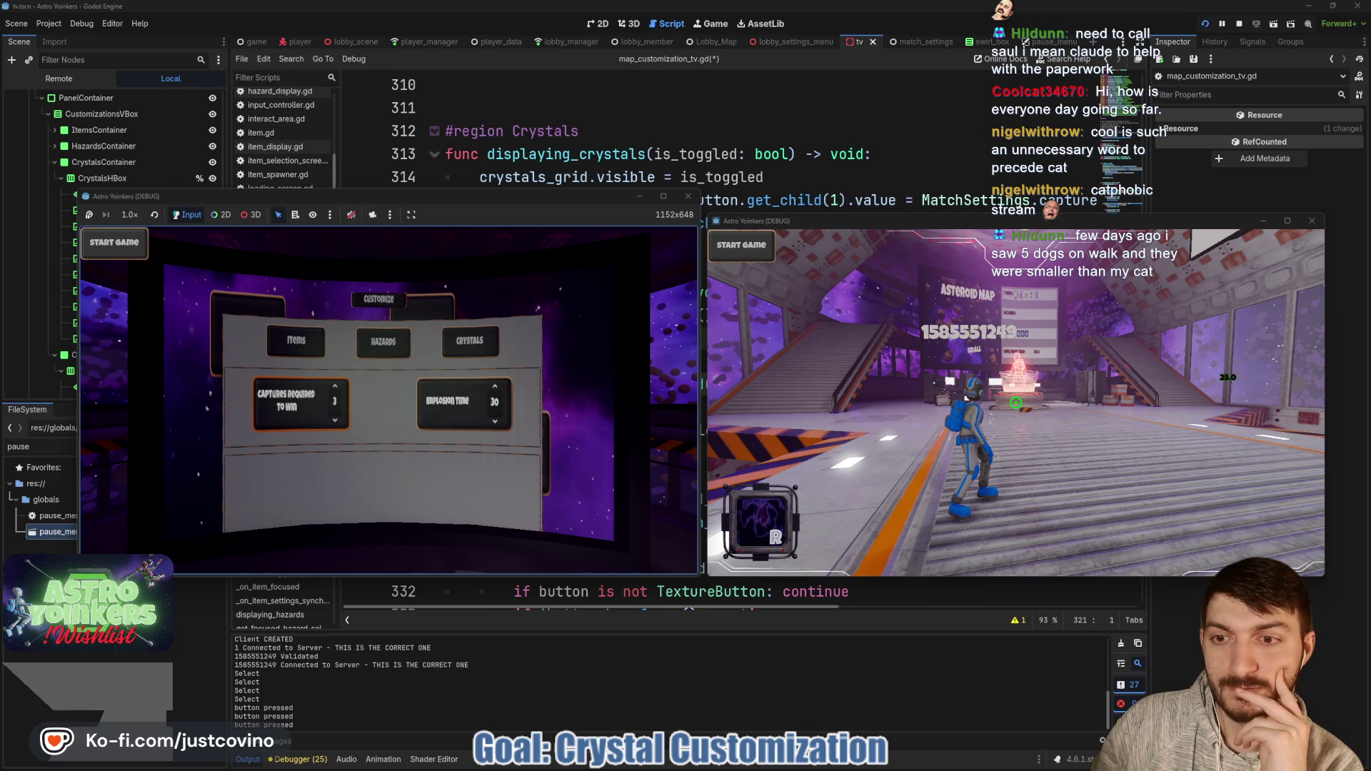
pyautogui.press('Return')
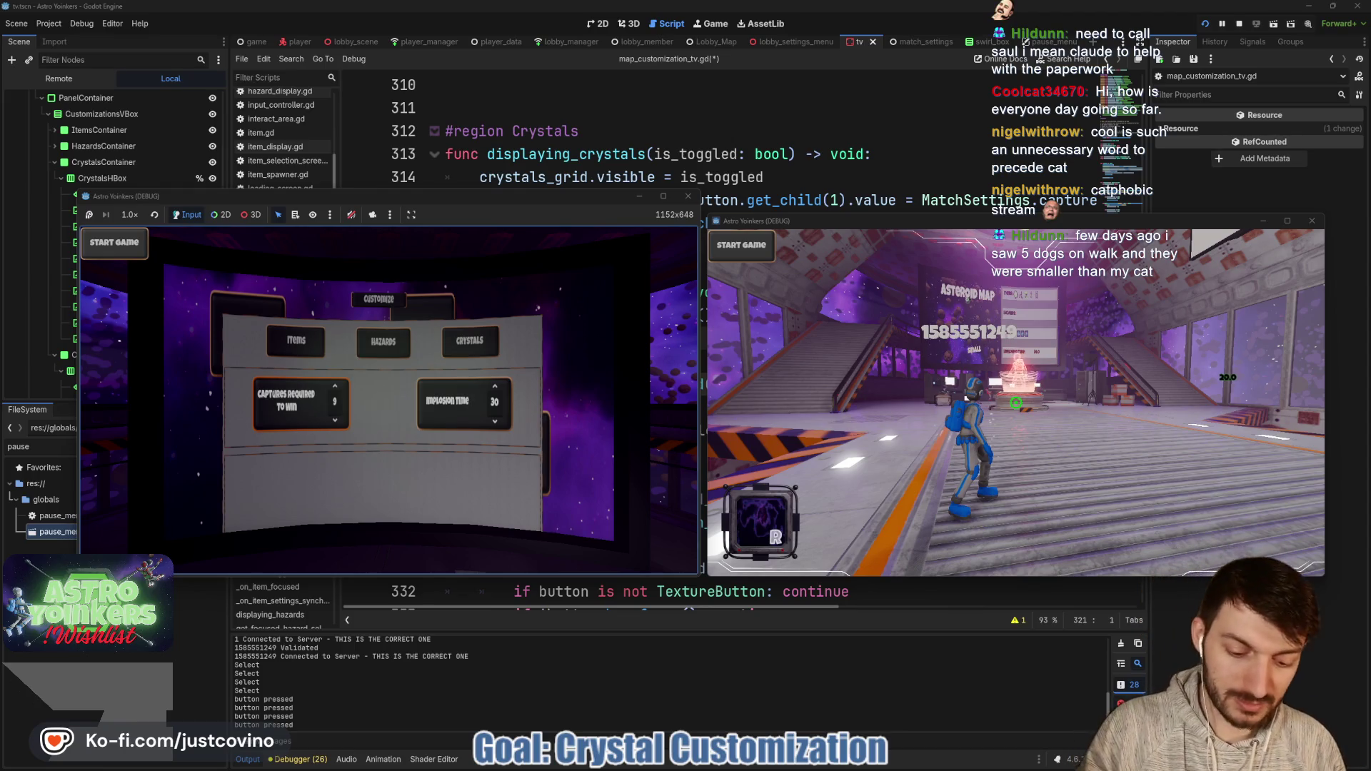
pyautogui.press('F8')
pyautogui.hotkey('ctrl', 's')
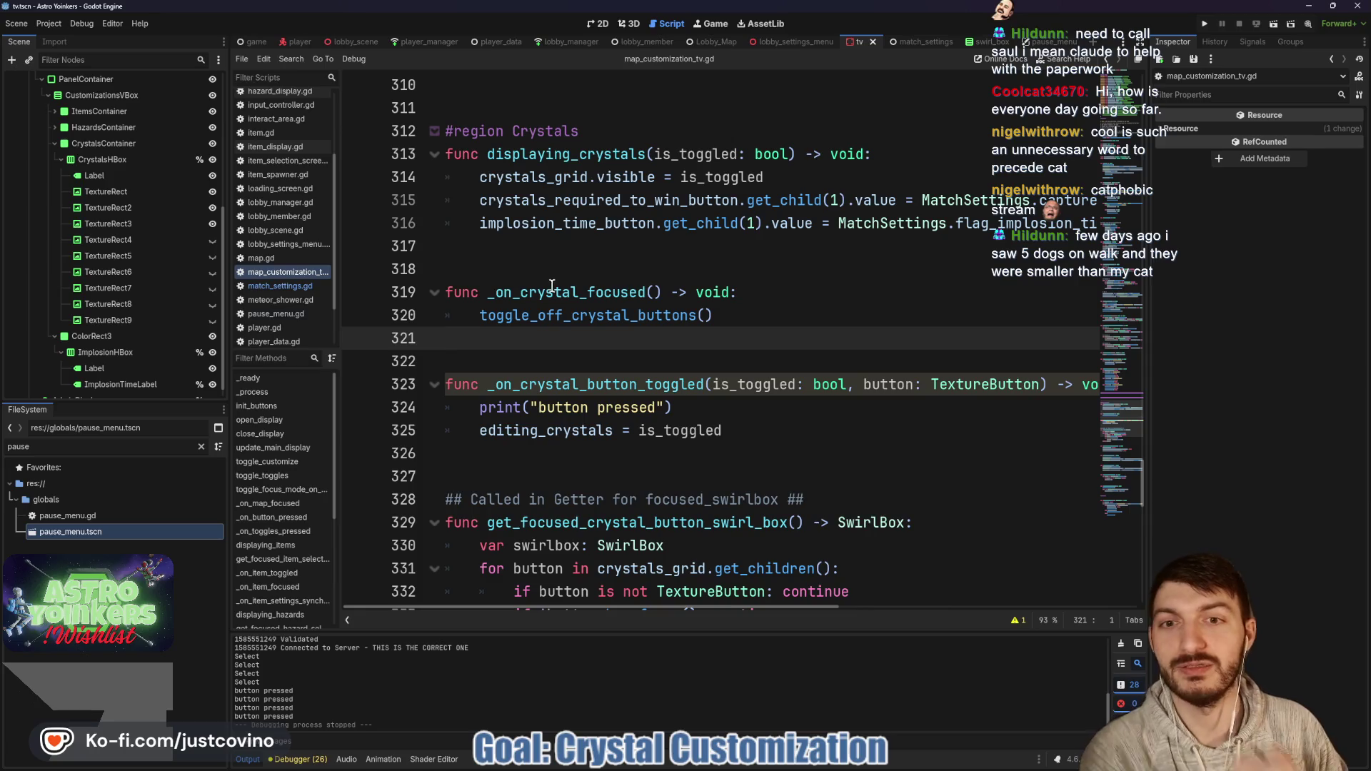
# Step: Switch to match_settings.gd and view its synchronizer for captures_required_to_win, flag_implosion_time and map_size
pyautogui.click(543, 362)
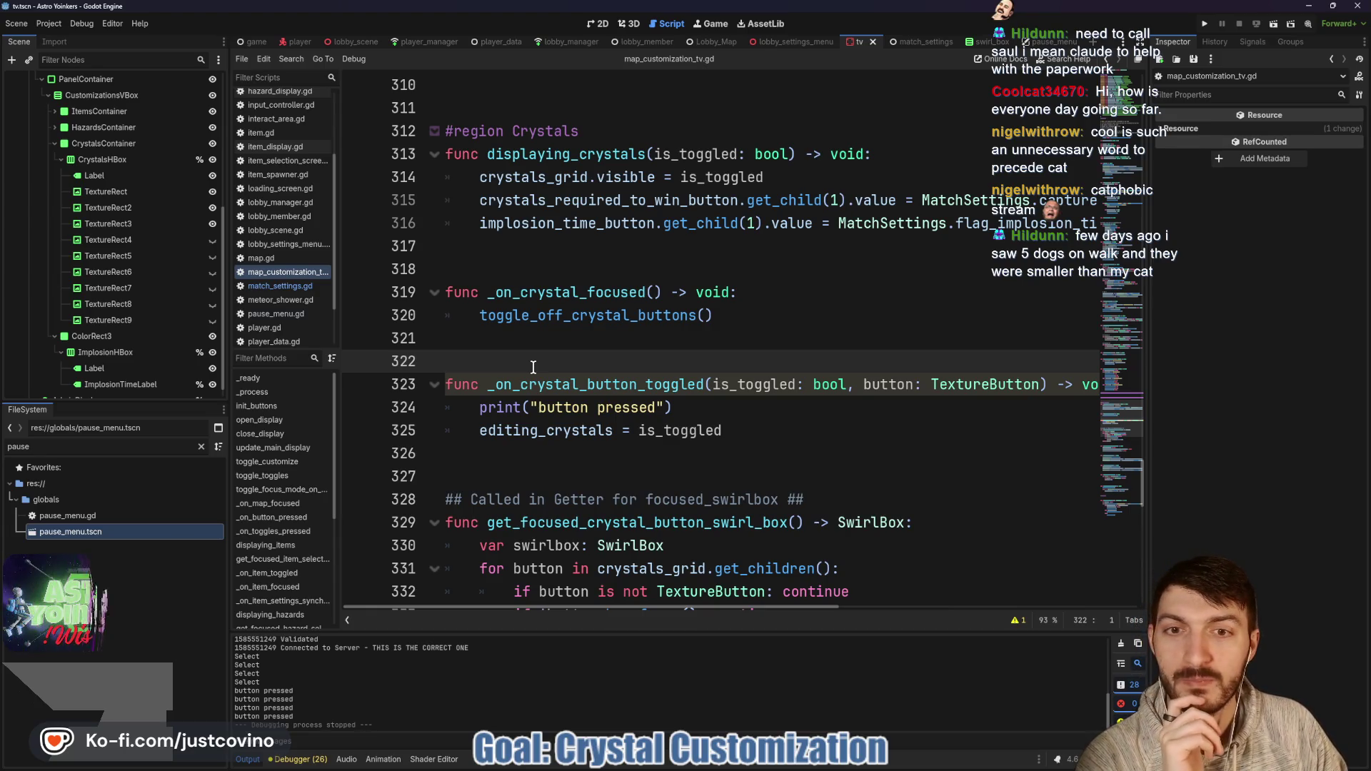
pyautogui.click(525, 343)
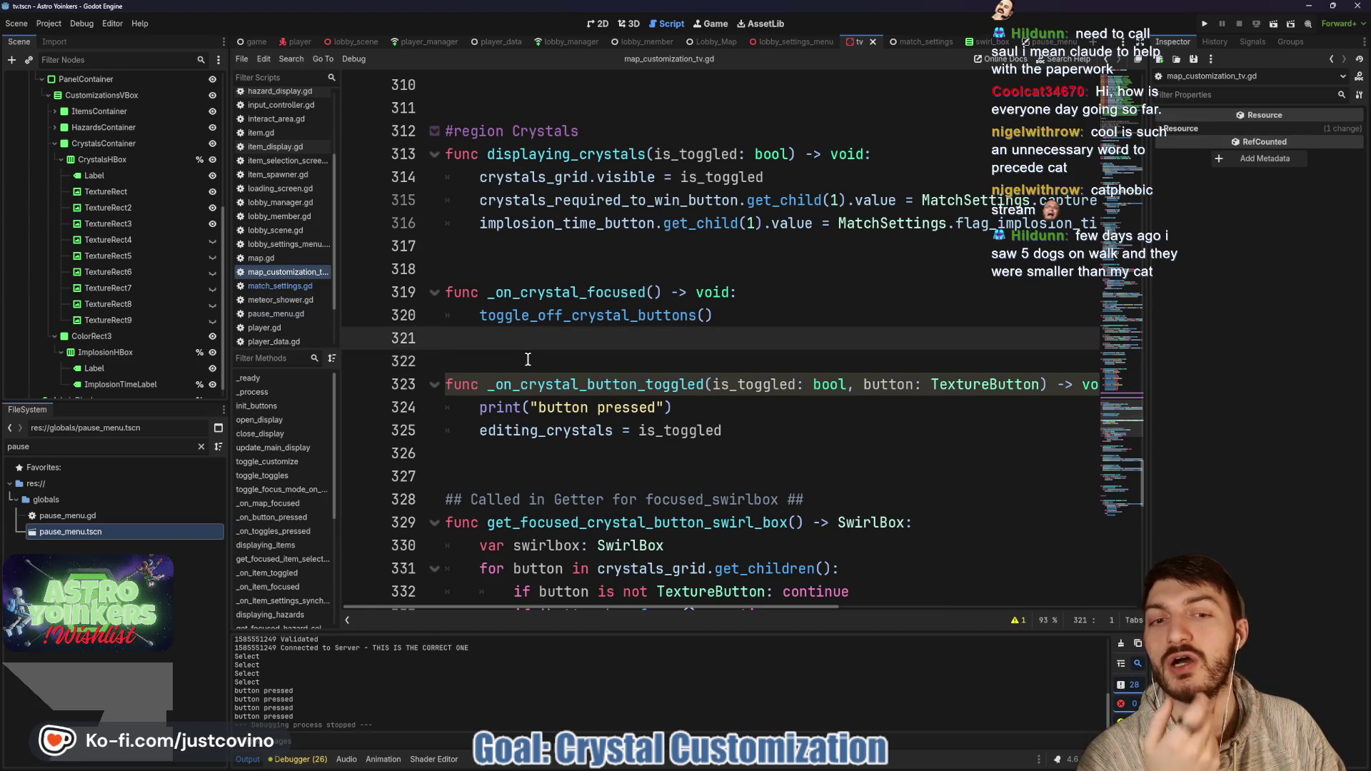
pyautogui.click(526, 359)
pyautogui.click(518, 337)
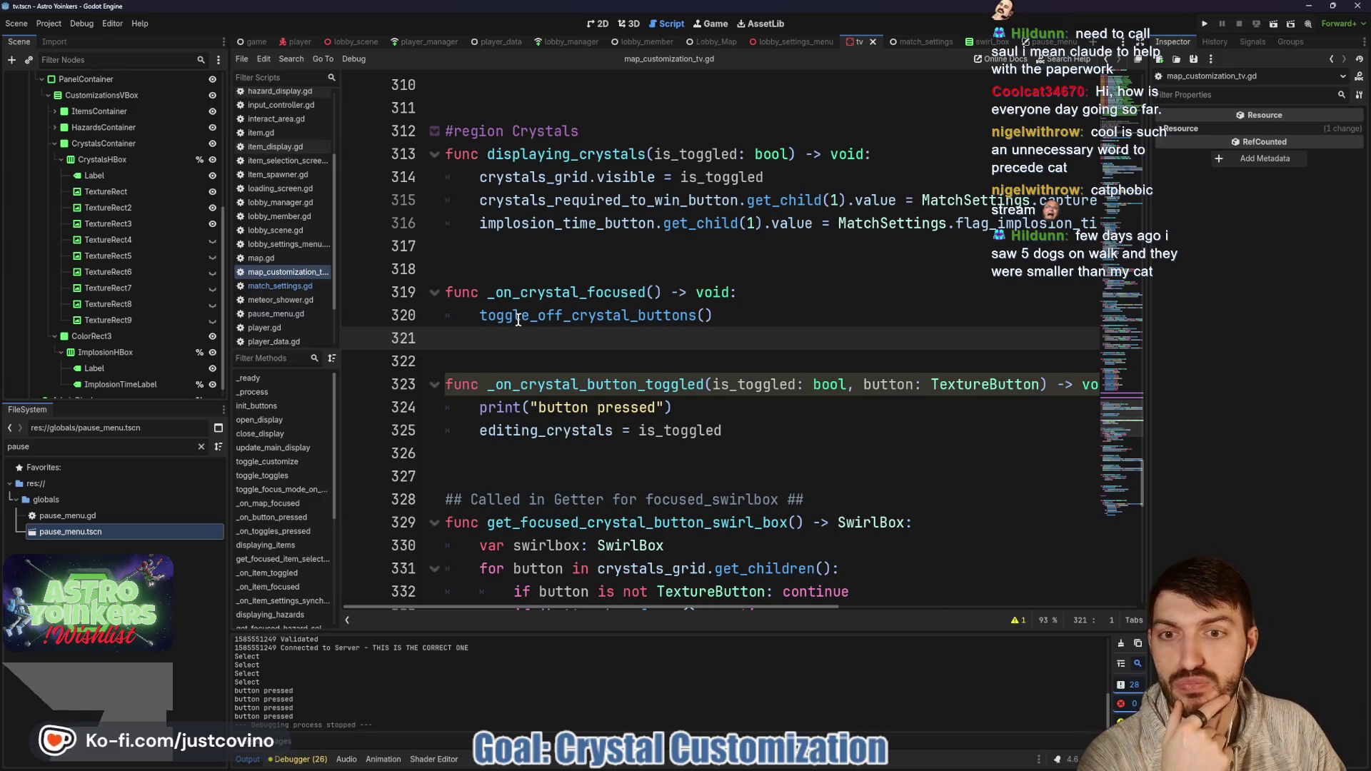
pyautogui.scroll(-2, 505, 349)
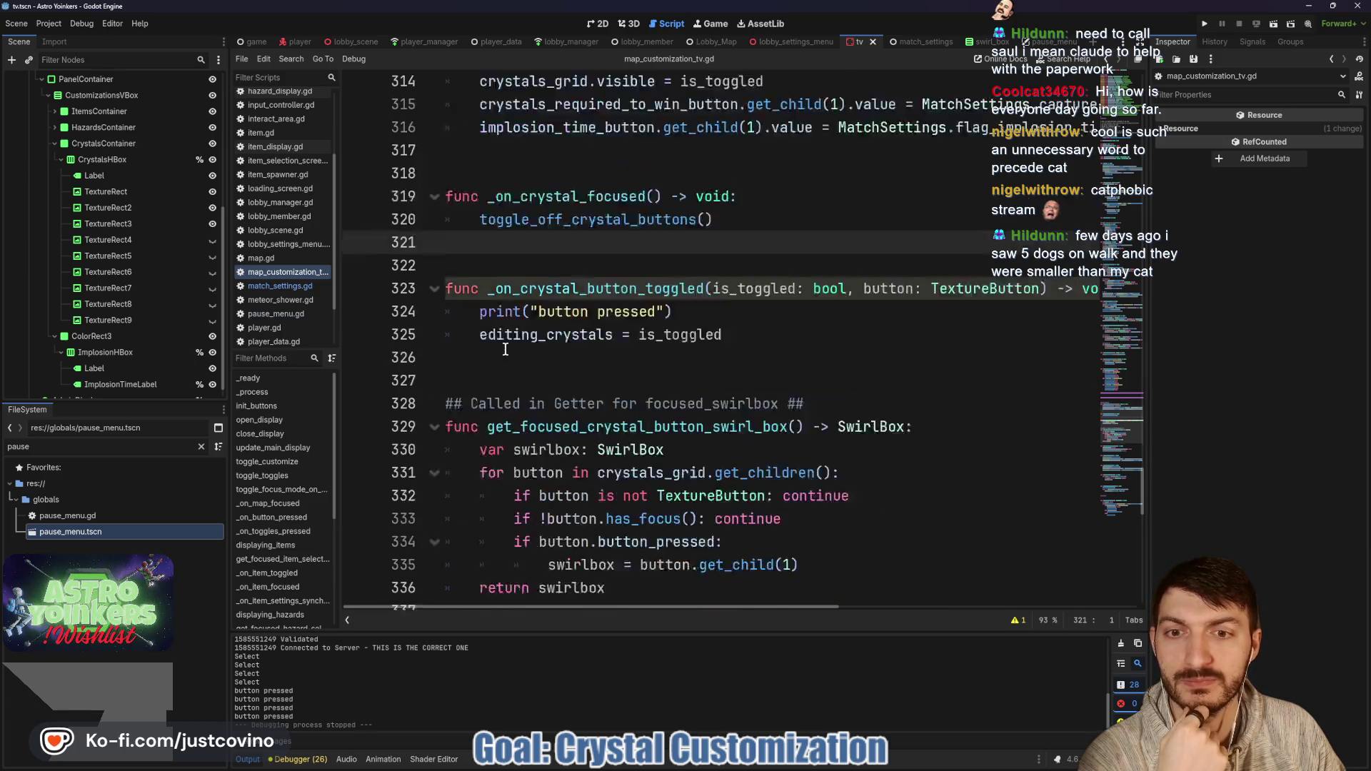
pyautogui.scroll(-1, 505, 349)
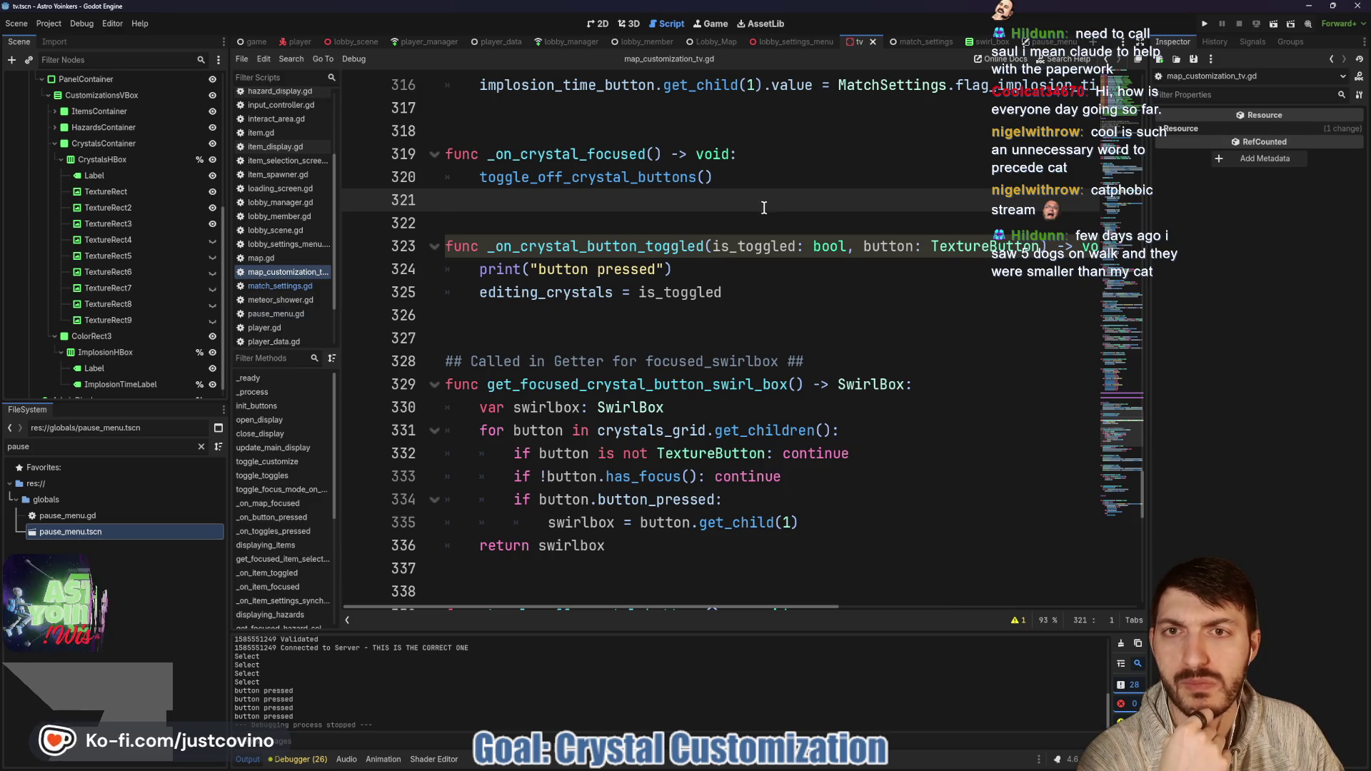
pyautogui.click(927, 42)
pyautogui.scroll(-1, 706, 330)
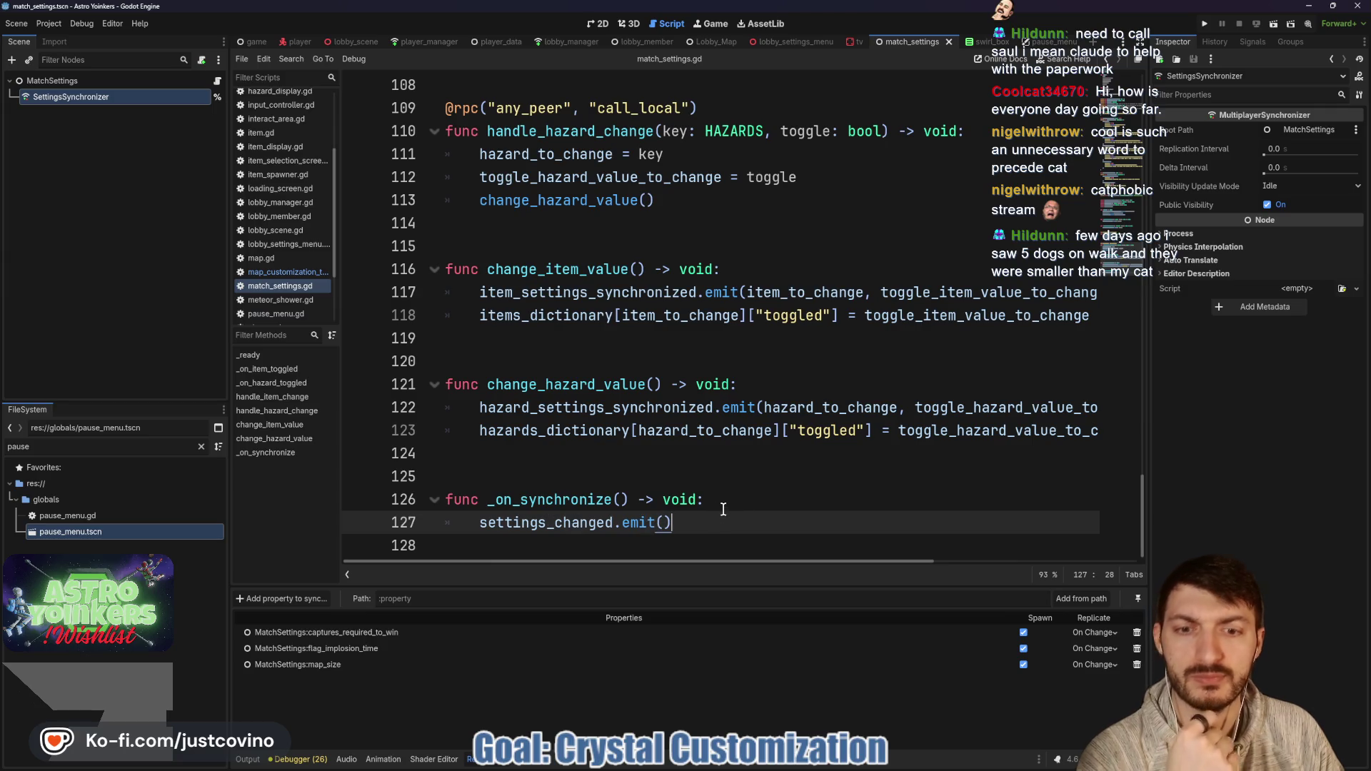
# Step: Add print("On sync") after settings_changed.emit() in _on_synchronize and save match_settings.gd
pyautogui.press('Return')
pyautogui.write('pr')
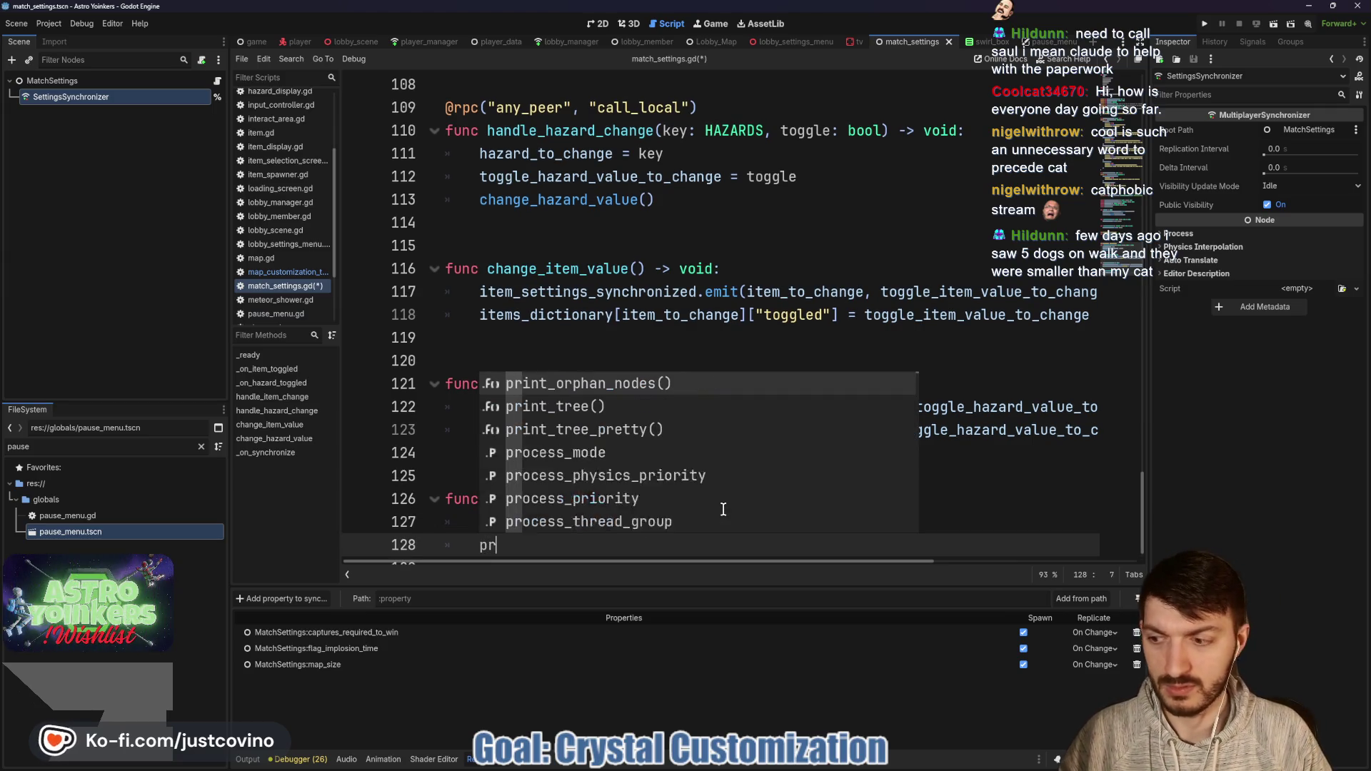
pyautogui.write('int("On syn')
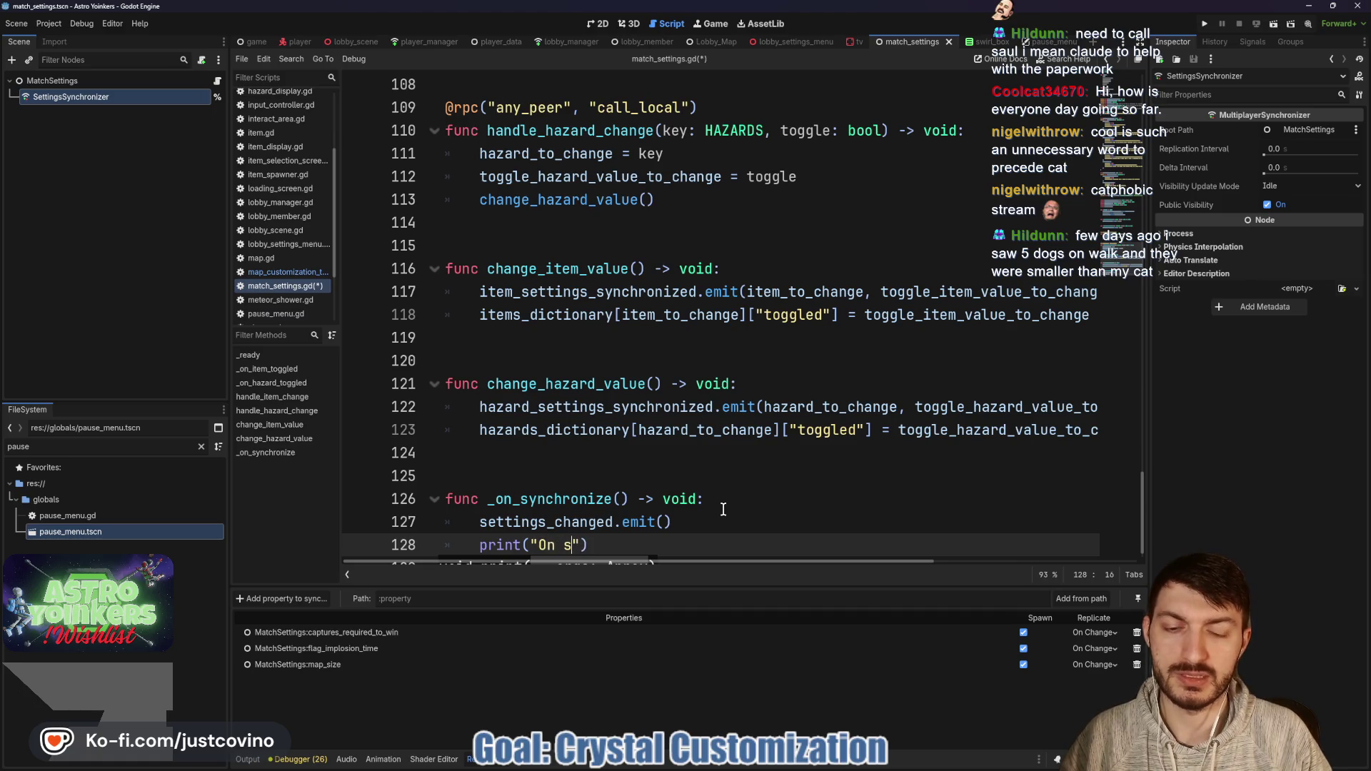
pyautogui.write('c')
pyautogui.hotkey('ctrl', 's')
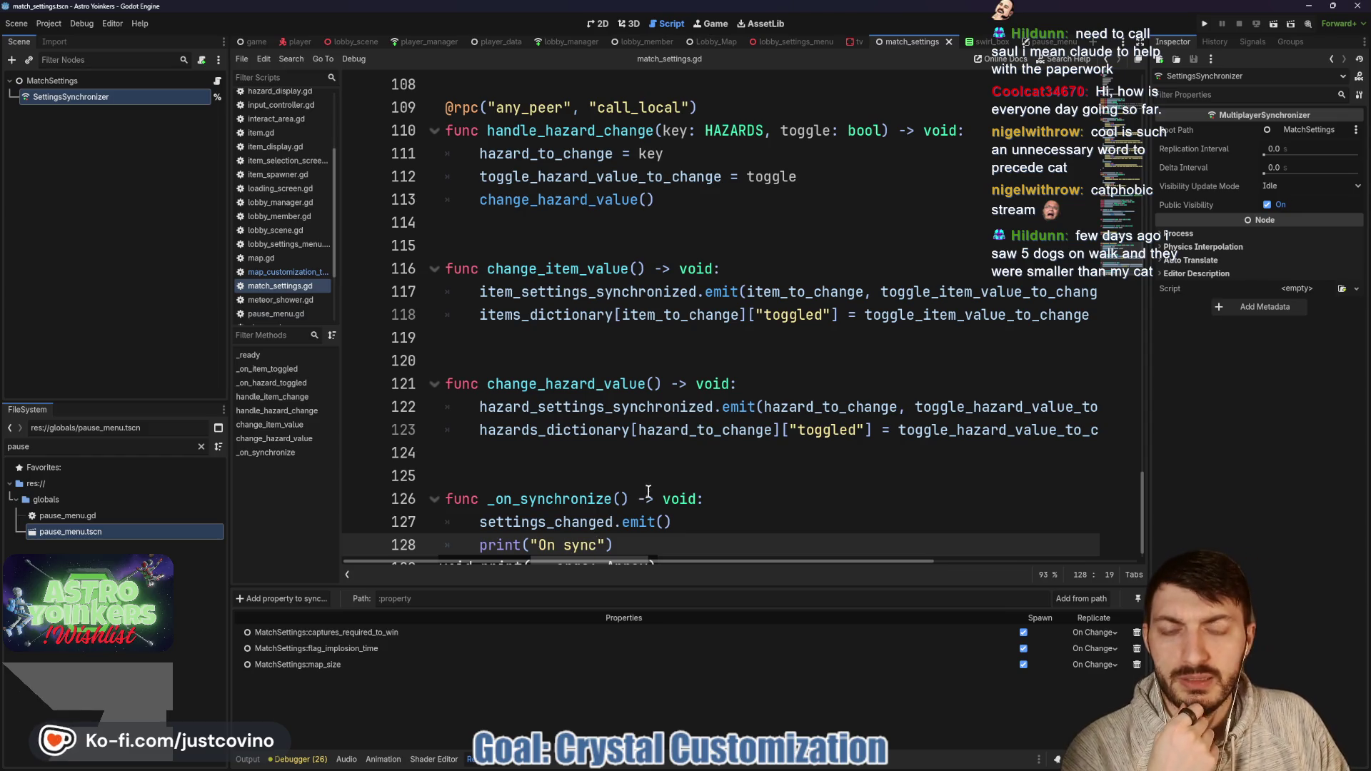
# Step: Check the synchronized signal connection in _ready, then run the project
pyautogui.click(546, 499)
pyautogui.scroll(10, 676, 482)
pyautogui.scroll(2, 677, 482)
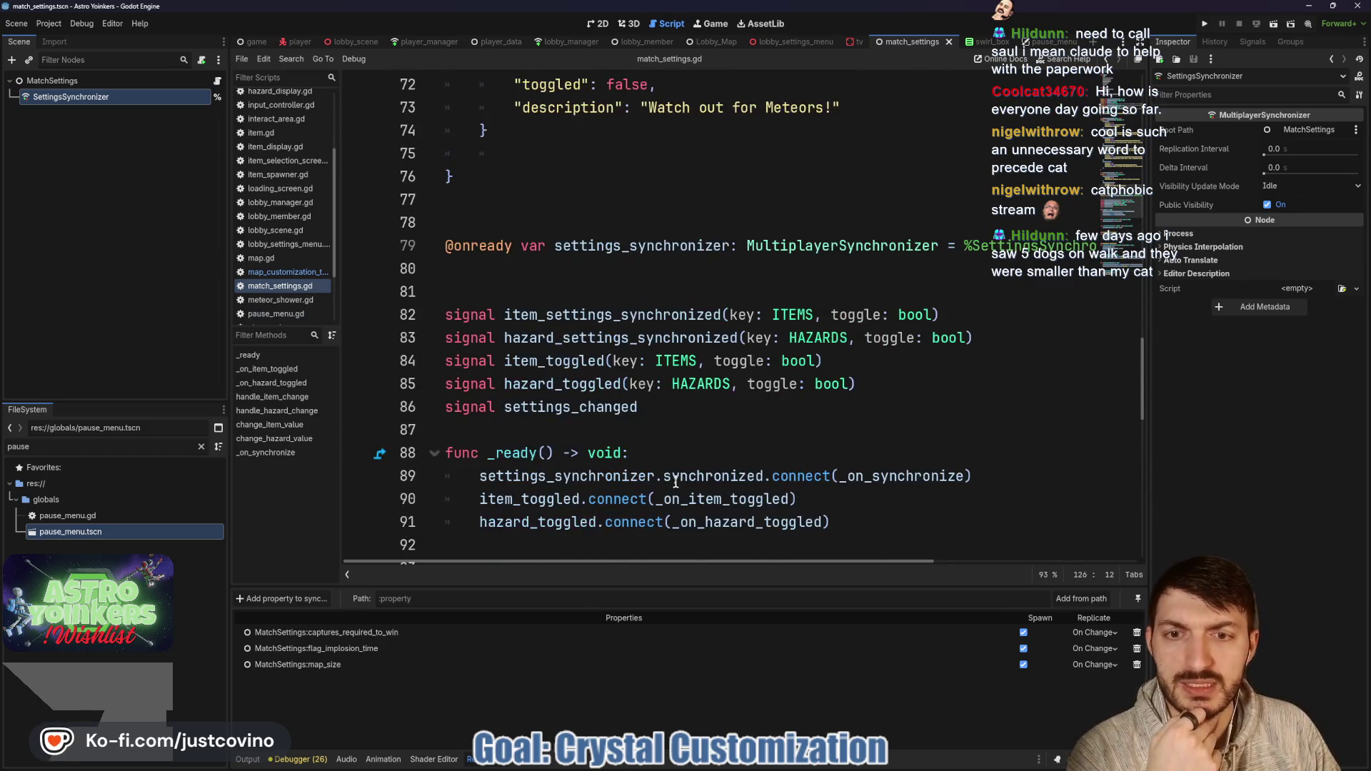
pyautogui.click(610, 477)
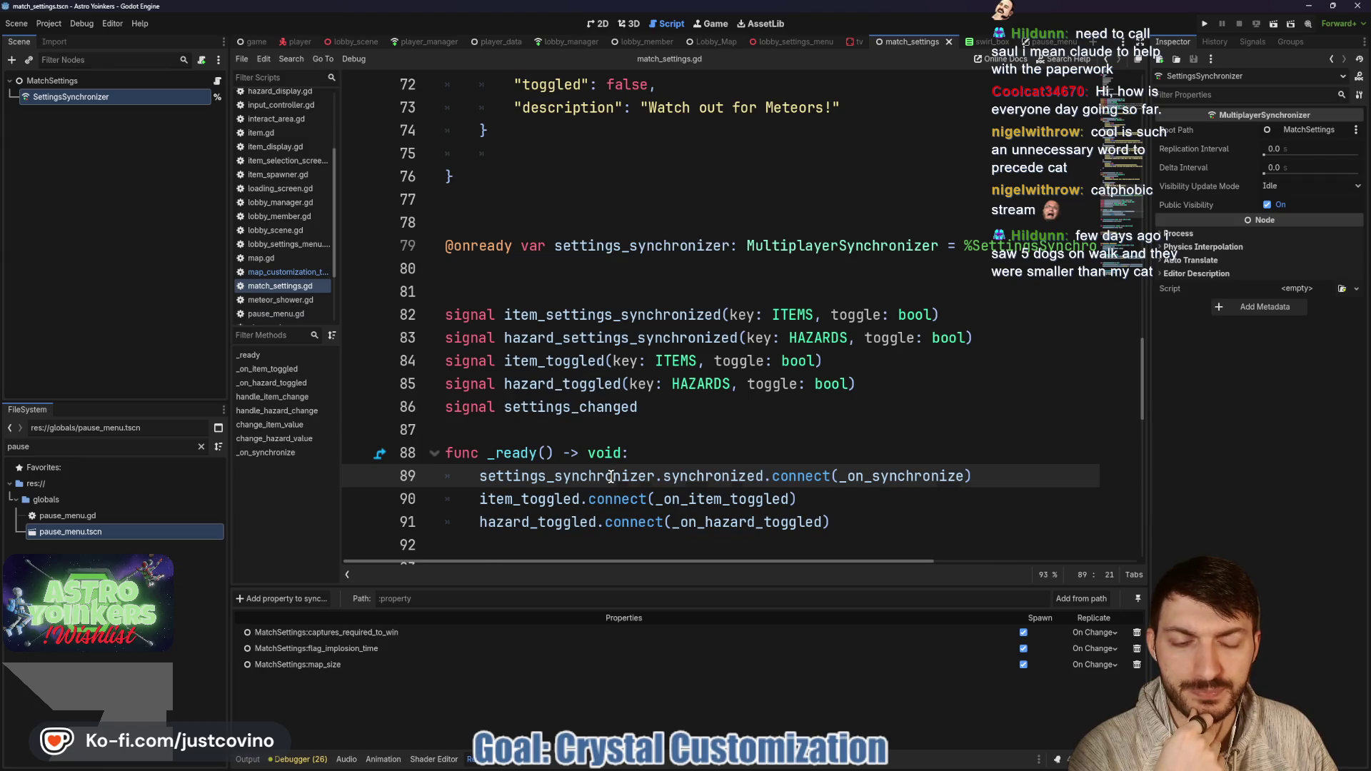
pyautogui.moveTo(731, 474)
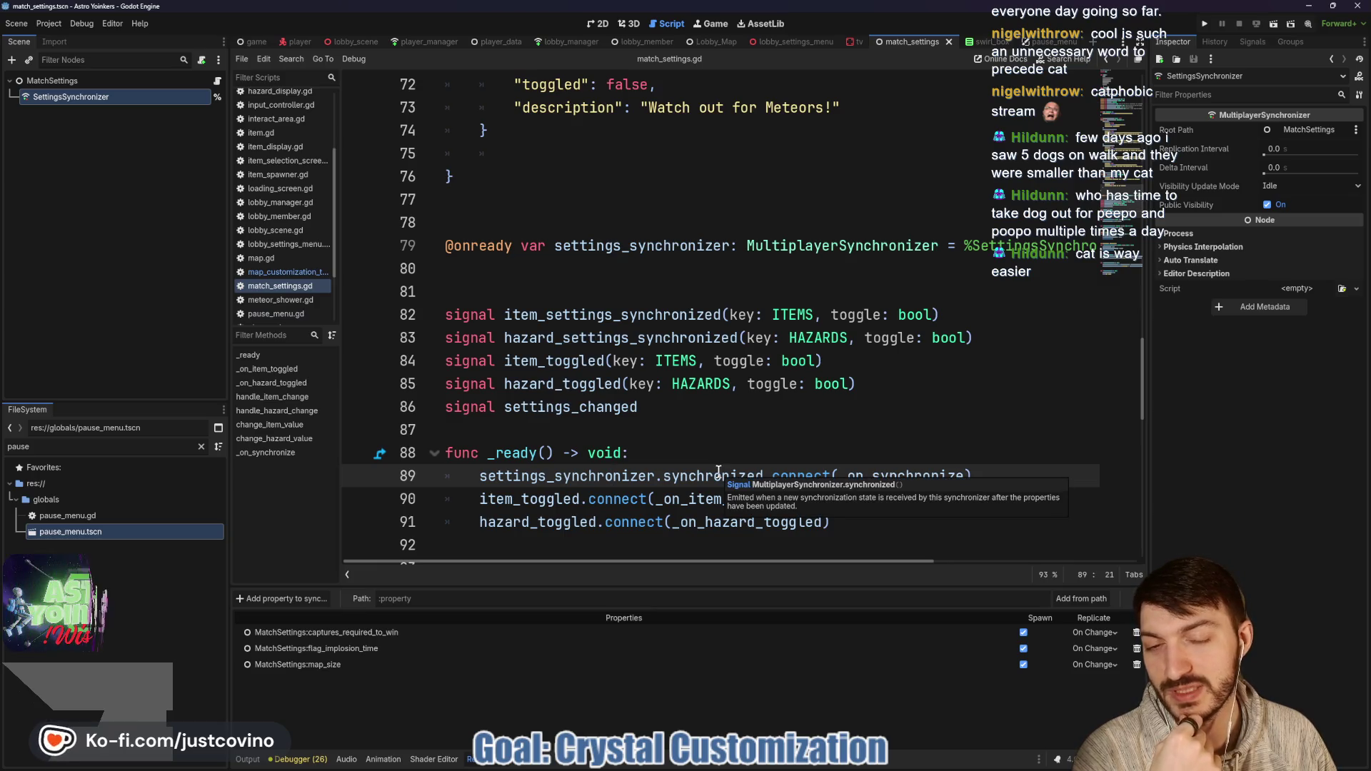
pyautogui.click(679, 473)
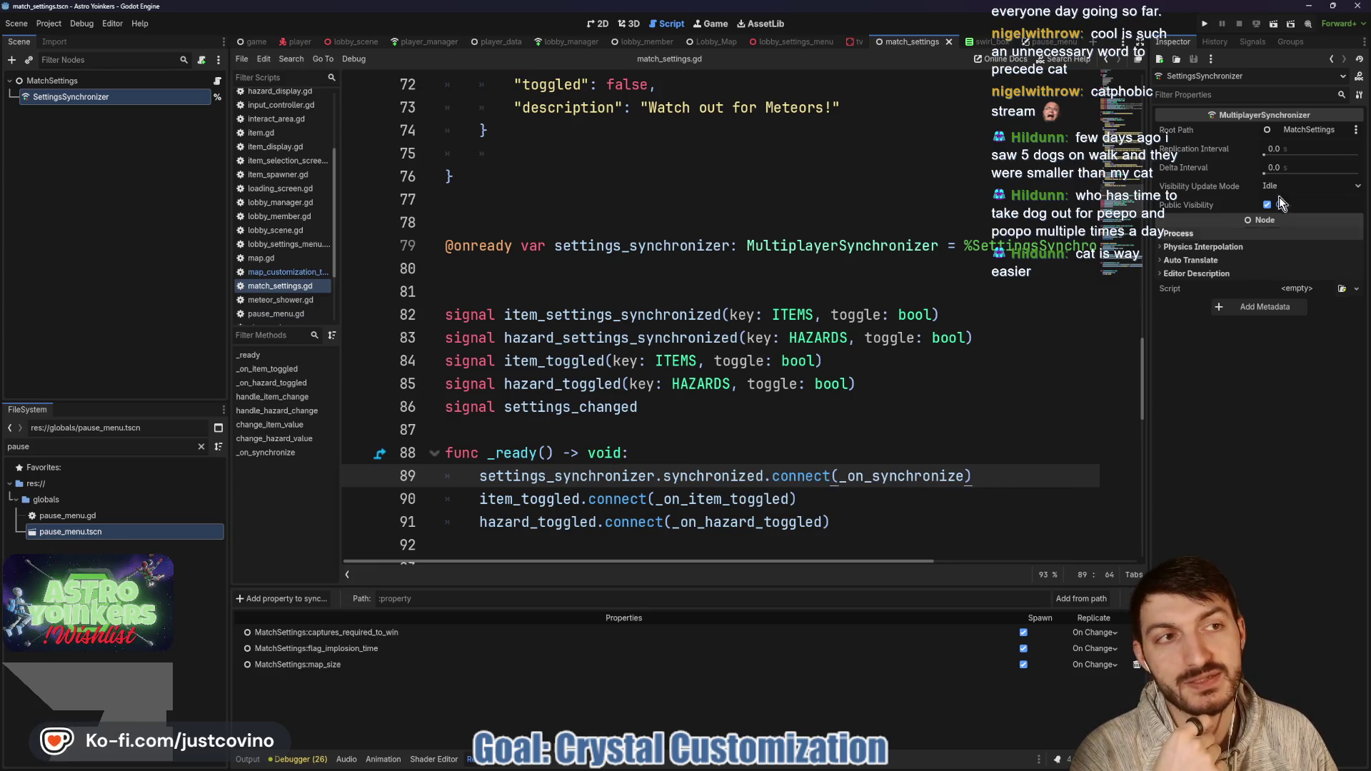
pyautogui.click(1203, 23)
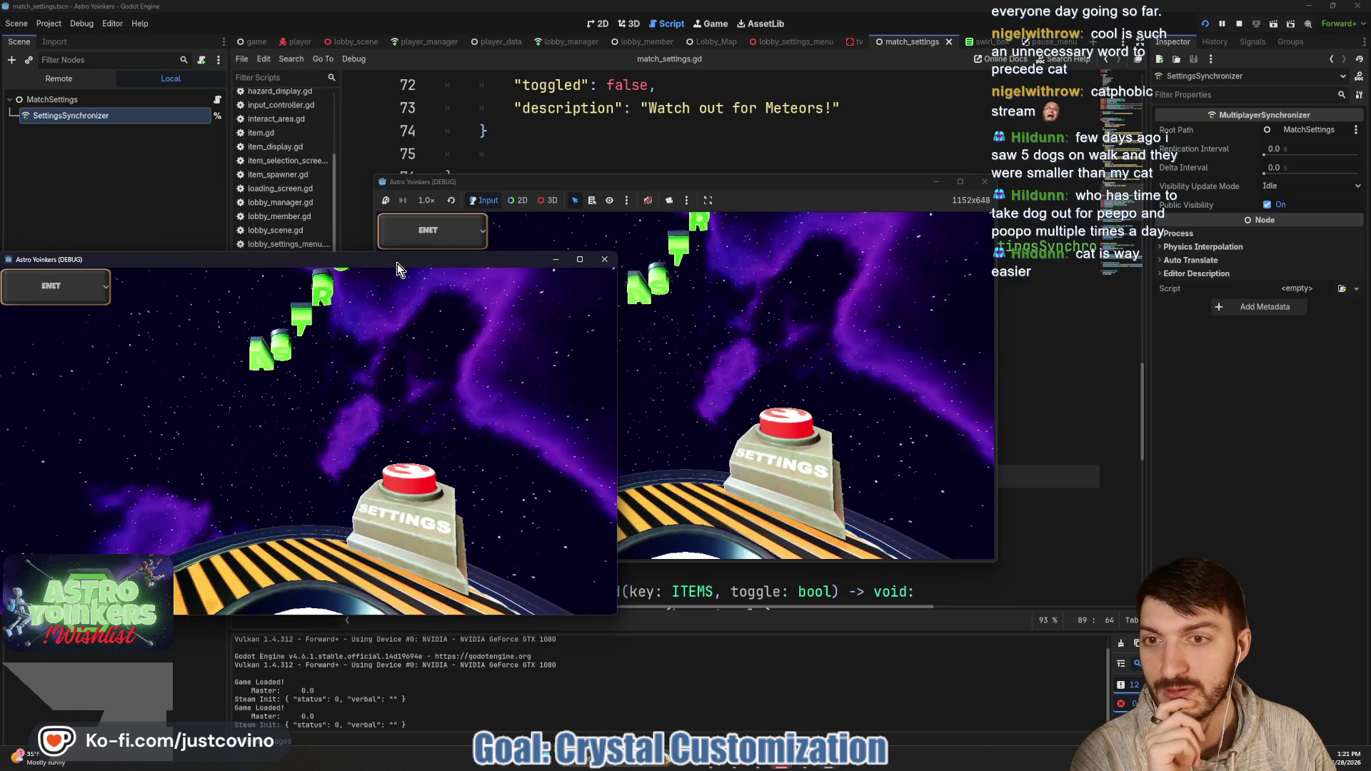
# Step: Arrange both game windows, host a private lobby on the left and join it from the right
pyautogui.moveTo(397, 264); pyautogui.dragTo(1076, 224)
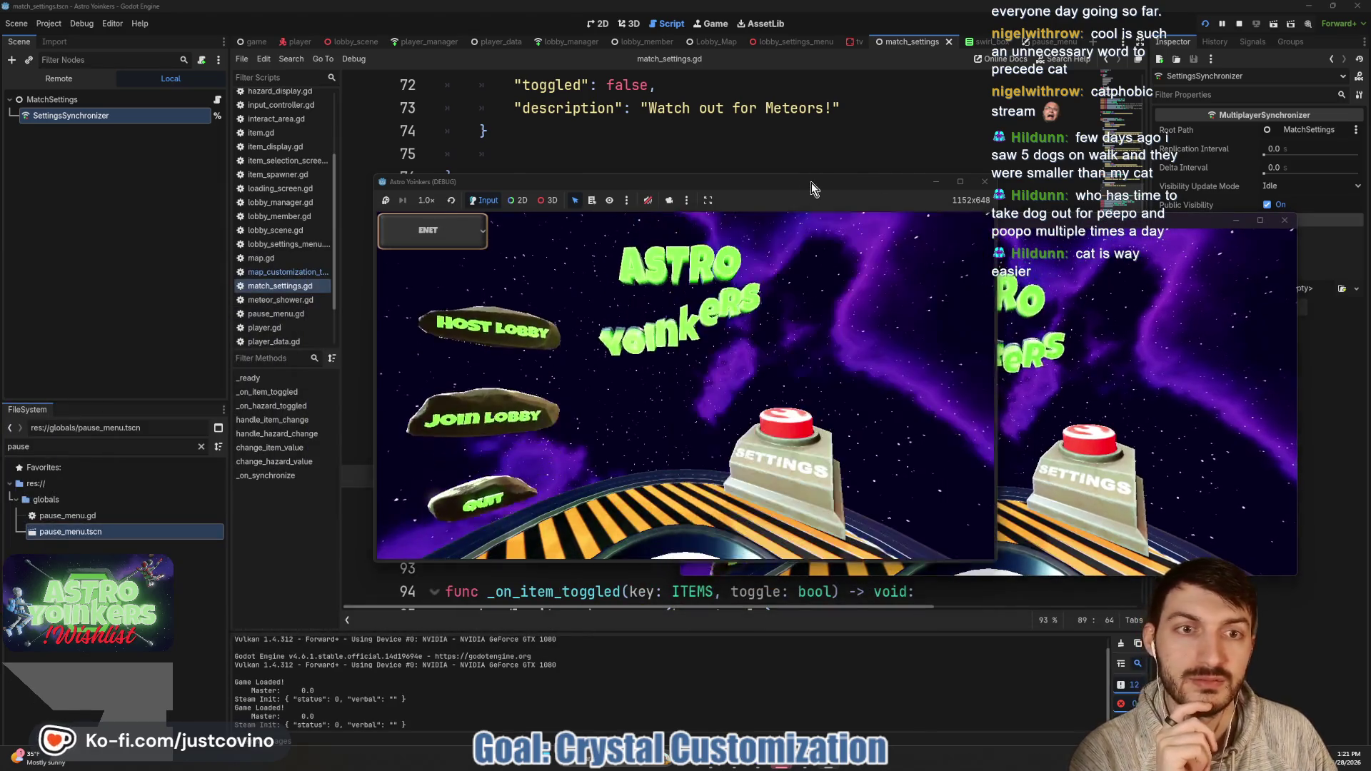
pyautogui.moveTo(811, 183); pyautogui.dragTo(482, 207)
pyautogui.click(150, 361)
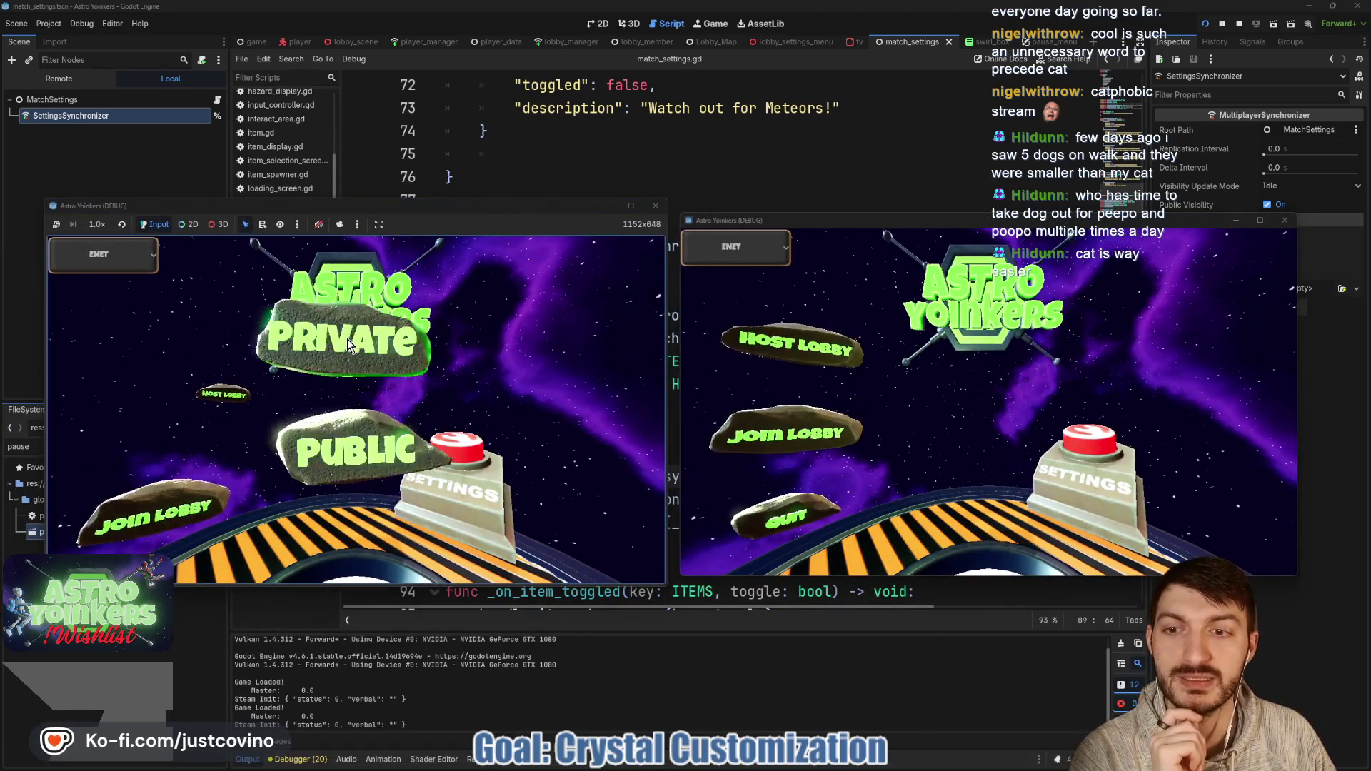
pyautogui.click(347, 339)
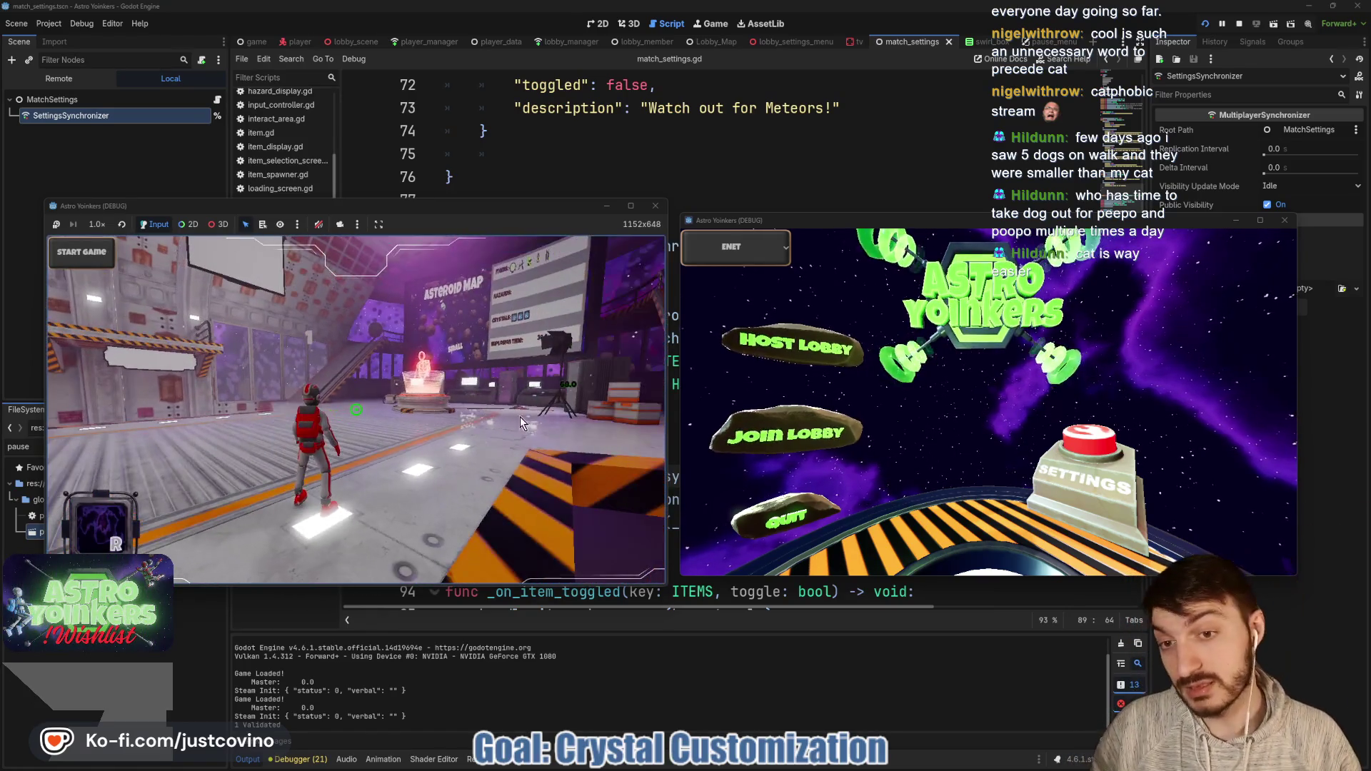
pyautogui.click(755, 441)
pyautogui.click(1029, 296)
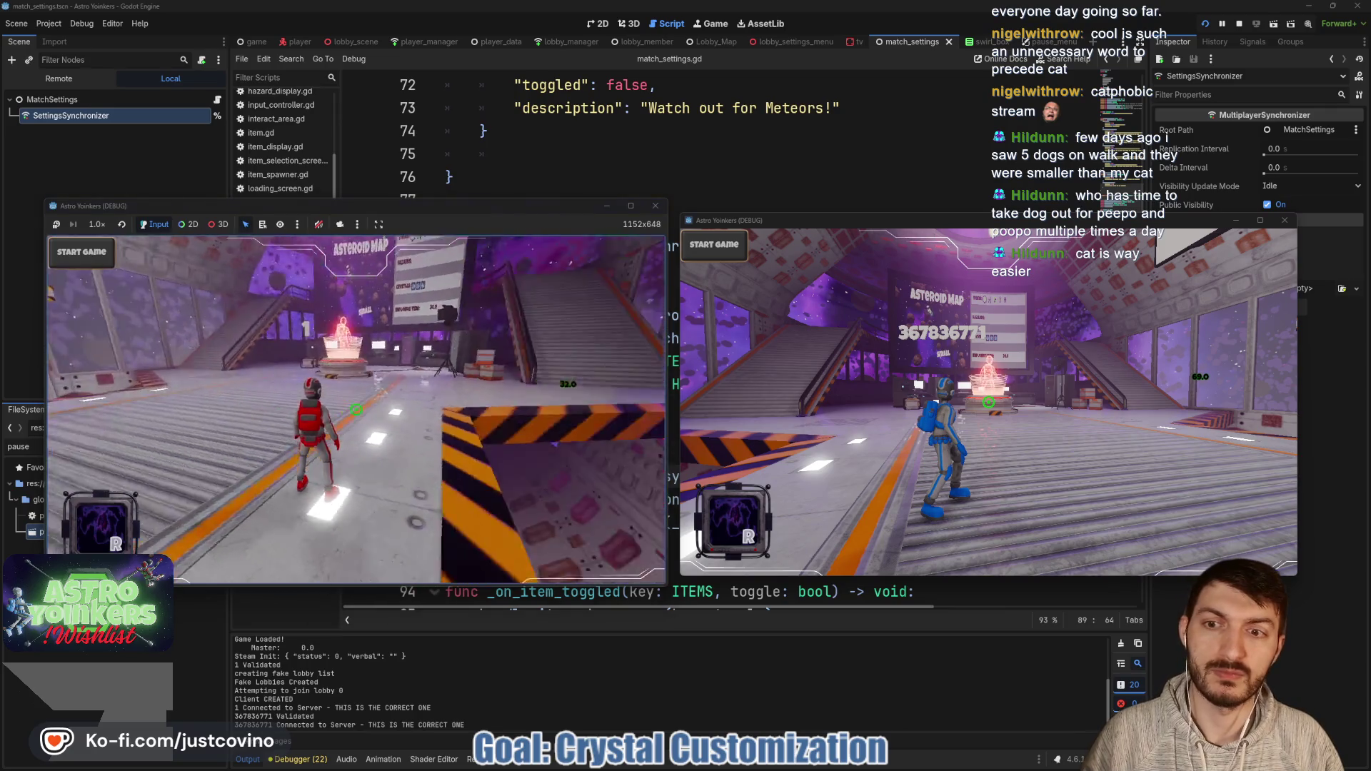
# Step: Walk the host to the match console, open the customization menu with E, then stop the game
pyautogui.click(356, 409)
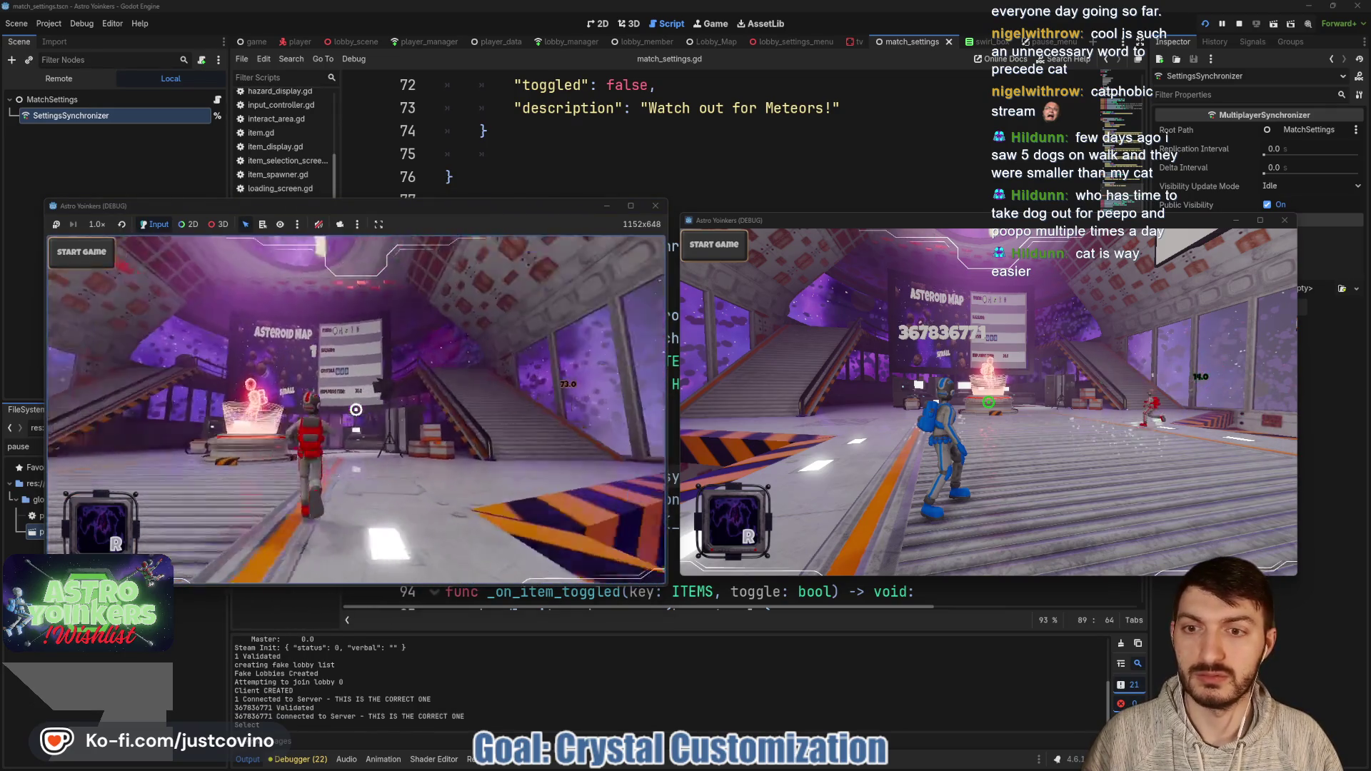
pyautogui.click(356, 409)
pyautogui.click(356, 409)
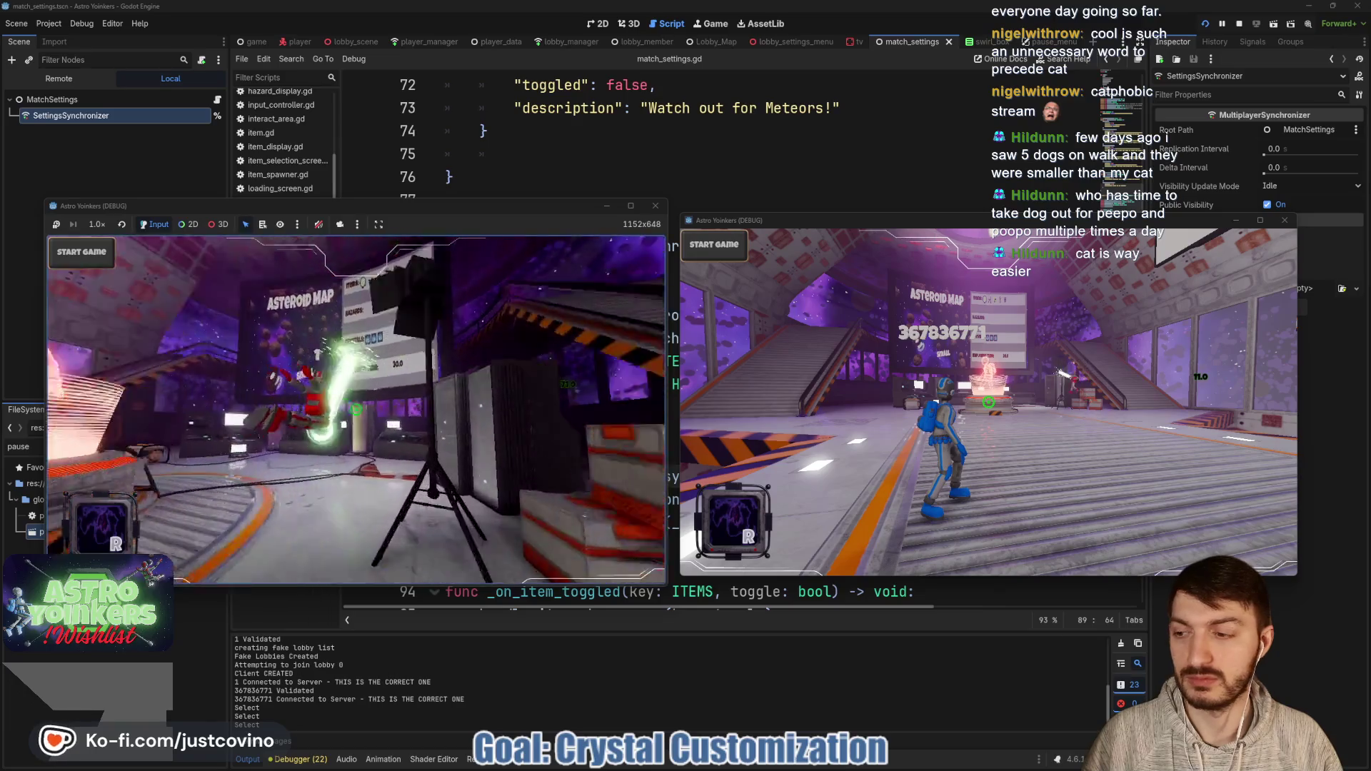
pyautogui.press('w')
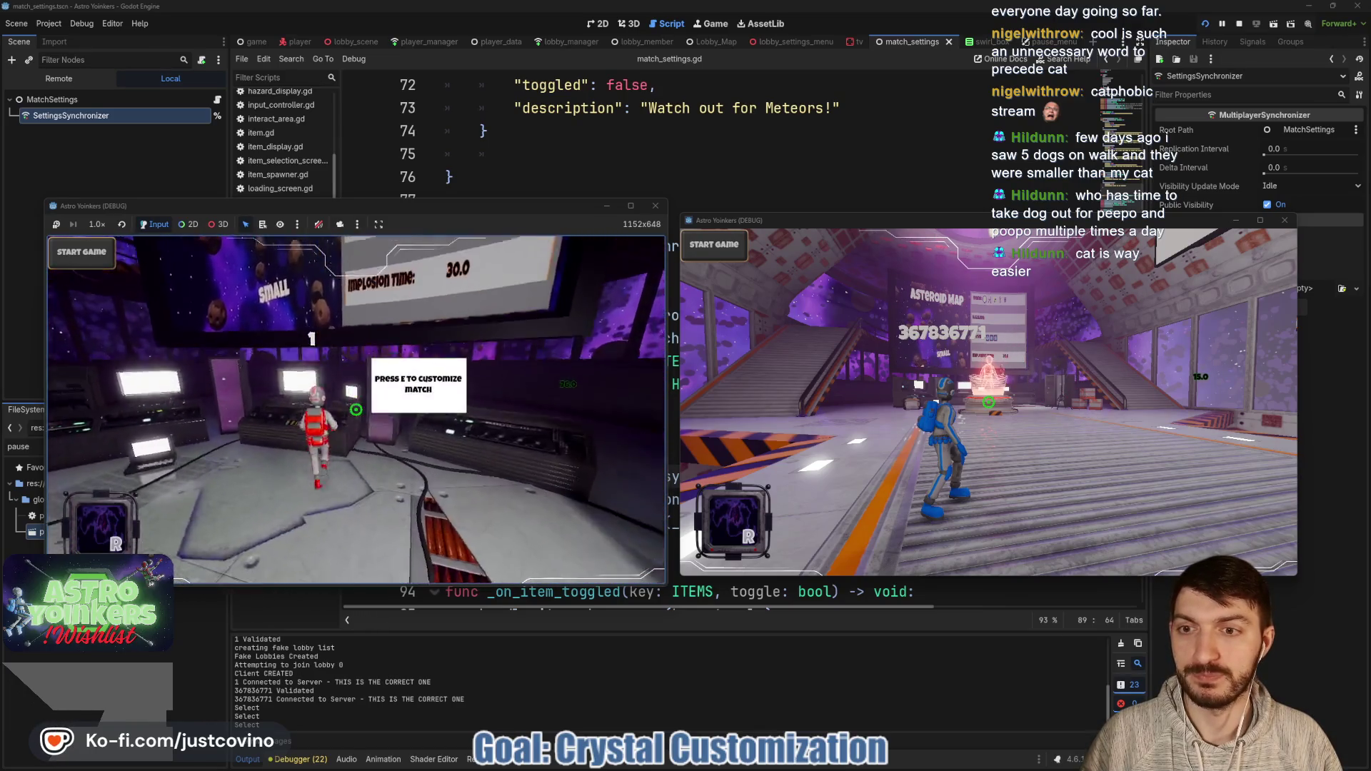
pyautogui.press('e')
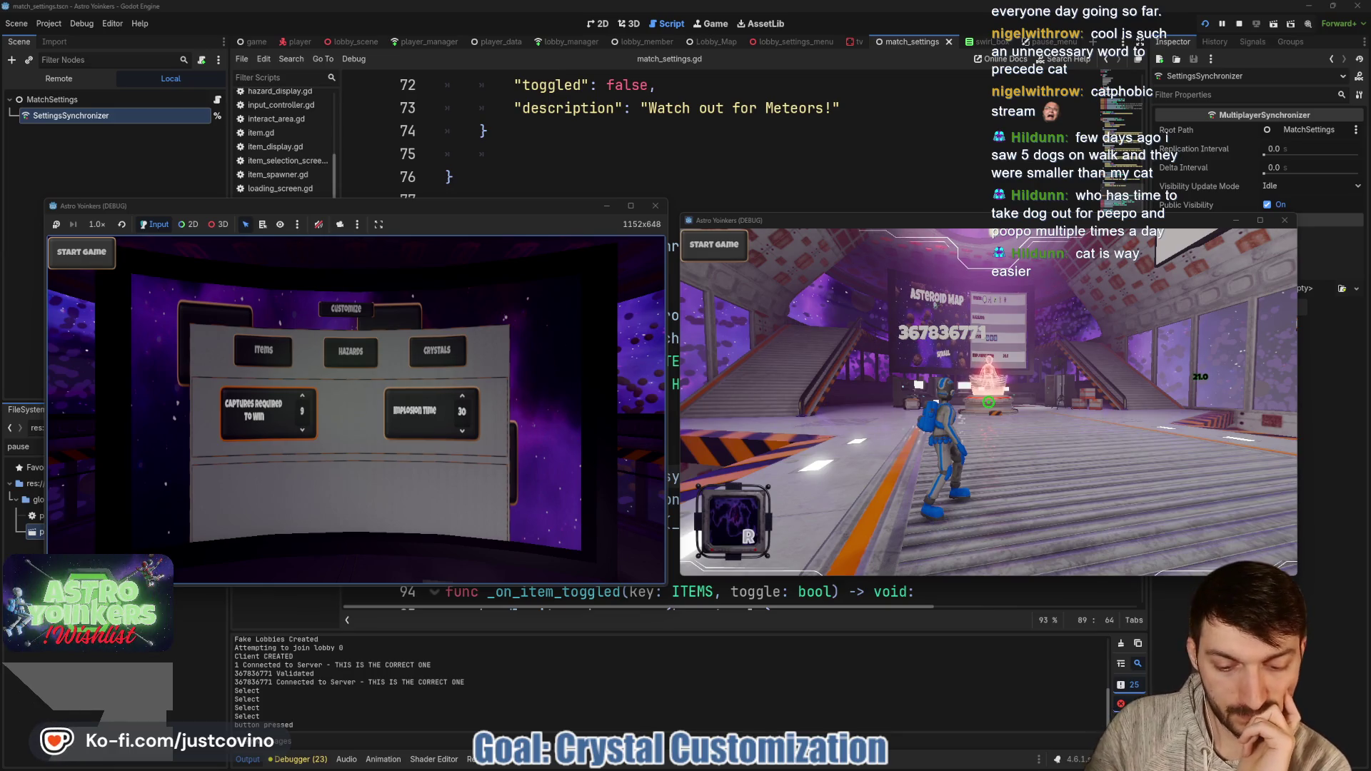
pyautogui.press('F8')
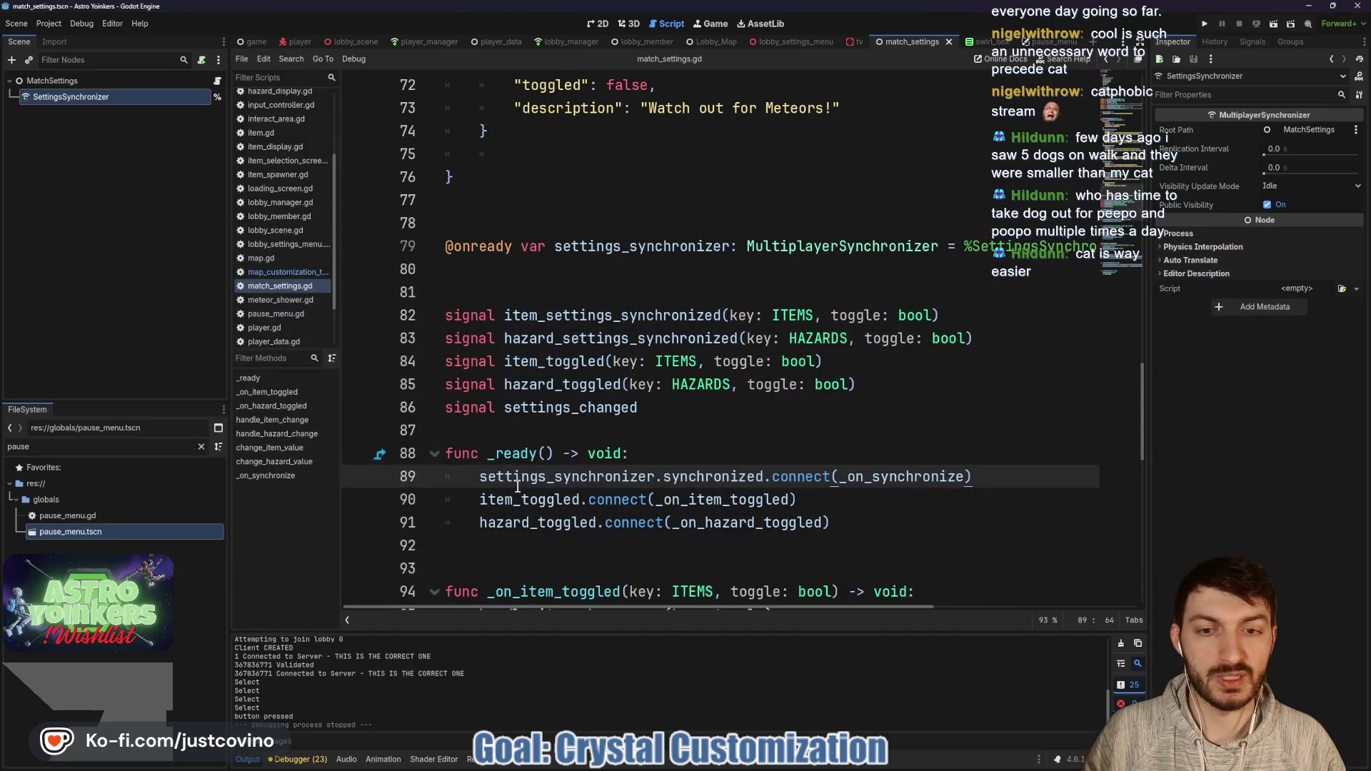
# Step: Comment out line 89's synchronized connection and the _on_synchronize function, then save match_settings.gd
pyautogui.write('#')
pyautogui.scroll(-10, 438, 523)
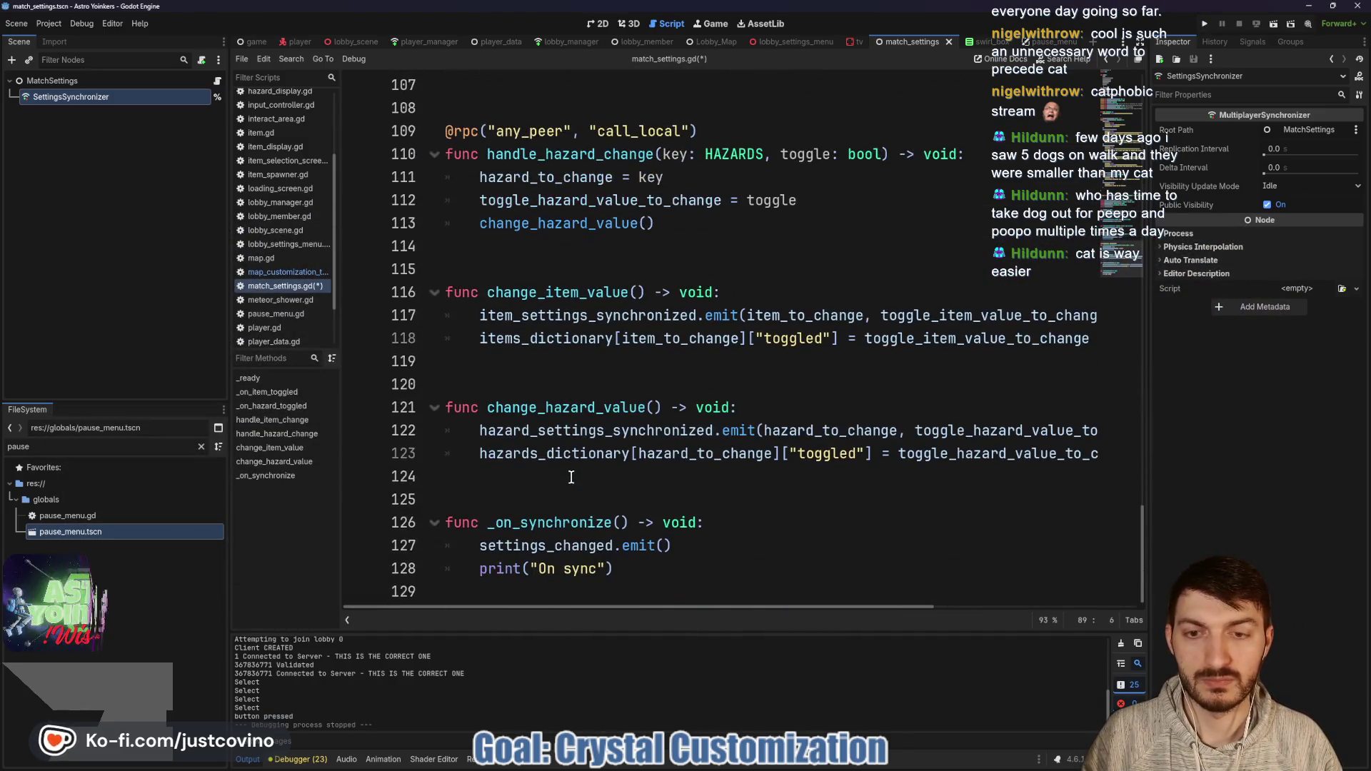
pyautogui.click(446, 523)
pyautogui.write('#')
pyautogui.moveTo(614, 569); pyautogui.dragTo(454, 554)
pyautogui.hotkey('ctrl', 'k')
pyautogui.click(564, 499)
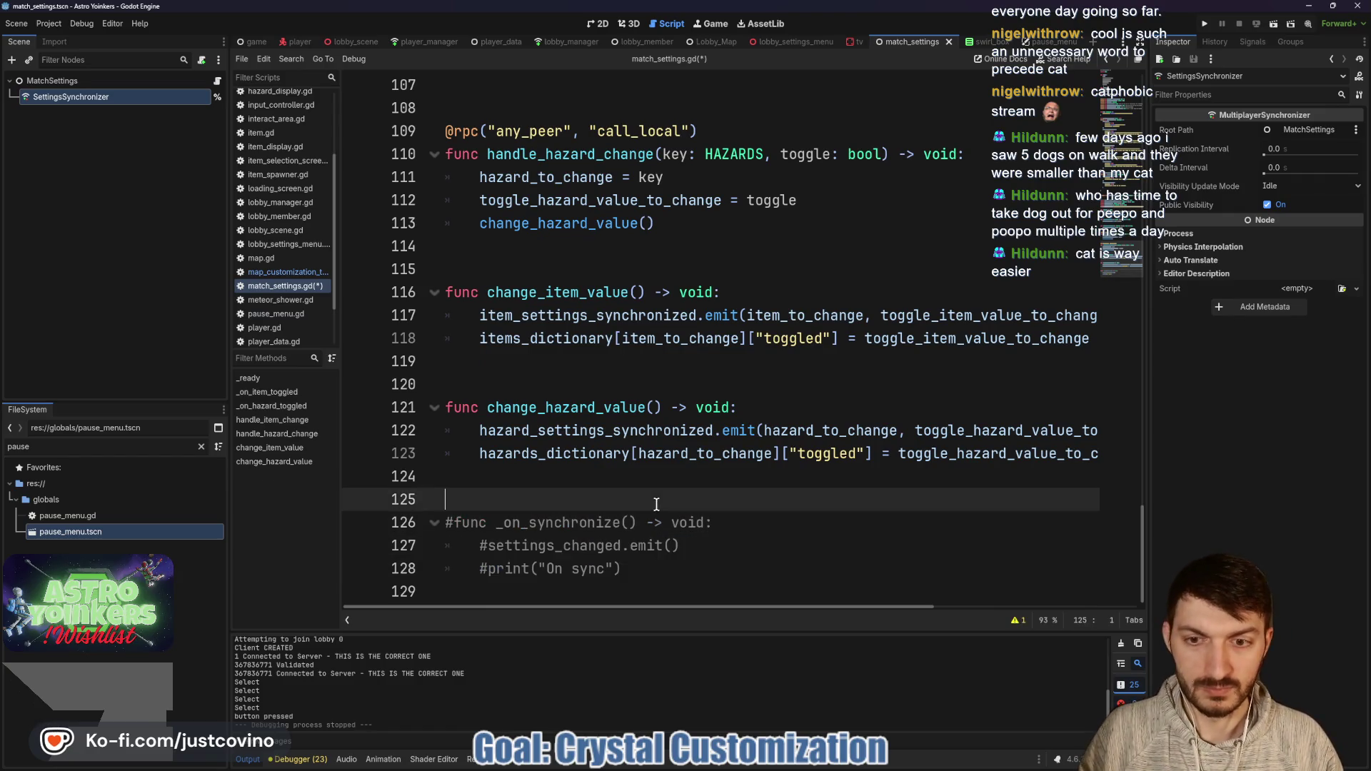
pyautogui.hotkey('ctrl', 's')
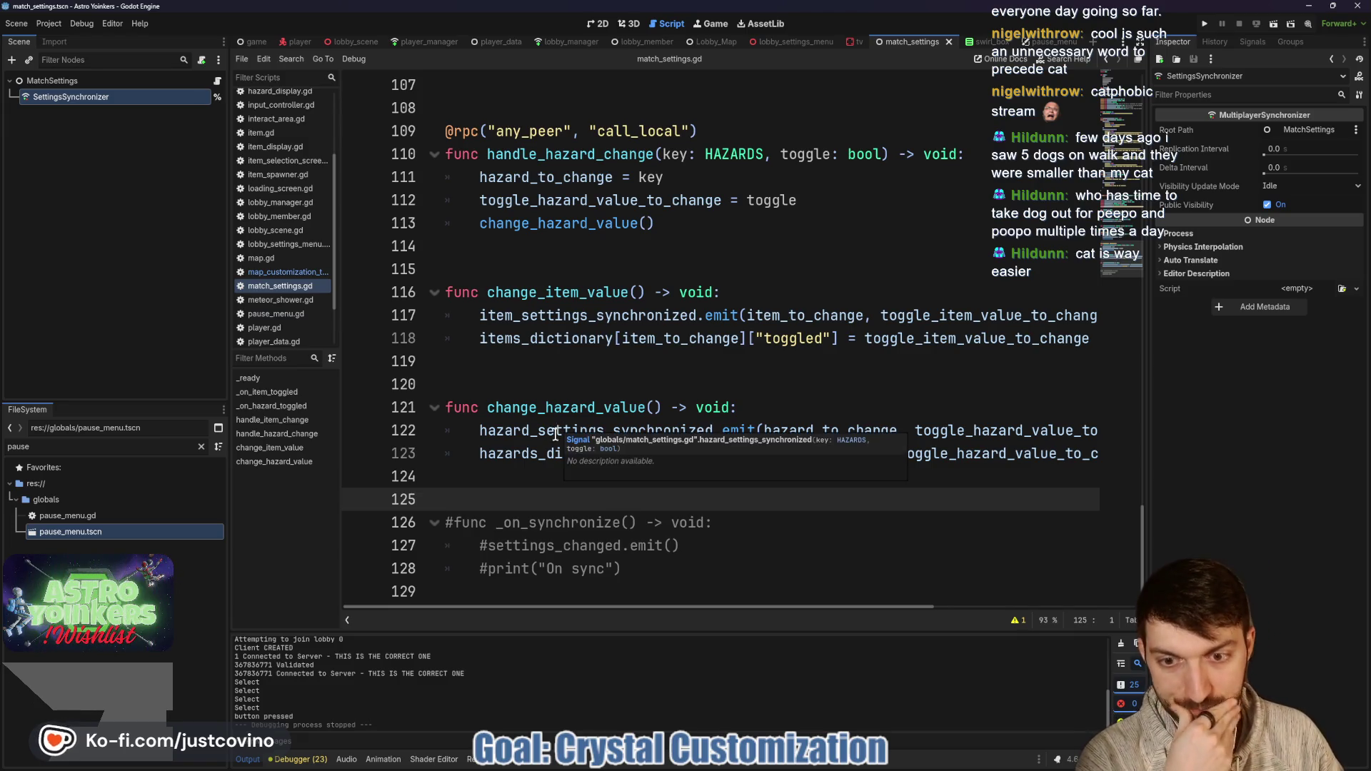
# Step: Browse the script, selecting change_hazard_value on line 113
pyautogui.scroll(3, 621, 371)
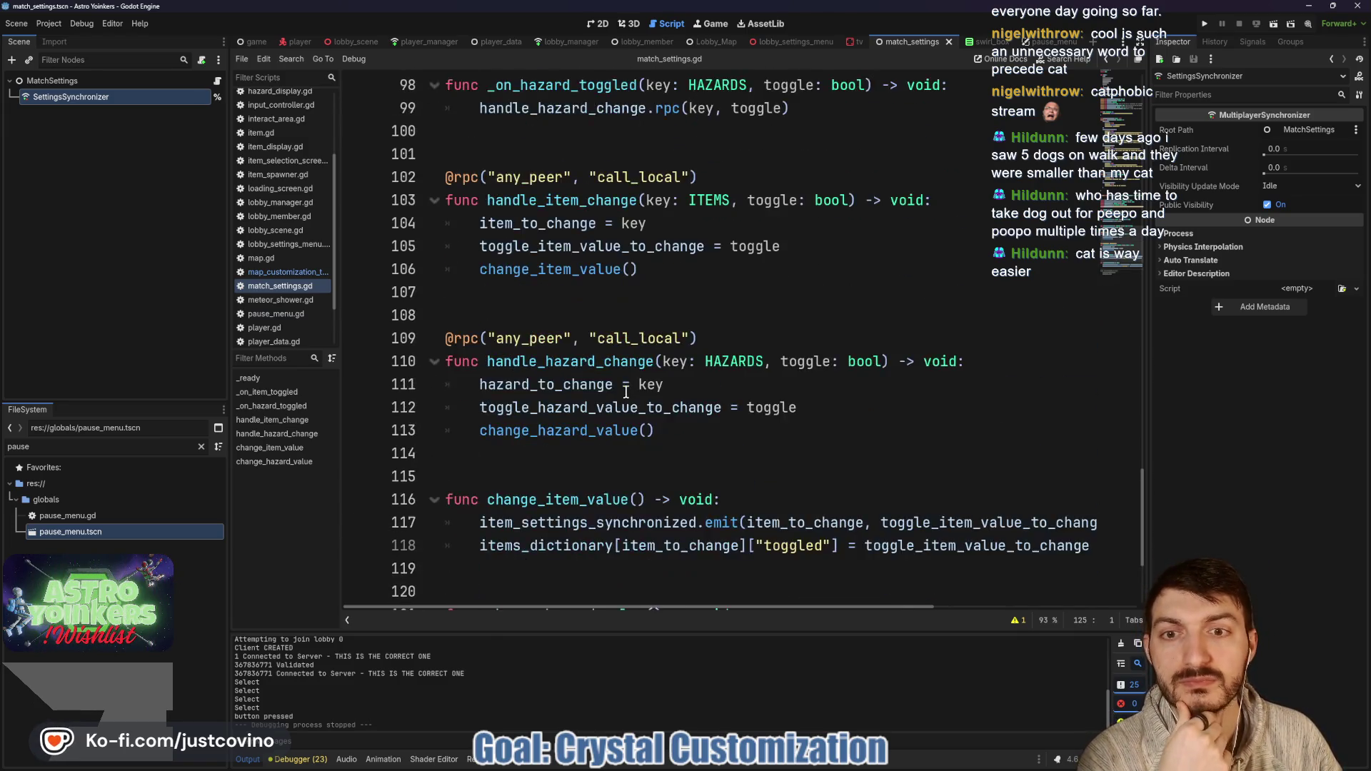
pyautogui.scroll(-1, 625, 392)
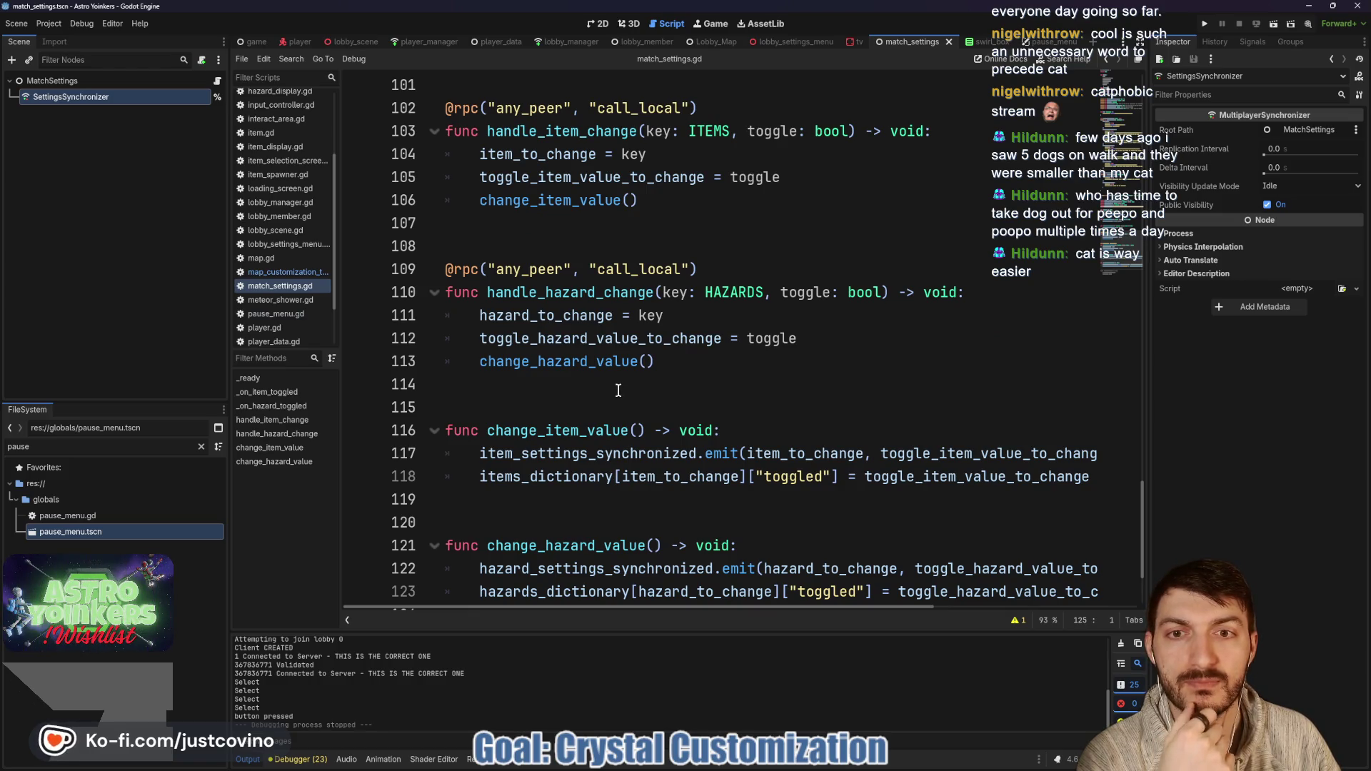
pyautogui.scroll(1, 619, 389)
pyautogui.doubleClick(567, 431)
pyautogui.scroll(-3, 654, 400)
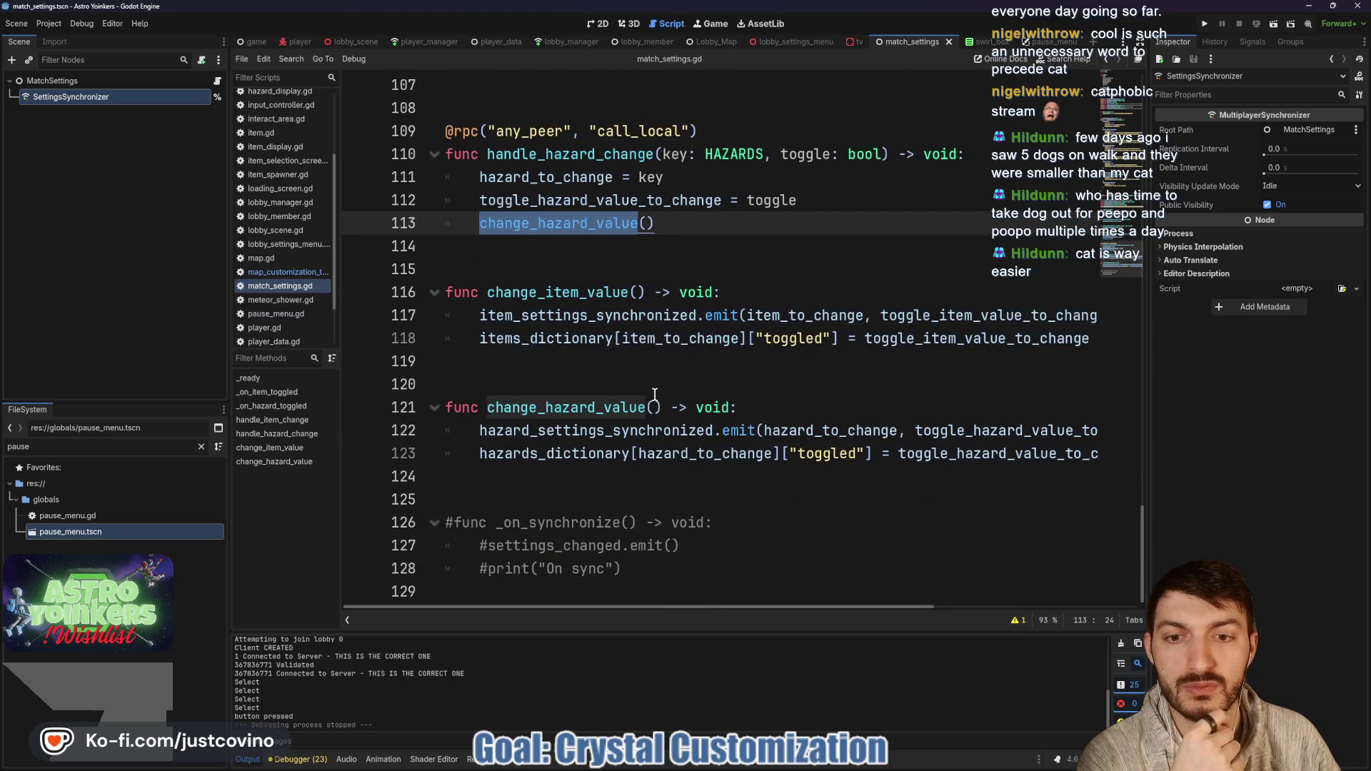
pyautogui.scroll(1, 654, 395)
pyautogui.scroll(4, 651, 394)
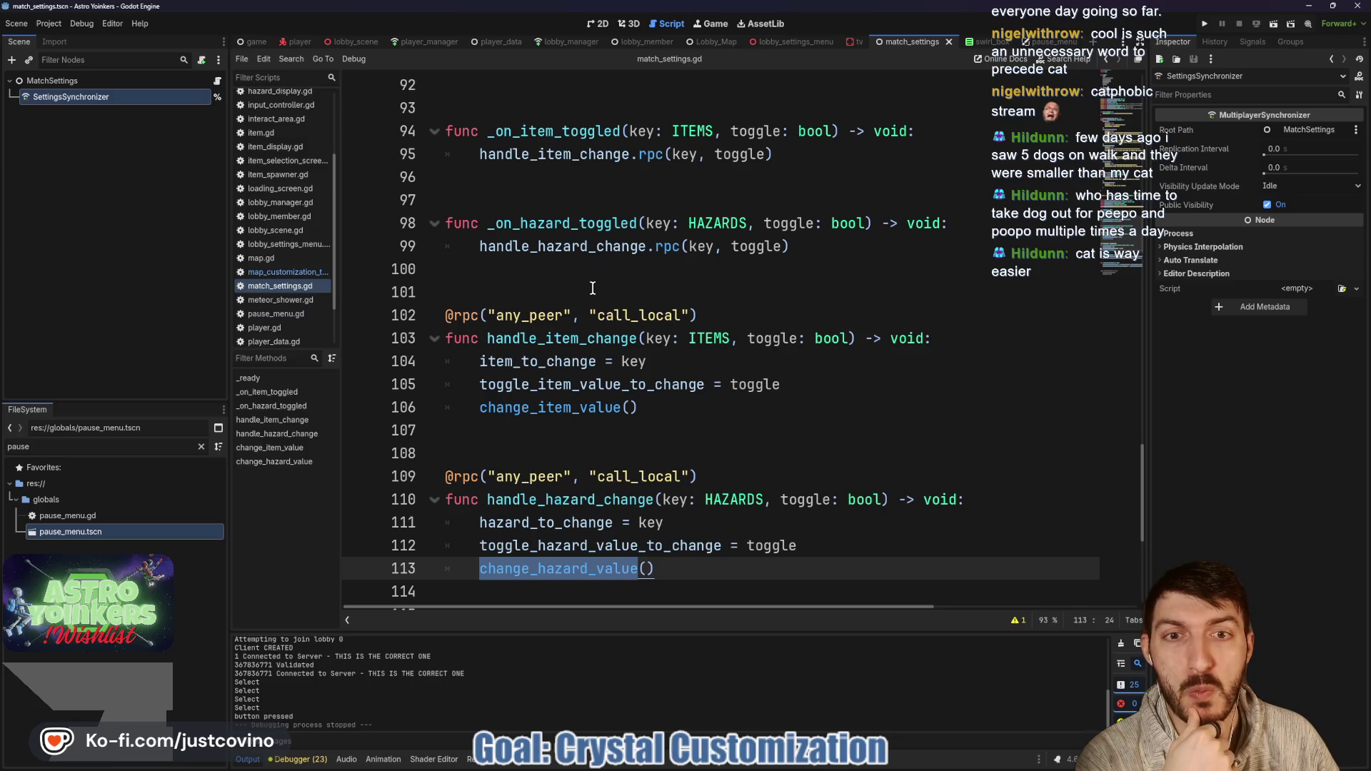
pyautogui.scroll(4, 593, 288)
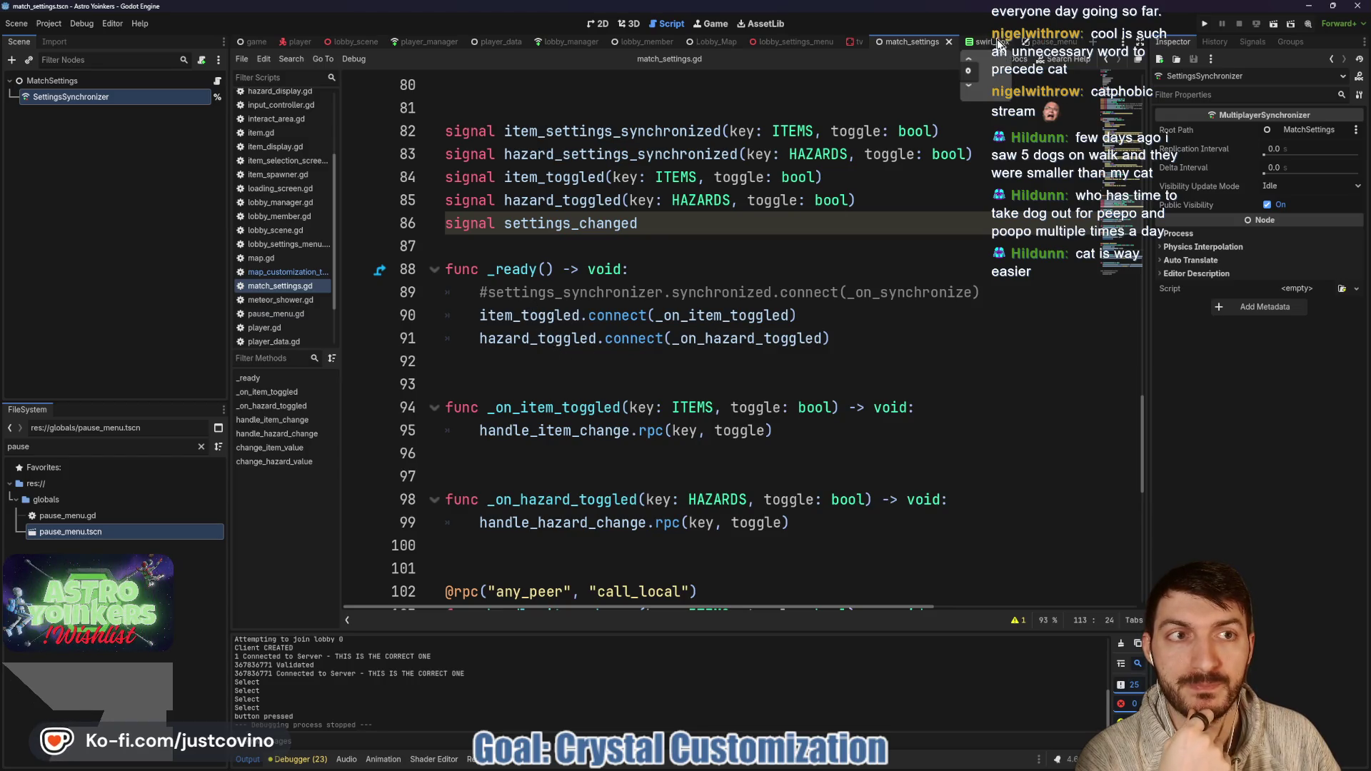
# Step: Switch to map_customization_tv.gd and clear the errors from the output log
pyautogui.click(859, 41)
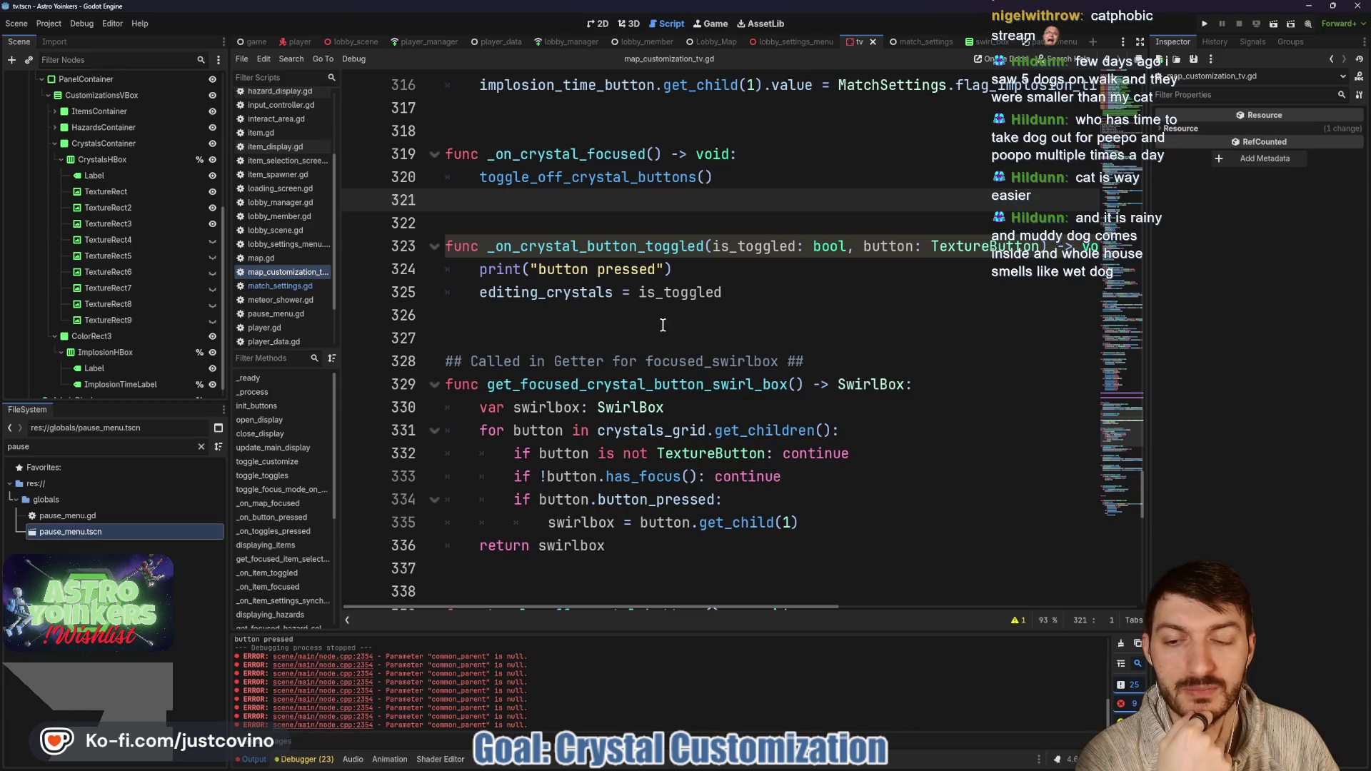
pyautogui.click(1120, 644)
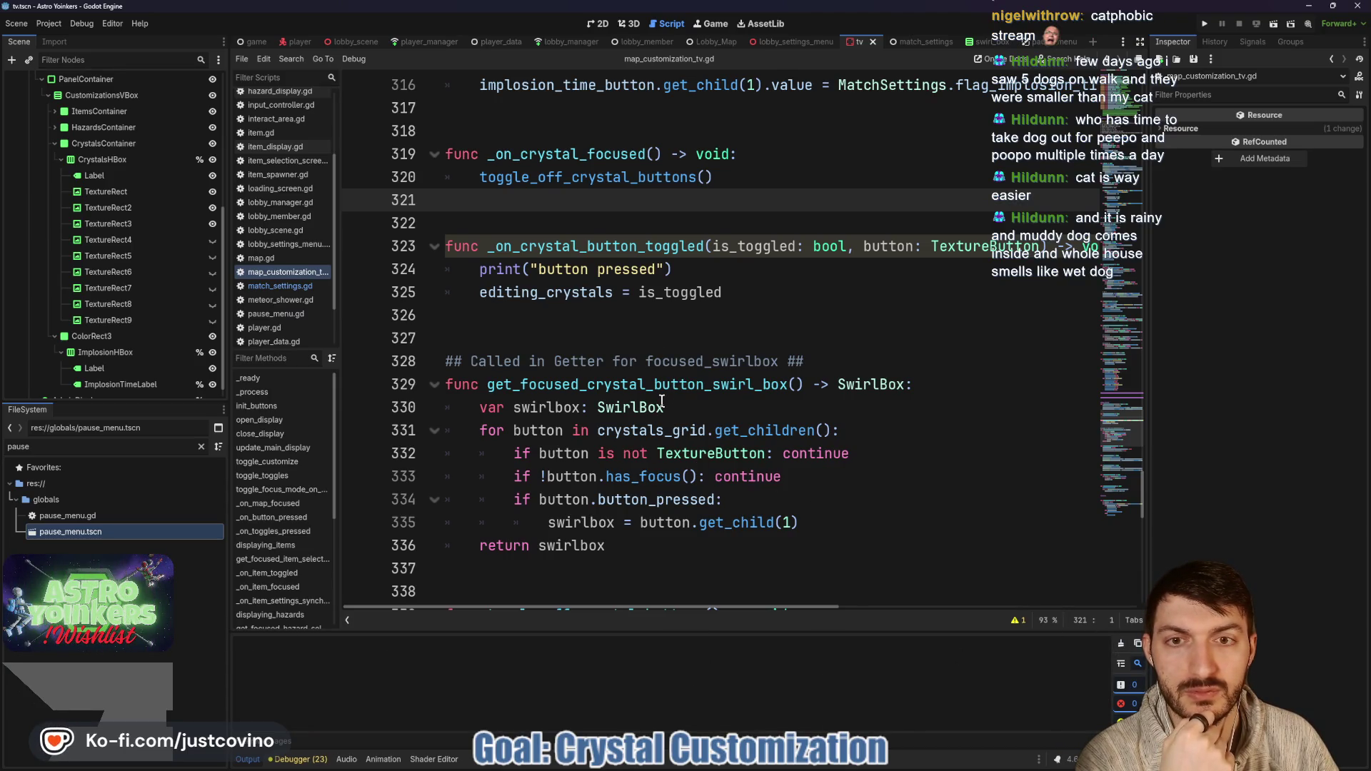
pyautogui.scroll(4, 663, 402)
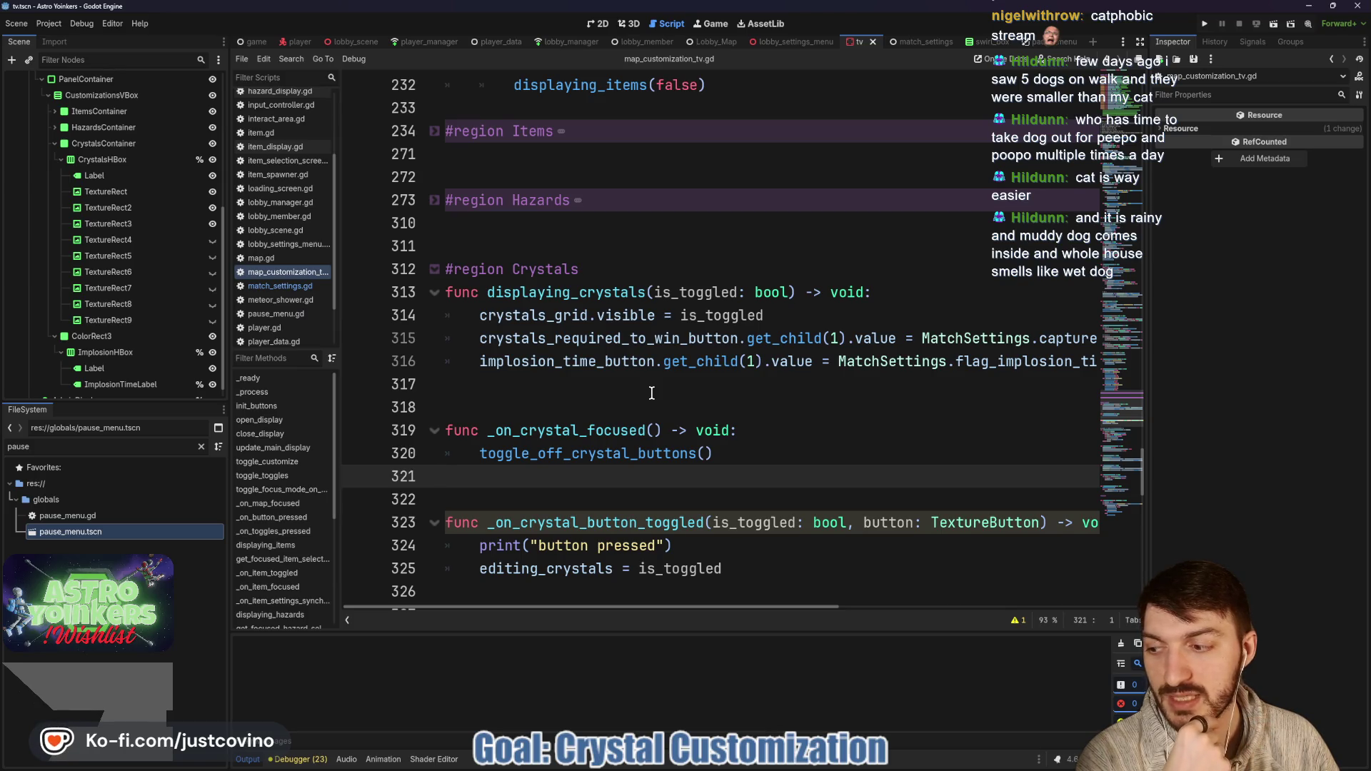
pyautogui.scroll(5, 651, 393)
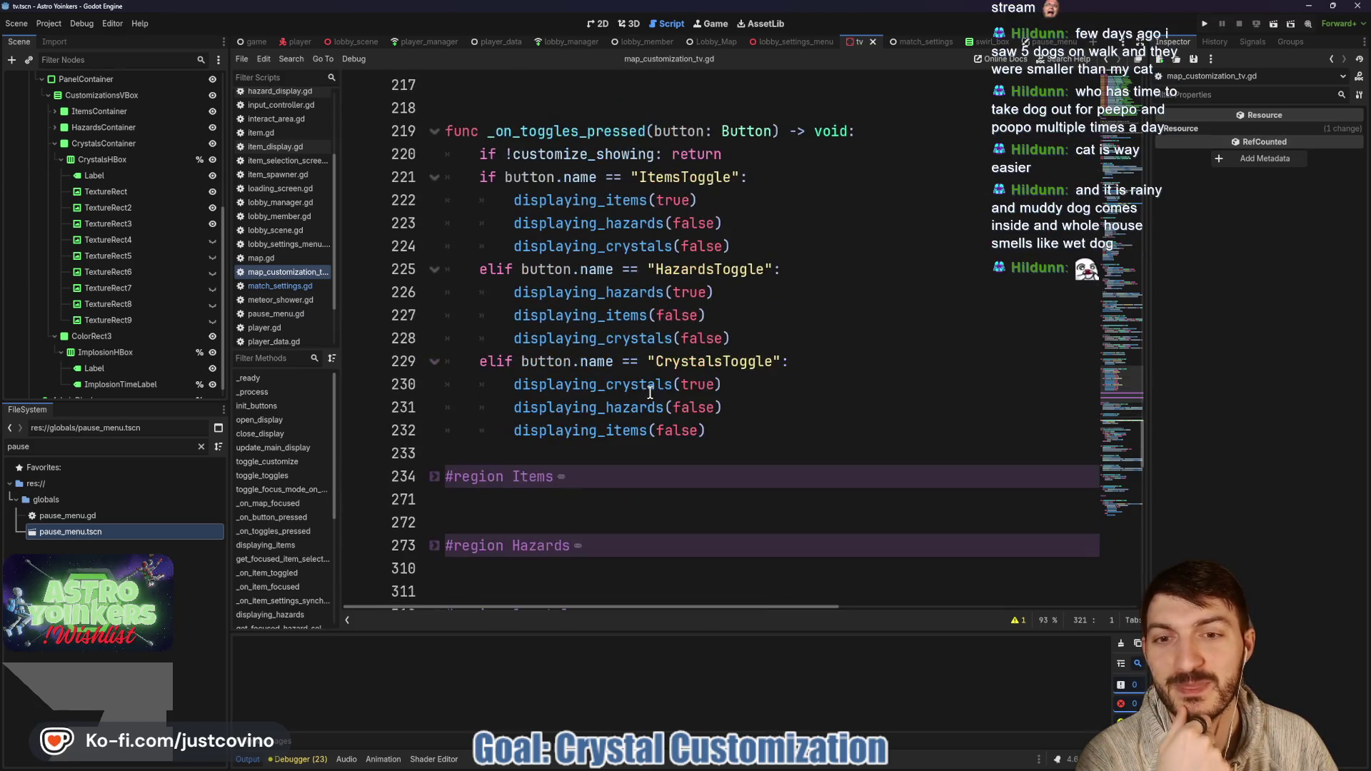
pyautogui.scroll(5, 652, 393)
# Step: Scroll up to _ready and select line 61, the MatchSettings.settings_changed.connect call
pyautogui.scroll(8, 640, 389)
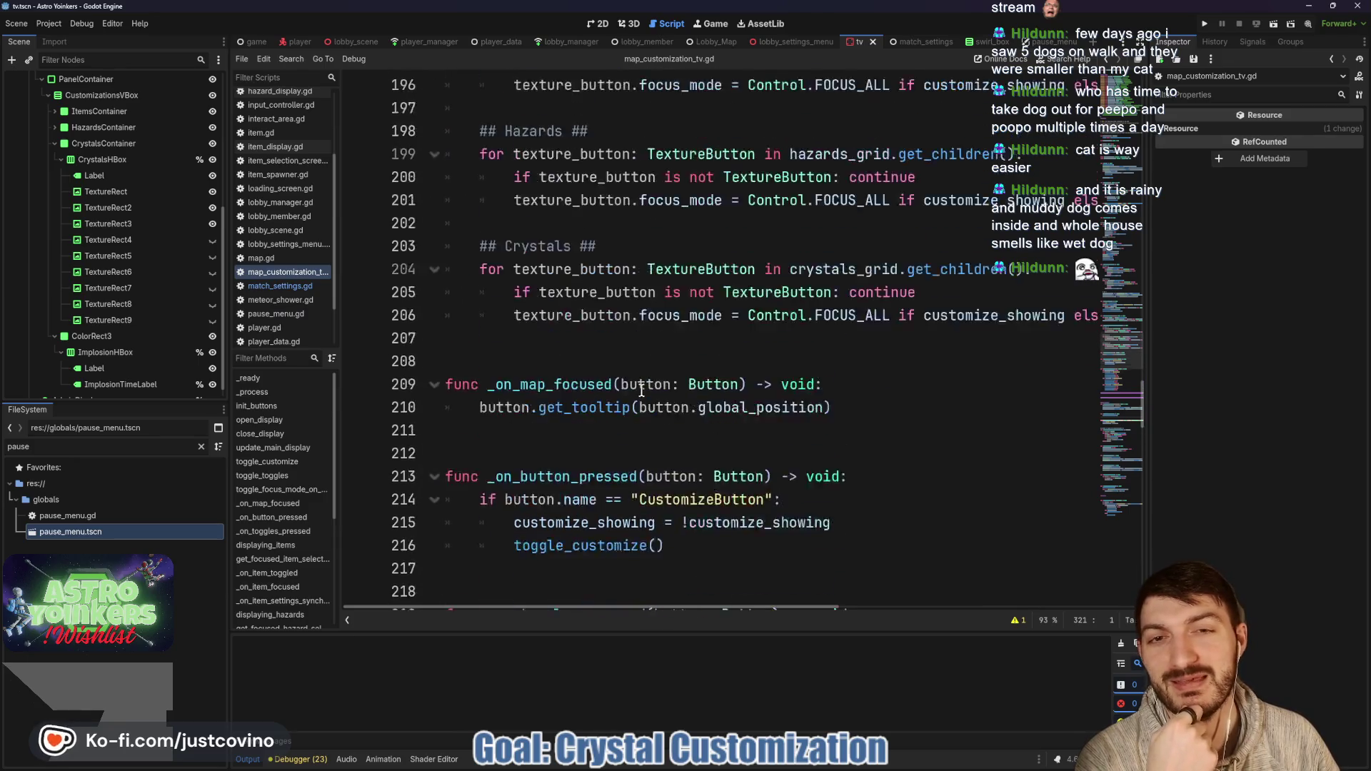
pyautogui.scroll(8, 646, 398)
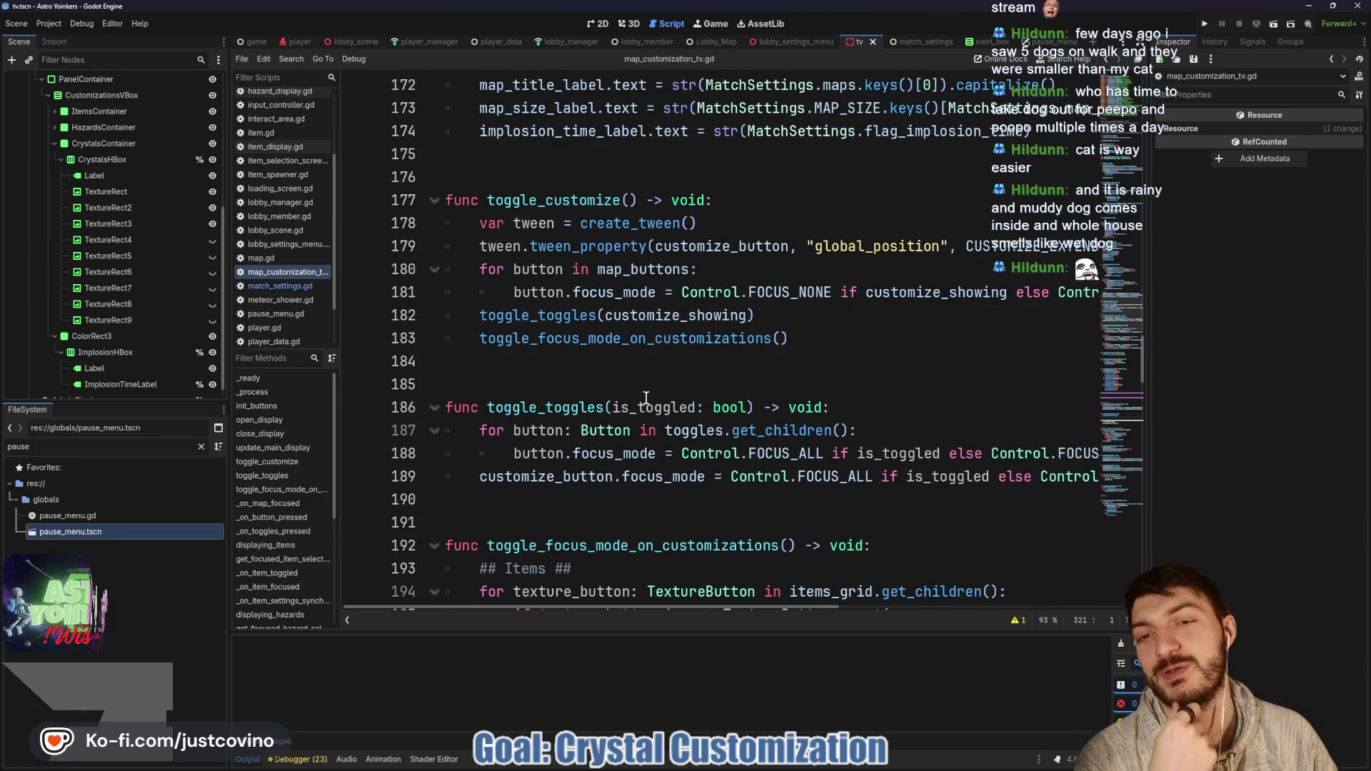
pyautogui.scroll(20, 644, 394)
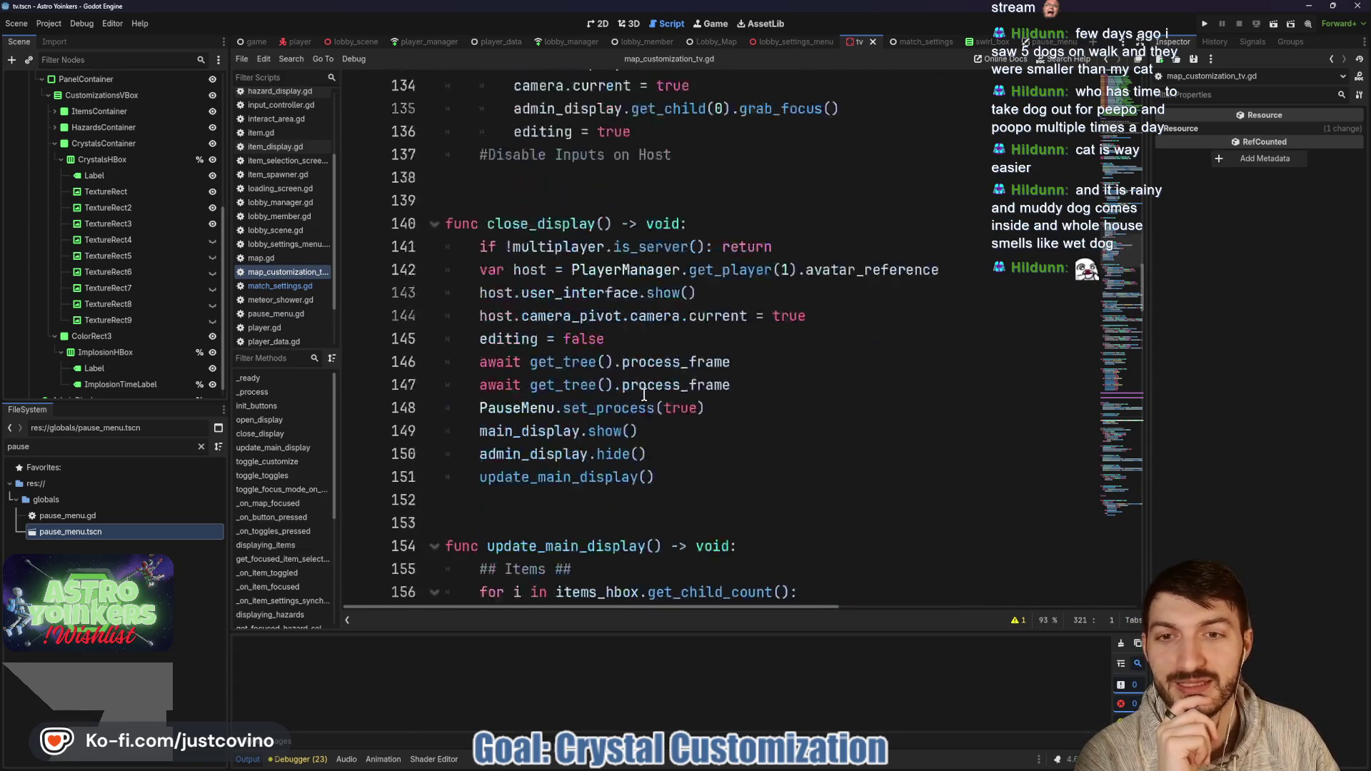
pyautogui.scroll(-7, 644, 394)
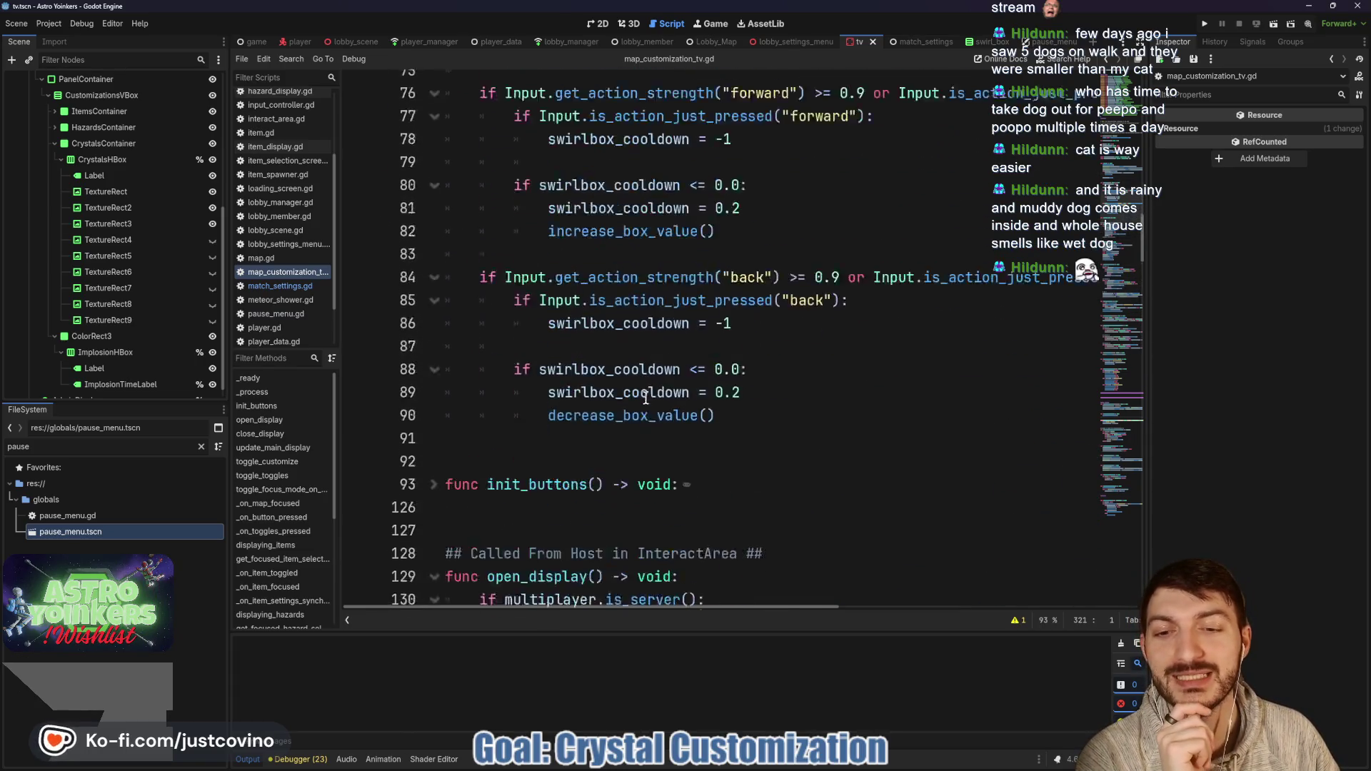
pyautogui.scroll(4, 644, 397)
pyautogui.scroll(2, 645, 397)
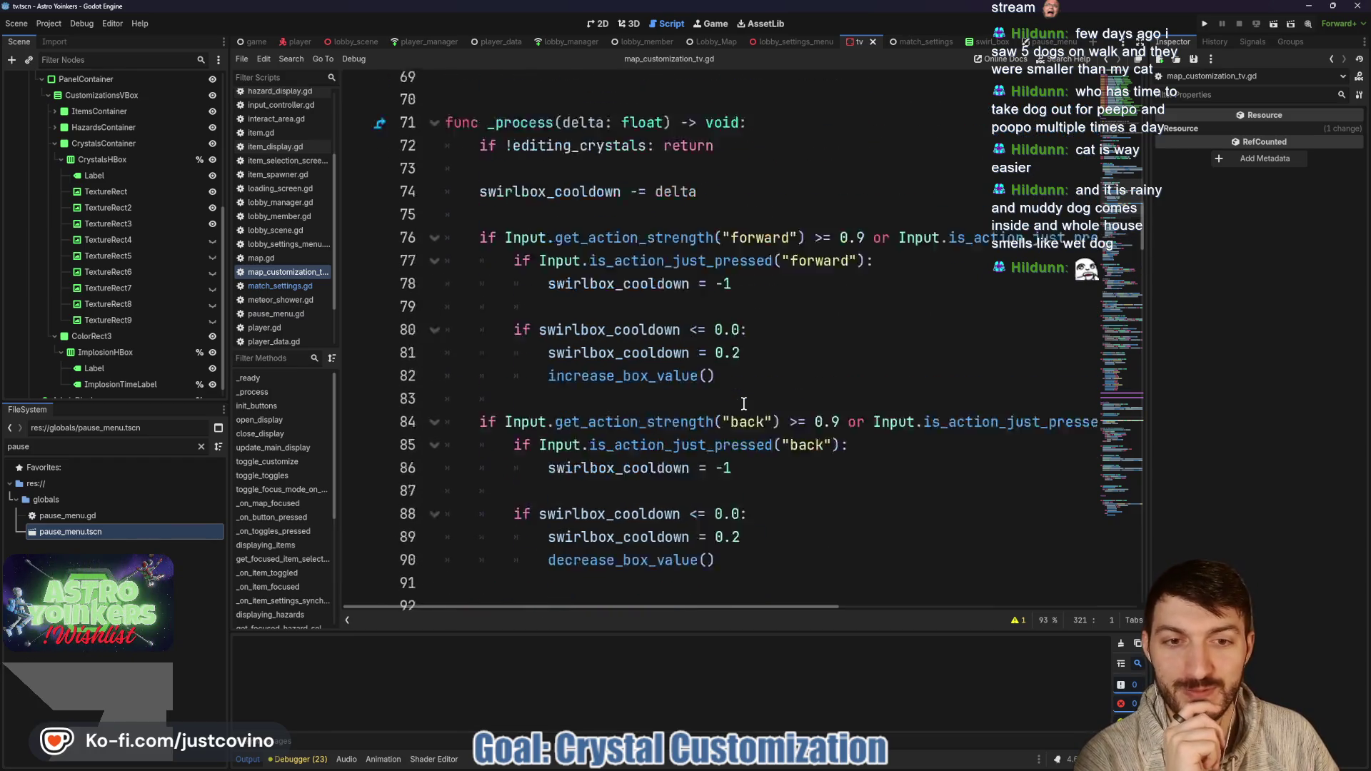
pyautogui.scroll(5, 743, 404)
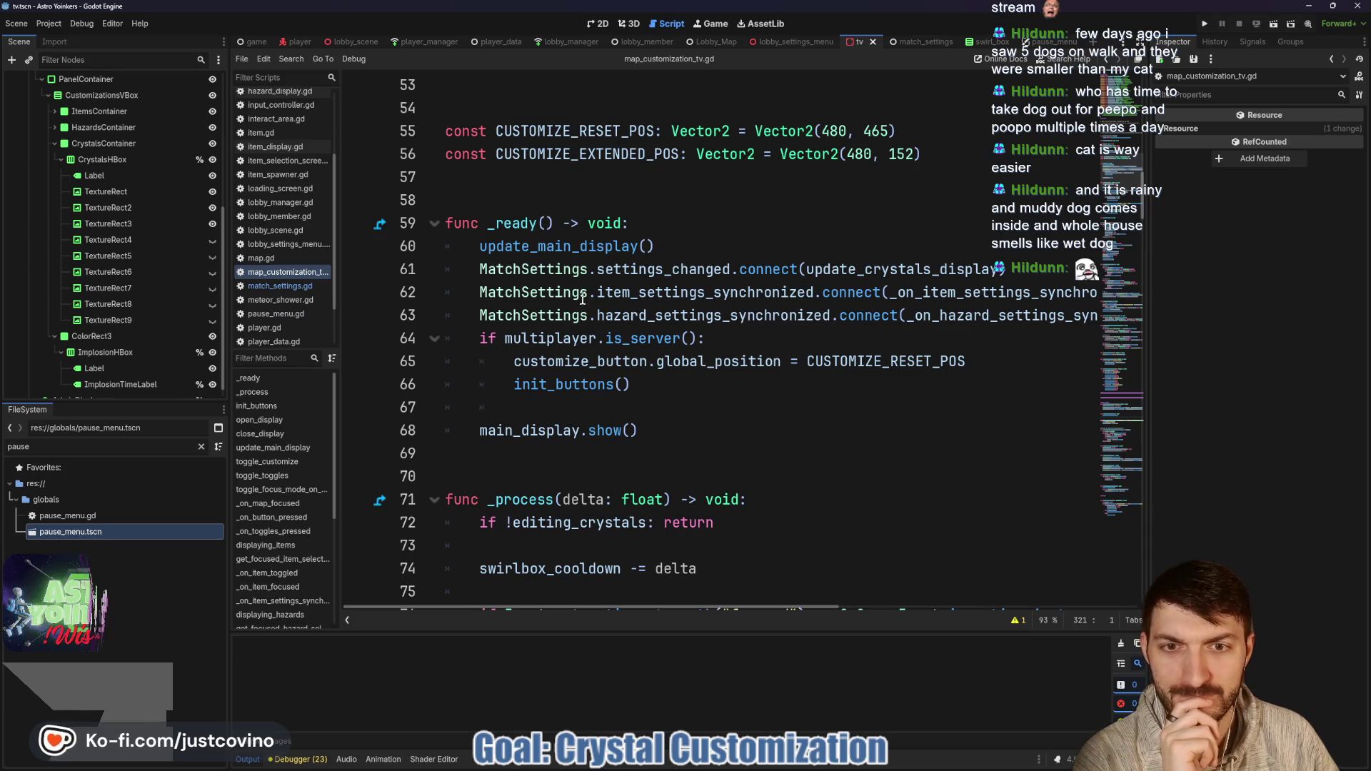
pyautogui.moveTo(1004, 265); pyautogui.dragTo(422, 279)
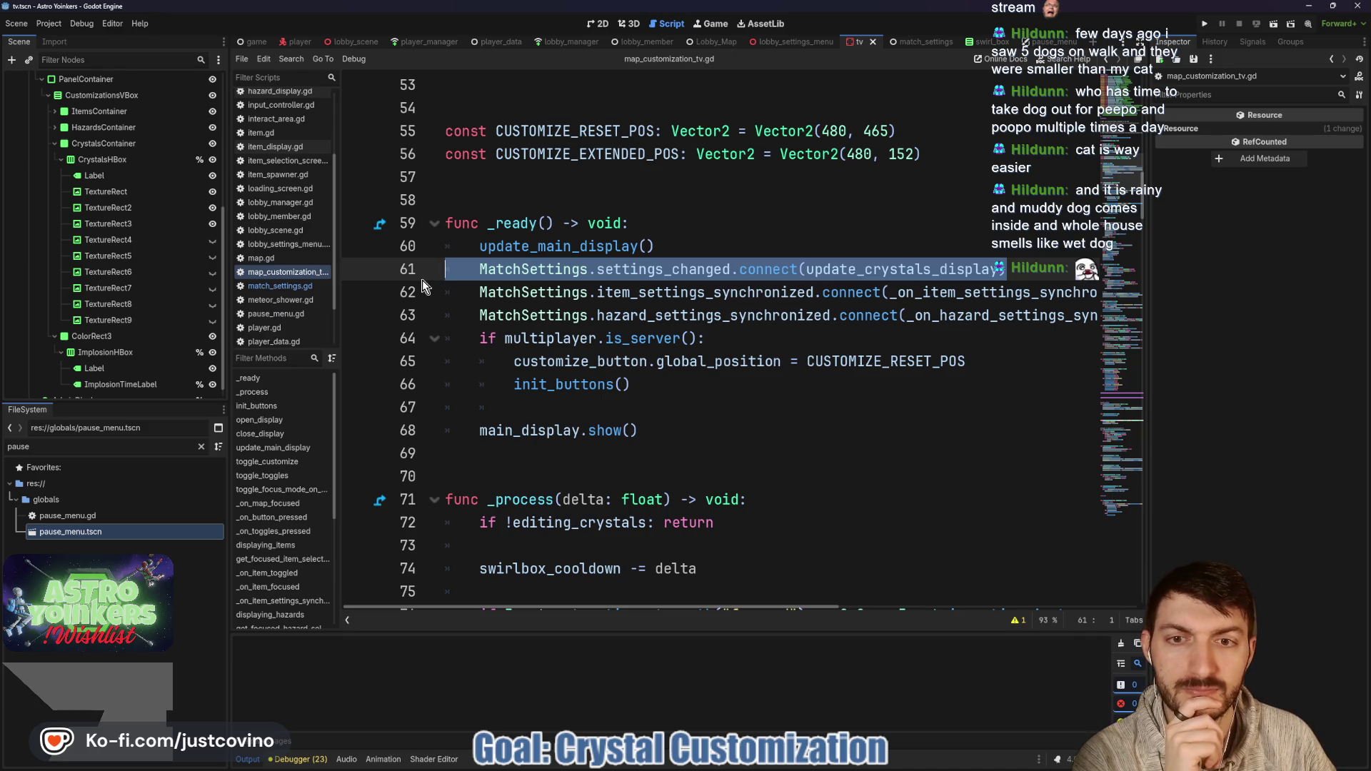
# Step: Delete the settings_changed connection line, then review the script down to _on_toggles_pressed
pyautogui.press('BackSpace')
pyautogui.press('BackSpace')
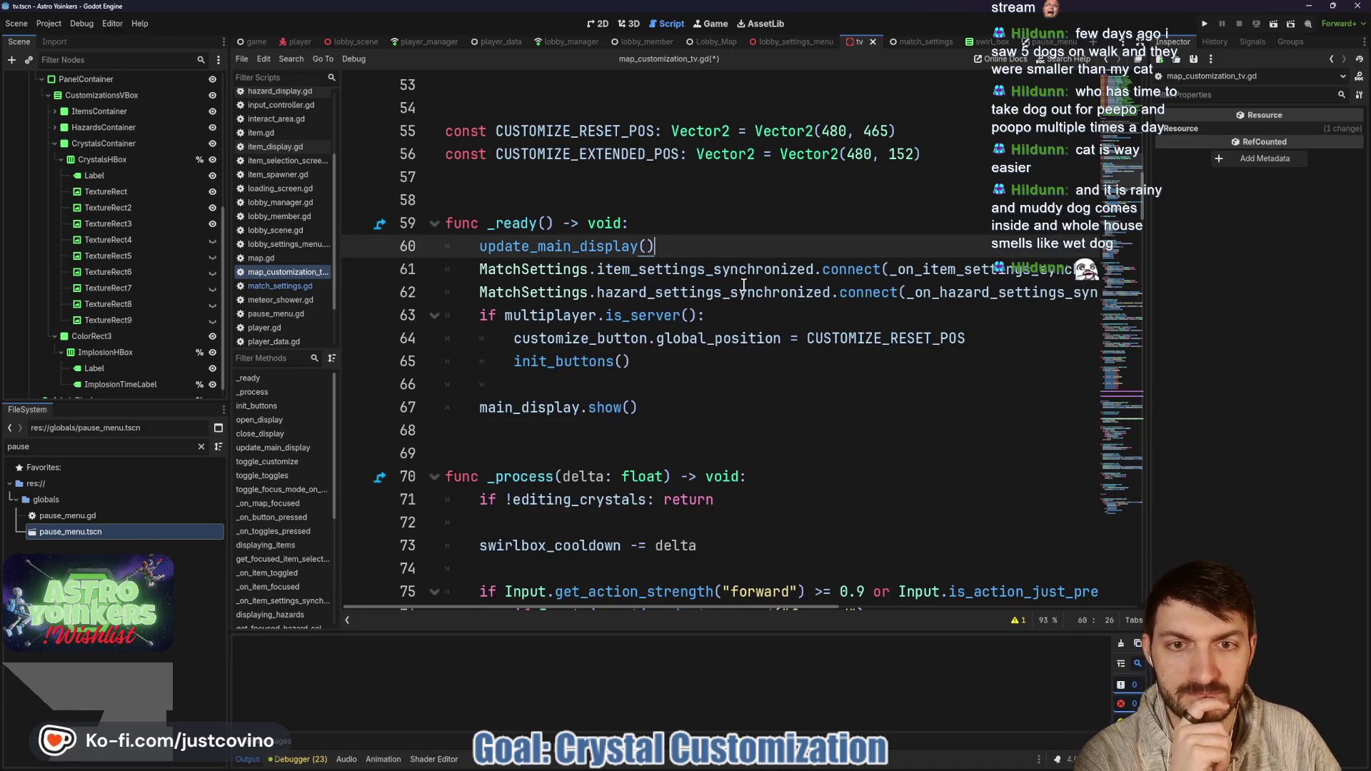
pyautogui.doubleClick(955, 271)
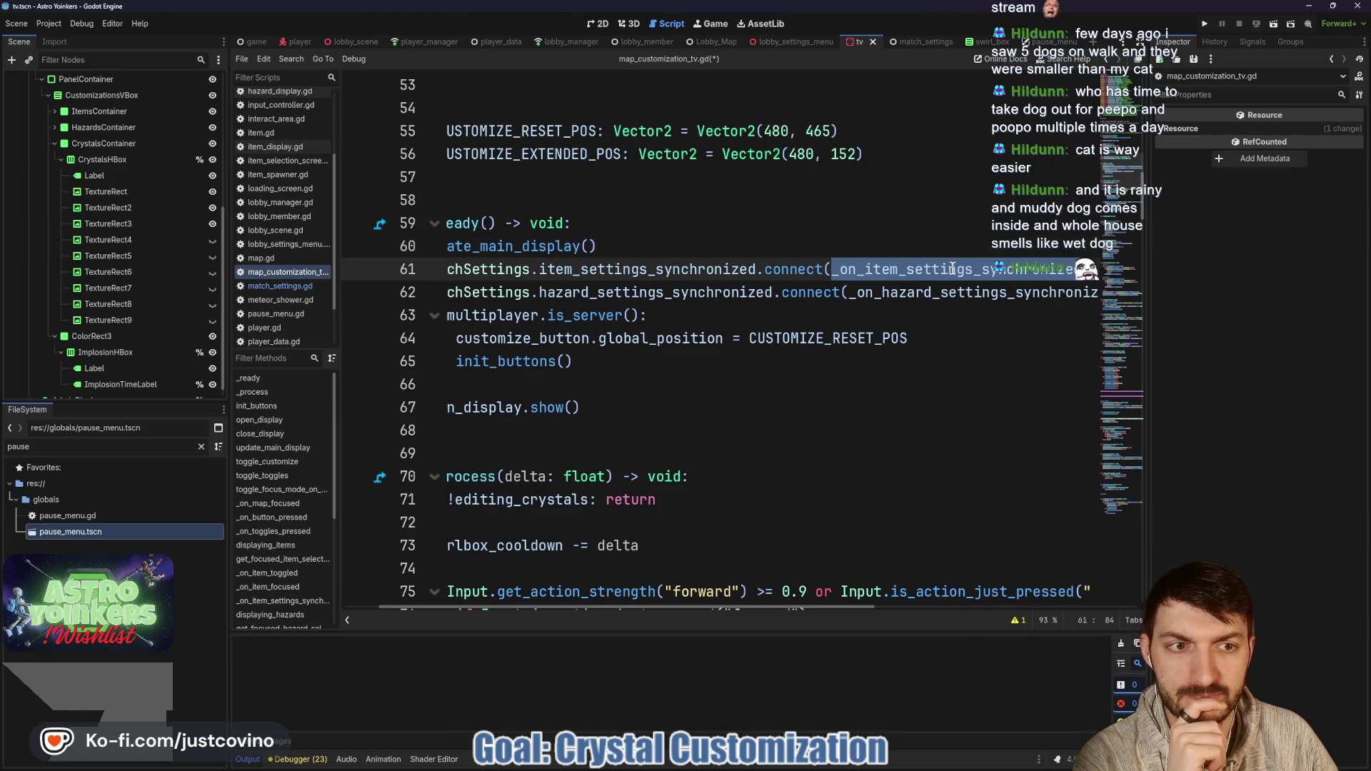
pyautogui.hscroll(-1, 810, 303)
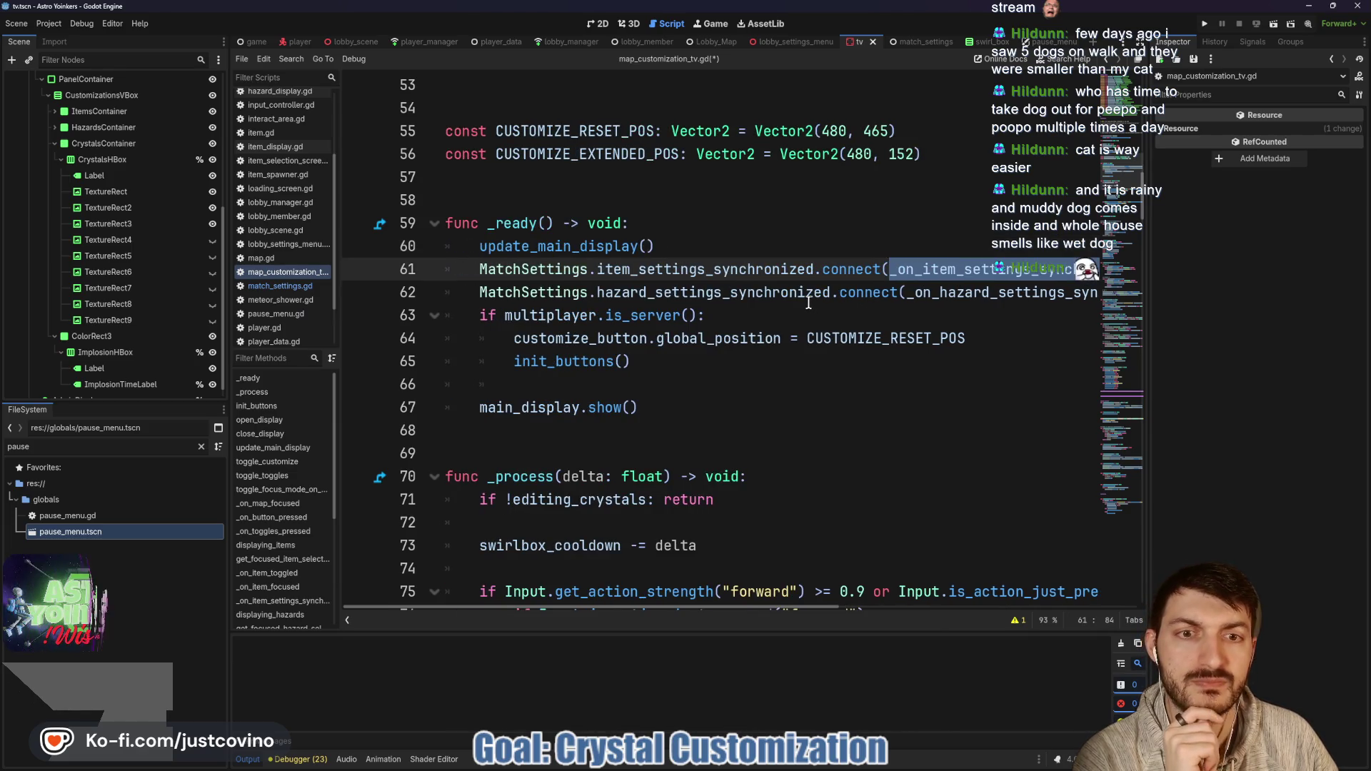
pyautogui.scroll(-1, 770, 294)
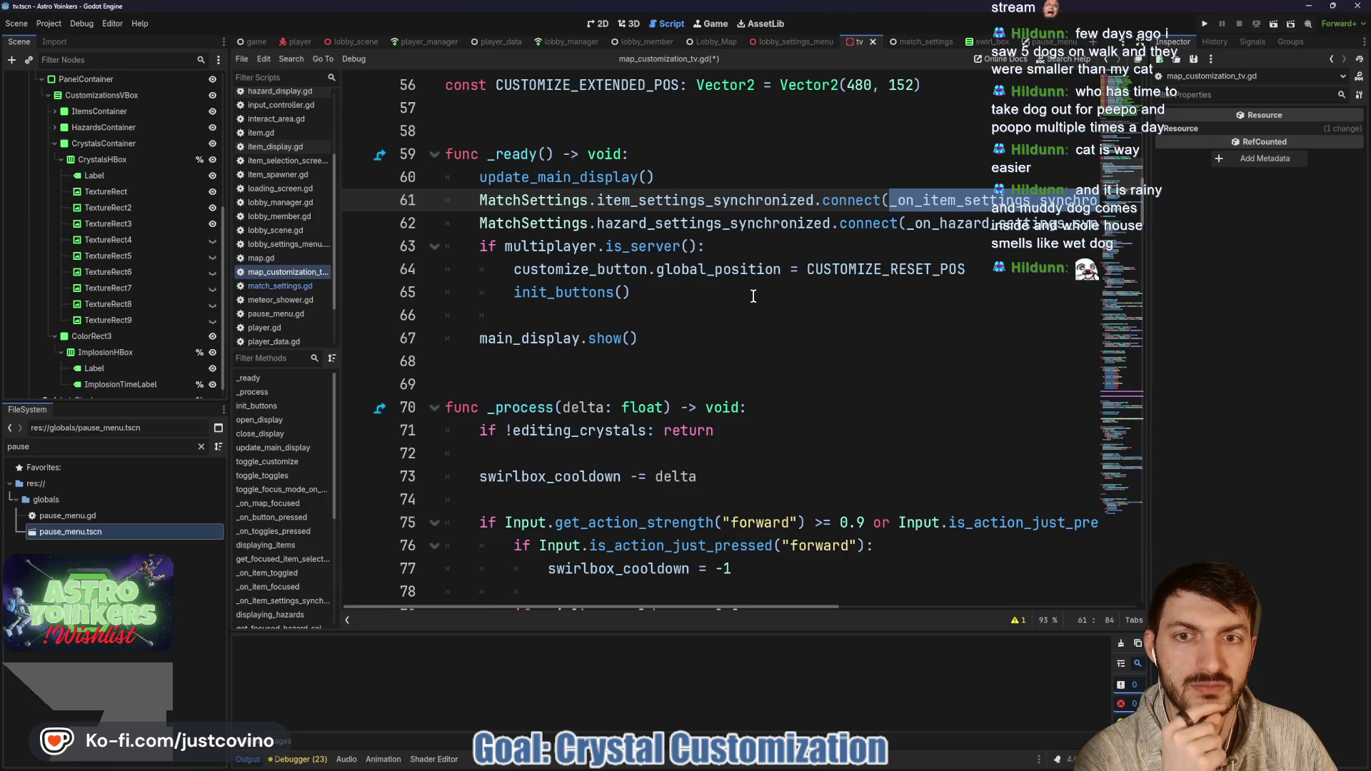
pyautogui.scroll(-4, 752, 296)
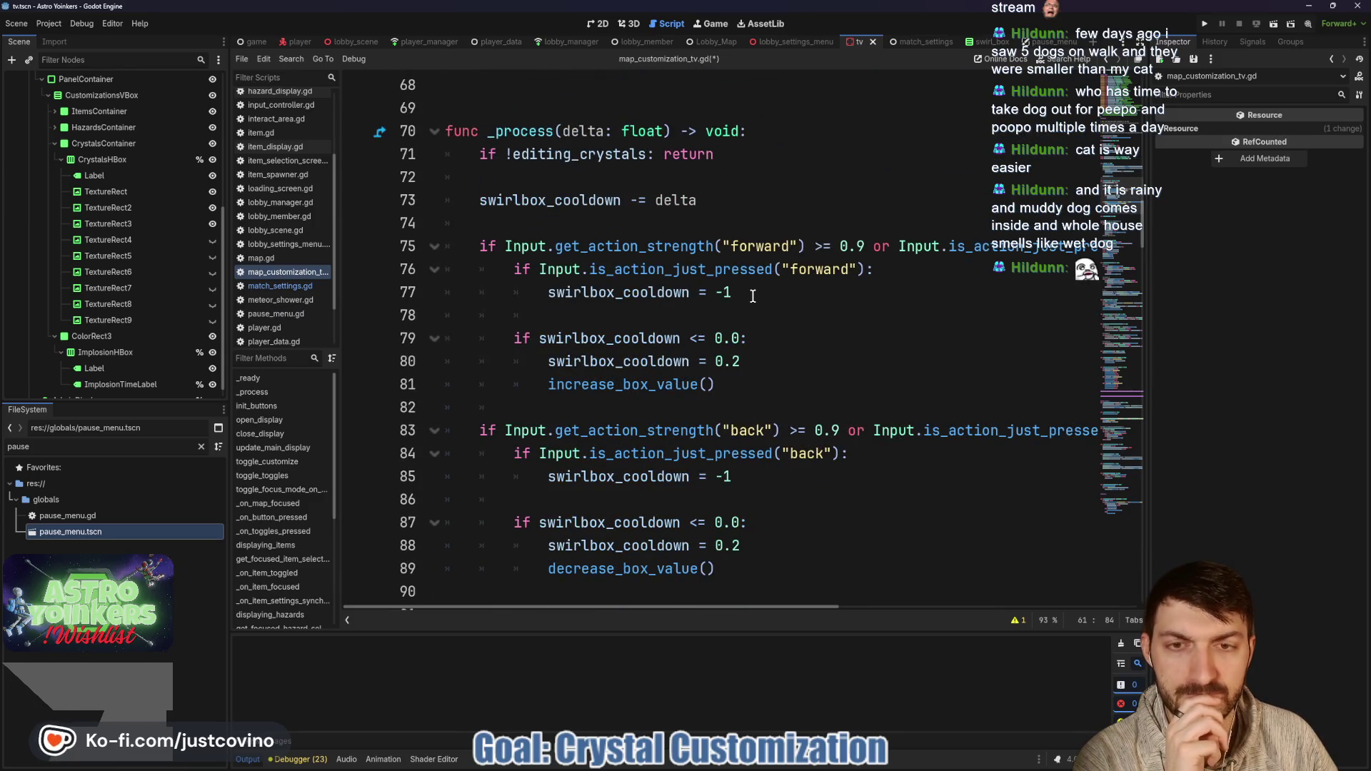
pyautogui.scroll(4, 752, 296)
pyautogui.scroll(-4, 750, 298)
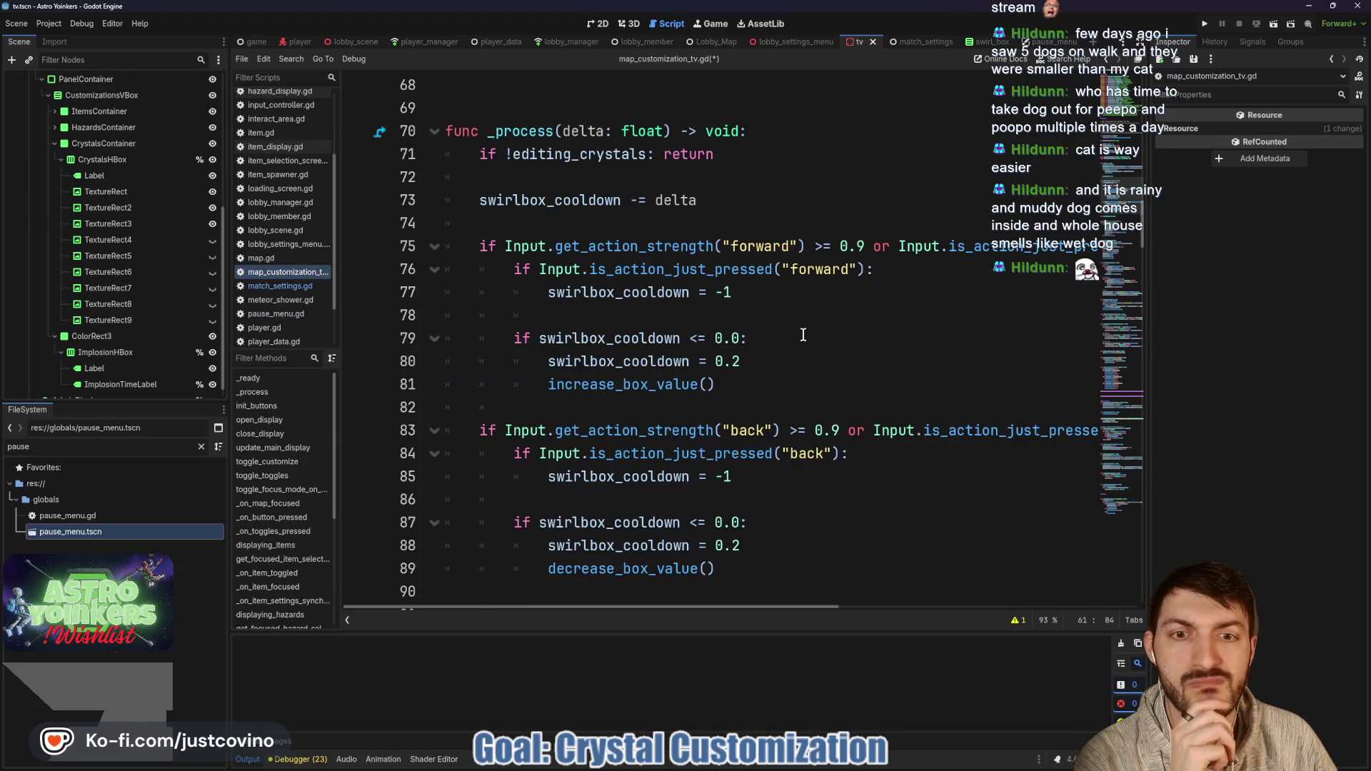
pyautogui.scroll(-4, 786, 329)
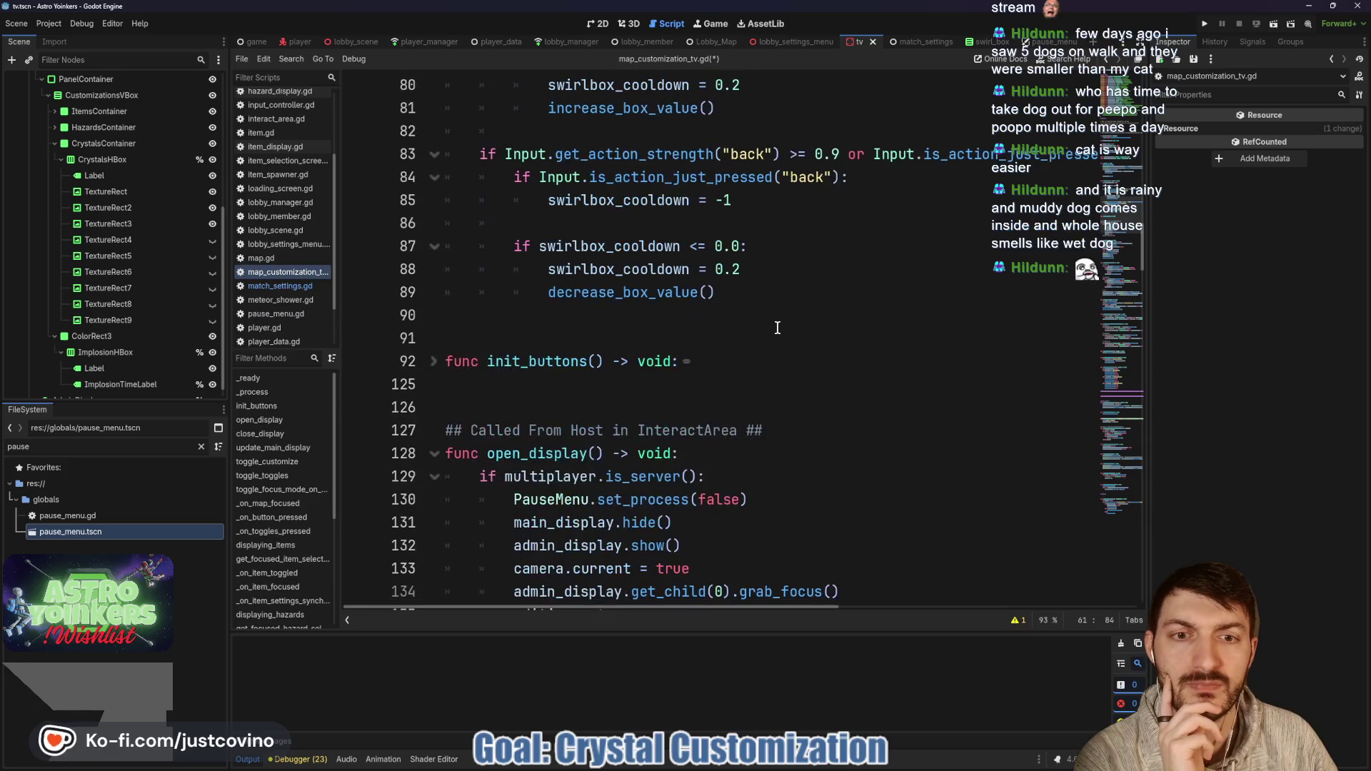
pyautogui.scroll(-14, 775, 326)
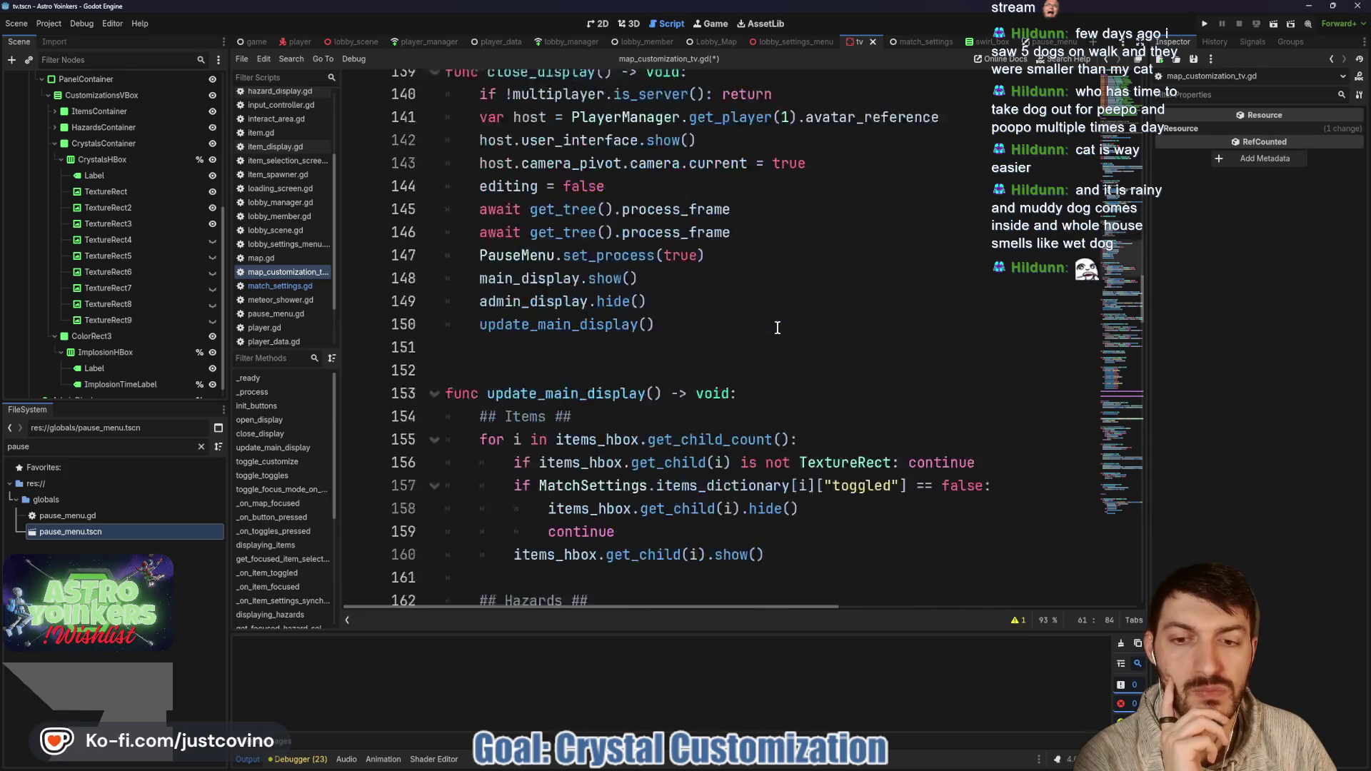
pyautogui.scroll(-8, 768, 325)
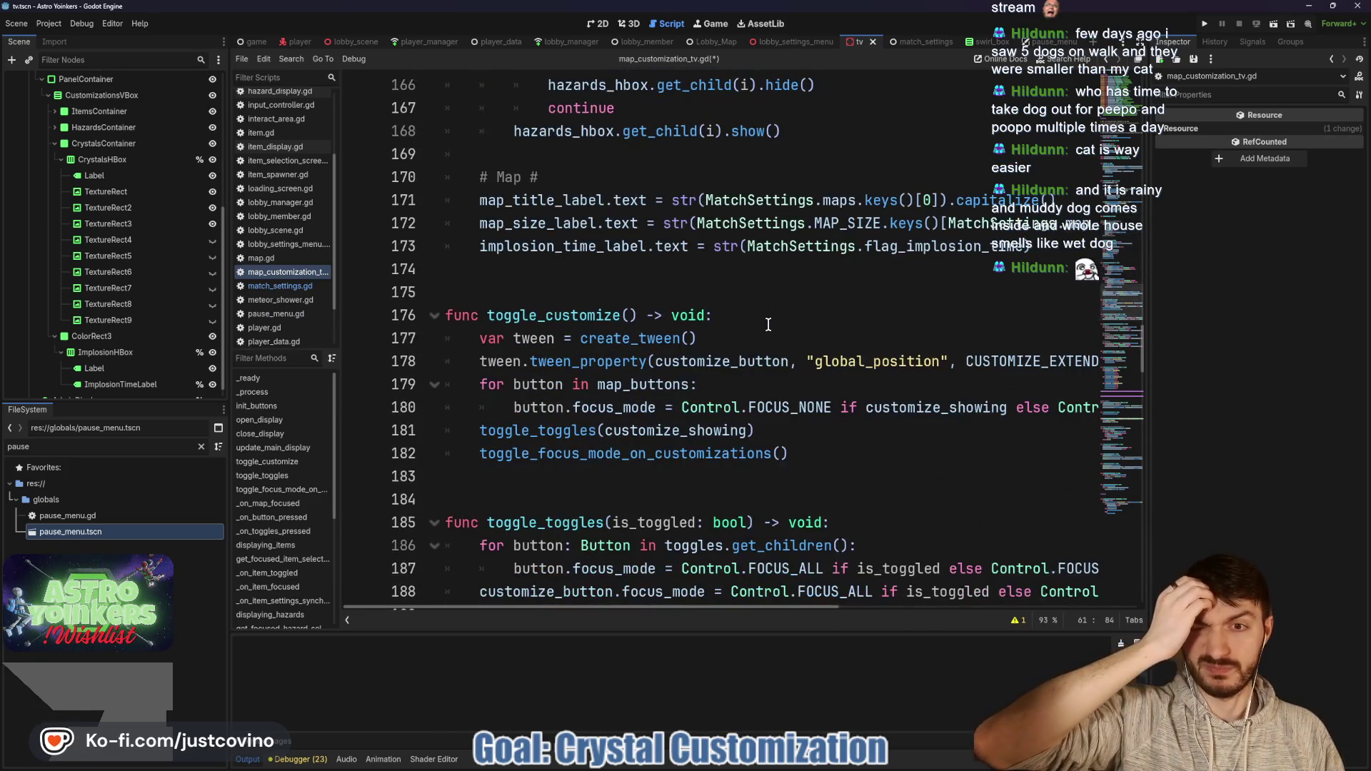
pyautogui.scroll(-7, 769, 325)
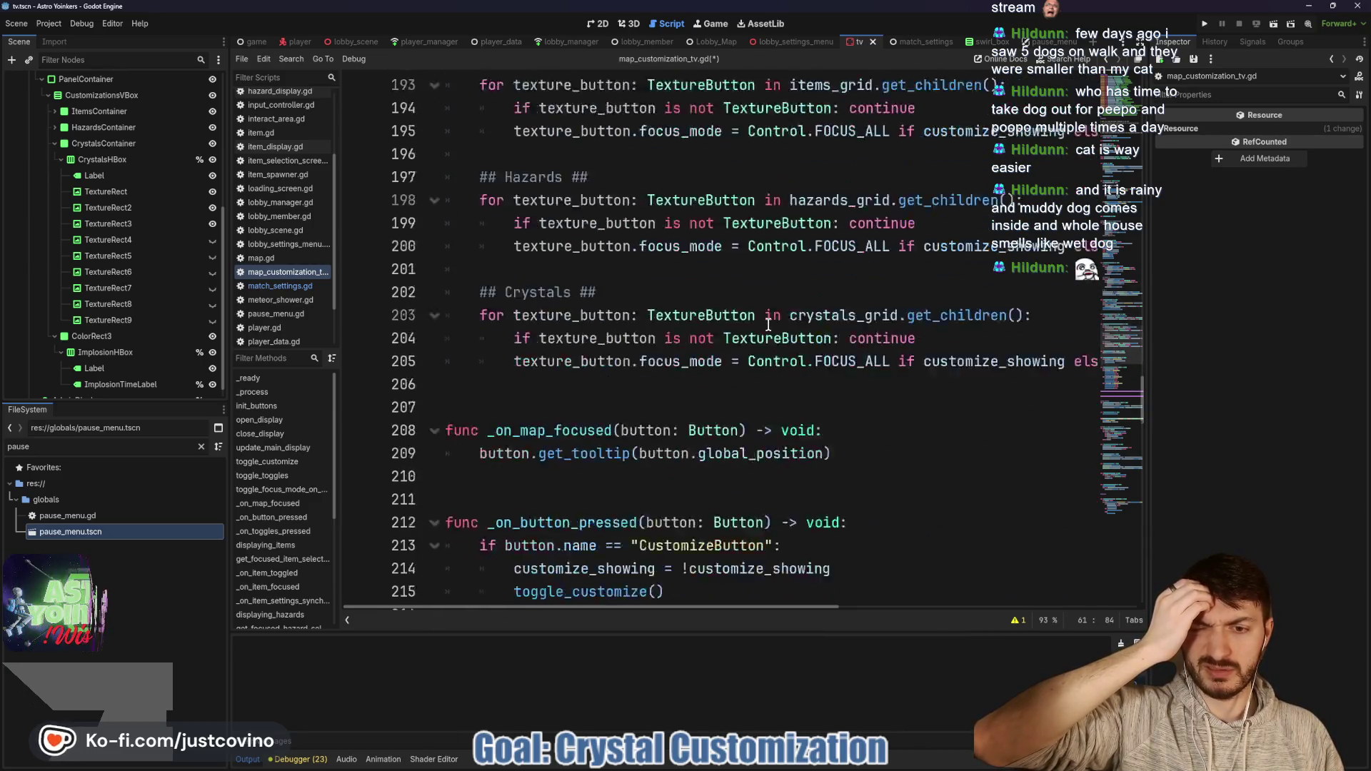
pyautogui.scroll(-1, 769, 325)
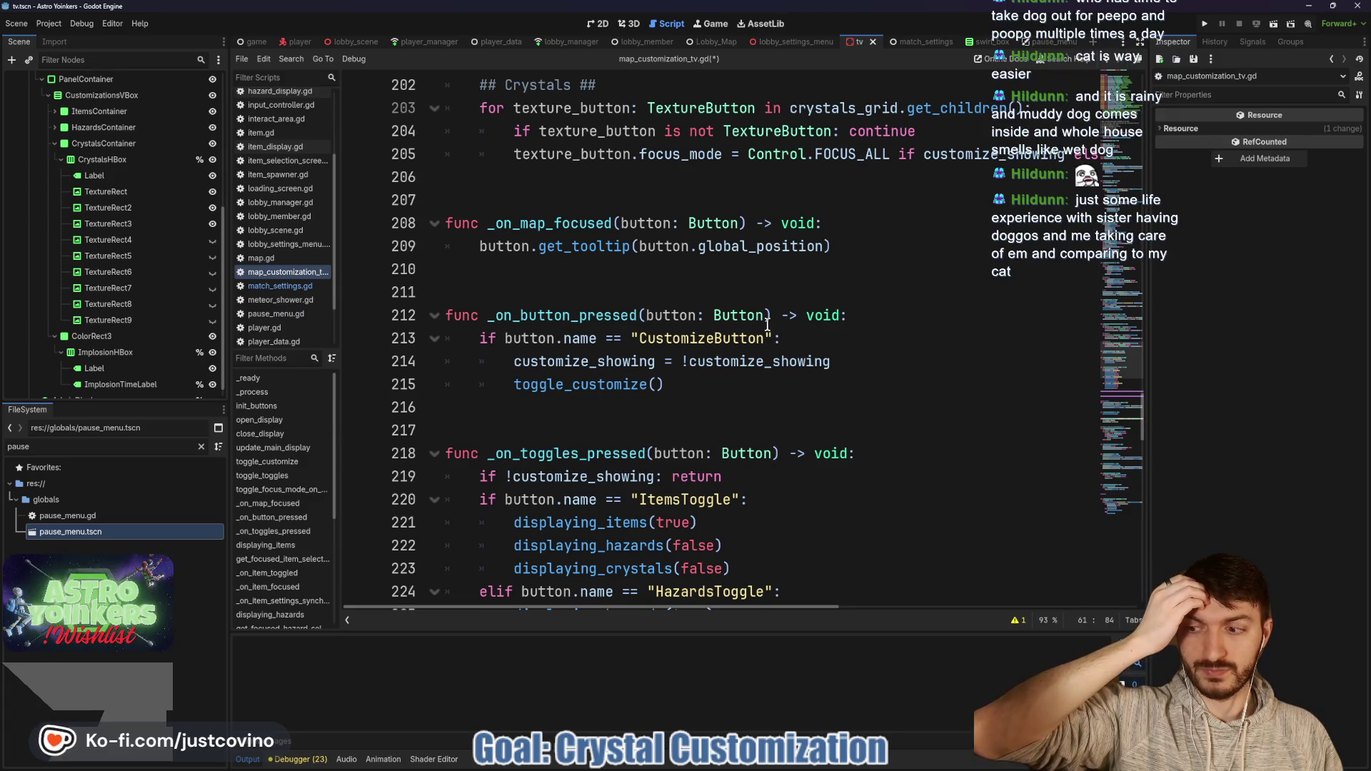
pyautogui.moveTo(766, 325)
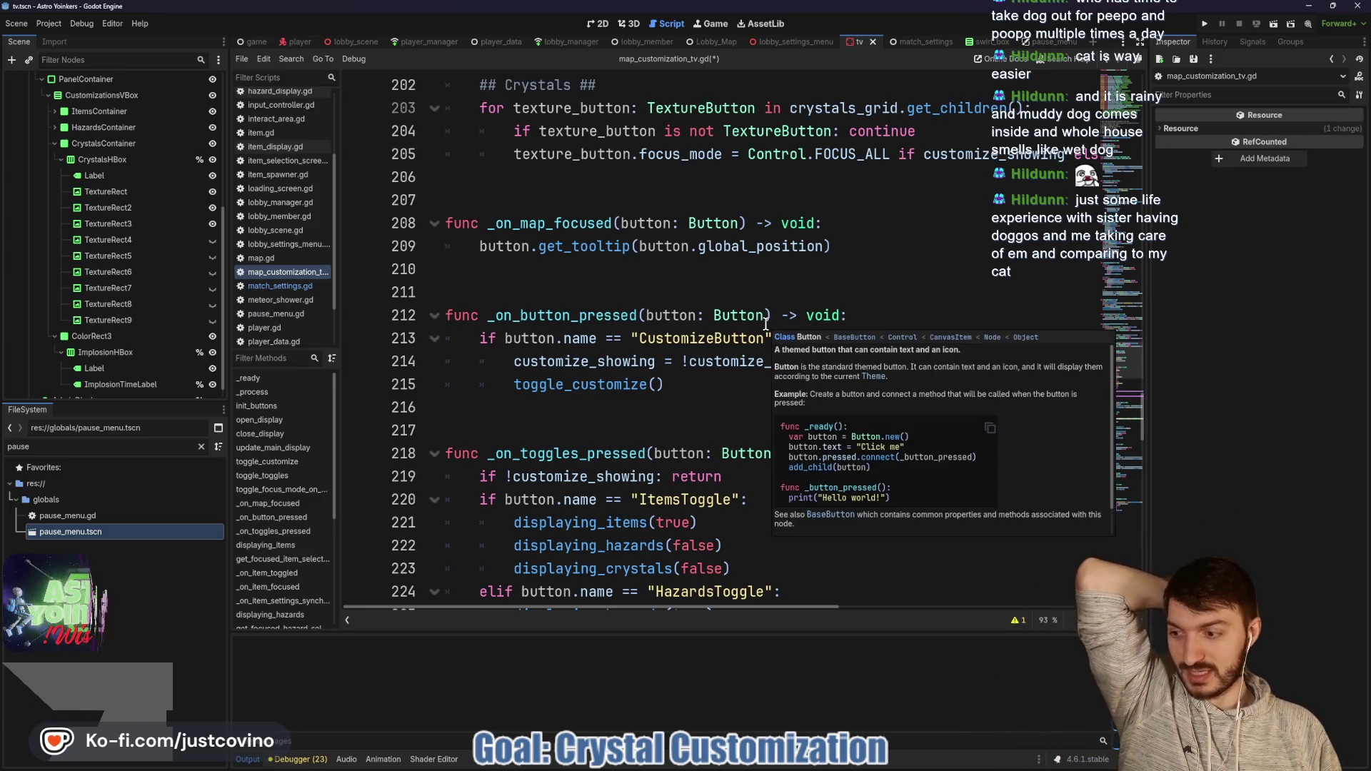
pyautogui.click(657, 297)
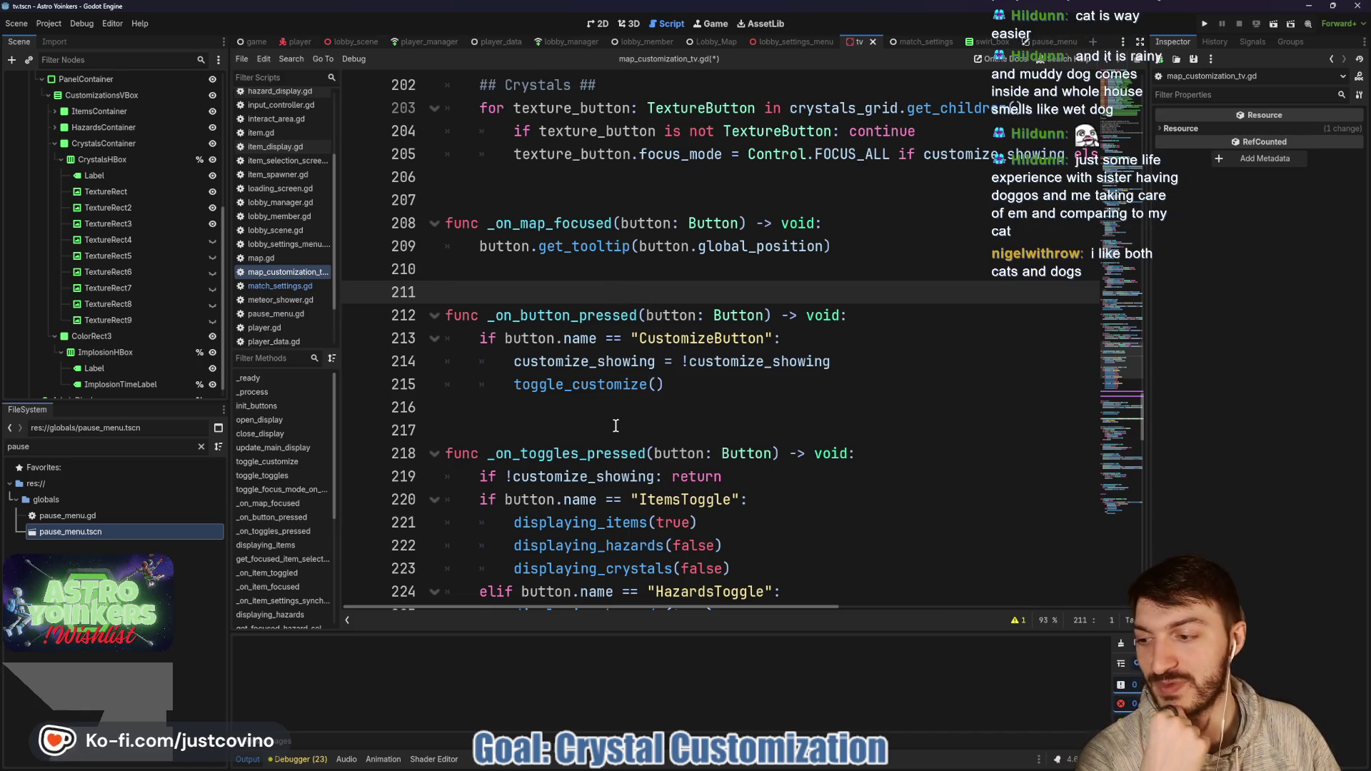
pyautogui.click(574, 415)
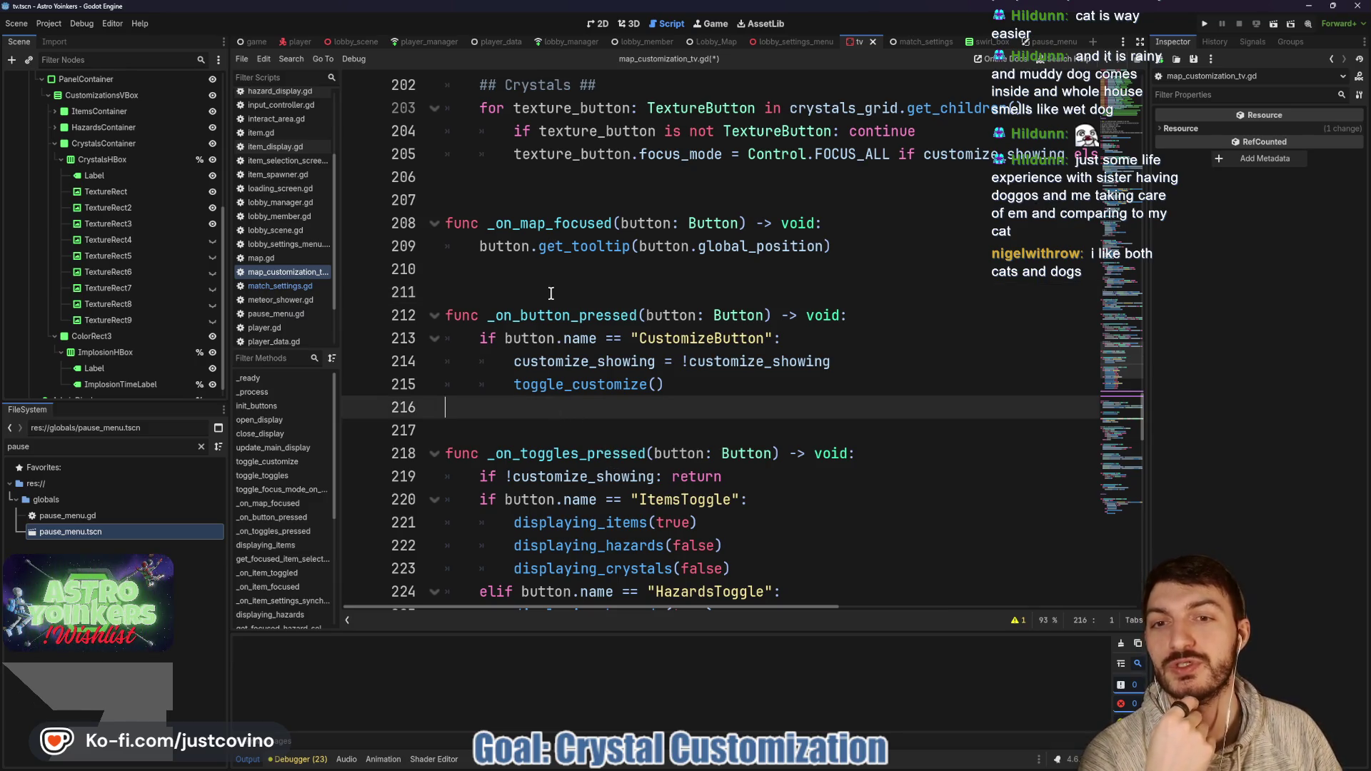
pyautogui.scroll(-1, 613, 285)
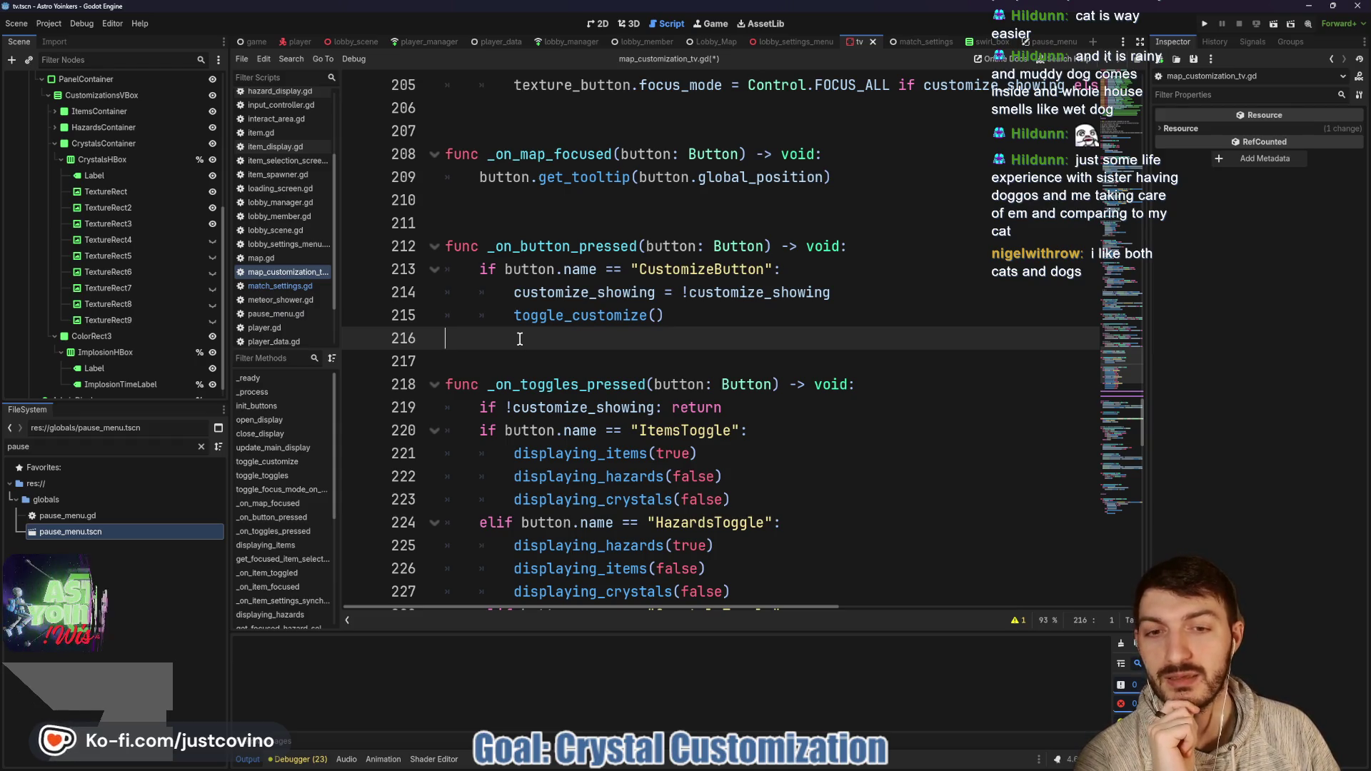
pyautogui.scroll(-3, 592, 353)
pyautogui.scroll(-2, 885, 415)
# Step: Scroll to _on_crystal_button_toggled and put the caret before its unused button parameter
pyautogui.click(639, 360)
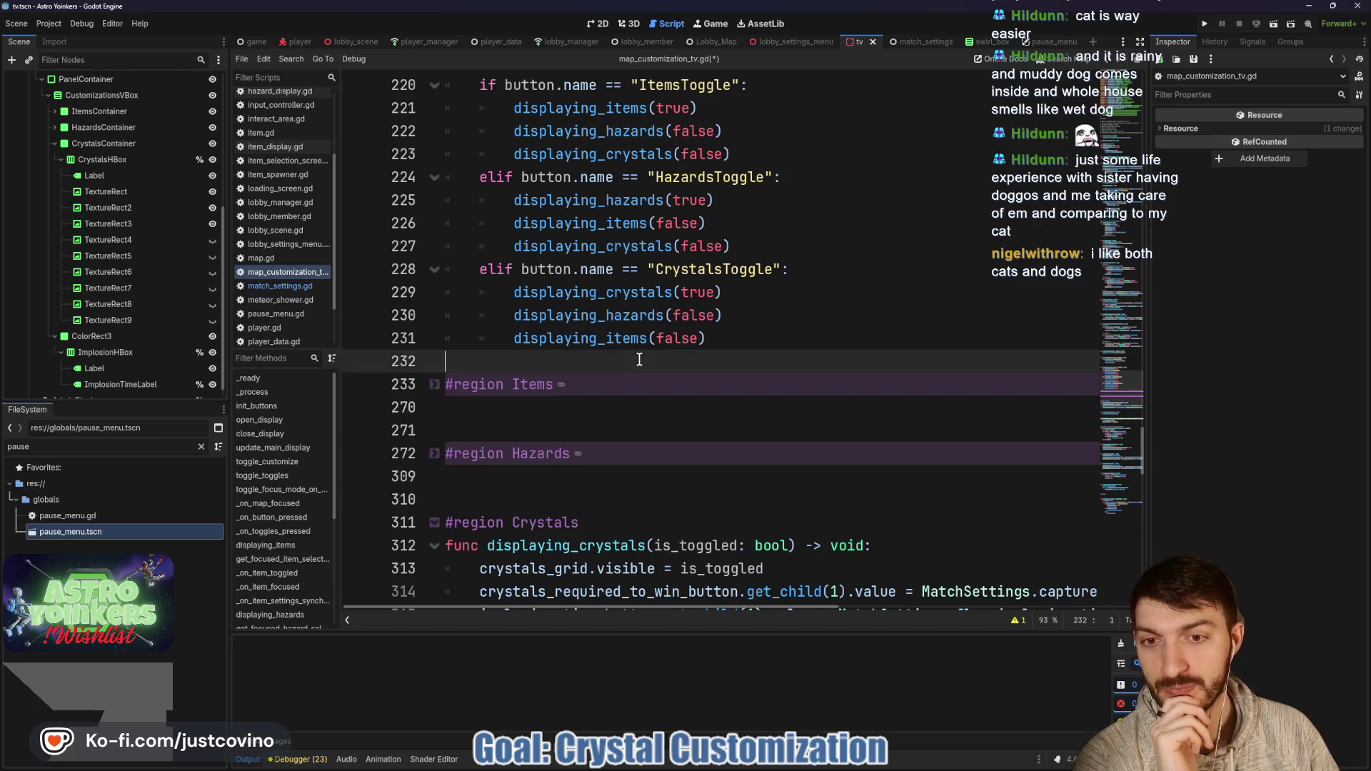
pyautogui.scroll(-2, 641, 369)
pyautogui.scroll(-1, 641, 359)
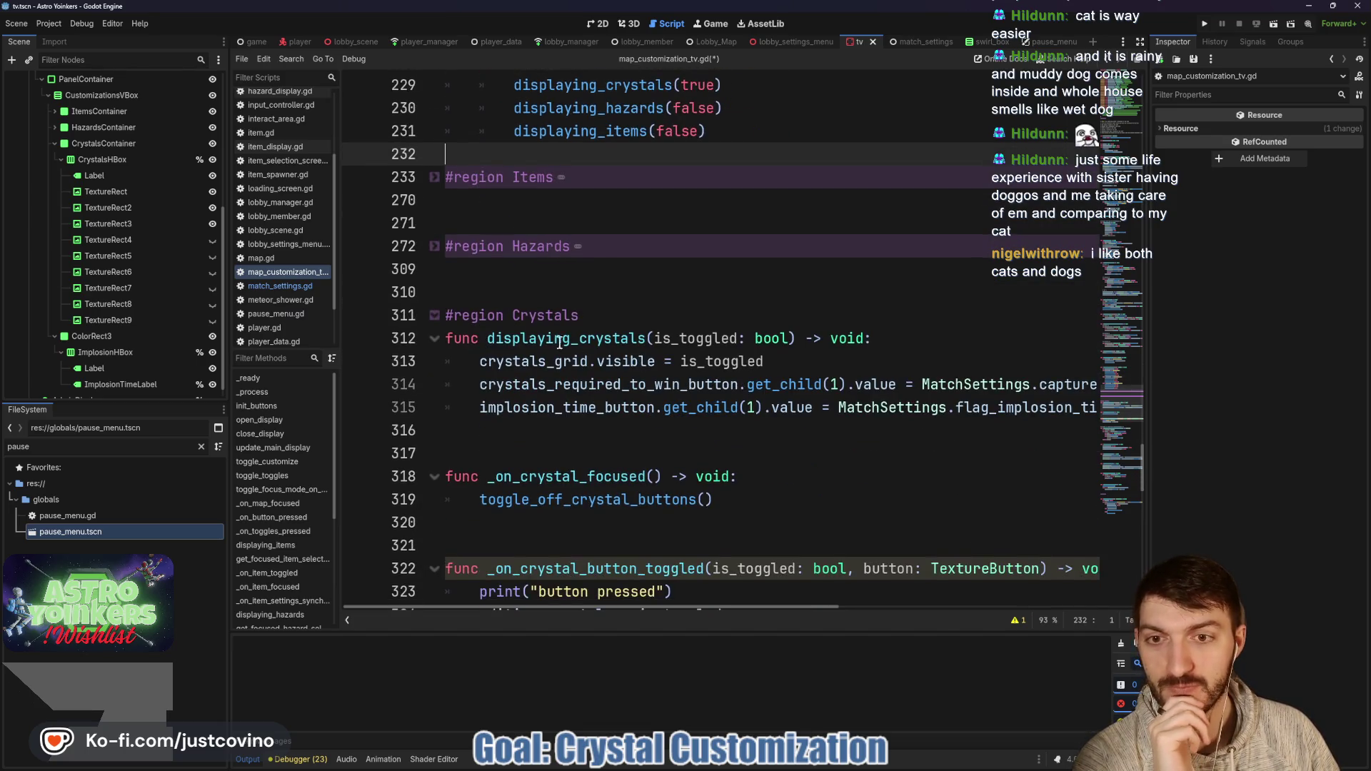
pyautogui.scroll(-4, 740, 303)
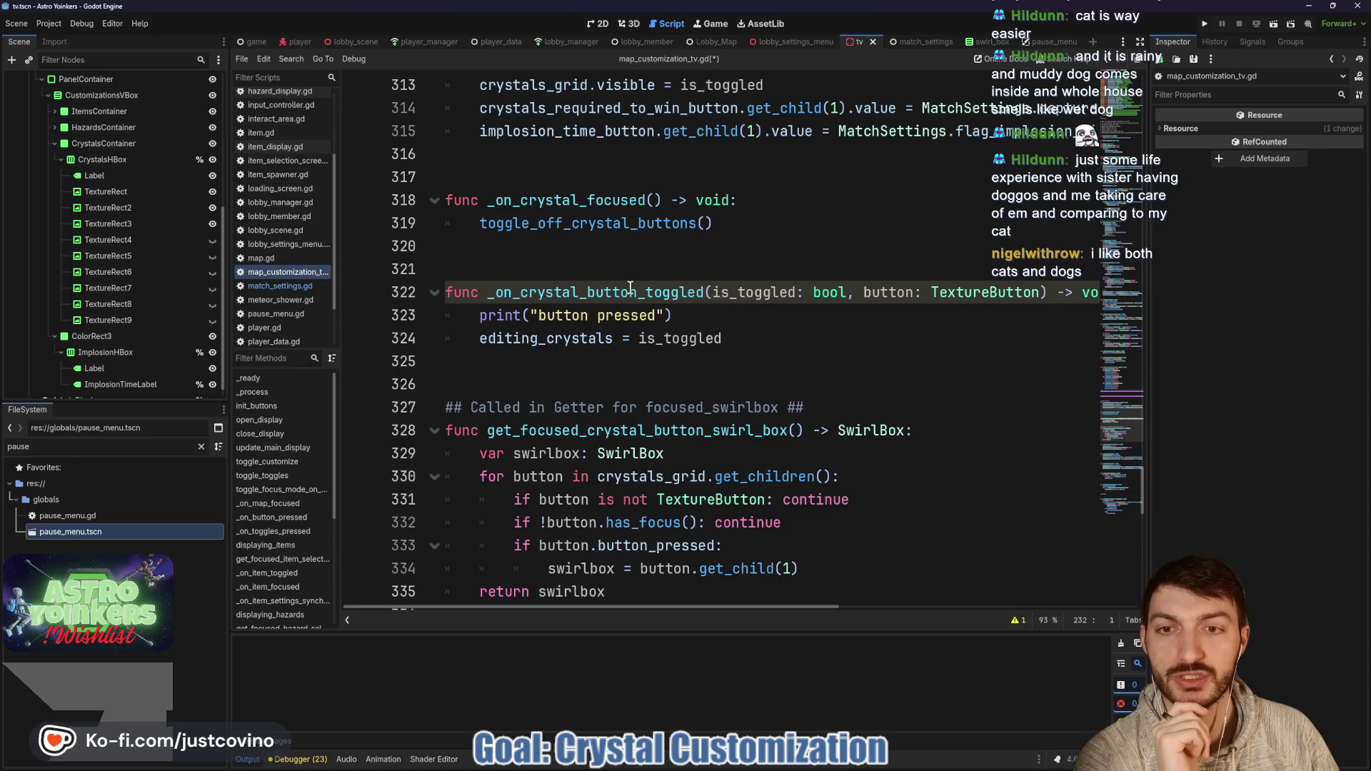
pyautogui.click(630, 292)
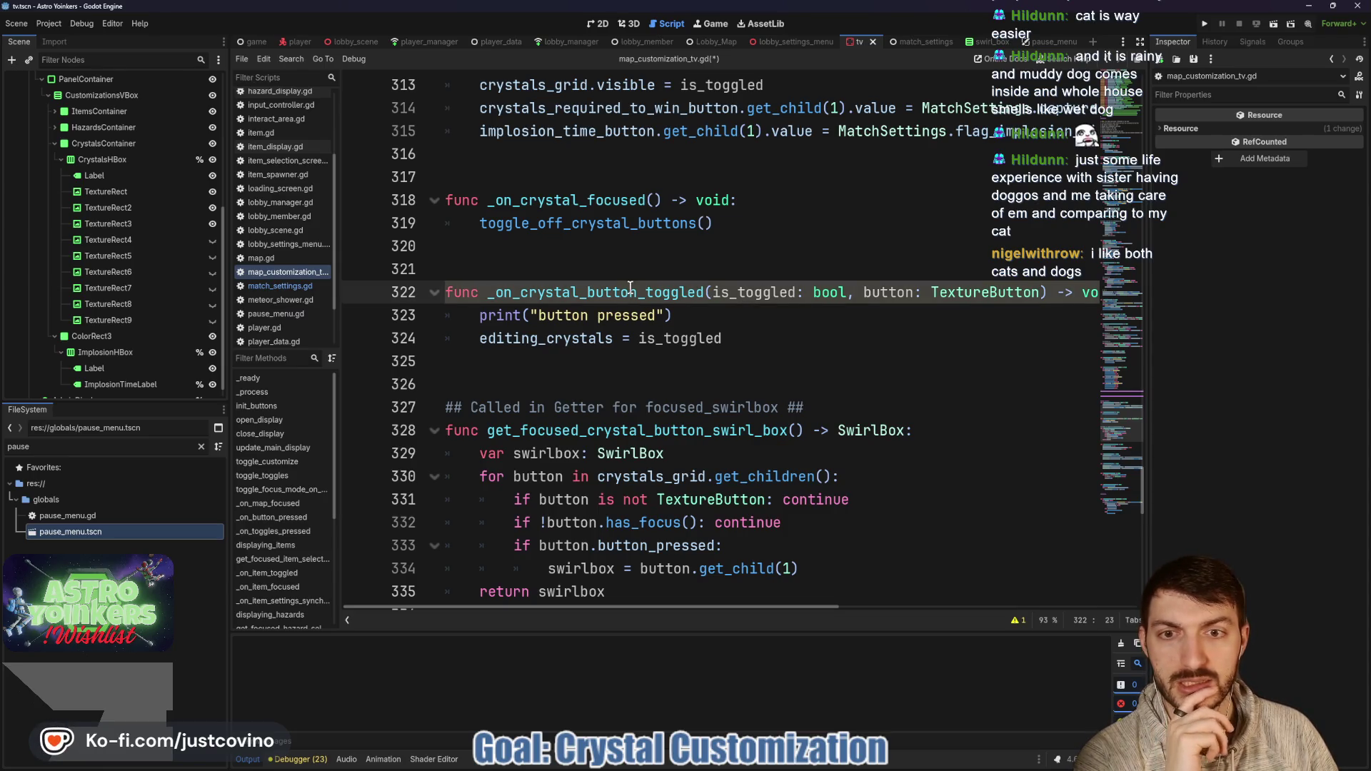
pyautogui.click(862, 285)
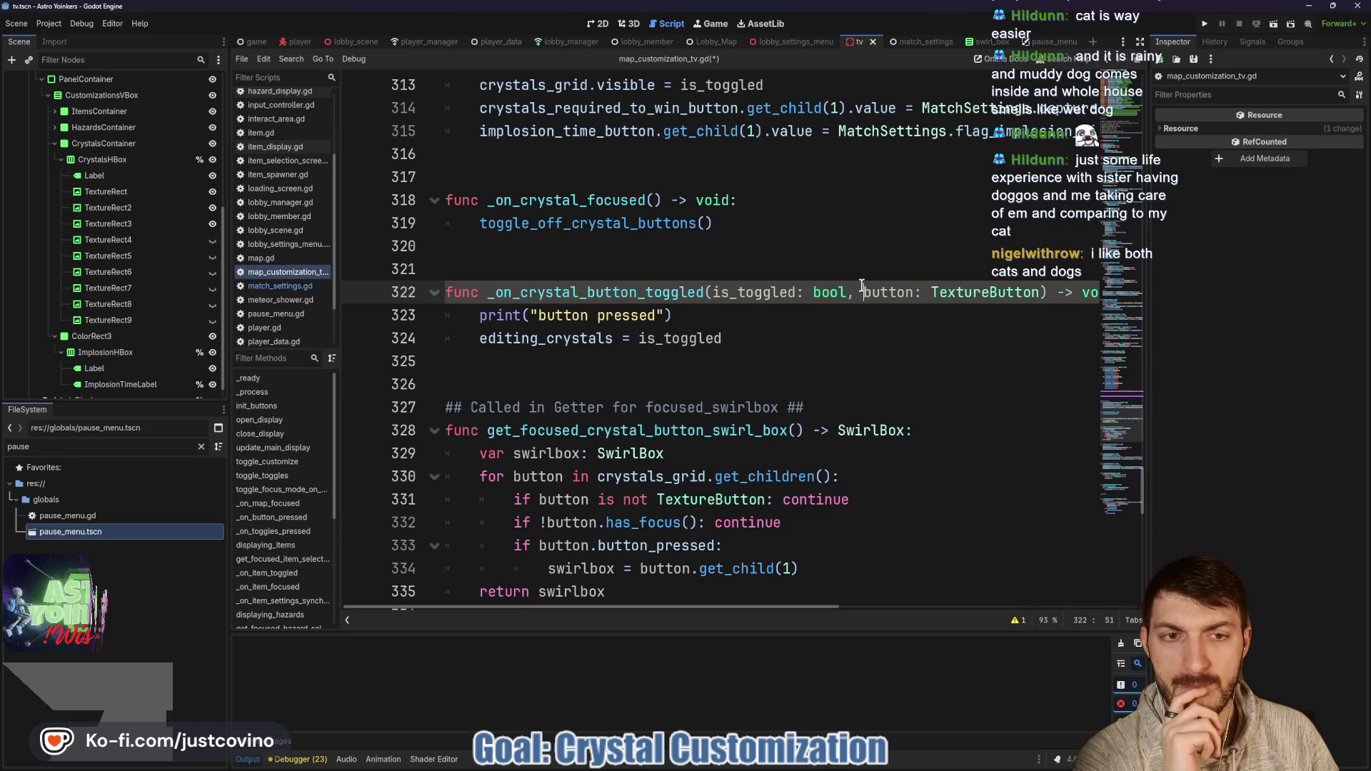
pyautogui.write('_')
pyautogui.click(829, 343)
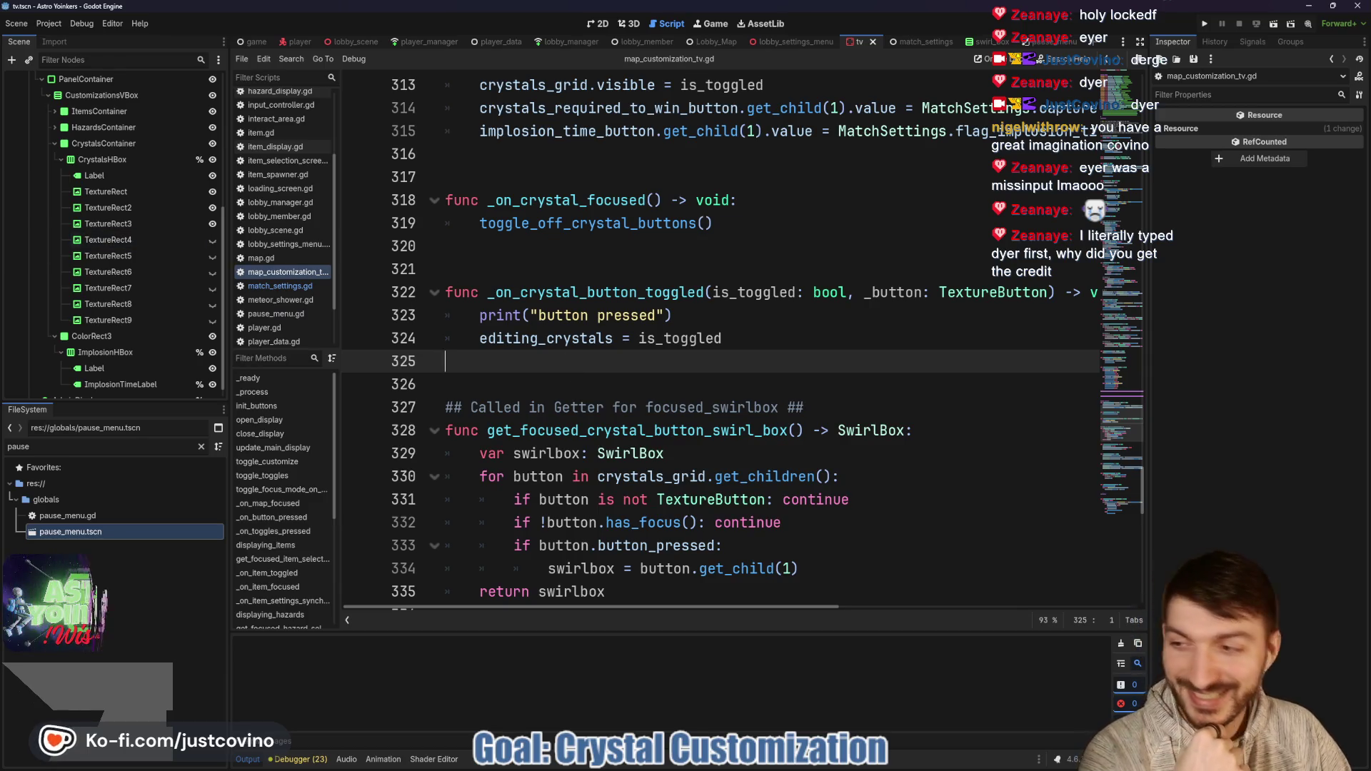
pyautogui.hotkey('alt', 'Tab')
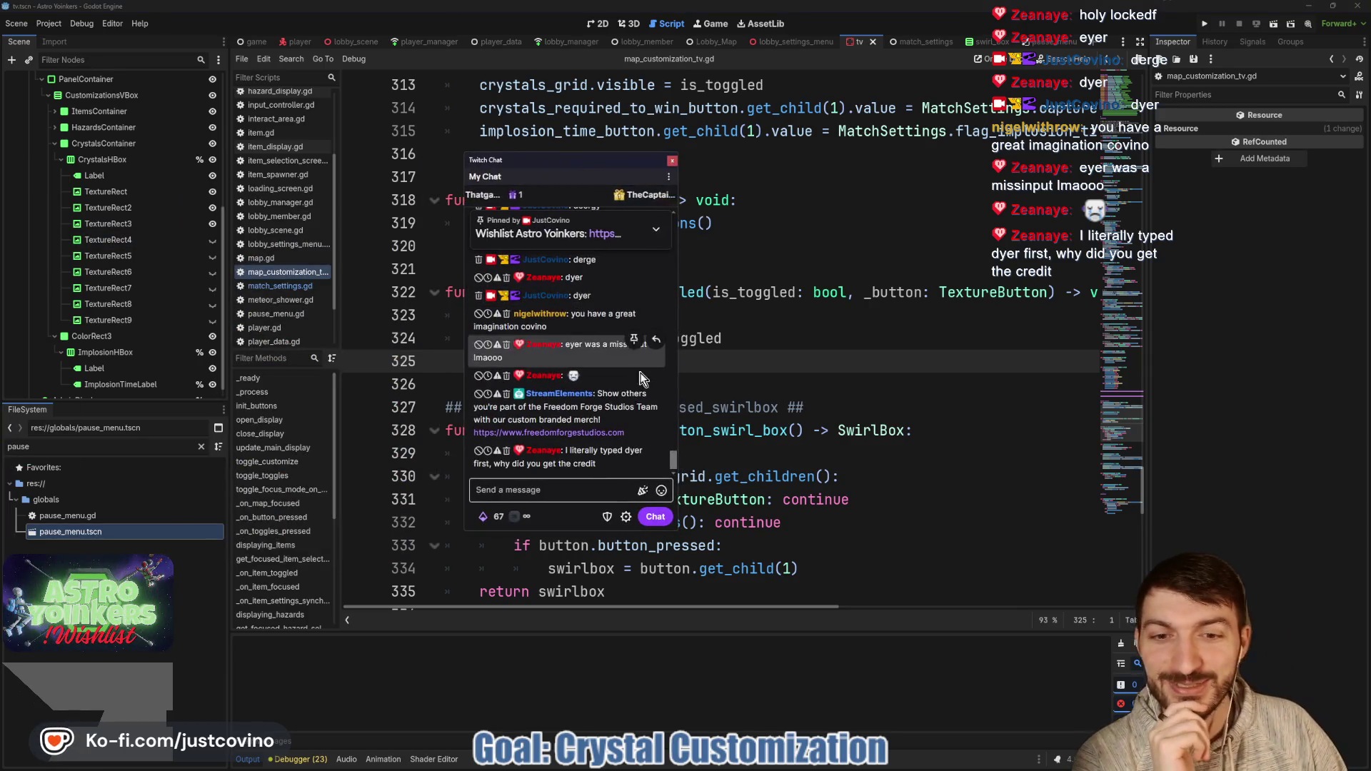
pyautogui.scroll(2, 611, 401)
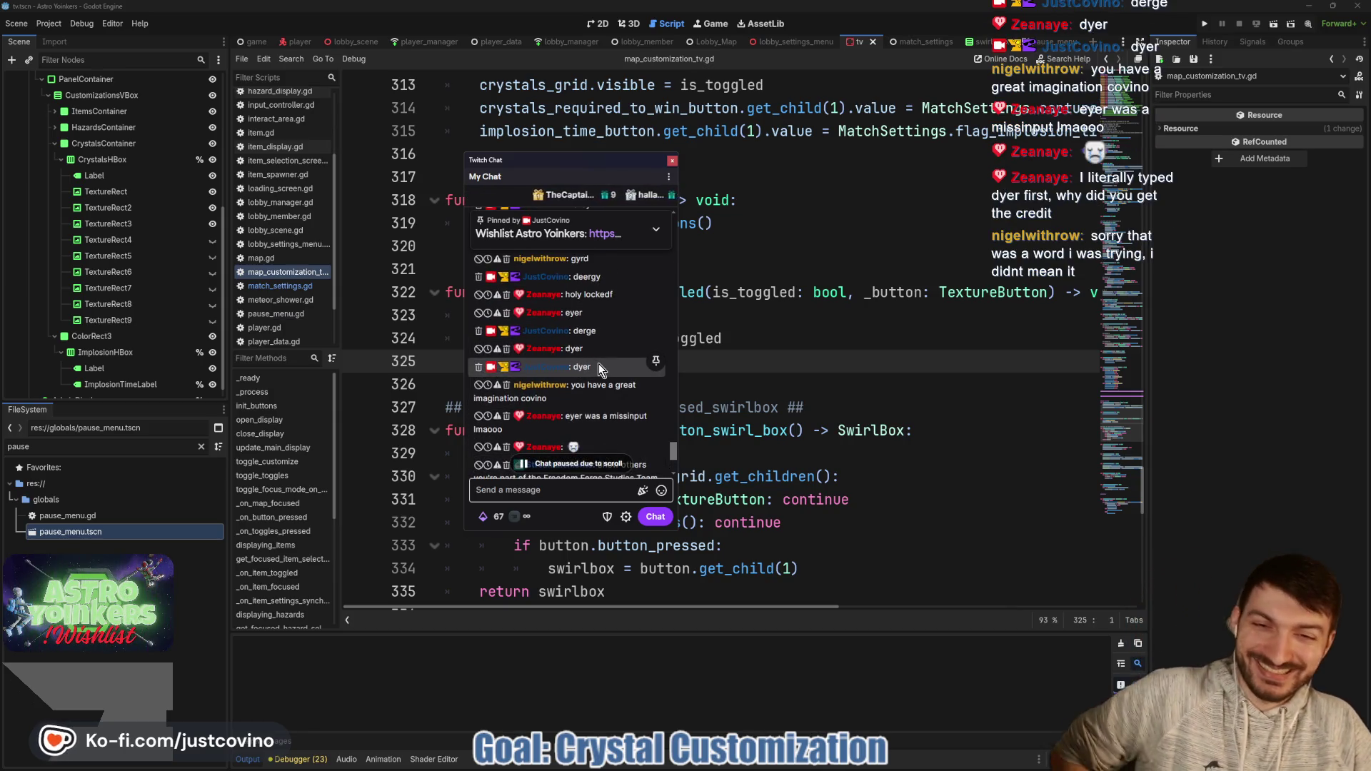
pyautogui.scroll(-4, 599, 359)
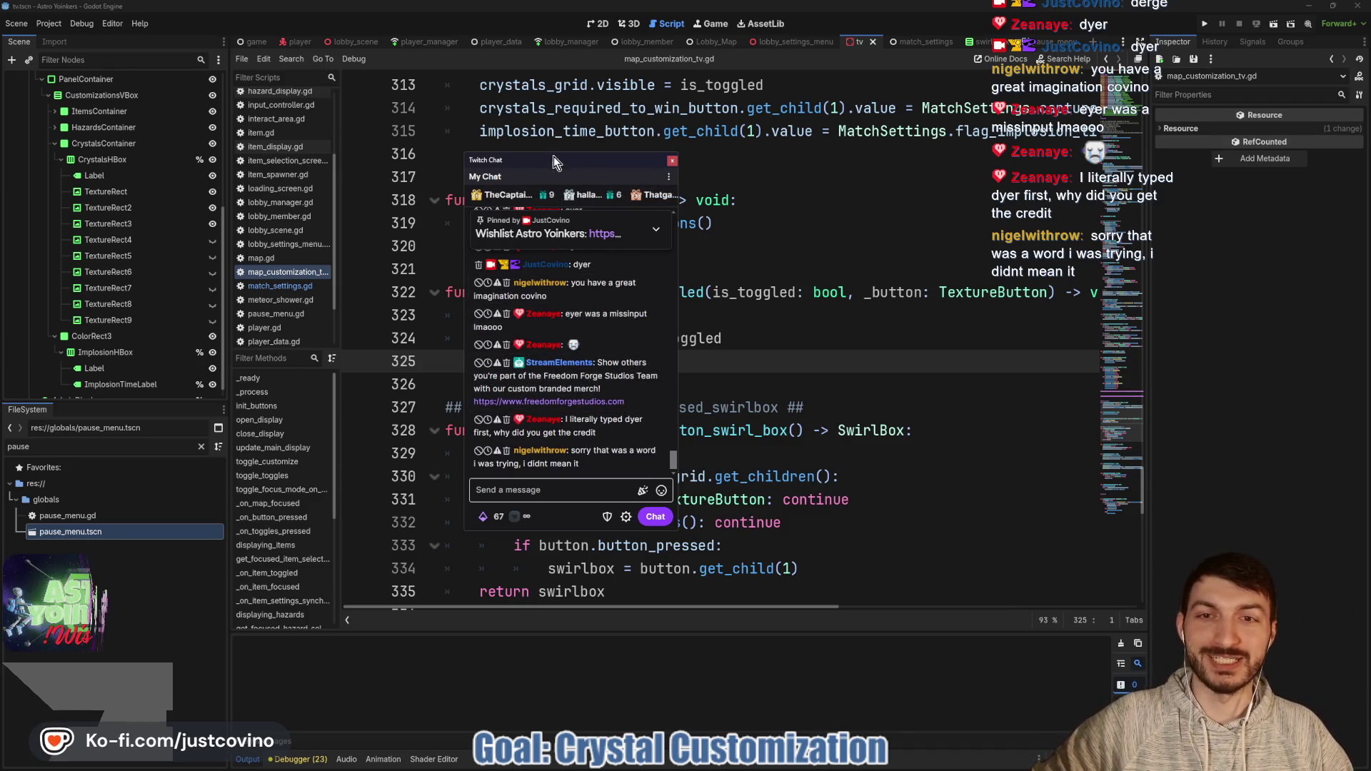
pyautogui.moveTo(554, 156); pyautogui.dragTo(0, 159)
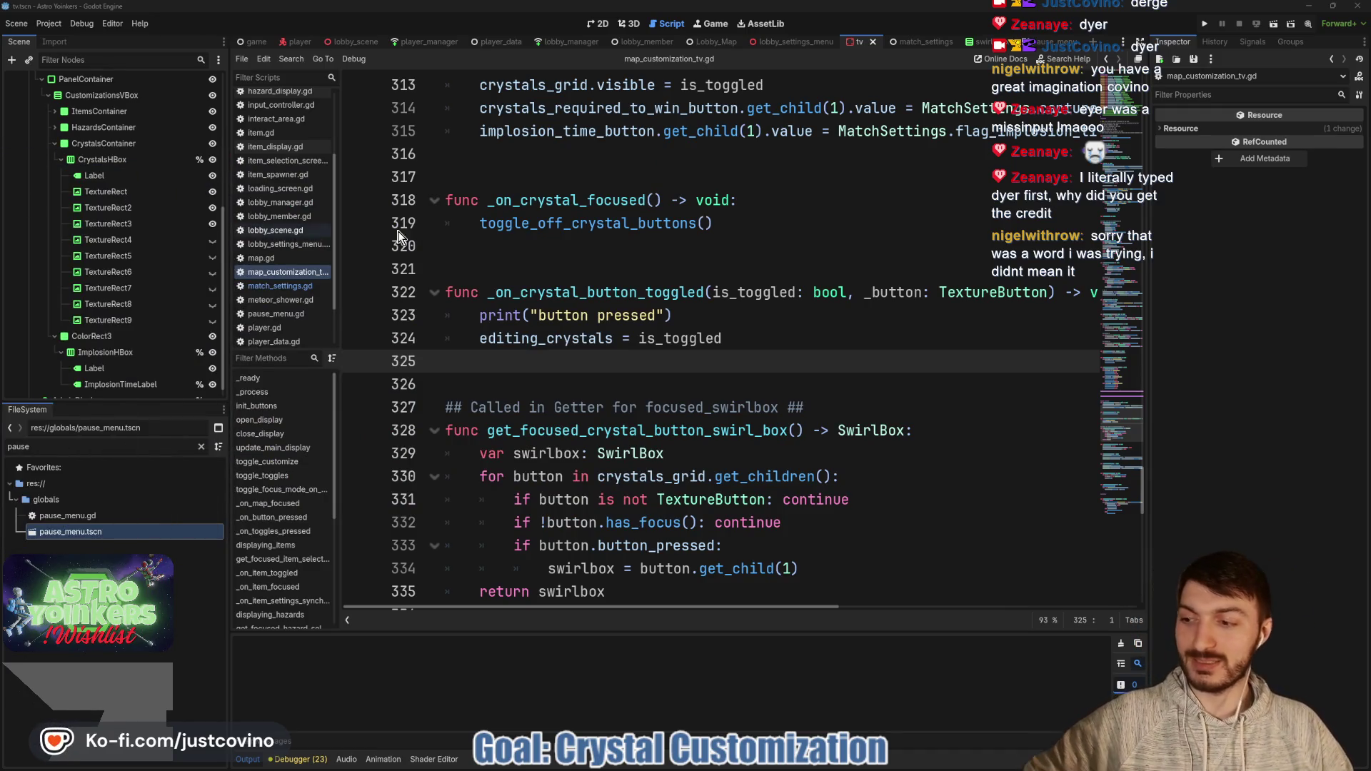
pyautogui.click(564, 258)
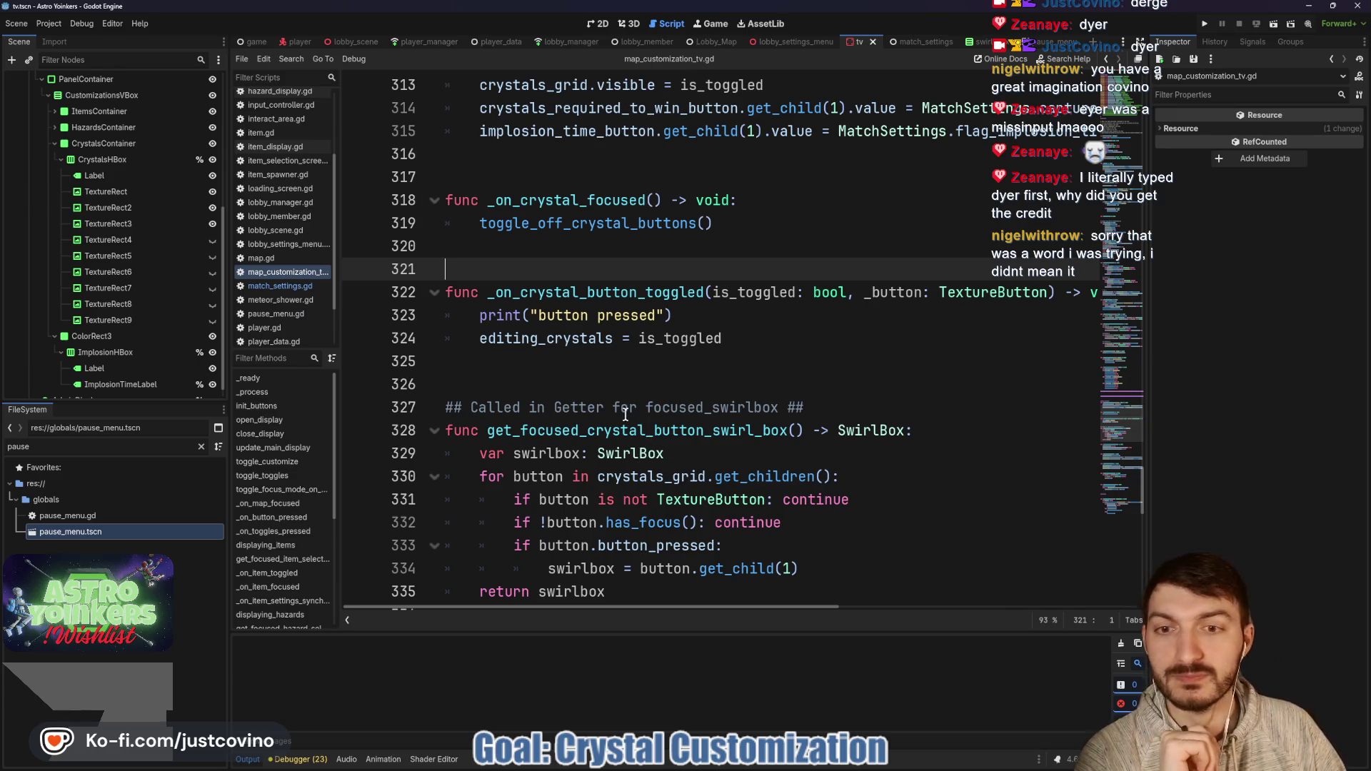
pyautogui.click(591, 374)
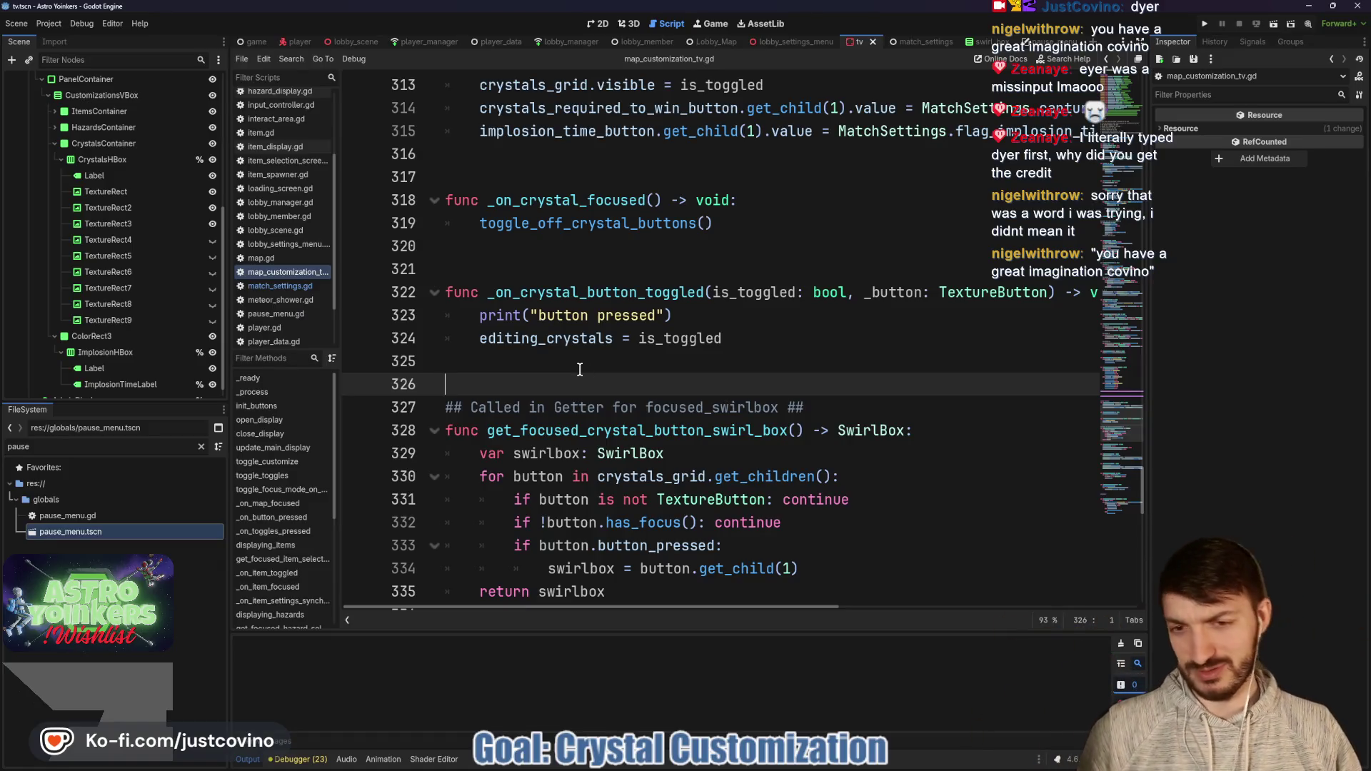
pyautogui.click(571, 368)
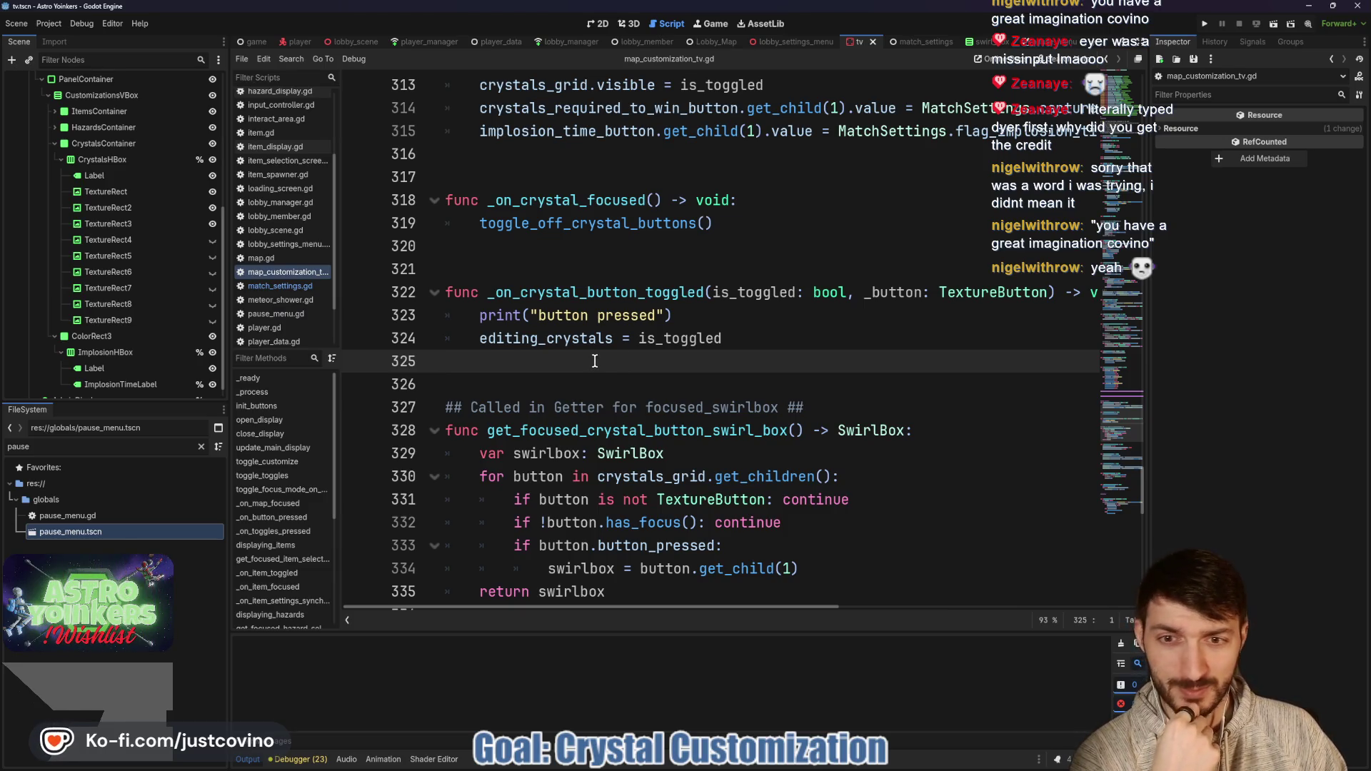
pyautogui.scroll(4, 595, 360)
pyautogui.click(564, 430)
pyautogui.scroll(-4, 628, 367)
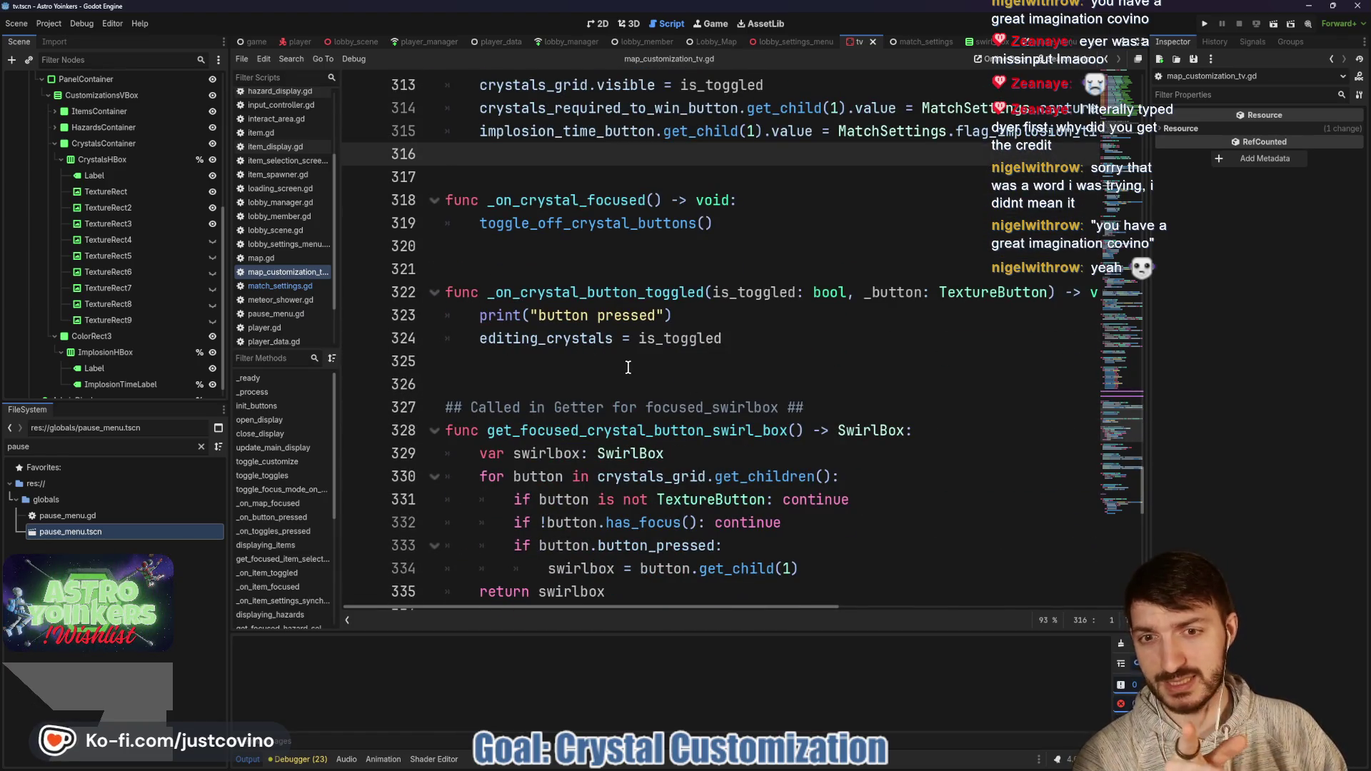
pyautogui.moveTo(674, 314); pyautogui.dragTo(472, 325)
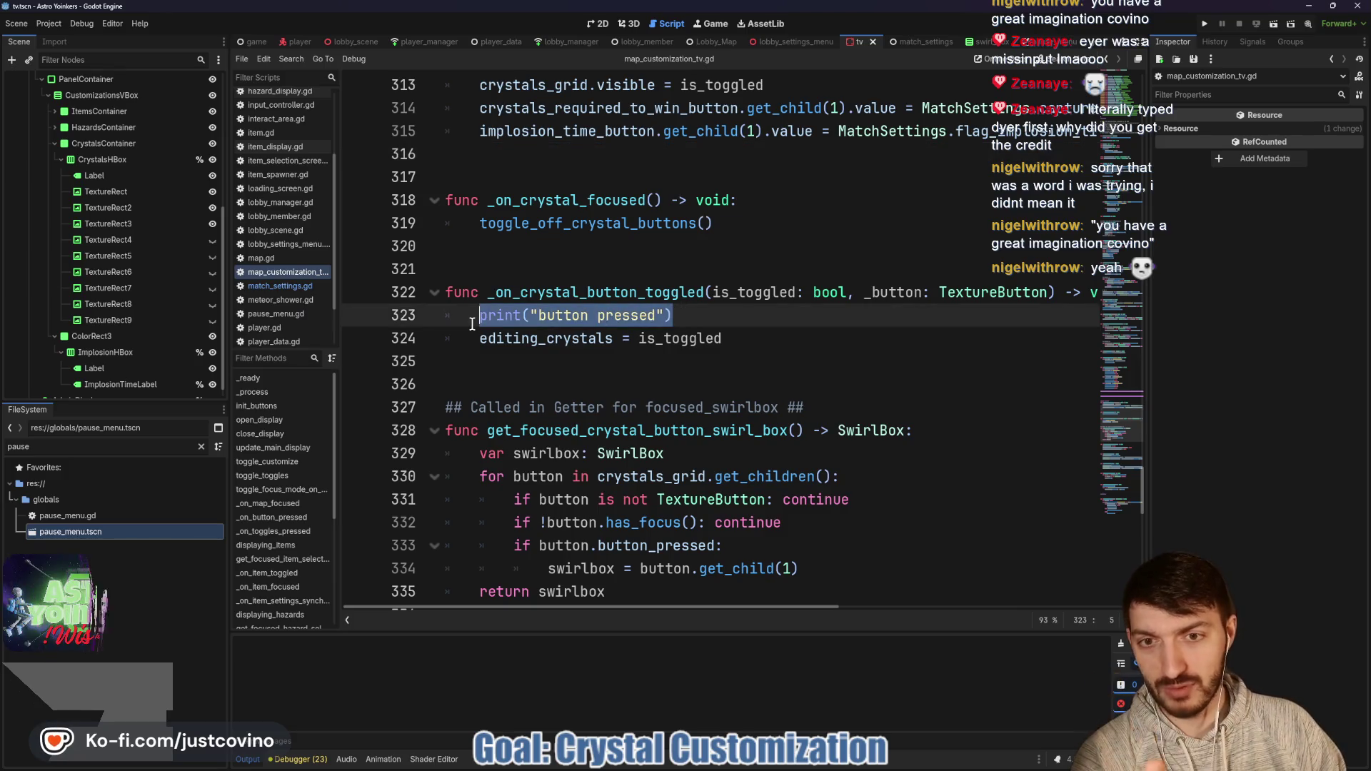
# Step: Scroll up through map_customization_tv.gd and switch to the match_settings scene tab
pyautogui.moveTo(492, 321)
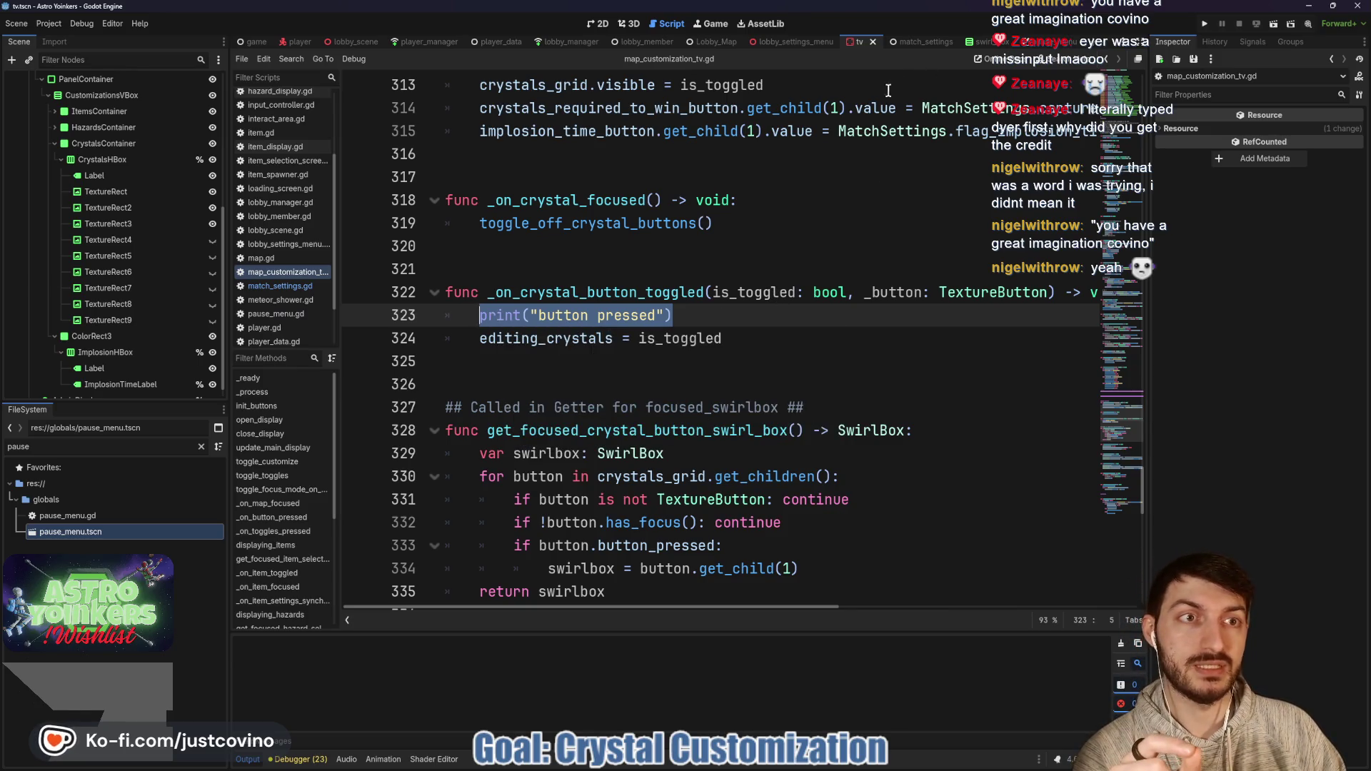
pyautogui.scroll(-2, 634, 324)
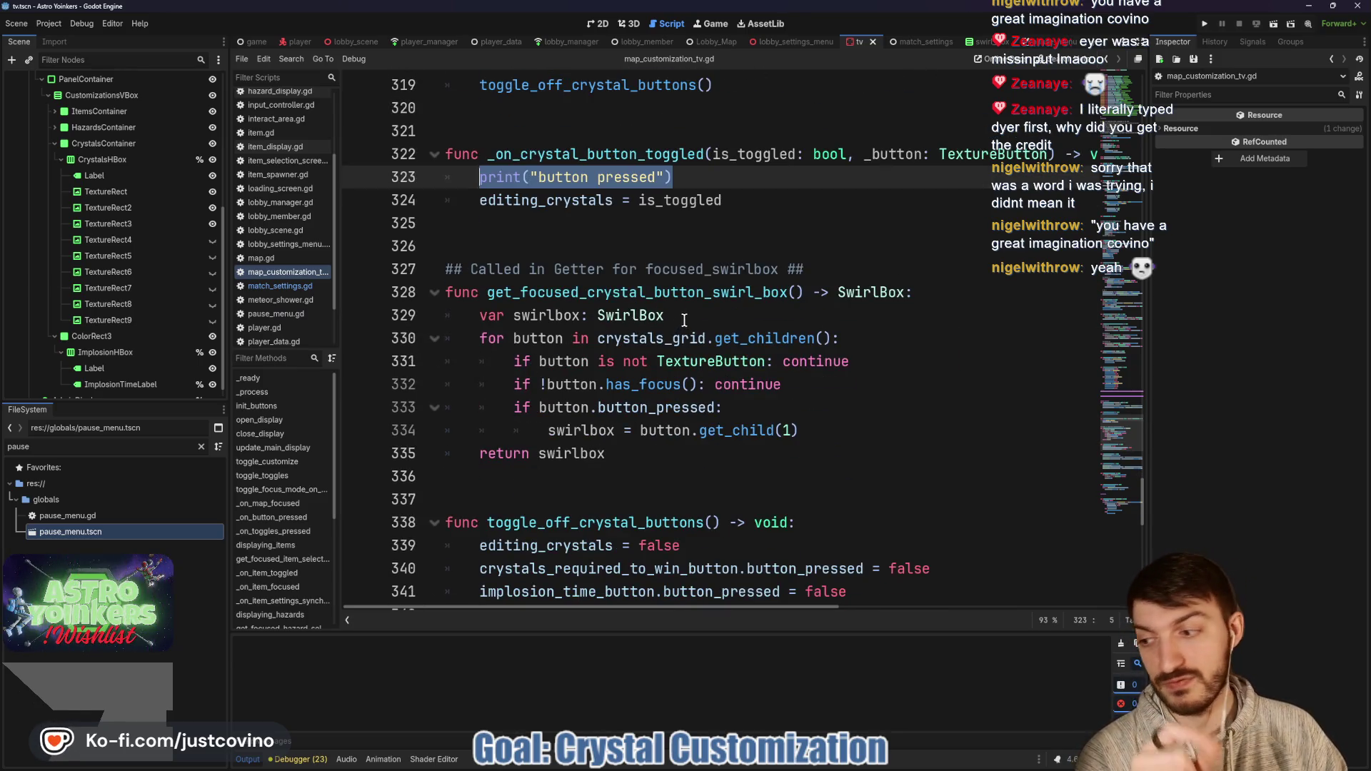
pyautogui.scroll(5, 684, 321)
pyautogui.scroll(4, 684, 312)
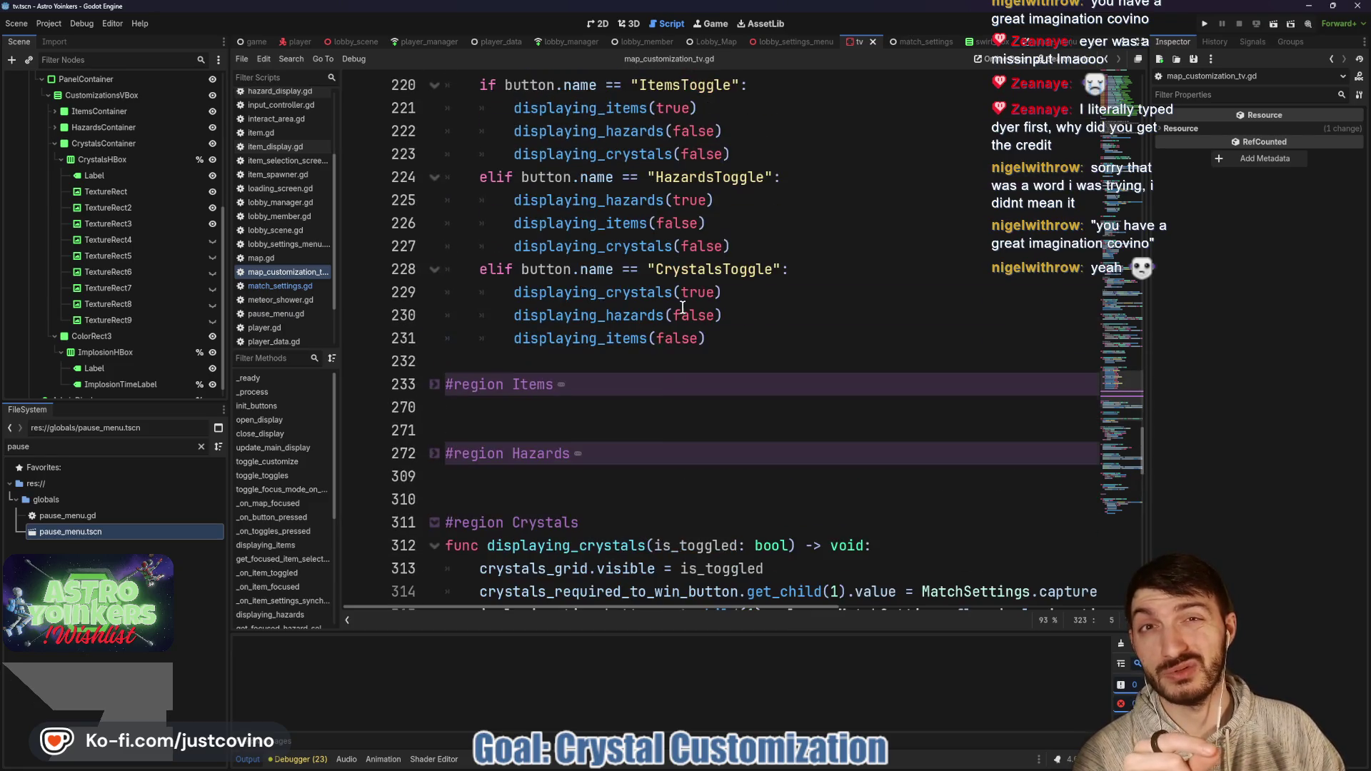
pyautogui.scroll(4, 682, 307)
pyautogui.scroll(4, 674, 307)
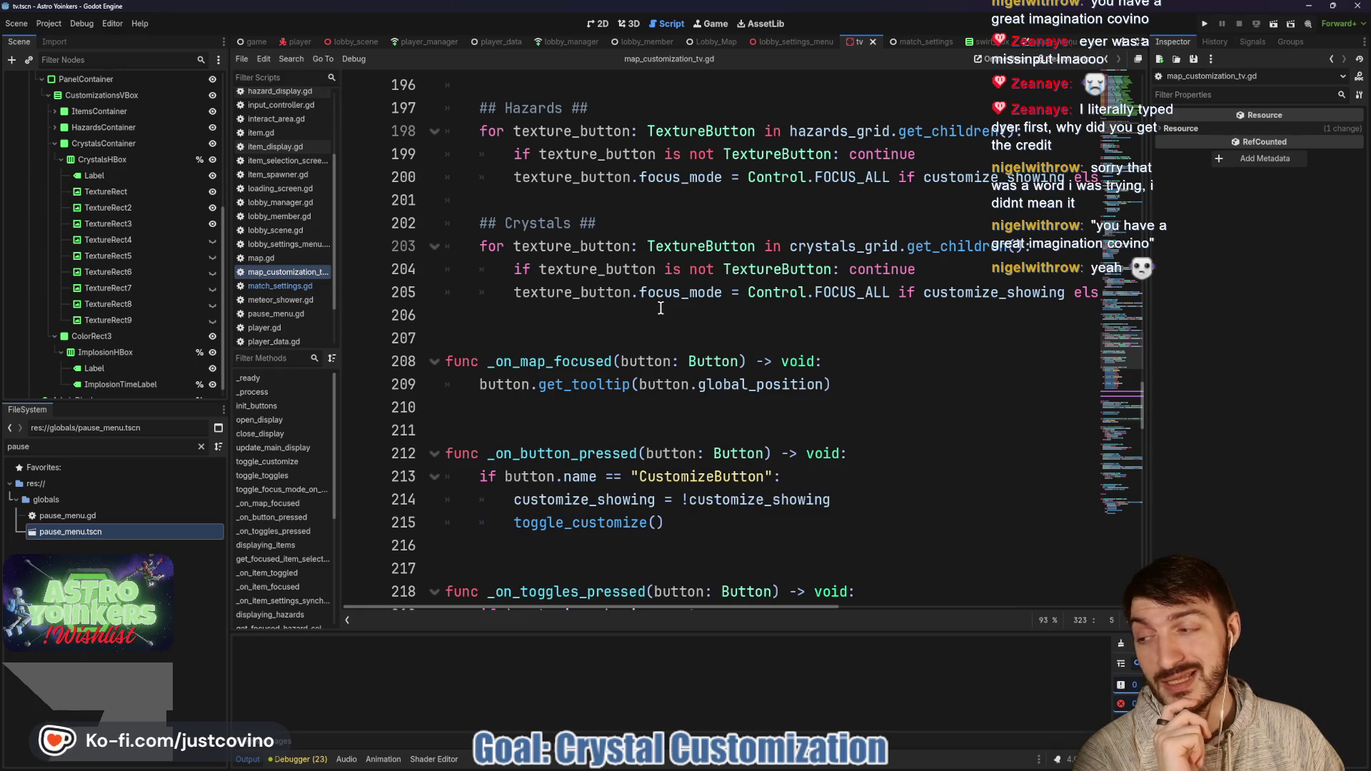
pyautogui.scroll(4, 661, 309)
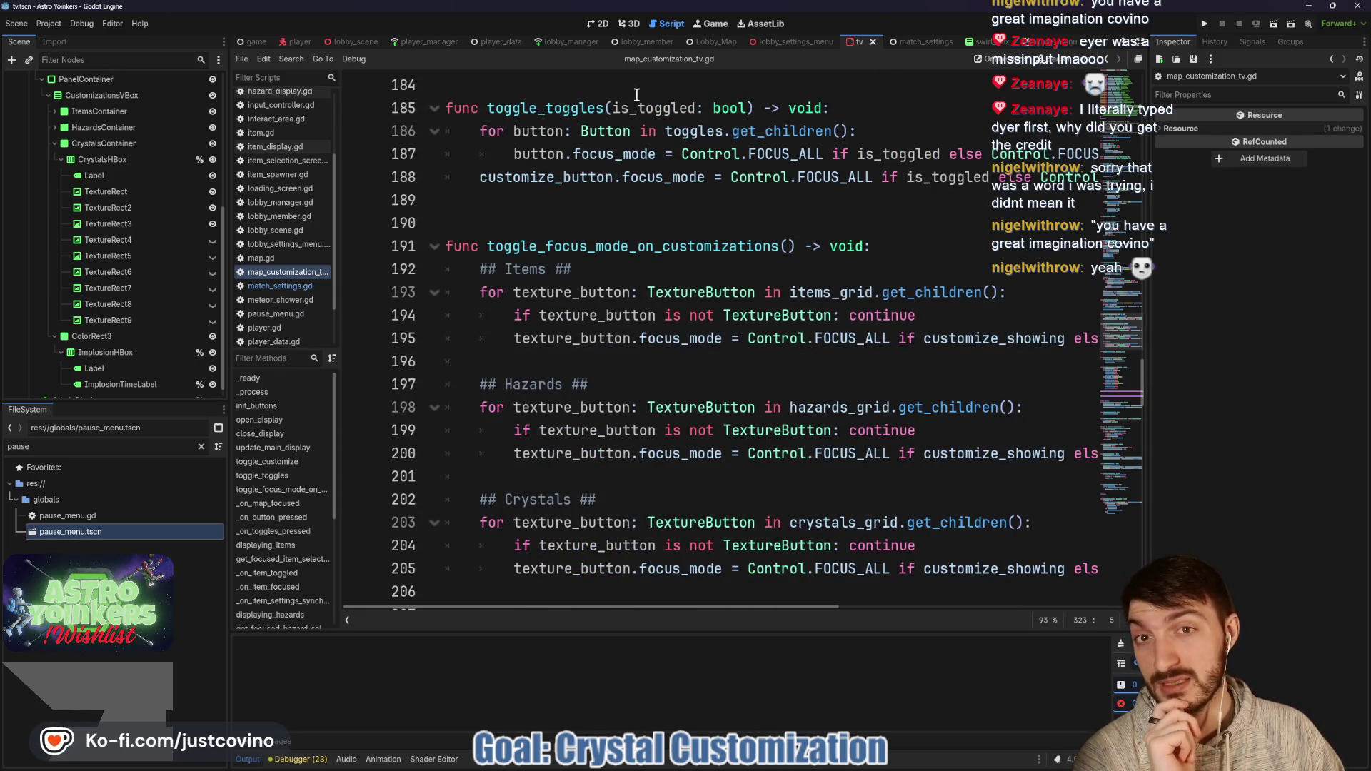
pyautogui.click(918, 42)
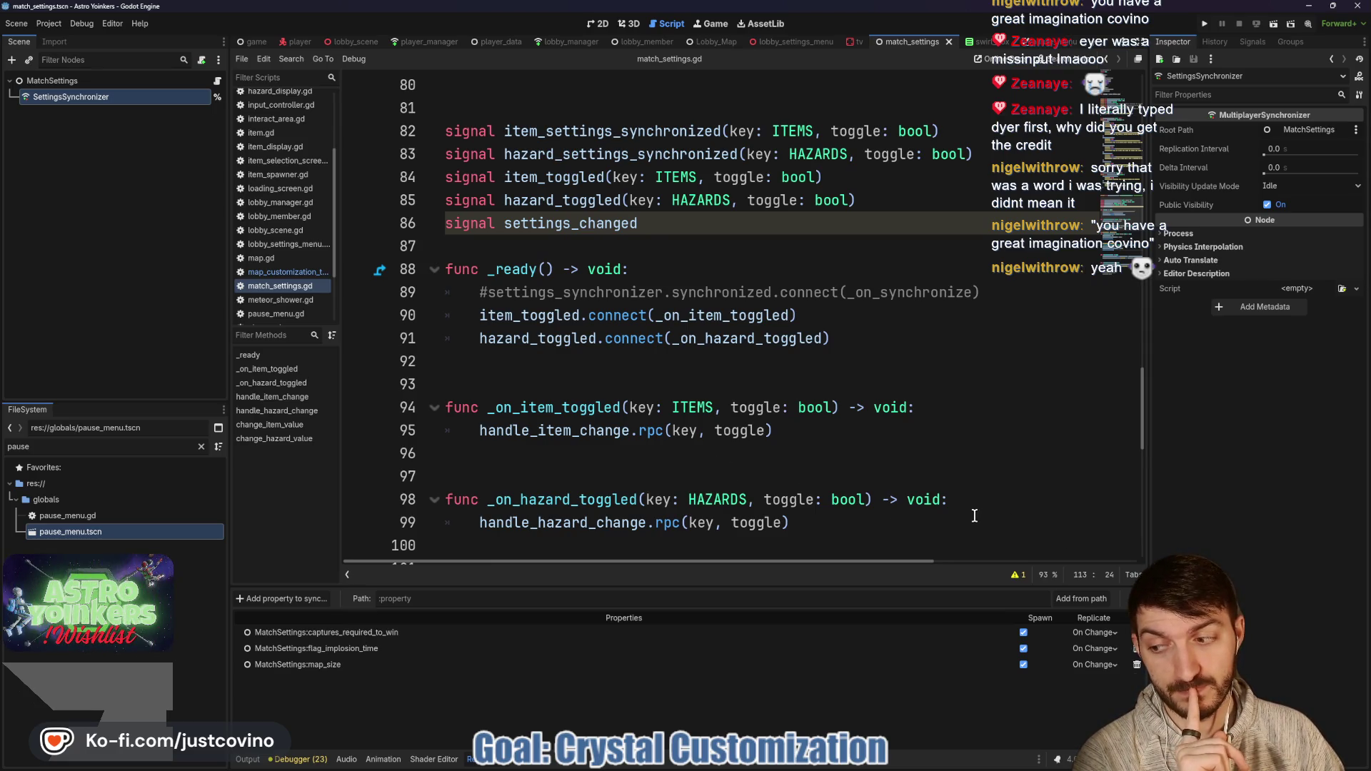
pyautogui.scroll(-4, 883, 492)
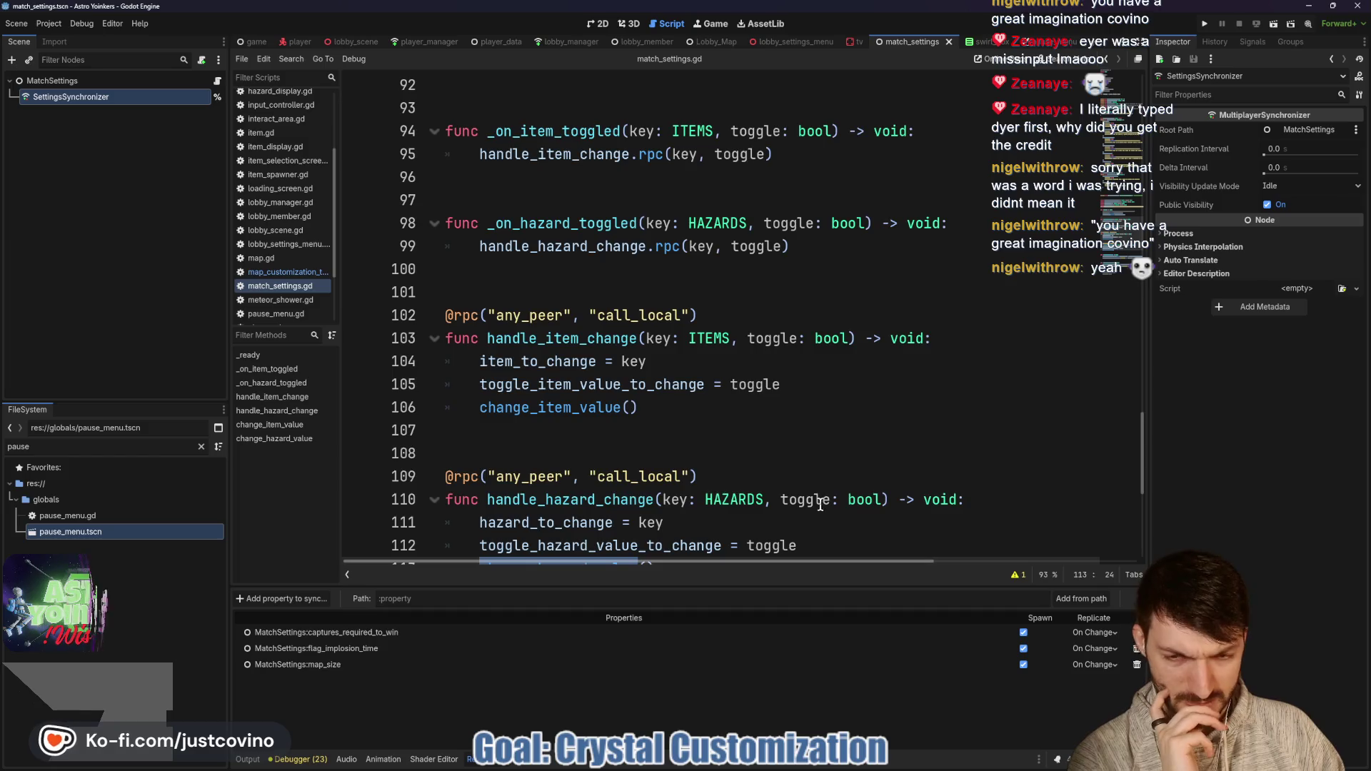
pyautogui.scroll(-4, 836, 512)
pyautogui.click(700, 334)
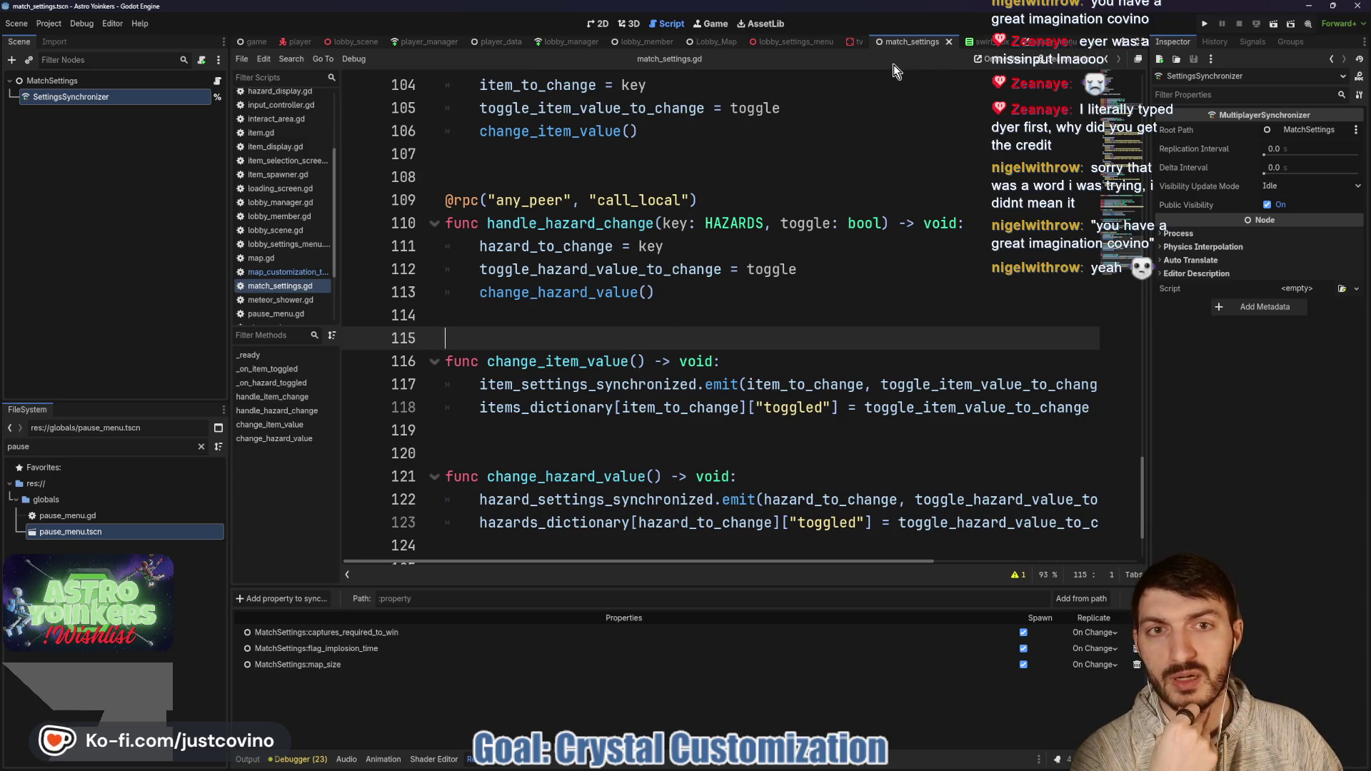
pyautogui.click(854, 44)
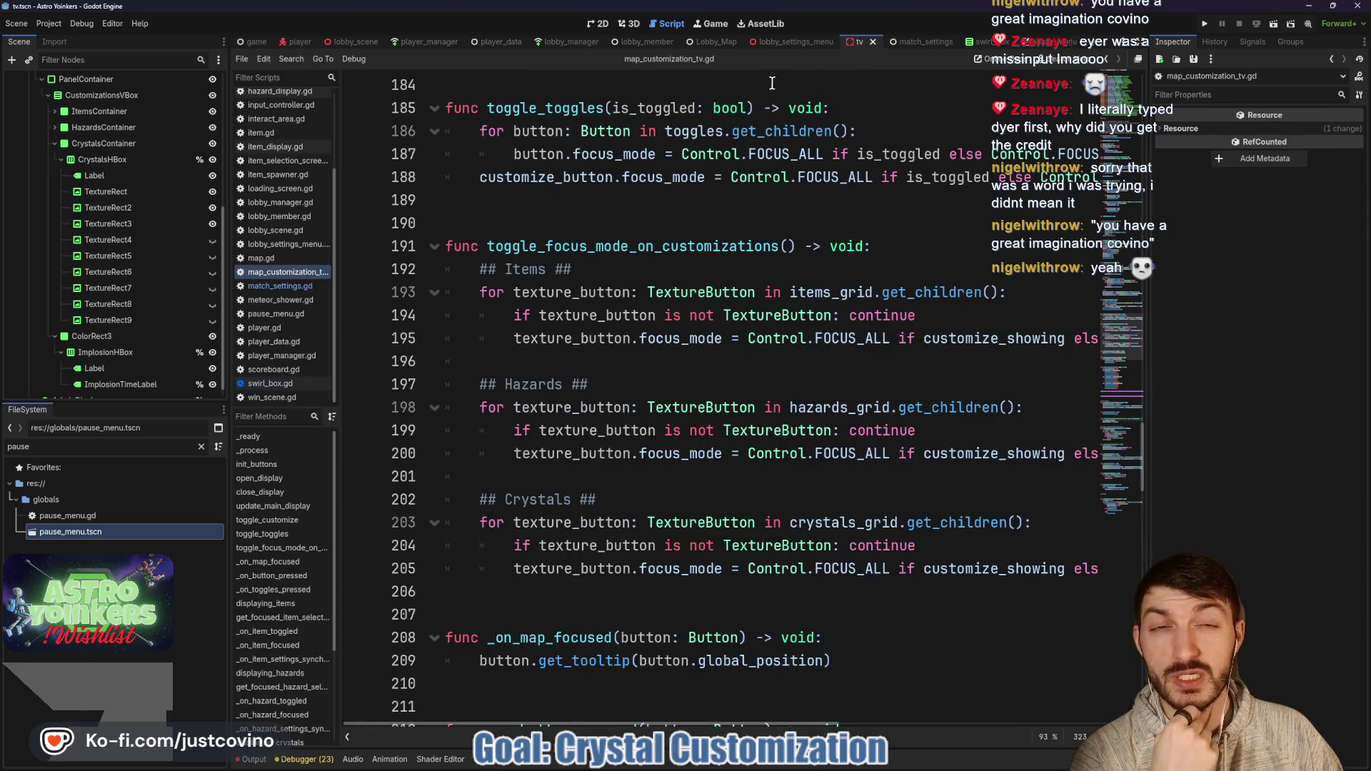
# Step: Scroll map_customization_tv.gd to the Crystals region and place the caret above update_crystals_display
pyautogui.scroll(1, 686, 195)
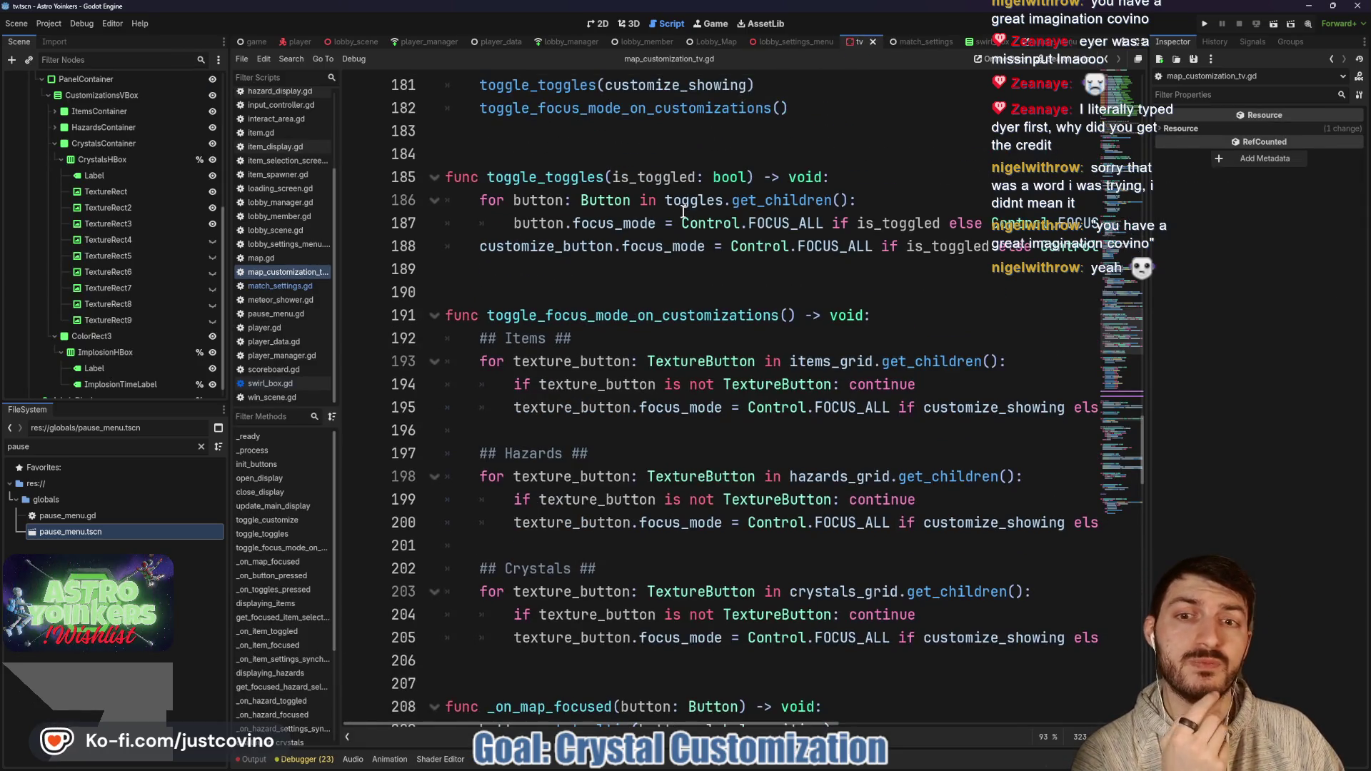
pyautogui.scroll(-9, 666, 194)
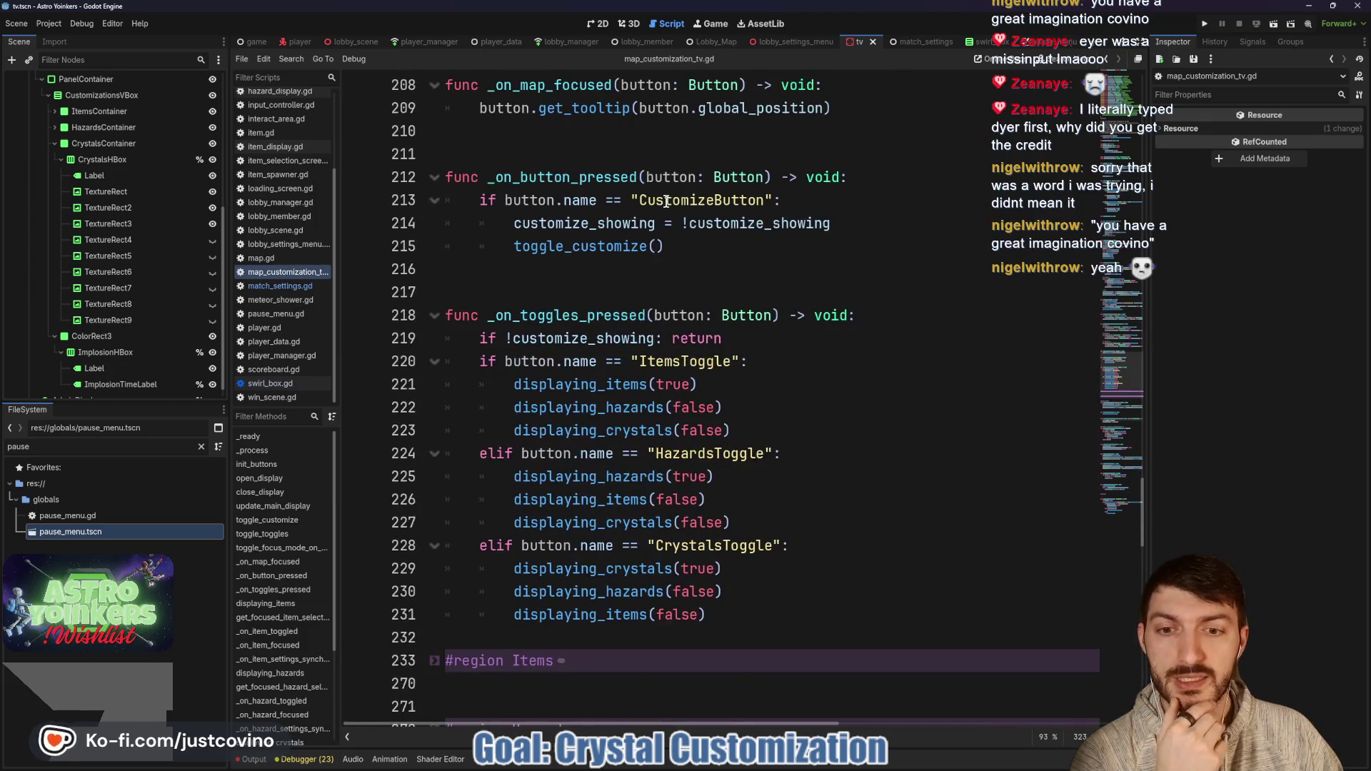
pyautogui.scroll(-20, 578, 250)
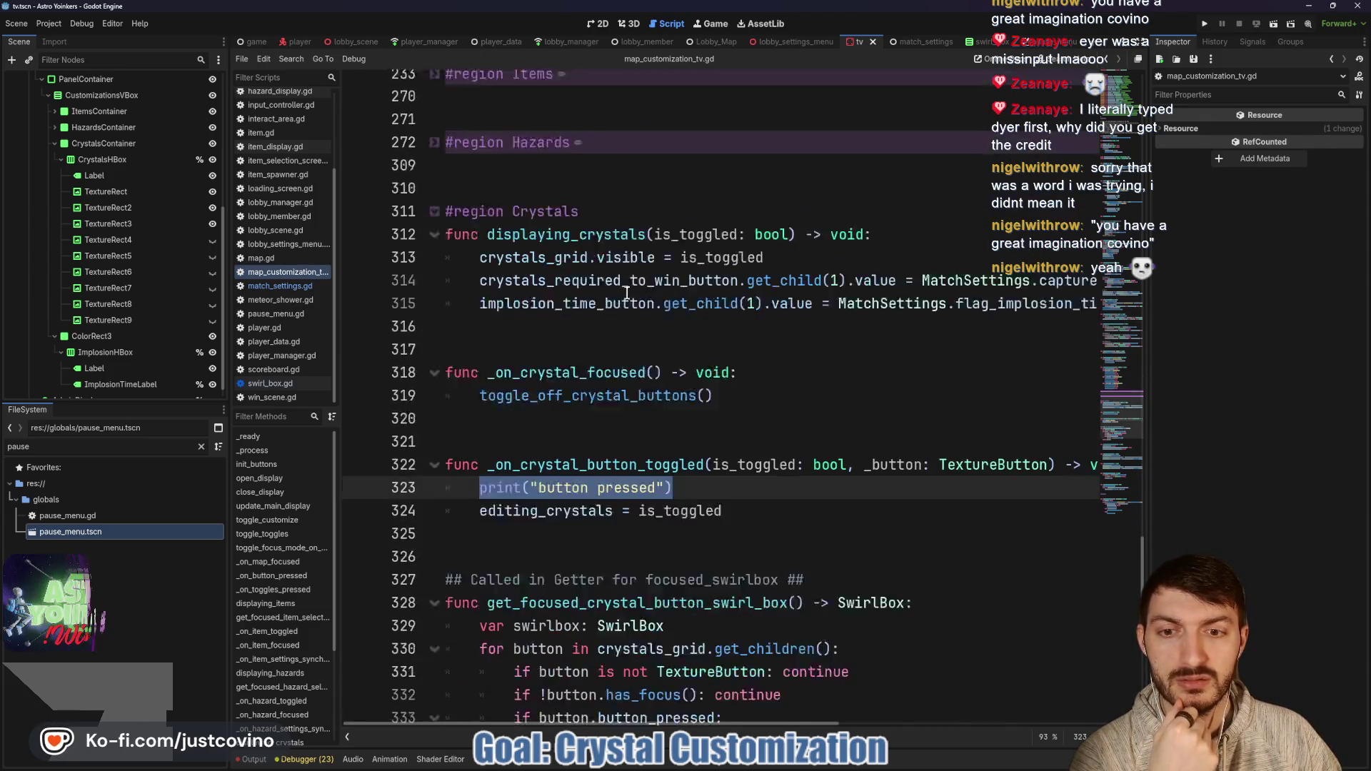
pyautogui.scroll(-7, 567, 293)
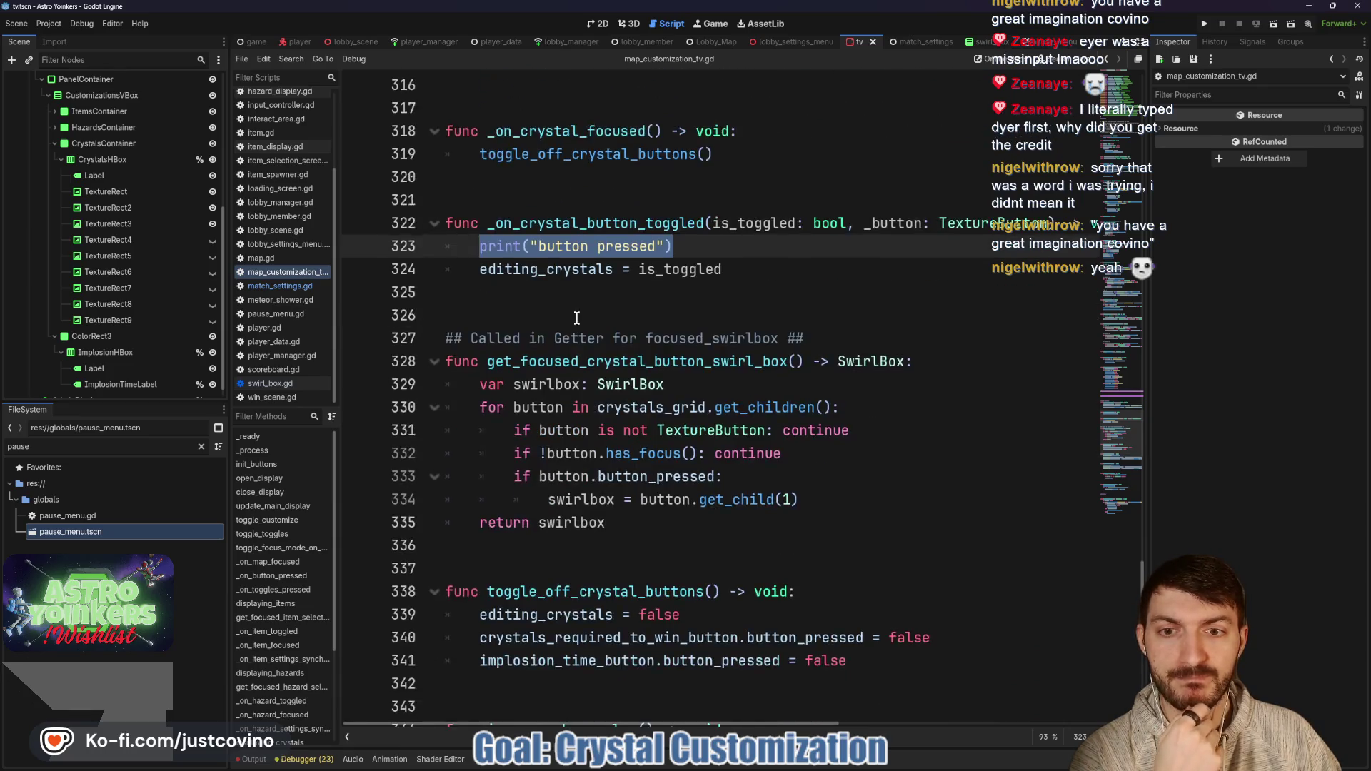
pyautogui.scroll(-4, 562, 325)
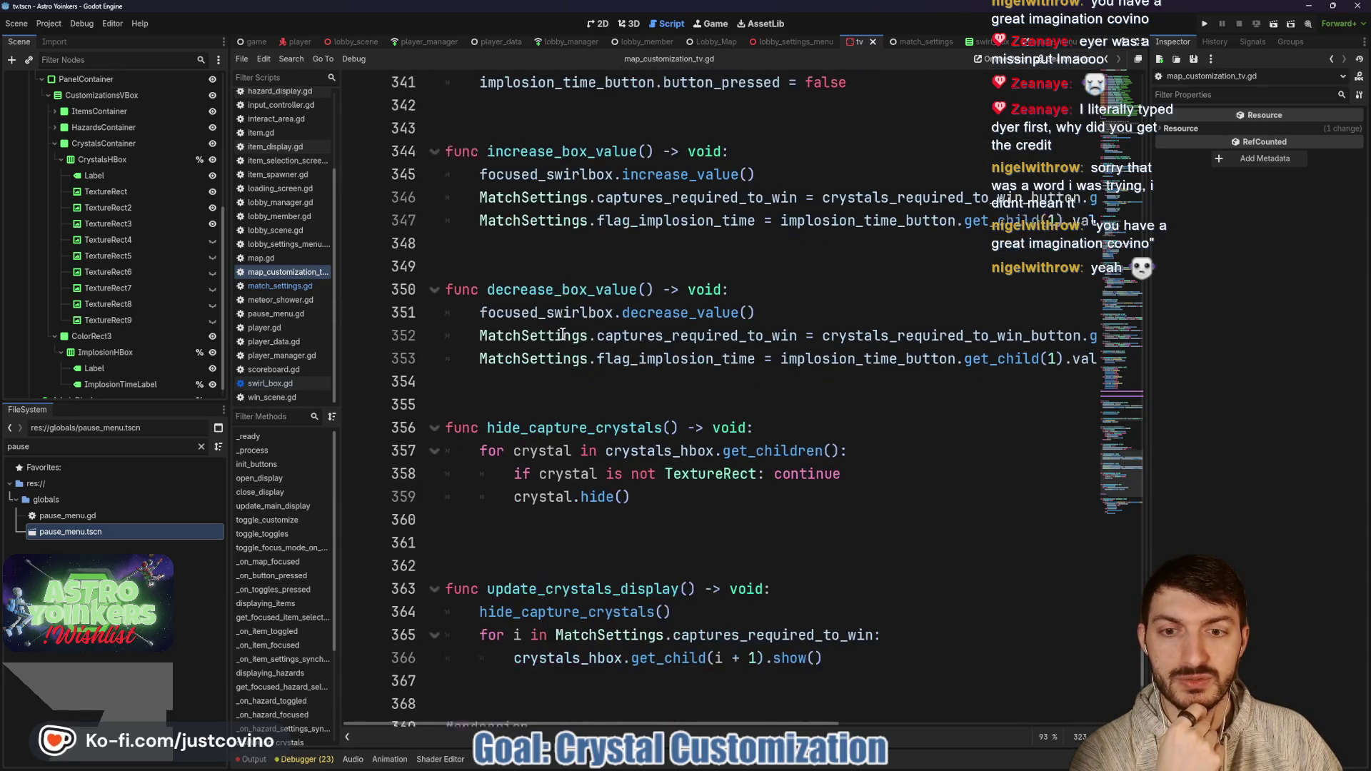
pyautogui.click(533, 426)
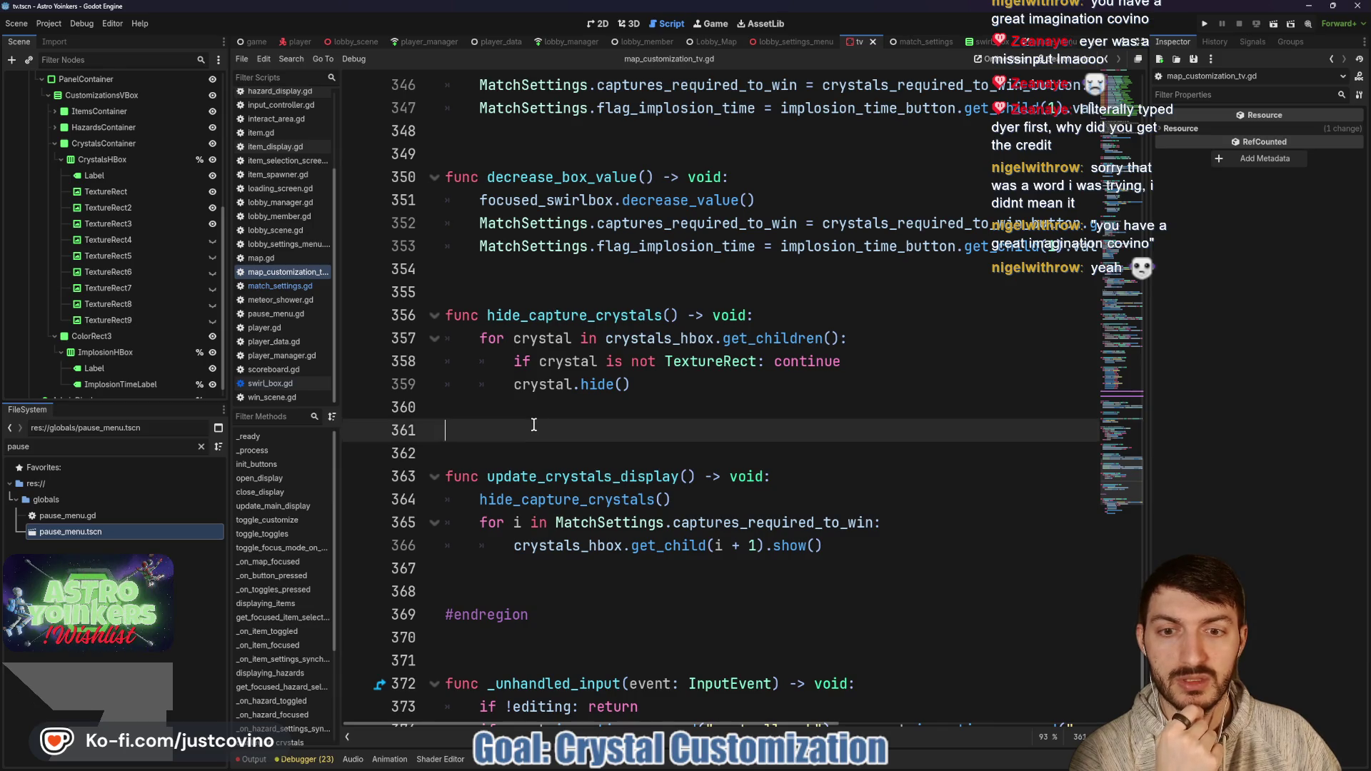
# Step: Delete the extra blank line above update_crystals_display and inspect its for-loop lines 364–365
pyautogui.press('BackSpace')
pyautogui.doubleClick(556, 454)
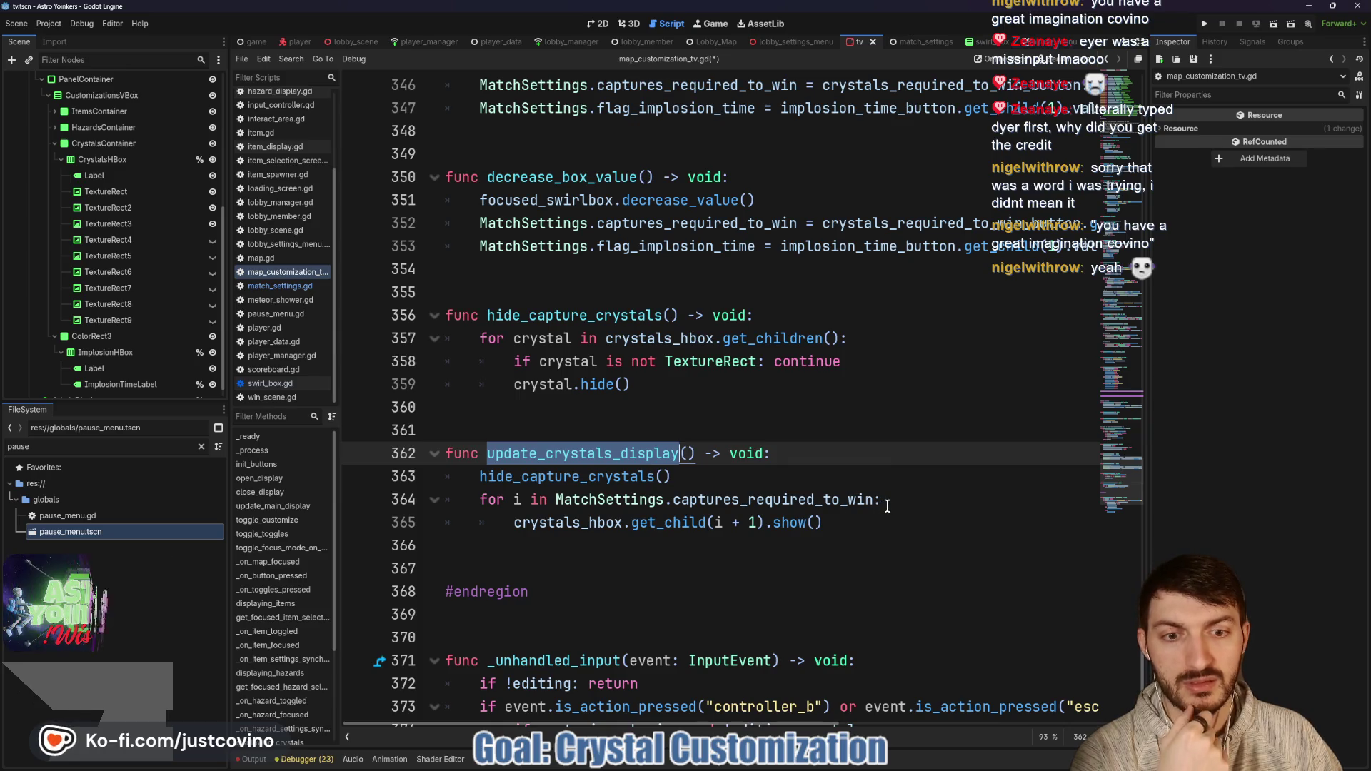
pyautogui.click(864, 523)
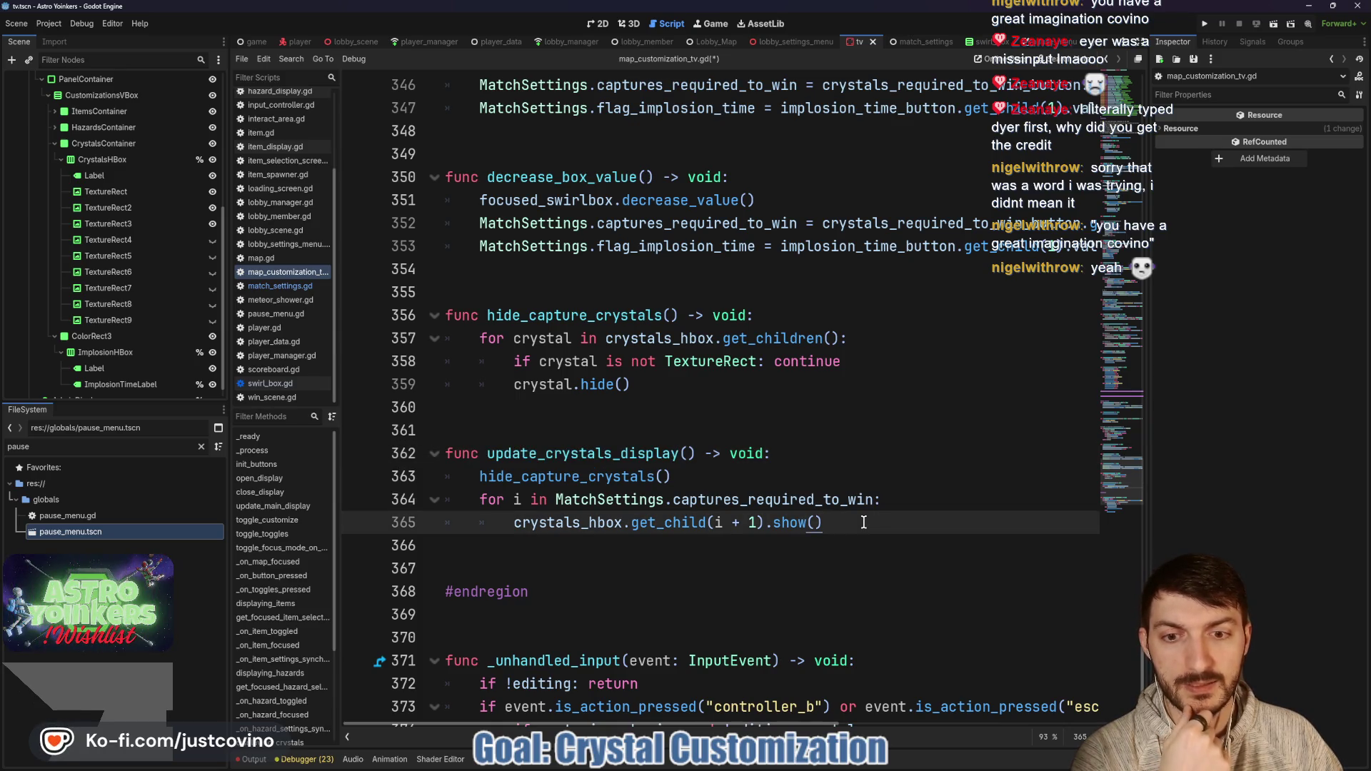
pyautogui.click(901, 500)
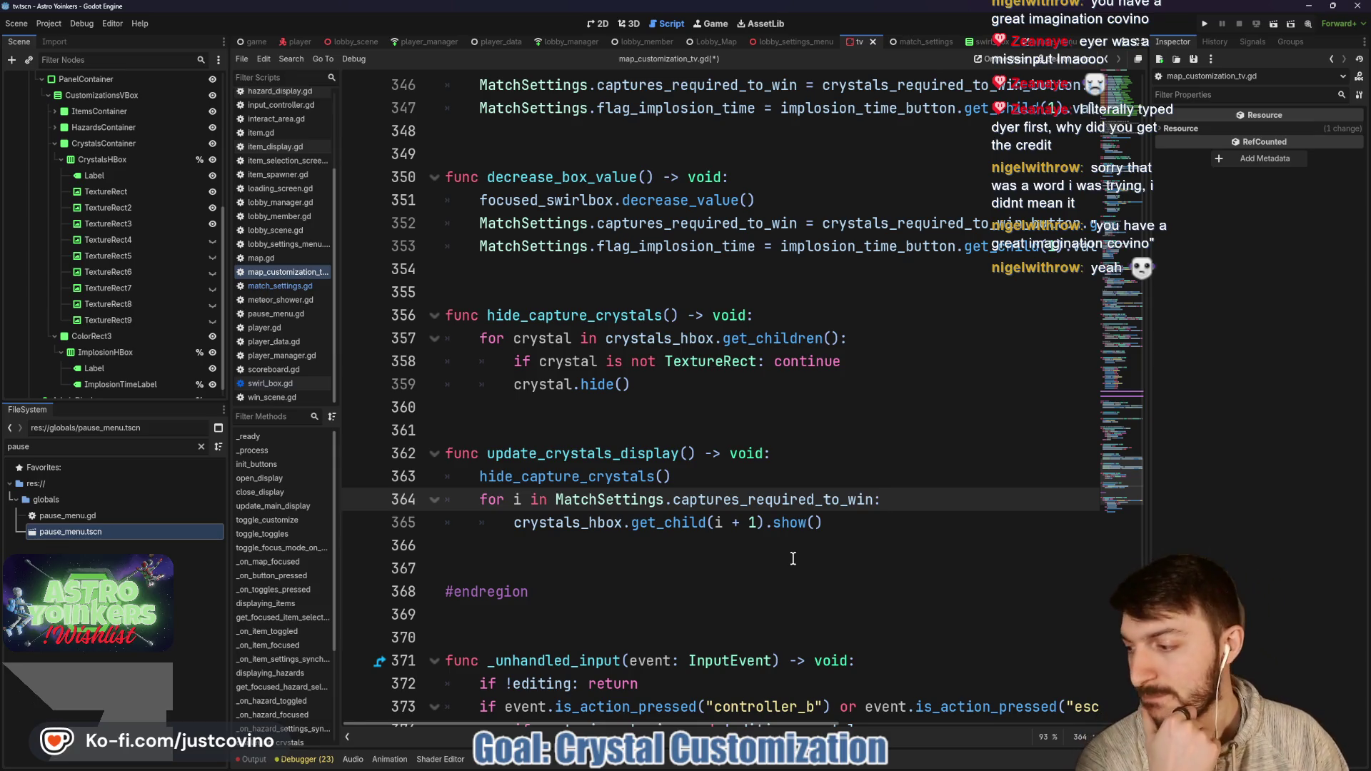
pyautogui.click(640, 412)
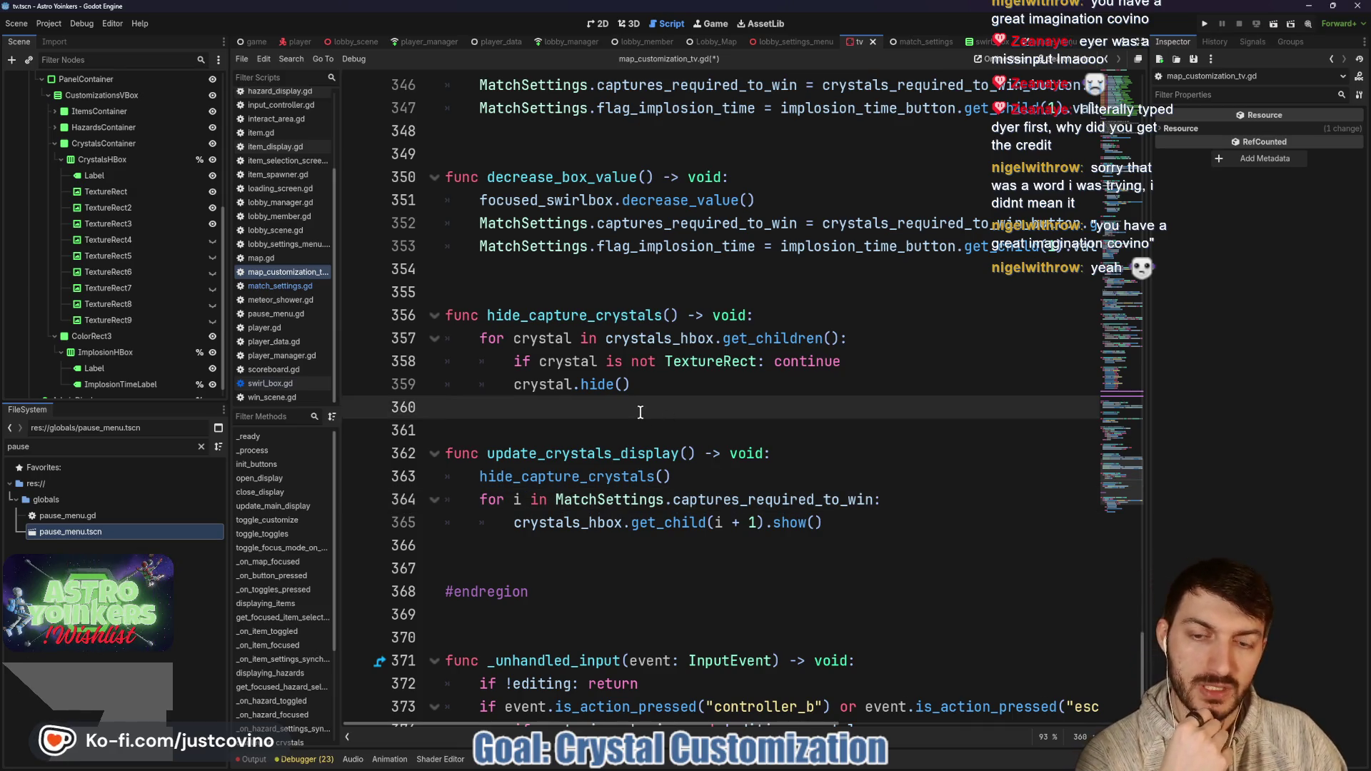
pyautogui.click(553, 293)
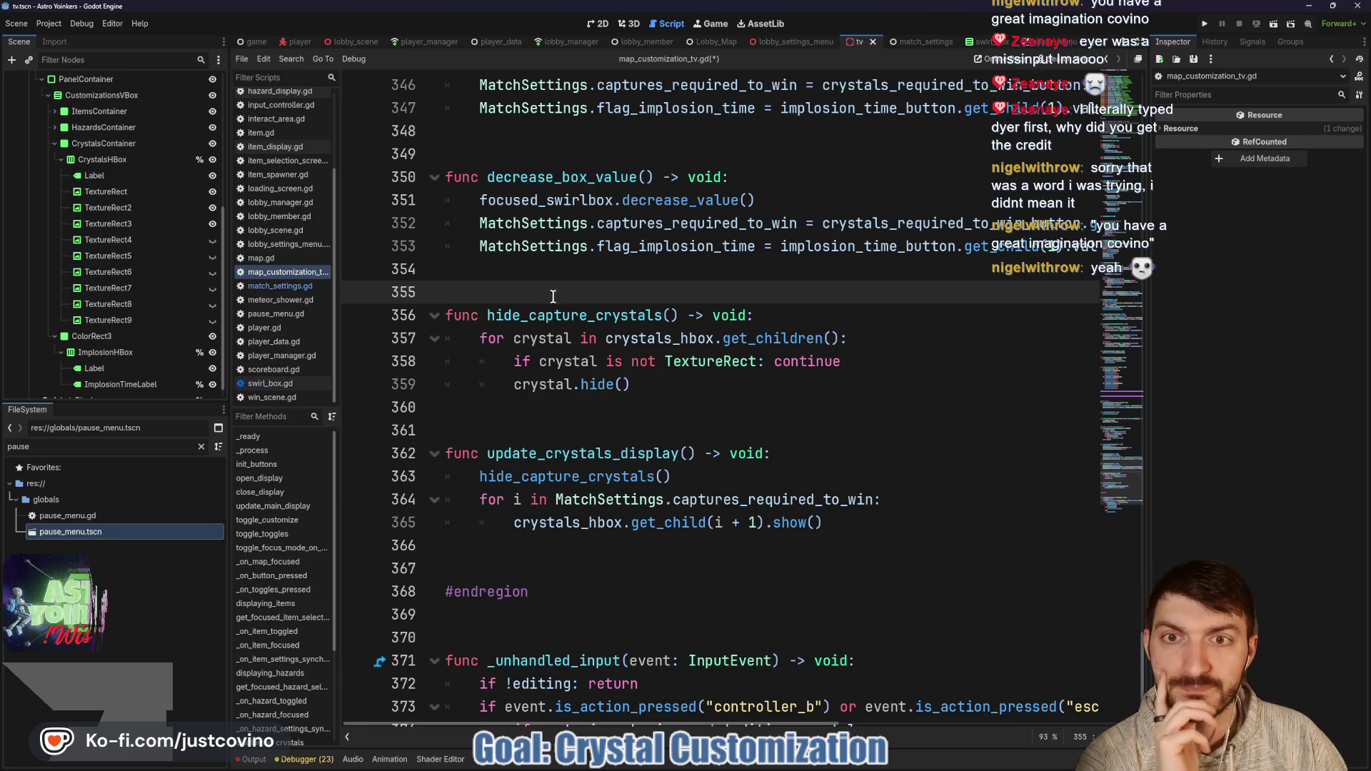
pyautogui.click(560, 277)
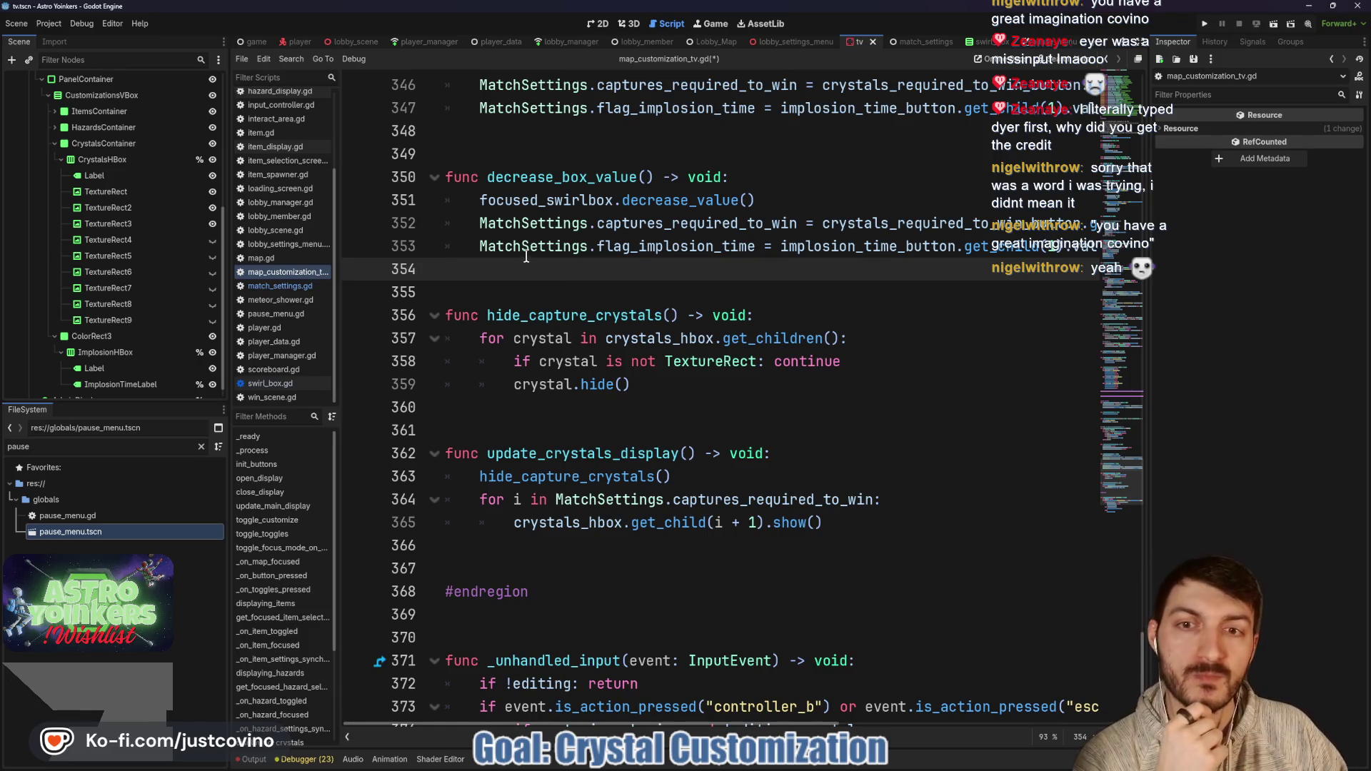
pyautogui.doubleClick(526, 251)
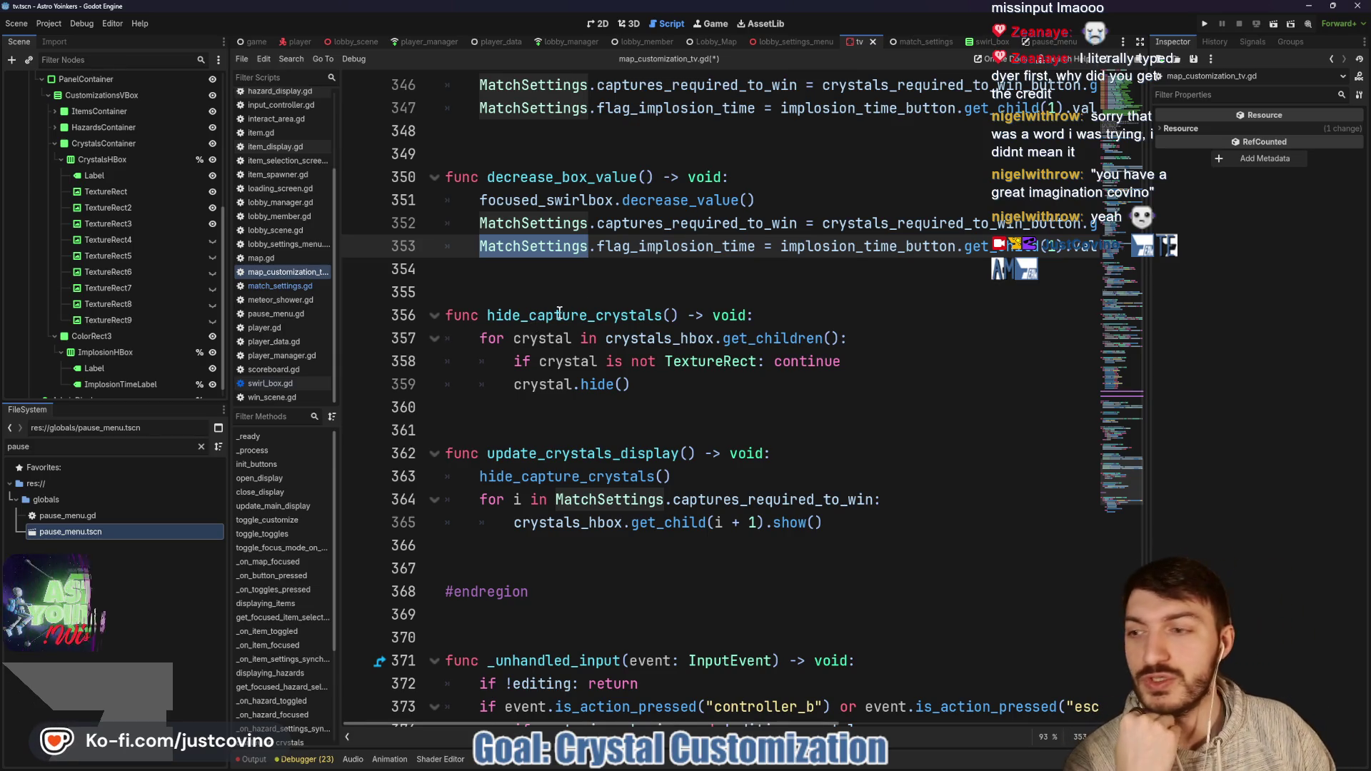
pyautogui.click(537, 277)
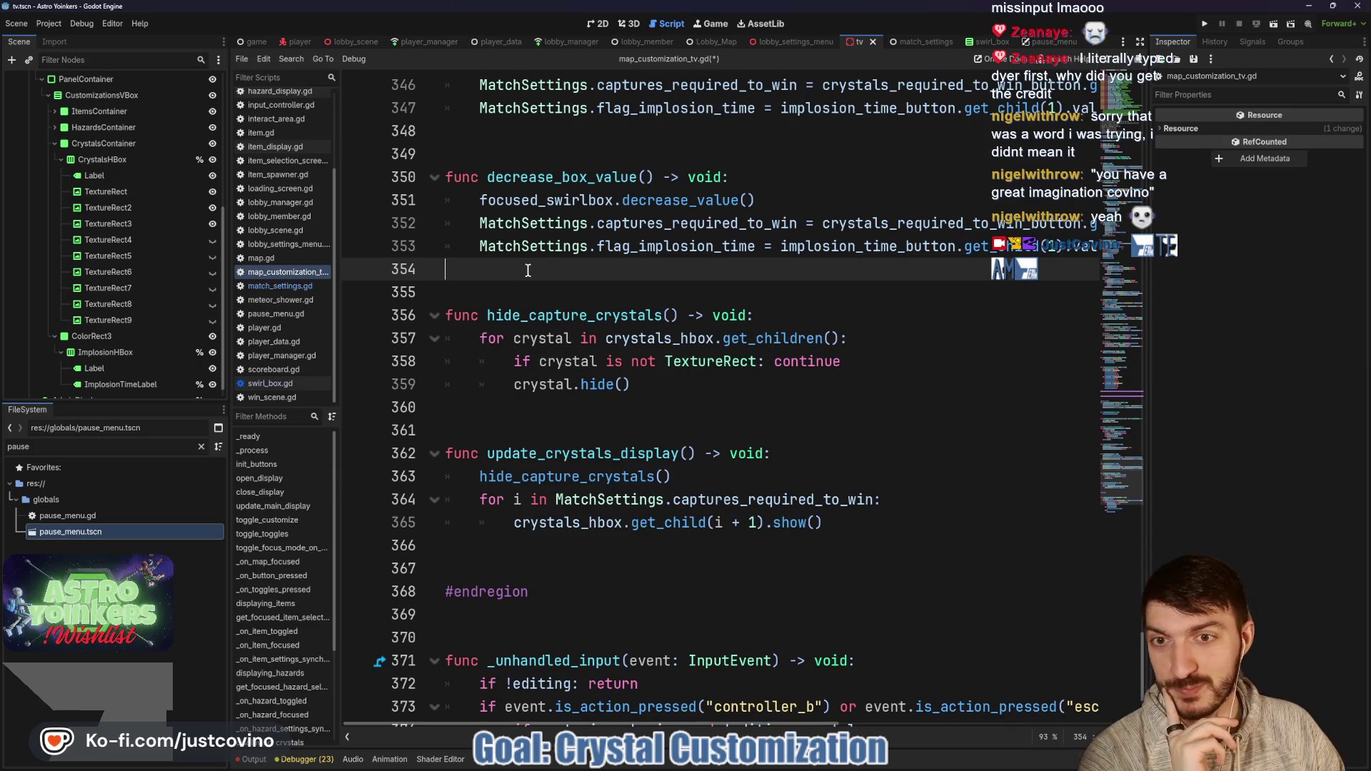
# Step: Save map_customization_tv.gd and review its crystal display functions
pyautogui.scroll(2, 524, 270)
pyautogui.click(552, 282)
pyautogui.hotkey('ctrl', 's')
pyautogui.scroll(2, 571, 300)
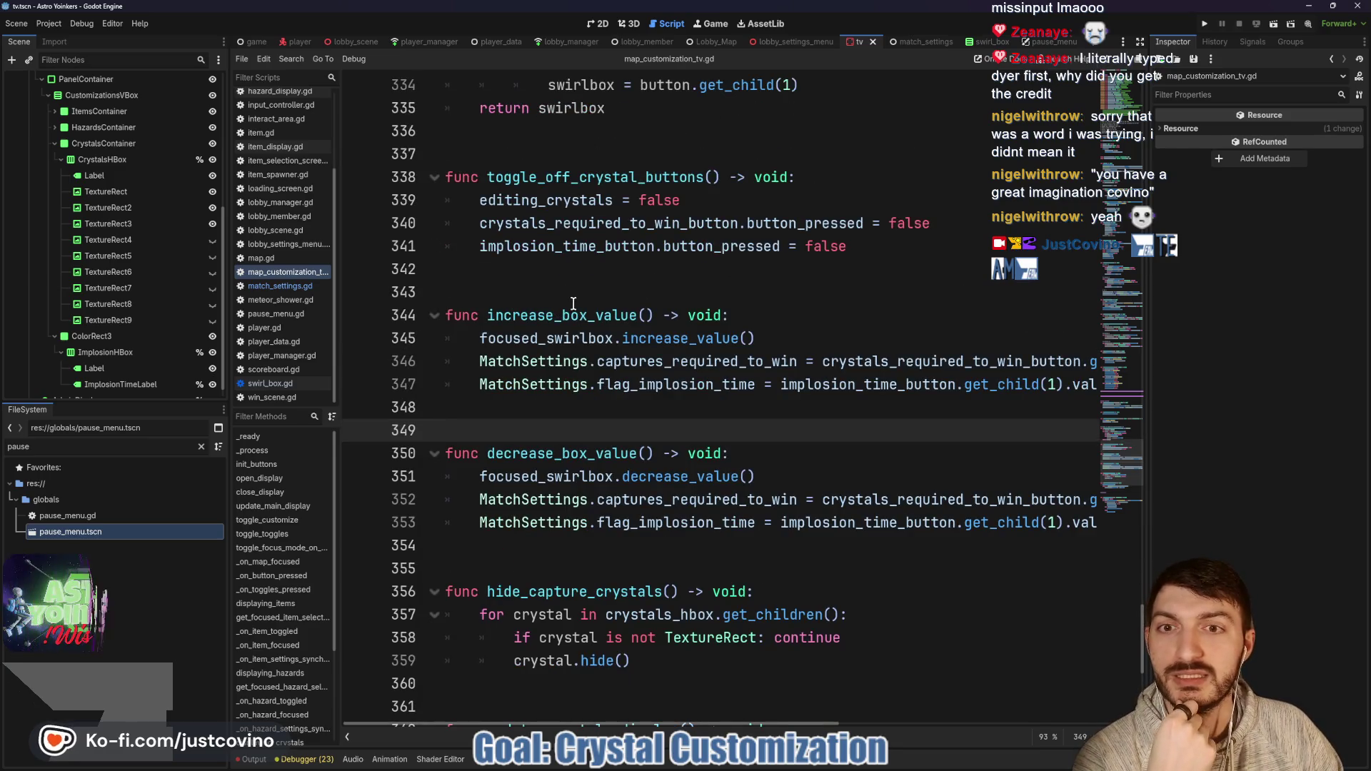
pyautogui.scroll(4, 571, 302)
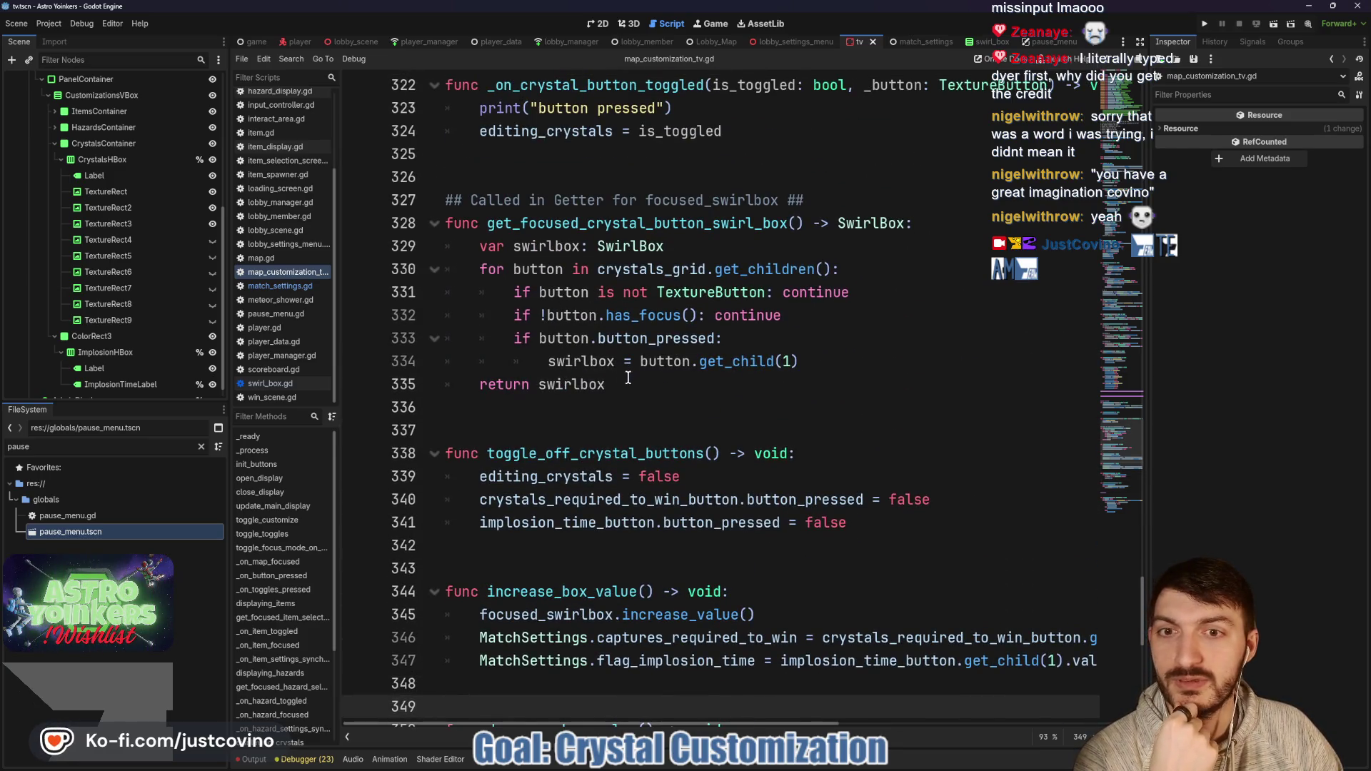
pyautogui.scroll(-3, 628, 378)
pyautogui.scroll(-3, 616, 368)
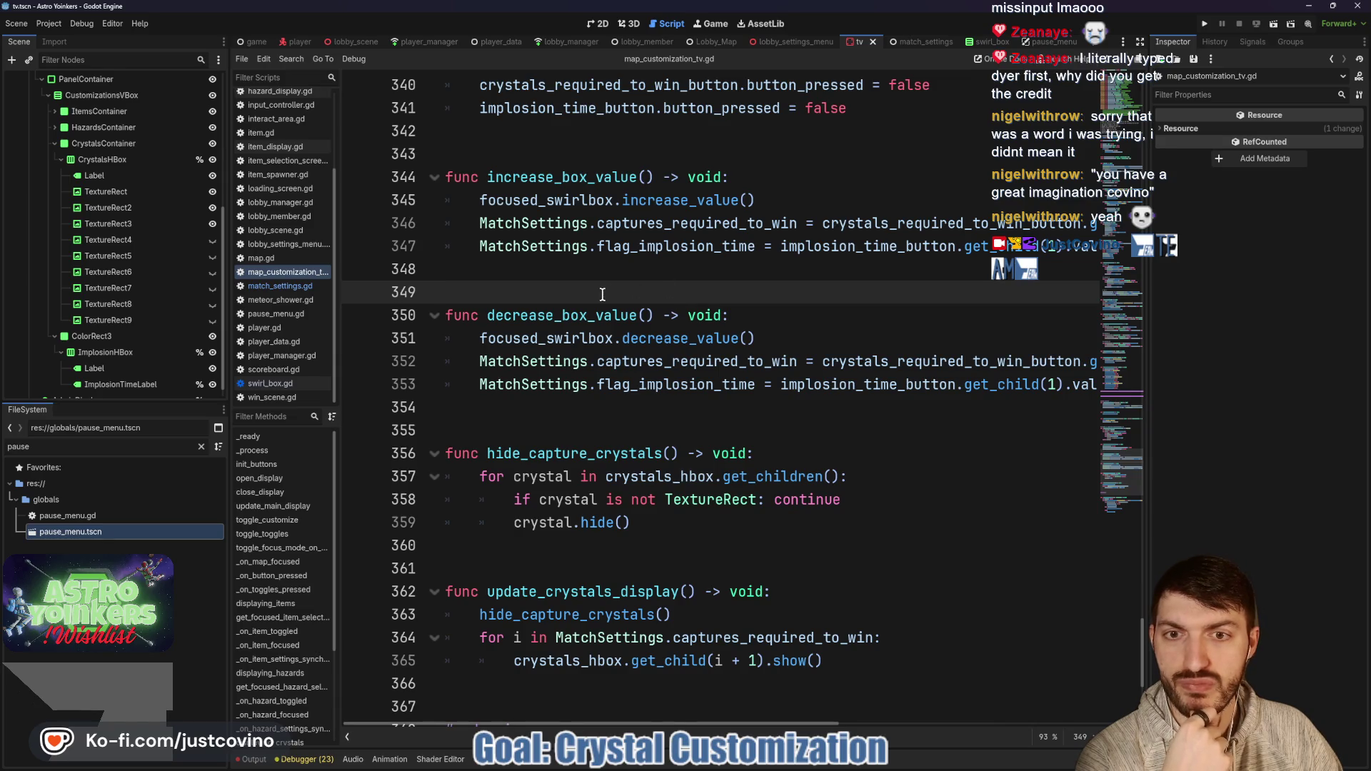
pyautogui.scroll(-1, 602, 294)
pyautogui.scroll(-2, 602, 295)
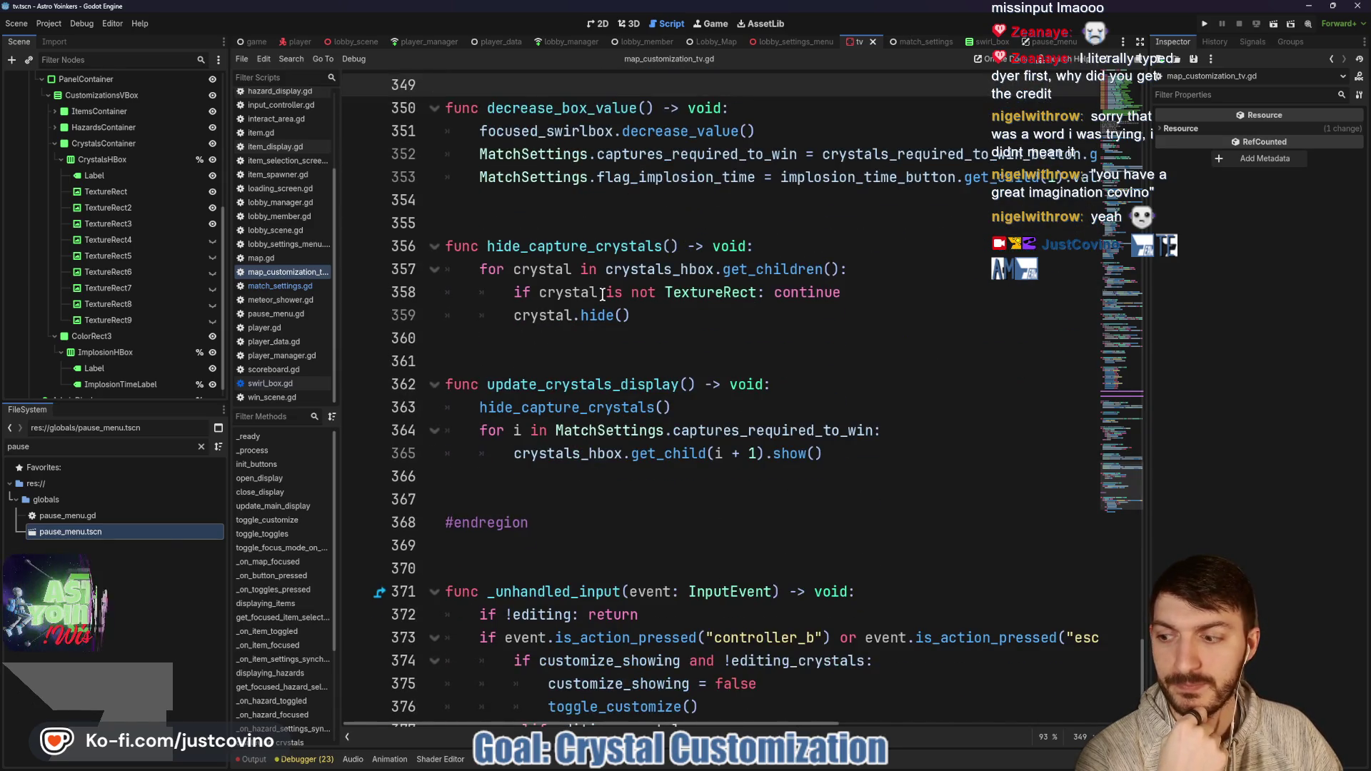
pyautogui.scroll(2, 602, 294)
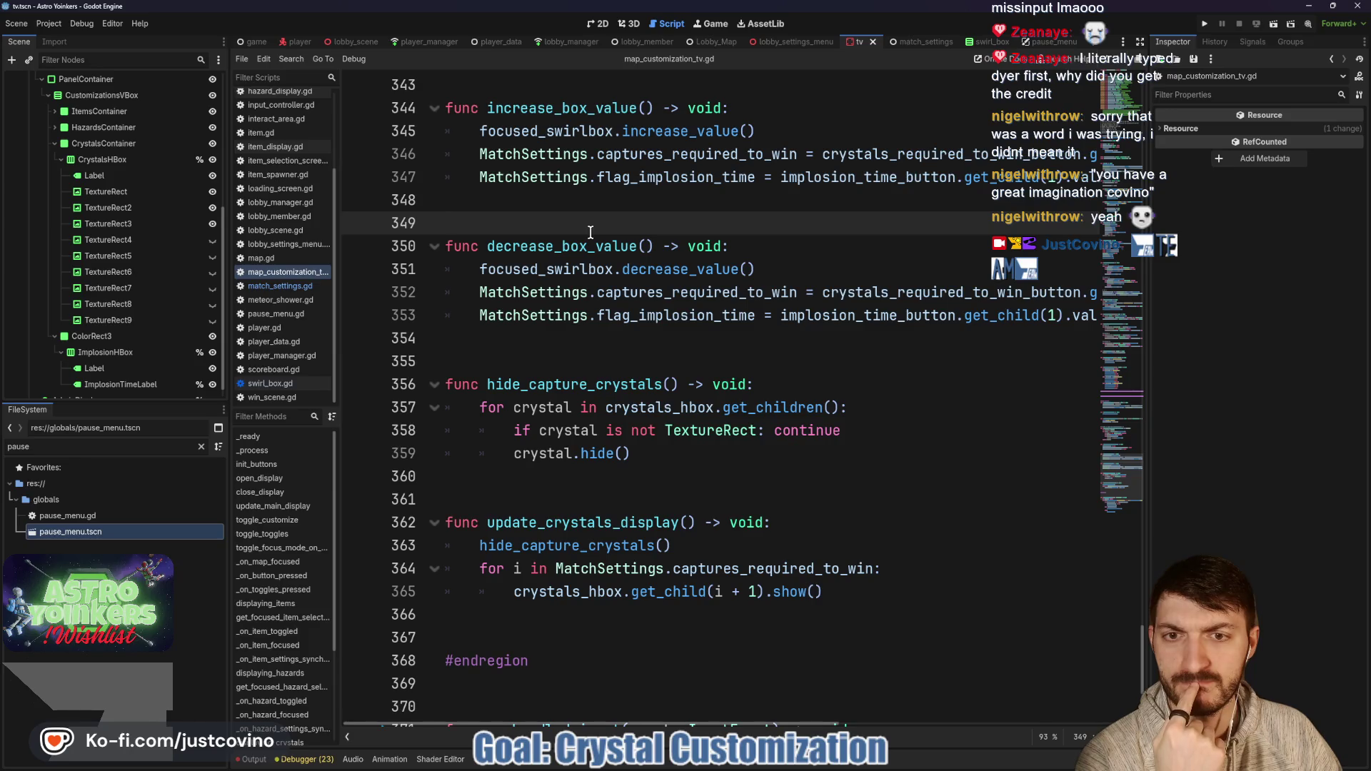
pyautogui.scroll(-1, 591, 232)
pyautogui.scroll(2, 605, 244)
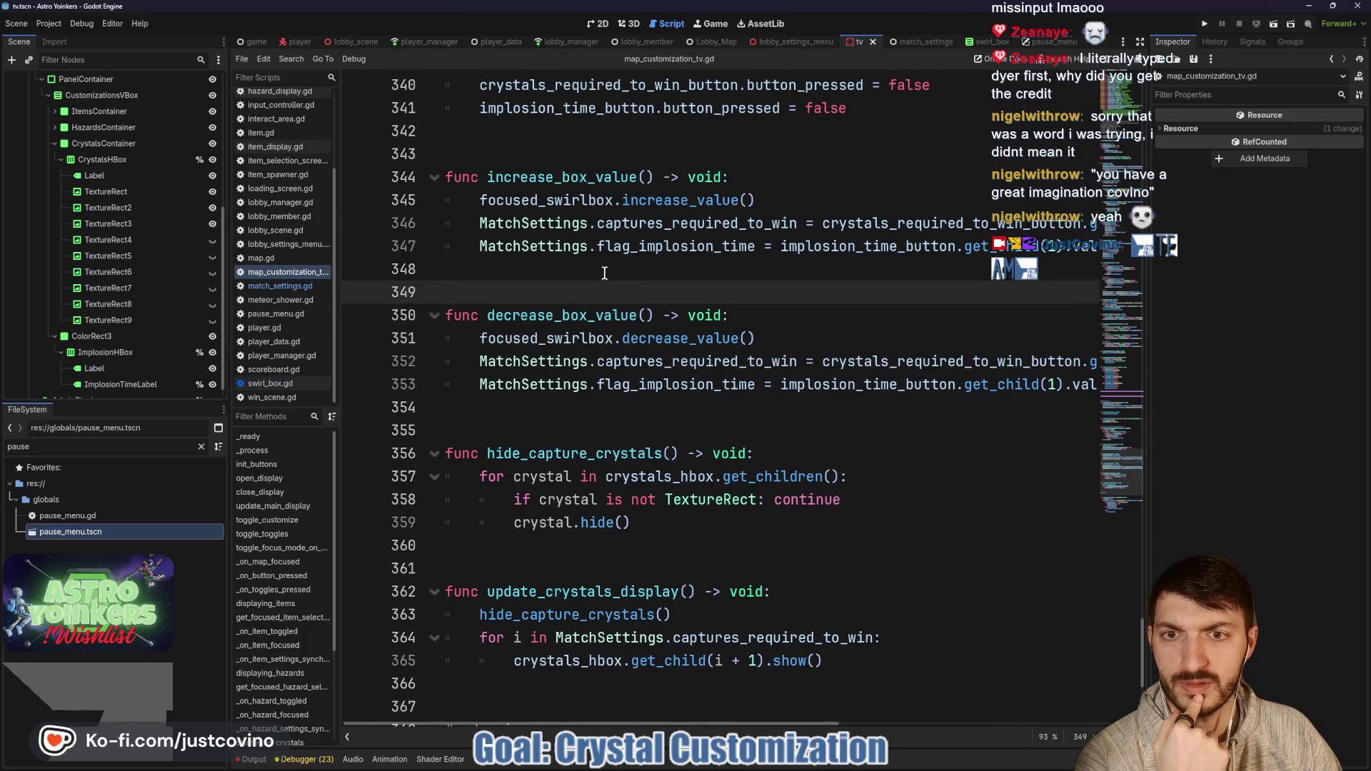
pyautogui.scroll(2, 615, 297)
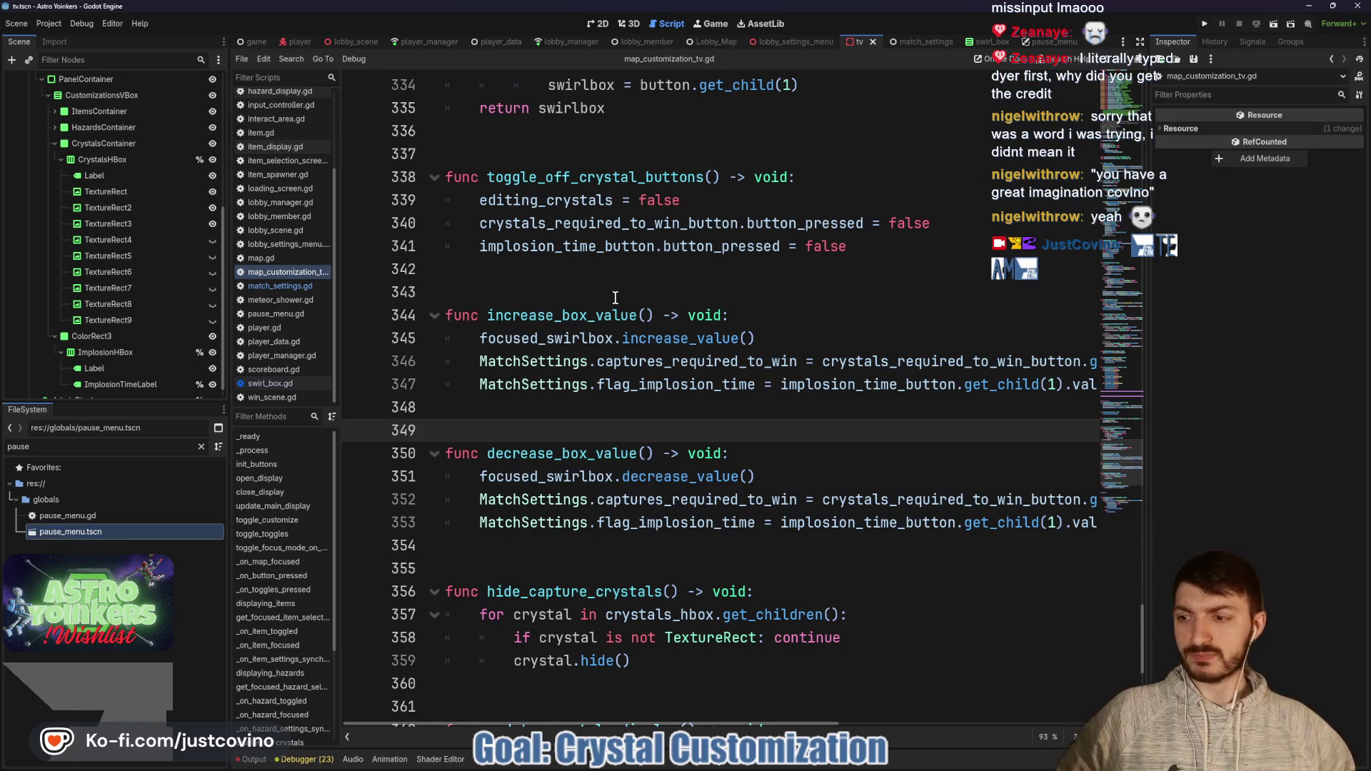
# Step: Open match_settings.gd by jumping to the MatchSettings definition
pyautogui.click(598, 291)
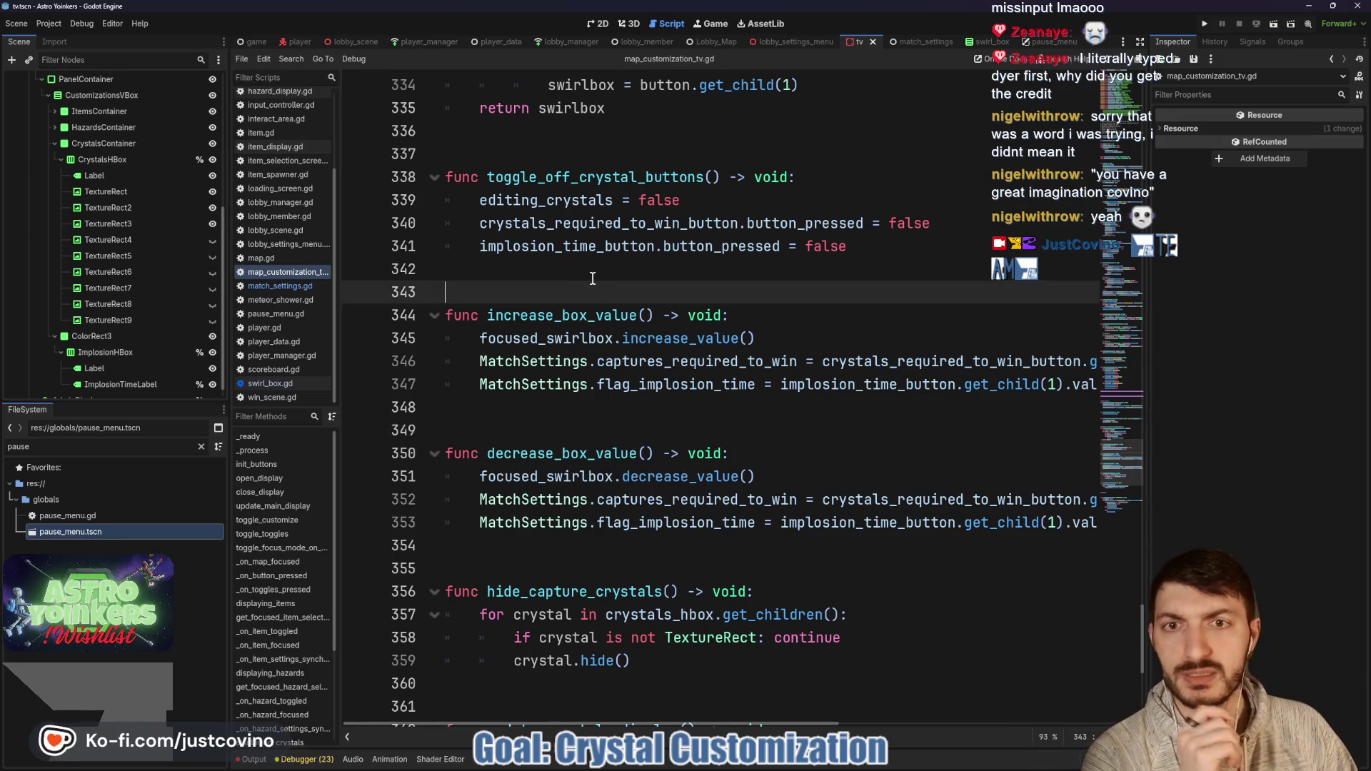
pyautogui.scroll(2, 607, 314)
pyautogui.scroll(5, 624, 357)
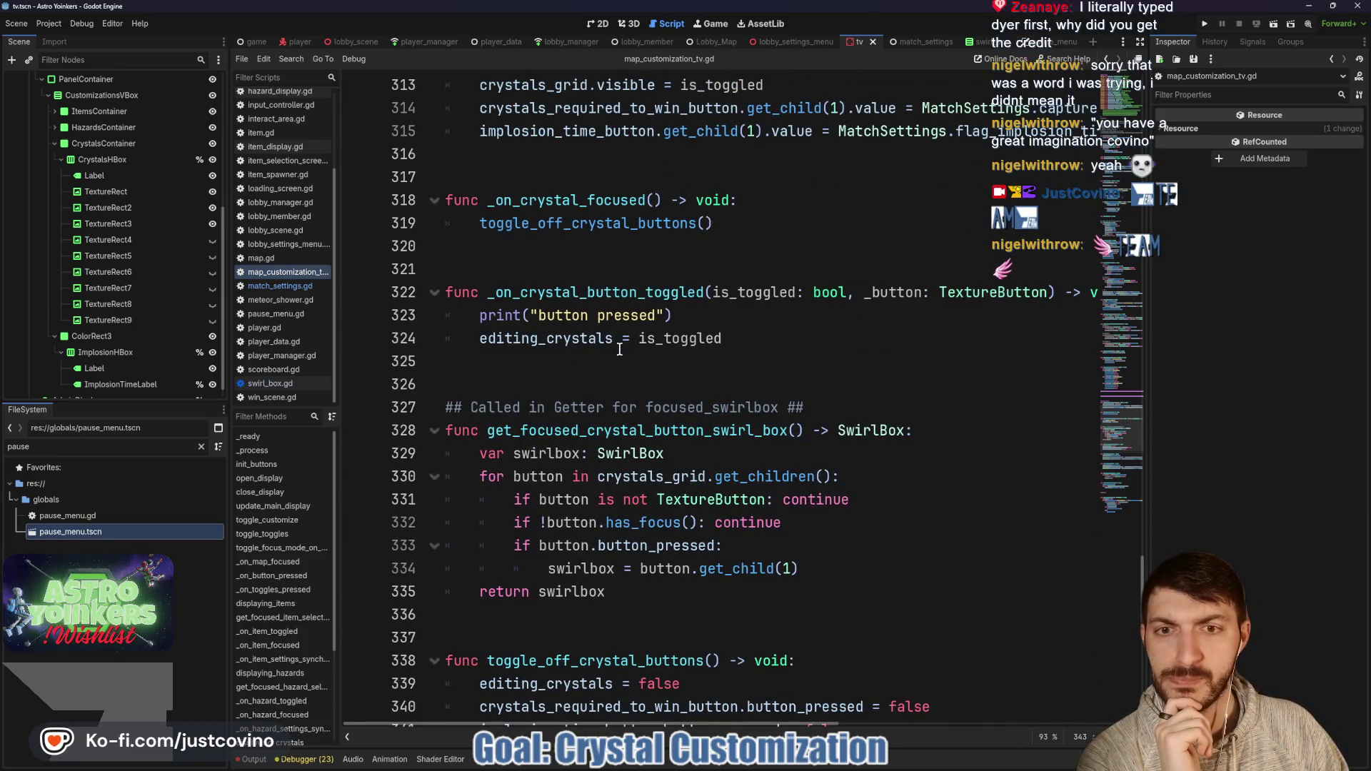
pyautogui.scroll(1, 619, 350)
pyautogui.scroll(-10, 552, 348)
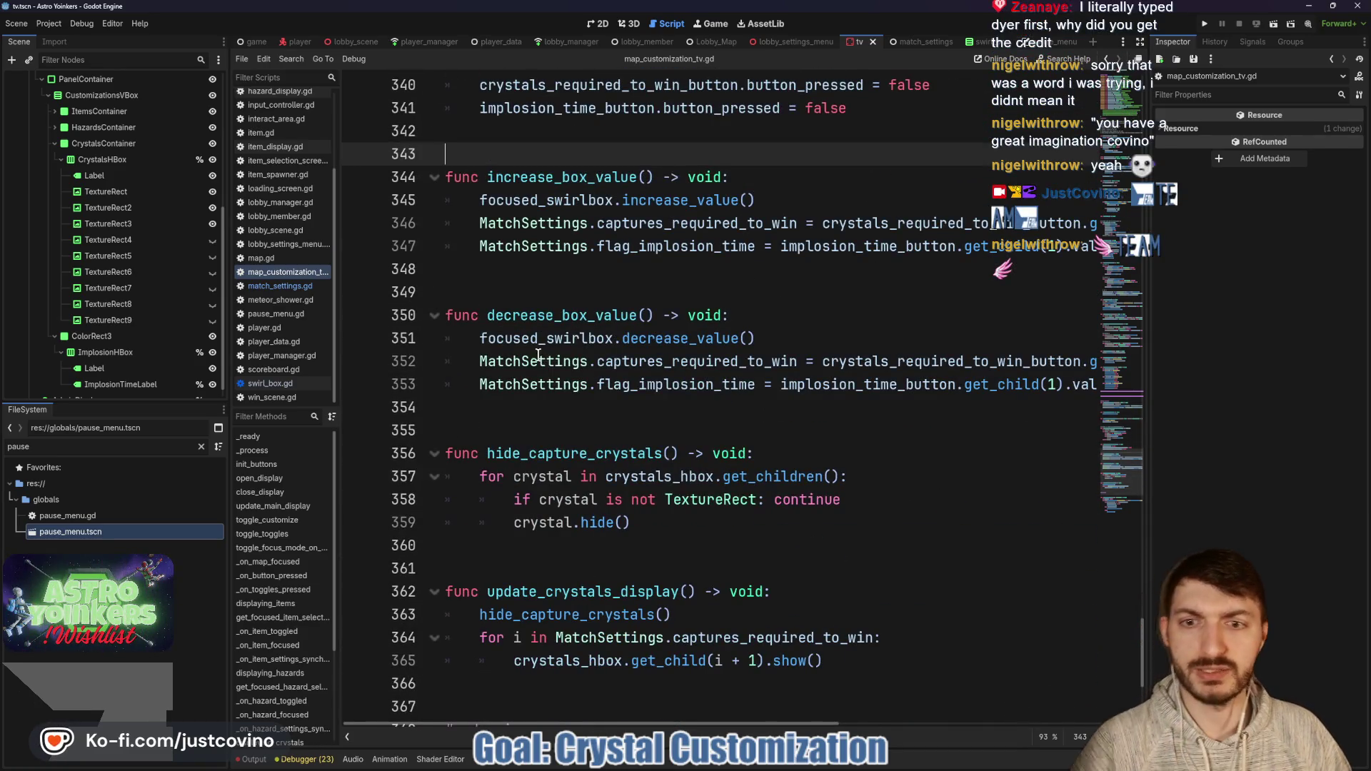
pyautogui.keyDown('ctrl'); pyautogui.click(529, 364); pyautogui.keyUp('ctrl')
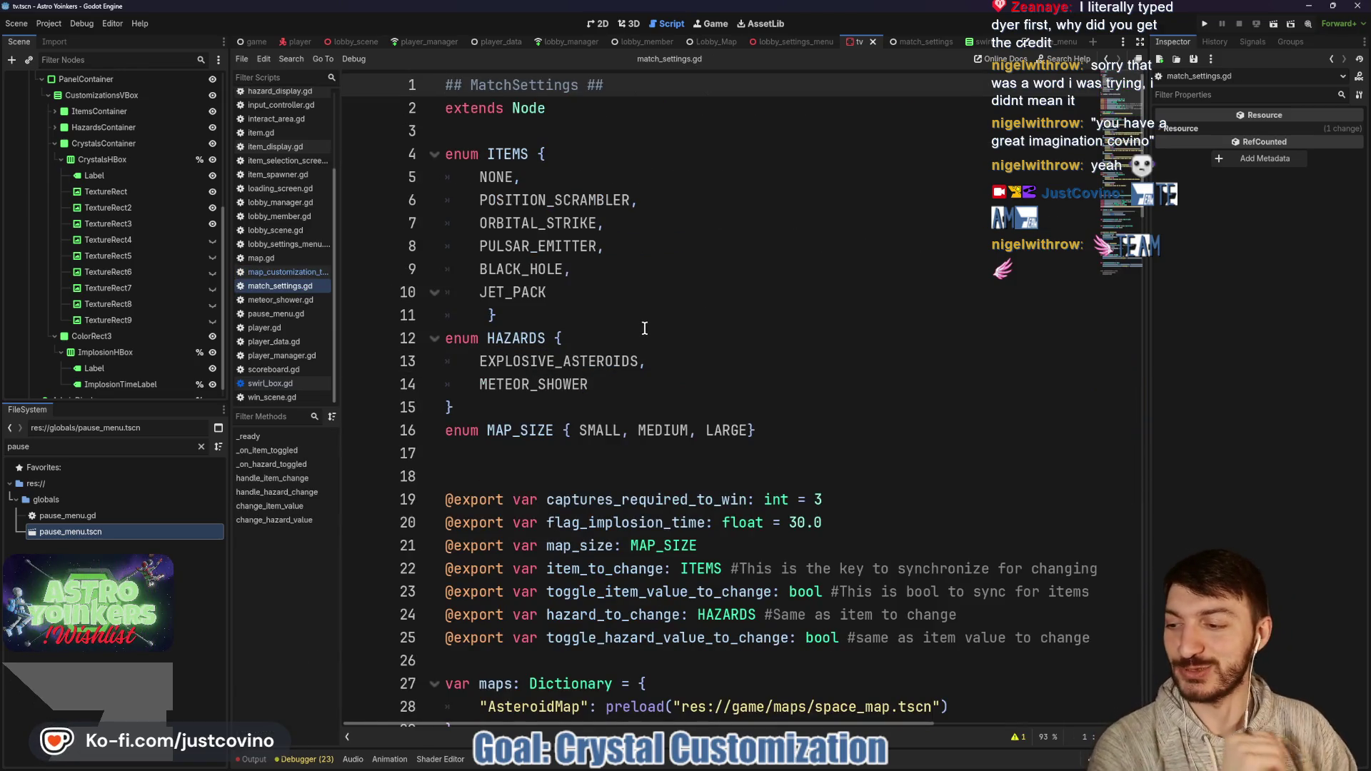
pyautogui.scroll(-4, 644, 328)
pyautogui.scroll(-3, 721, 346)
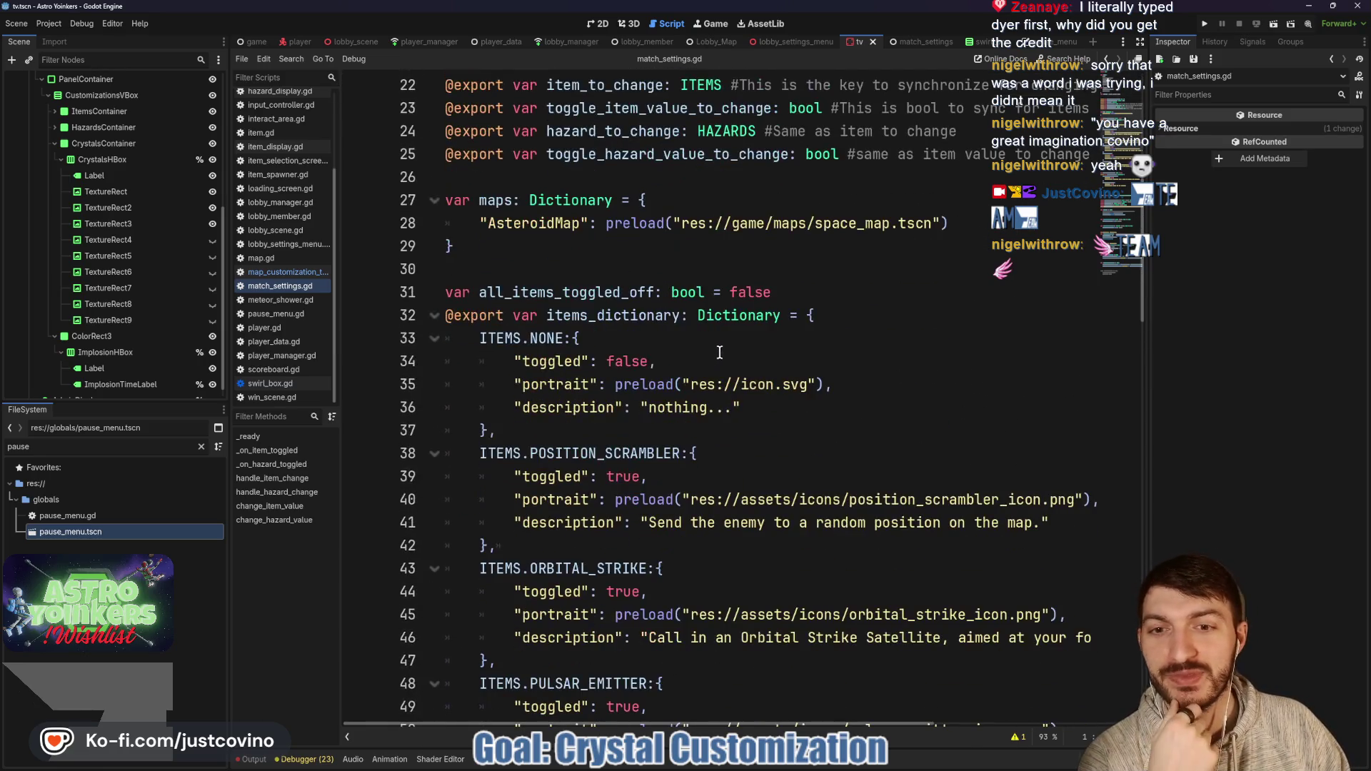
pyautogui.scroll(-8, 717, 339)
pyautogui.scroll(-11, 715, 335)
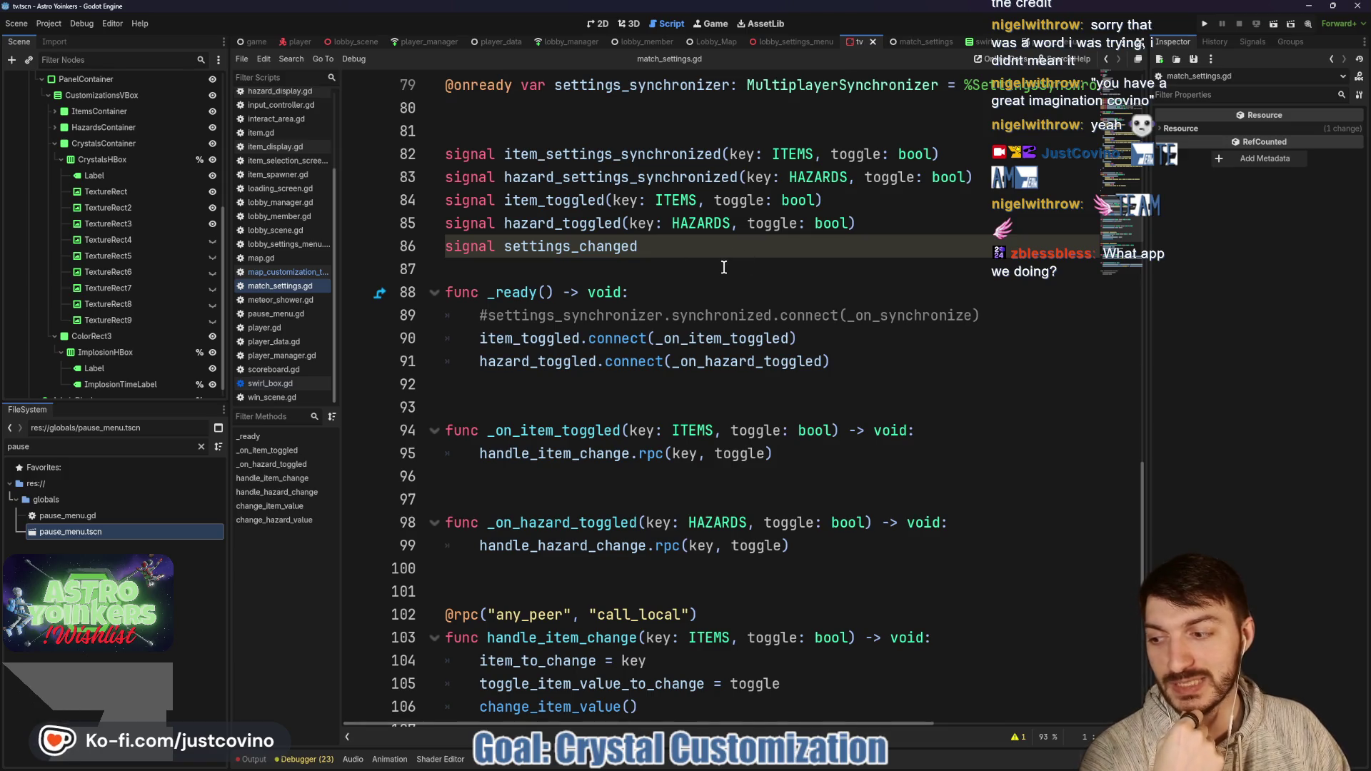
pyautogui.click(690, 262)
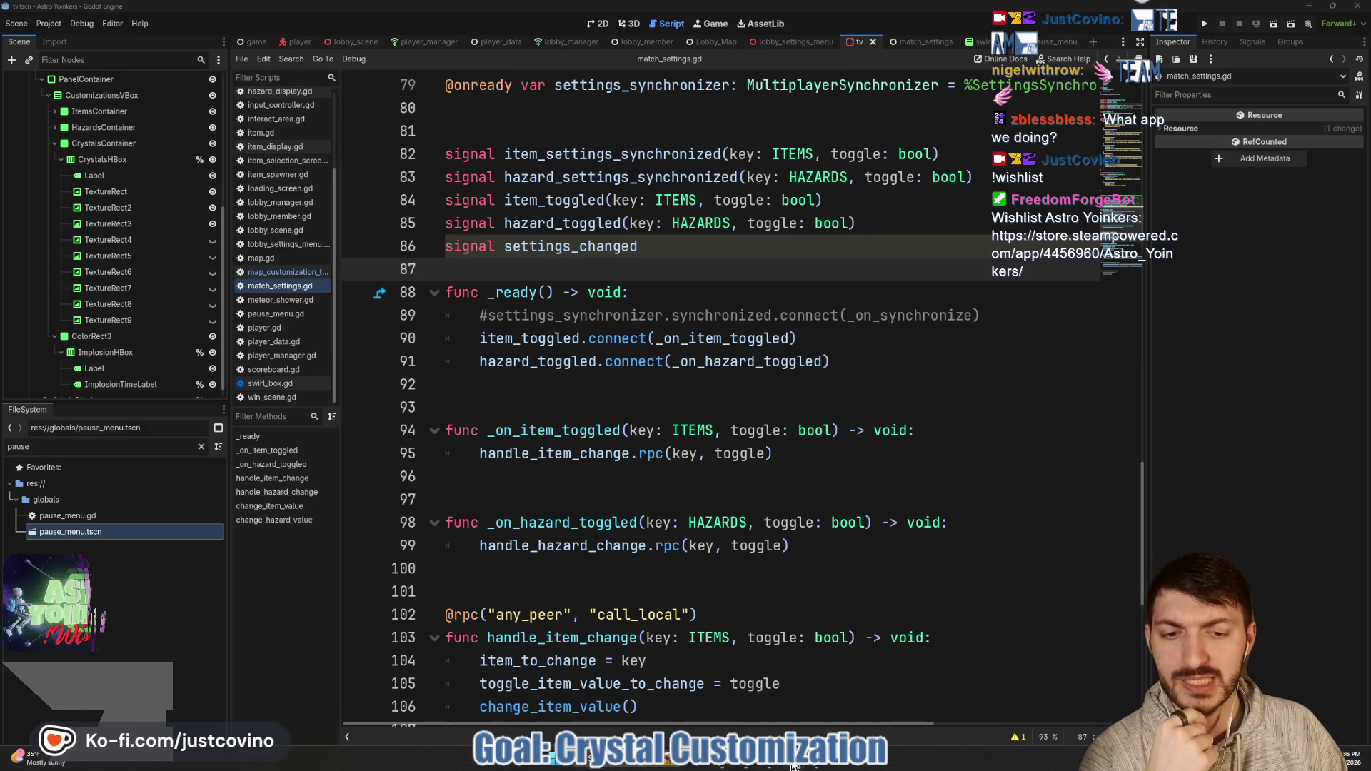
pyautogui.click(816, 766)
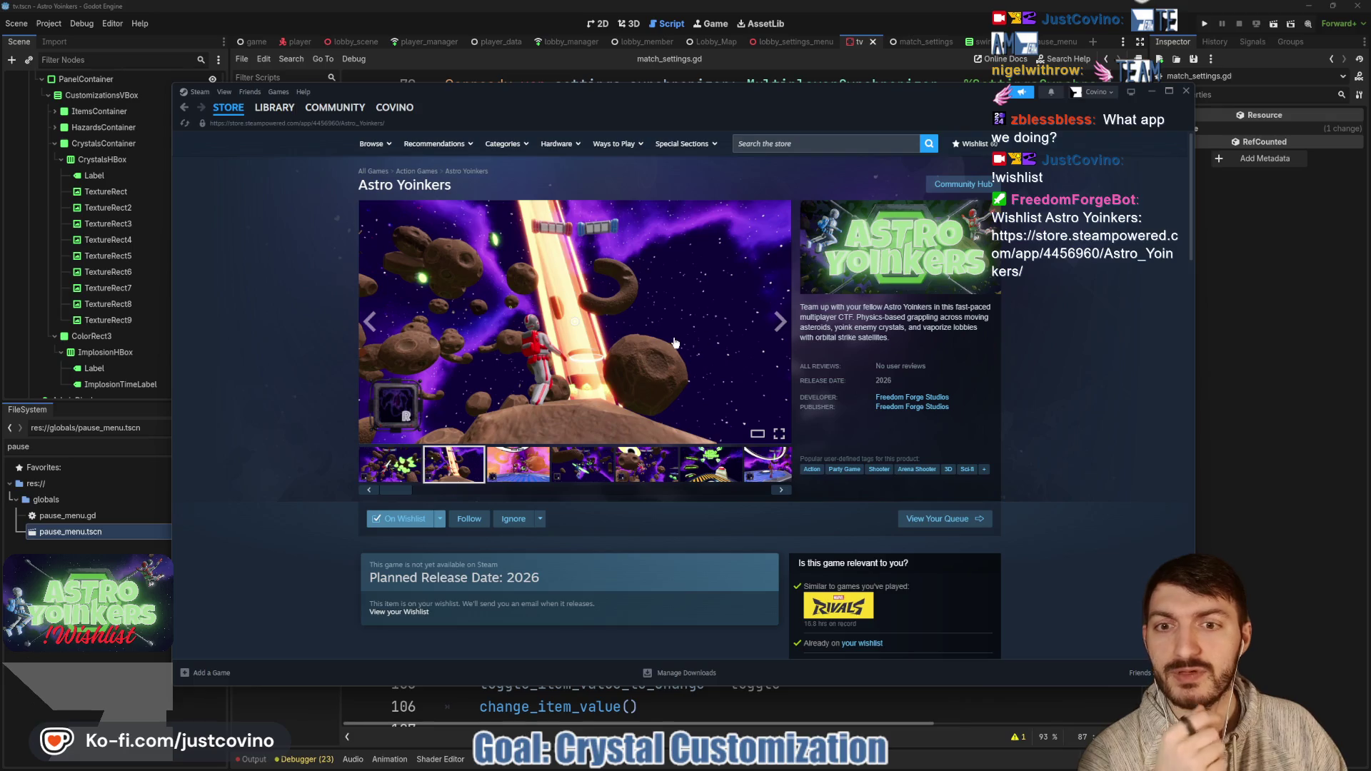
pyautogui.click(776, 325)
pyautogui.click(1144, 355)
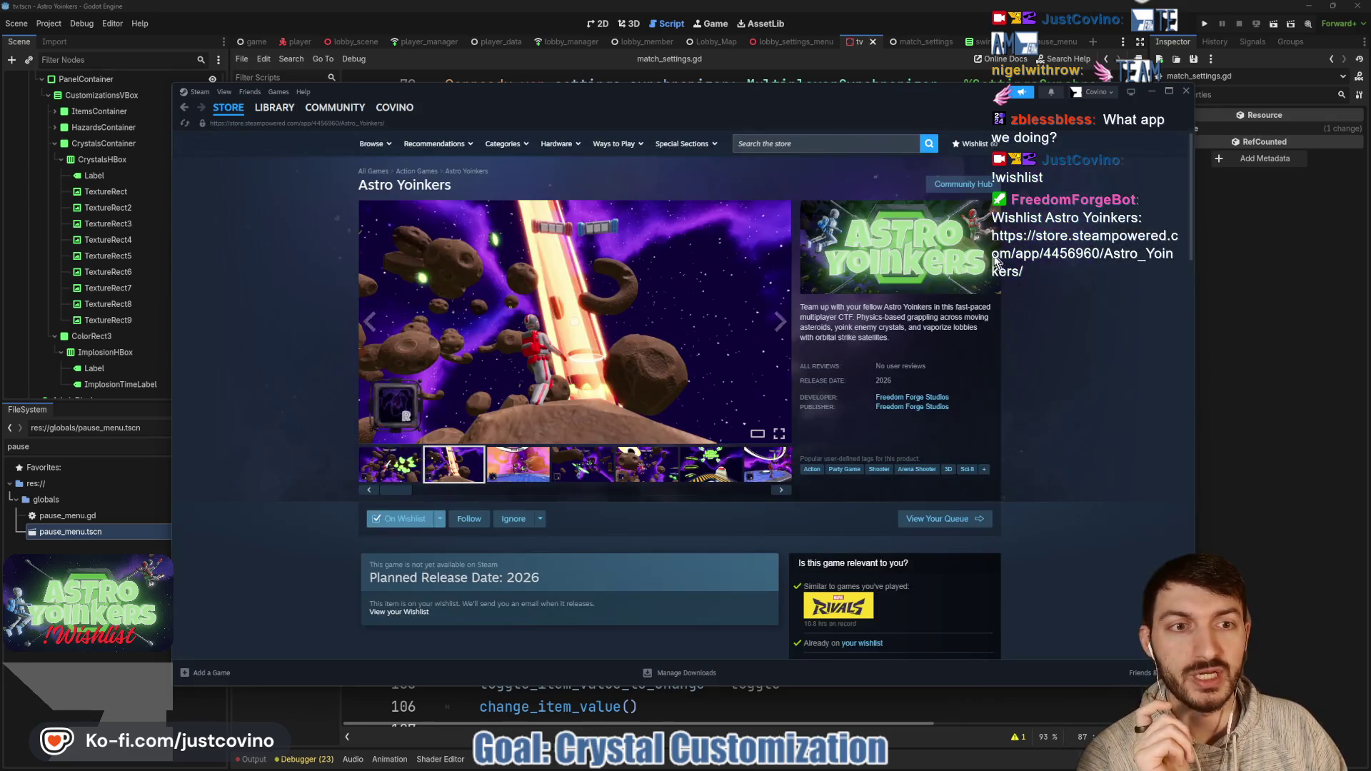
pyautogui.click(780, 322)
pyautogui.click(780, 322)
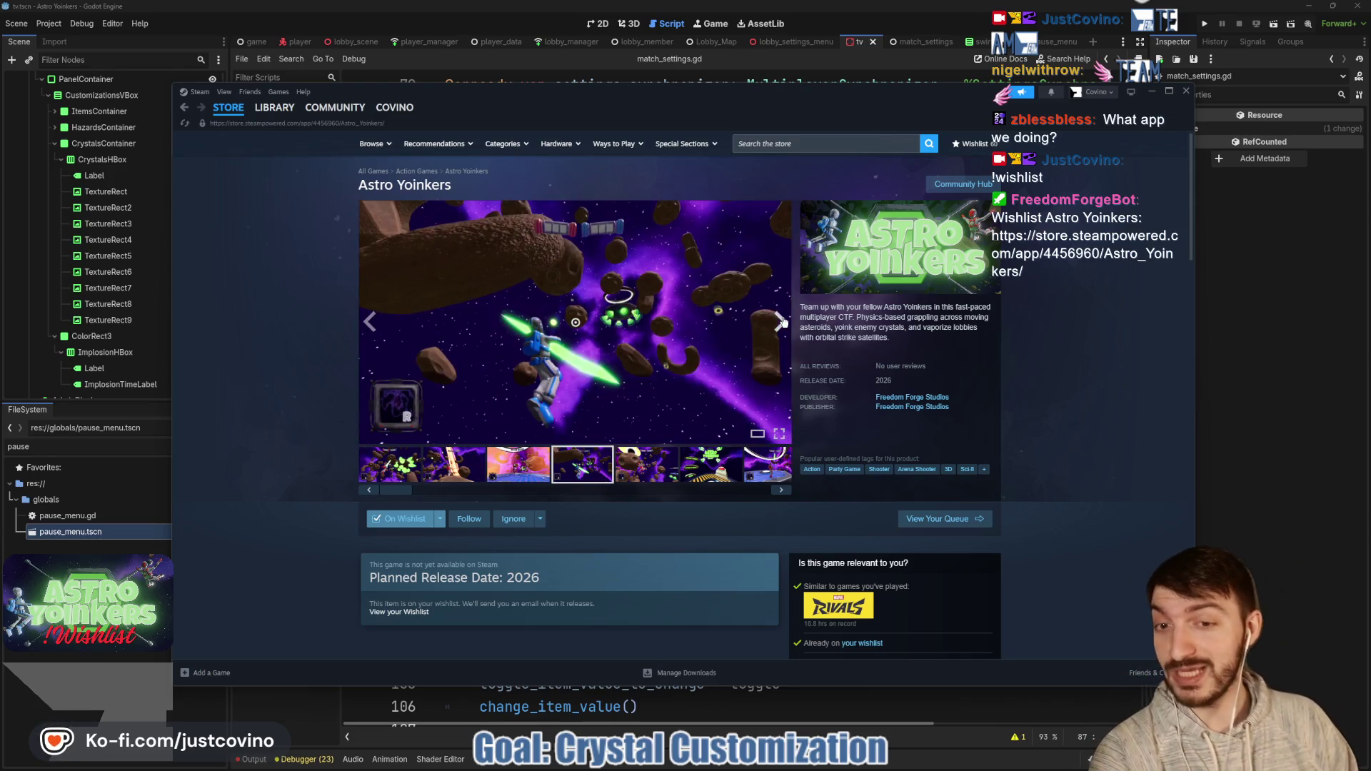
pyautogui.click(780, 322)
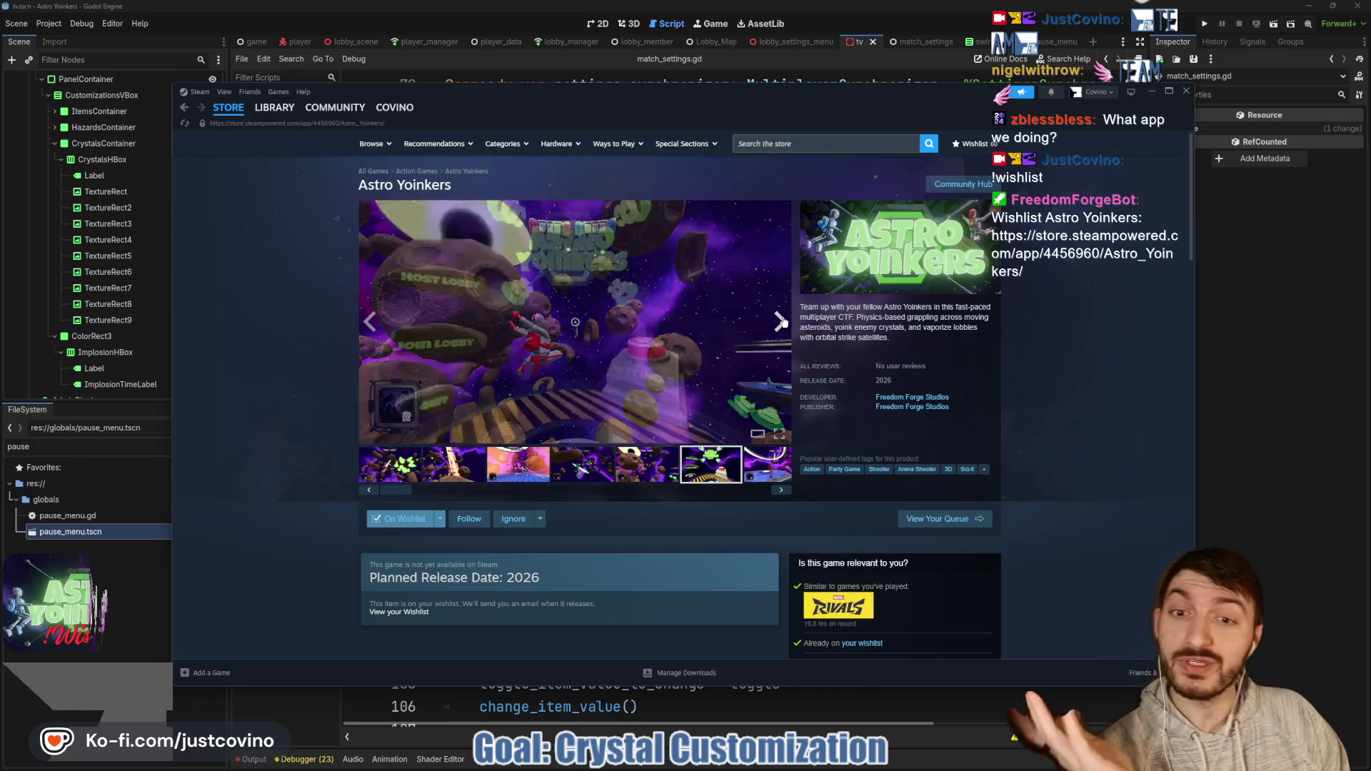
pyautogui.click(780, 322)
pyautogui.click(780, 322)
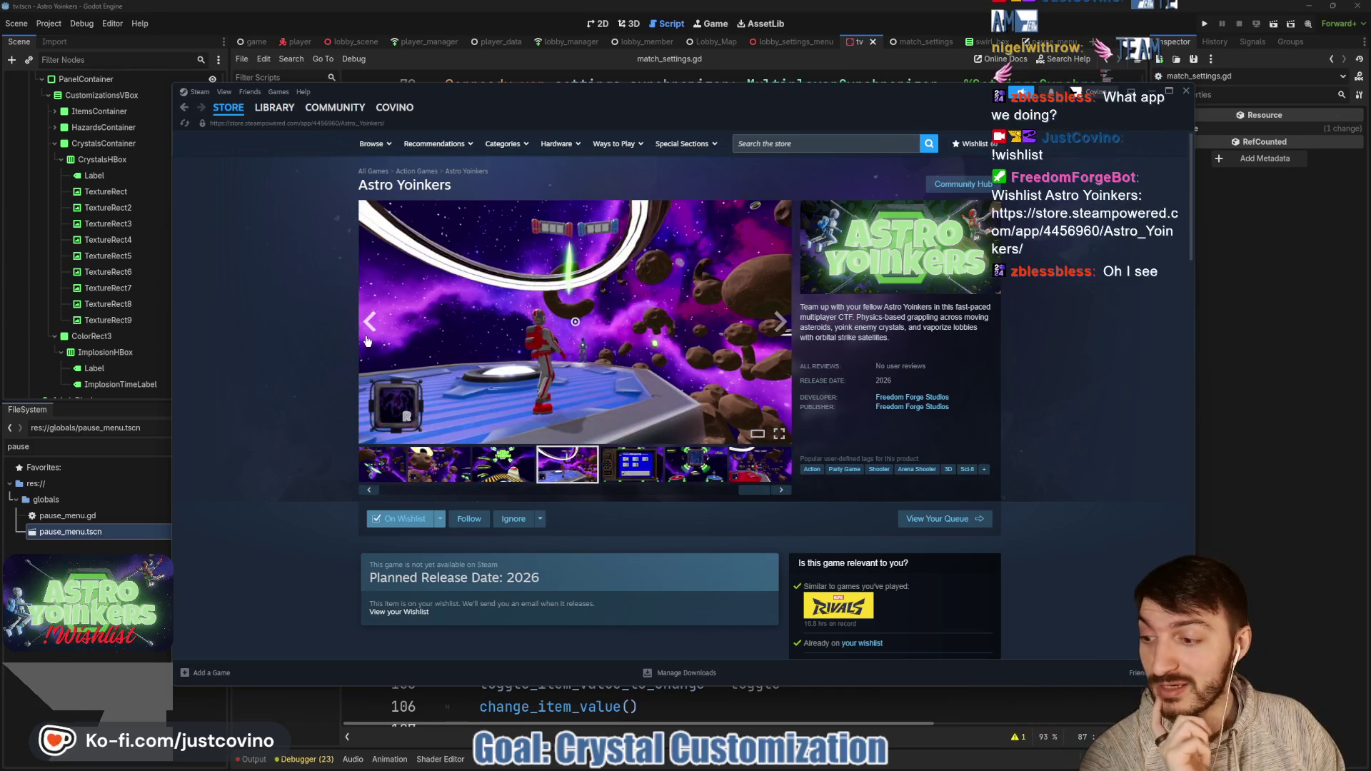
pyautogui.click(368, 325)
pyautogui.click(1252, 370)
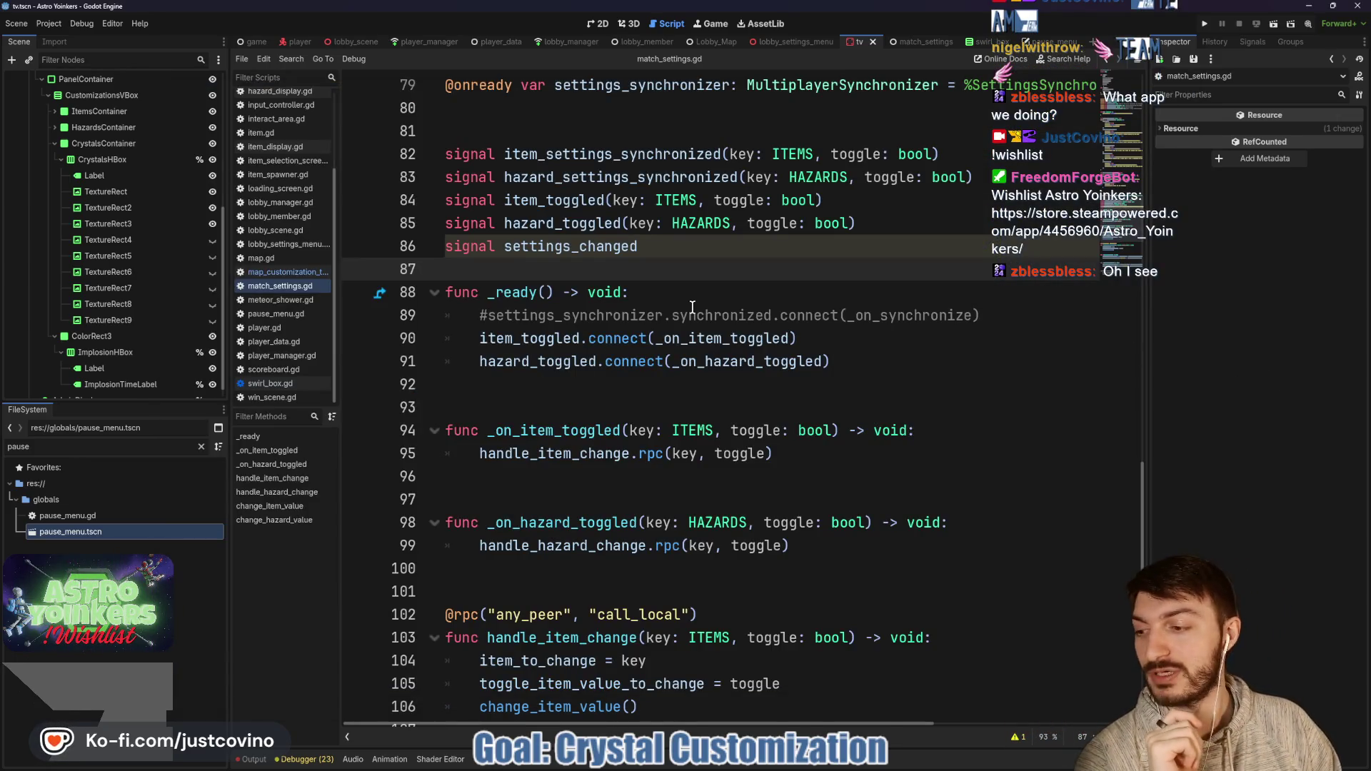
# Step: Glance at the TV scene in 3D, then add a blank line above _ready in match_settings.gd
pyautogui.click(687, 377)
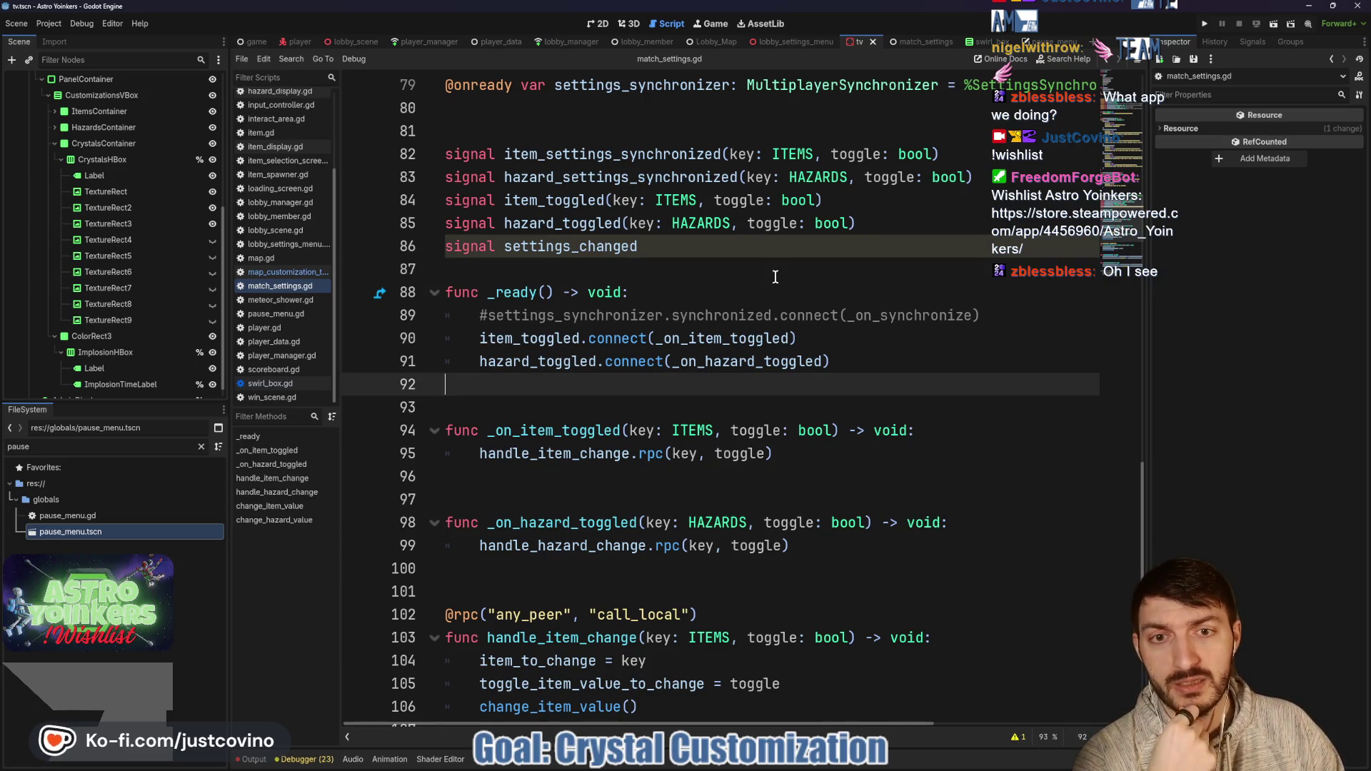
pyautogui.click(628, 23)
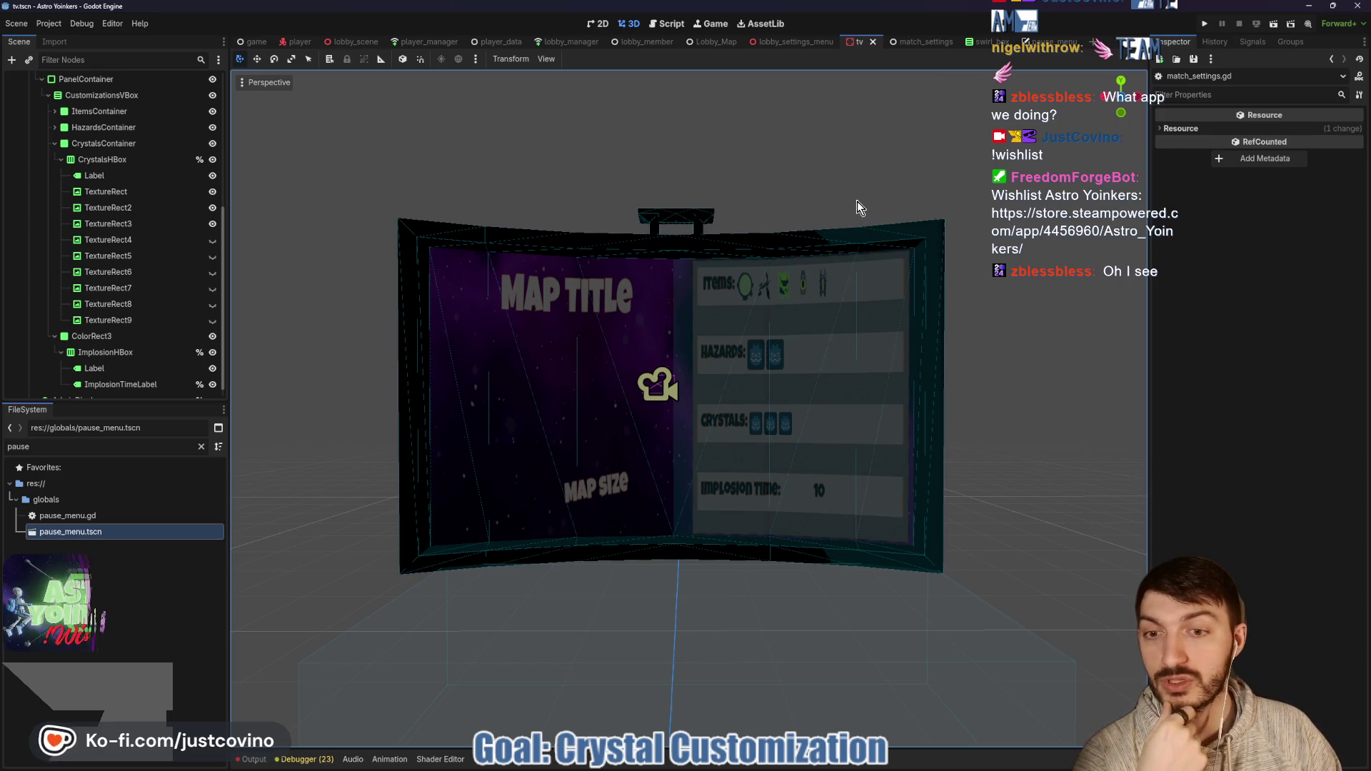
pyautogui.click(667, 24)
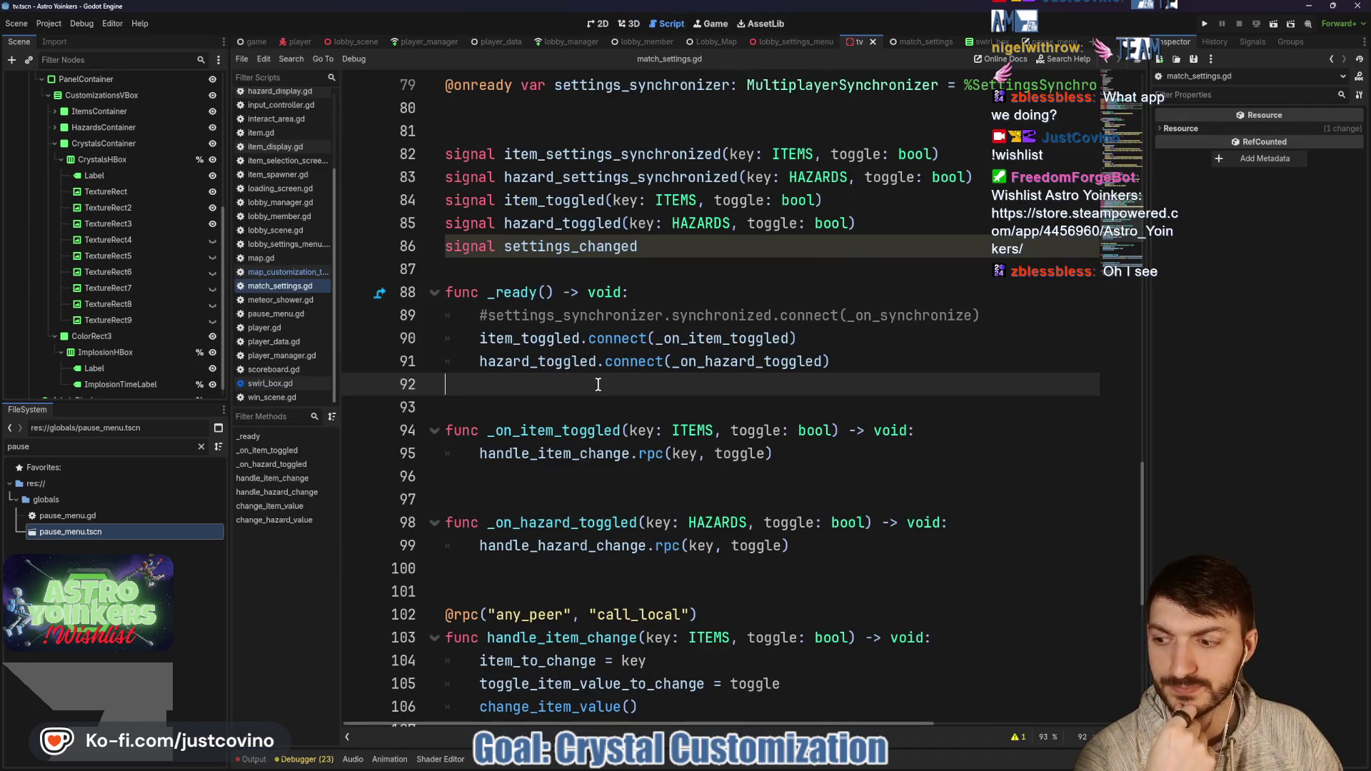
pyautogui.click(578, 262)
pyautogui.press('Return')
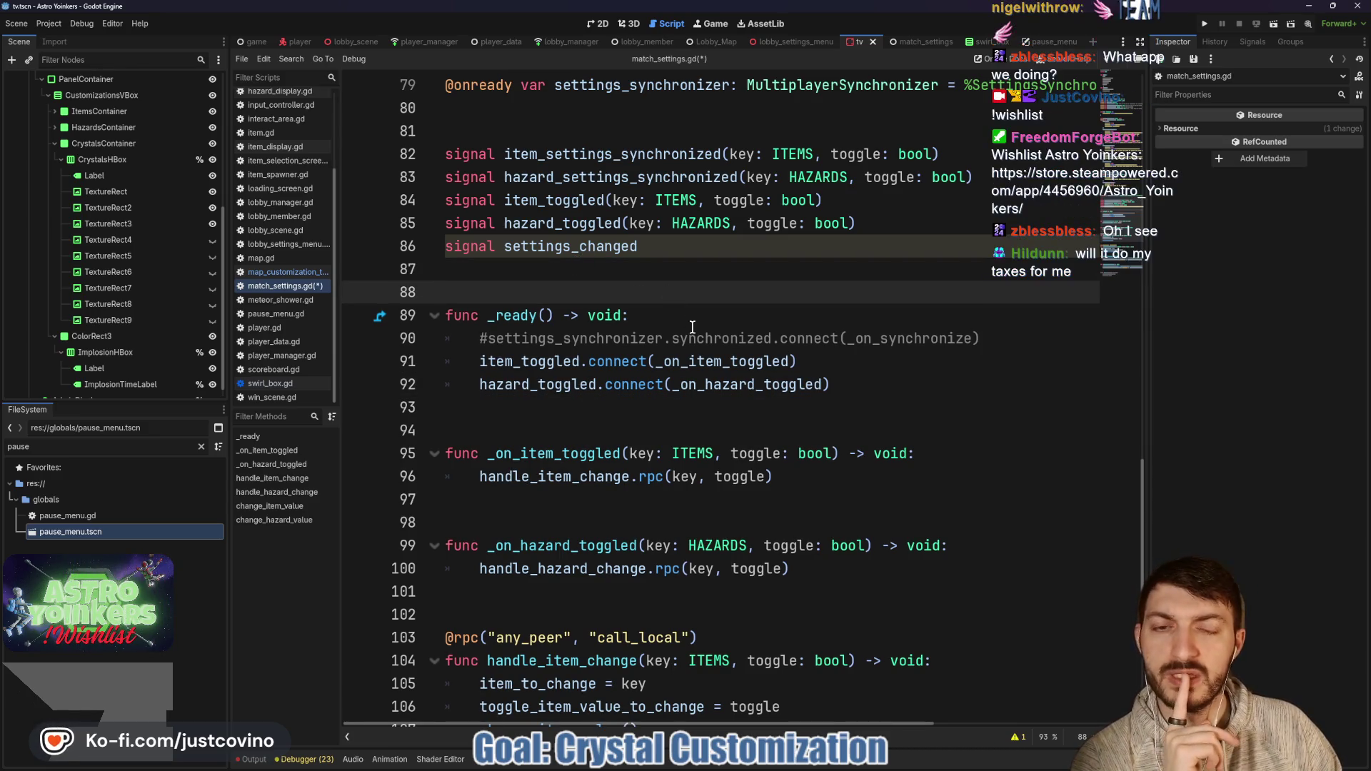
# Step: Select the whole settings_changed signal declaration line
pyautogui.doubleClick(633, 251)
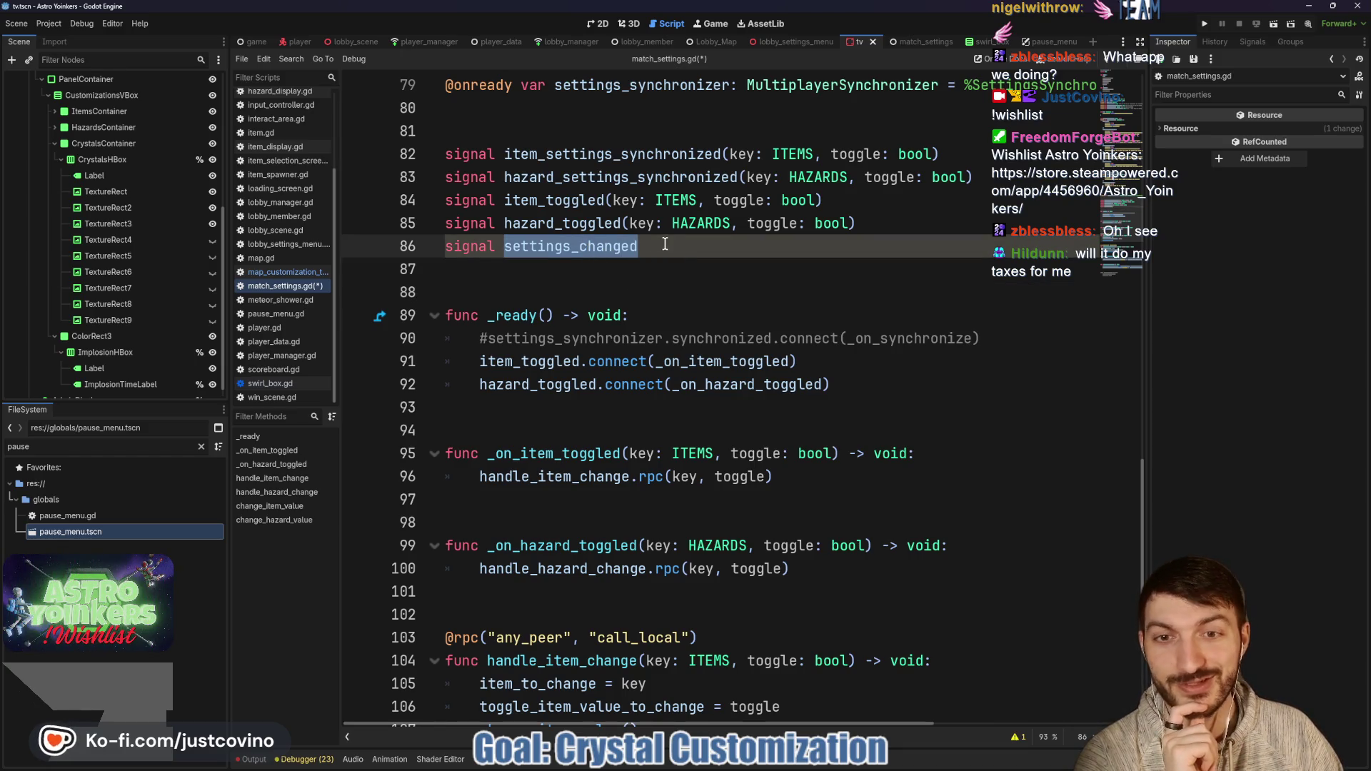
pyautogui.scroll(-8, 666, 254)
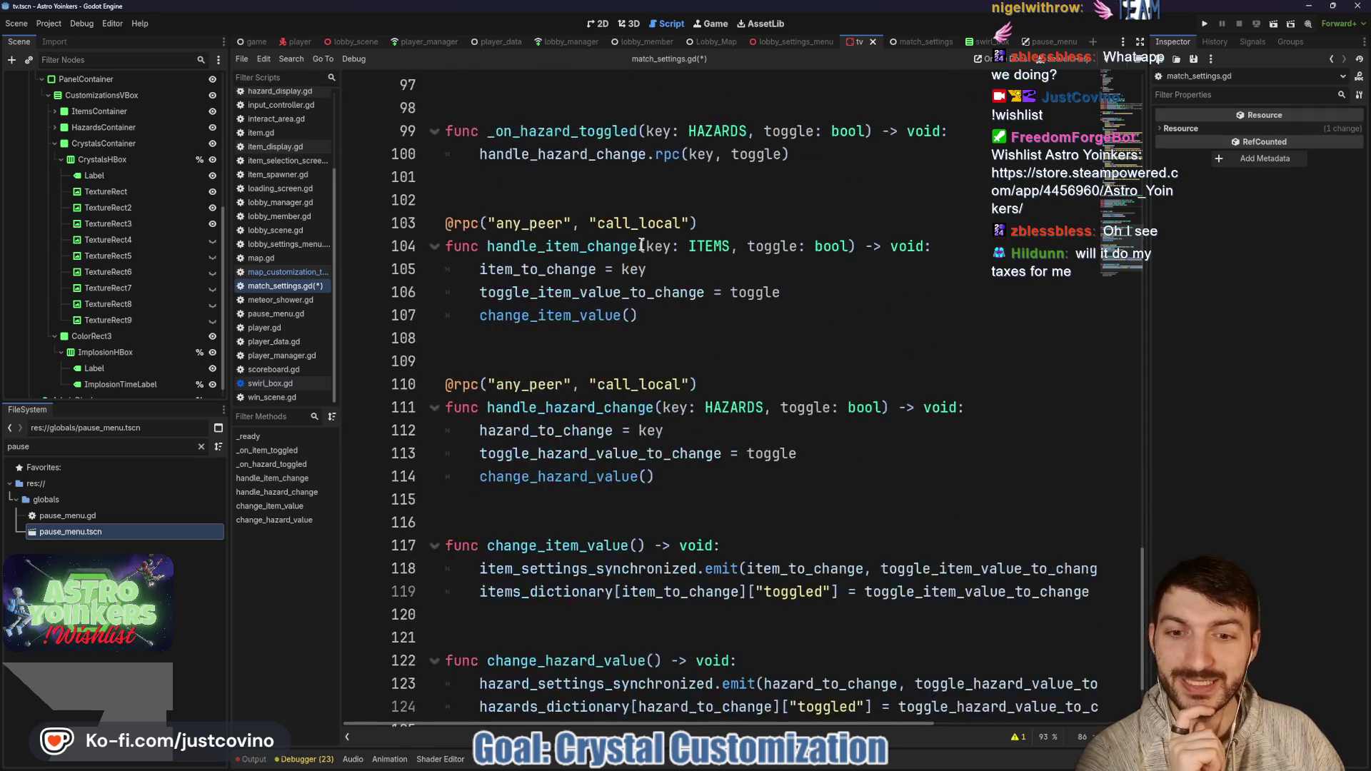
pyautogui.scroll(7, 649, 246)
pyautogui.scroll(2, 643, 241)
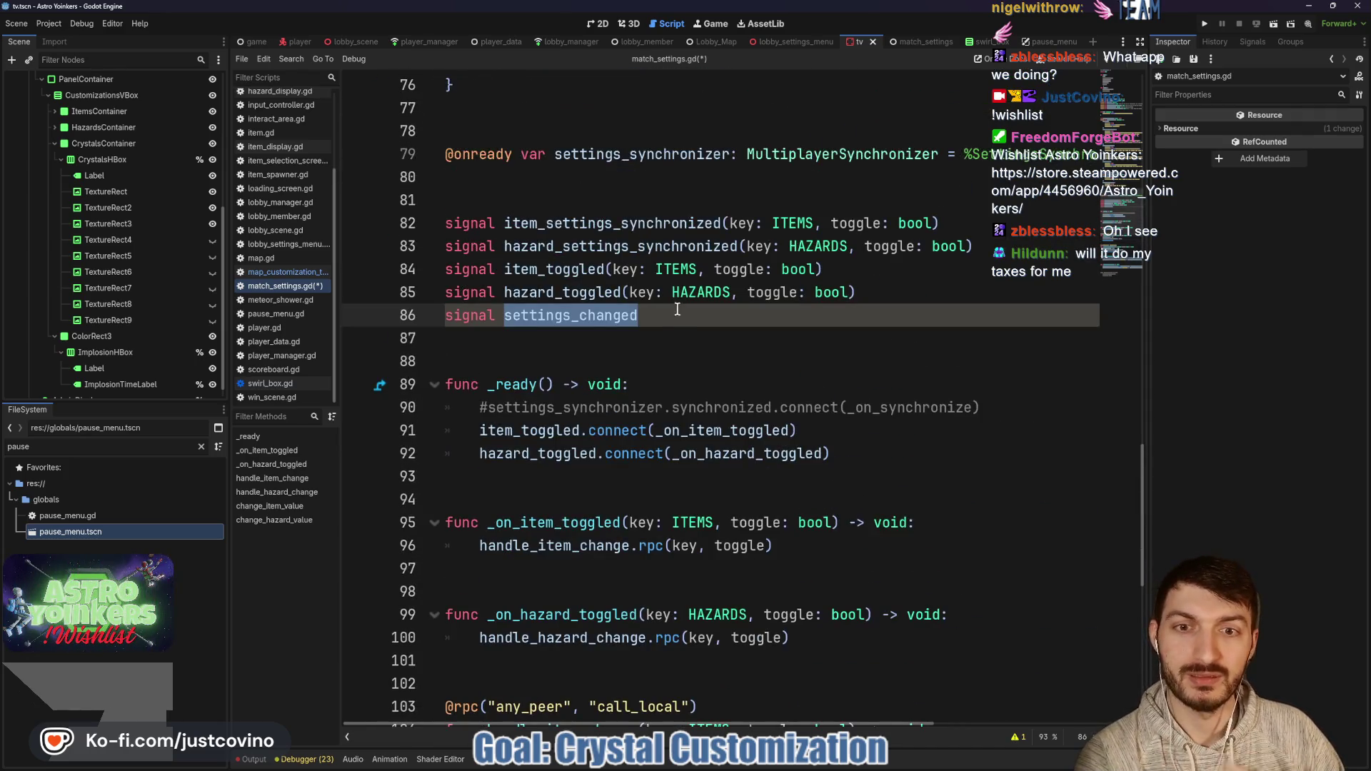
pyautogui.tripleClick(505, 315)
# Step: Delete the settings_changed signal and the commented-out _on_synchronize block
pyautogui.press('BackSpace')
pyautogui.press('BackSpace')
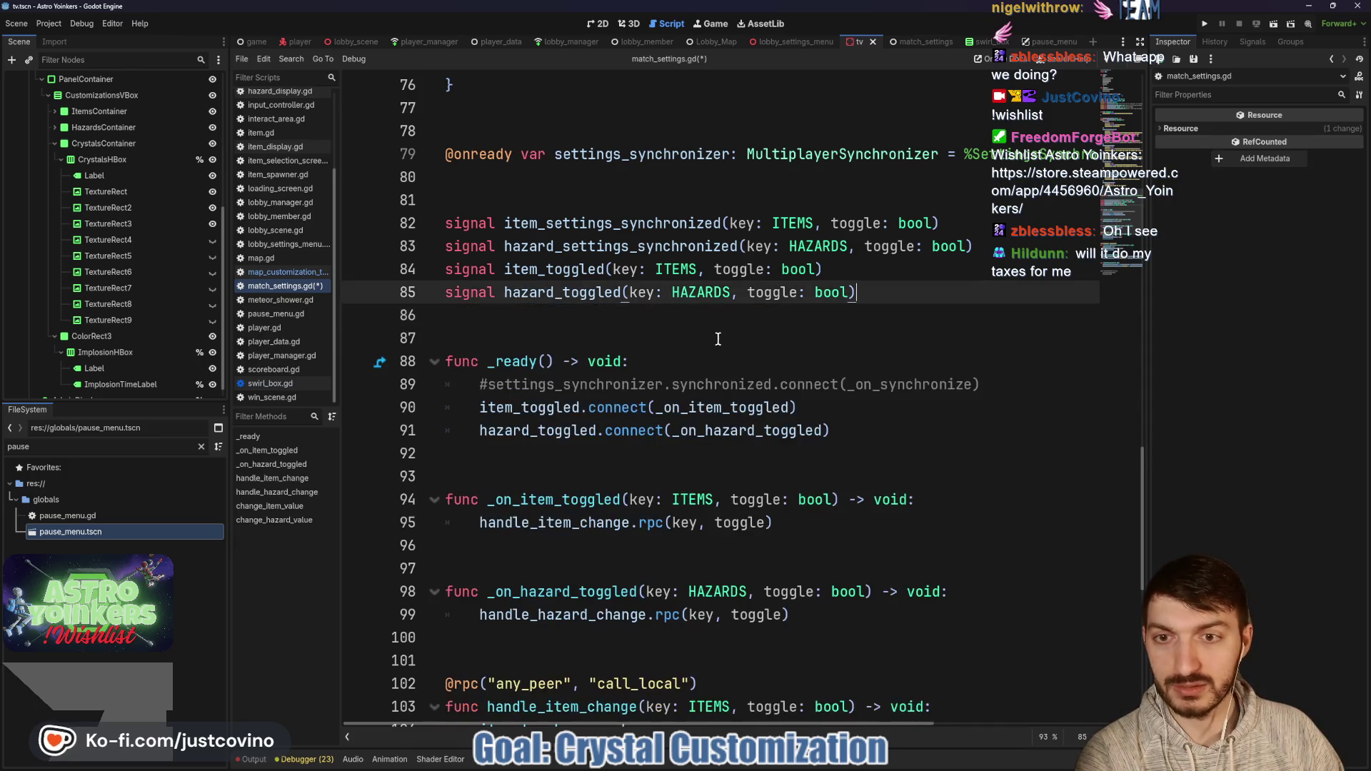
pyautogui.scroll(-9, 718, 350)
pyautogui.moveTo(666, 699); pyautogui.dragTo(446, 614)
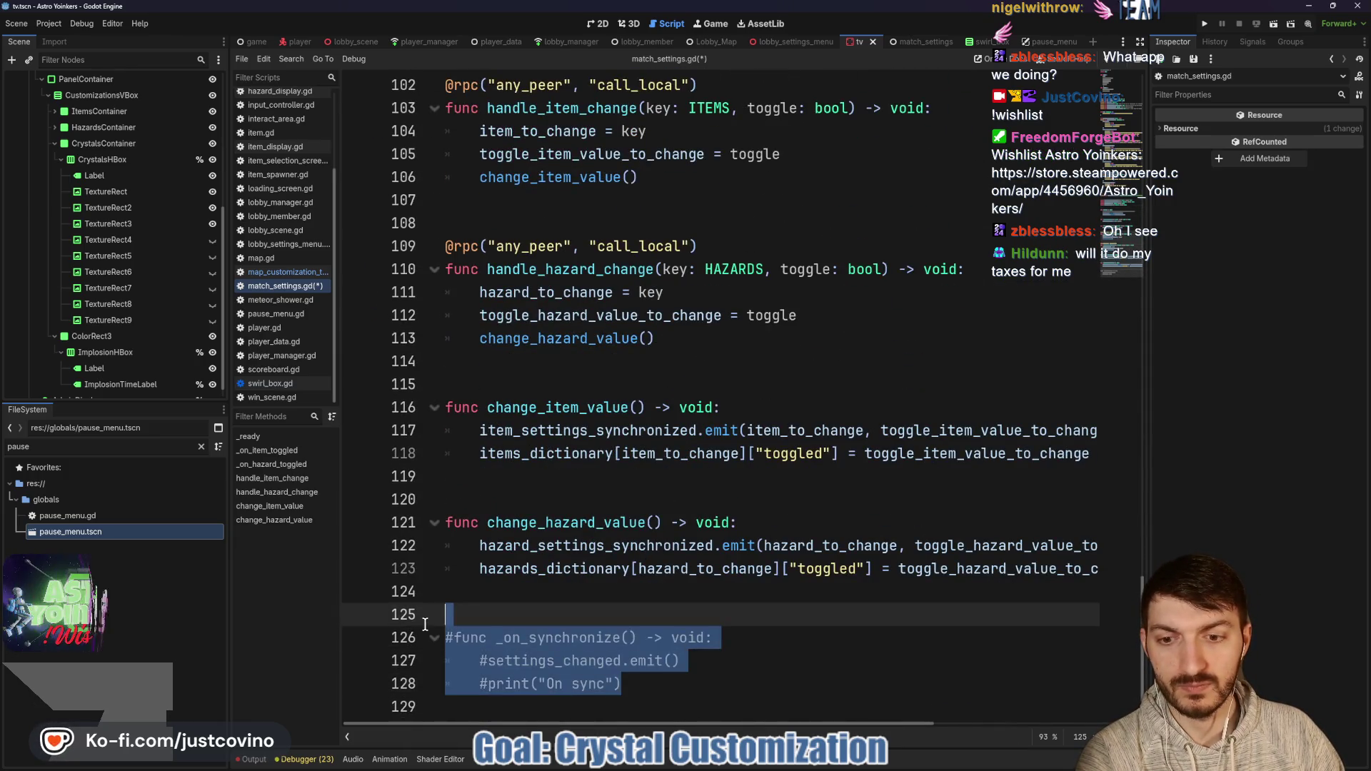
pyautogui.press('BackSpace')
pyautogui.scroll(9, 672, 488)
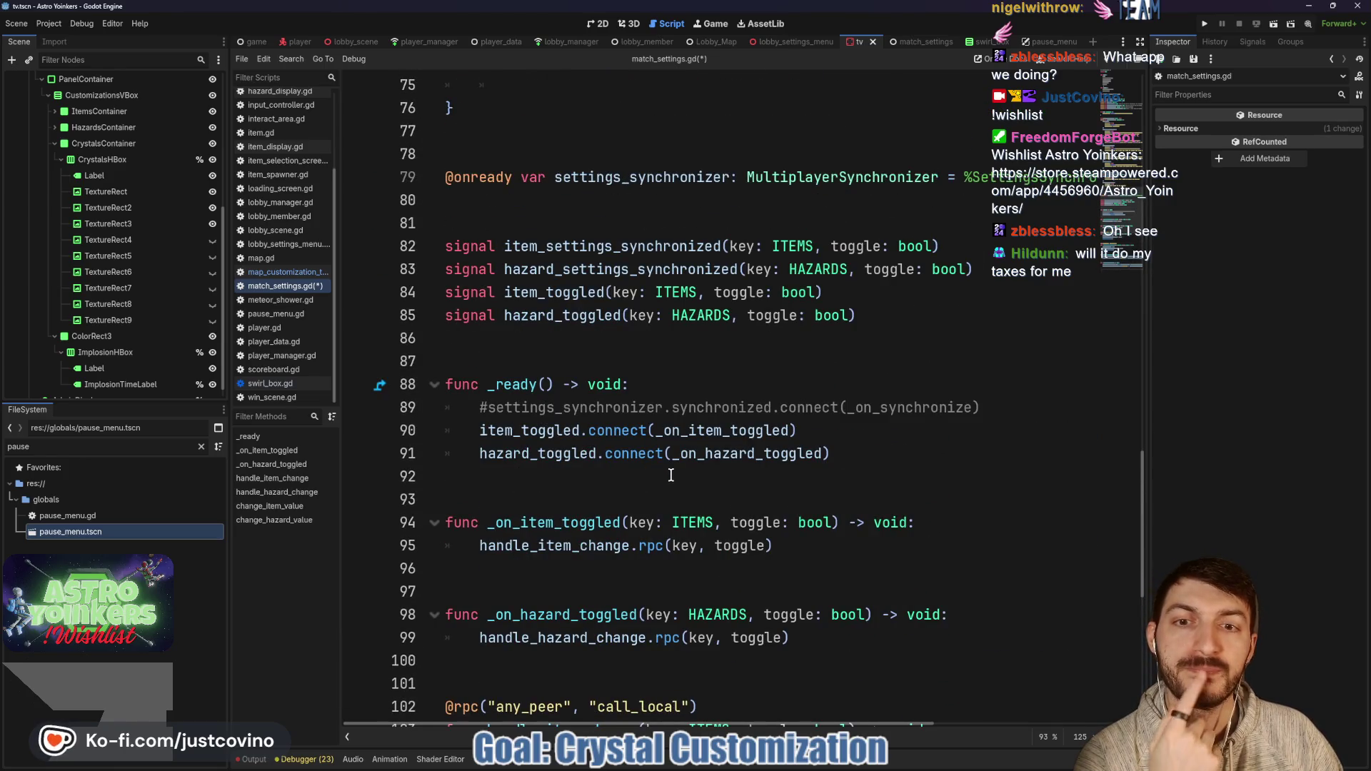
# Step: Begin a new 'signal' declaration on line 86 below hazard_toggled
pyautogui.click(492, 338)
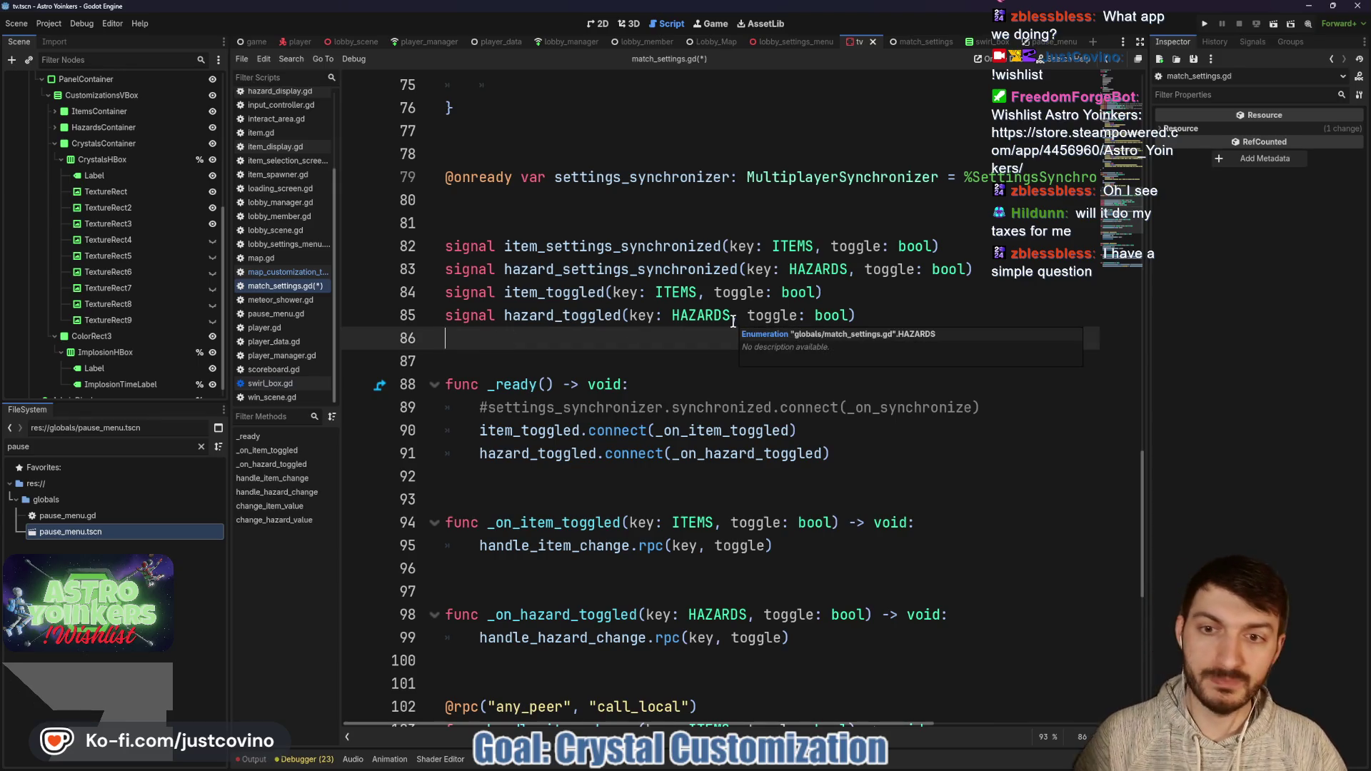
pyautogui.press('Return')
pyautogui.write('s')
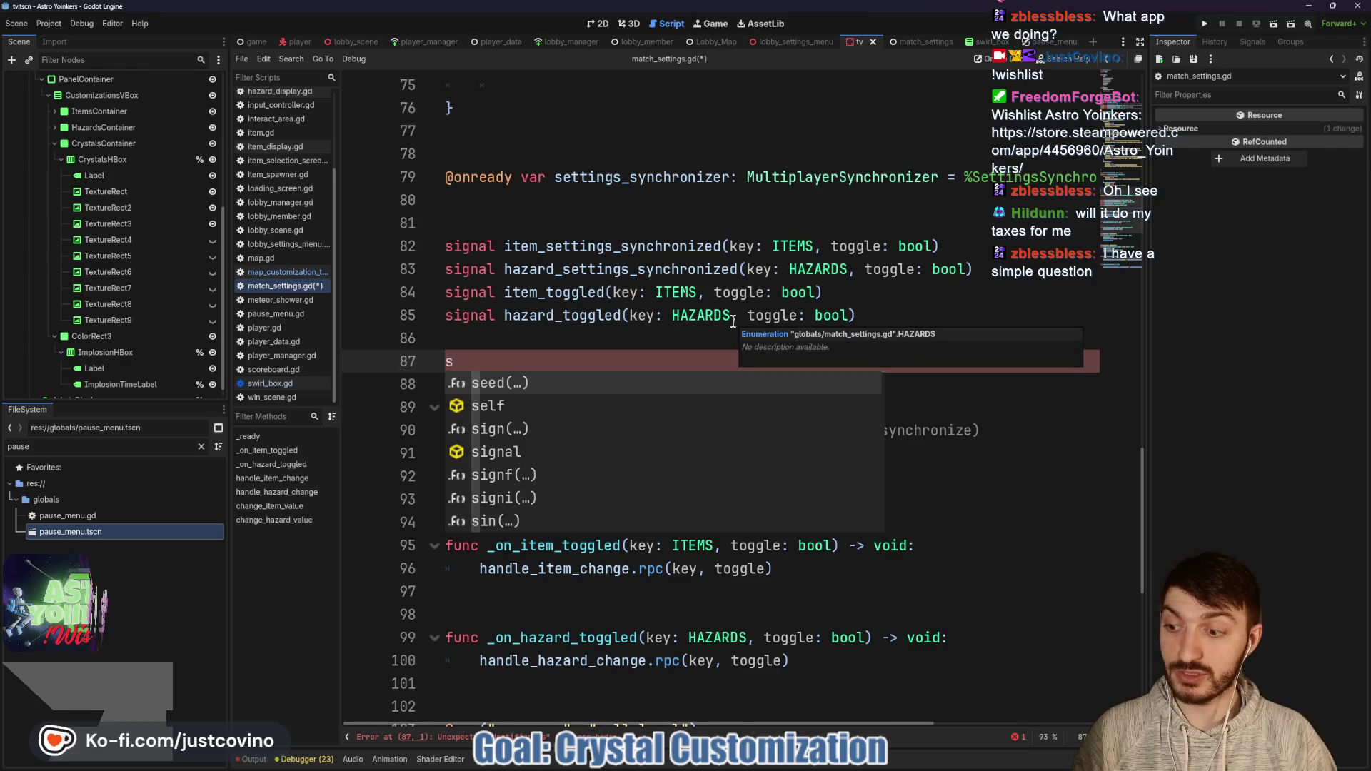
pyautogui.write('ignal')
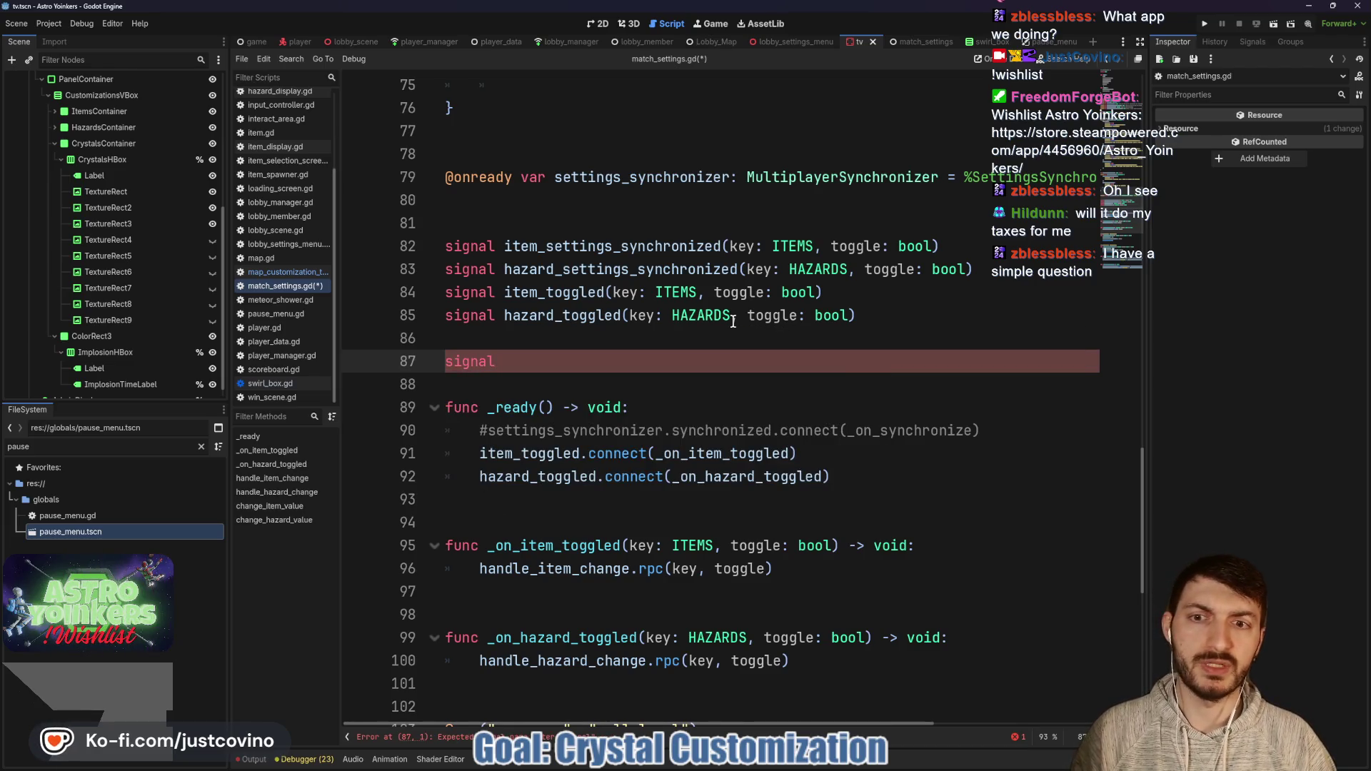
pyautogui.press('BackSpace')
pyautogui.press('BackSpace')
pyautogui.press('BackSpace')
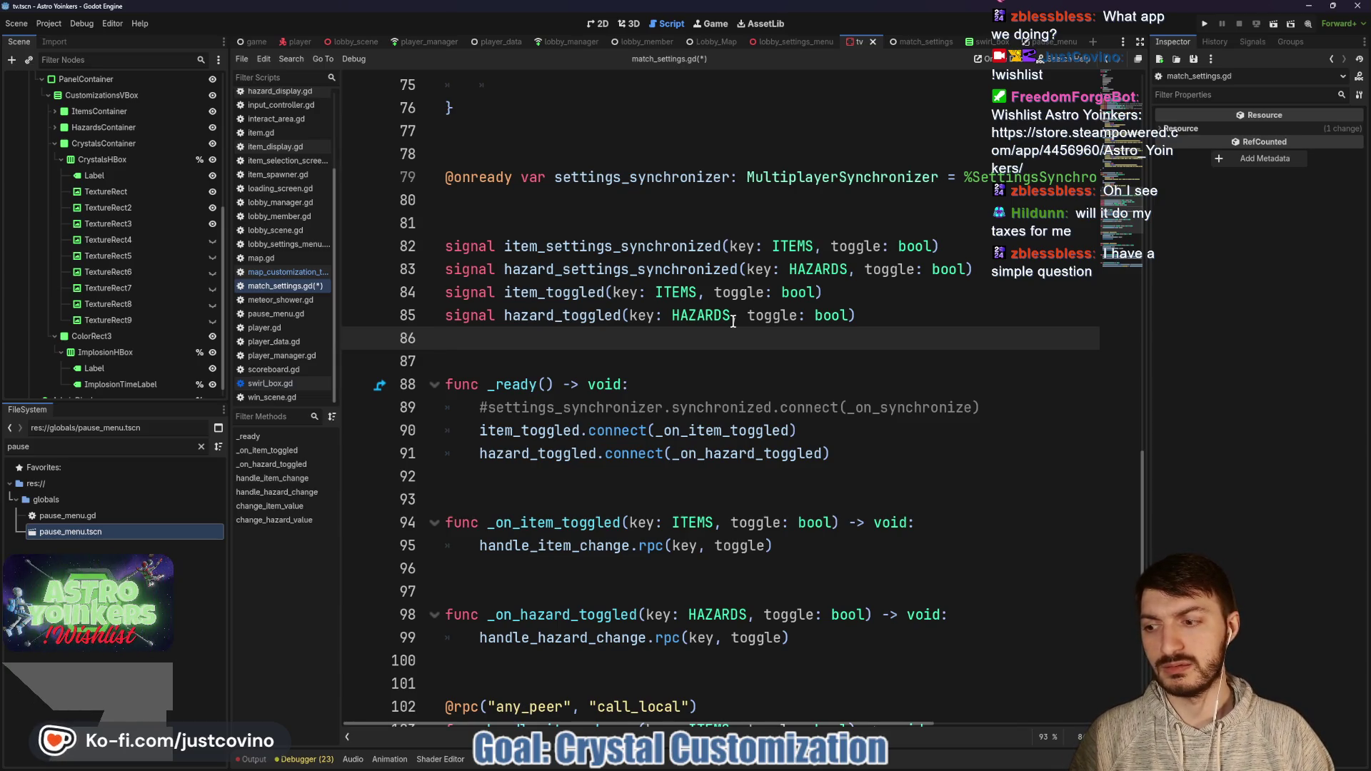
pyautogui.write('signal')
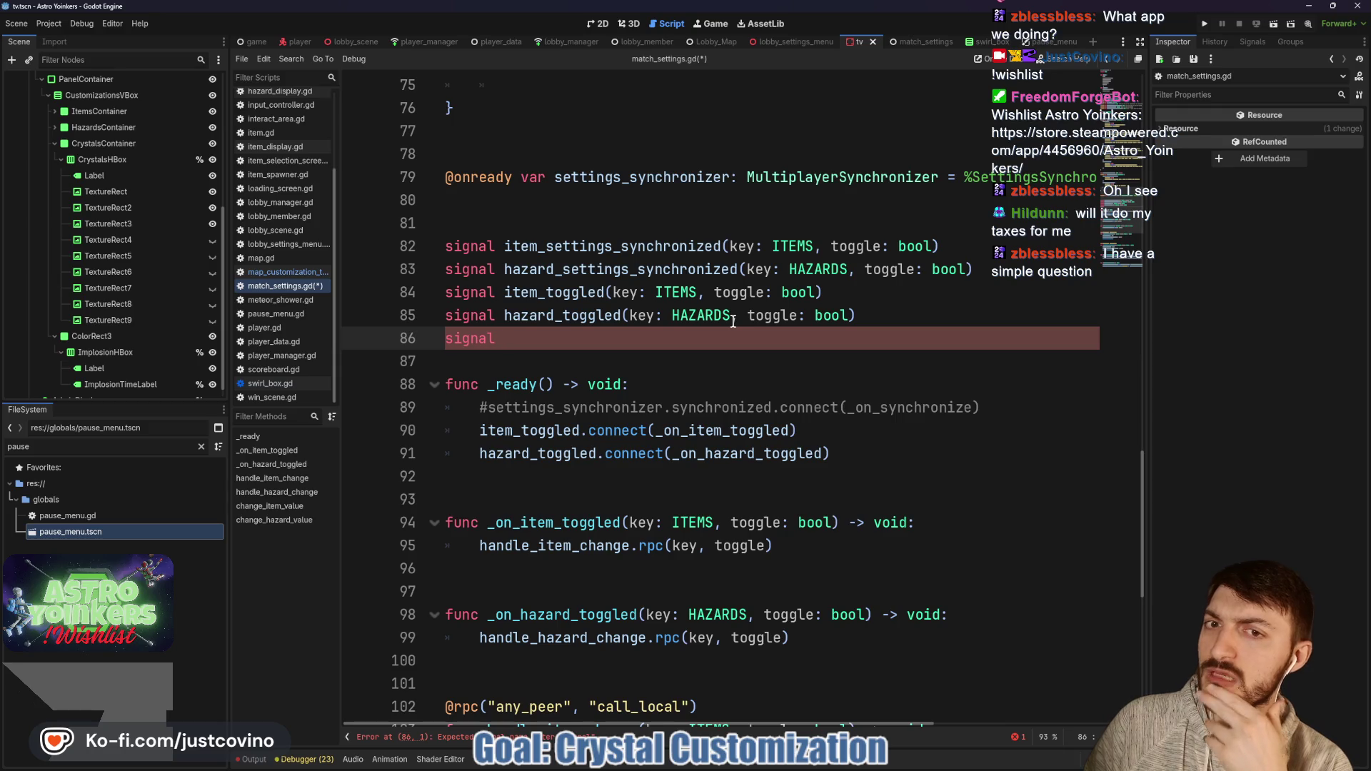
pyautogui.scroll(6, 733, 321)
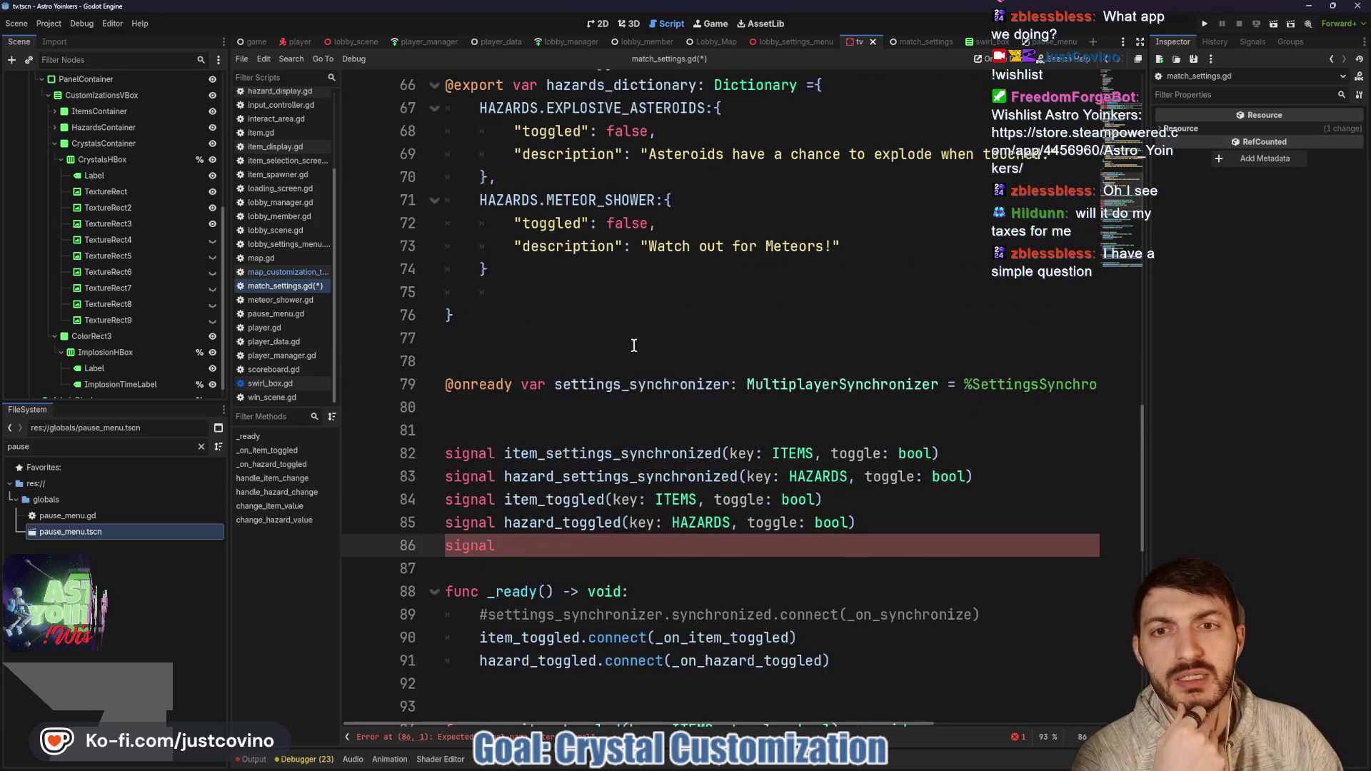
# Step: Declare the captures_changed and implosion_changed signals on lines 86–87
pyautogui.scroll(14, 633, 346)
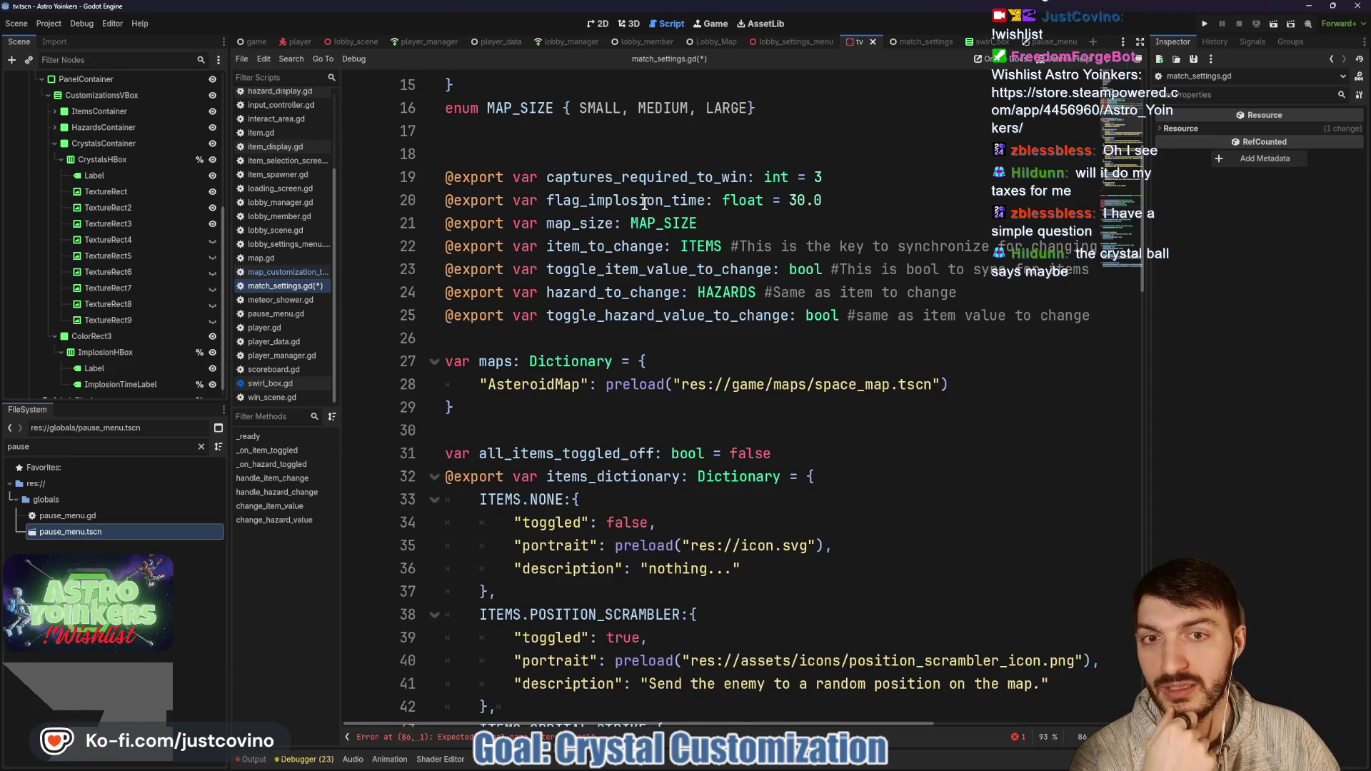
pyautogui.scroll(-15, 894, 238)
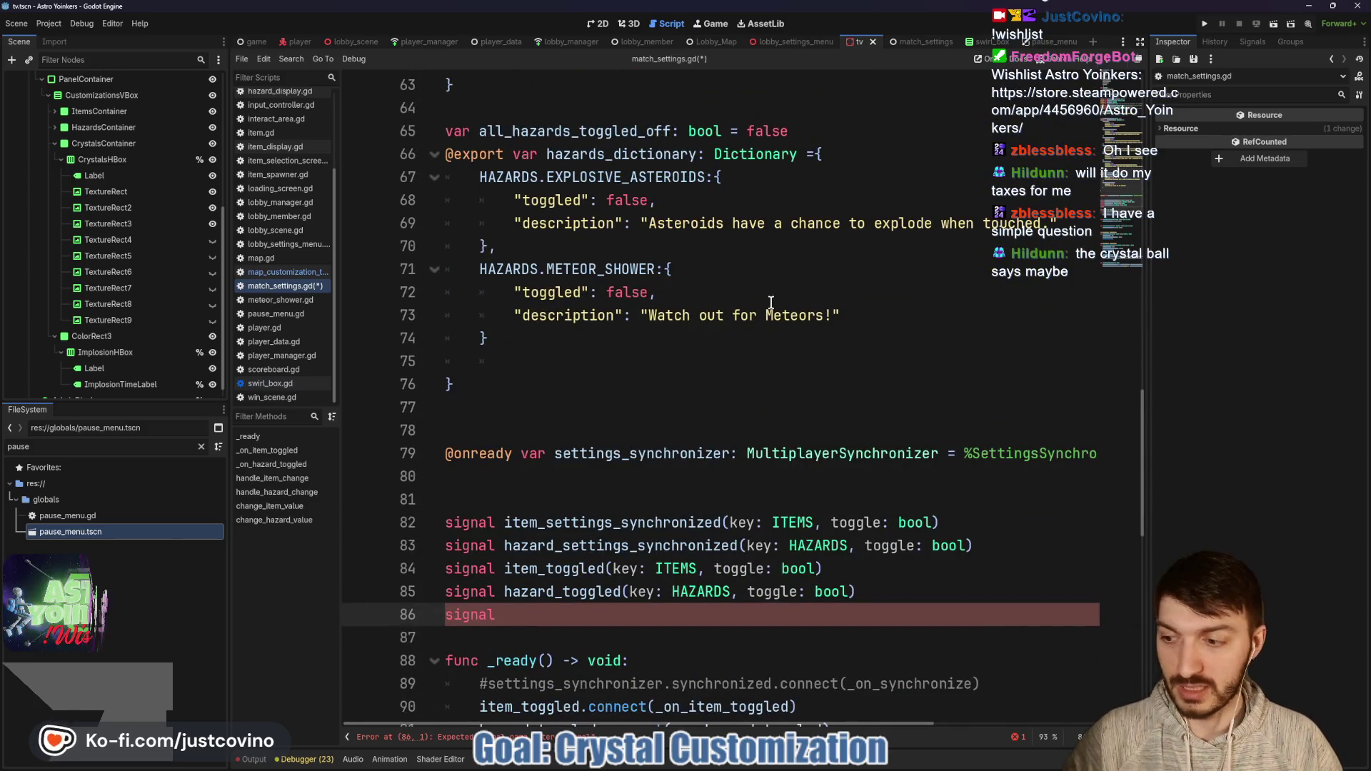
pyautogui.write('captures_changed')
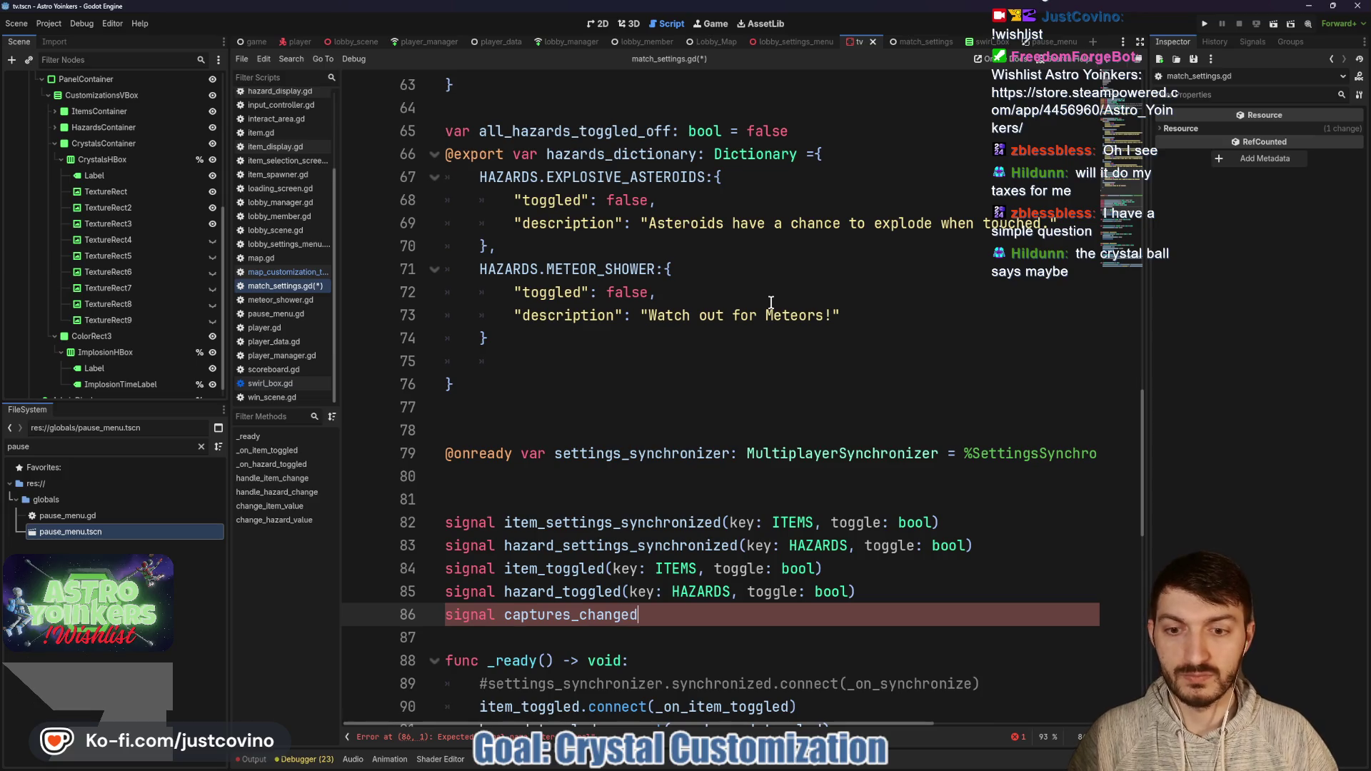
pyautogui.press('Return')
pyautogui.write('signal impol')
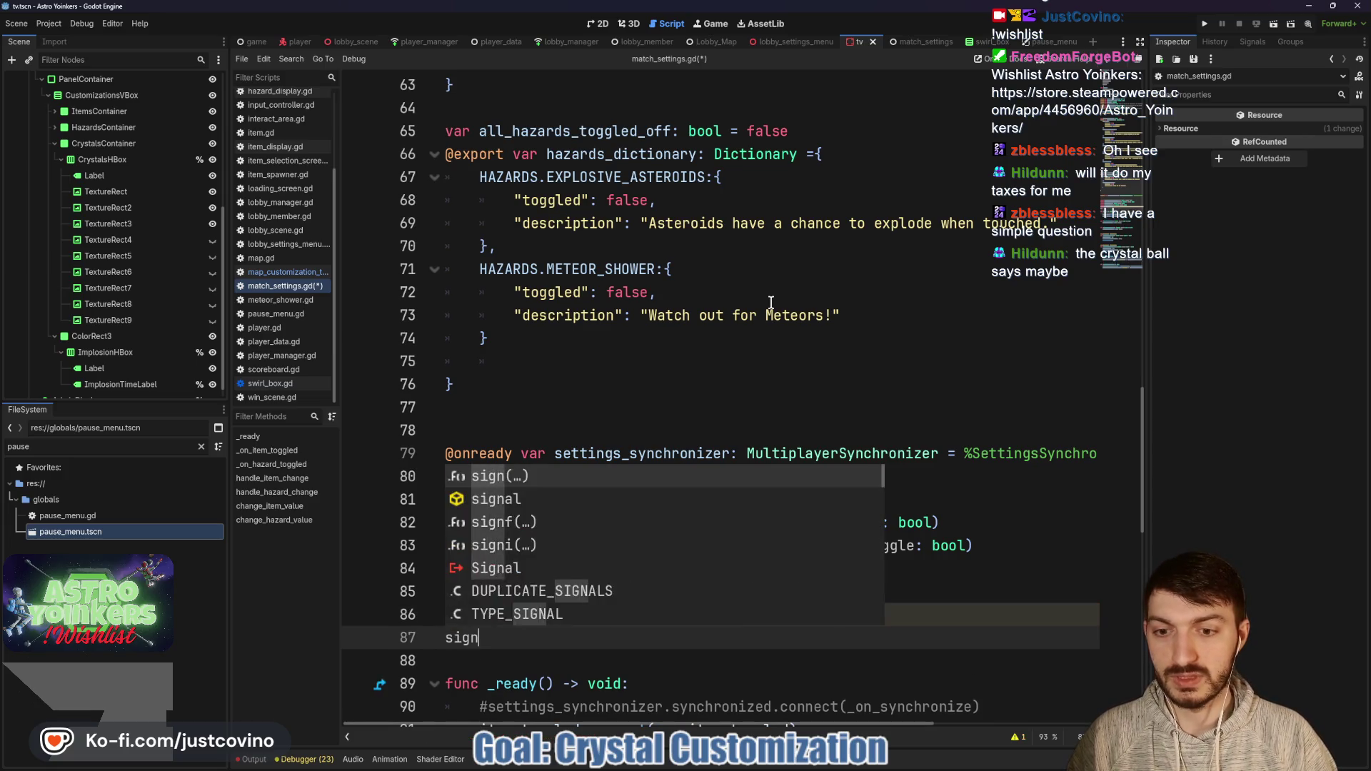
pyautogui.press('BackSpace')
pyautogui.press('BackSpace')
pyautogui.write('losion_changed')
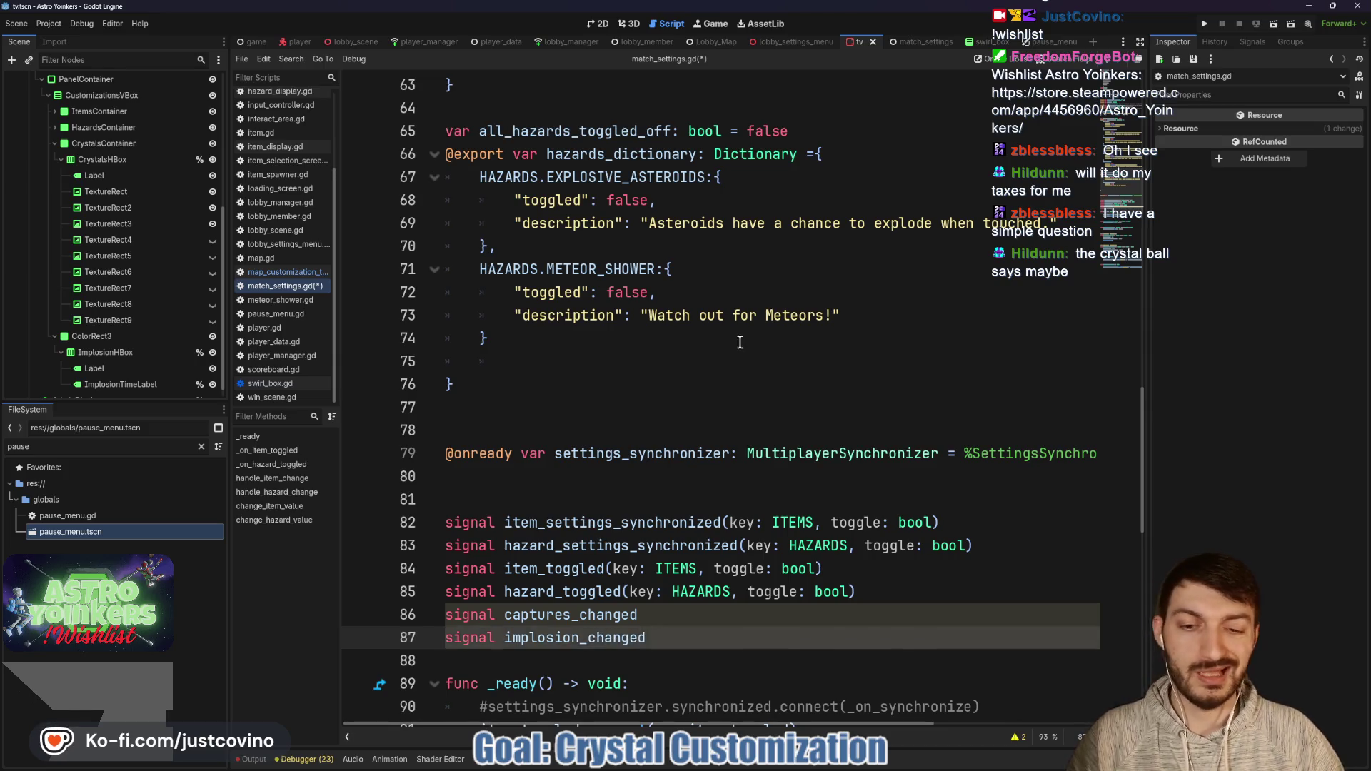
# Step: Add a colon after captures_required_to_win's default of 3 on line 19
pyautogui.scroll(19, 770, 303)
pyautogui.click(862, 385)
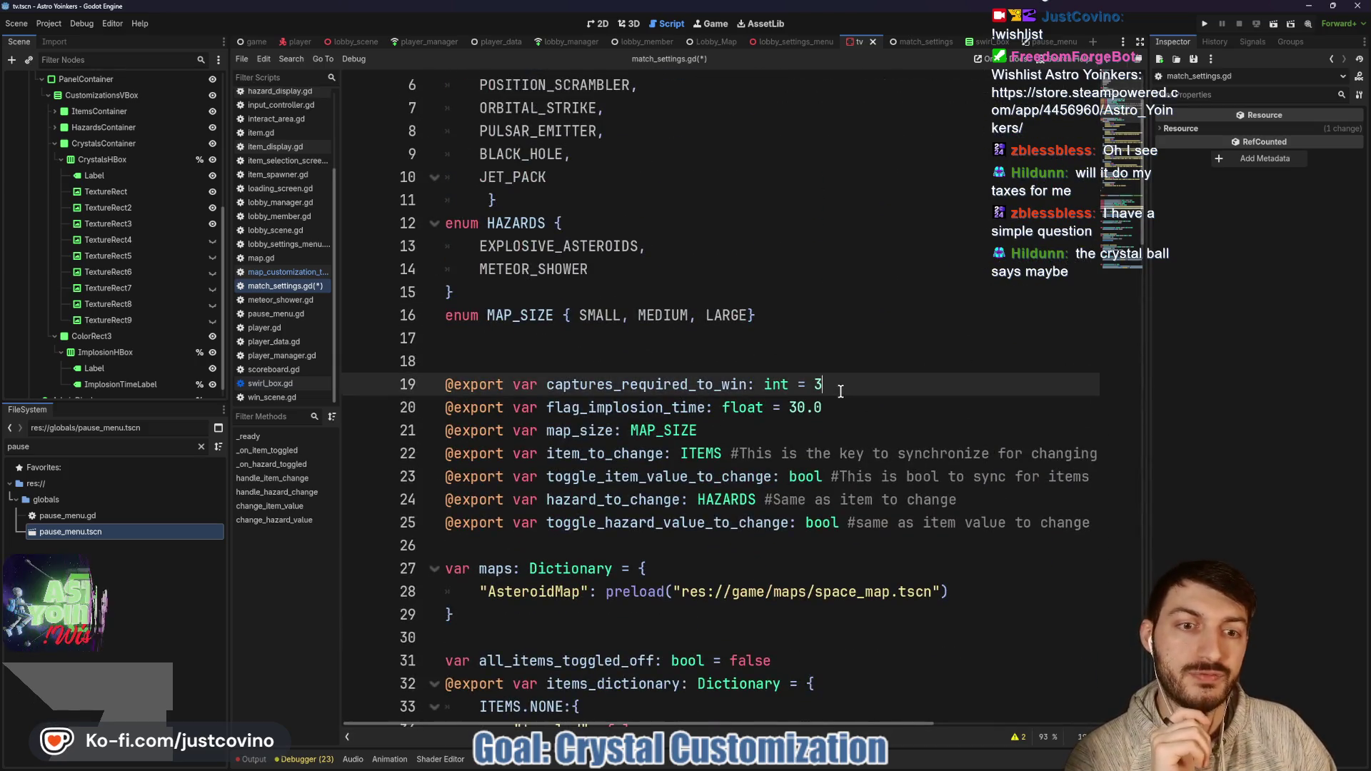
pyautogui.write(':')
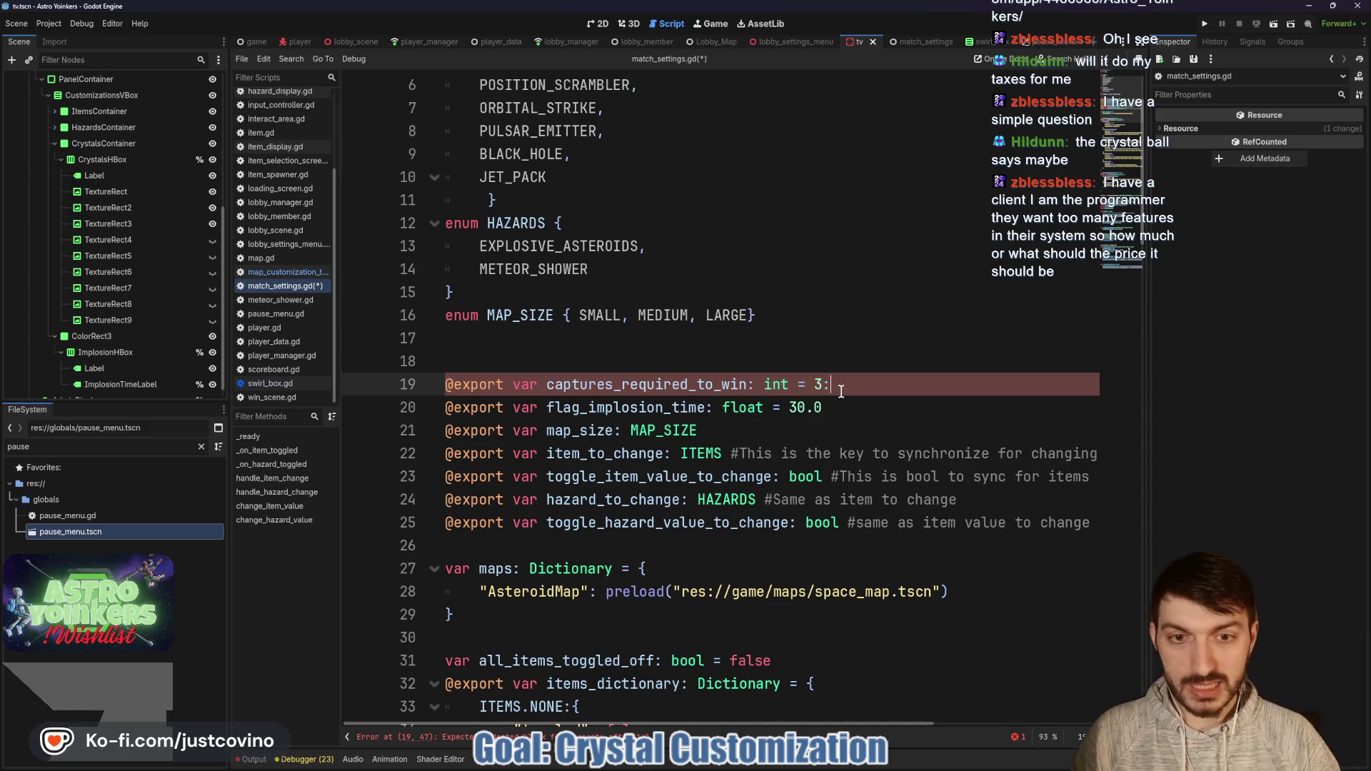
# Step: Write an indented set(value): header under captures_required_to_win with an empty body line
pyautogui.press('Return')
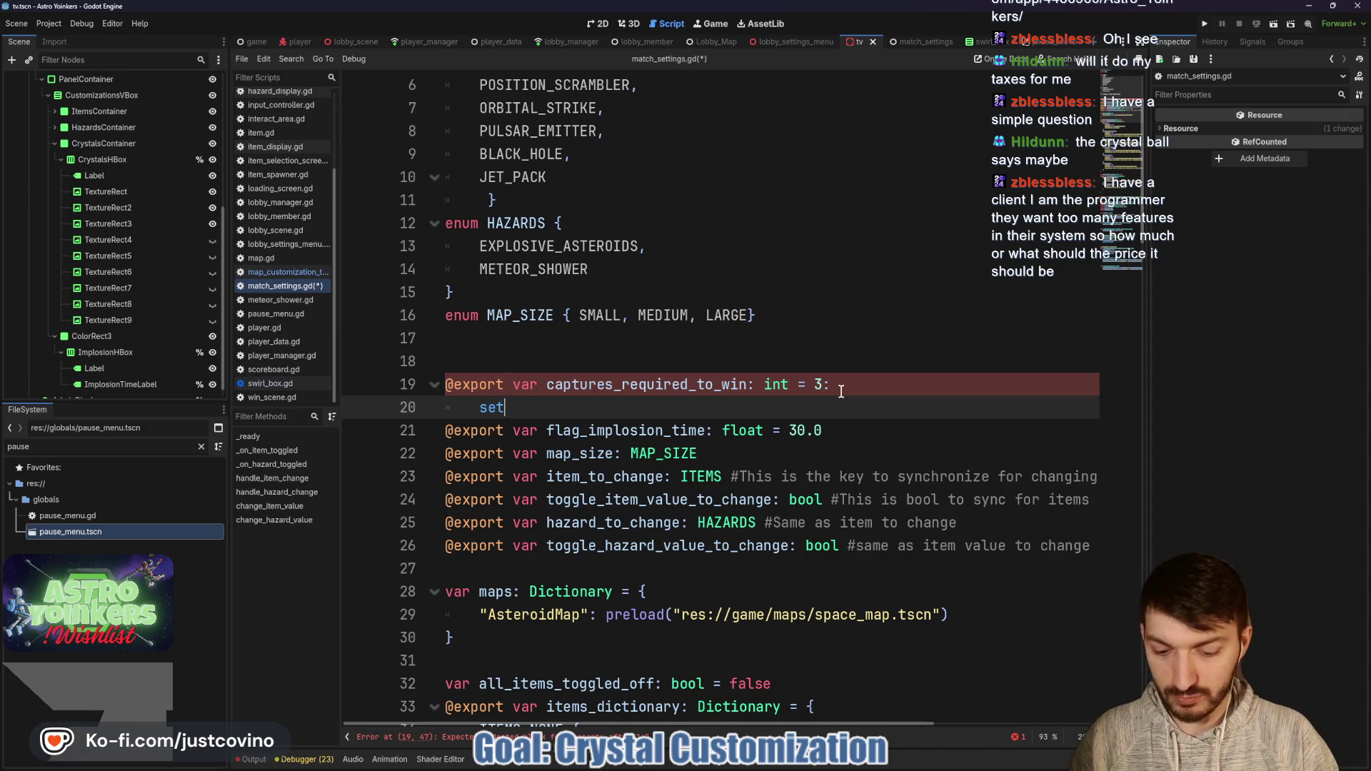
pyautogui.write('(value)')
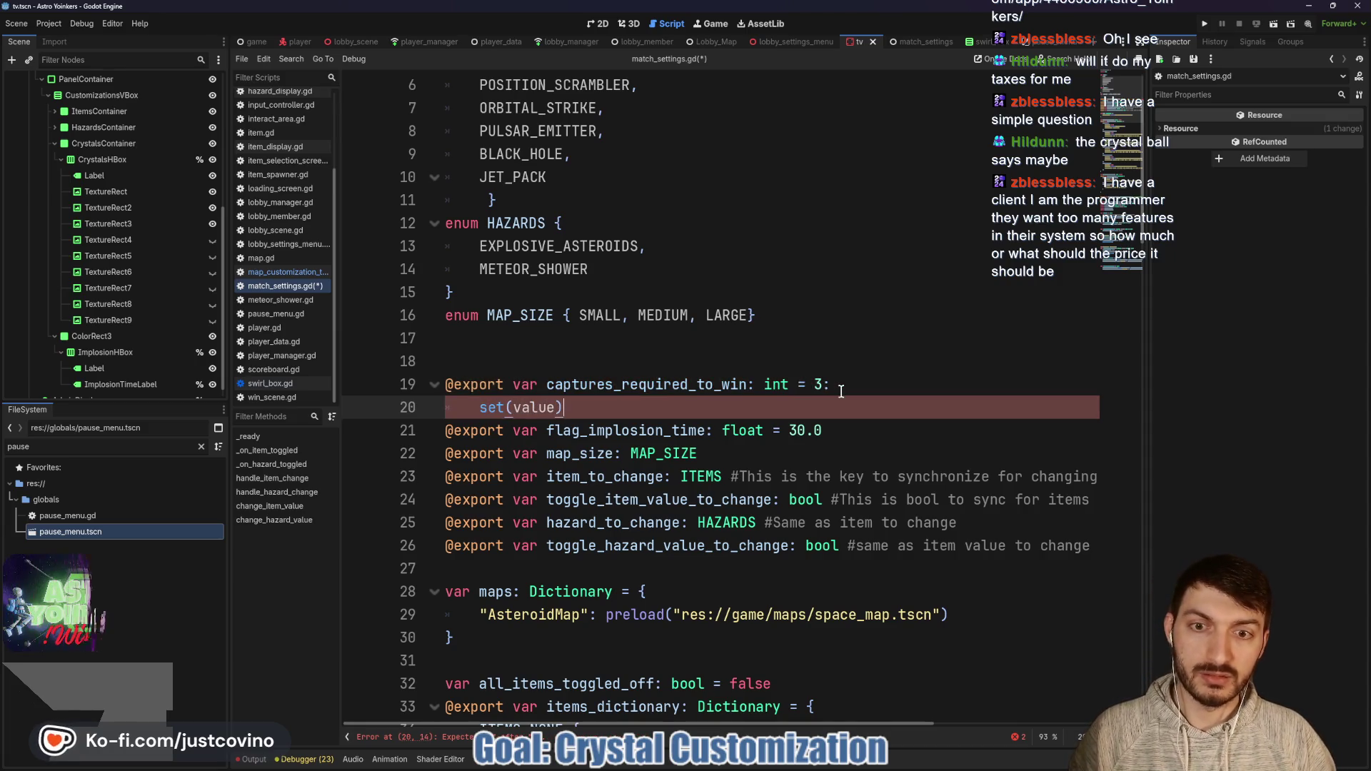
pyautogui.write(':')
pyautogui.press('Return')
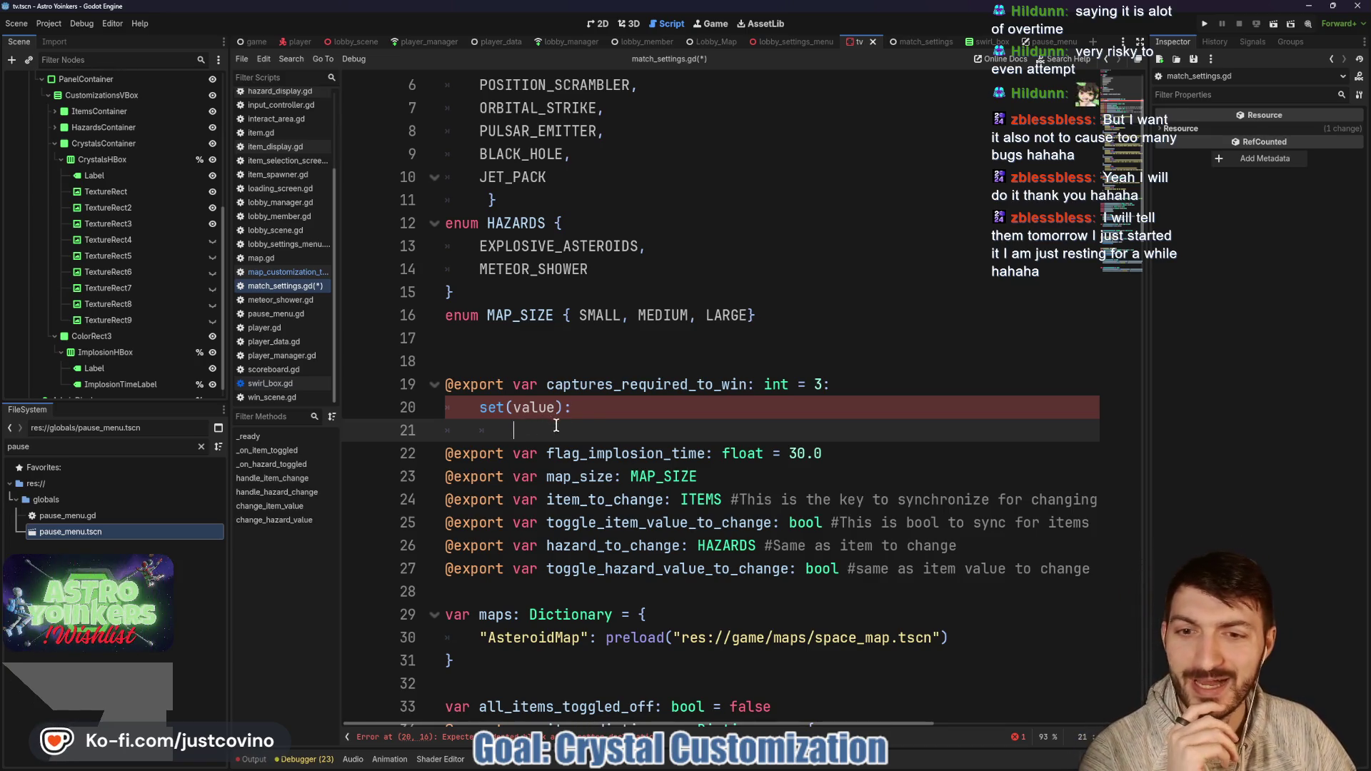
# Step: Make the setter assign captures_required_to_win = value
pyautogui.scroll(-1, 695, 409)
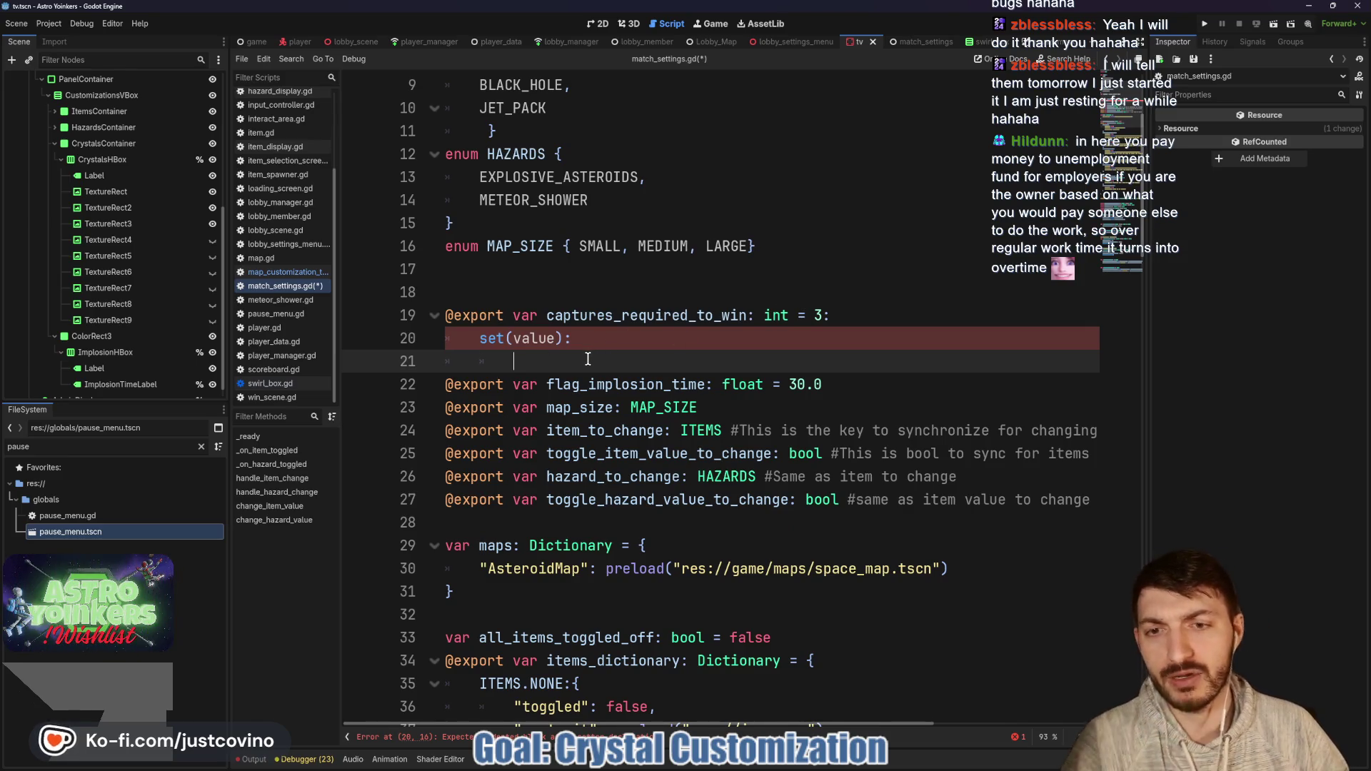
pyautogui.write('captur')
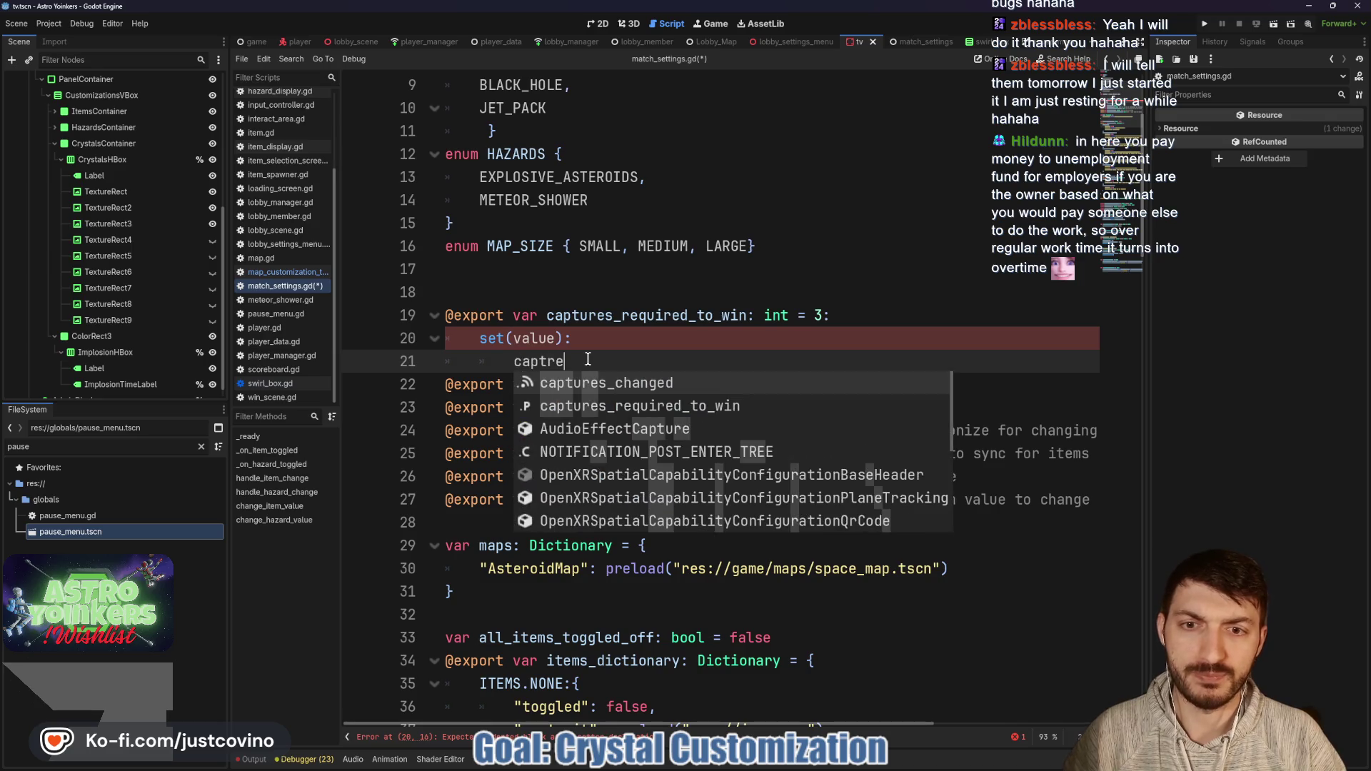
pyautogui.press('Down')
pyautogui.press('Return')
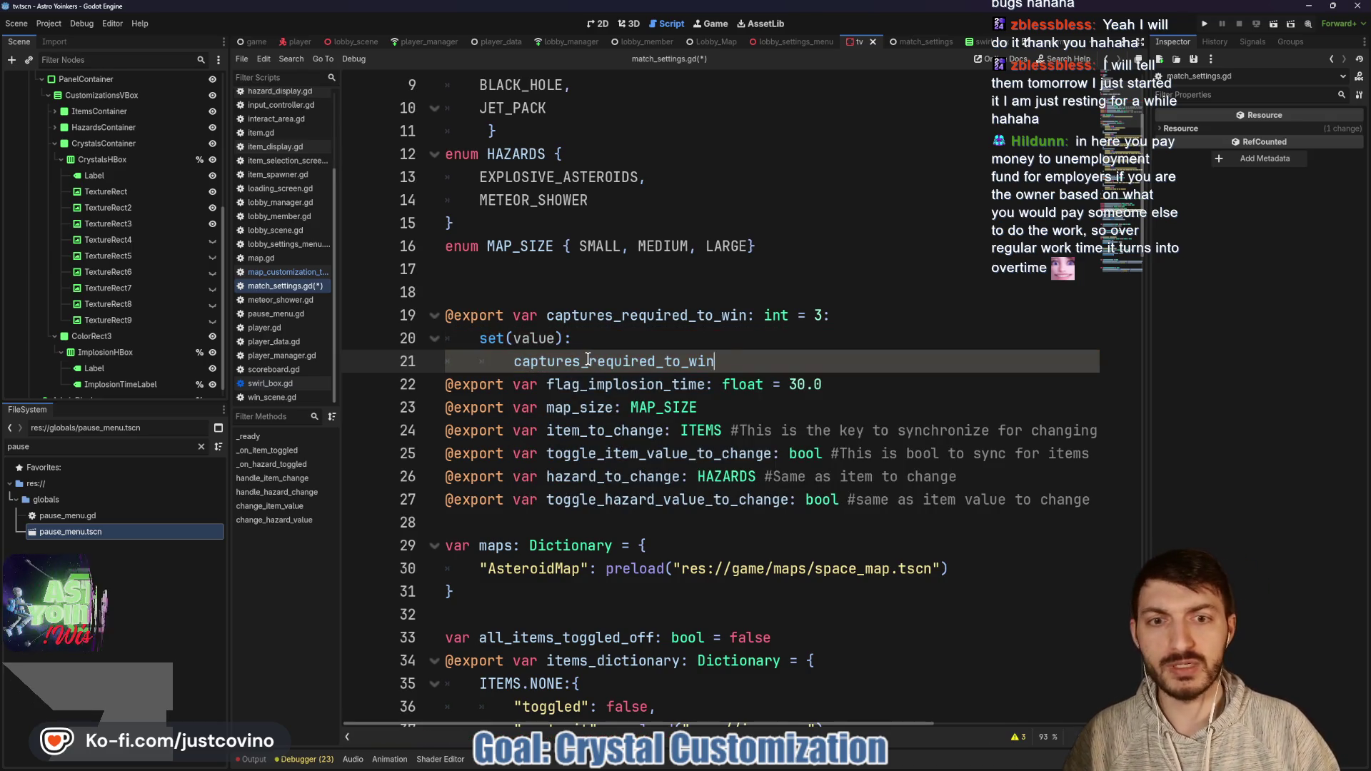
pyautogui.write('= value')
pyautogui.hotkey('ctrl', 'BackSpace')
pyautogui.write('c')
pyautogui.press('BackSpace')
pyautogui.write('value')
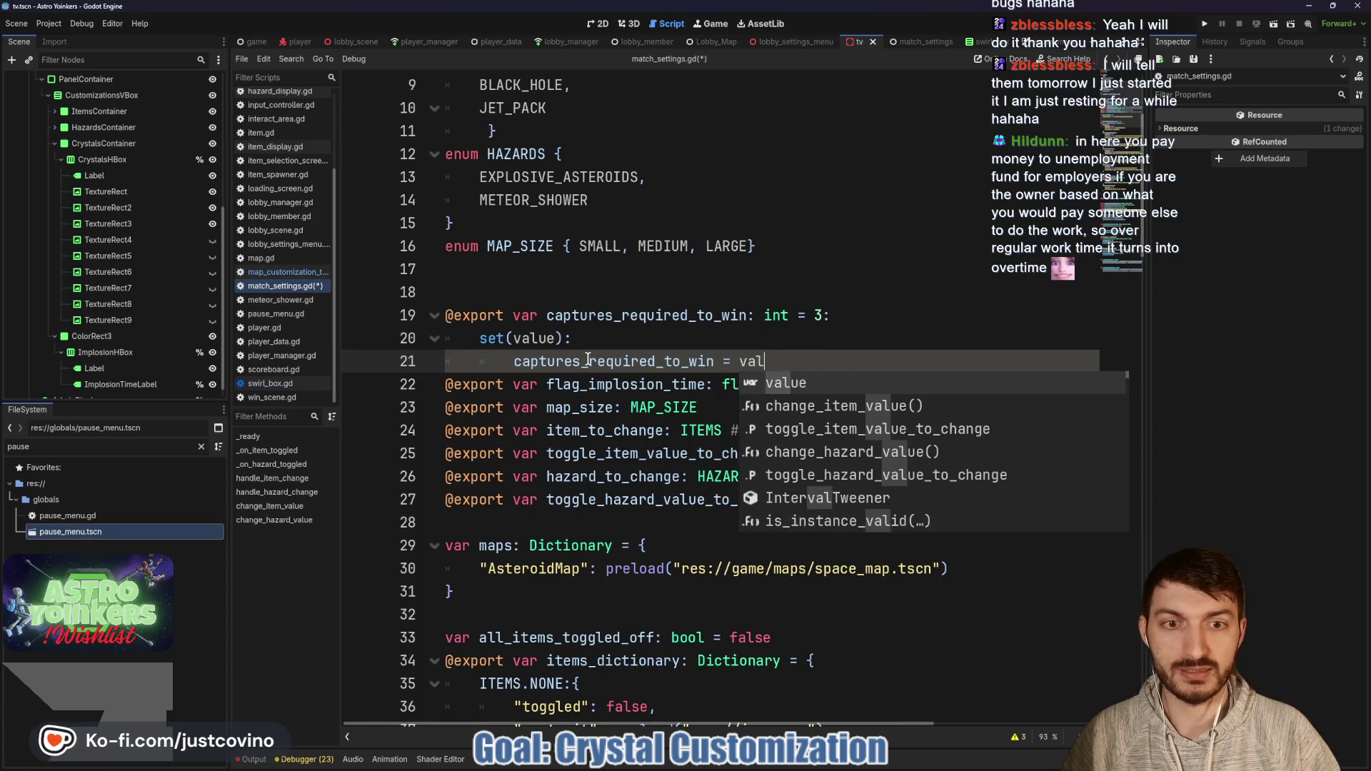
# Step: Add captures_changed.emit() after the assignment and save match_settings.gd
pyautogui.press('Return')
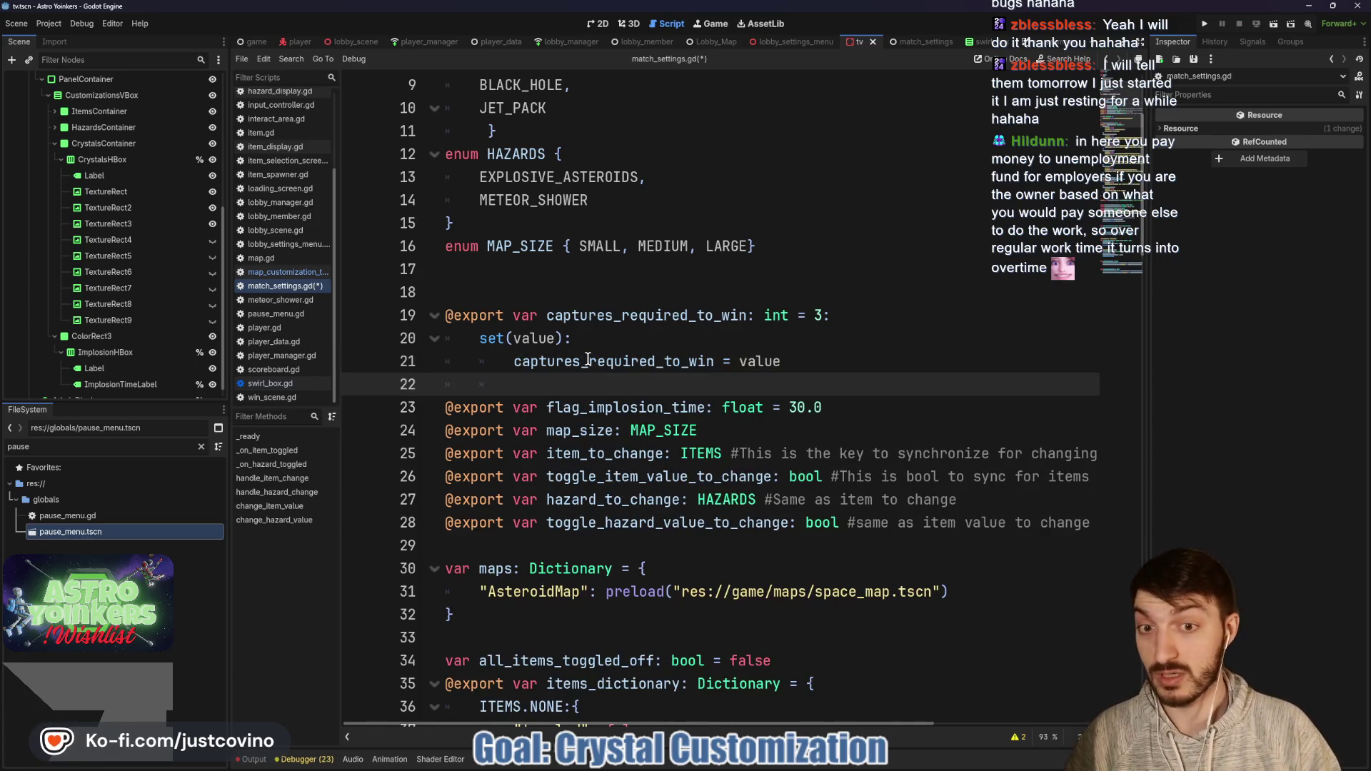
pyautogui.write('ca')
pyautogui.press('Return')
pyautogui.write('.emit')
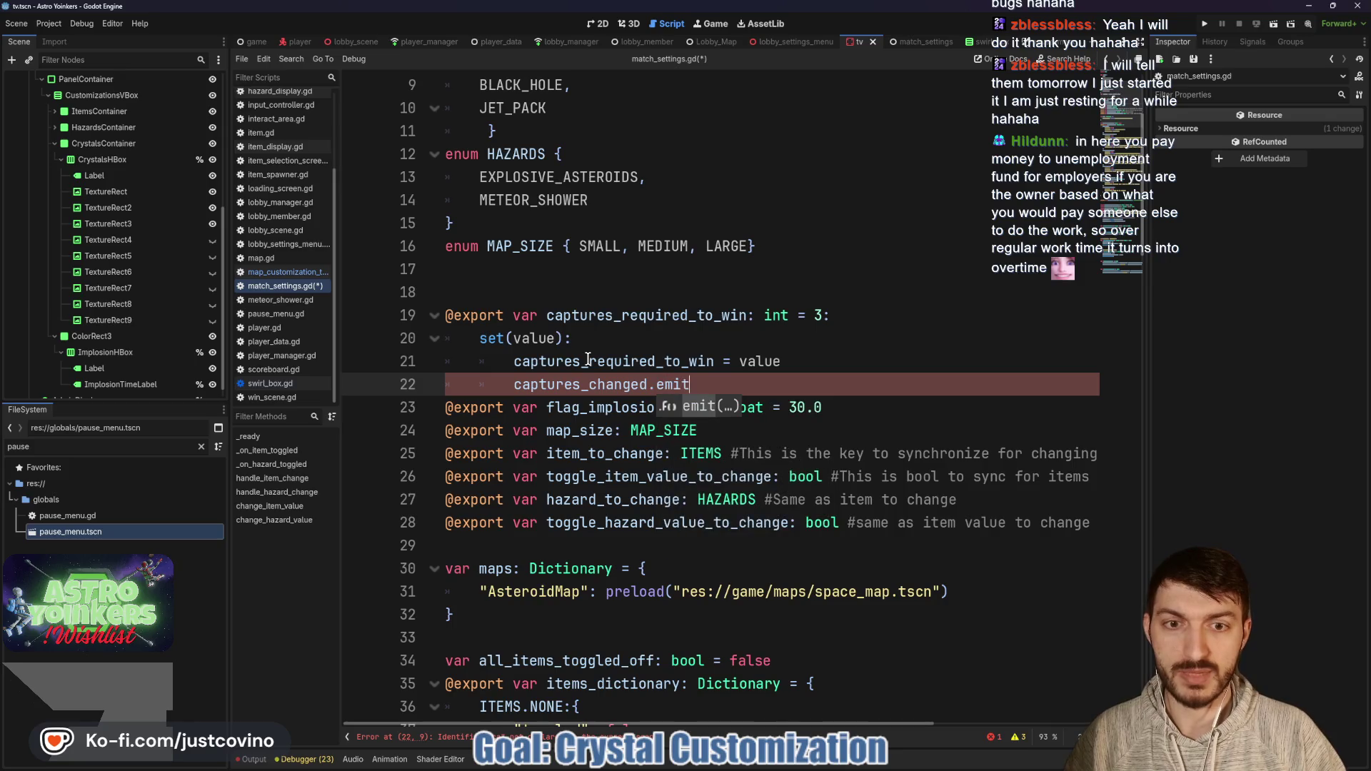
pyautogui.write('(')
pyautogui.hotkey('ctrl', 's')
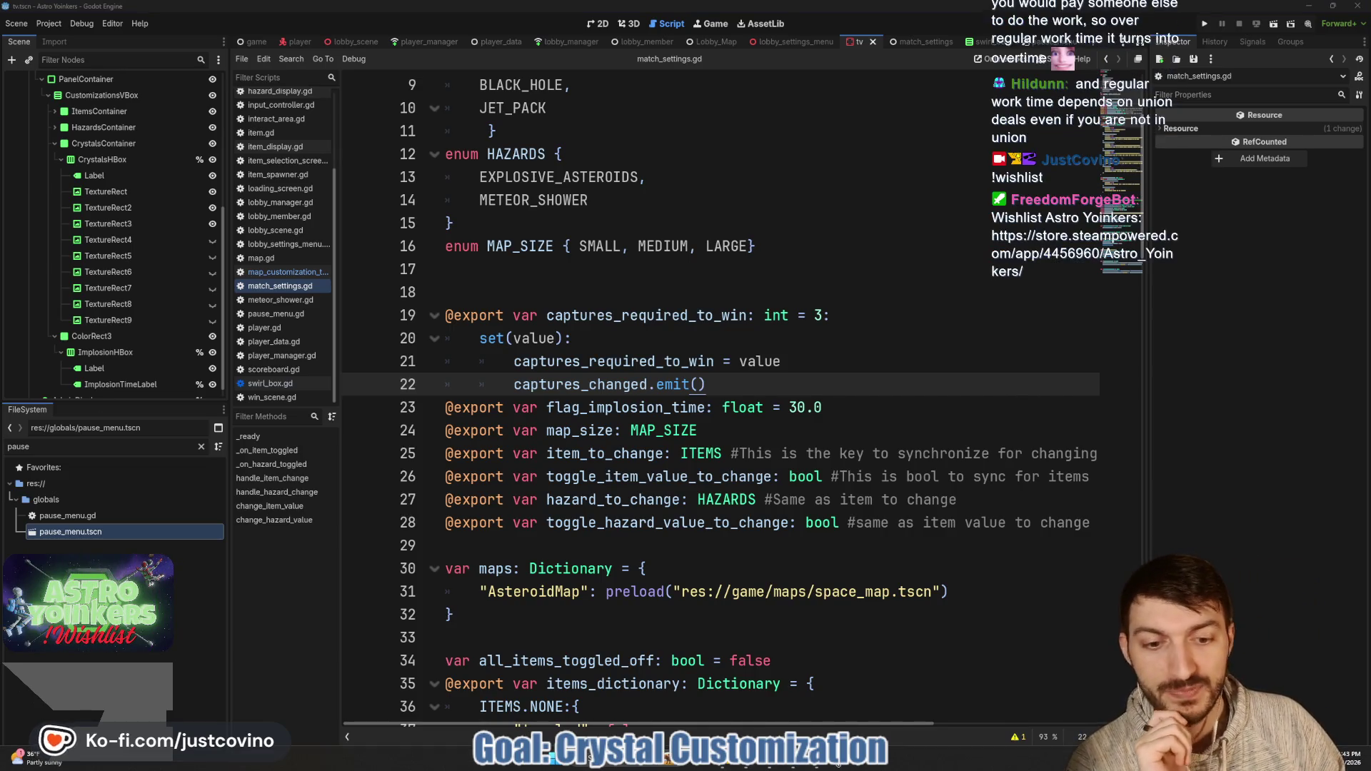
pyautogui.click(825, 766)
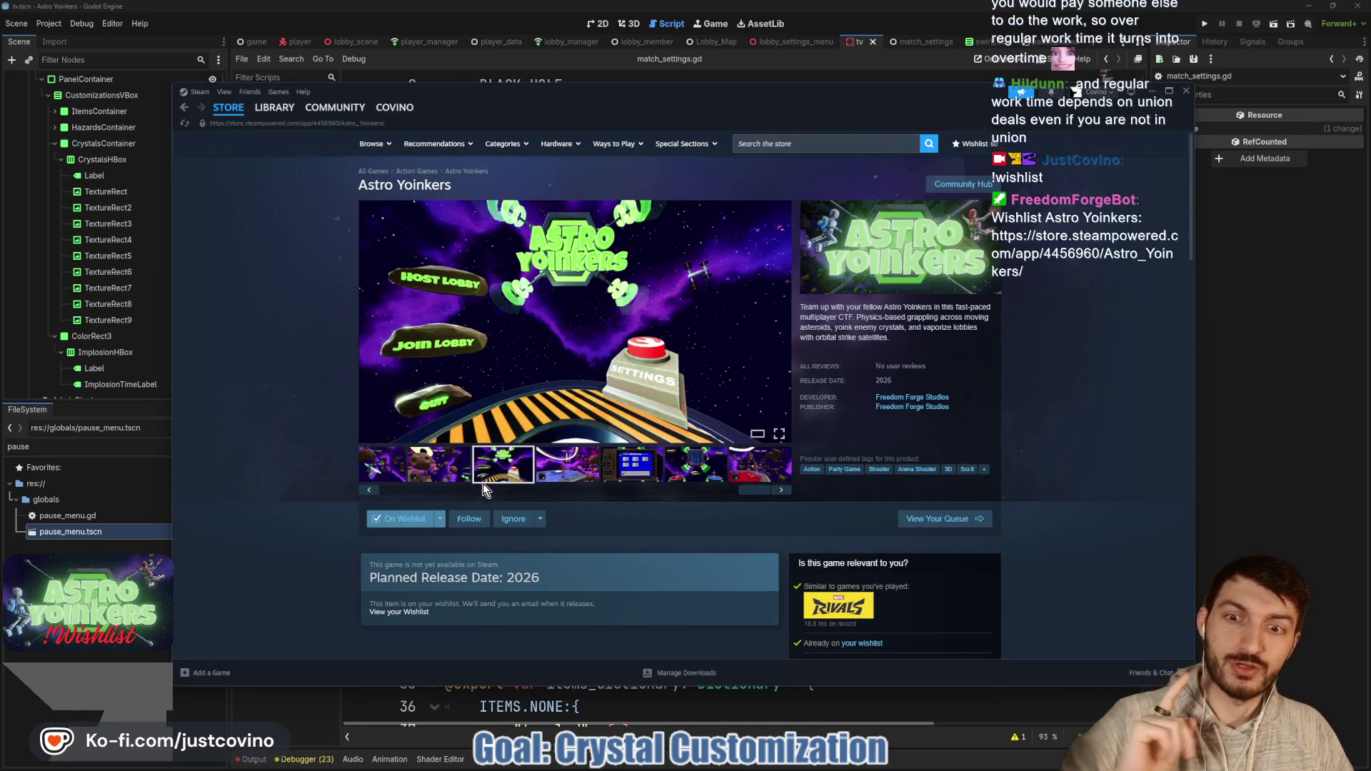
pyautogui.click(394, 476)
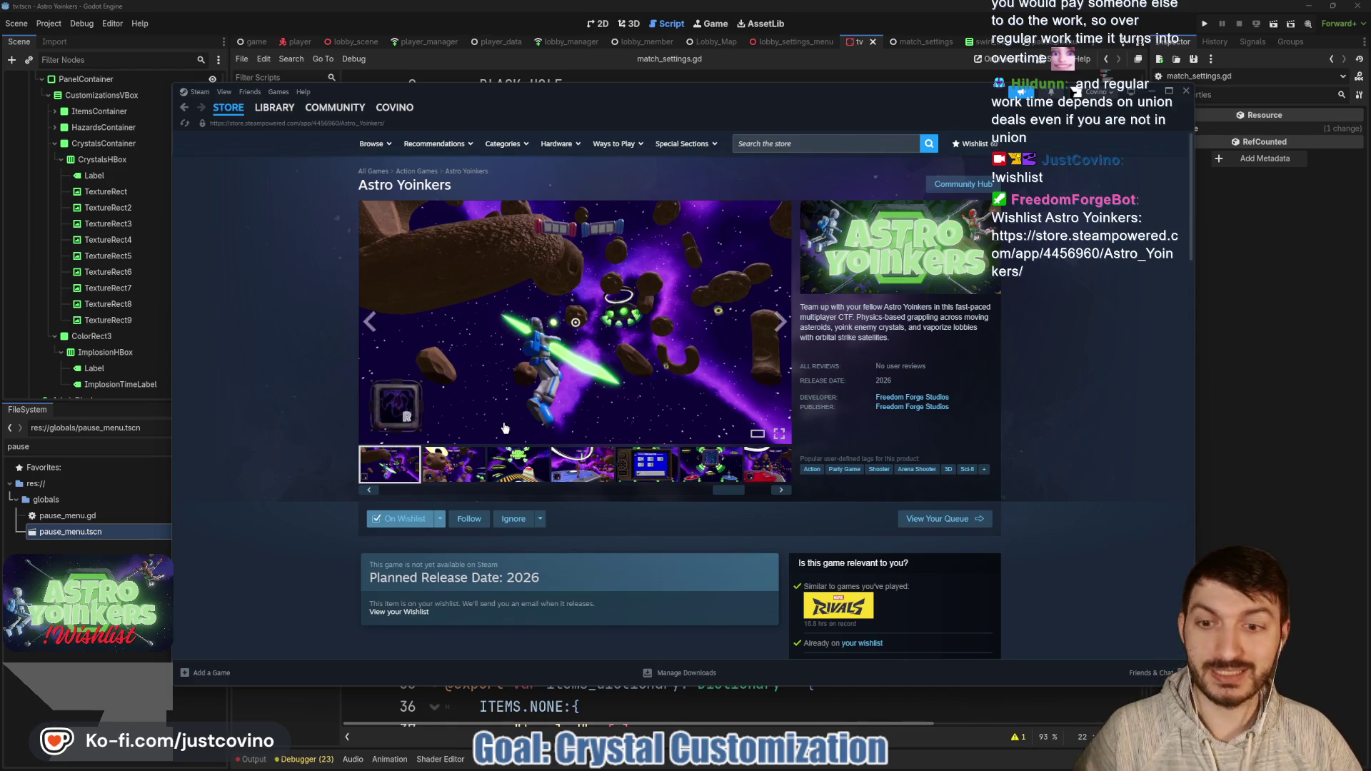
pyautogui.scroll(-10, 504, 427)
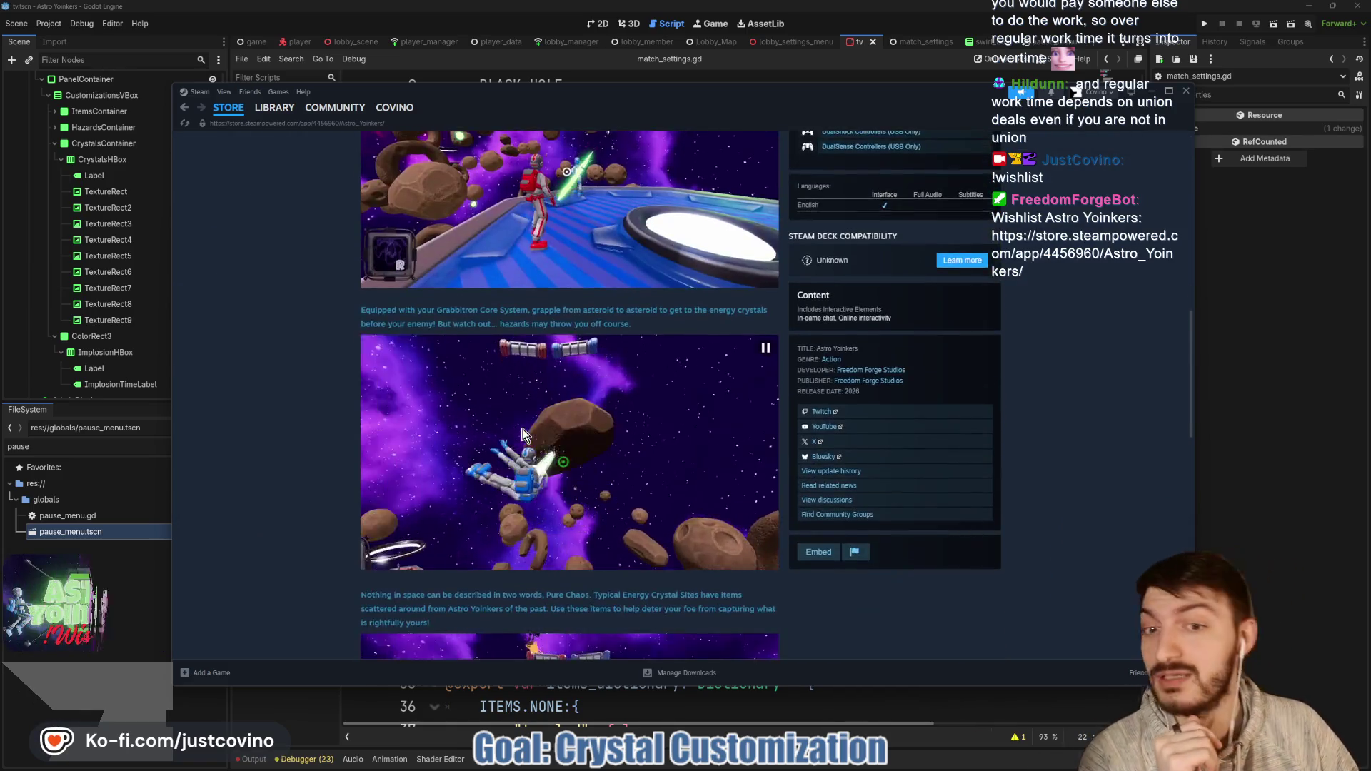
pyautogui.scroll(-6, 522, 434)
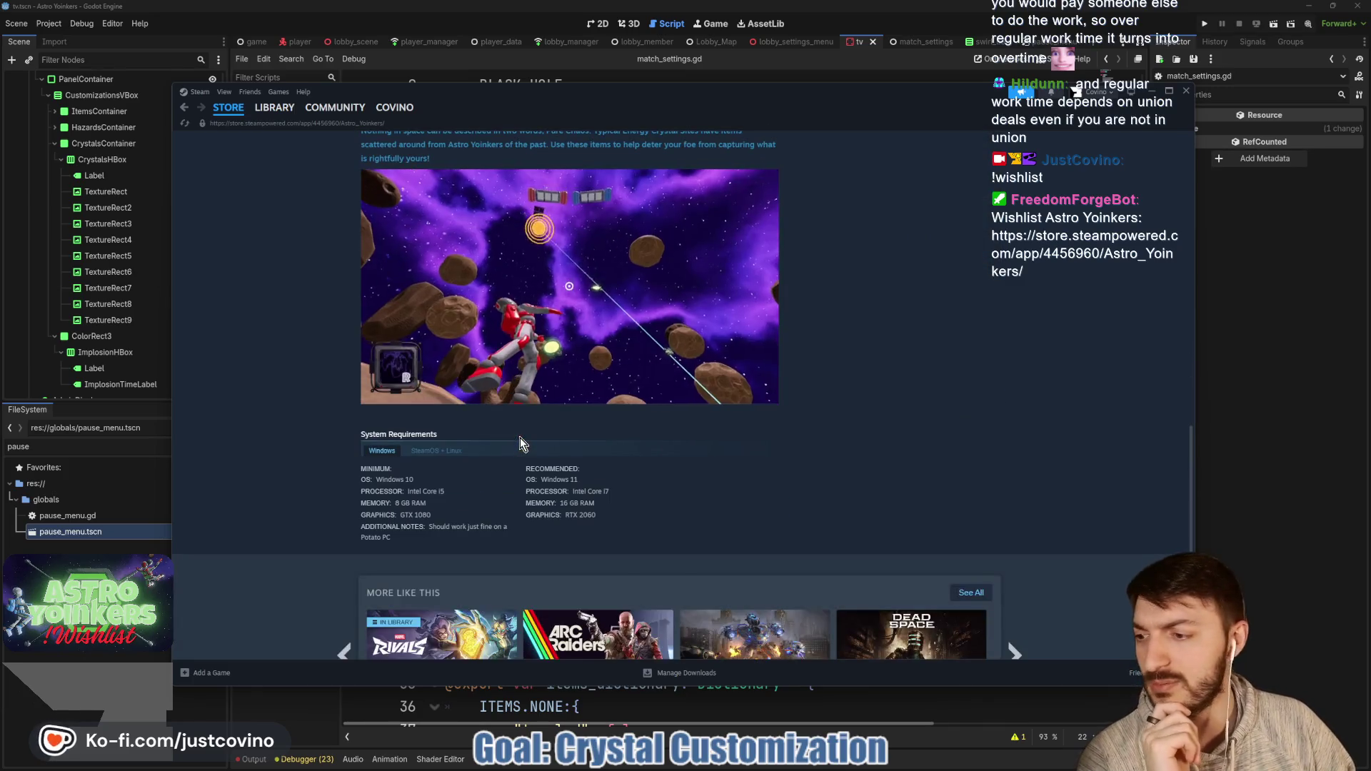
pyautogui.scroll(3, 523, 432)
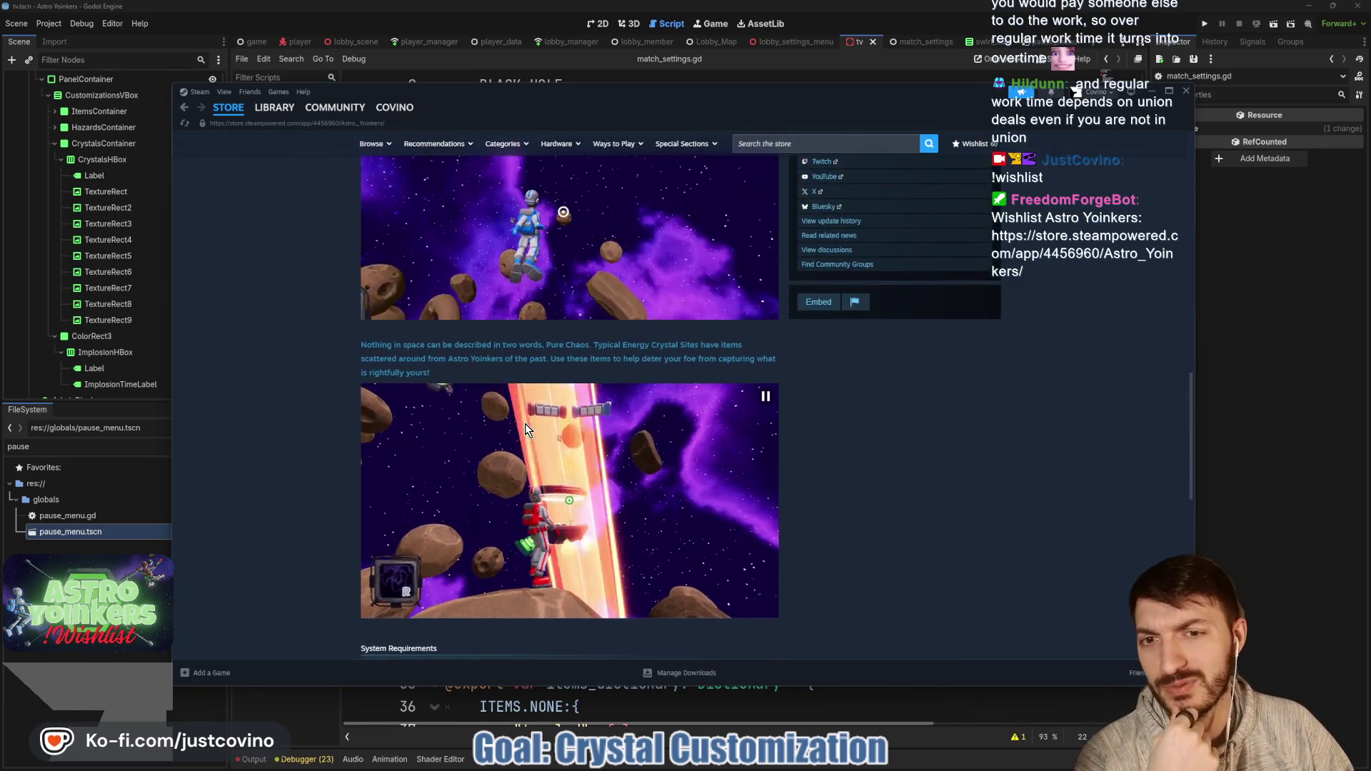
pyautogui.scroll(5, 524, 422)
pyautogui.scroll(1, 524, 422)
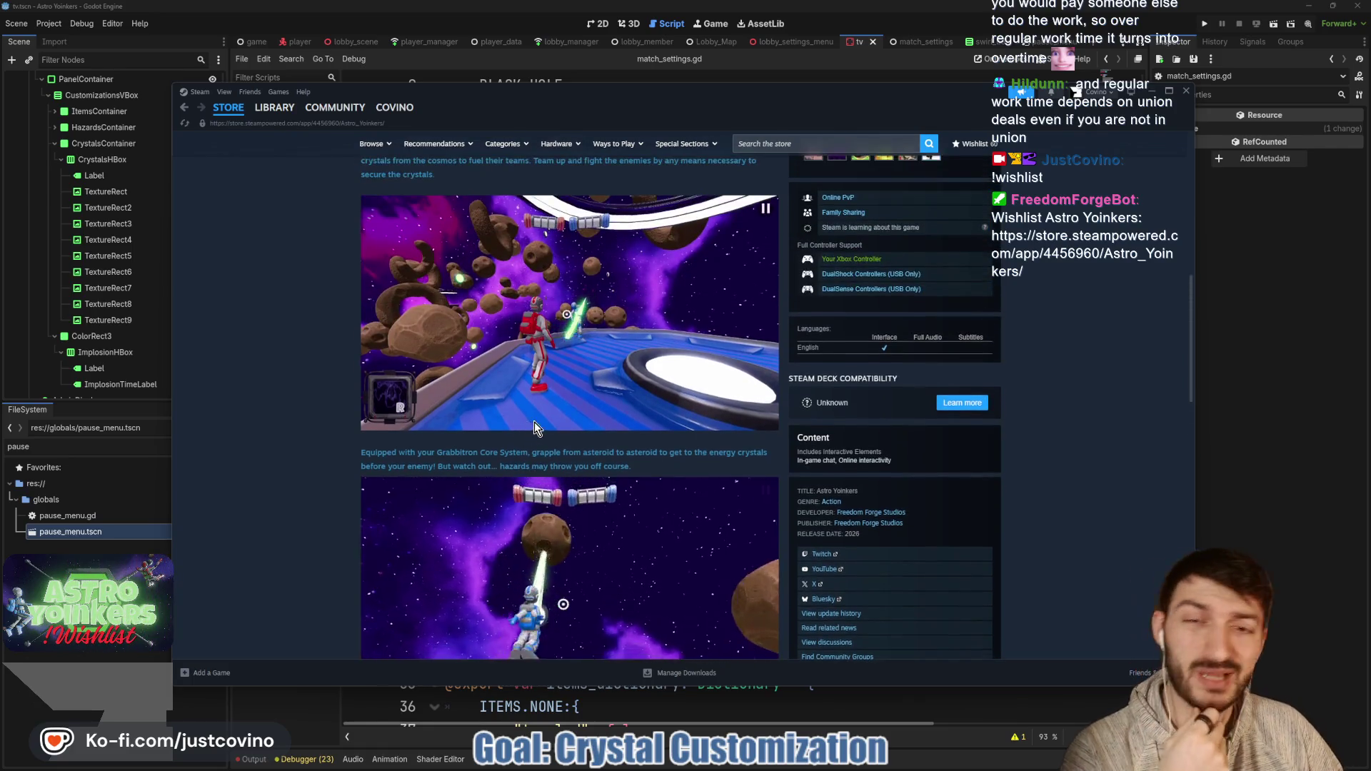
pyautogui.scroll(3, 534, 427)
pyautogui.scroll(2, 534, 427)
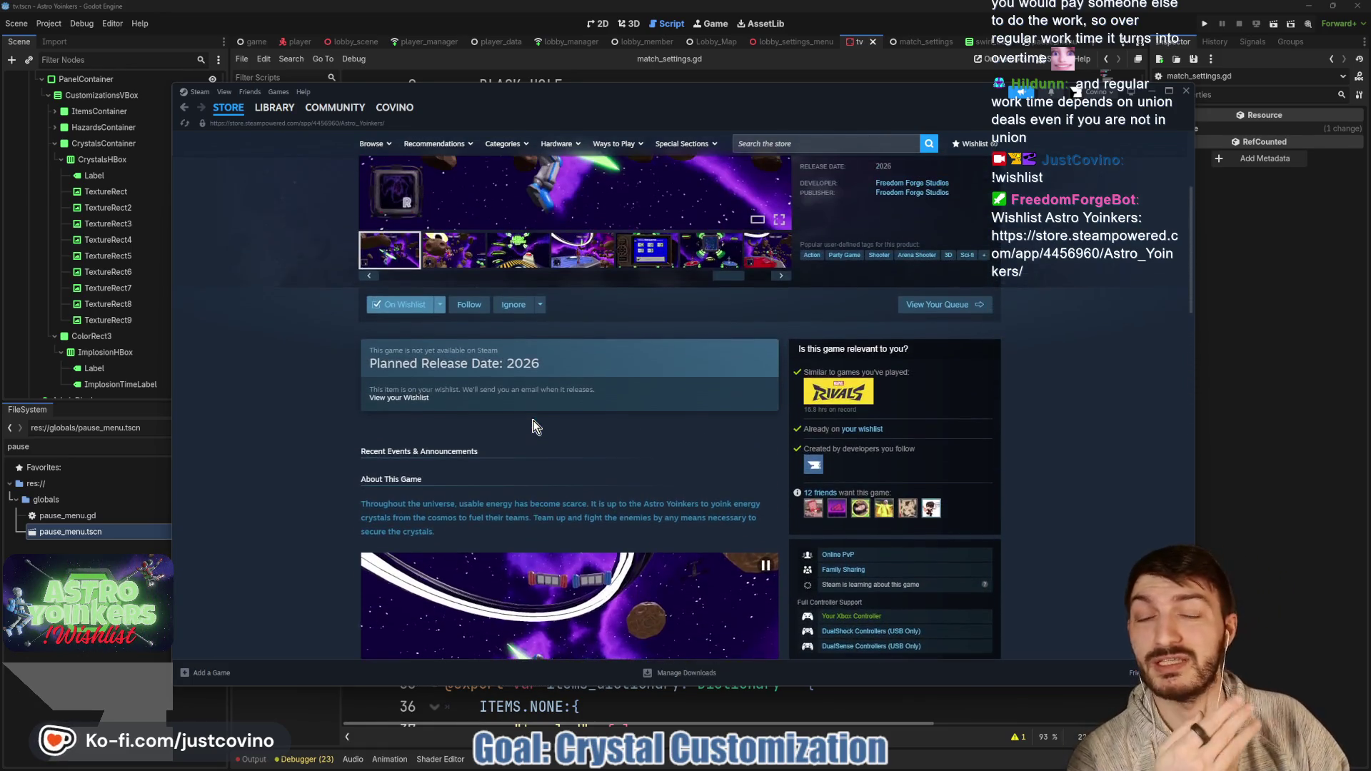
pyautogui.scroll(3, 532, 421)
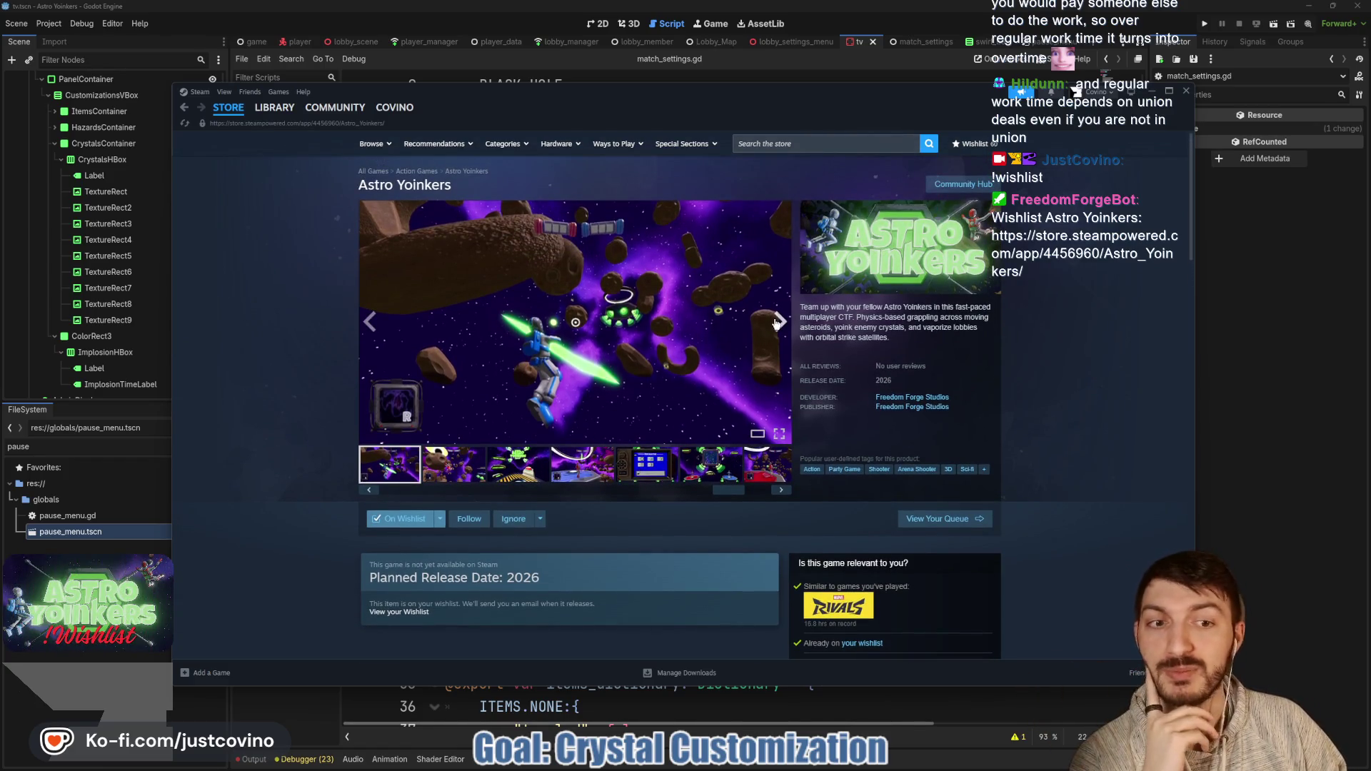
pyautogui.click(593, 458)
pyautogui.click(491, 457)
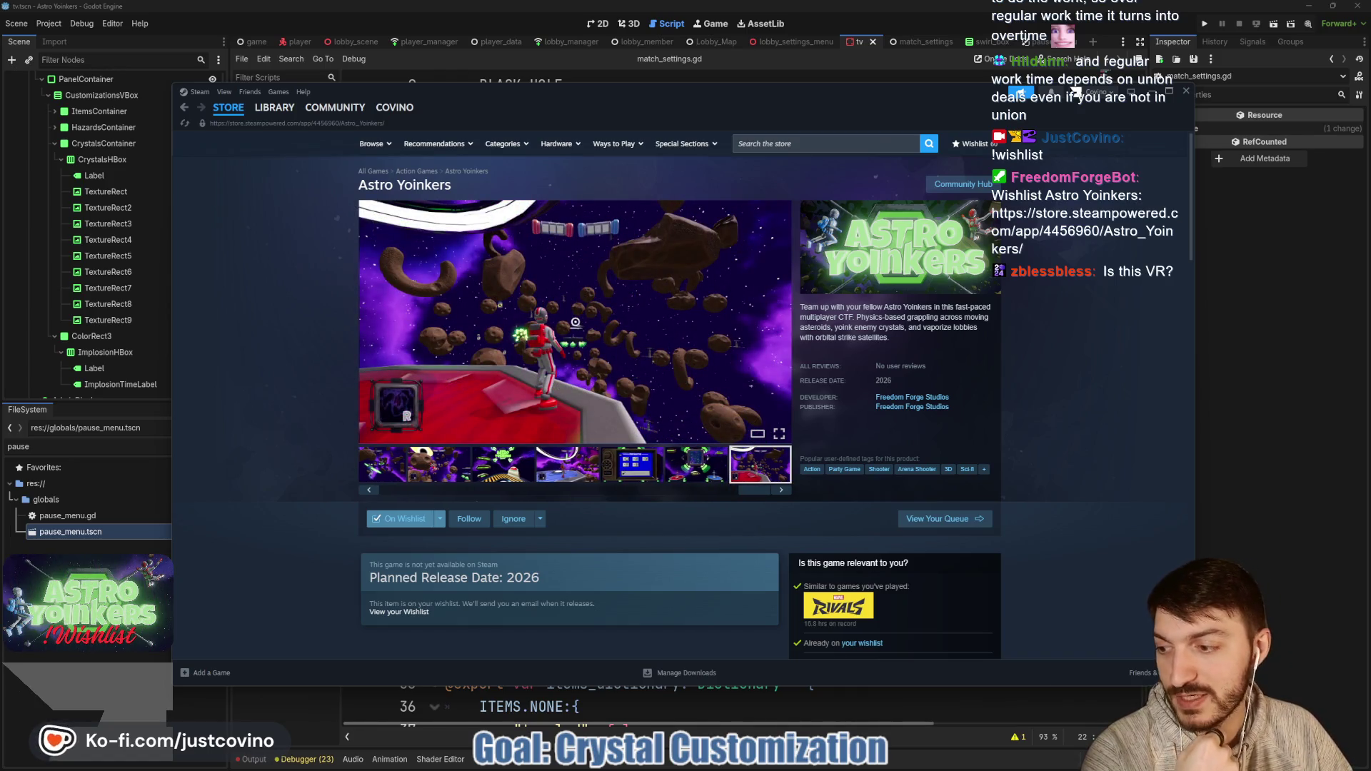
pyautogui.hotkey('alt', 'Tab')
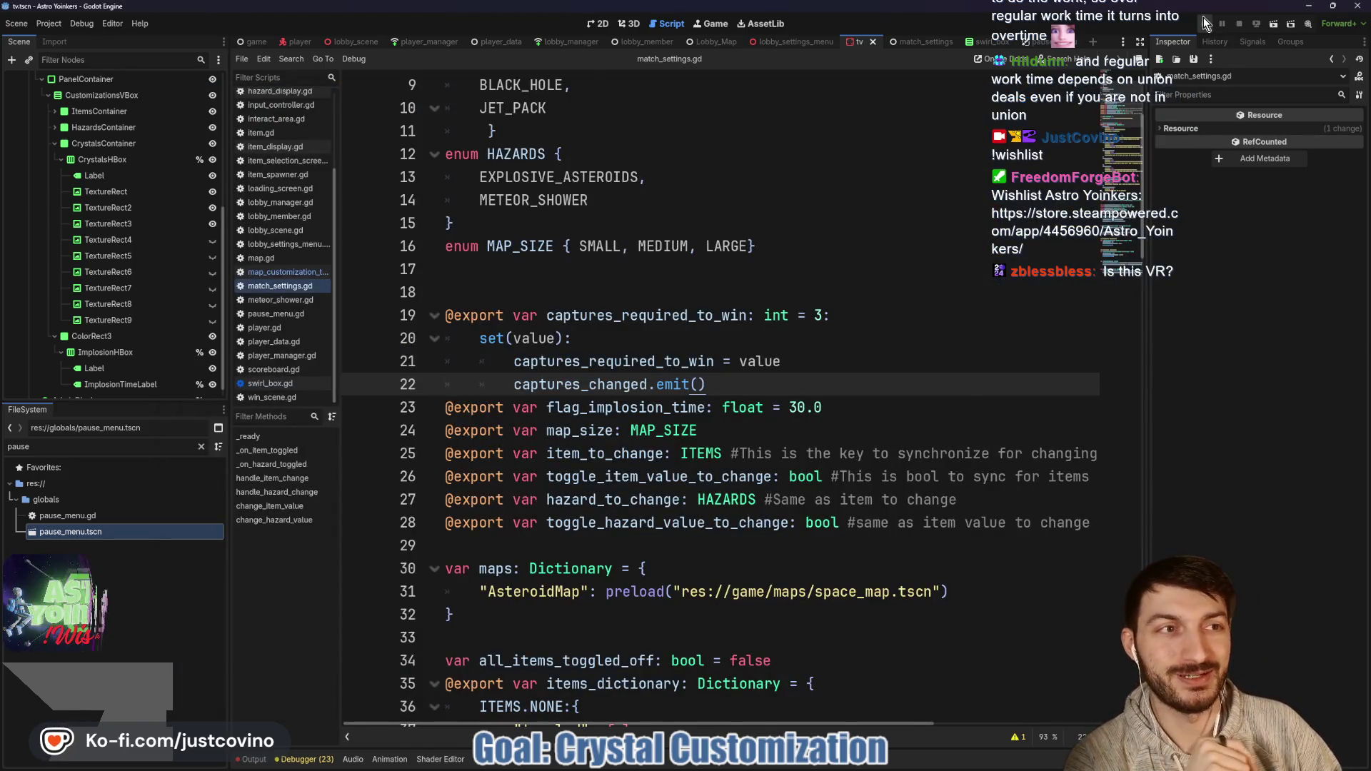
# Step: Run two debug instances side by side, host a private lobby, and join it from the other
pyautogui.press('F5')
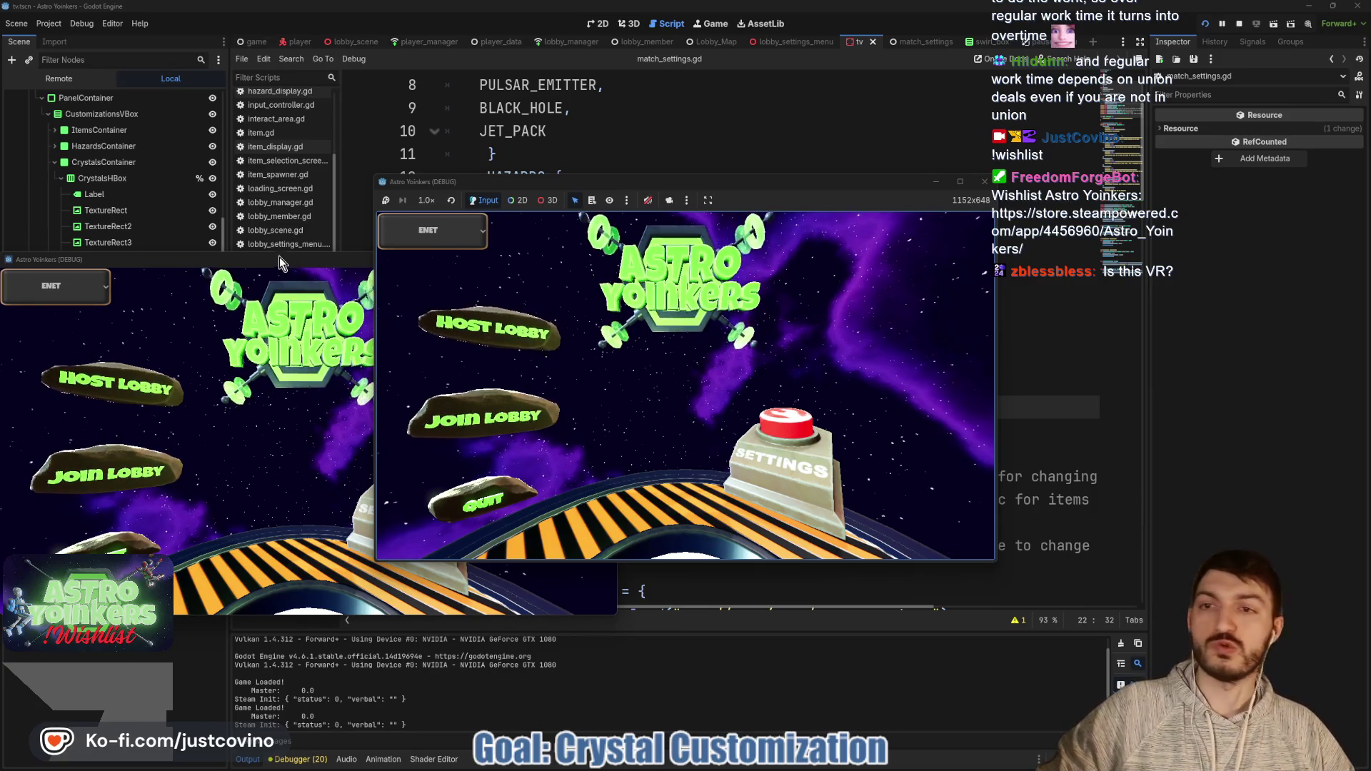
pyautogui.moveTo(280, 258); pyautogui.dragTo(996, 200)
pyautogui.moveTo(693, 186); pyautogui.dragTo(368, 188)
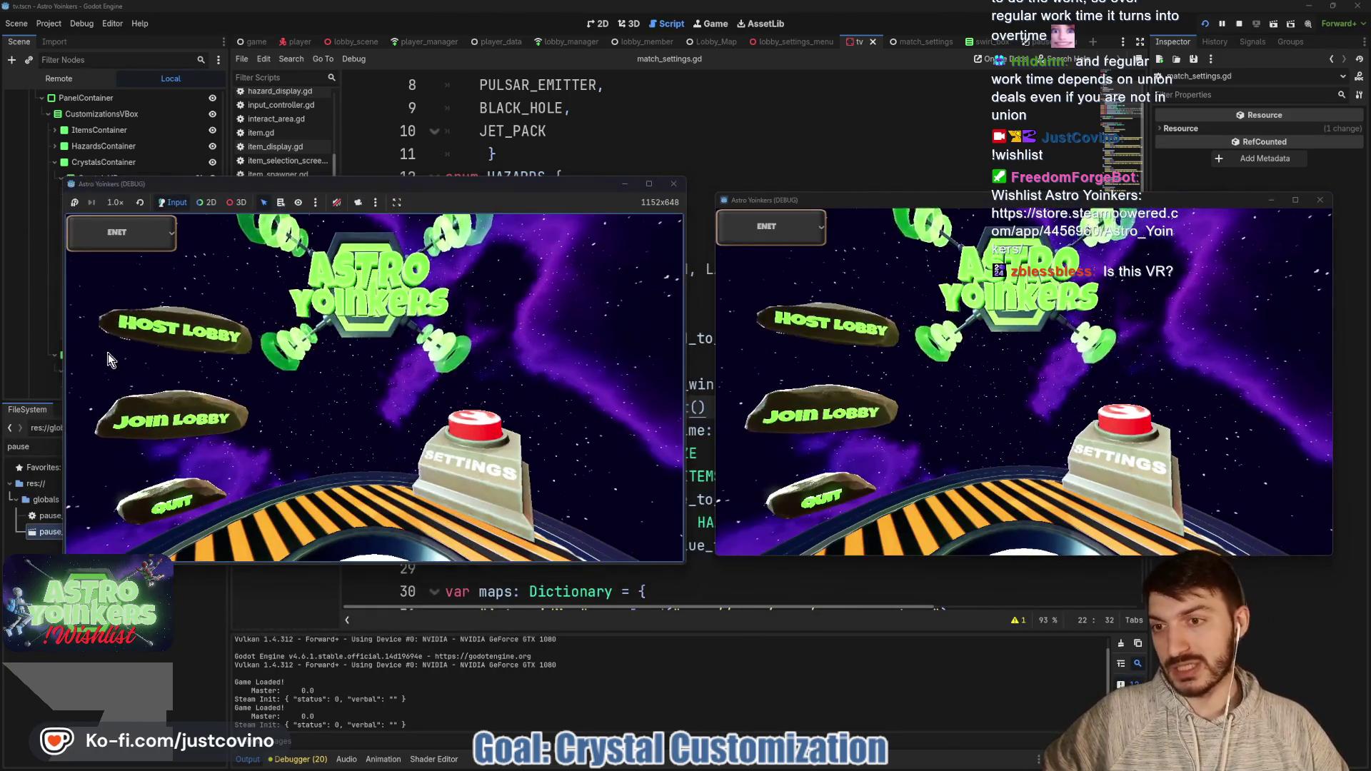
pyautogui.click(190, 322)
pyautogui.click(367, 315)
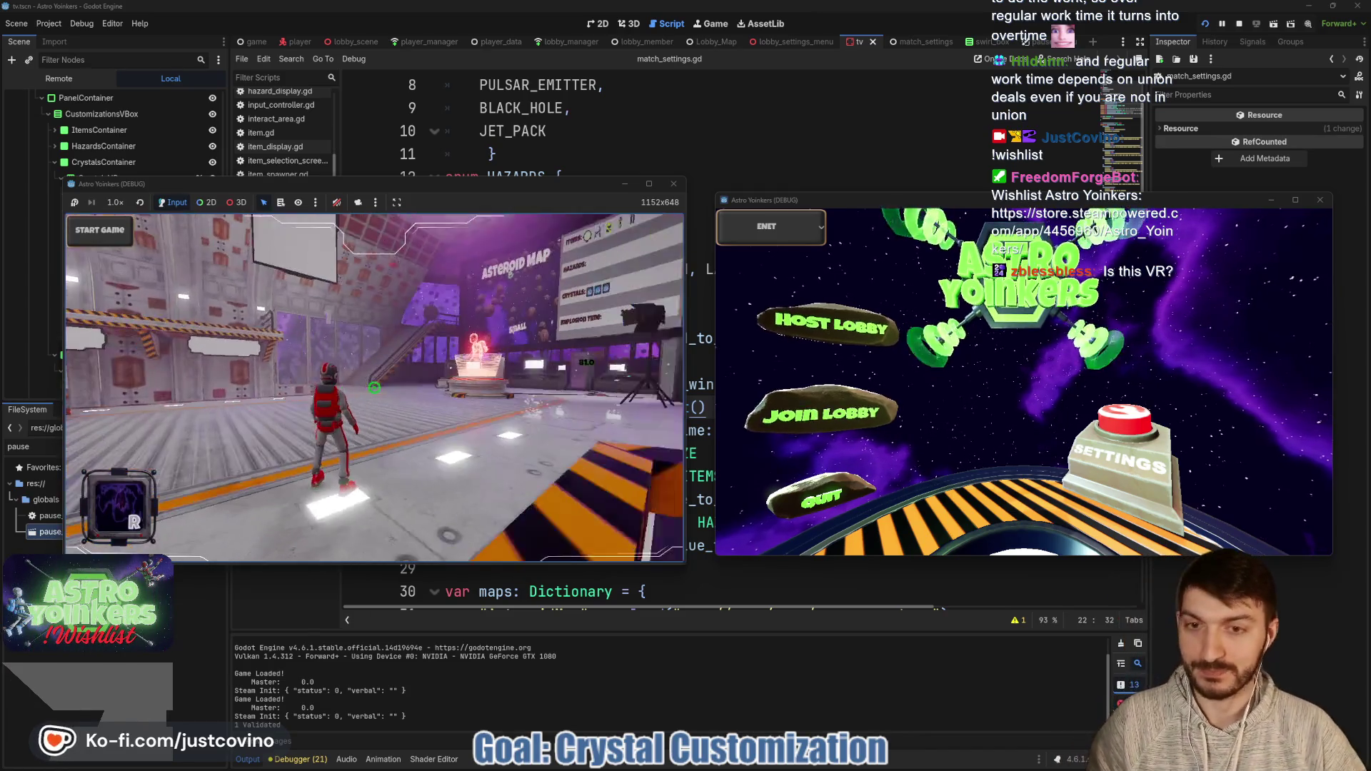
pyautogui.click(821, 415)
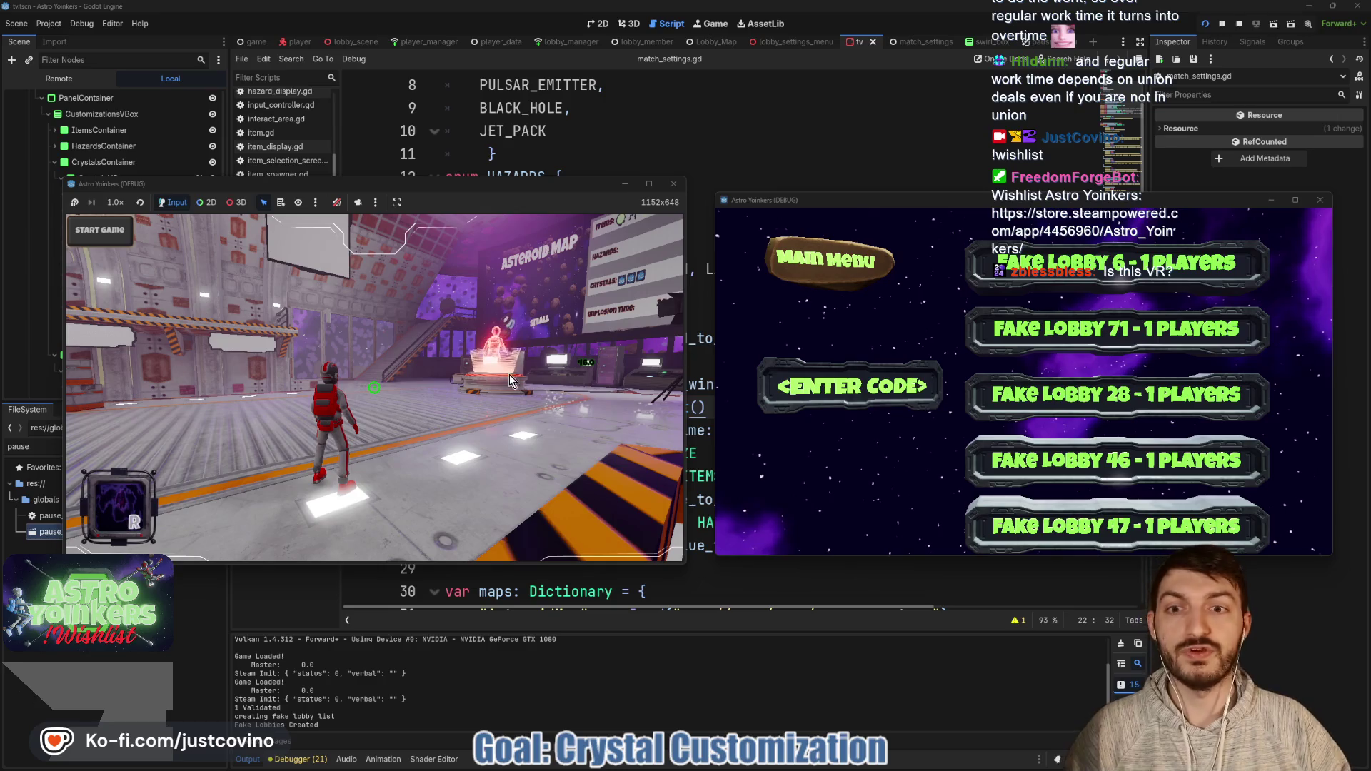
pyautogui.click(1038, 275)
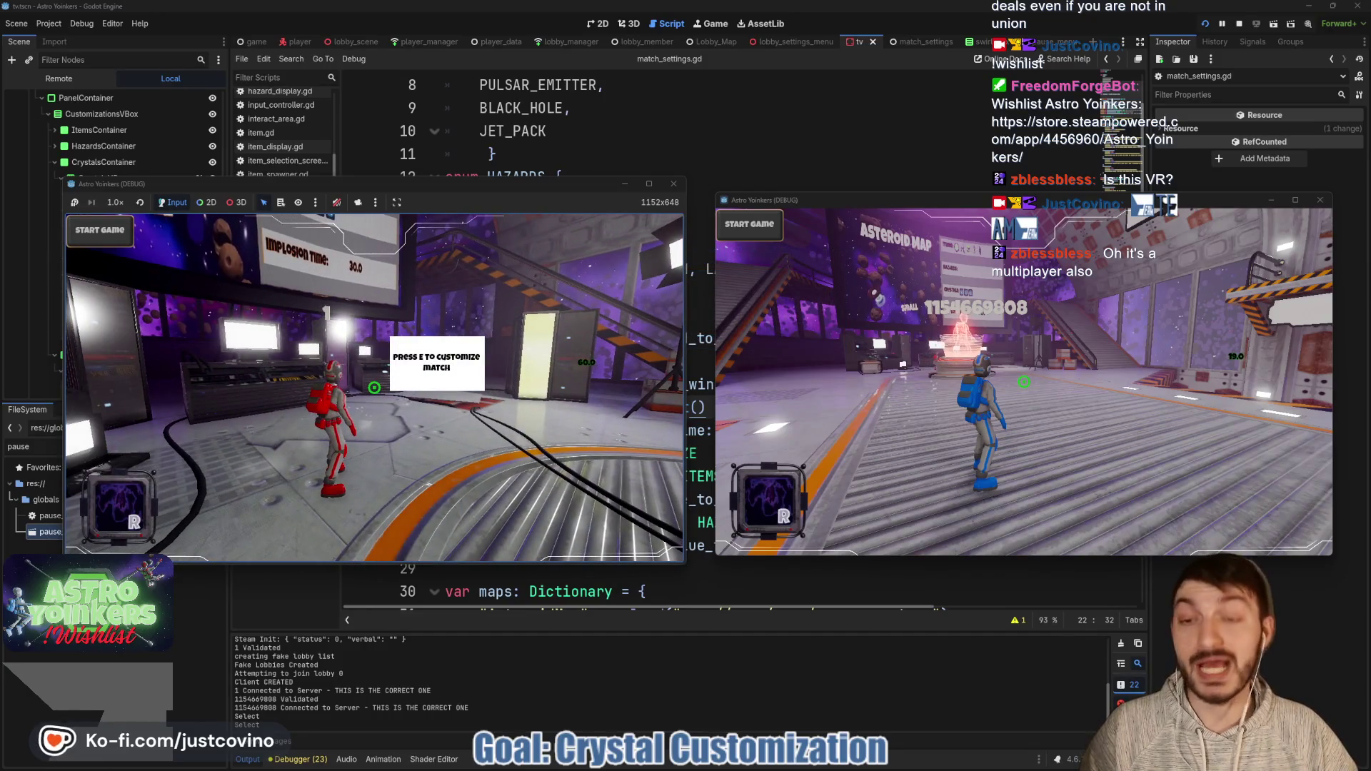
# Step: Browse the Customize panel's item and hazard toggles, then leave the map station
pyautogui.press('e')
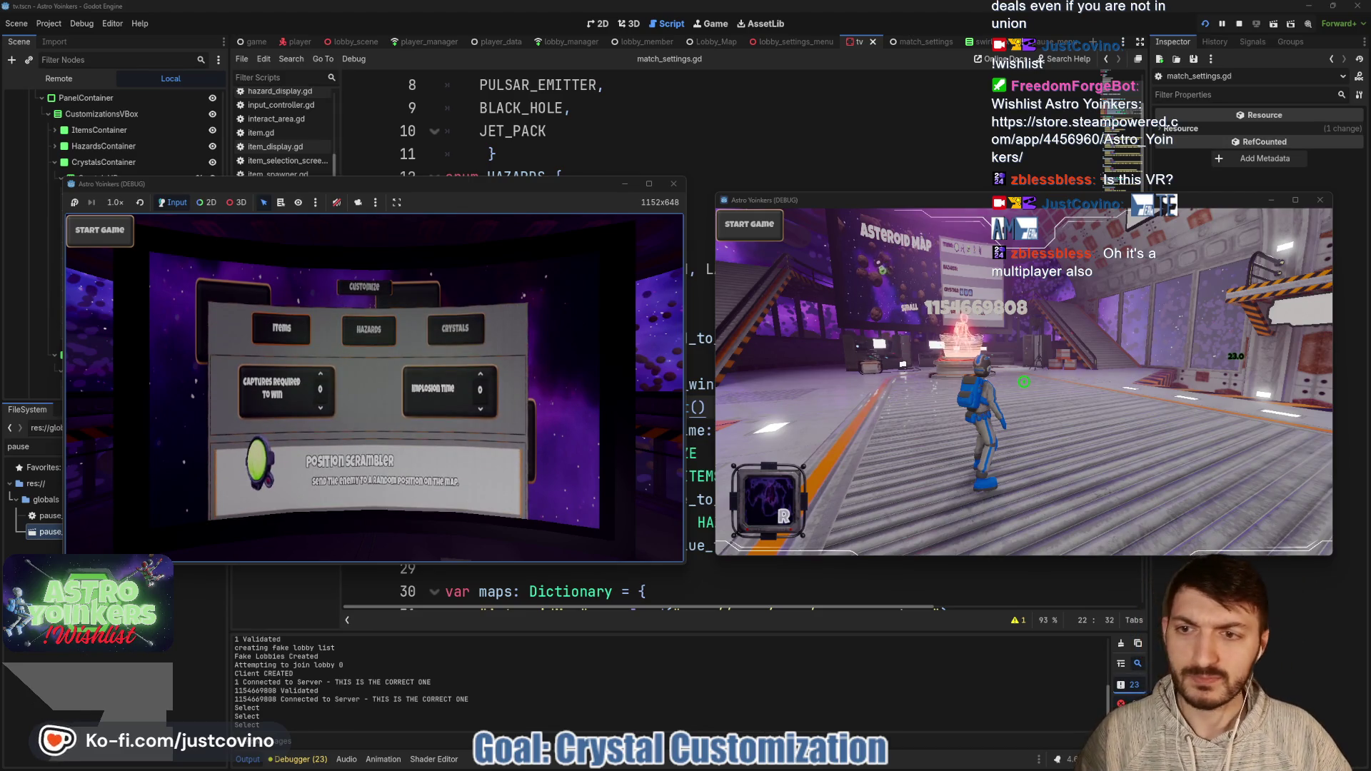
pyautogui.press('Return')
pyautogui.press('Right')
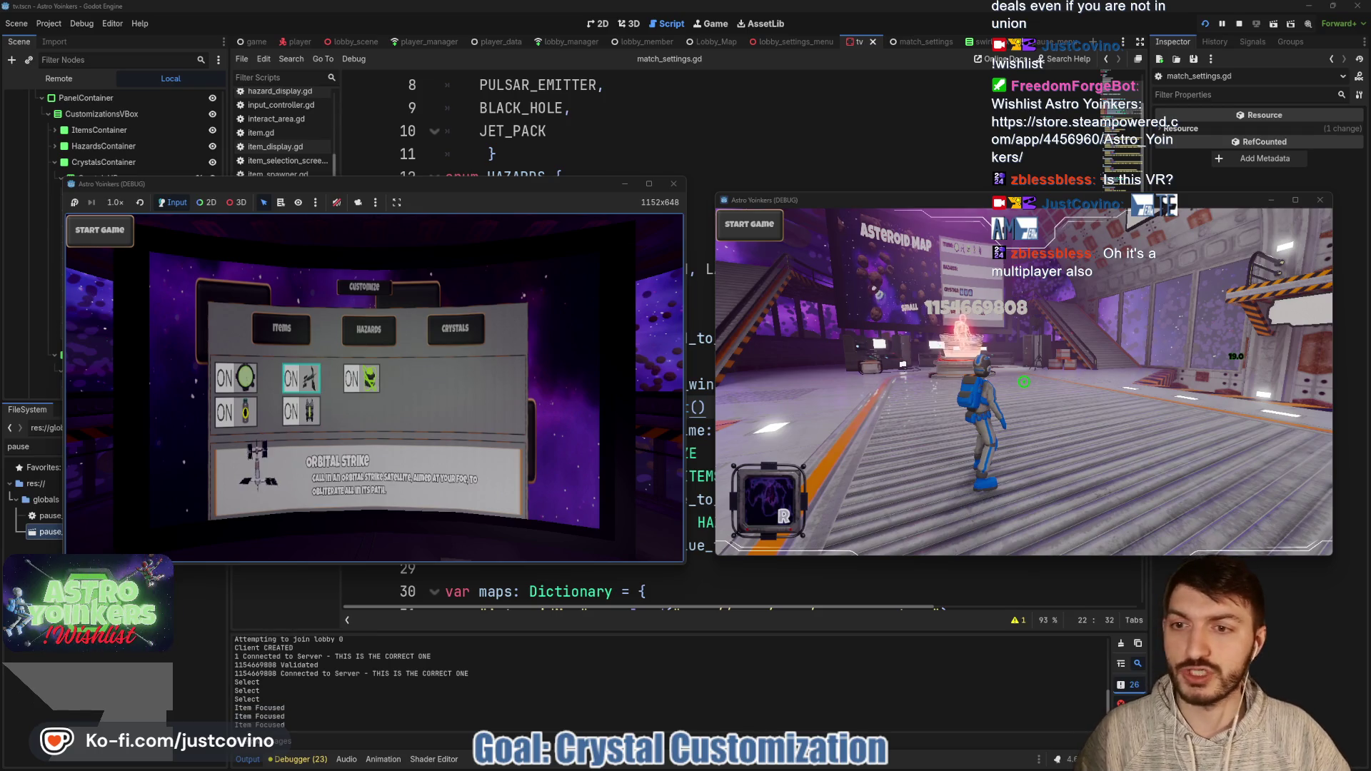
pyautogui.press('e')
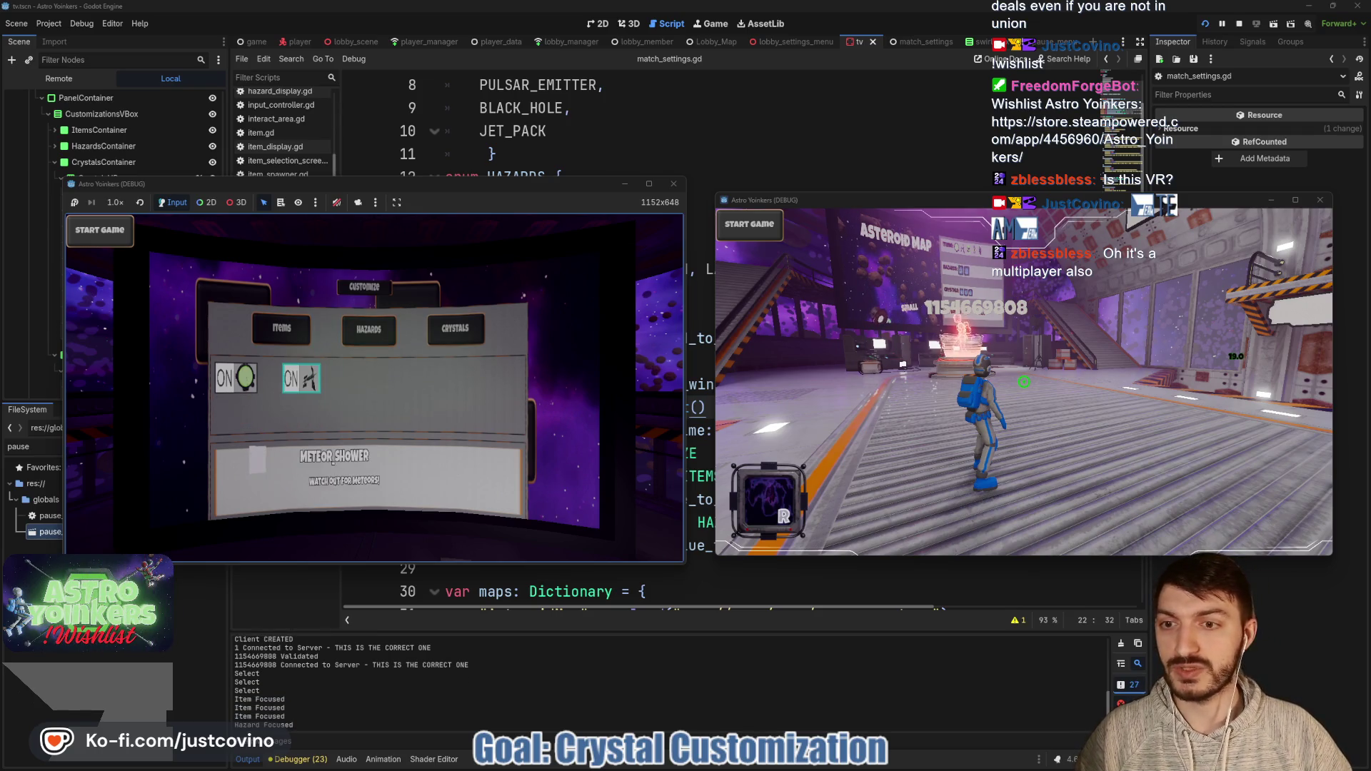
pyautogui.press('Escape')
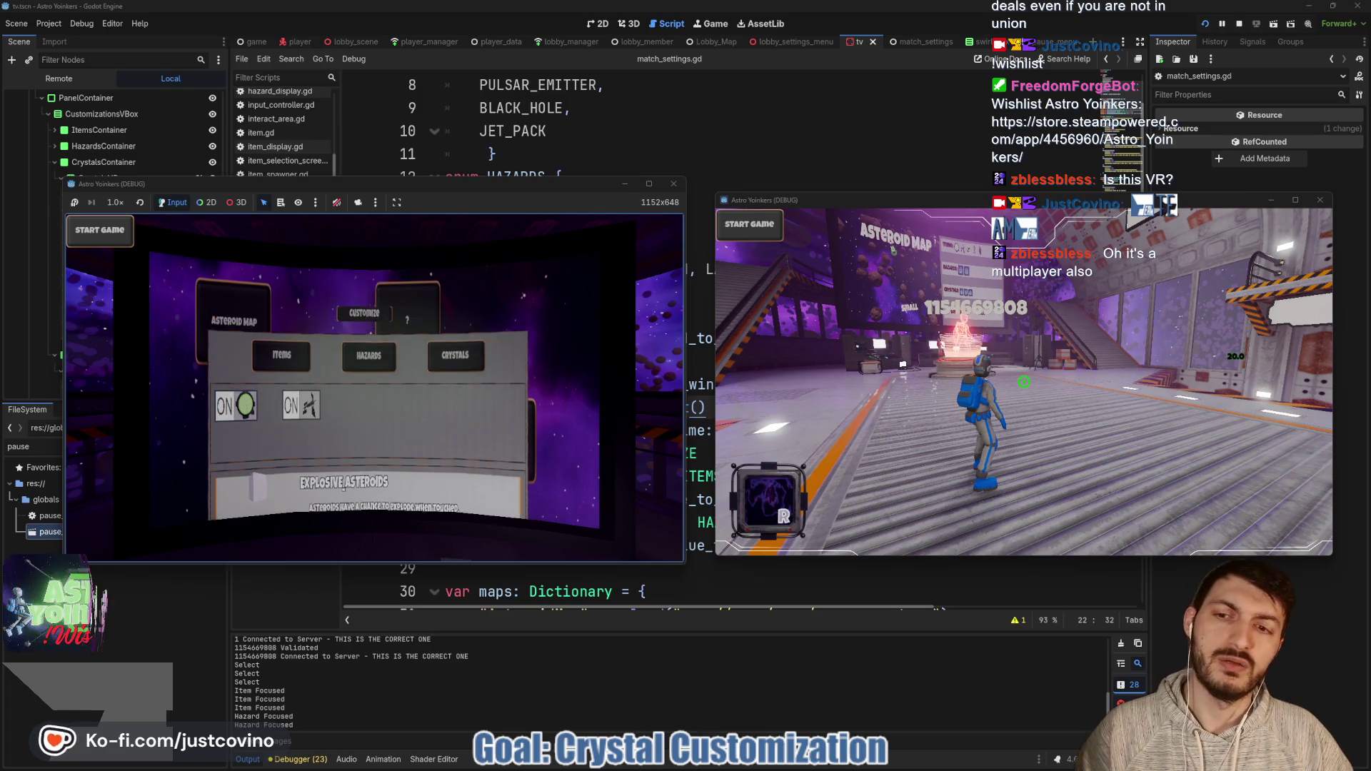
pyautogui.press('Escape')
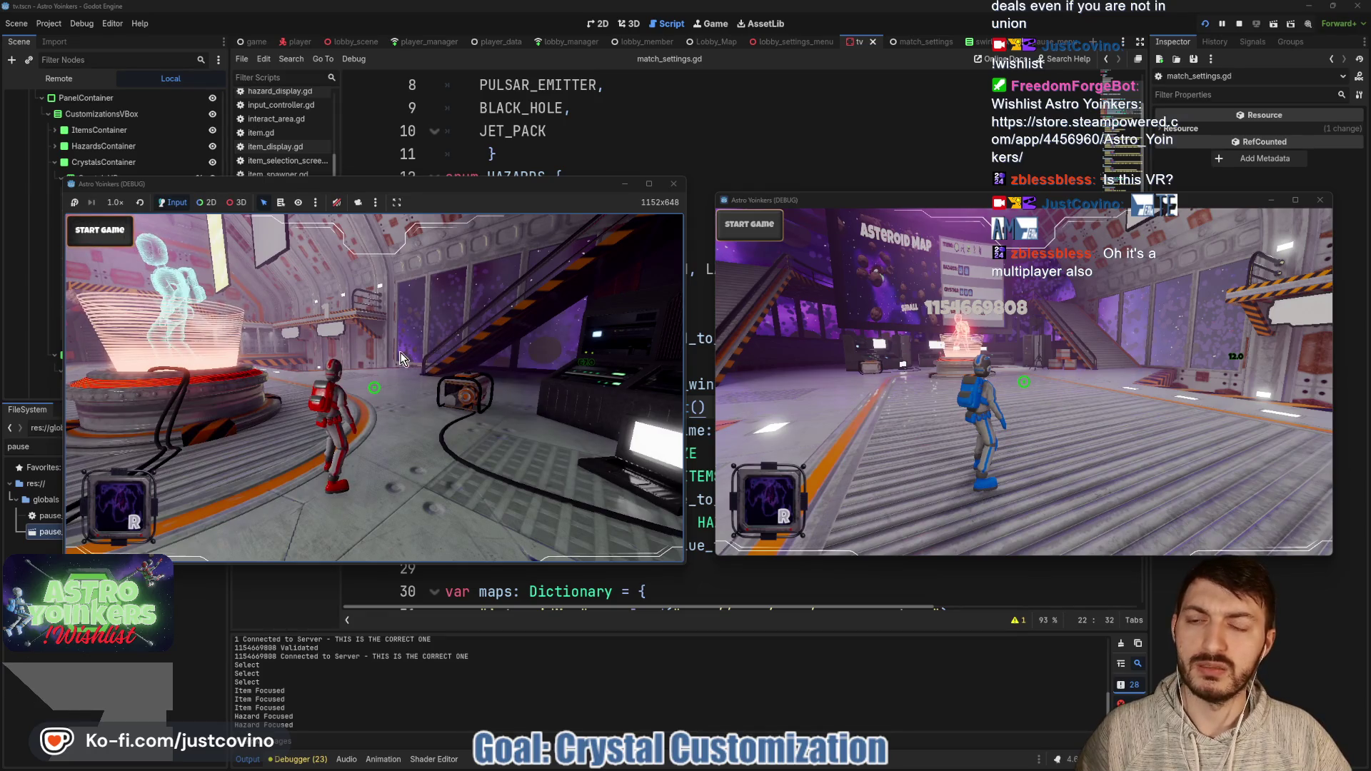
# Step: Start the match at the hologram pedestal and jet-pack the host's player into the asteroids
pyautogui.press('e')
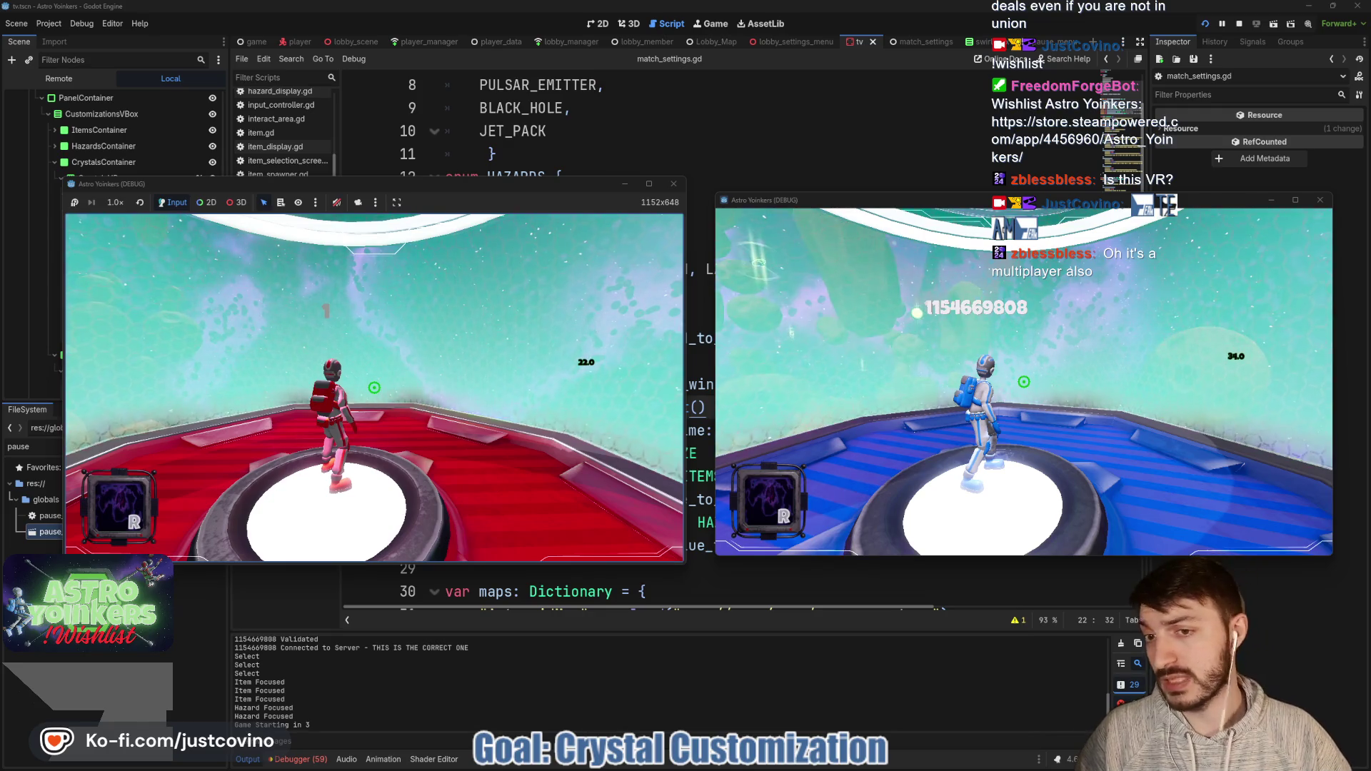
pyautogui.press('w')
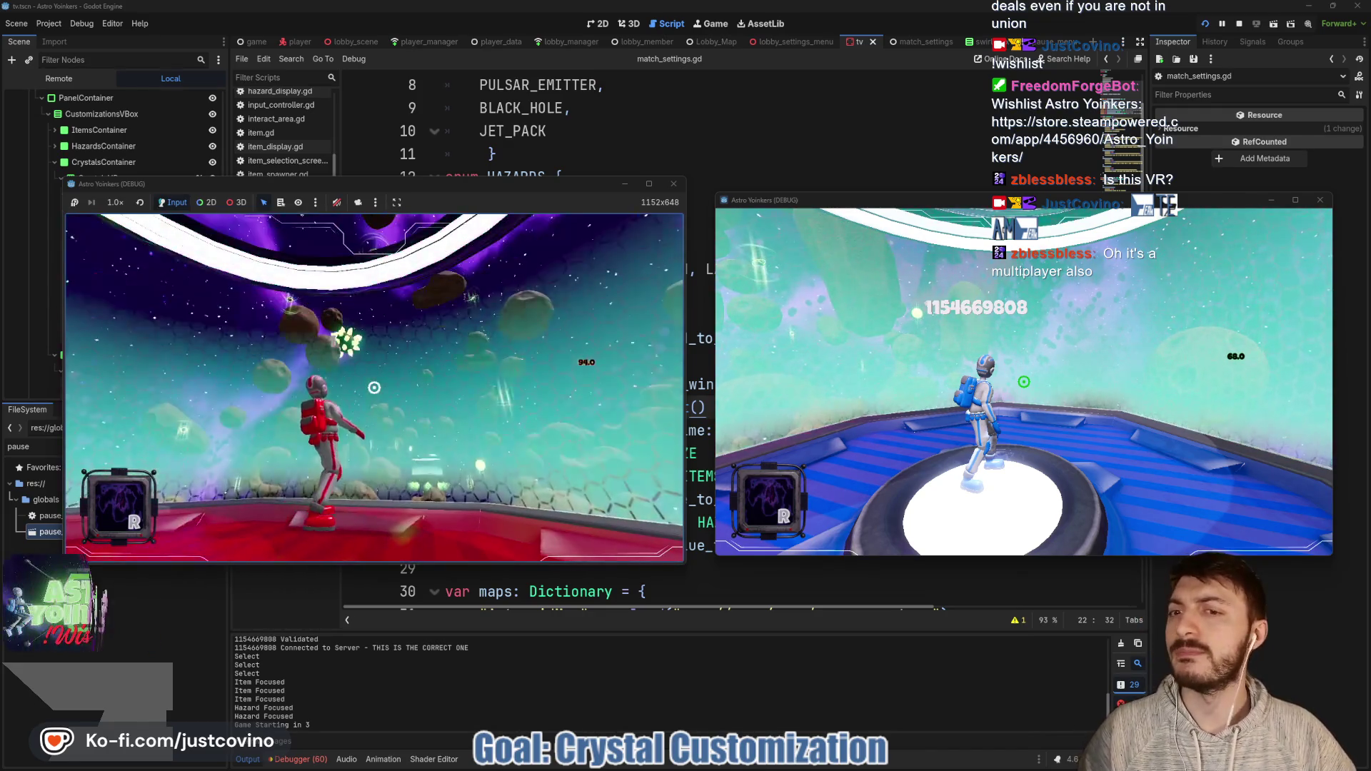
pyautogui.press('w')
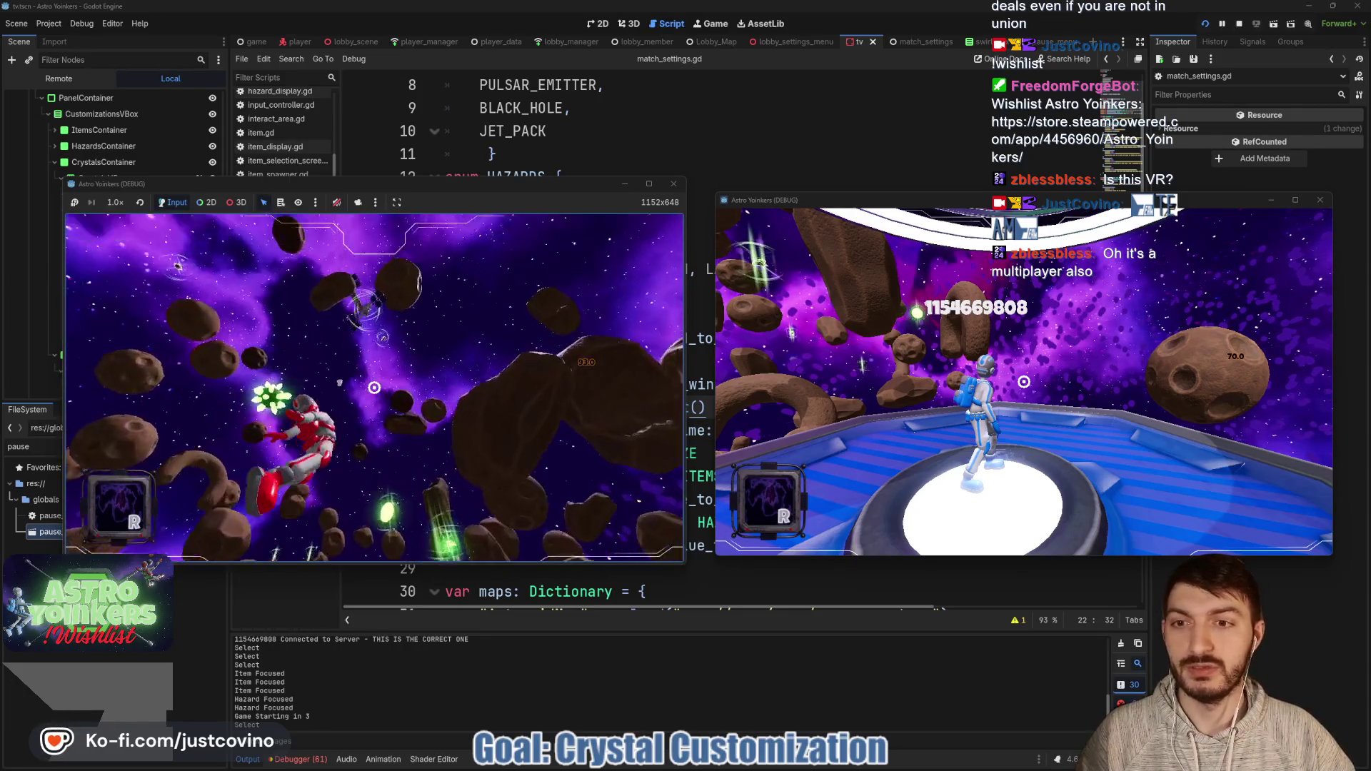
pyautogui.press('w')
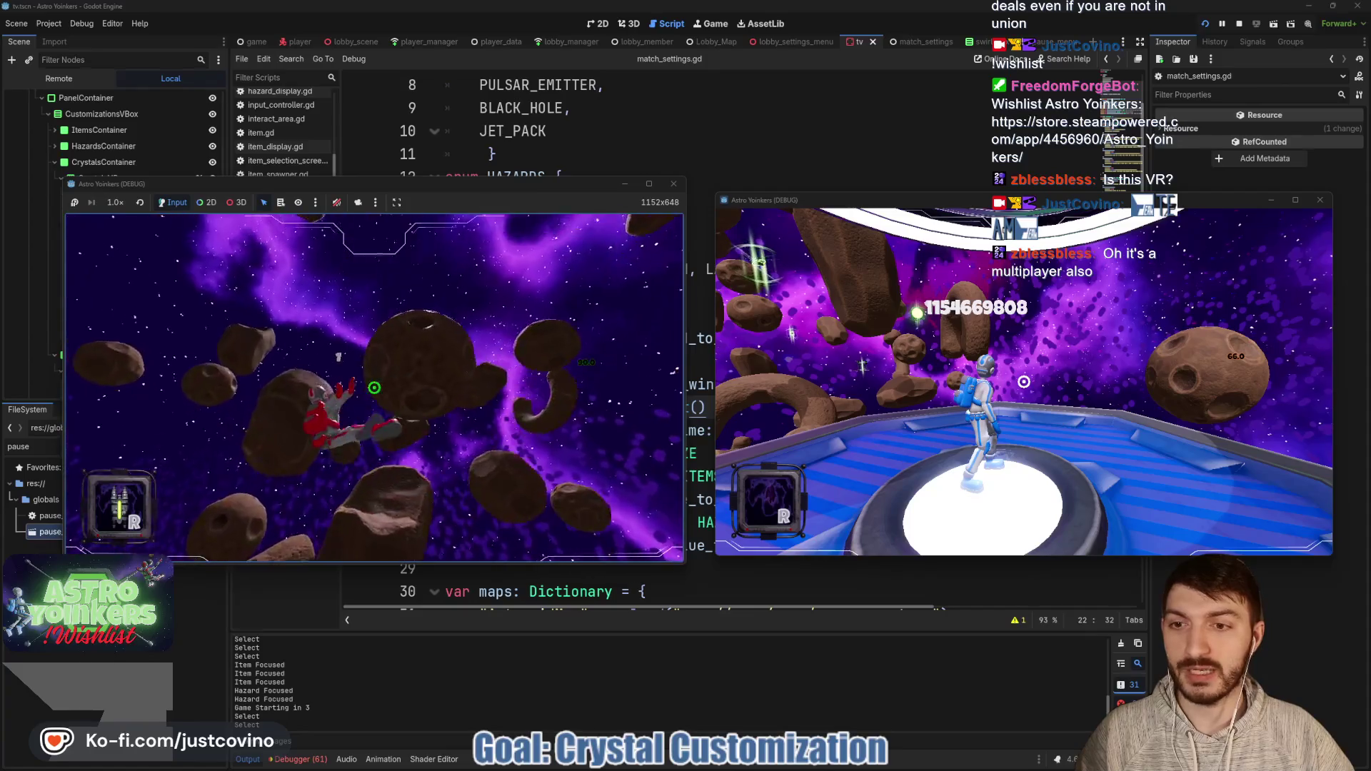
pyautogui.press('r')
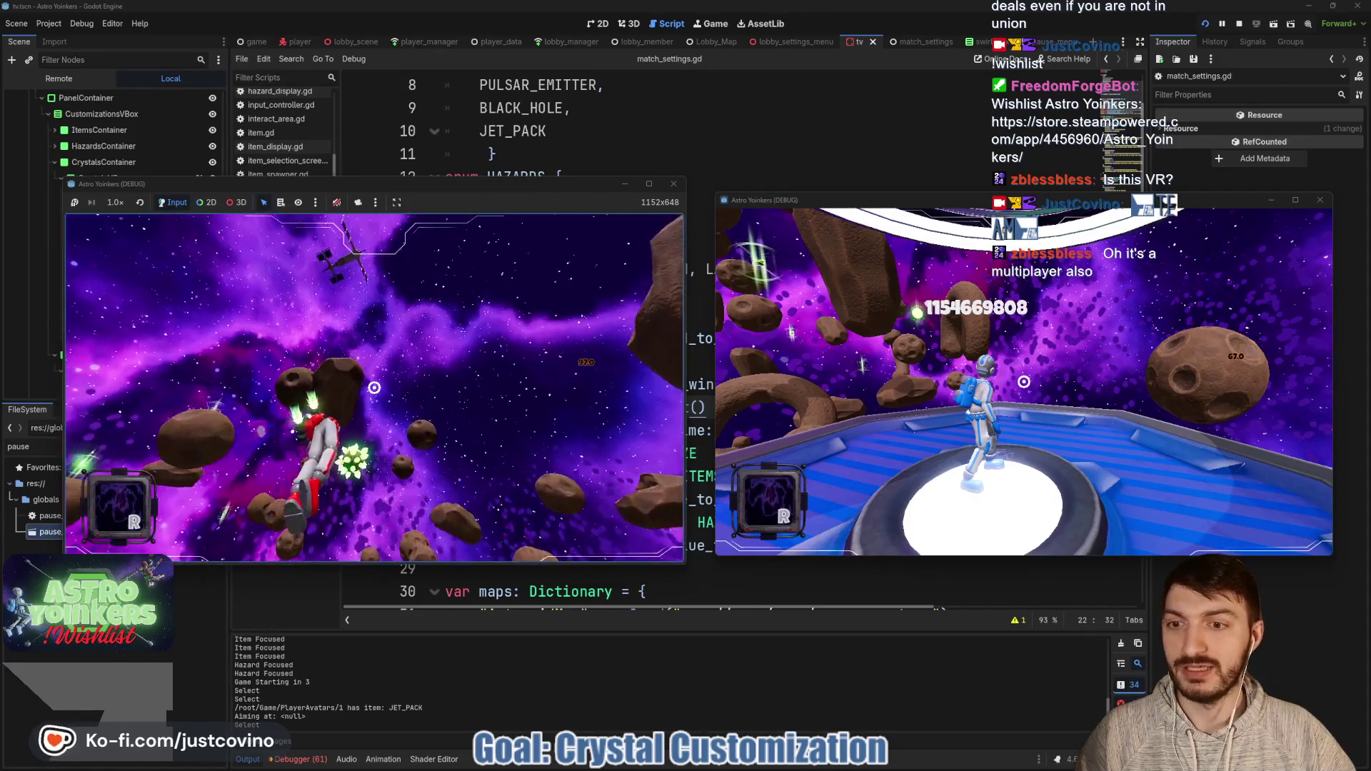
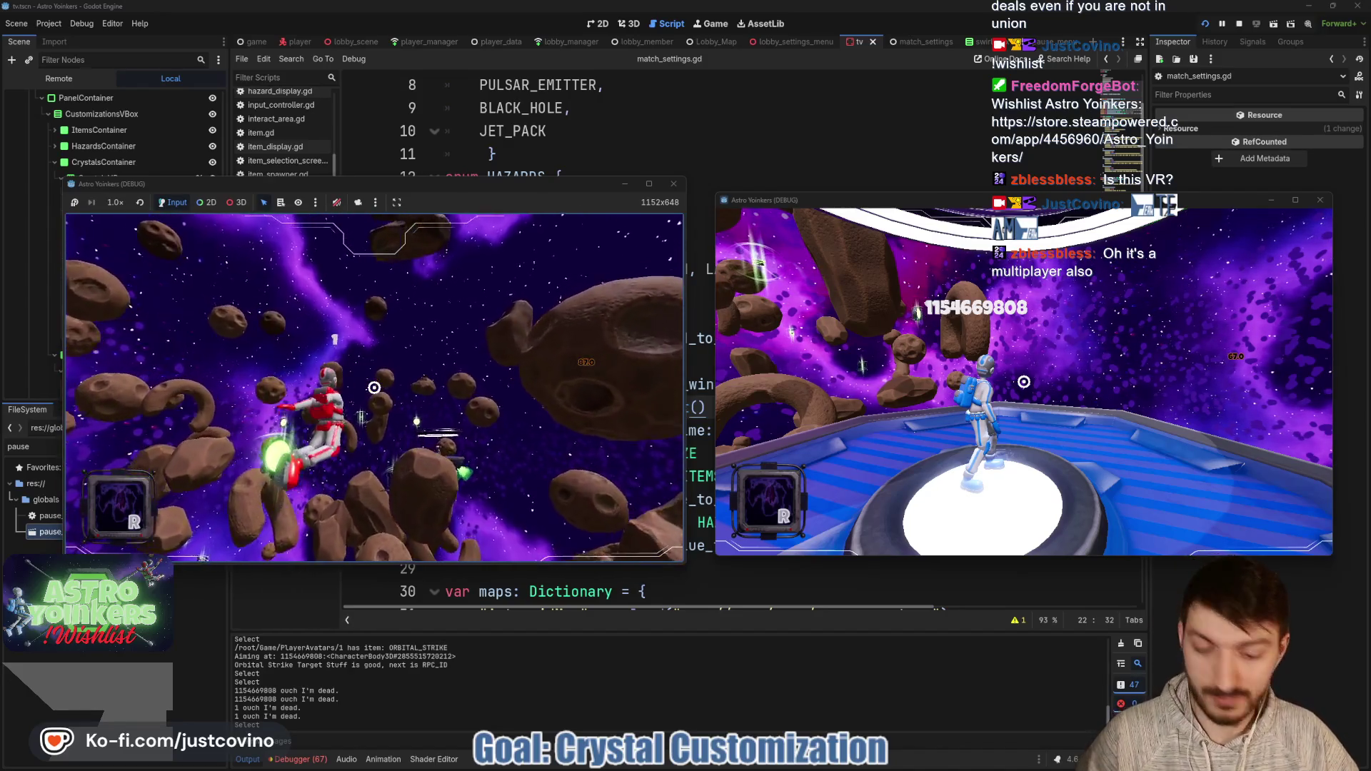
# Step: Stop the test game and start a setter under flag_implosion_time that assigns flag_implosion_time = value
pyautogui.press('F8')
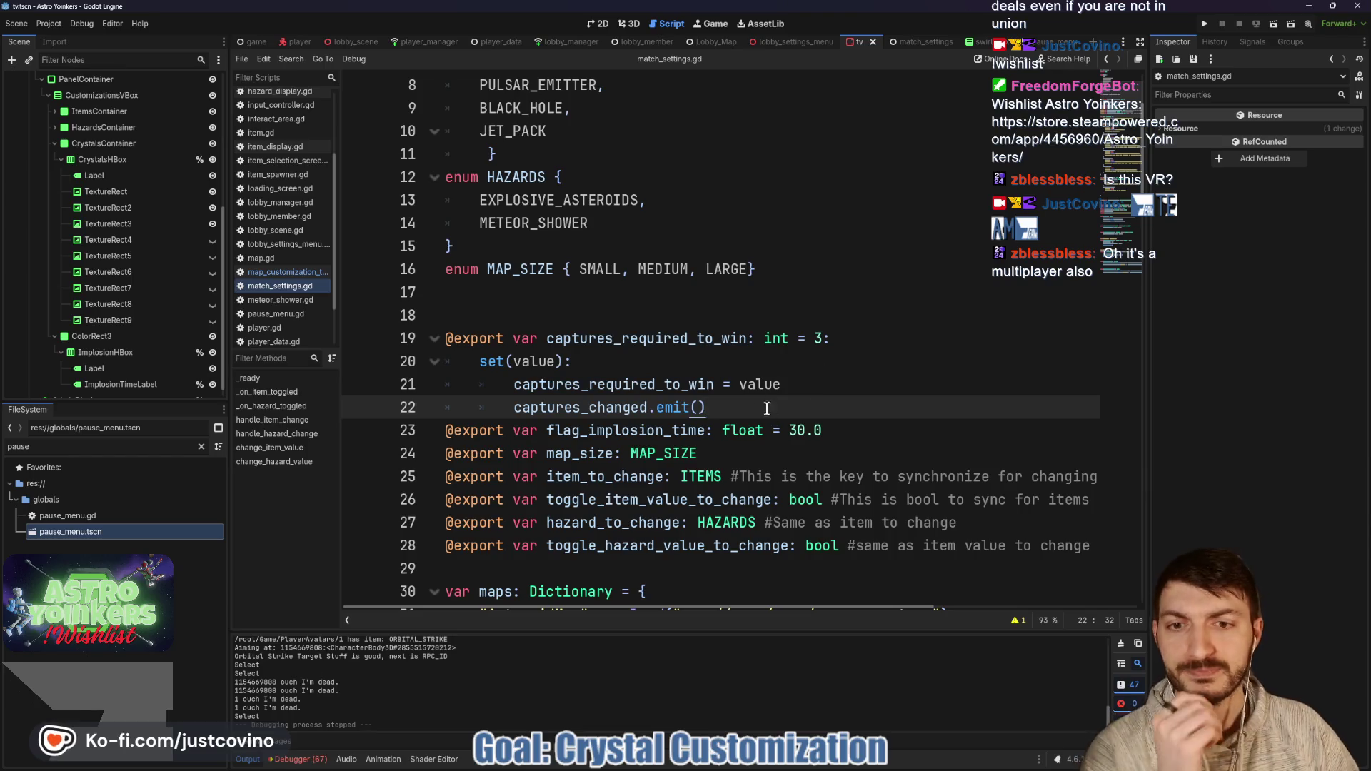
pyautogui.click(842, 423)
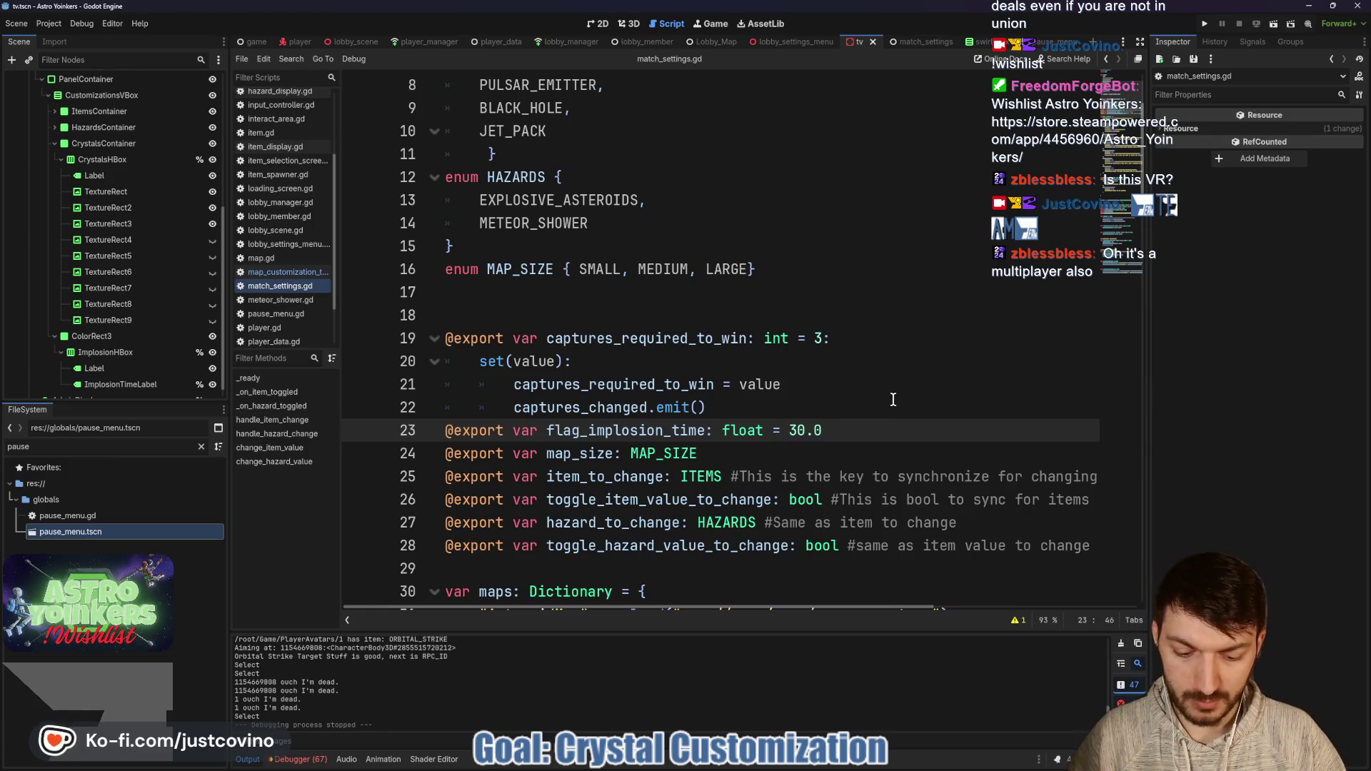
pyautogui.write(':')
pyautogui.press('Return')
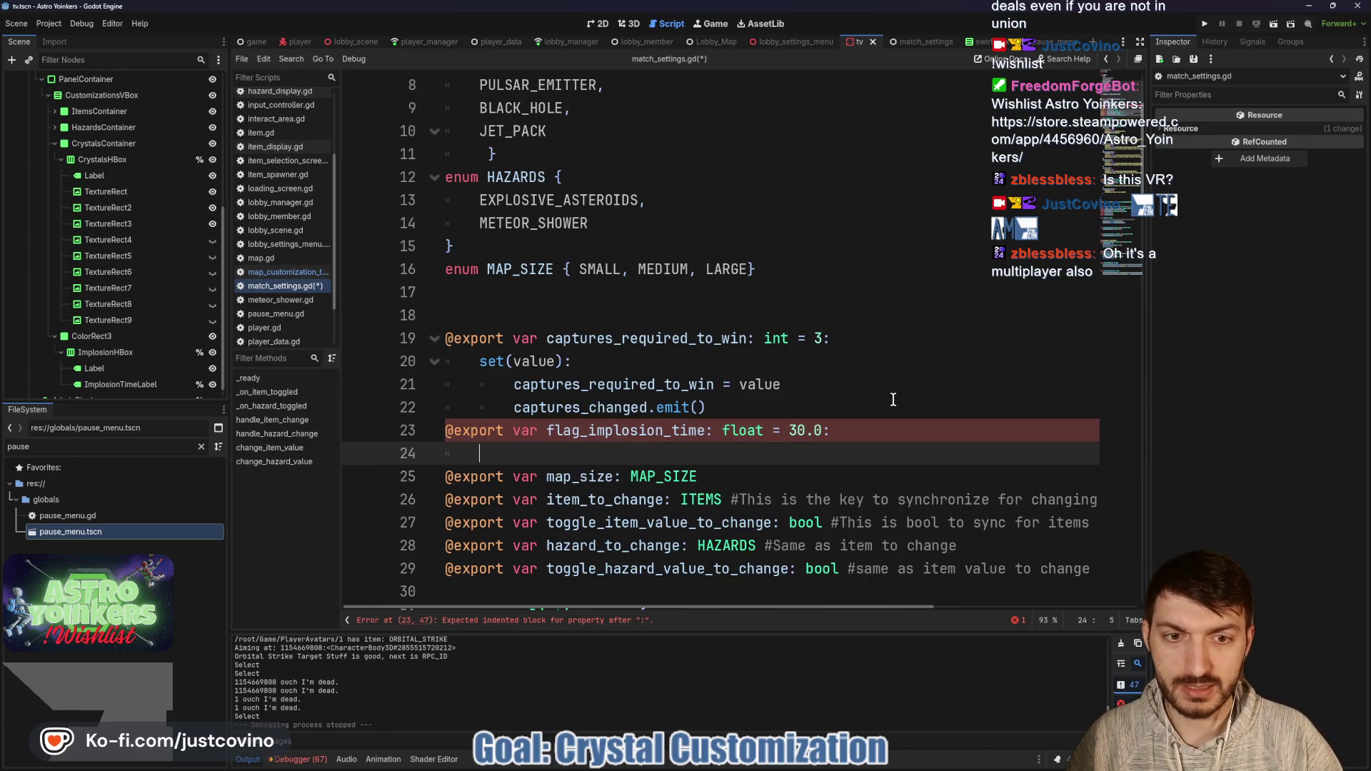
pyautogui.write('set(va')
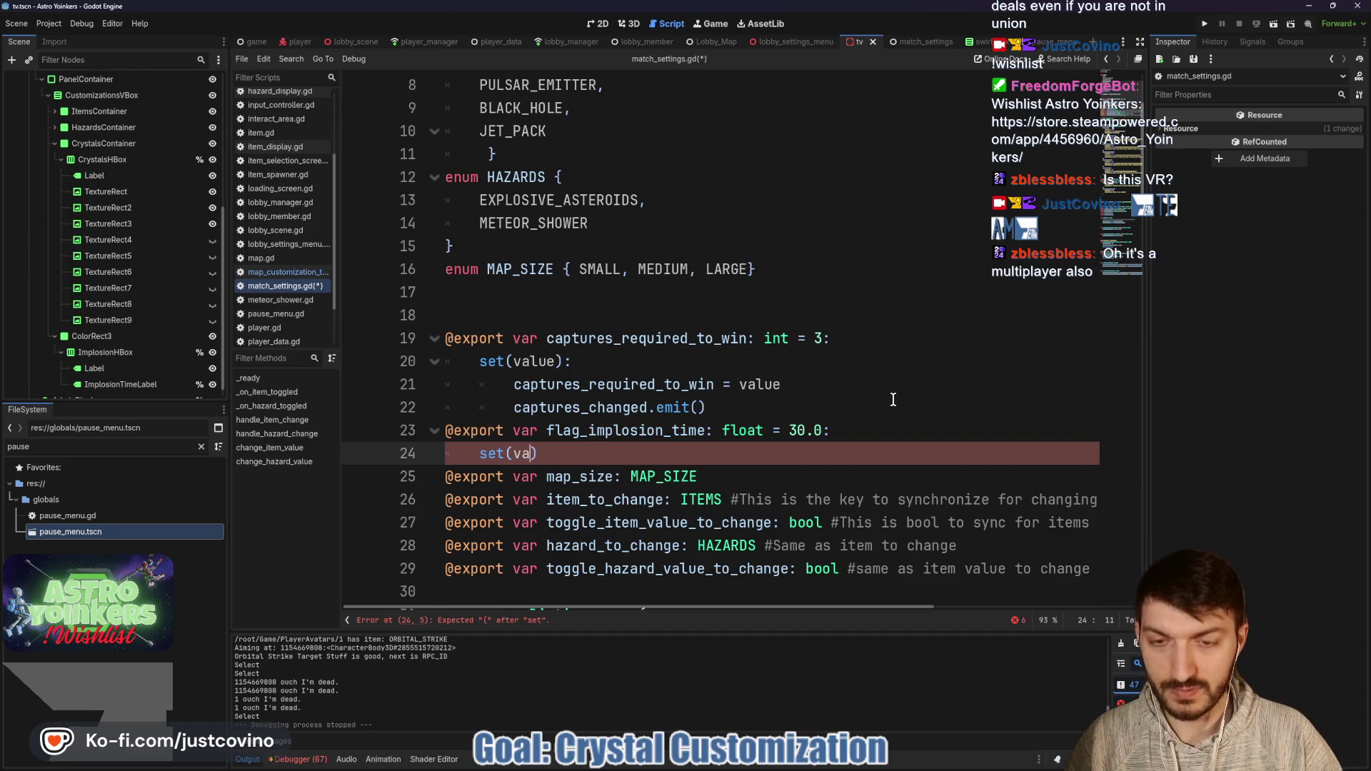
pyautogui.write(':')
pyautogui.press('Return')
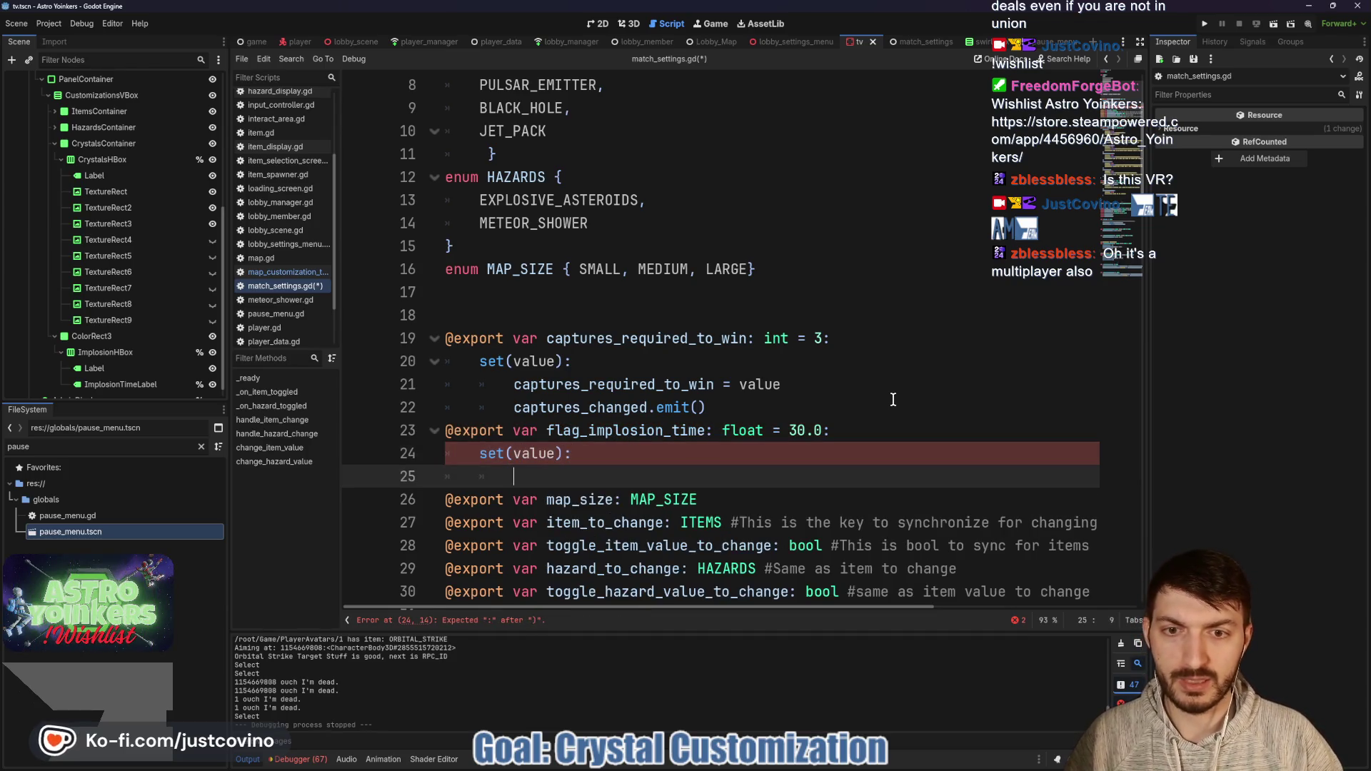
pyautogui.write('flag')
pyautogui.press('Return')
pyautogui.write('= value')
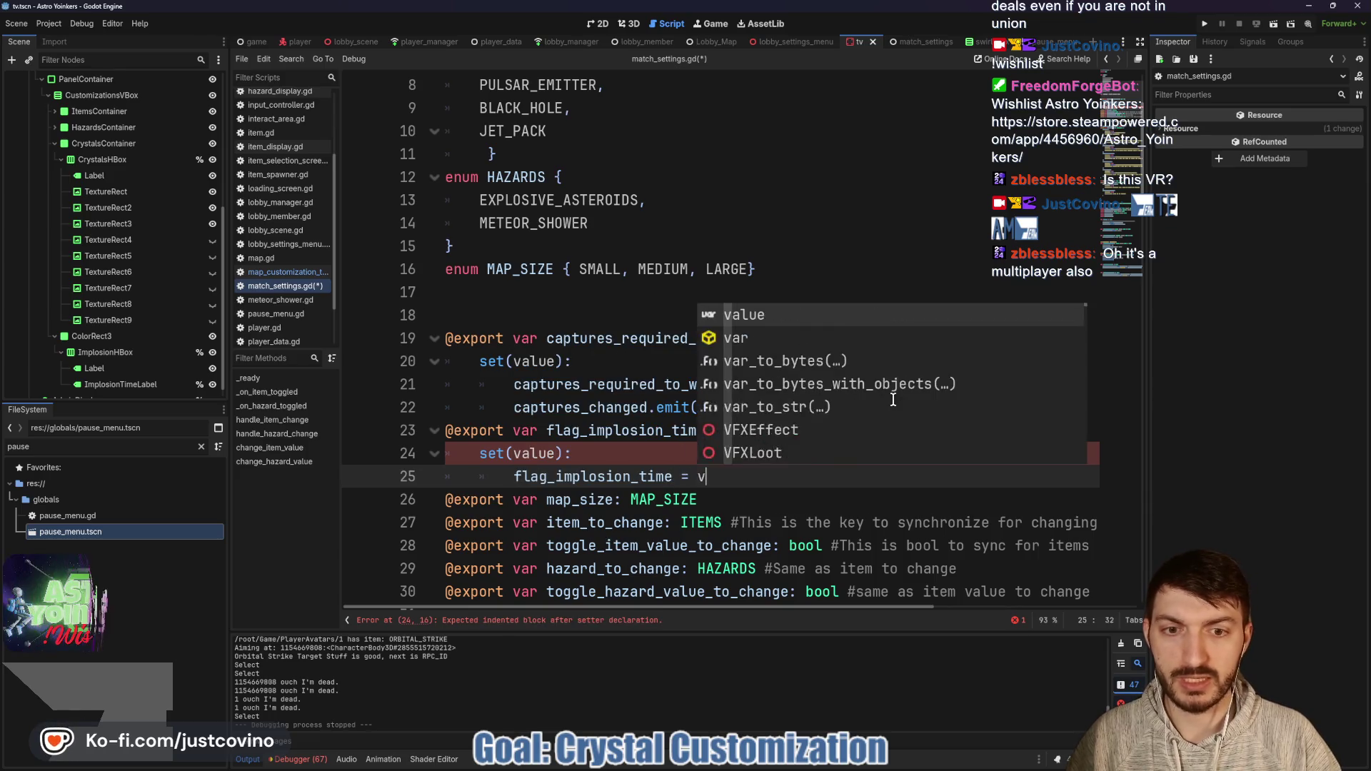
pyautogui.press('Return')
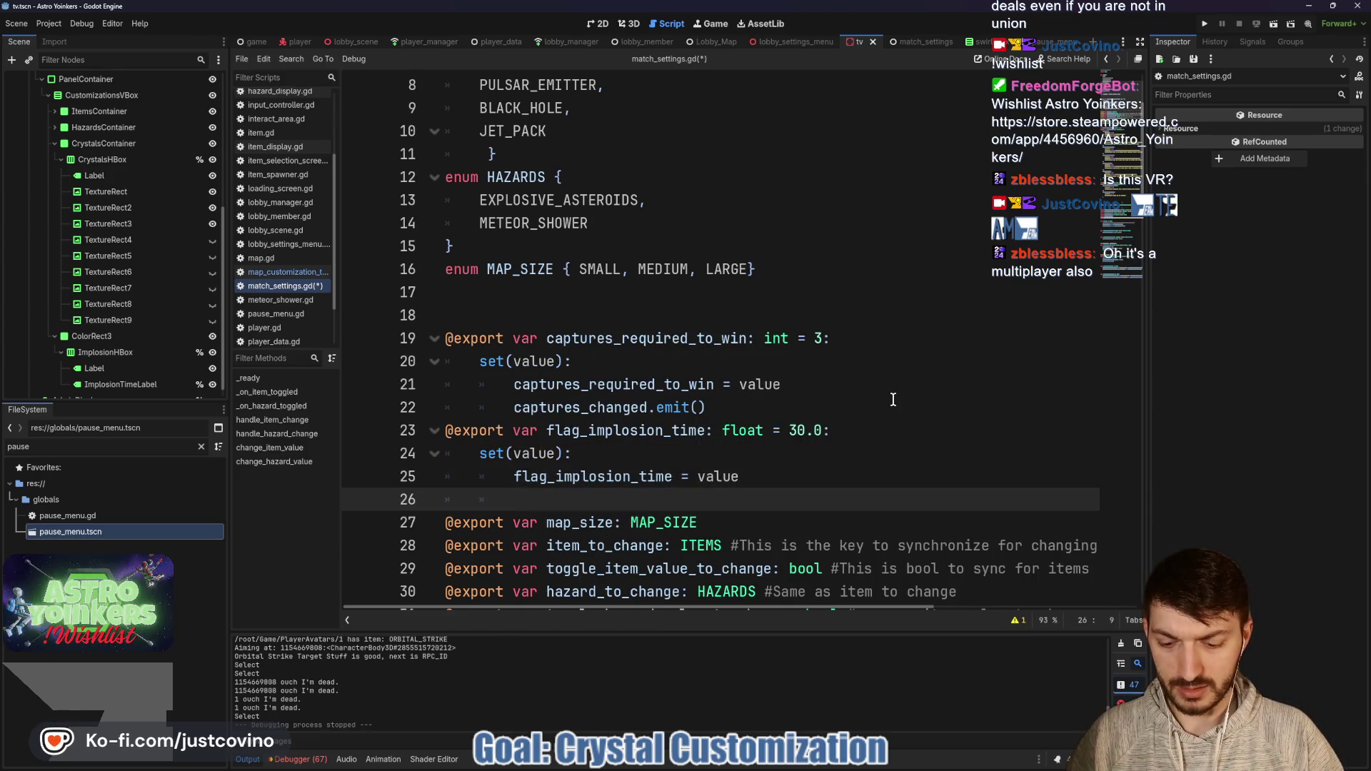
# Step: Finish the setter with implosion_changed.emit(), save match_settings.gd, and bring up map_customization_tv.gd
pyautogui.write('implo')
pyautogui.press('Return')
pyautogui.write('.emit')
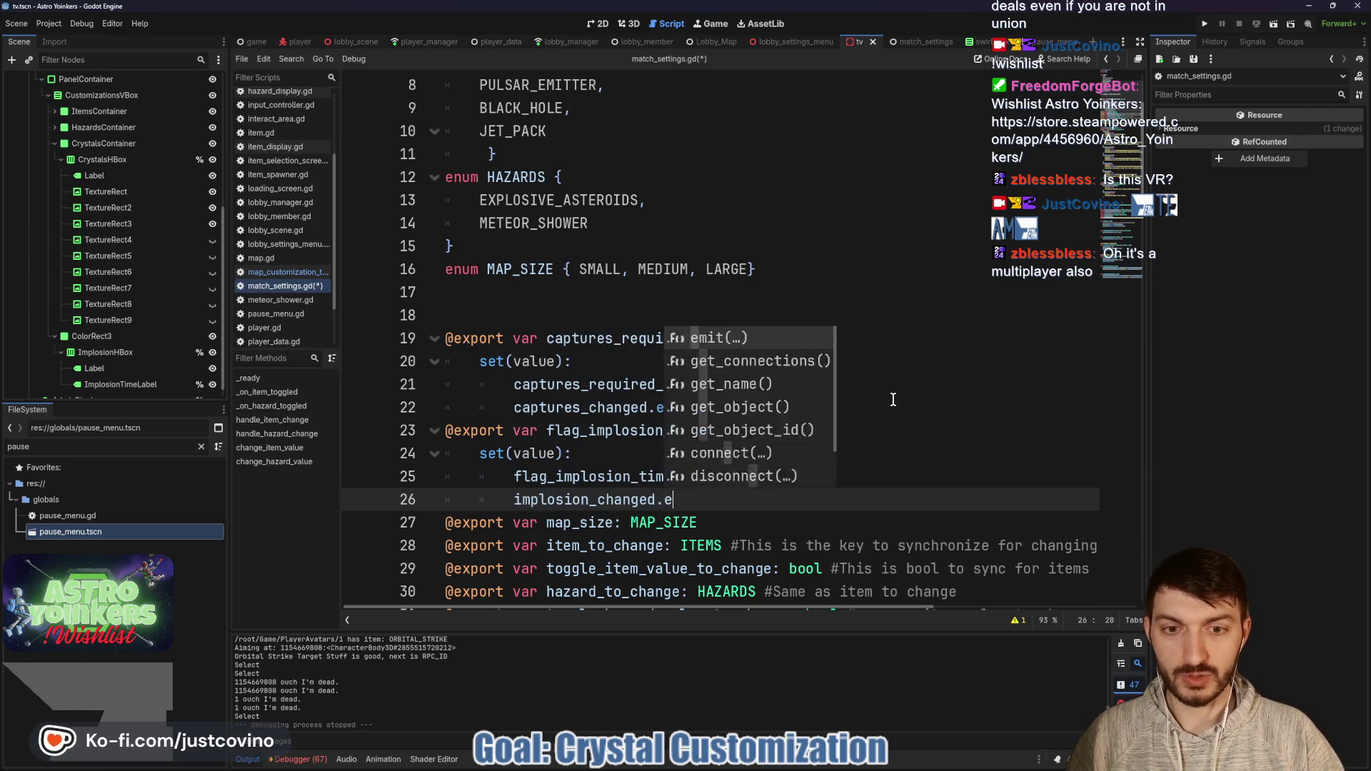
pyautogui.press('Return')
pyautogui.click(799, 454)
pyautogui.hotkey('ctrl', 's')
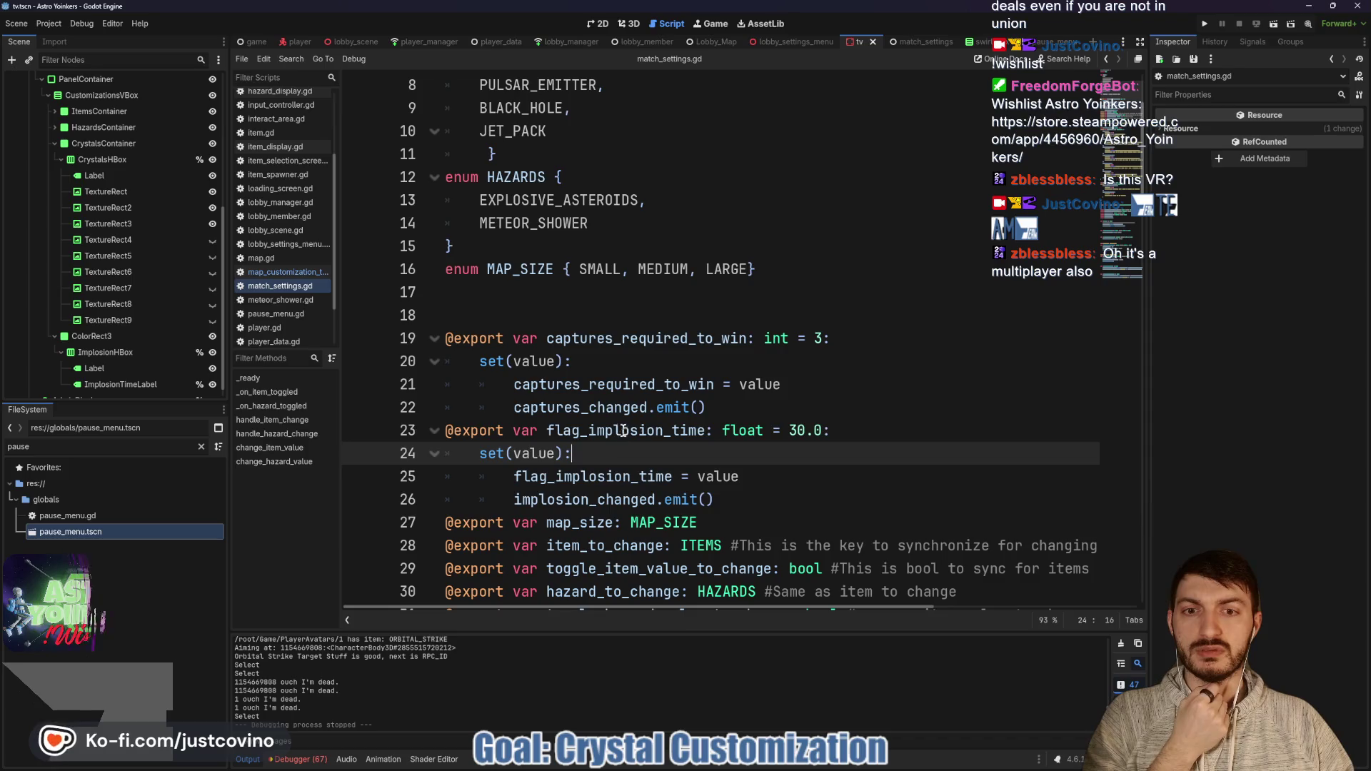
pyautogui.doubleClick(623, 430)
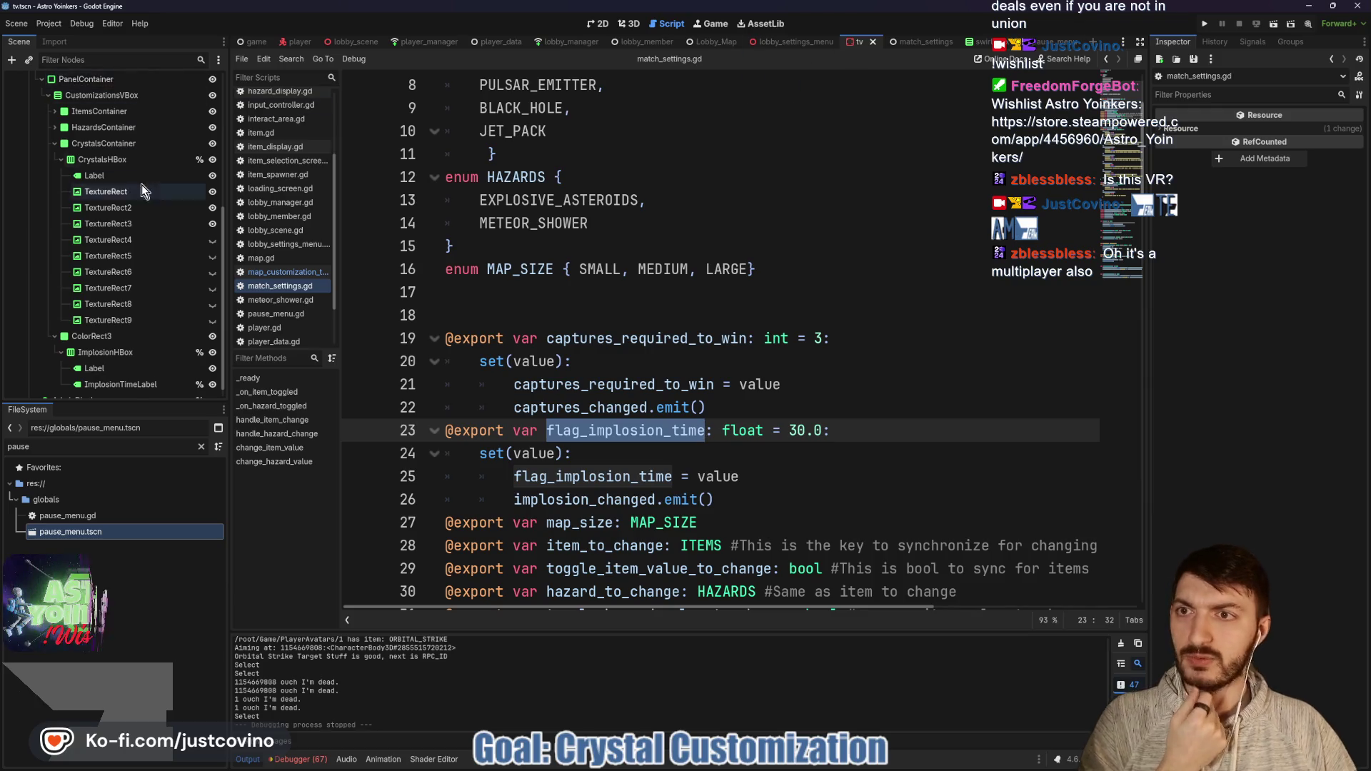
pyautogui.scroll(10, 107, 214)
pyautogui.click(199, 81)
# Step: In _ready, add MatchSettings.implosion_changed.connect(update_crystals_display) after update_main_display()
pyautogui.scroll(20, 657, 361)
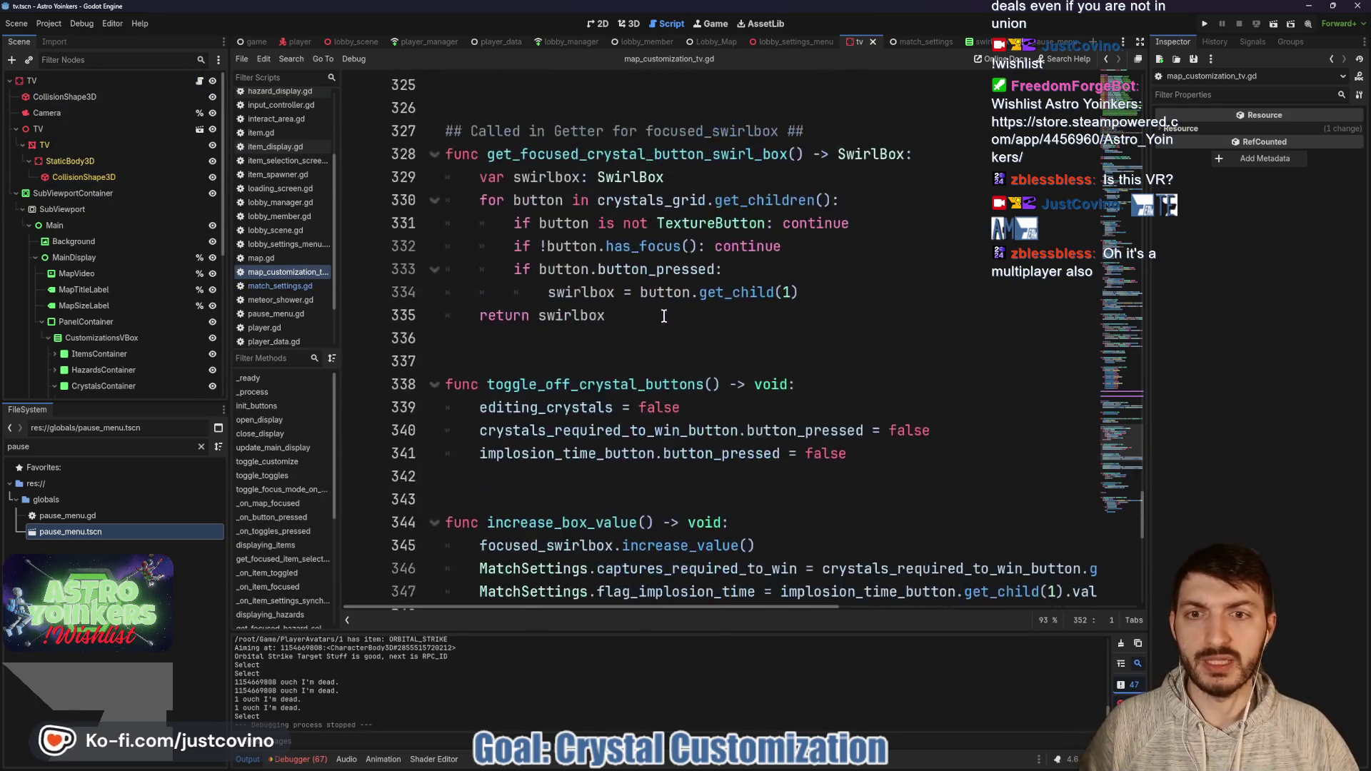
pyautogui.scroll(6, 657, 361)
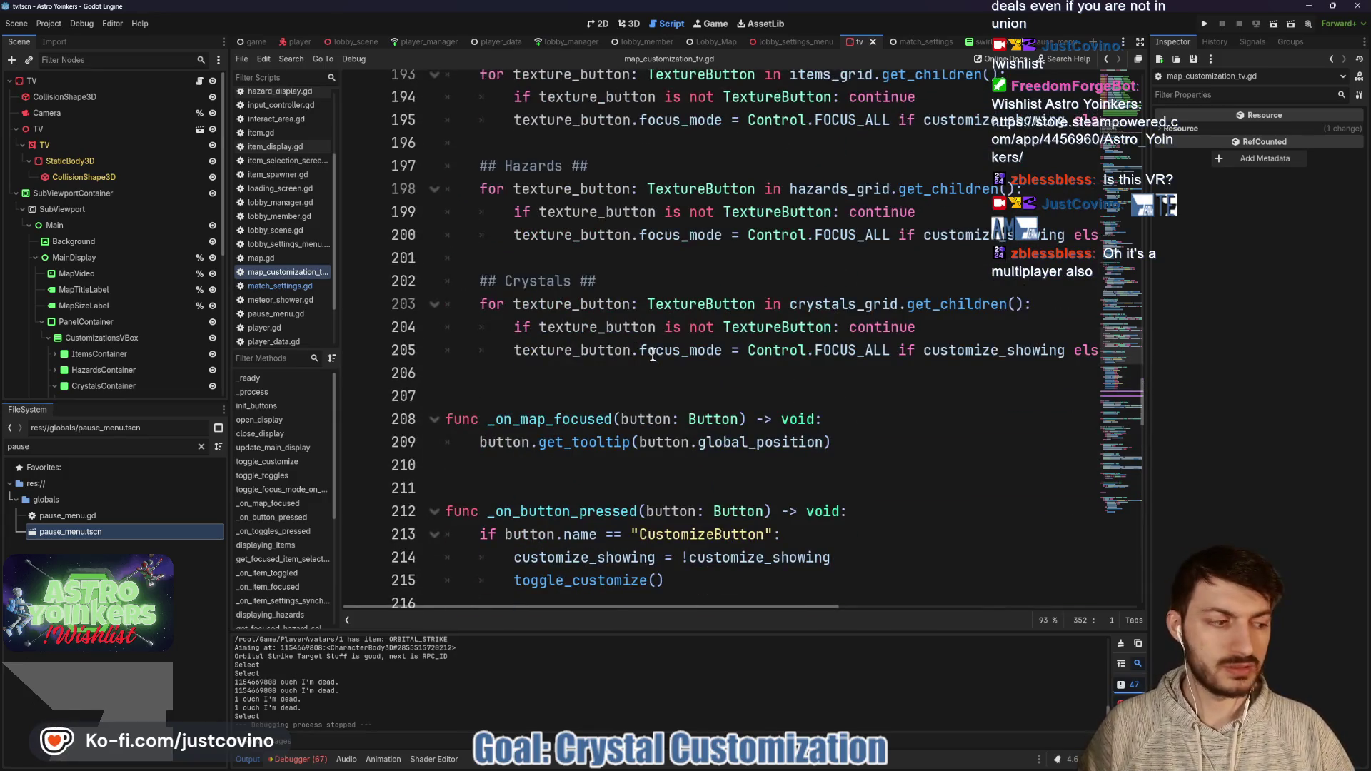
pyautogui.scroll(20, 652, 355)
pyautogui.scroll(20, 628, 350)
pyautogui.scroll(5, 642, 349)
pyautogui.scroll(-2, 707, 307)
pyautogui.click(700, 302)
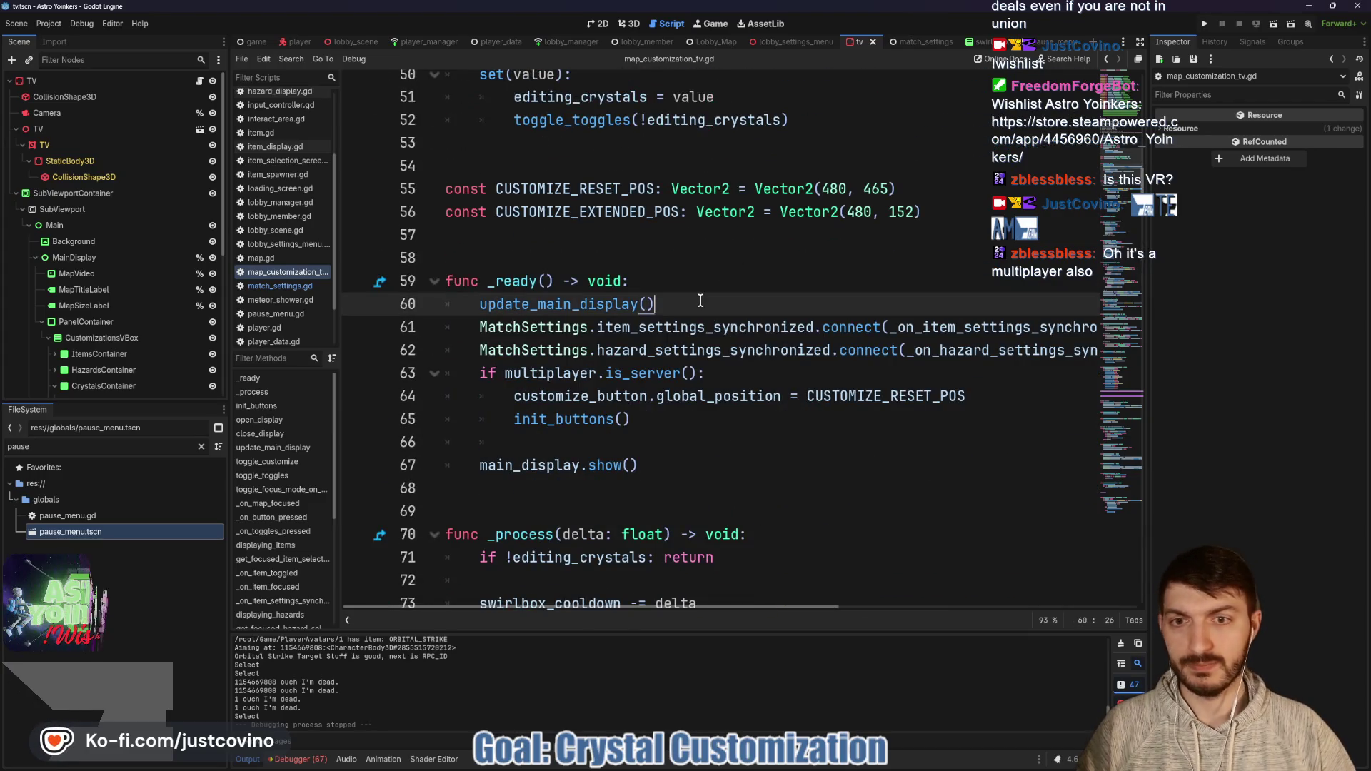
pyautogui.press('Return')
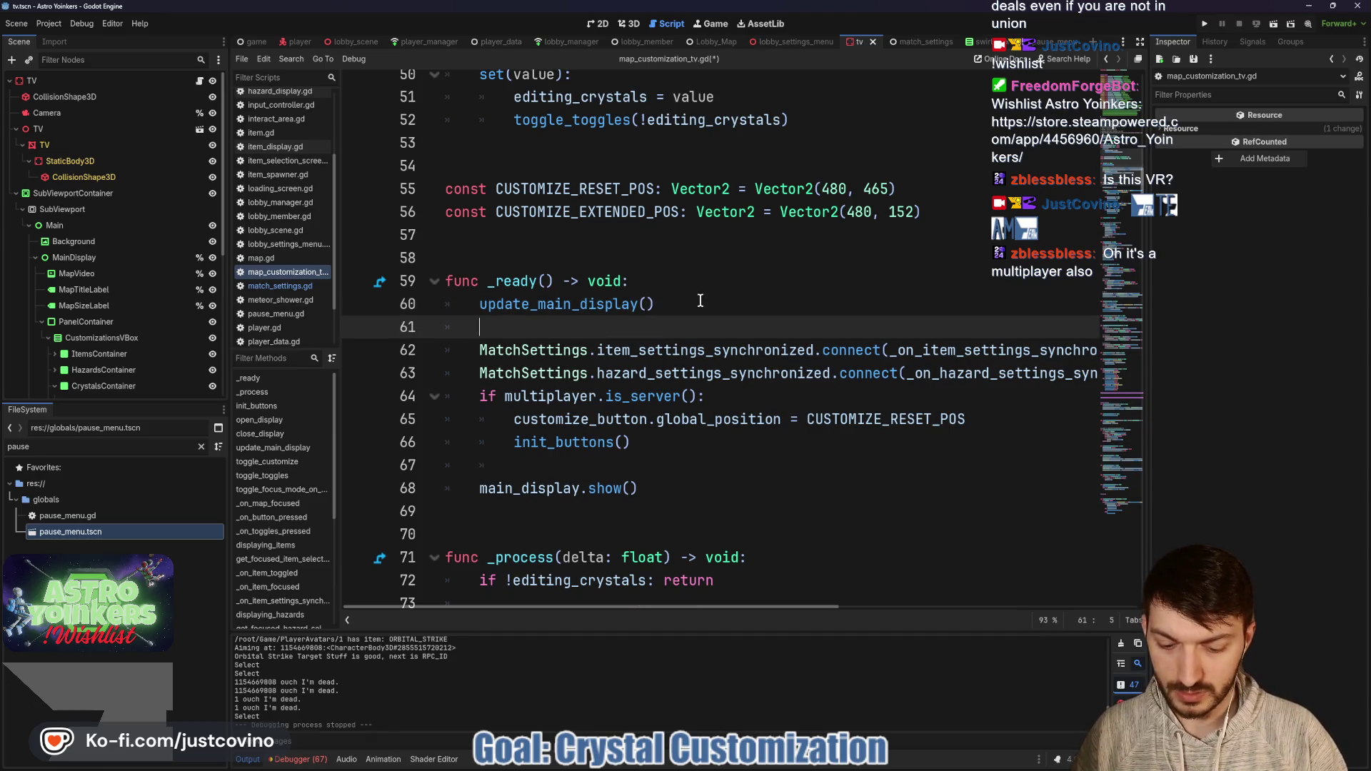
pyautogui.write('Matchj')
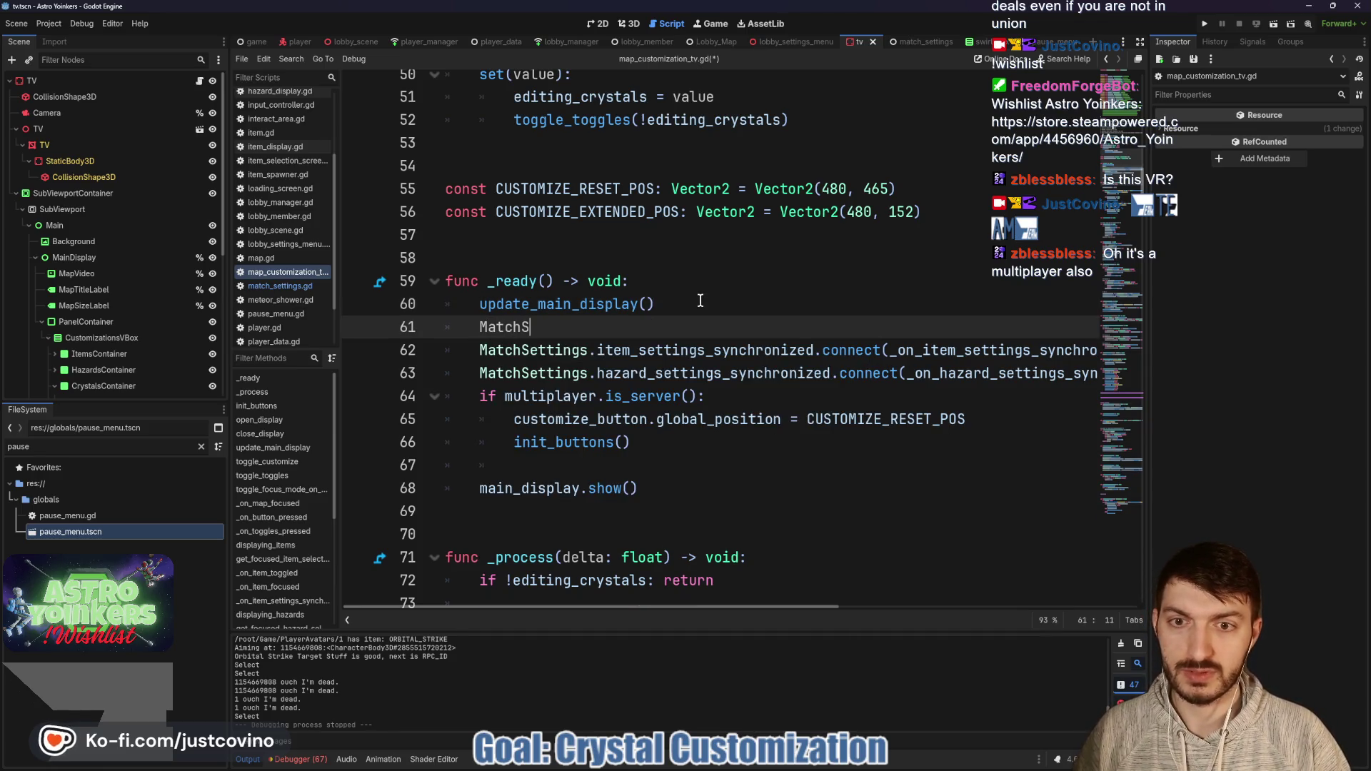
pyautogui.press('Return')
pyautogui.write('.im')
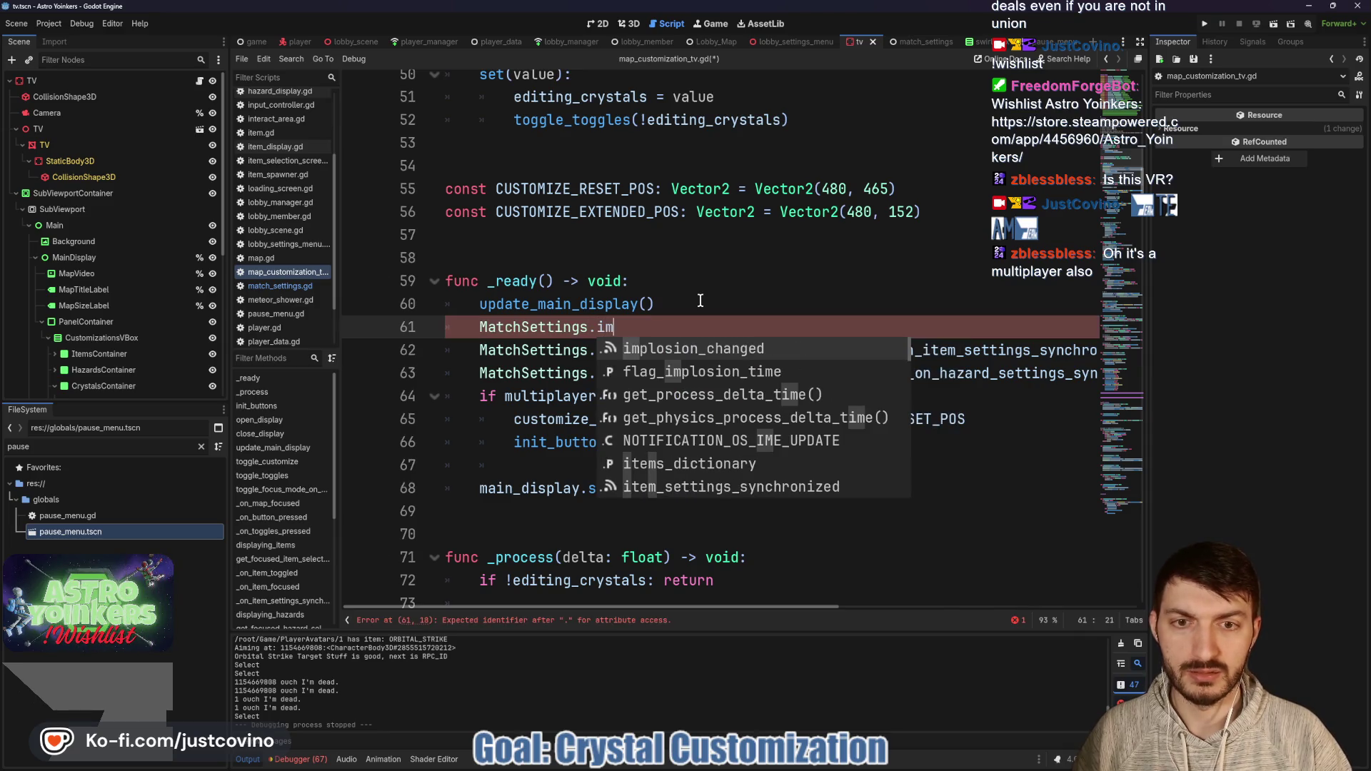
pyautogui.press('Return')
pyautogui.write('.con')
pyautogui.press('Return')
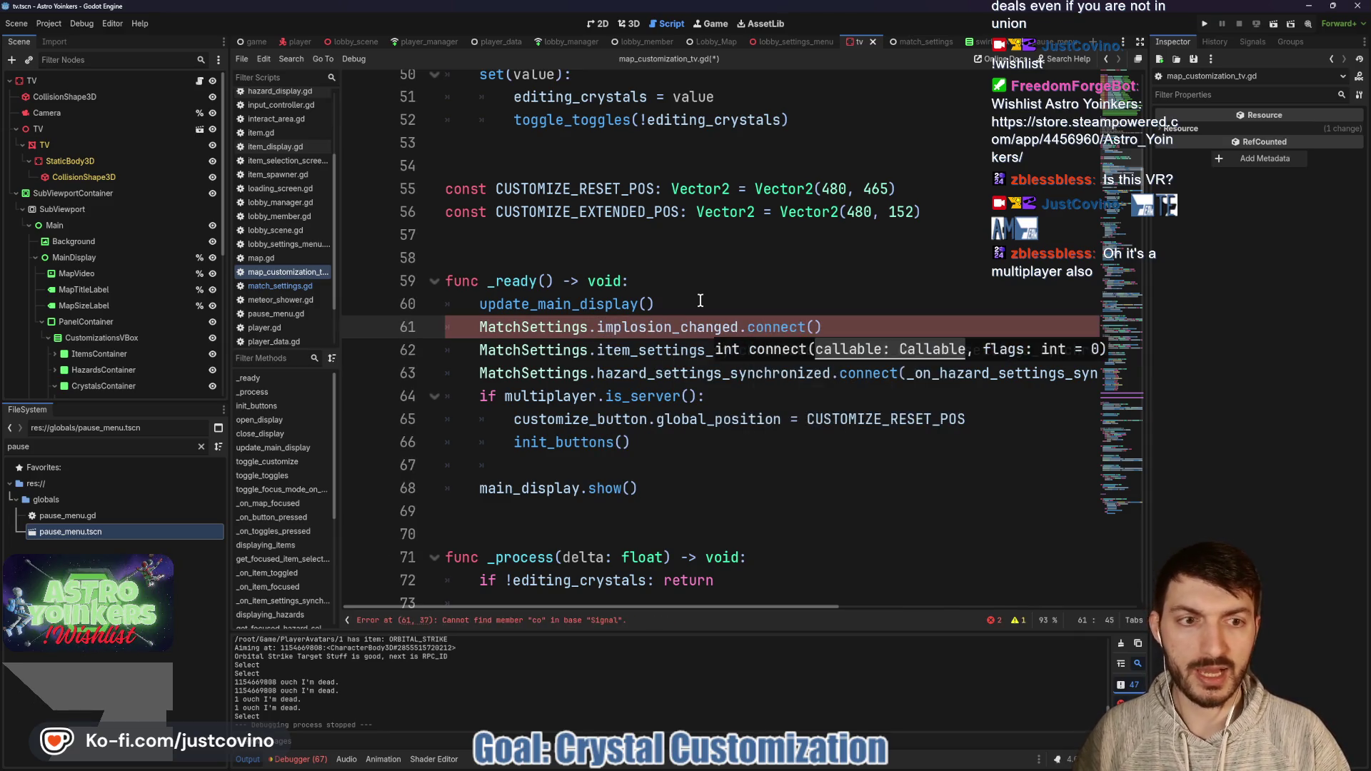
pyautogui.write('updat')
pyautogui.press('Return')
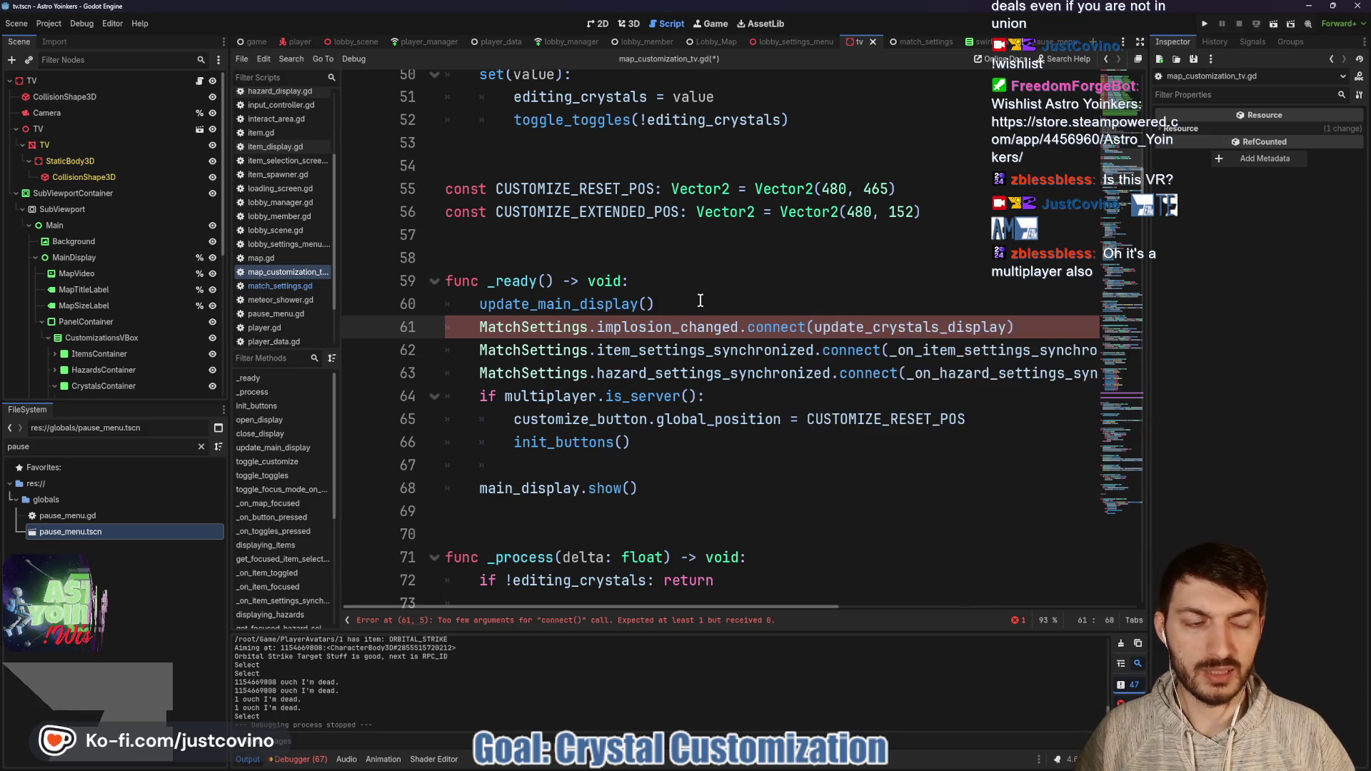
pyautogui.click(1041, 330)
# Step: Add MatchSettings.captures_changed.connect(update_crystals_display) on the next line and save the TV script
pyautogui.press('Return')
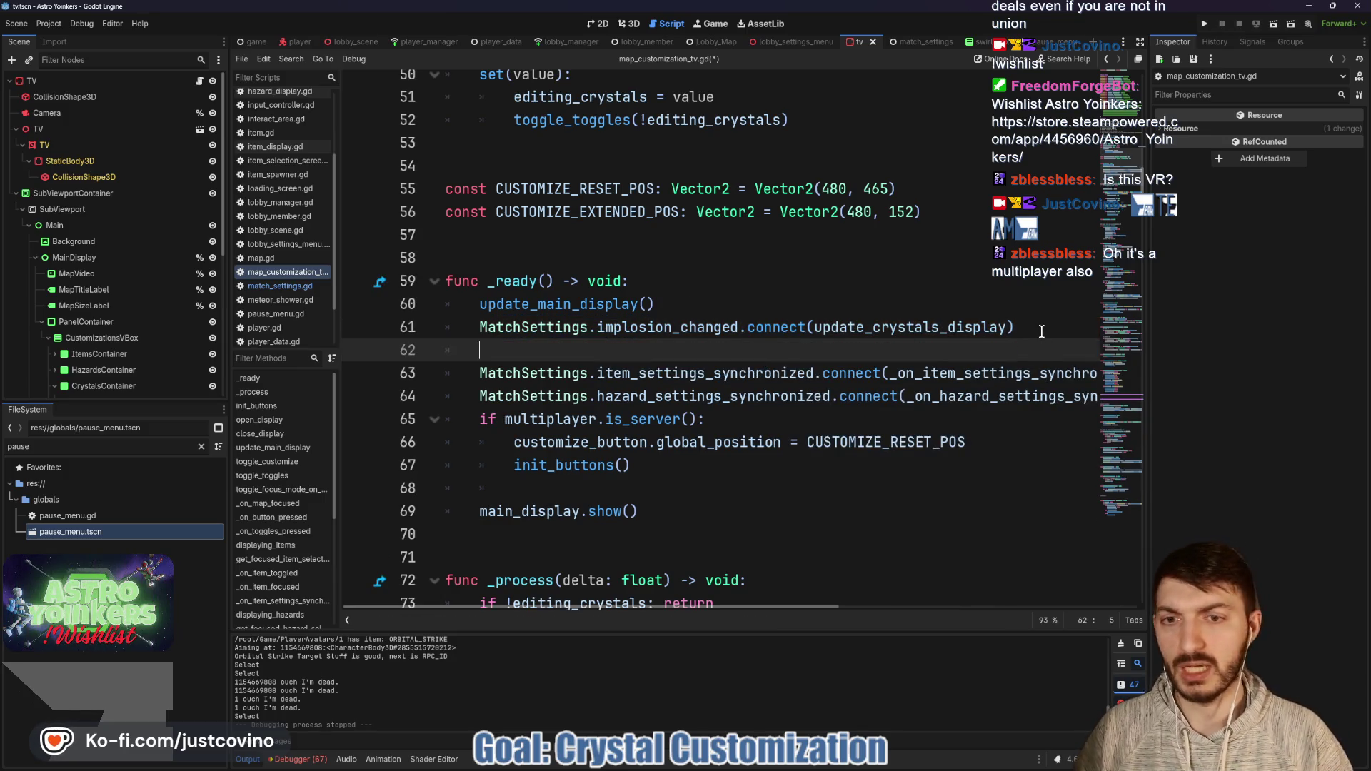
pyautogui.write('Match')
pyautogui.press('Return')
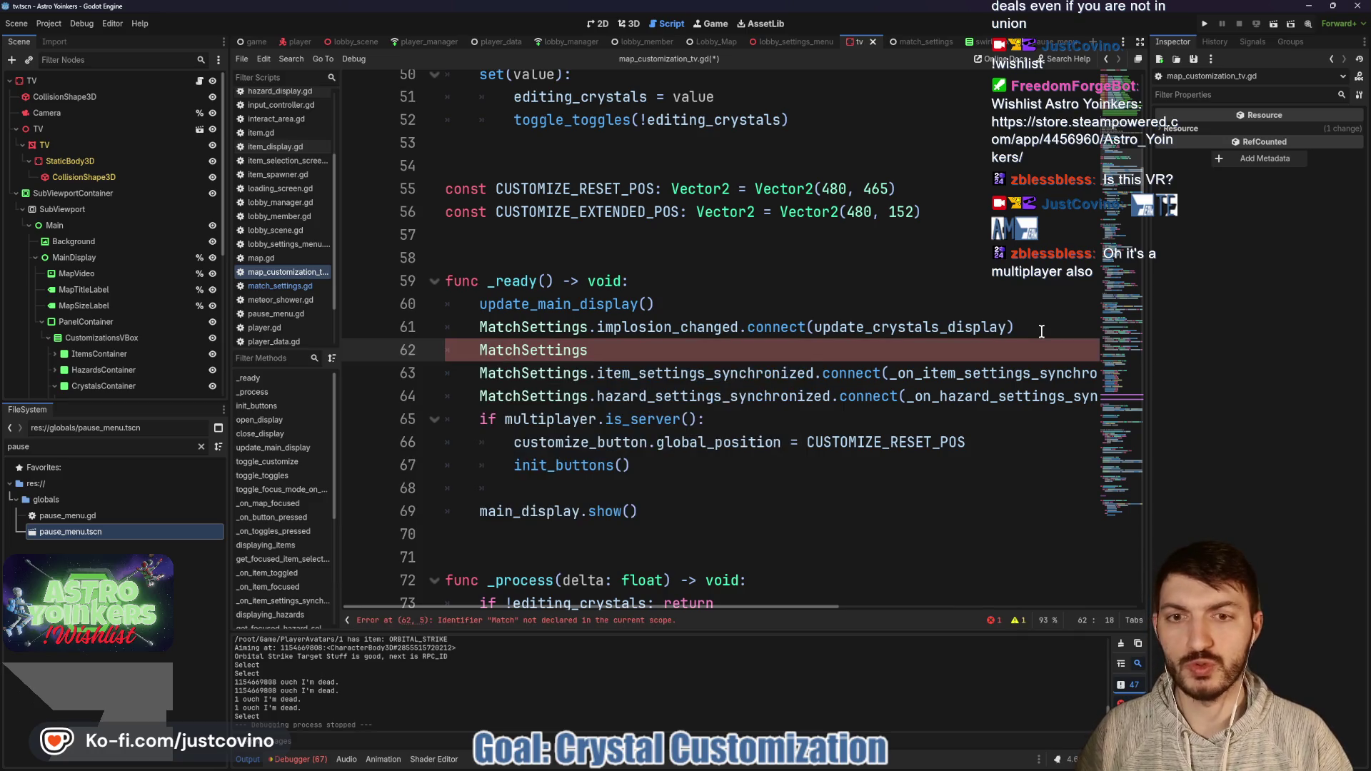
pyautogui.write('.')
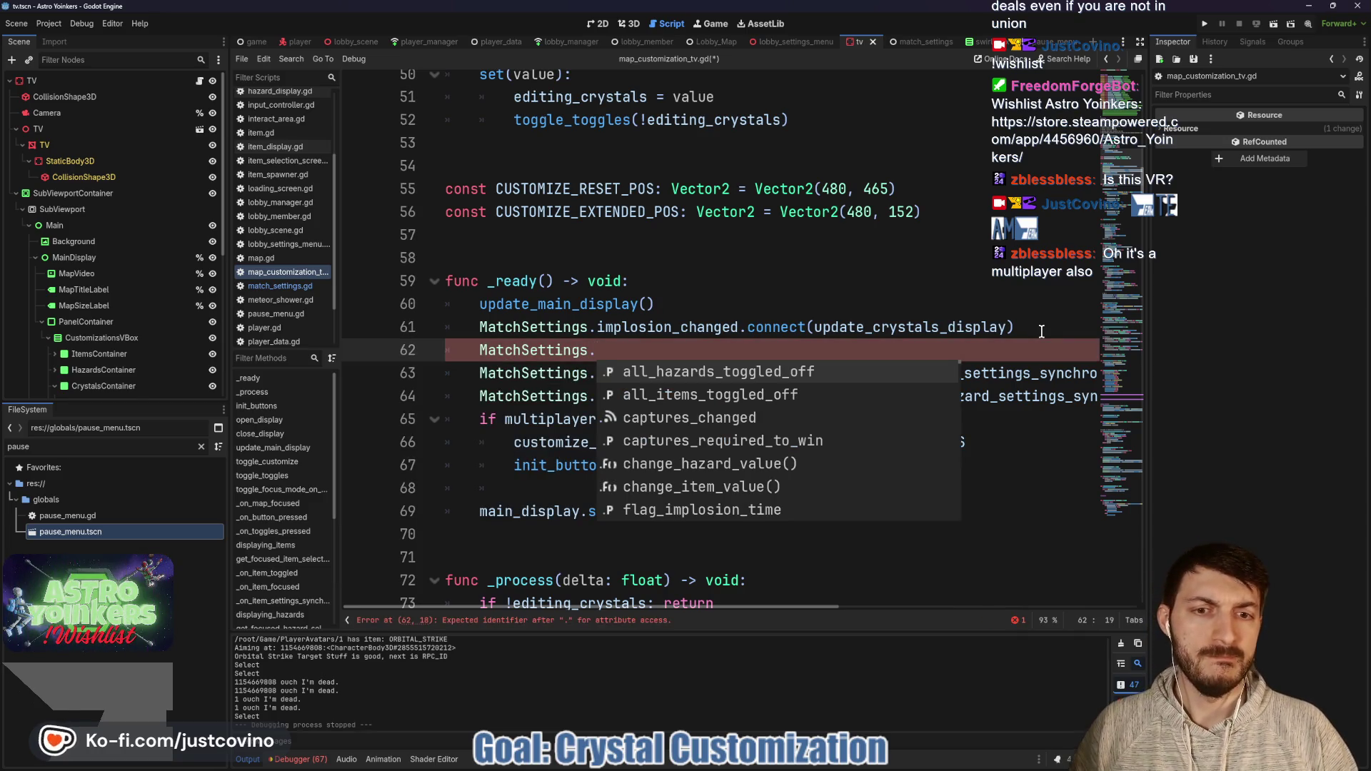
pyautogui.press('Down')
pyautogui.press('Down')
pyautogui.press('Return')
pyautogui.write('.co')
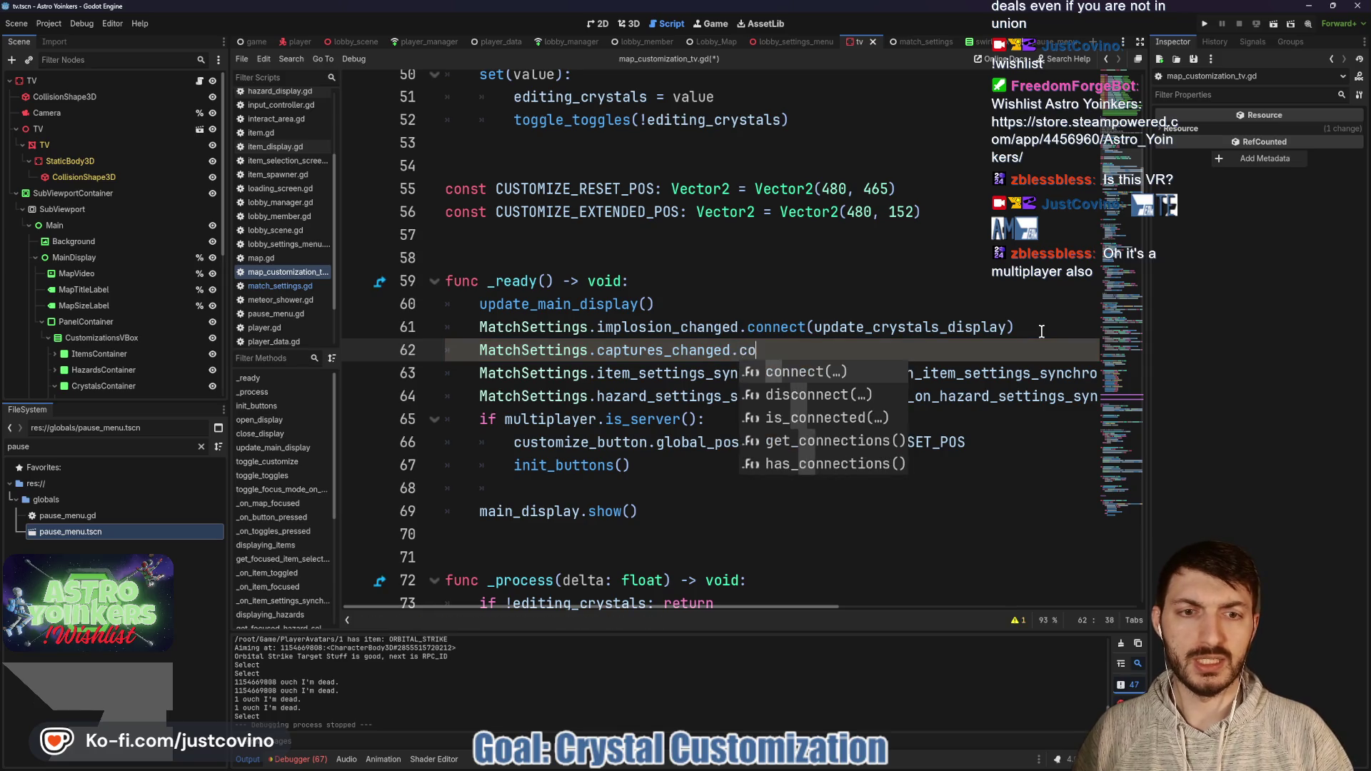
pyautogui.press('Return')
pyautogui.write('upd')
pyautogui.press('Return')
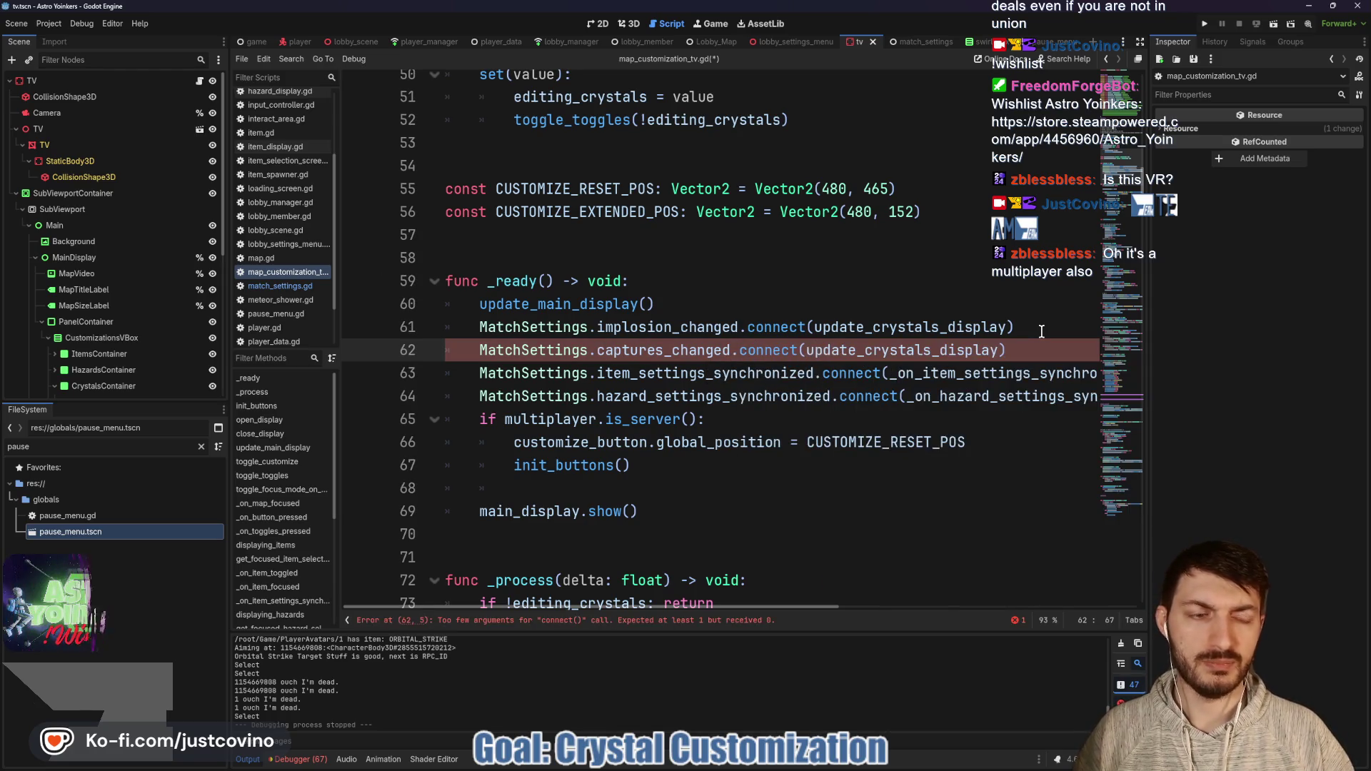
pyautogui.write(')')
pyautogui.hotkey('ctrl', 's')
pyautogui.doubleClick(870, 350)
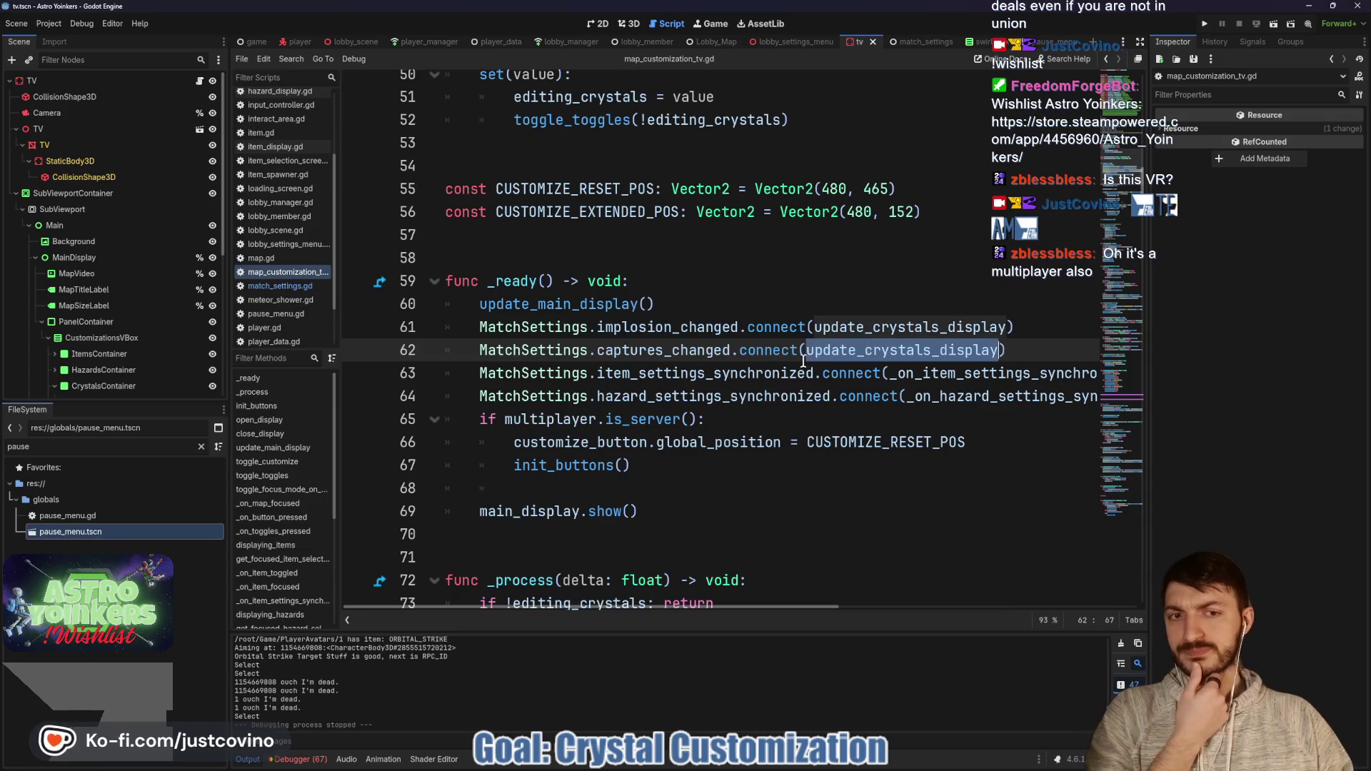
pyautogui.scroll(-10, 768, 374)
pyautogui.scroll(-13, 768, 373)
pyautogui.scroll(-18, 766, 374)
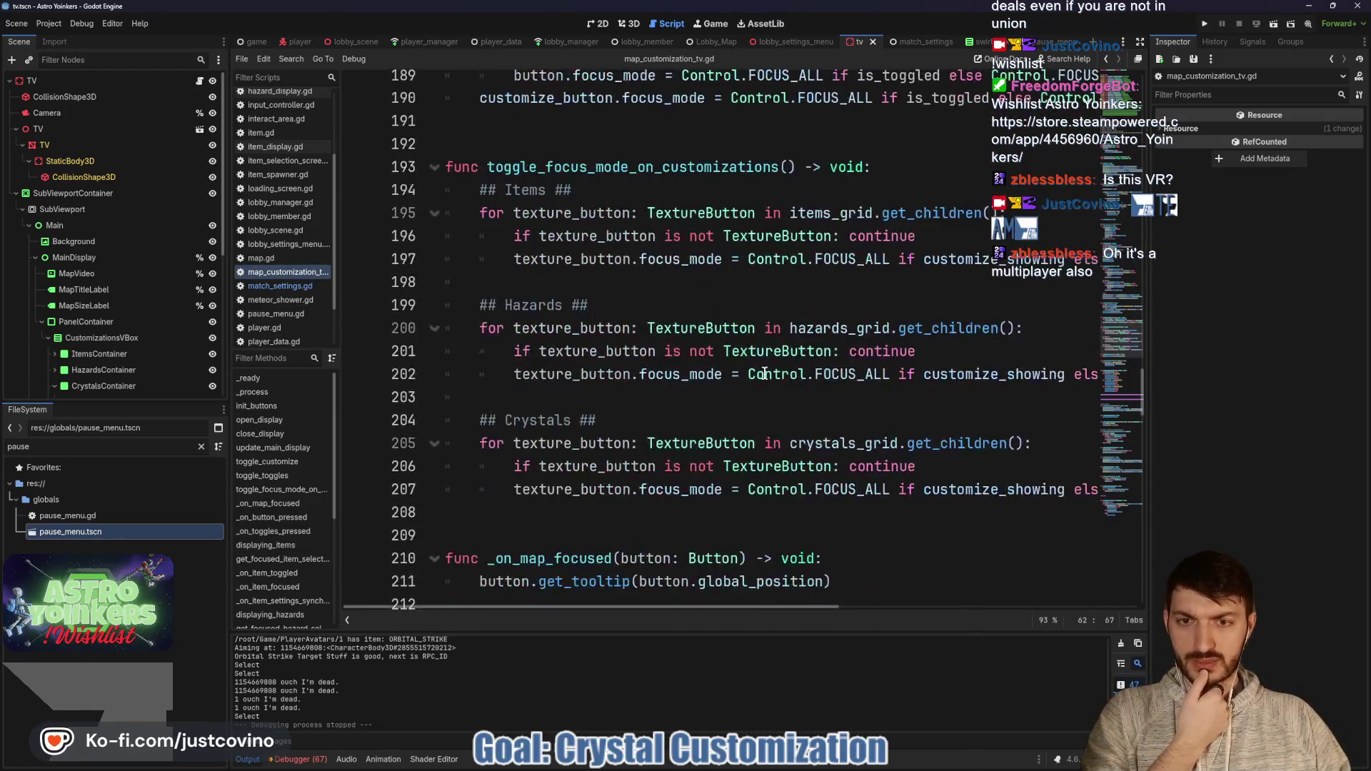
pyautogui.scroll(-7, 761, 372)
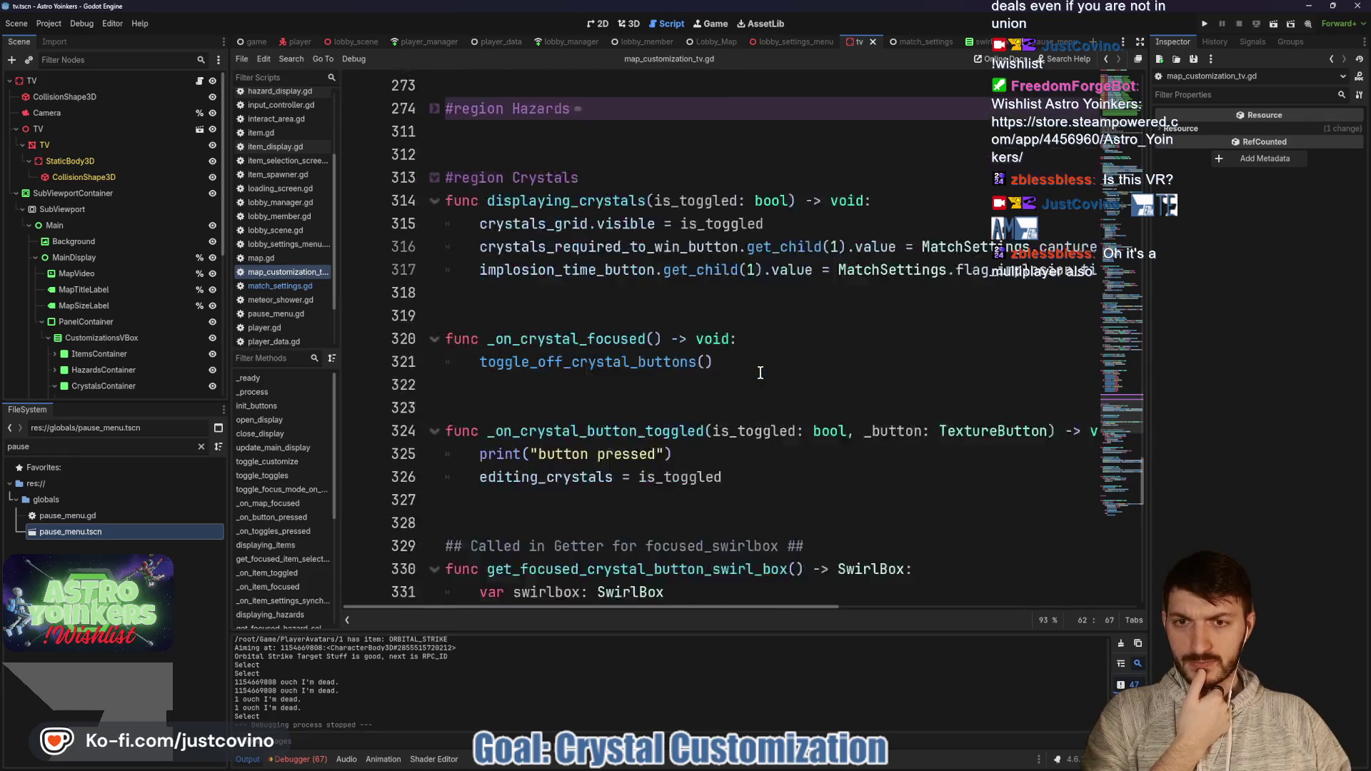
pyautogui.scroll(-8, 759, 374)
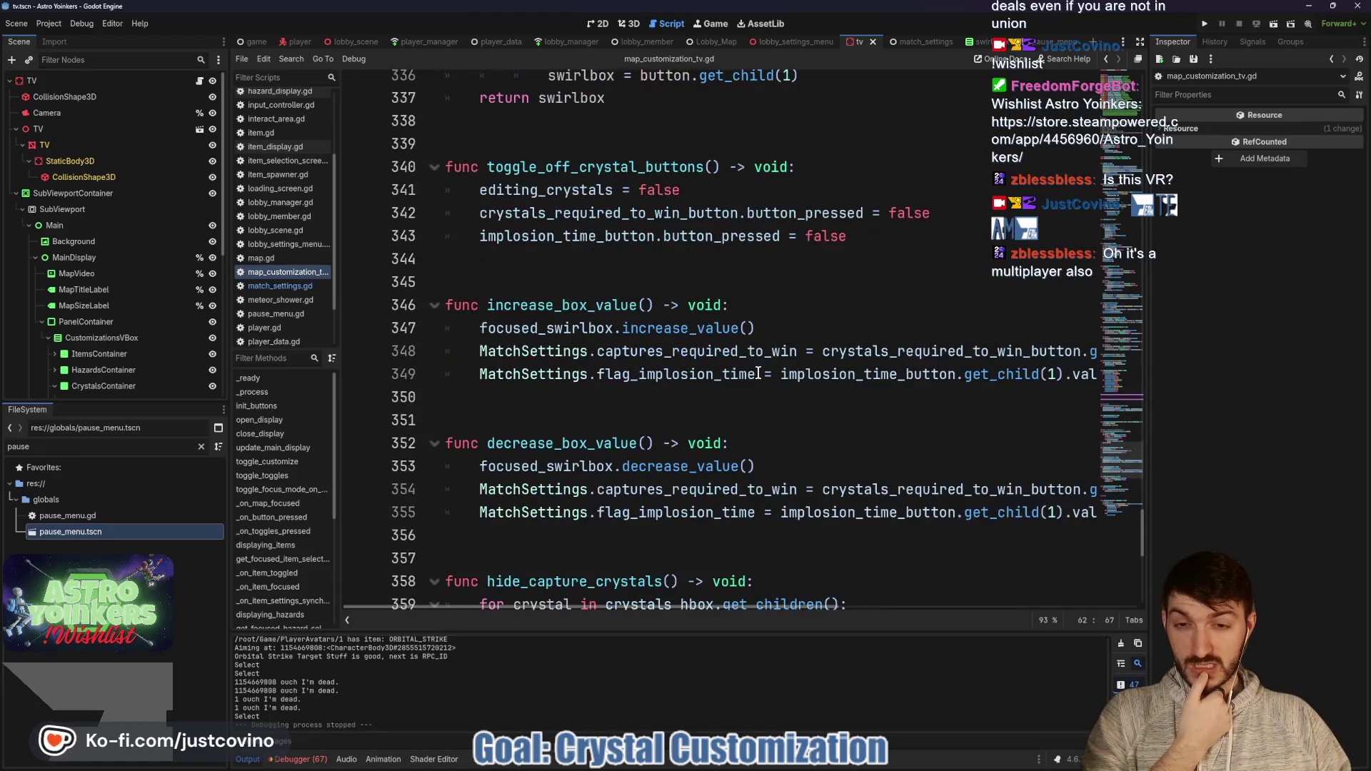
pyautogui.scroll(-1, 758, 374)
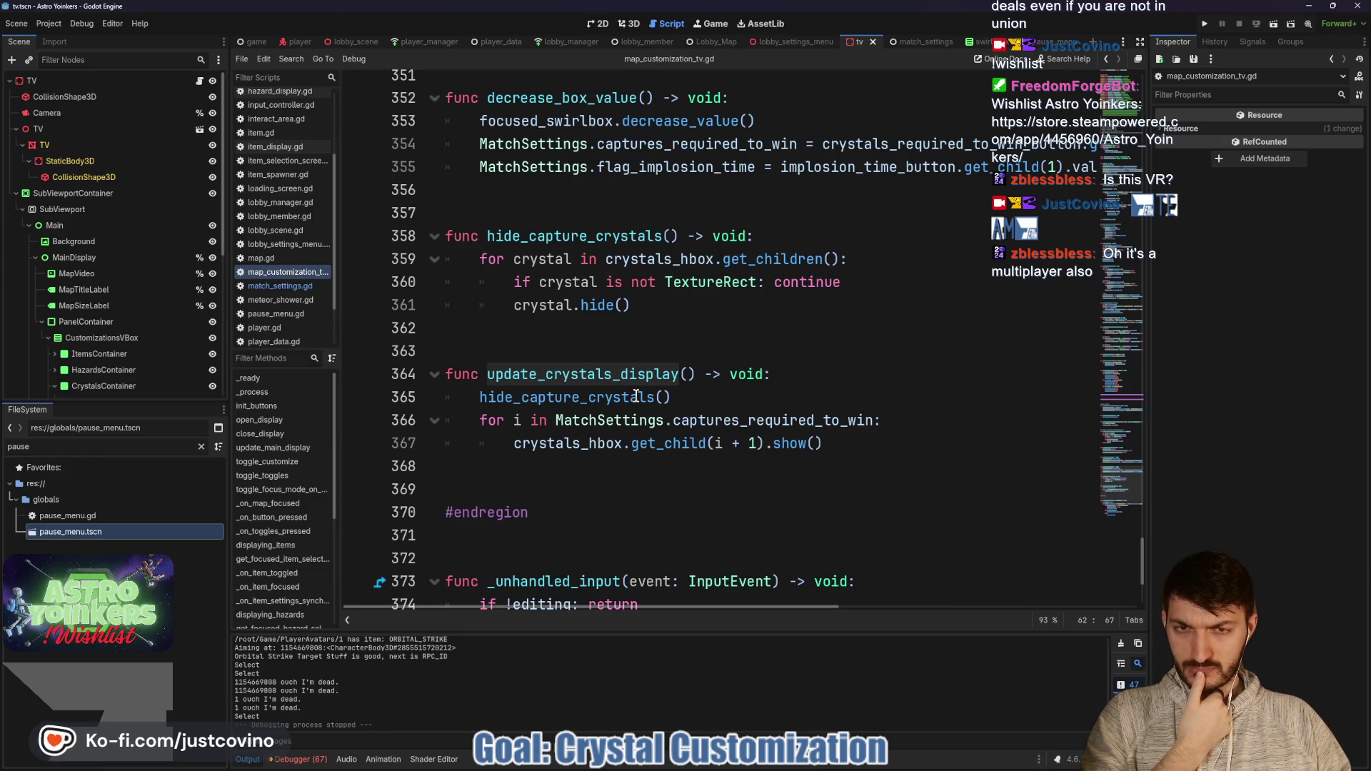
pyautogui.click(541, 464)
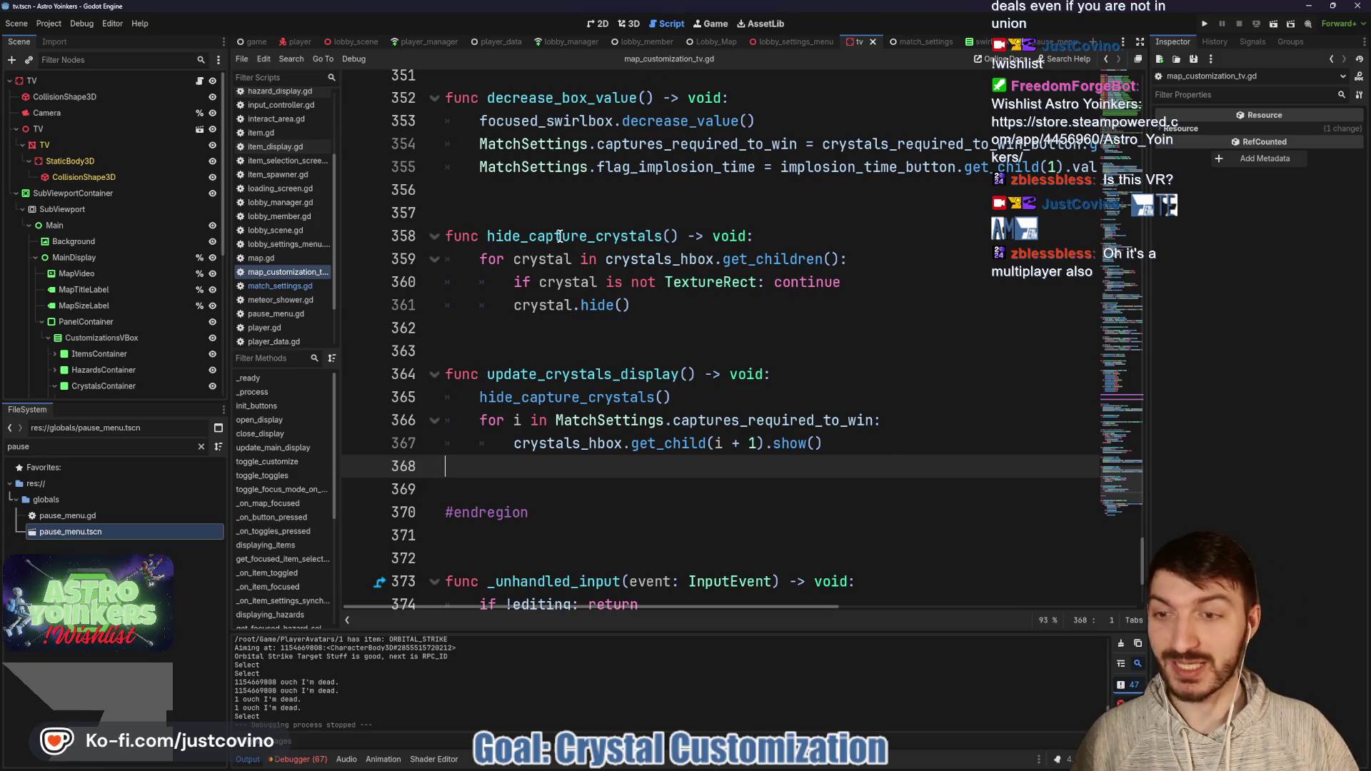
pyautogui.scroll(-3, 153, 319)
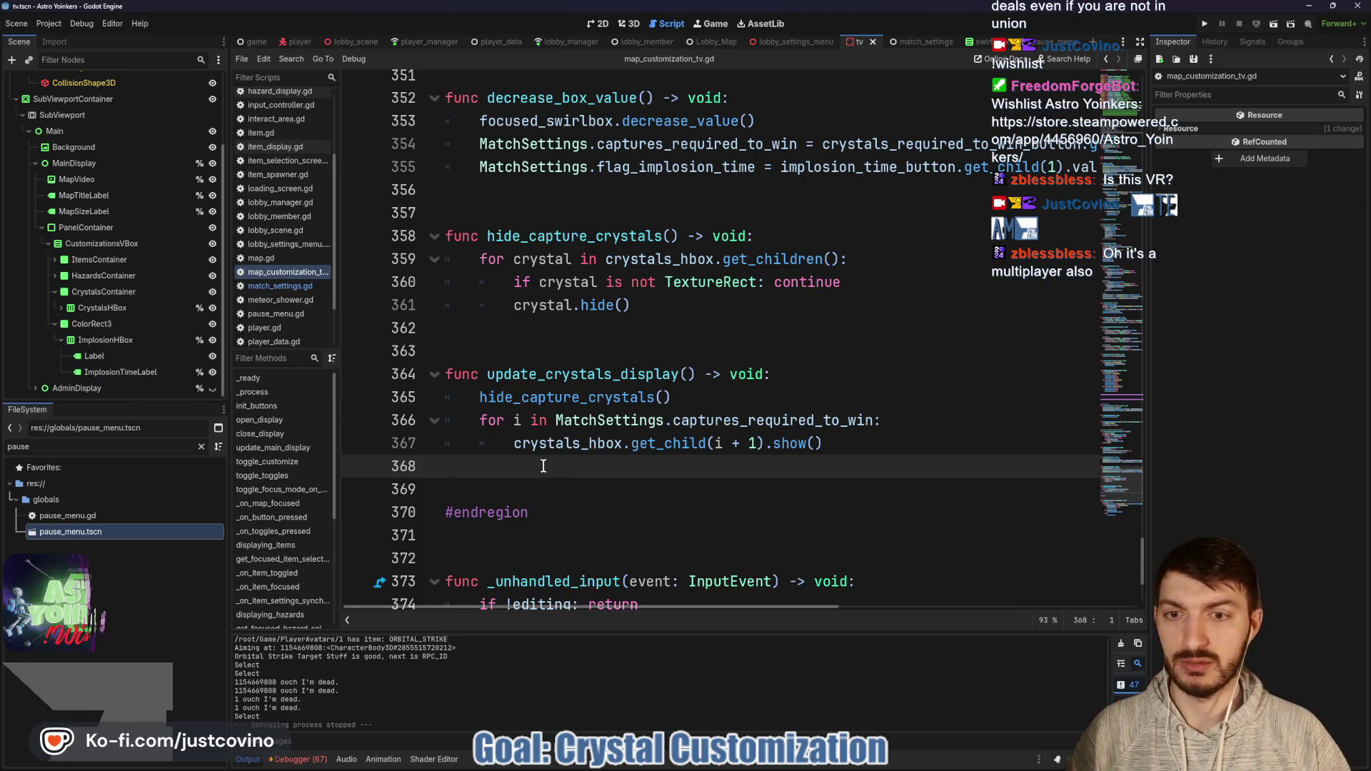
pyautogui.press('Return')
pyautogui.press('F5')
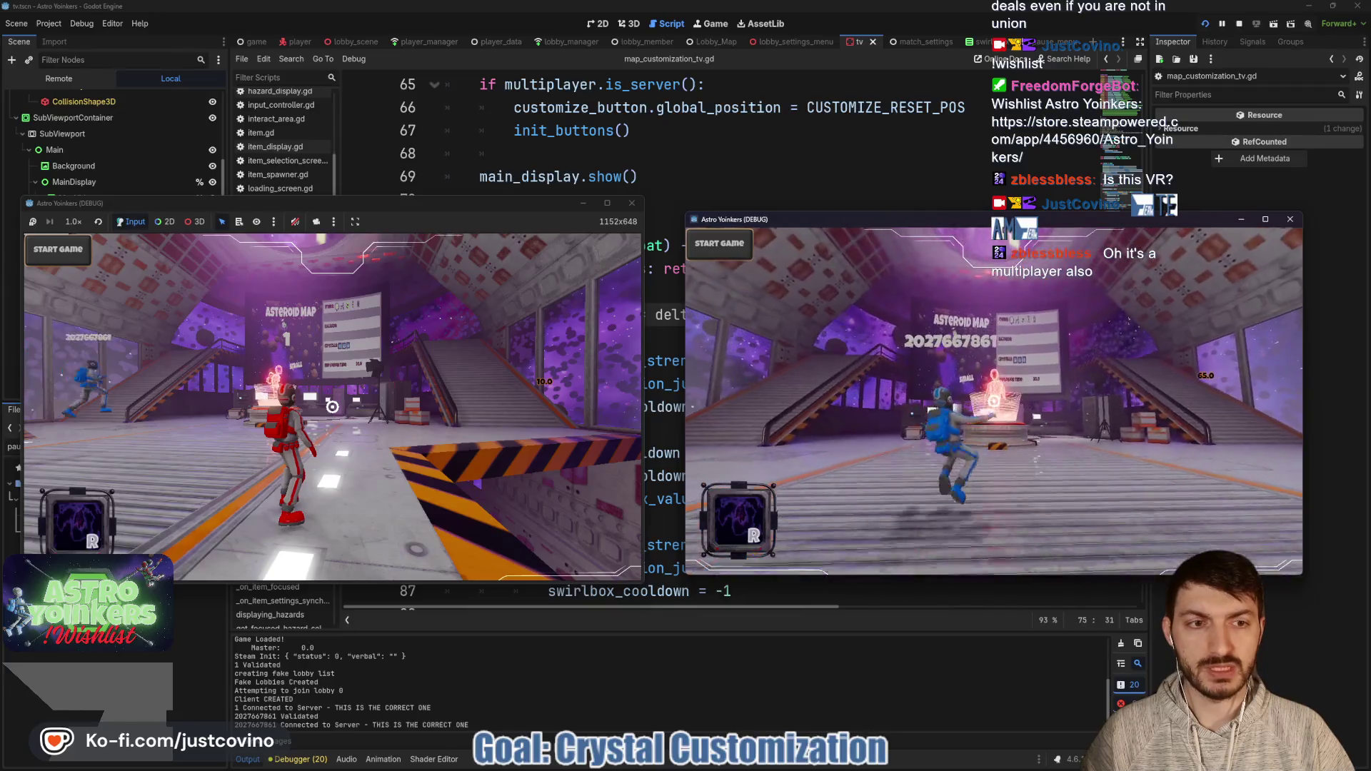
# Step: Move the blue player to the crystal pedestal and mark the crystal sign's explosion time value
pyautogui.press('w')
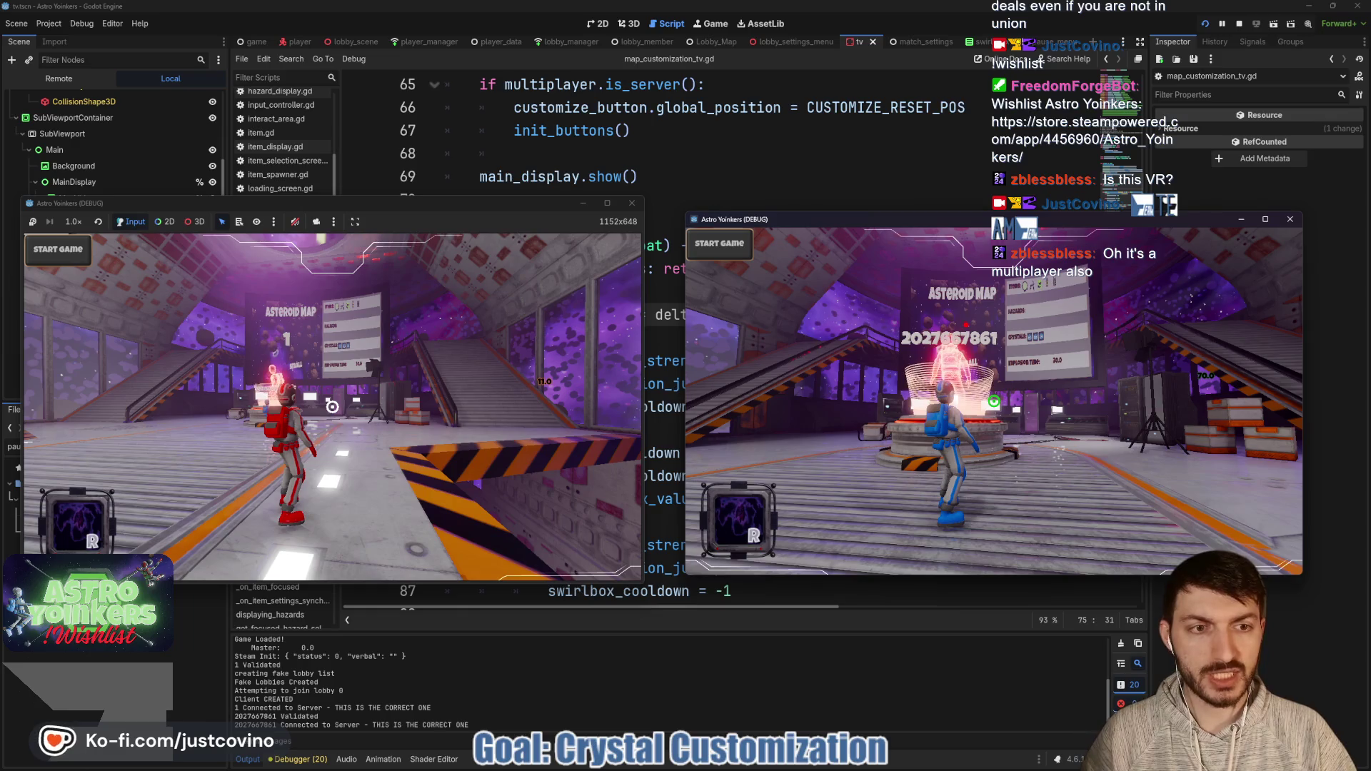
pyautogui.moveTo(987, 400); pyautogui.dragTo(1130, 320)
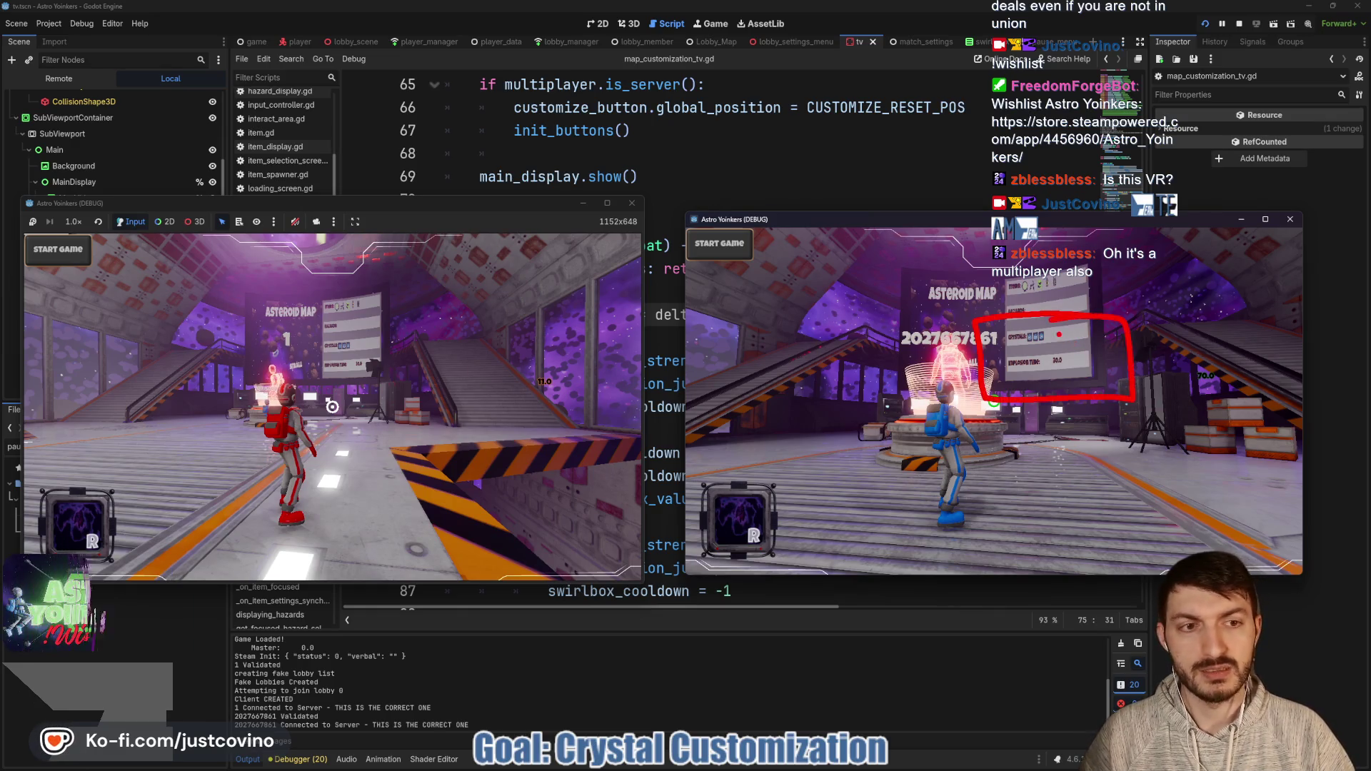
pyautogui.moveTo(1223, 315); pyautogui.dragTo(1061, 332)
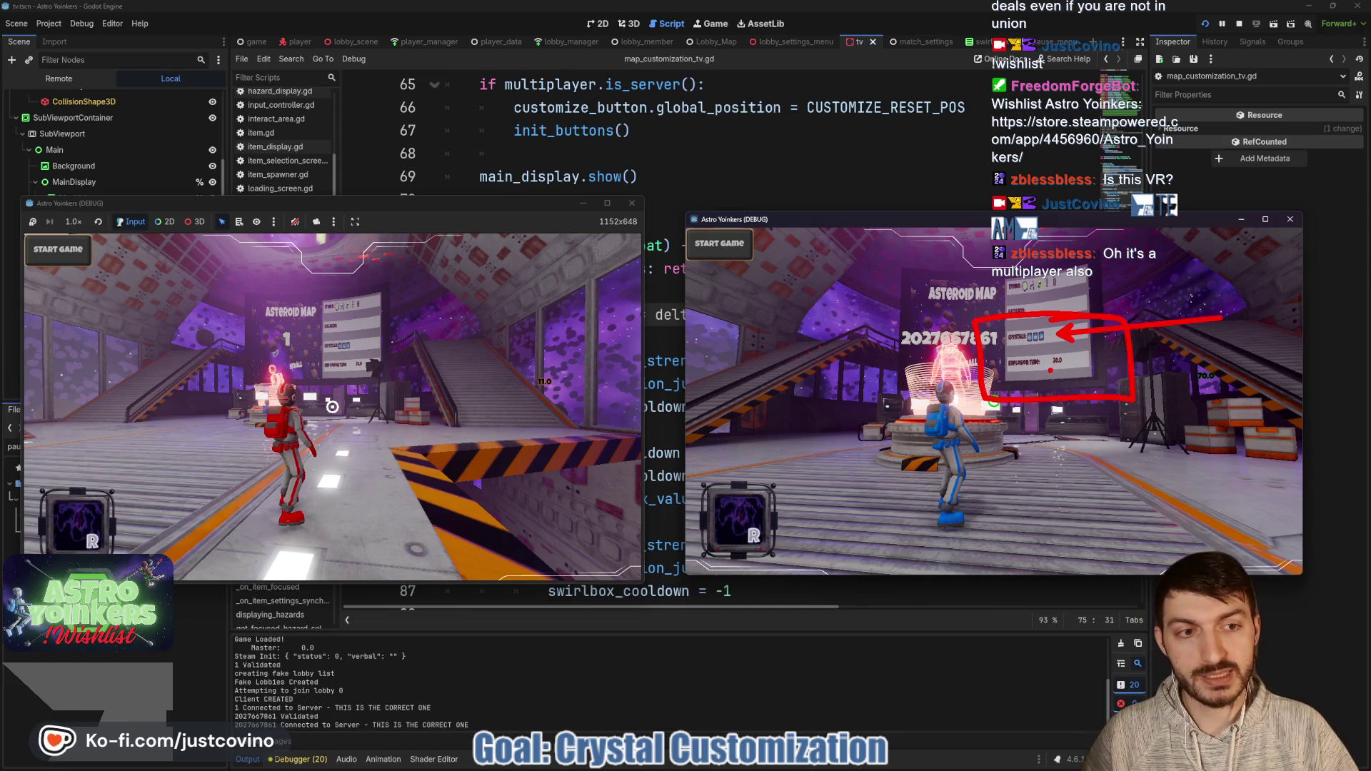
pyautogui.moveTo(1050, 370); pyautogui.dragTo(1090, 369)
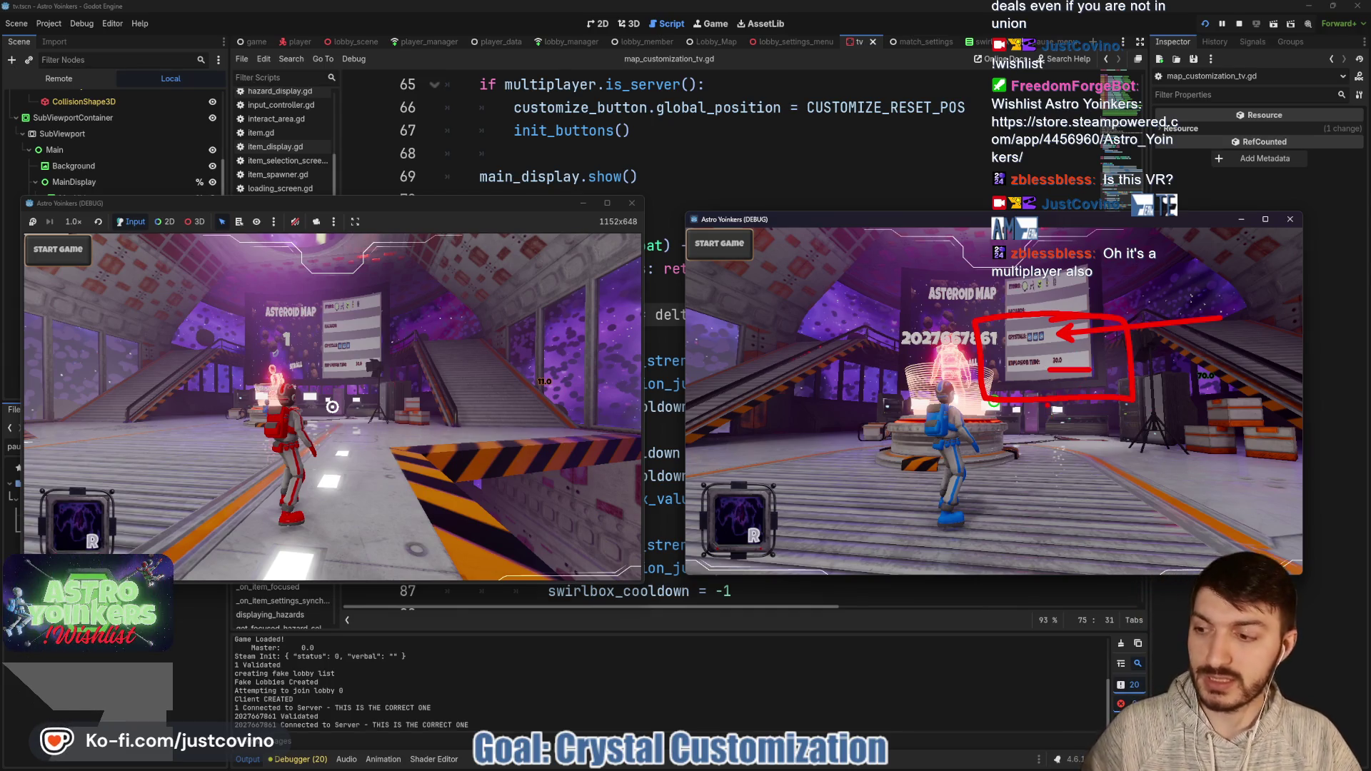
pyautogui.press('Escape')
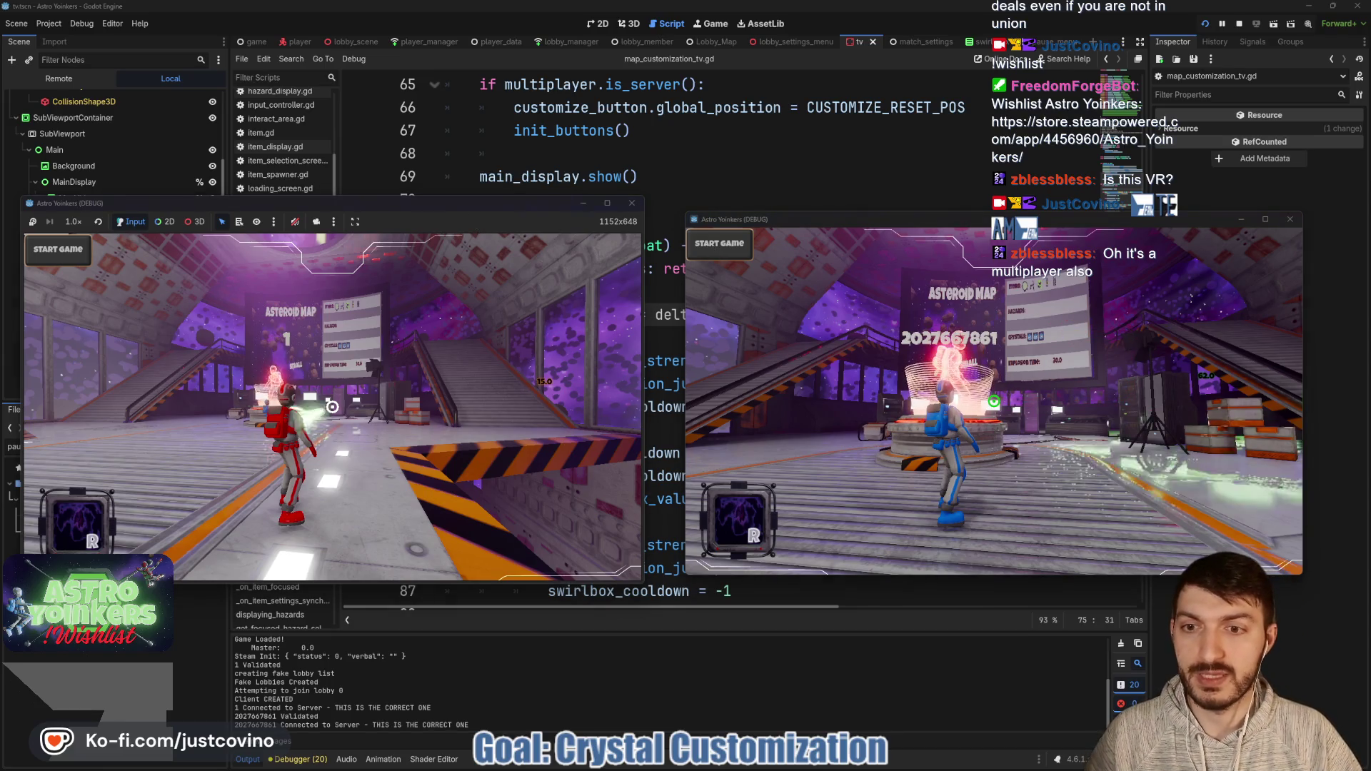
pyautogui.press('super')
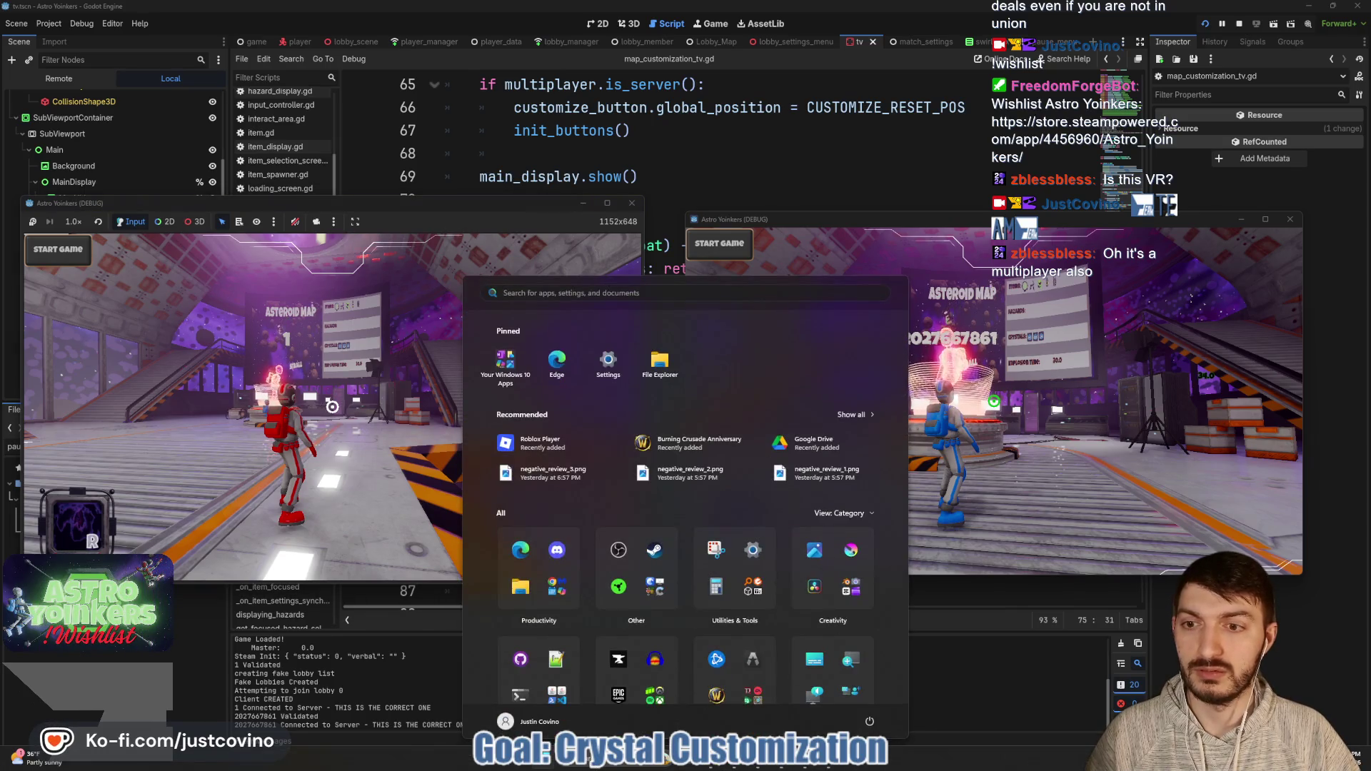
pyautogui.press('Escape')
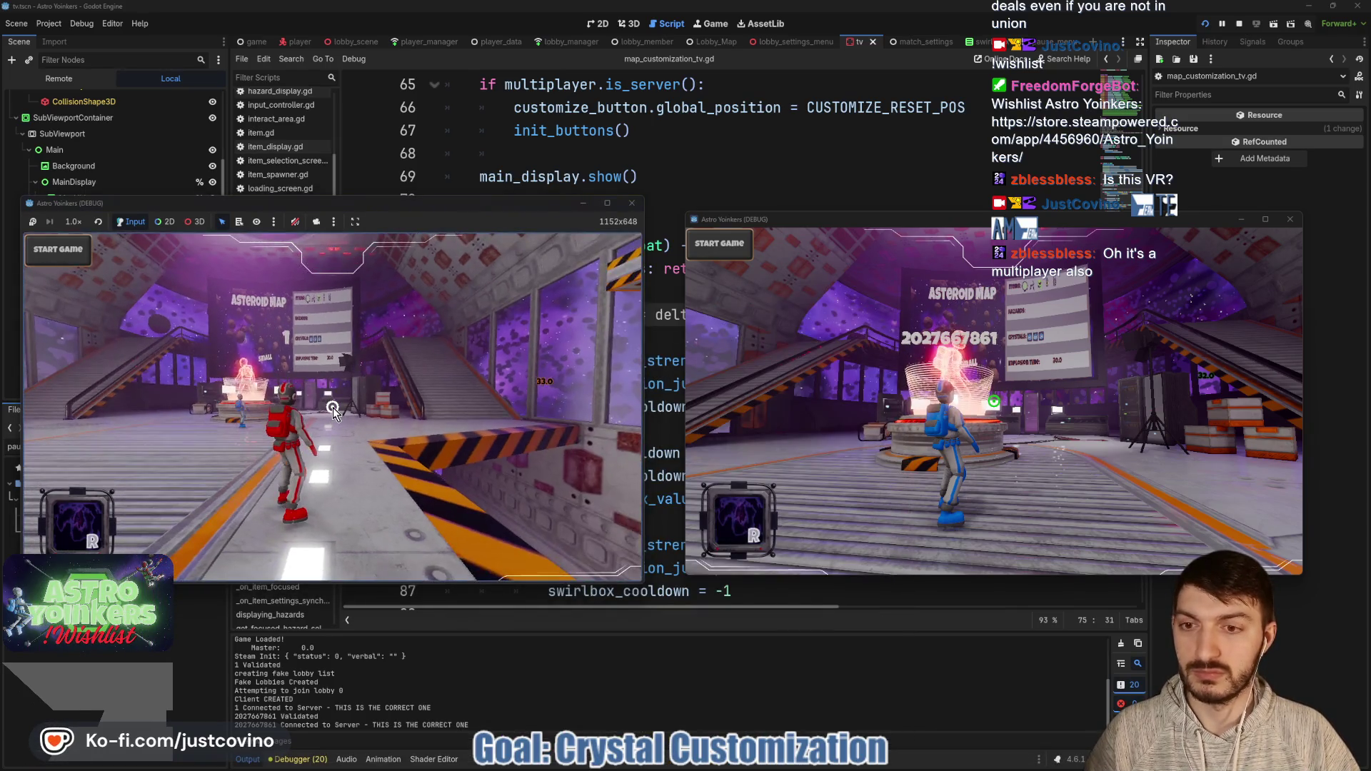
# Step: Walk the red player to the Asteroid Map board, open match customization, and raise captures to 9
pyautogui.click(332, 407)
pyautogui.click(332, 407)
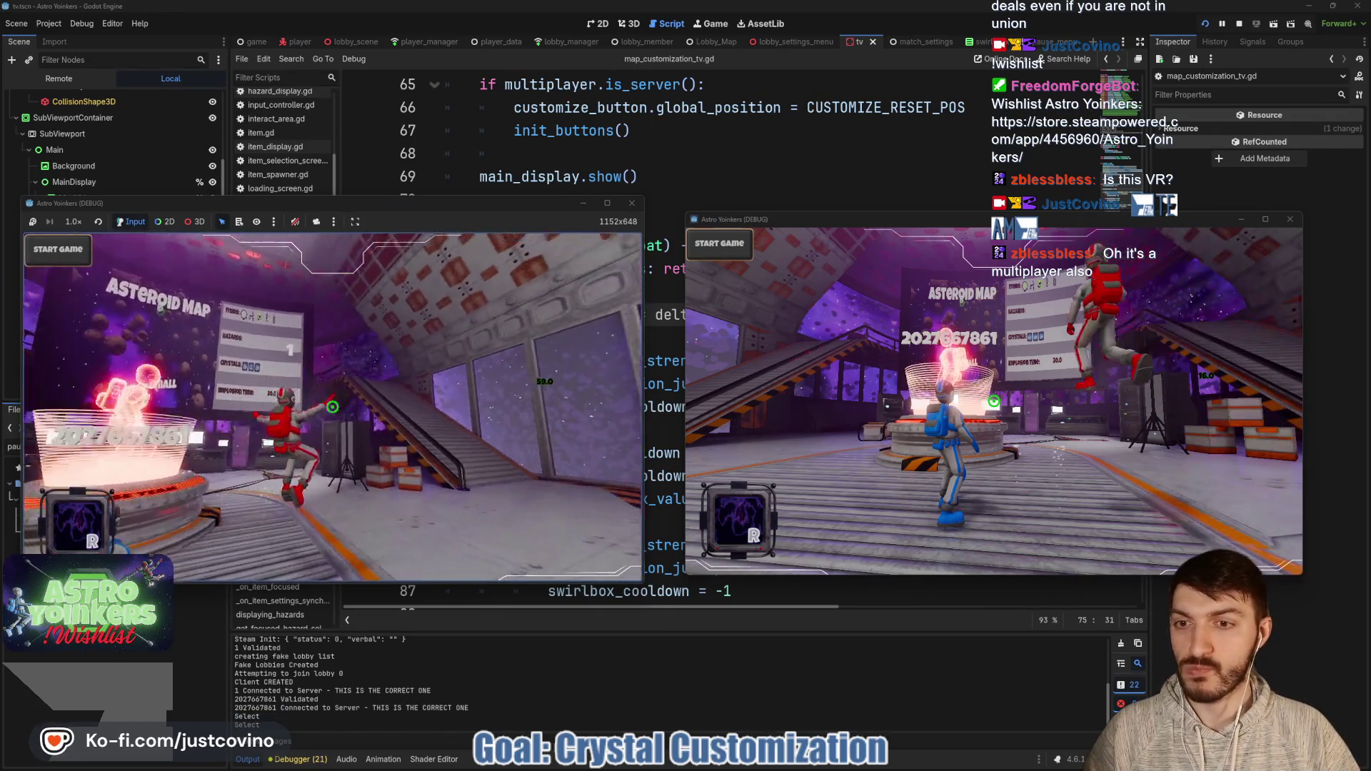
pyautogui.click(332, 407)
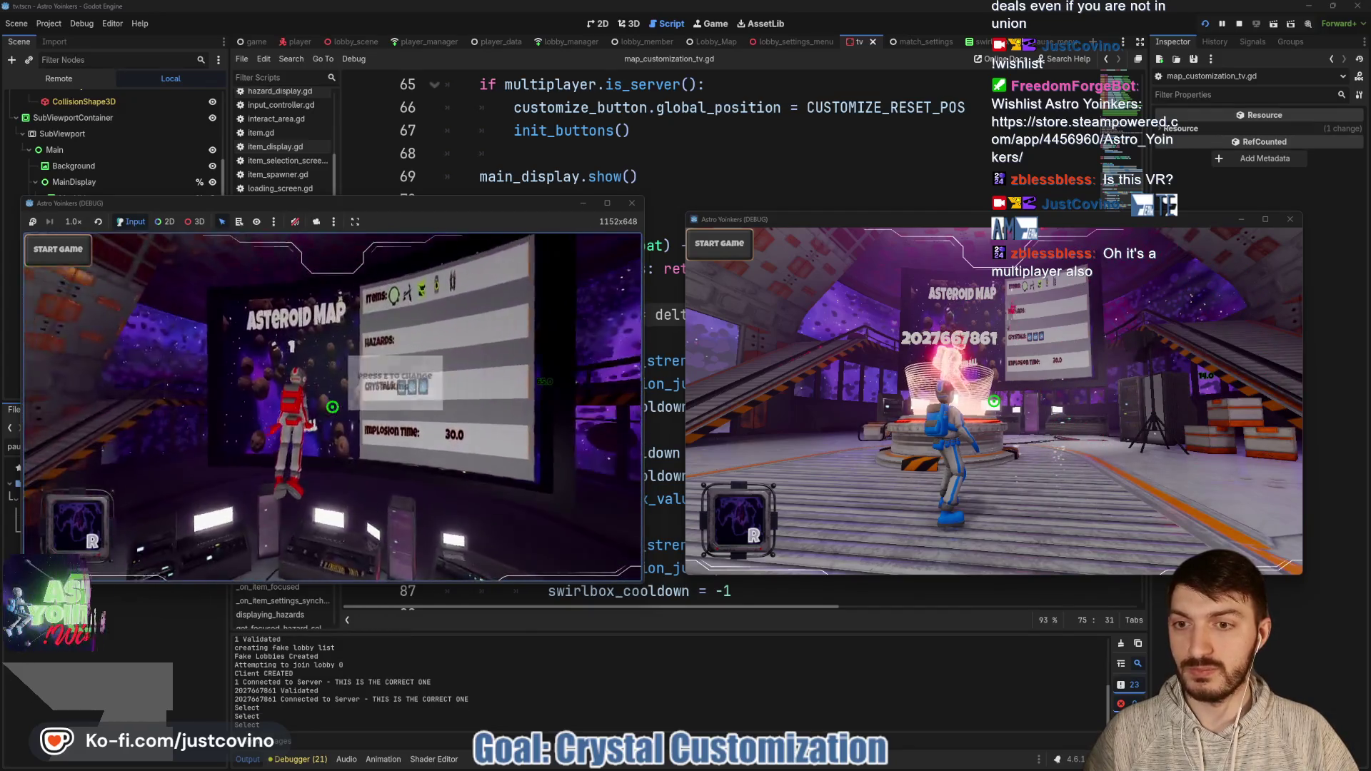
pyautogui.click(332, 406)
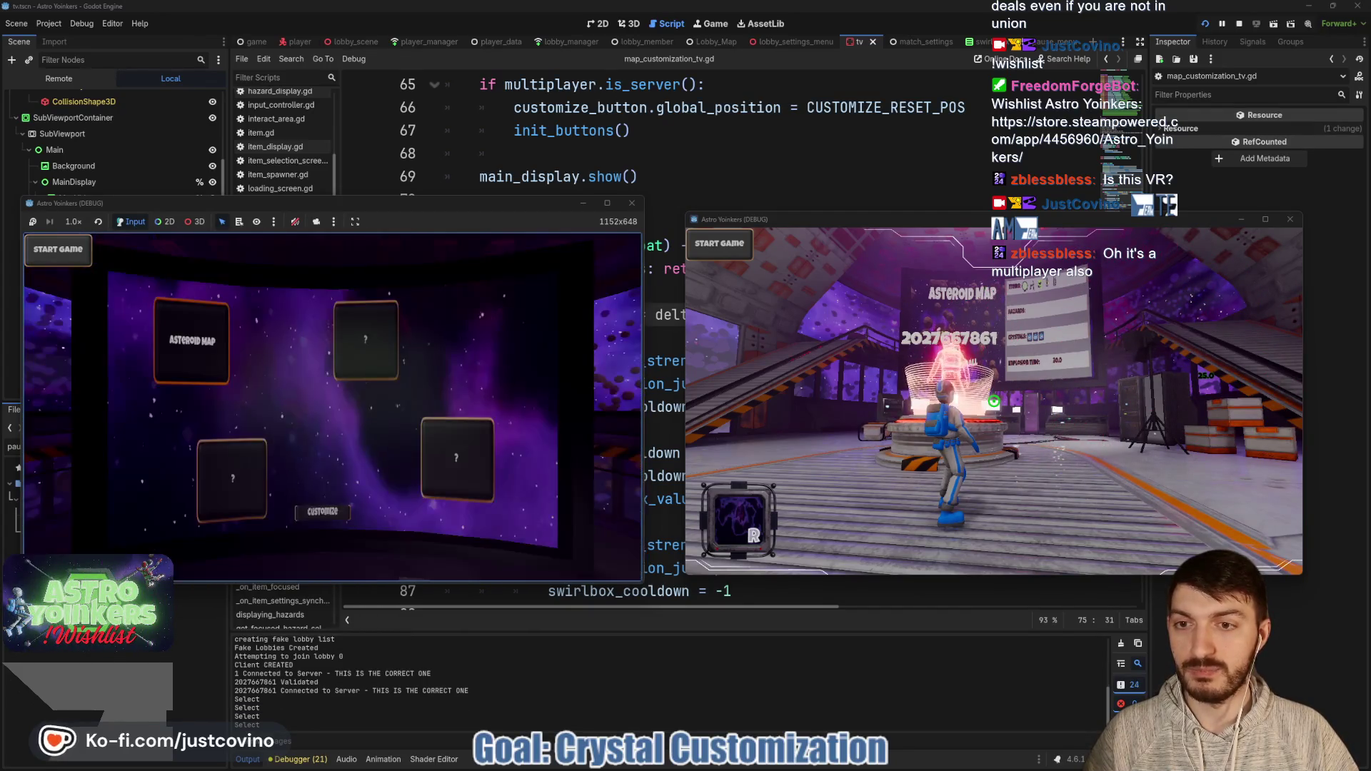
pyautogui.click(332, 407)
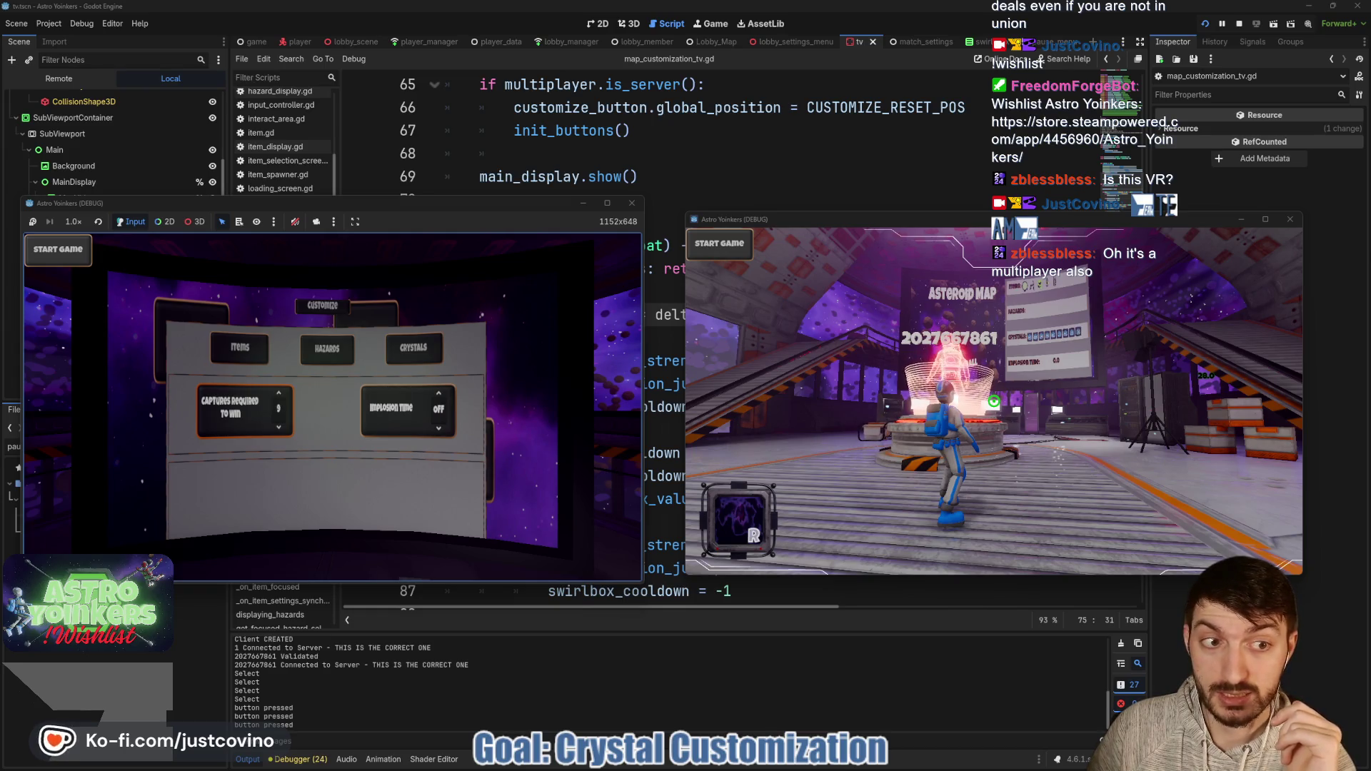
pyautogui.press('Up')
pyautogui.press('Up')
pyautogui.press('Up')
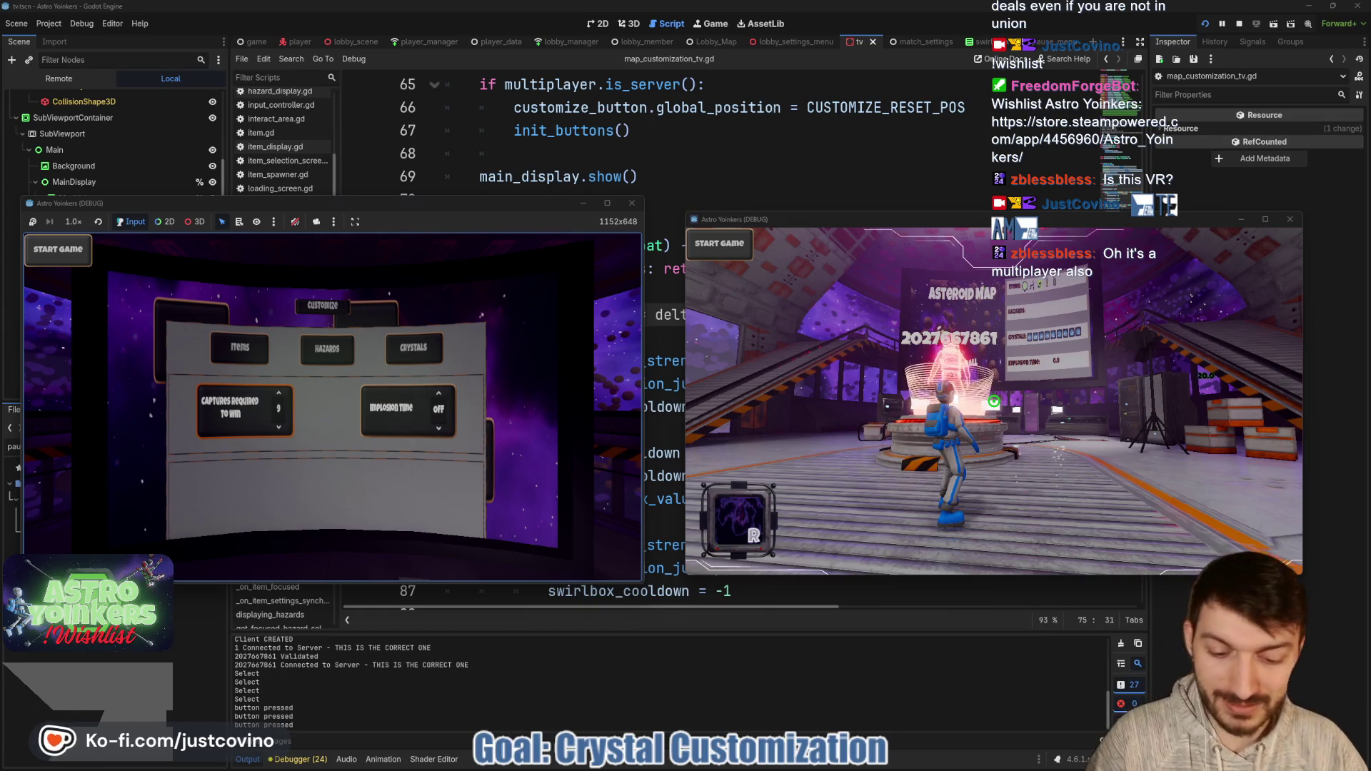
# Step: Stop the running game and save the open scene
pyautogui.press('F8')
pyautogui.scroll(-3, 616, 268)
pyautogui.hotkey('ctrl', 's')
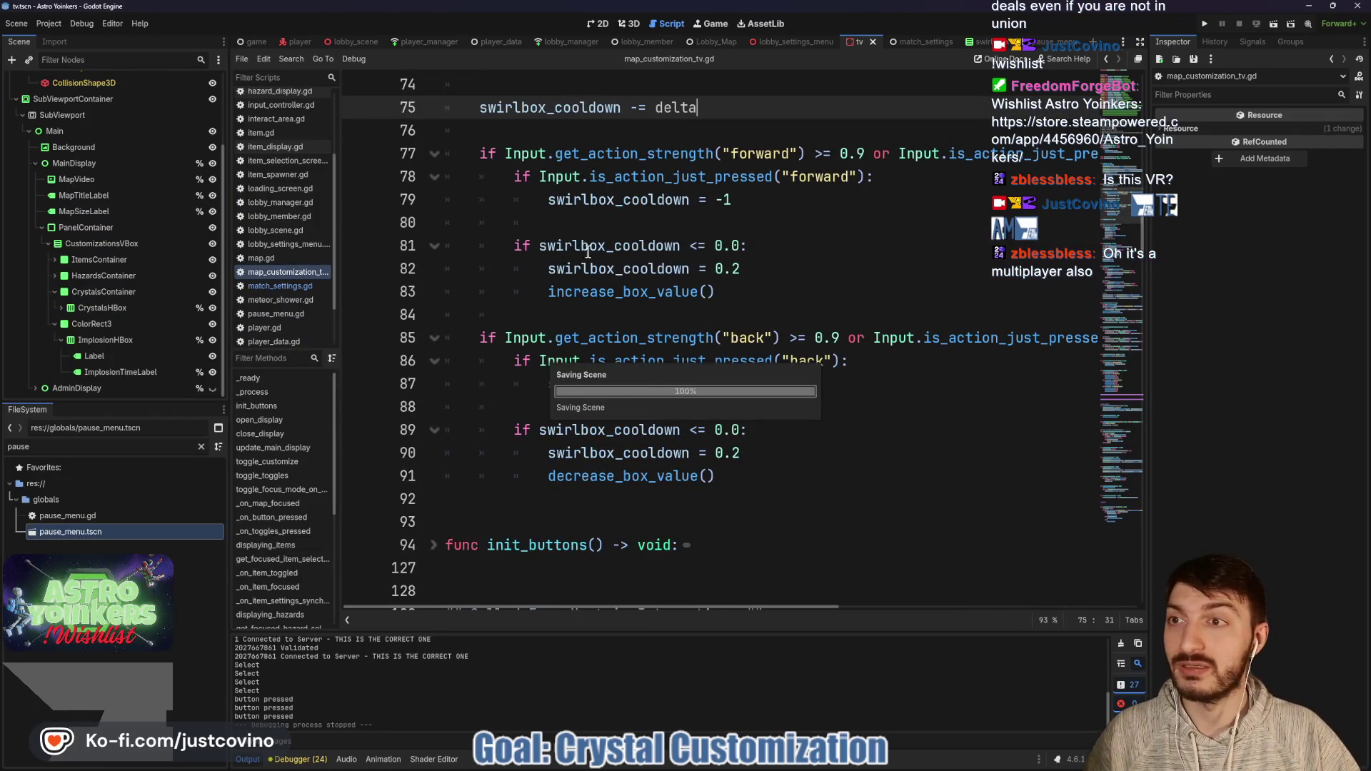
pyautogui.scroll(3, 160, 218)
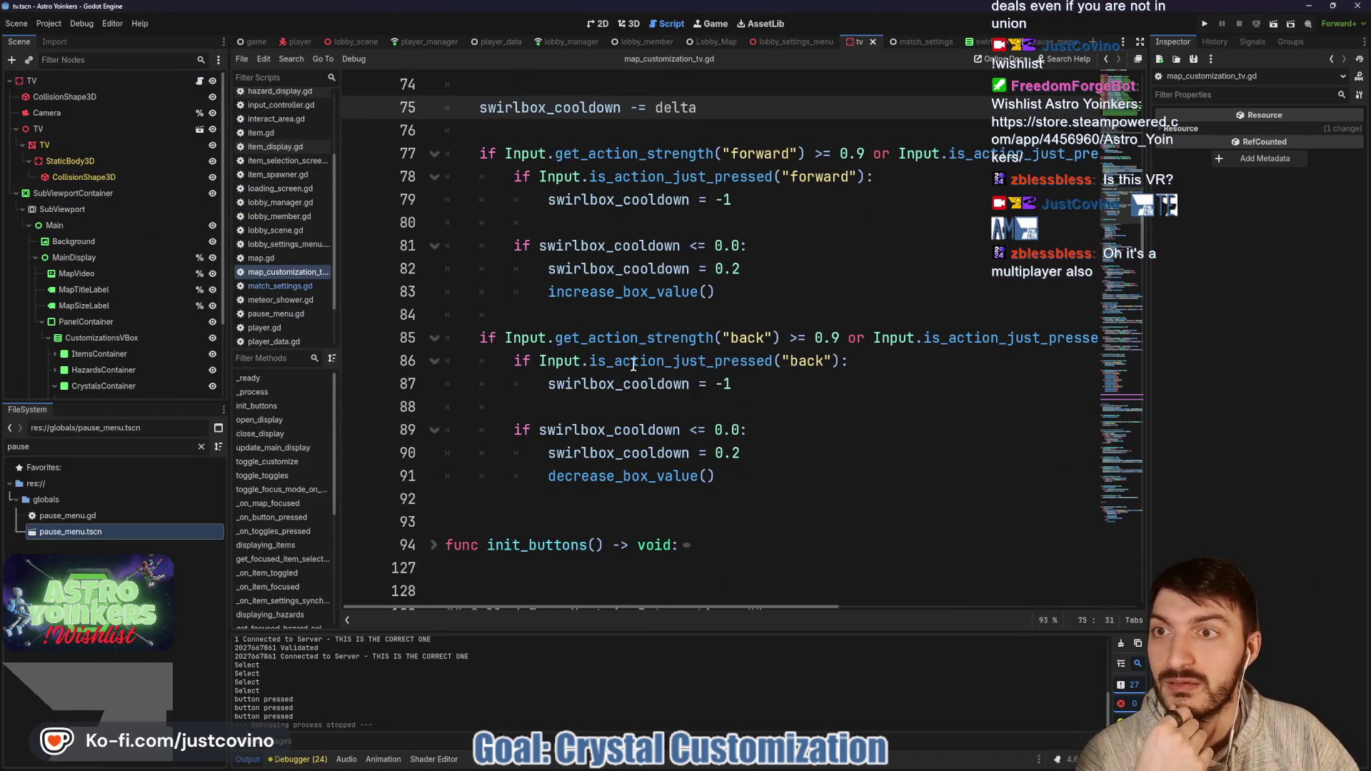
pyautogui.scroll(-20, 610, 339)
pyautogui.scroll(5, 648, 422)
pyautogui.scroll(-10, 646, 417)
# Step: In update_implosion_label, add an if flag_implosion_time == 0.0 branch setting implosion_time_label text to "OFF"
pyautogui.scroll(-8, 645, 416)
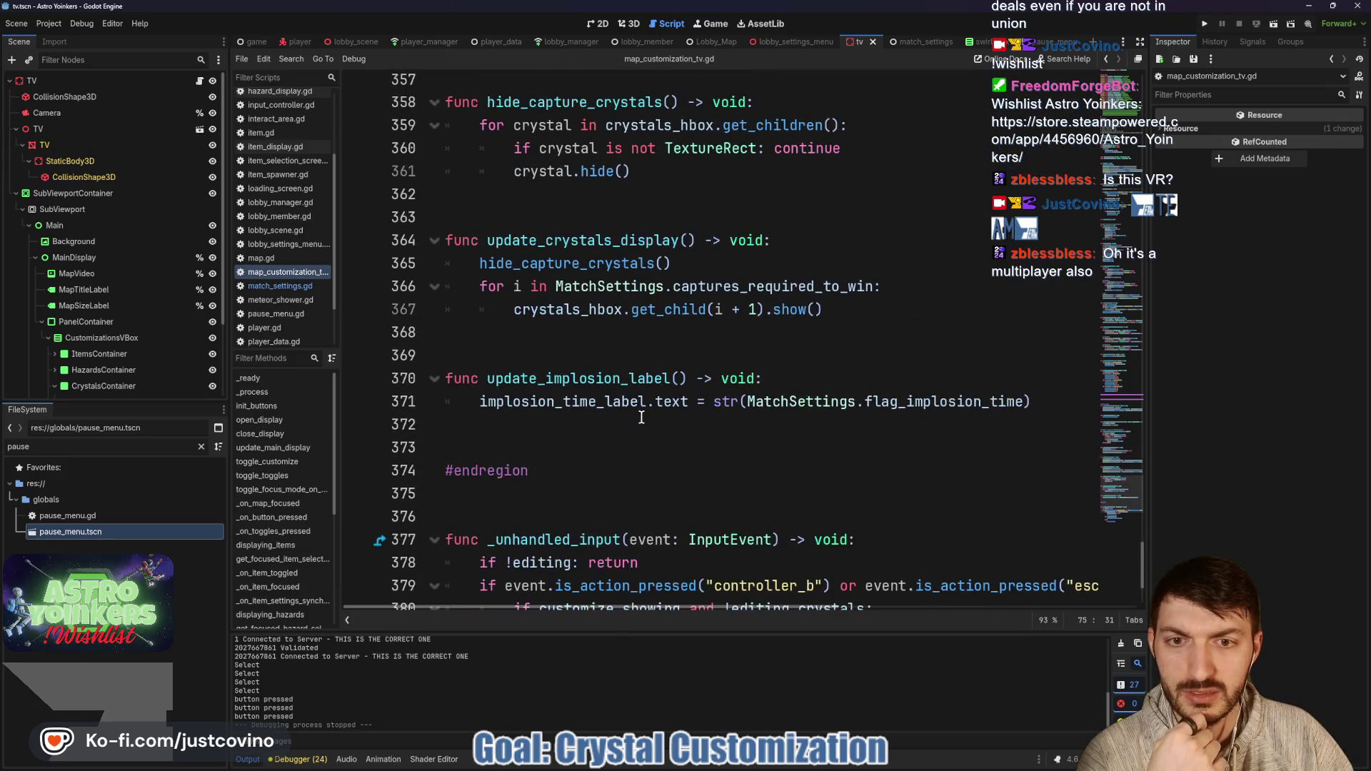
pyautogui.click(836, 376)
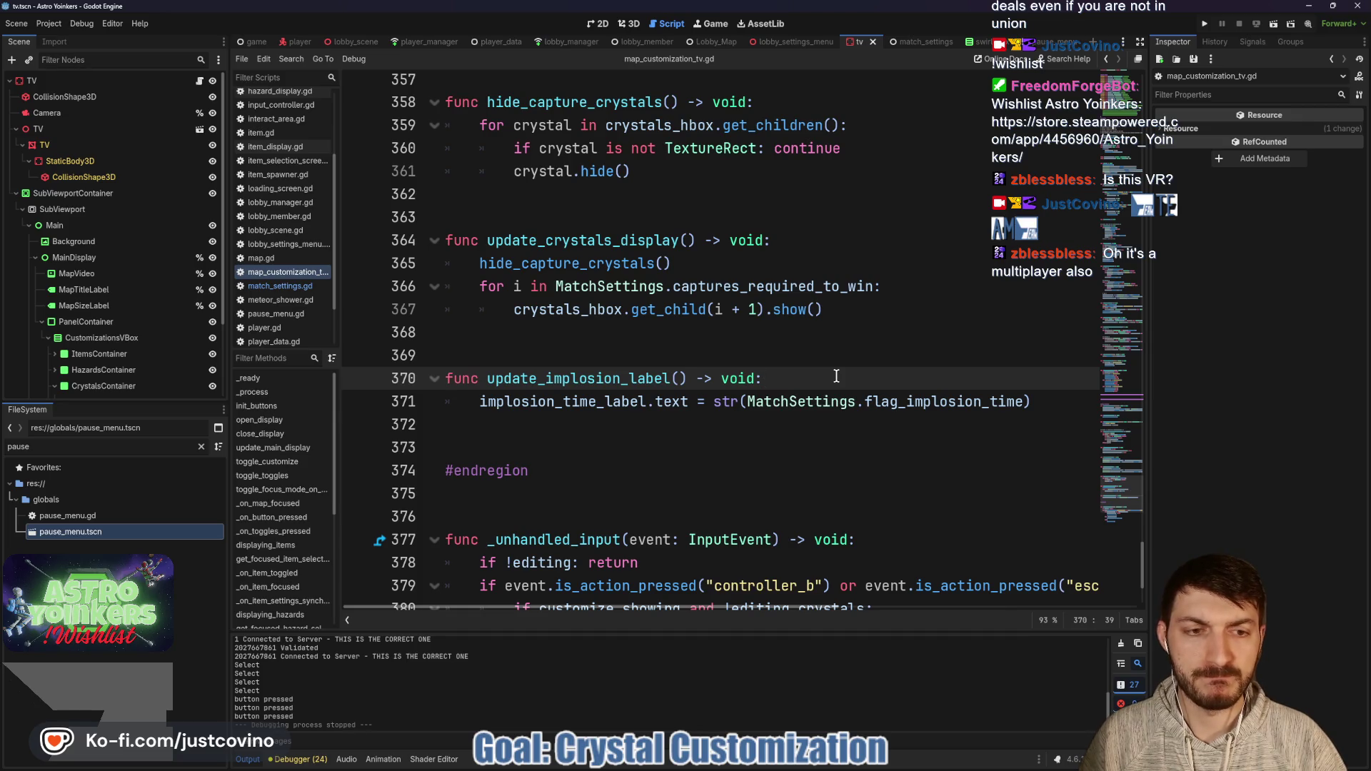
pyautogui.press('Return')
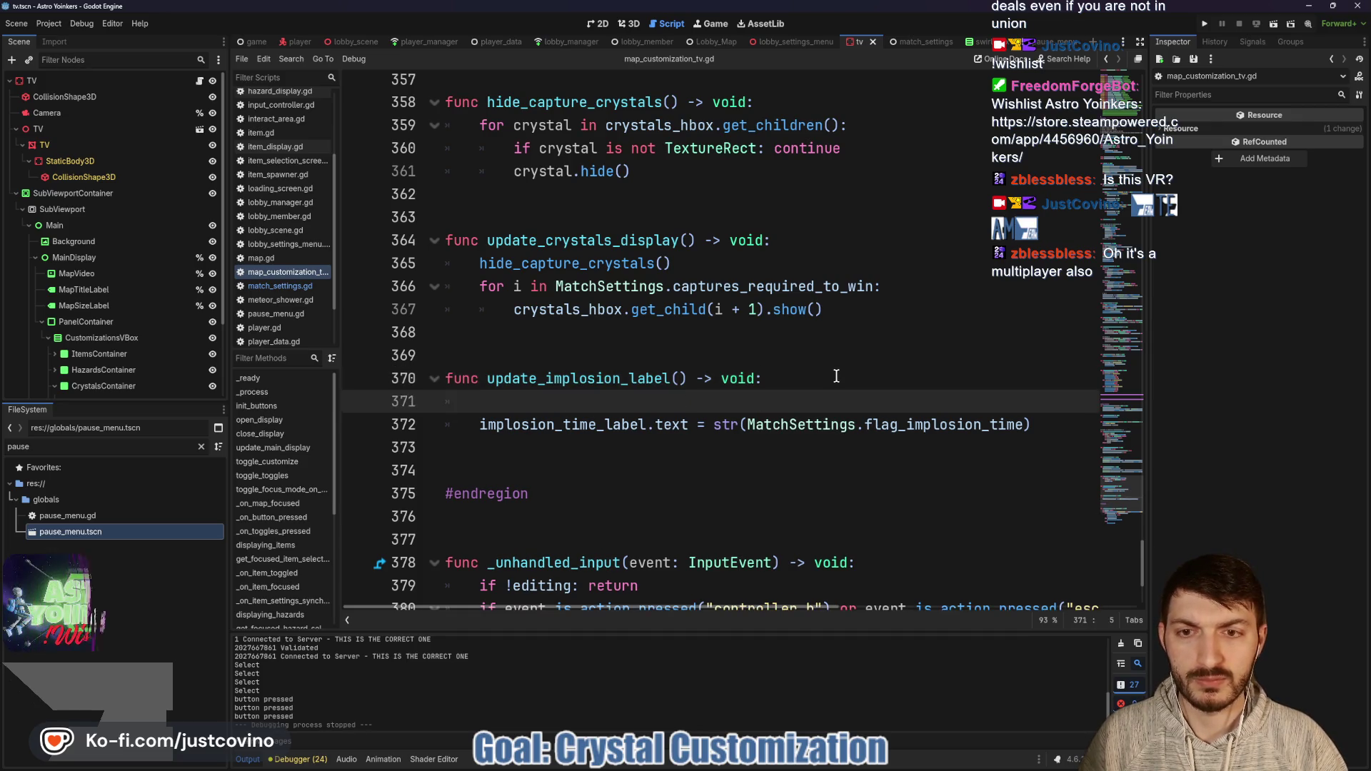
pyautogui.write('ifMatchSettings.flag')
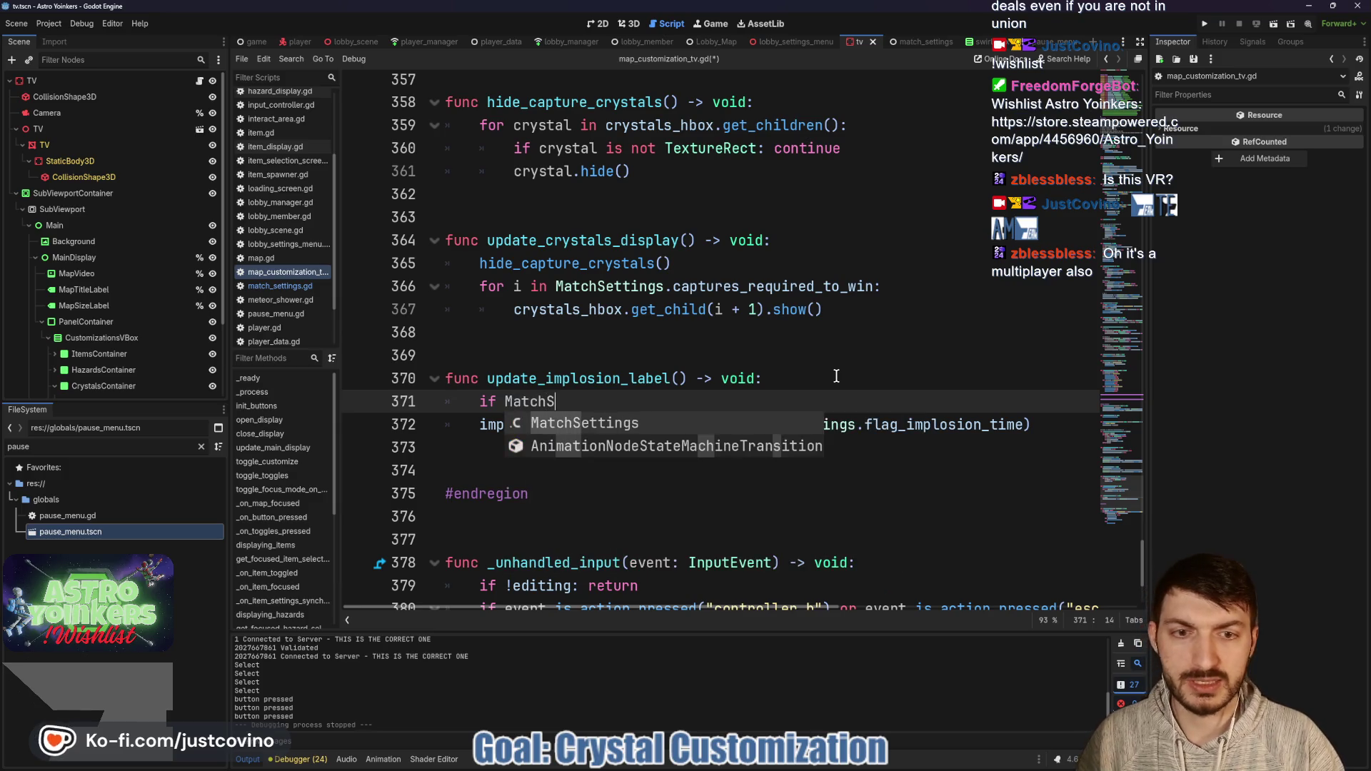
pyautogui.press('Return')
pyautogui.write('==')
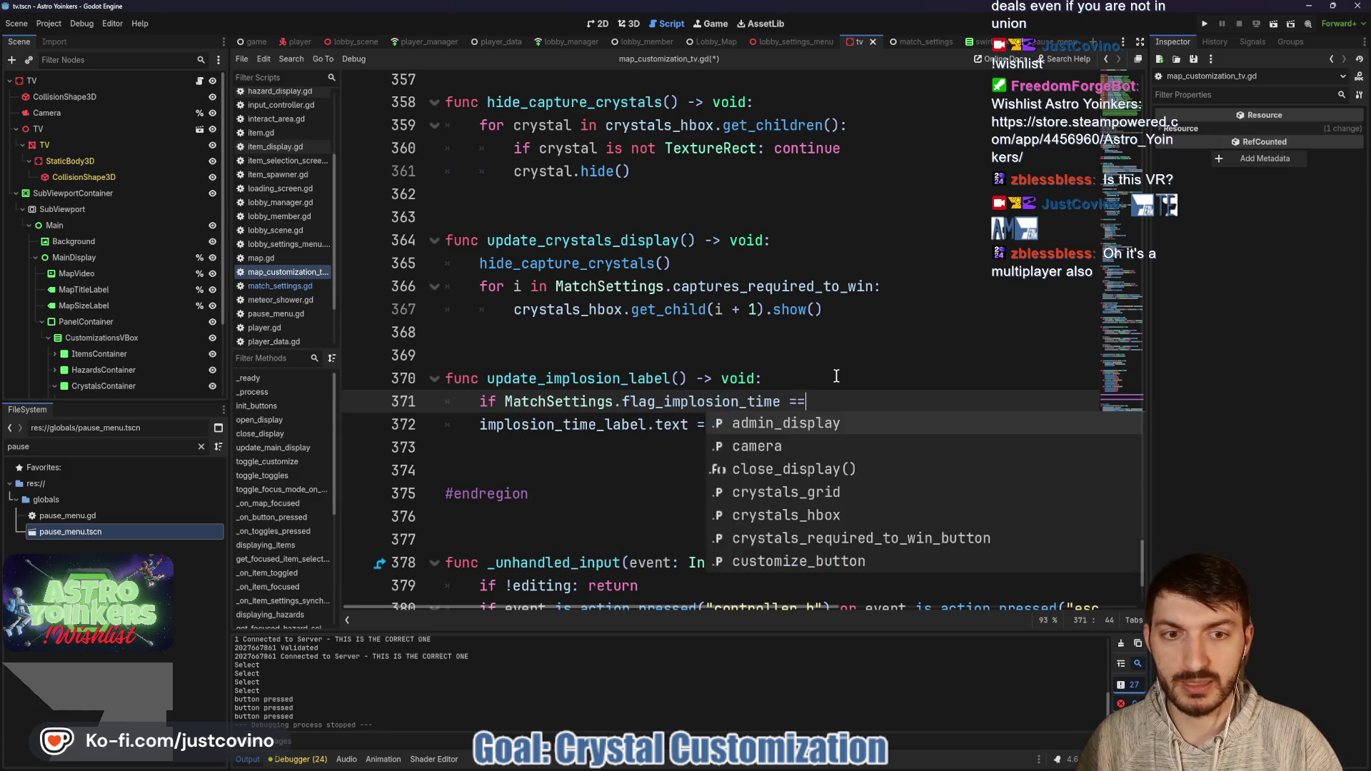
pyautogui.write(' 0.0')
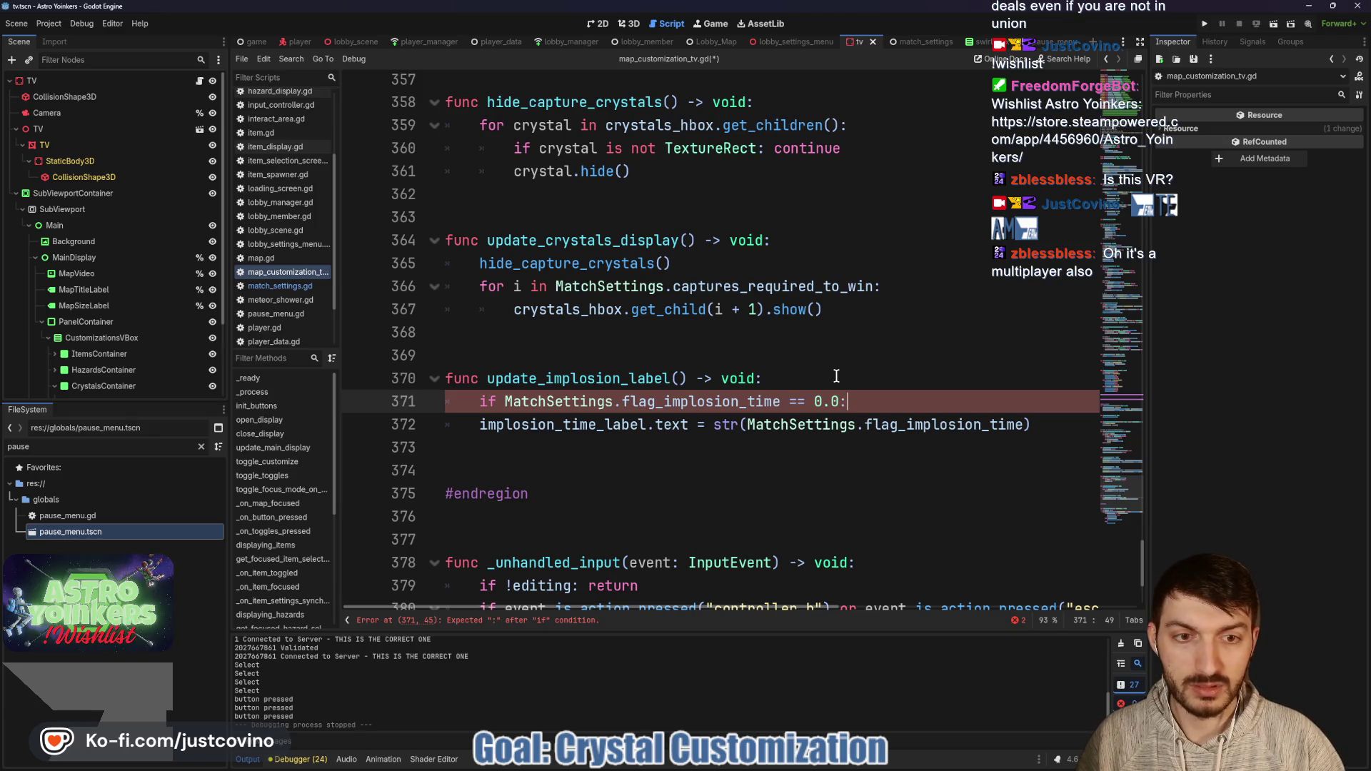
pyautogui.press('Return')
pyautogui.write('implo')
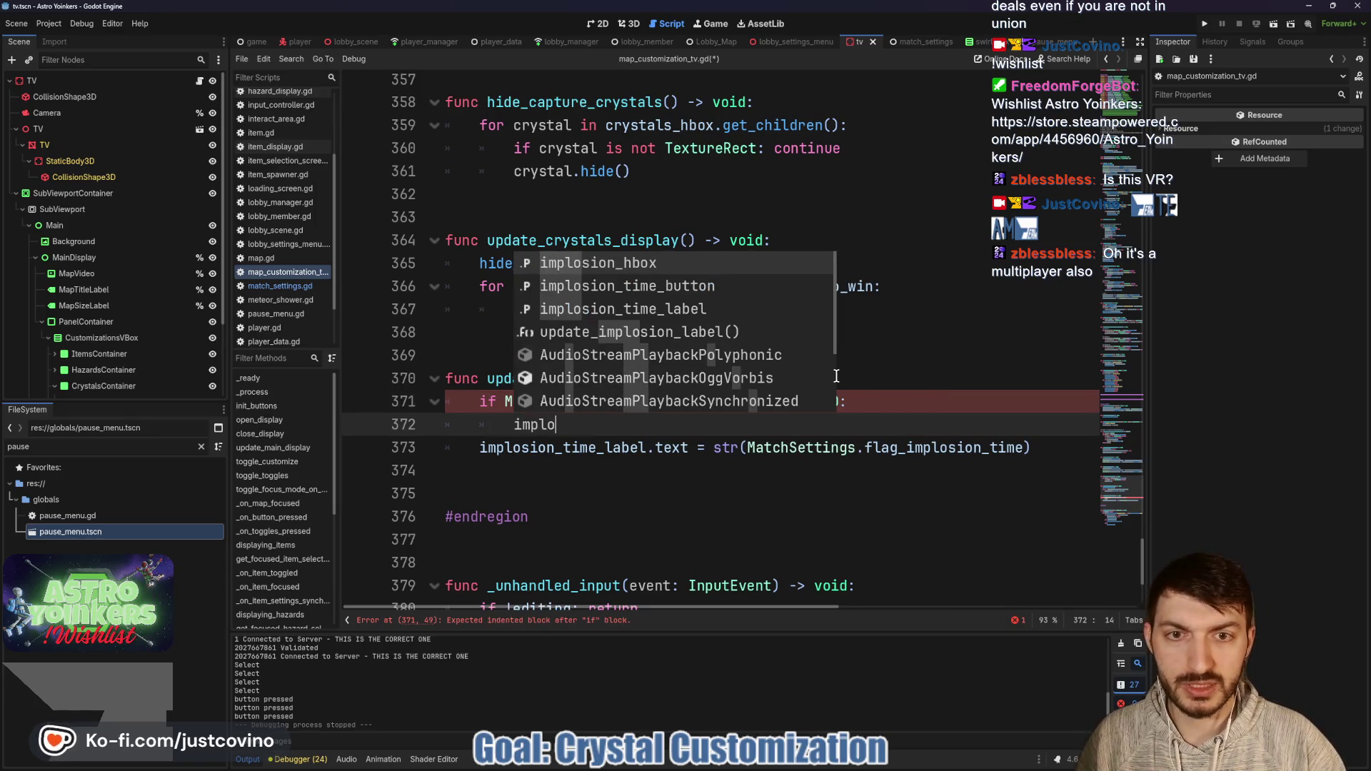
pyautogui.press('Down')
pyautogui.press('Down')
pyautogui.press('Return')
pyautogui.write('.text')
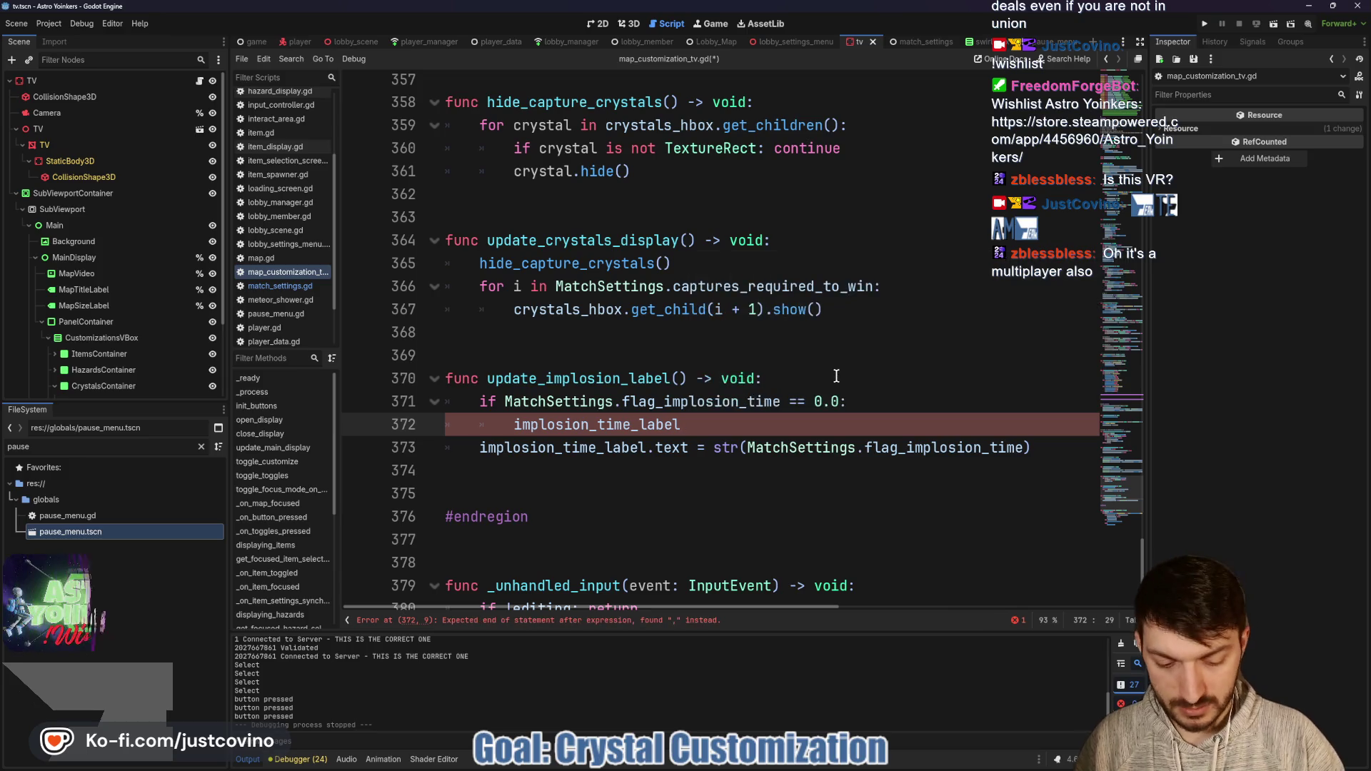
pyautogui.write(' = "0')
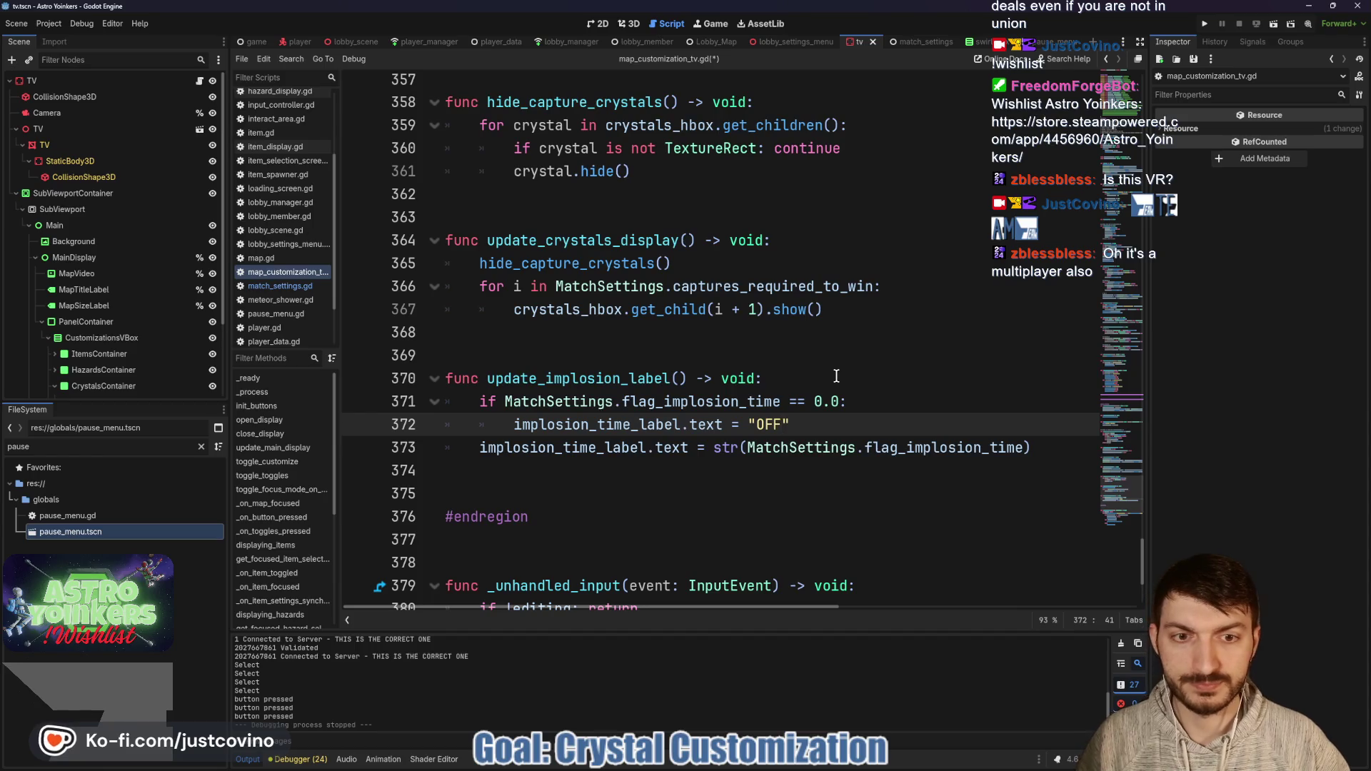
# Step: Put the original numeric label assignment under an else branch and save the script
pyautogui.press('Right')
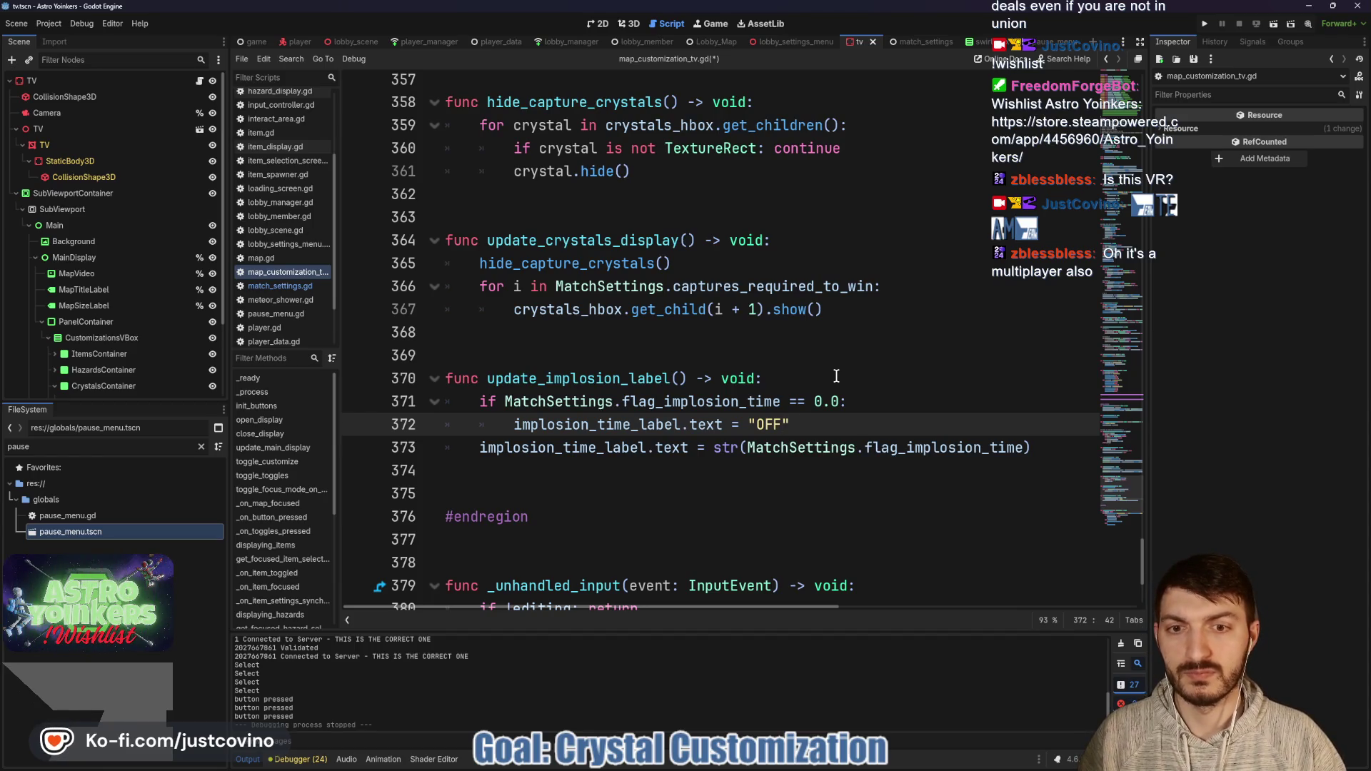
pyautogui.press('Return')
pyautogui.write('else:')
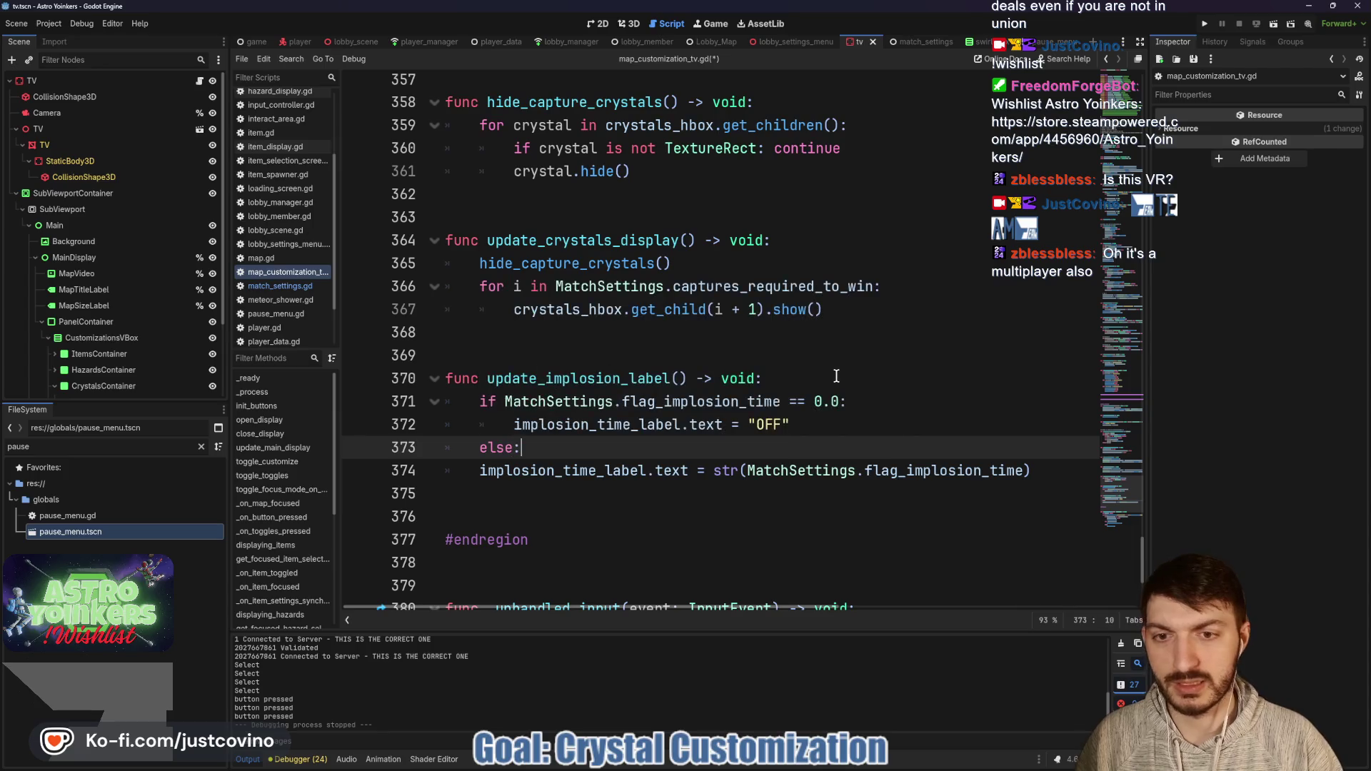
pyautogui.click(474, 470)
pyautogui.press('Tab')
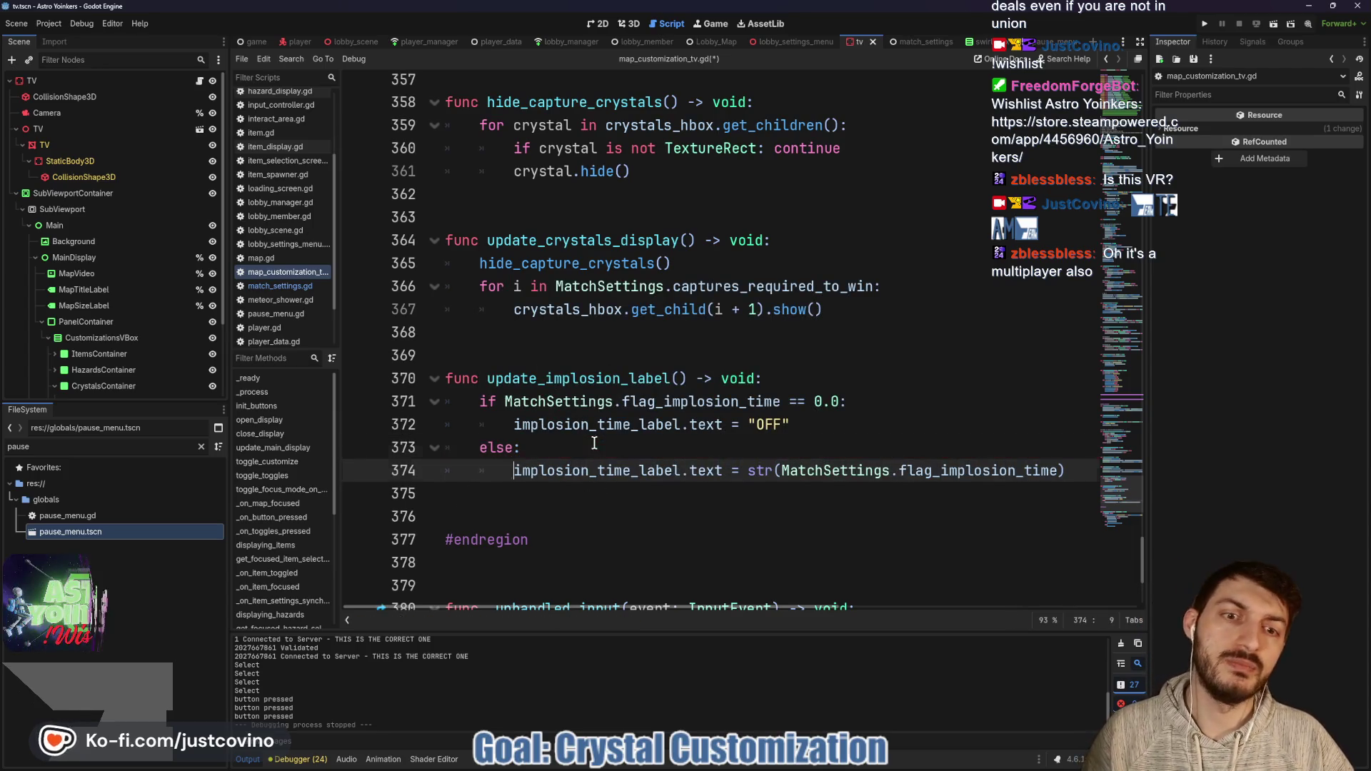
pyautogui.click(586, 455)
pyautogui.hotkey('ctrl', 's')
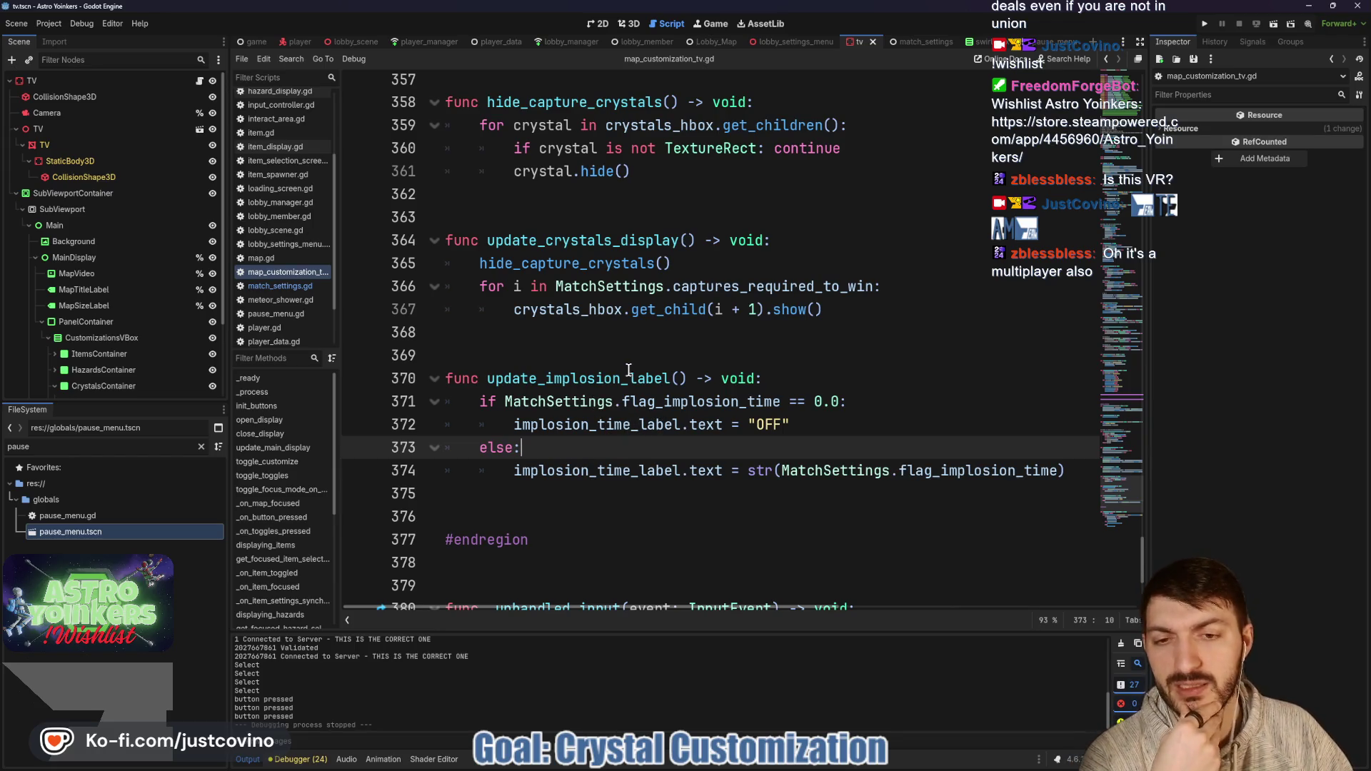
# Step: Commit the four changed files in GitHub Desktop as 'Crystal Display + Implosion Time Synced'
pyautogui.moveTo(774, 766)
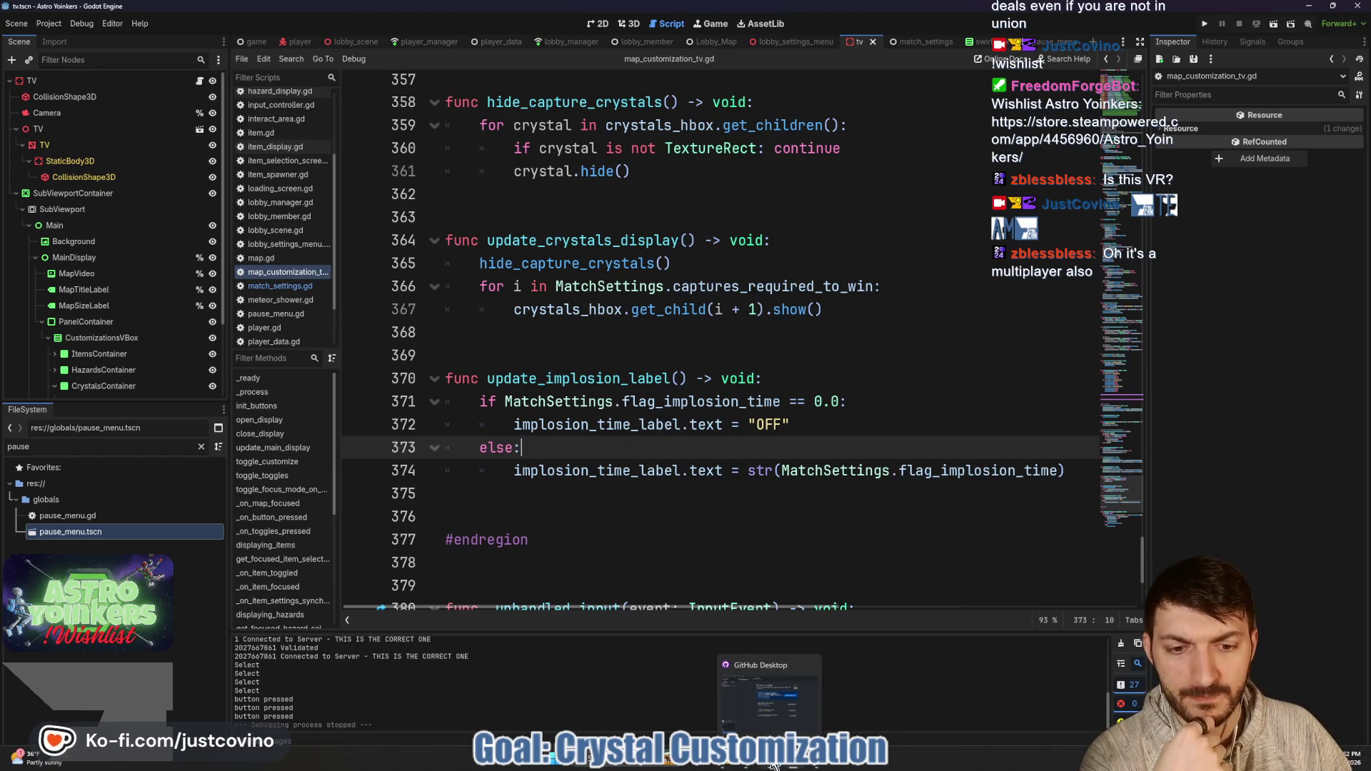
pyautogui.click(774, 661)
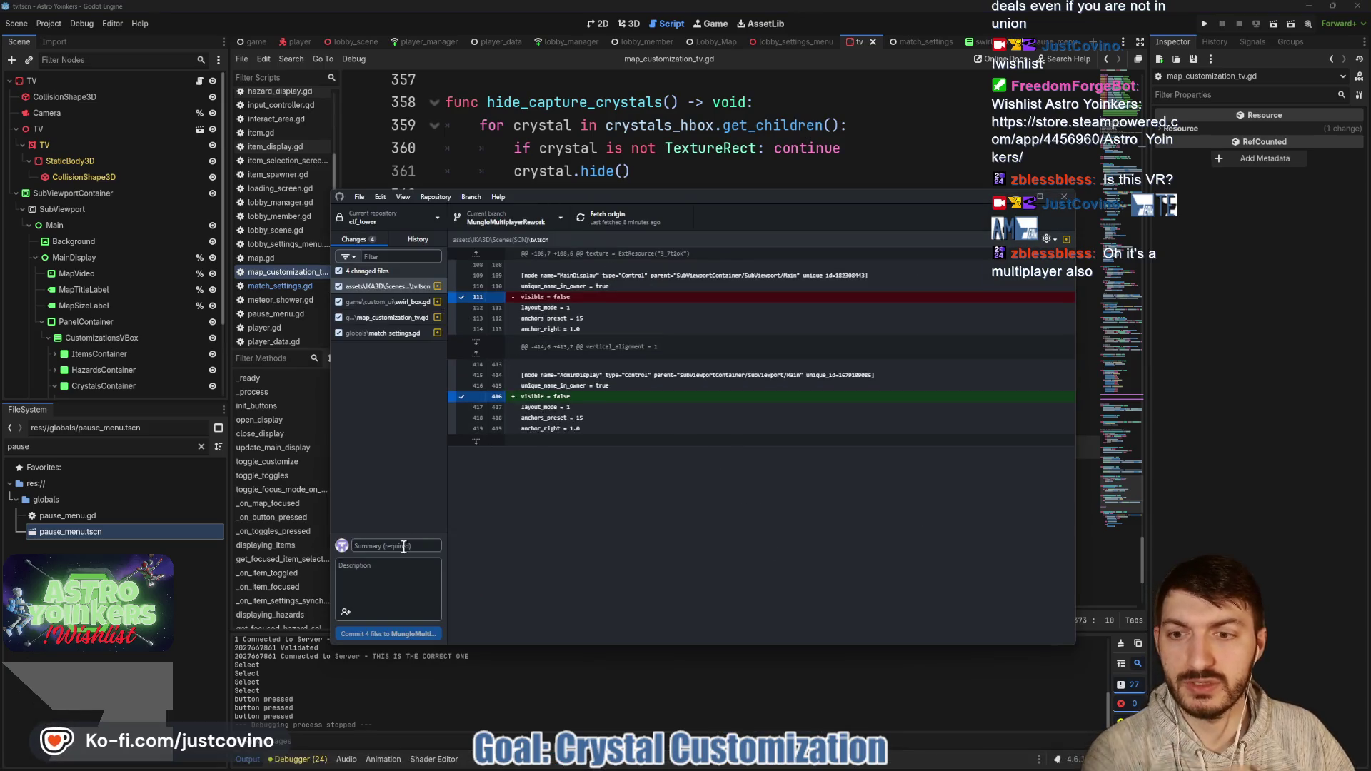
pyautogui.write('rystal Display + Implosion Time')
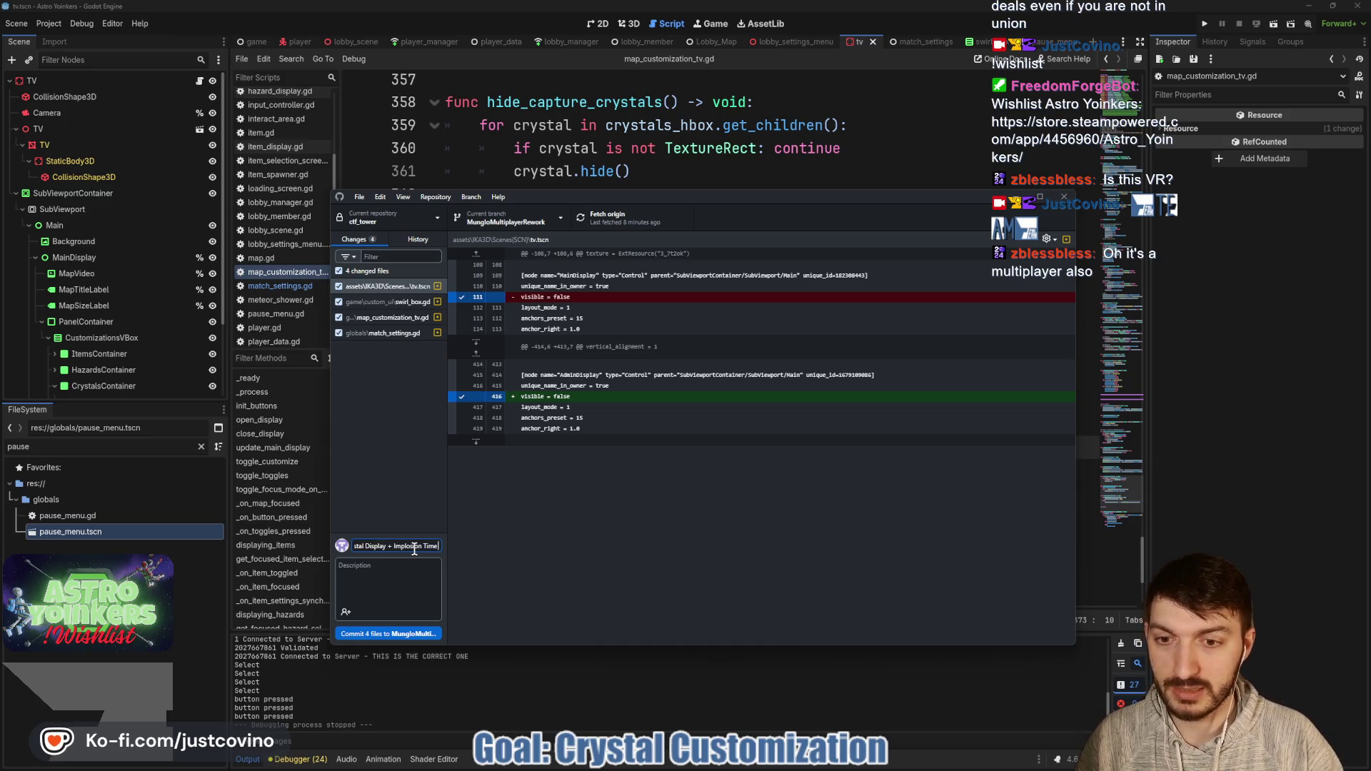
pyautogui.write(' Synced')
pyautogui.click(417, 634)
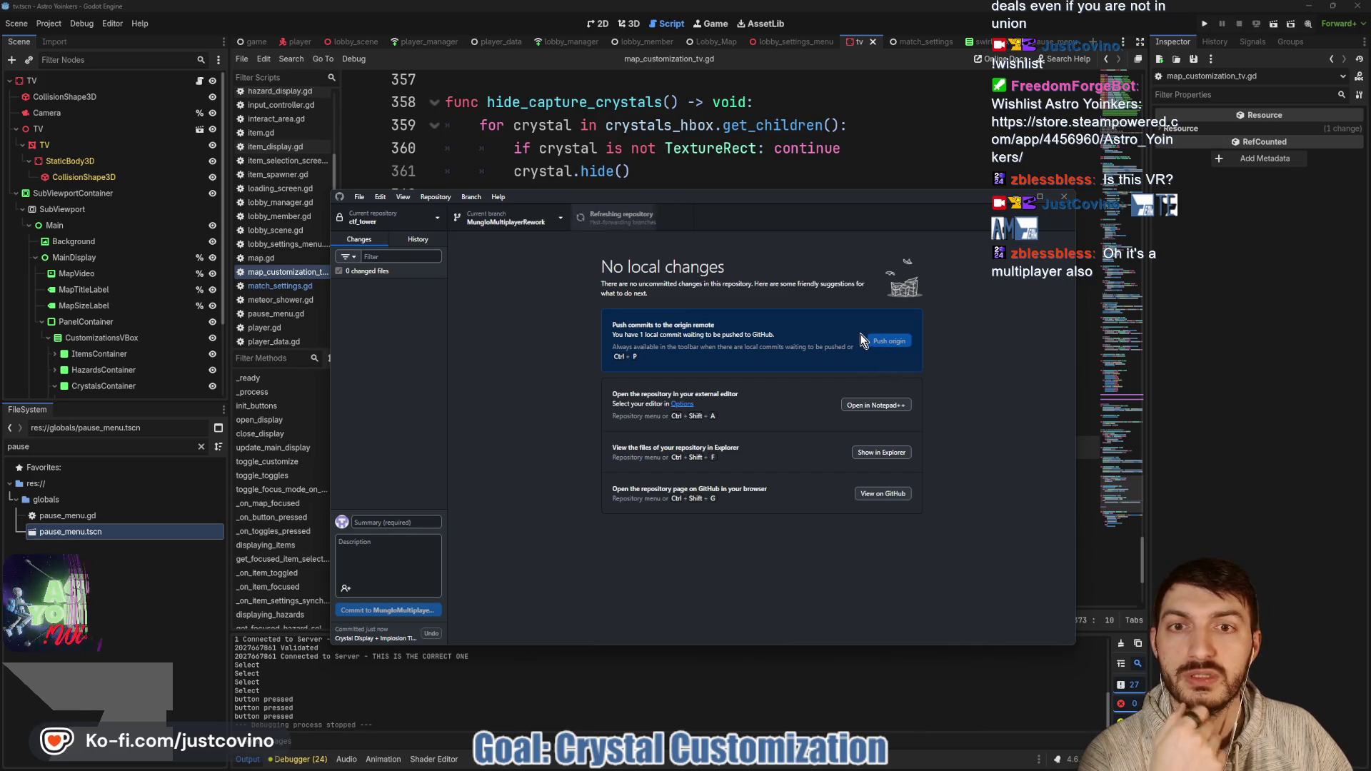
pyautogui.click(729, 168)
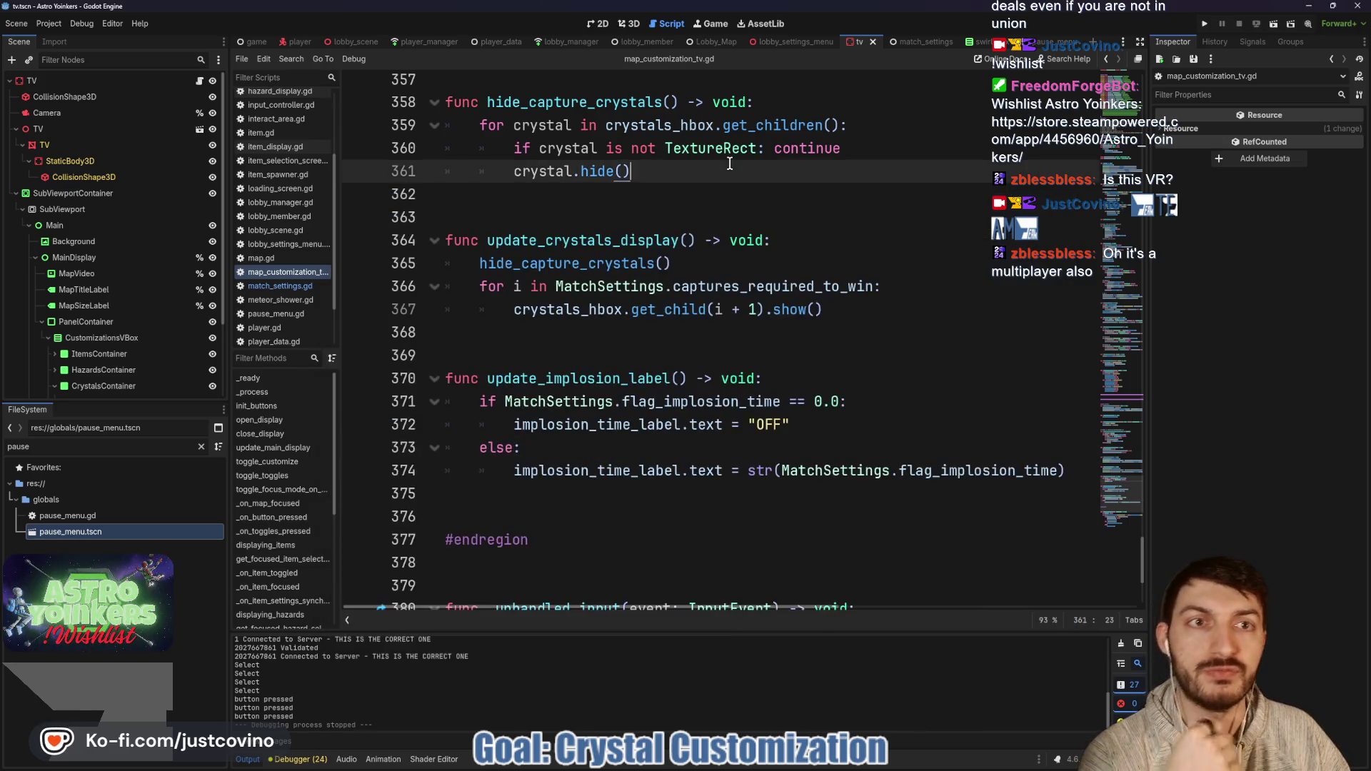
# Step: Collapse the Crystals region of the script and run the project
pyautogui.click(700, 204)
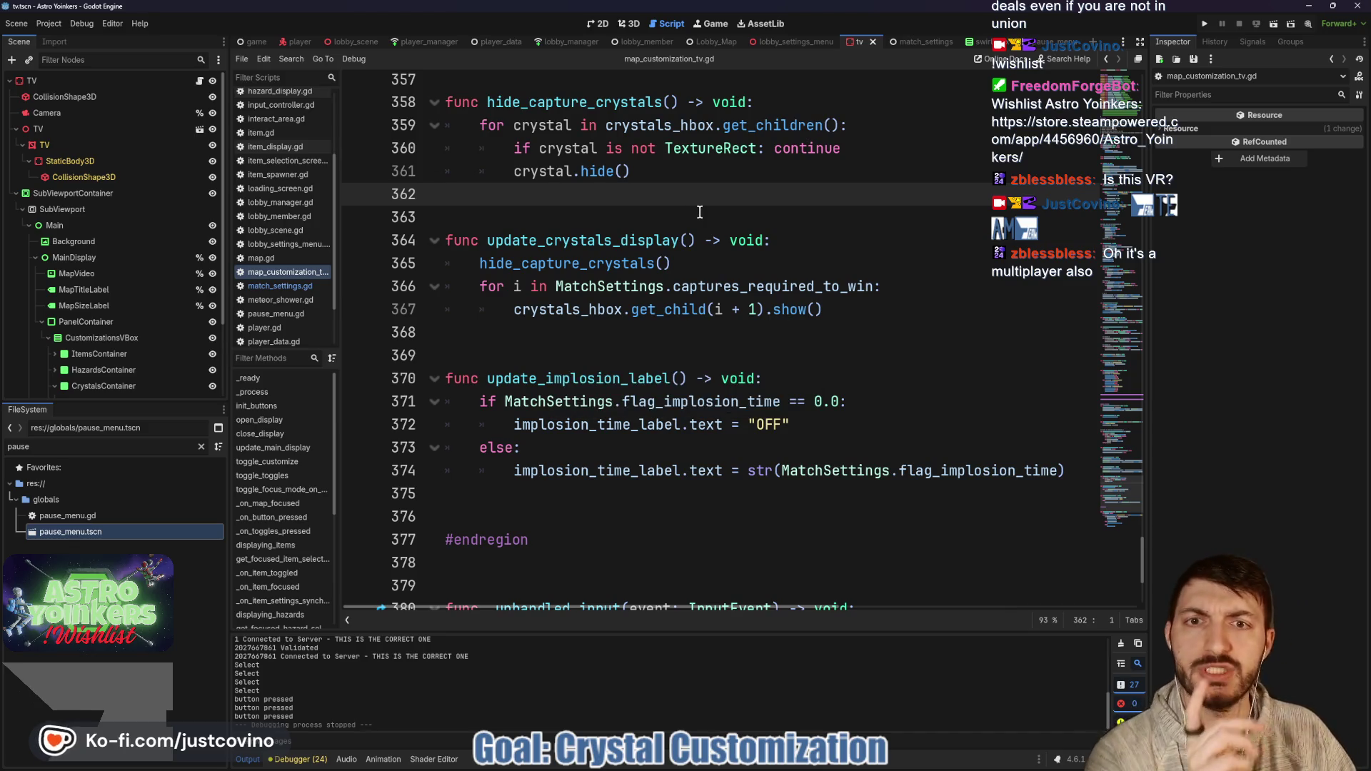
pyautogui.scroll(15, 614, 285)
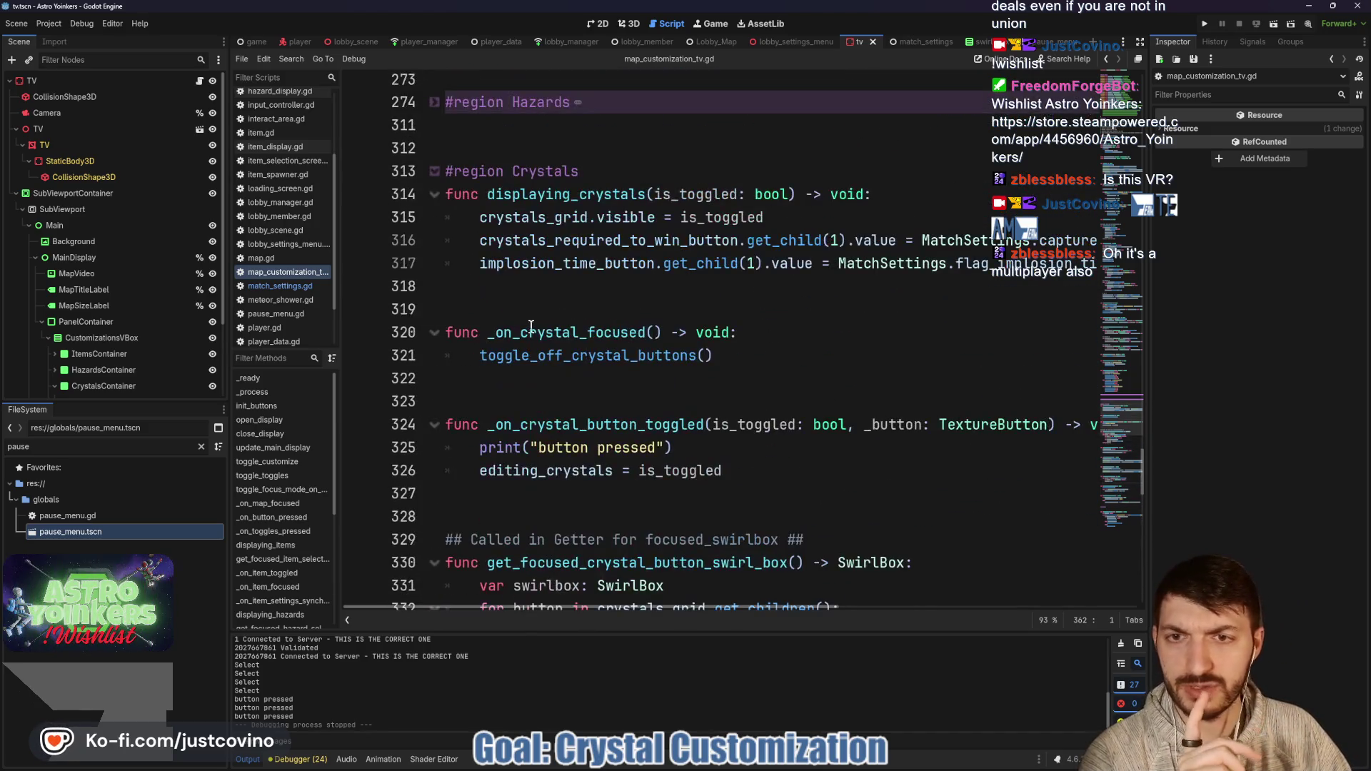
pyautogui.click(439, 180)
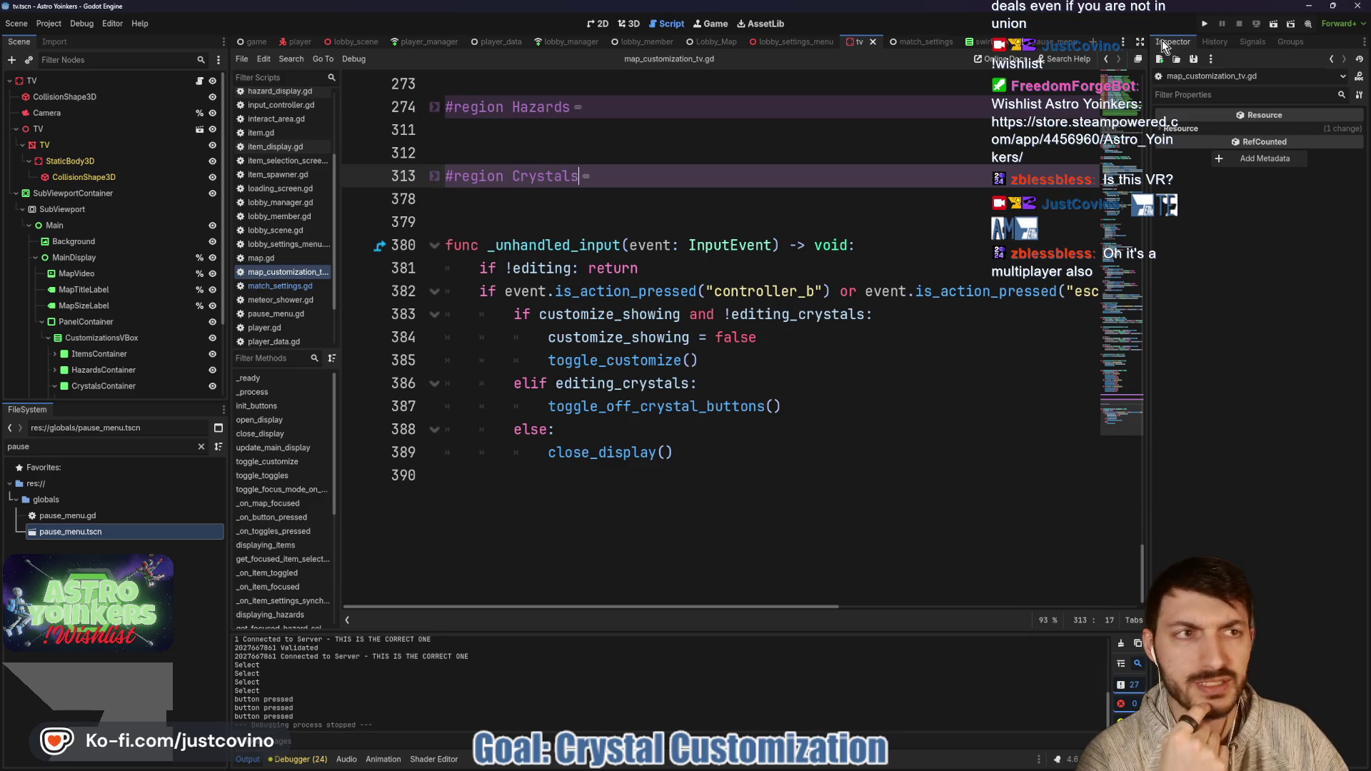
pyautogui.click(1204, 25)
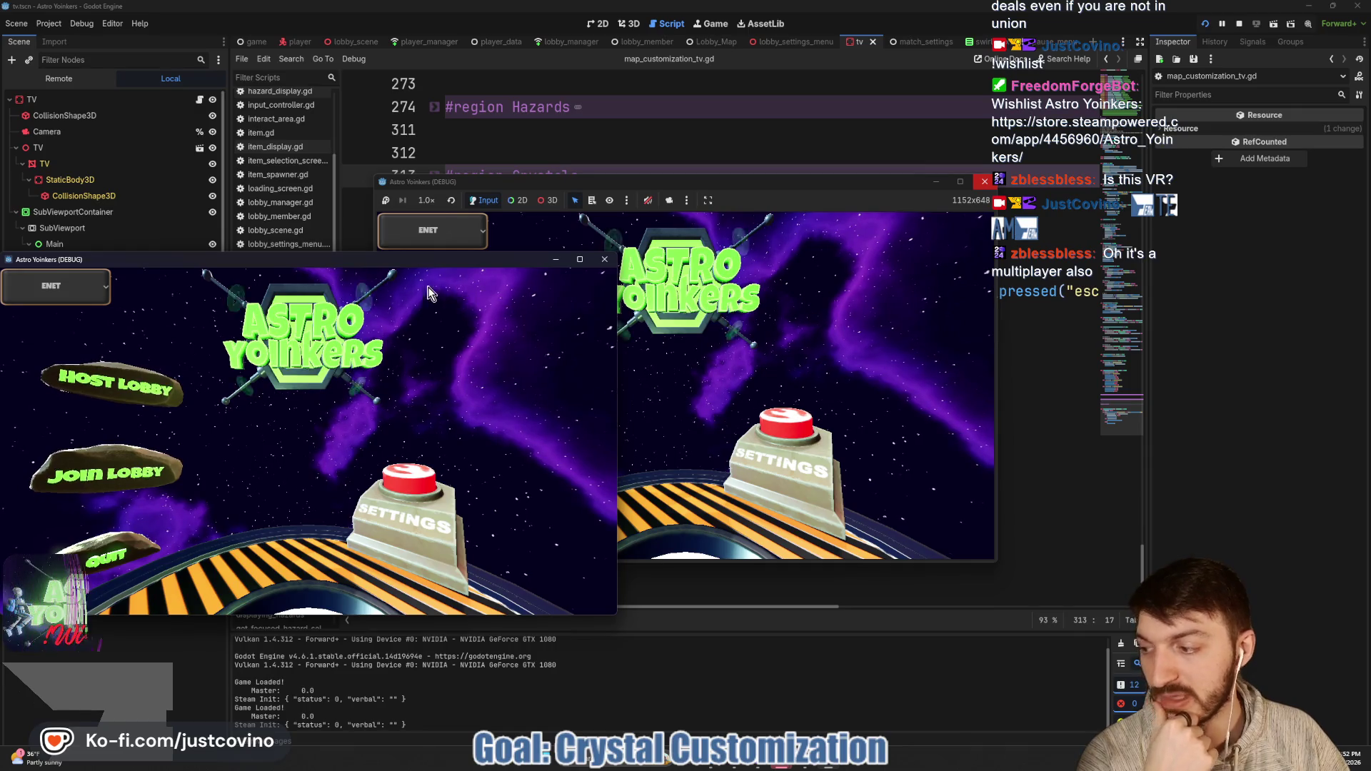
# Step: Place the two game windows side by side, host a lobby on the left, and join it from the right
pyautogui.moveTo(370, 259)
pyautogui.mouseDown()
pyautogui.moveTo(796, 269)
pyautogui.moveTo(1002, 231)
pyautogui.mouseUp()
pyautogui.moveTo(781, 186); pyautogui.dragTo(432, 209)
pyautogui.click(171, 329)
pyautogui.click(331, 437)
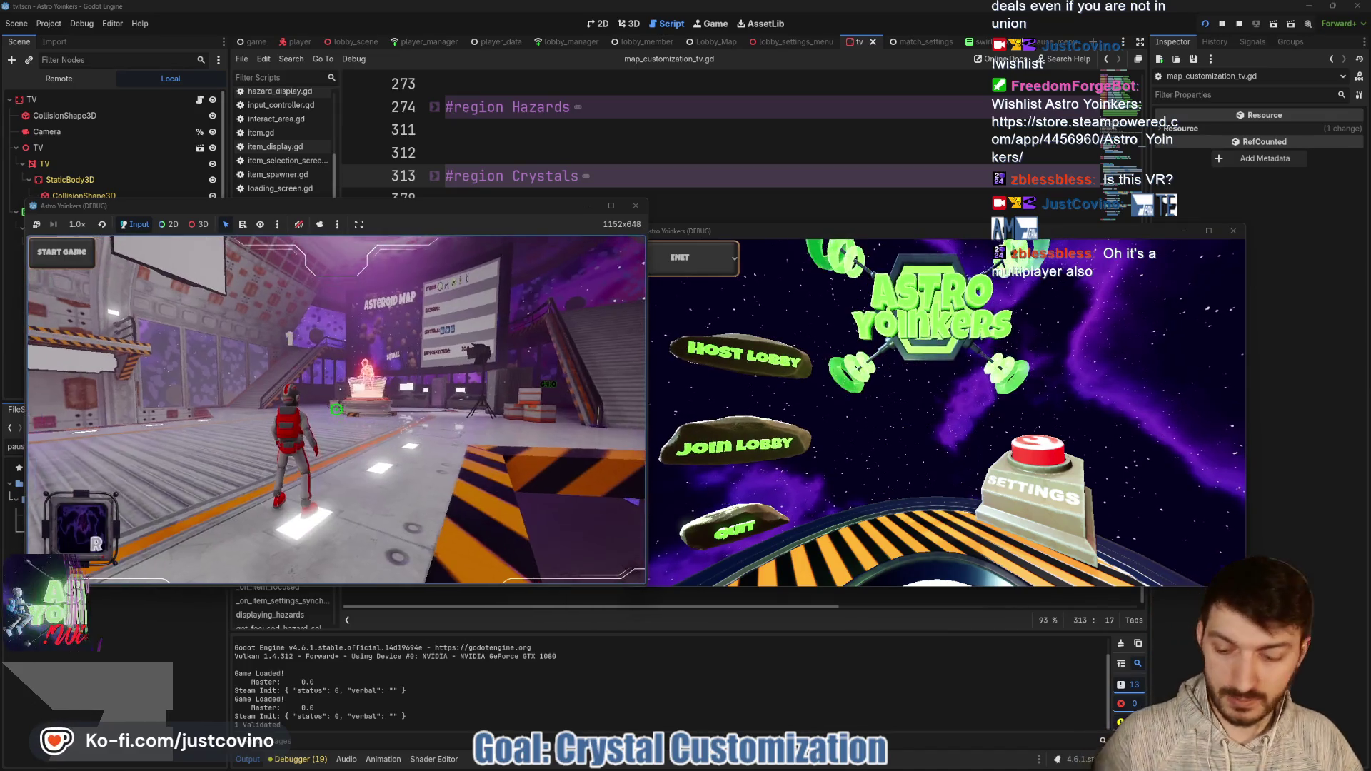
pyautogui.click(755, 434)
pyautogui.click(955, 299)
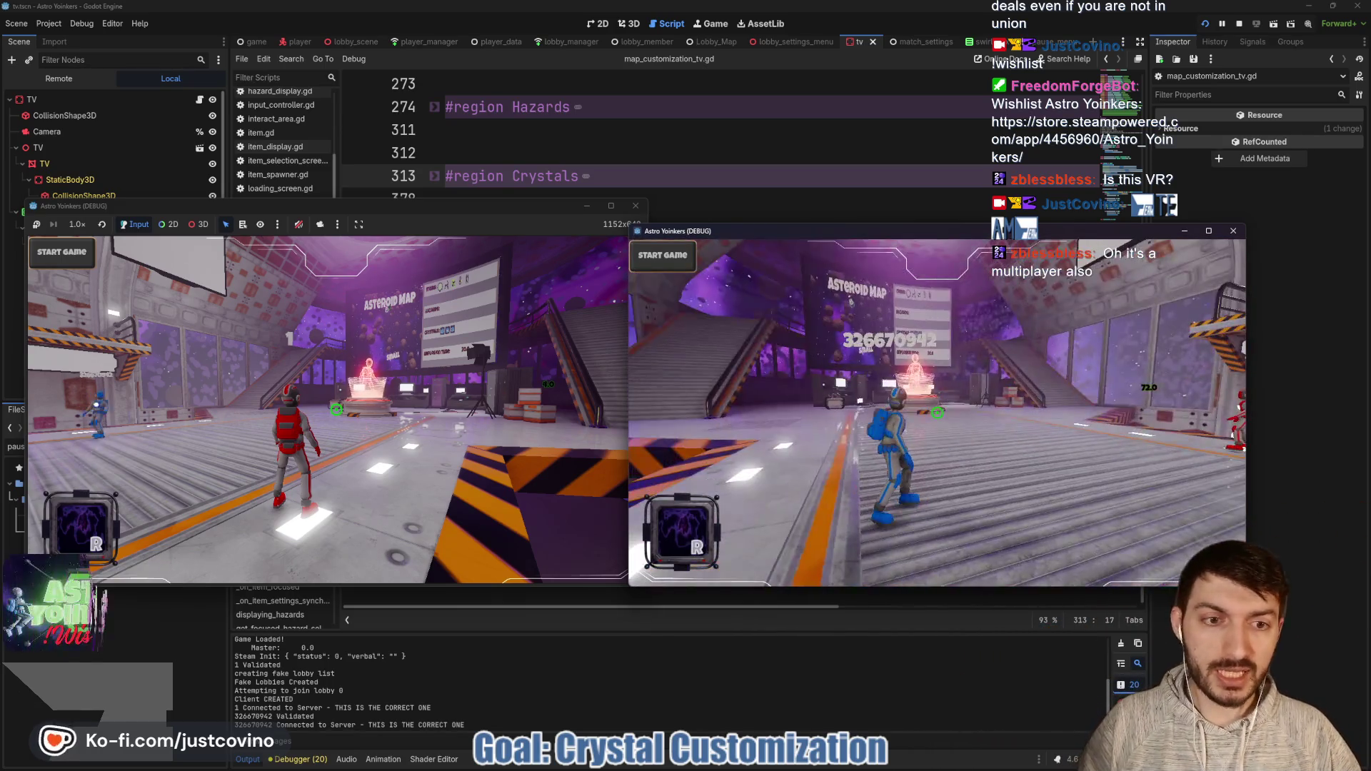
# Step: Walk the host player in the left window to the match customization TV and open its screen
pyautogui.click(507, 214)
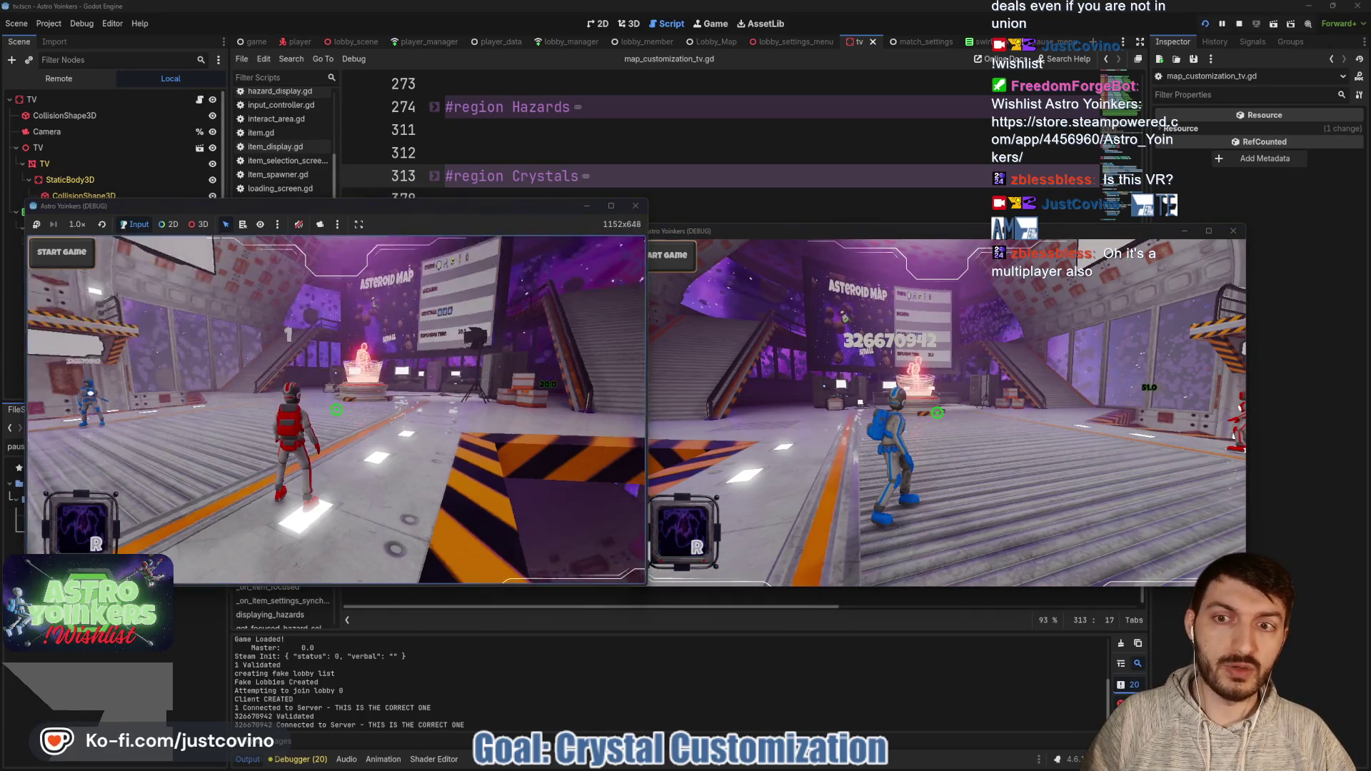
pyautogui.press('w')
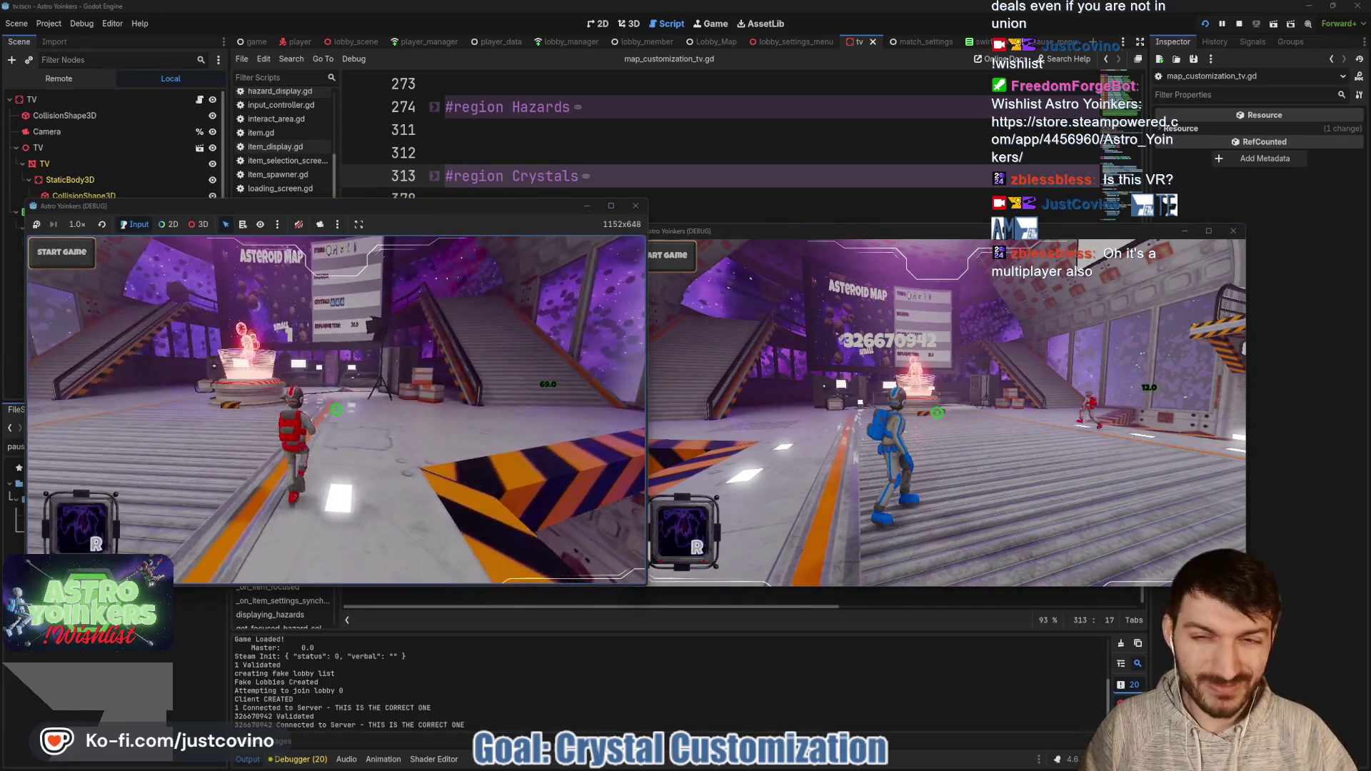
pyautogui.press('a')
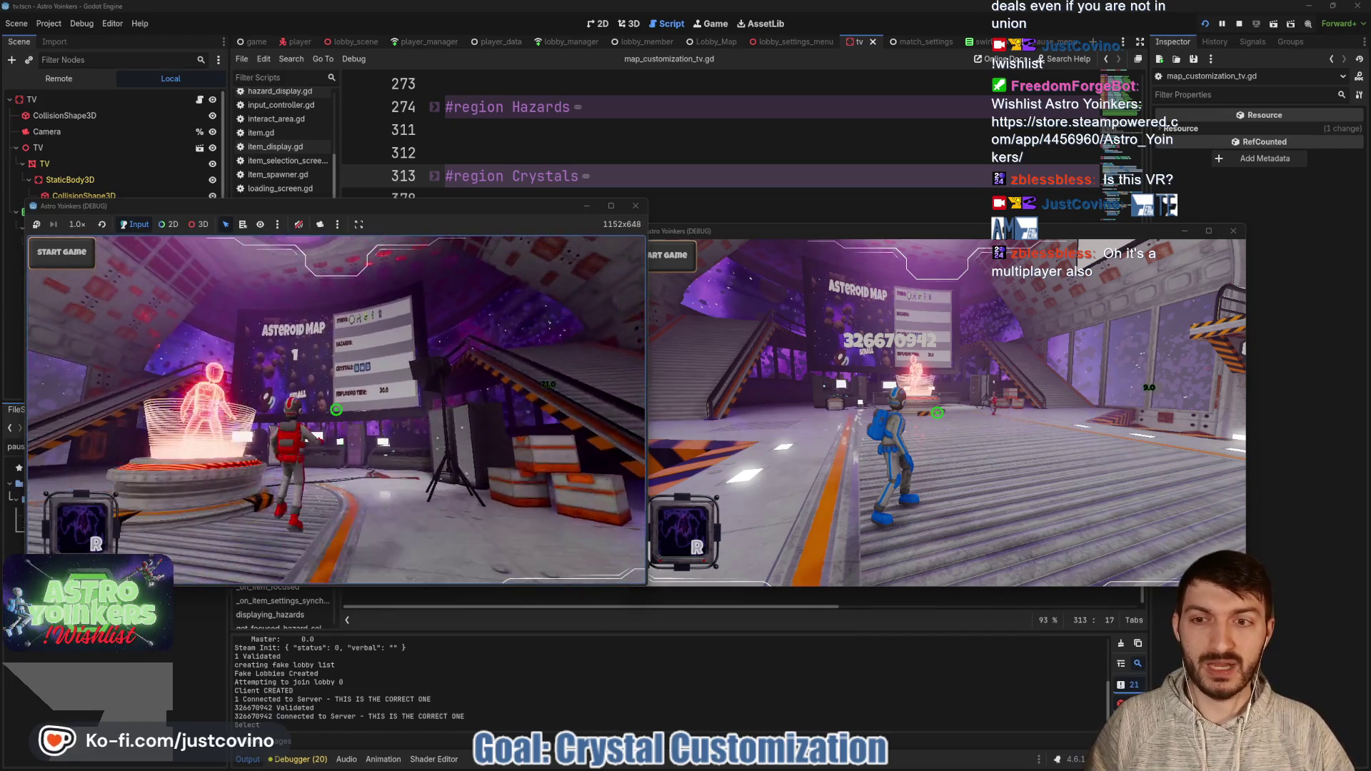
pyautogui.press('w')
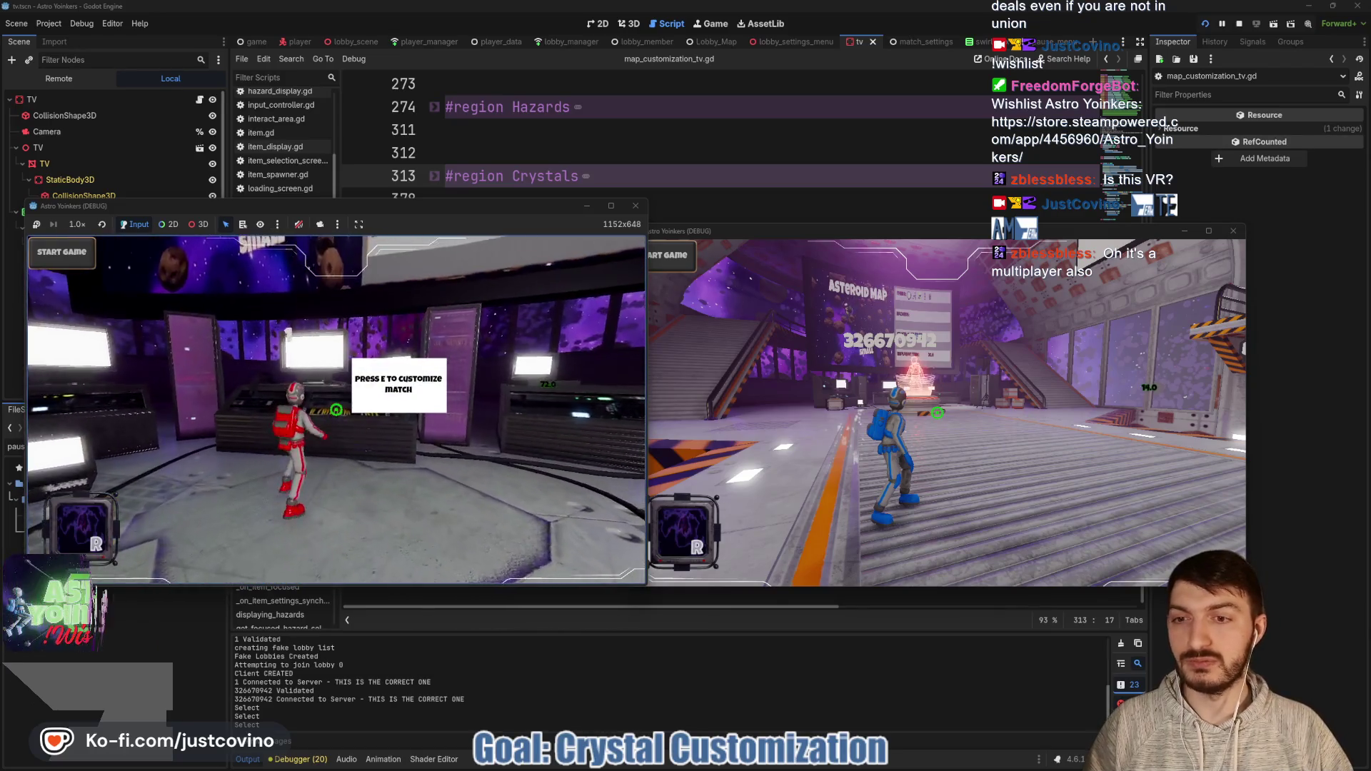
pyautogui.press('e')
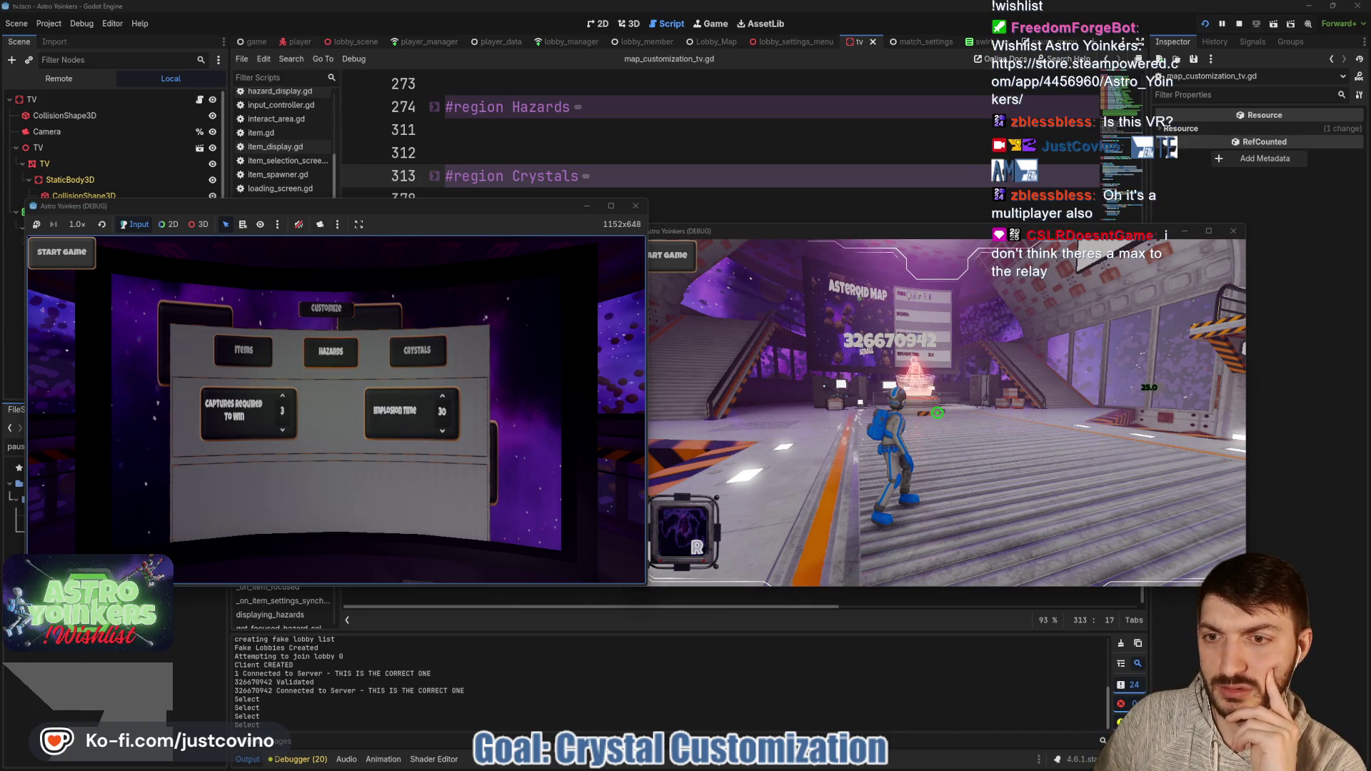
# Step: On the Hazards tab, switch Meteor Shower and Explosive Asteroids off and back on, then close the panel
pyautogui.press('Return')
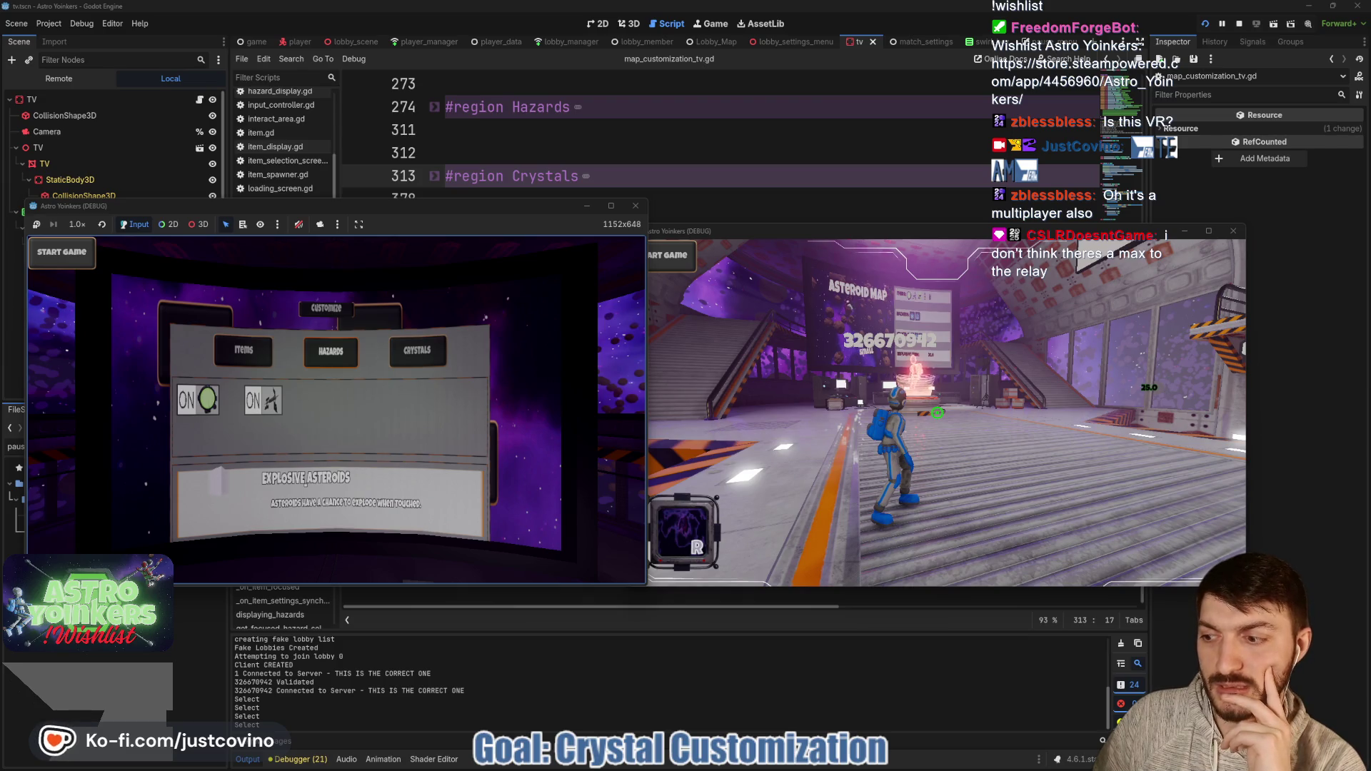
pyautogui.click(263, 401)
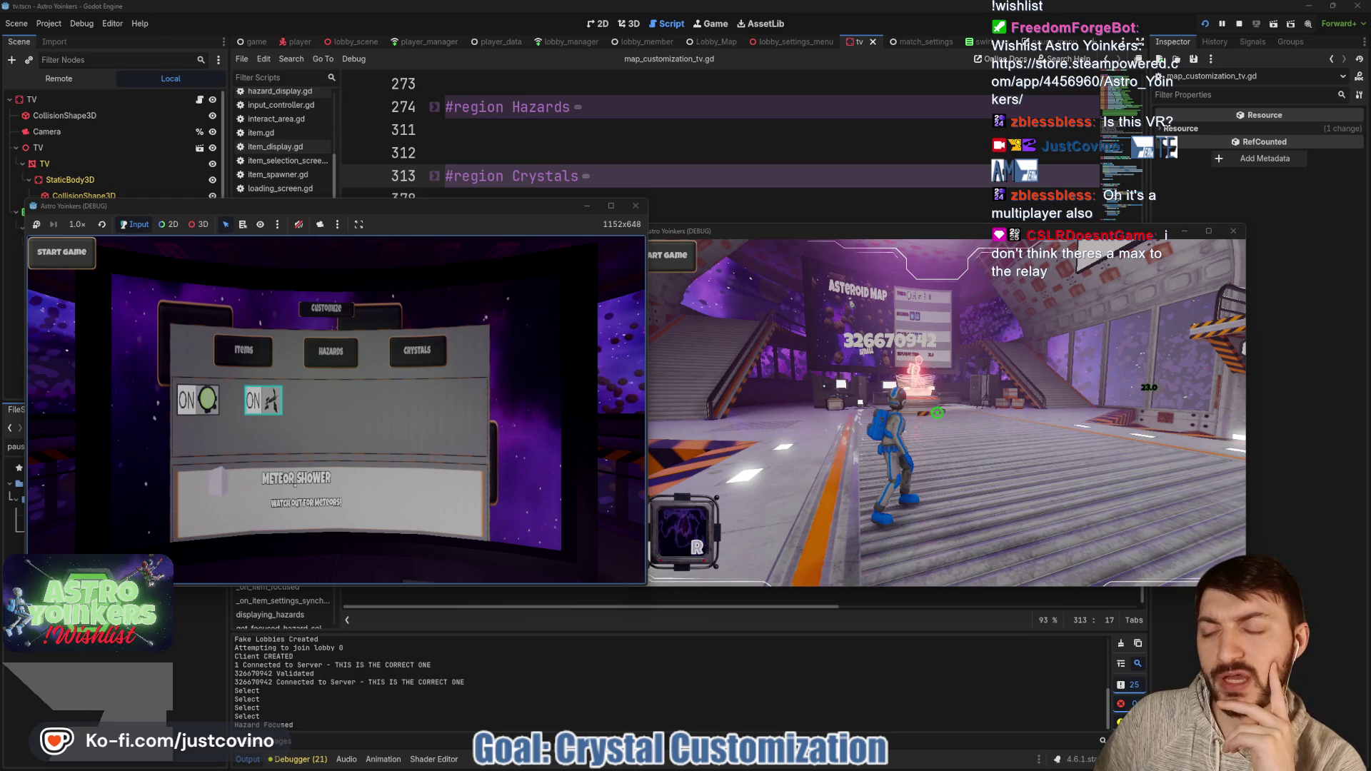
pyautogui.click(198, 401)
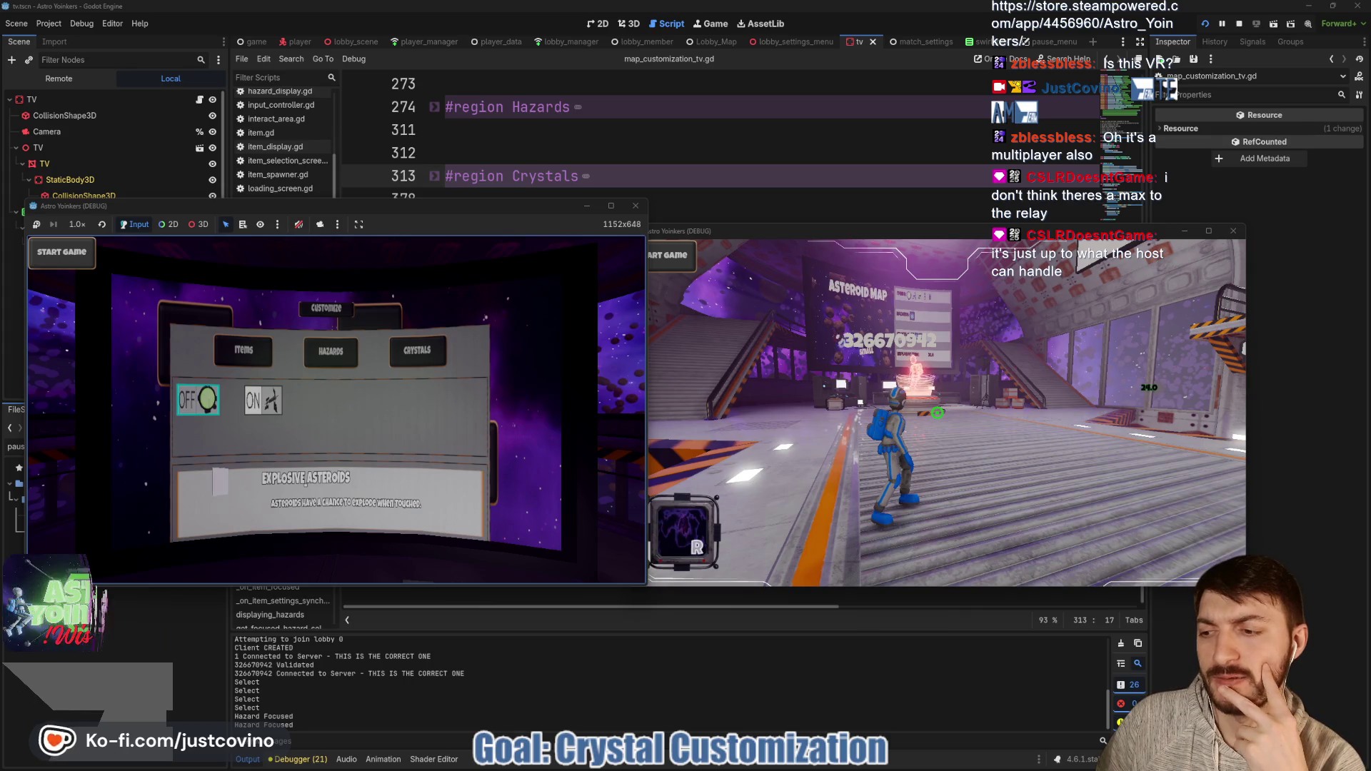
pyautogui.click(263, 401)
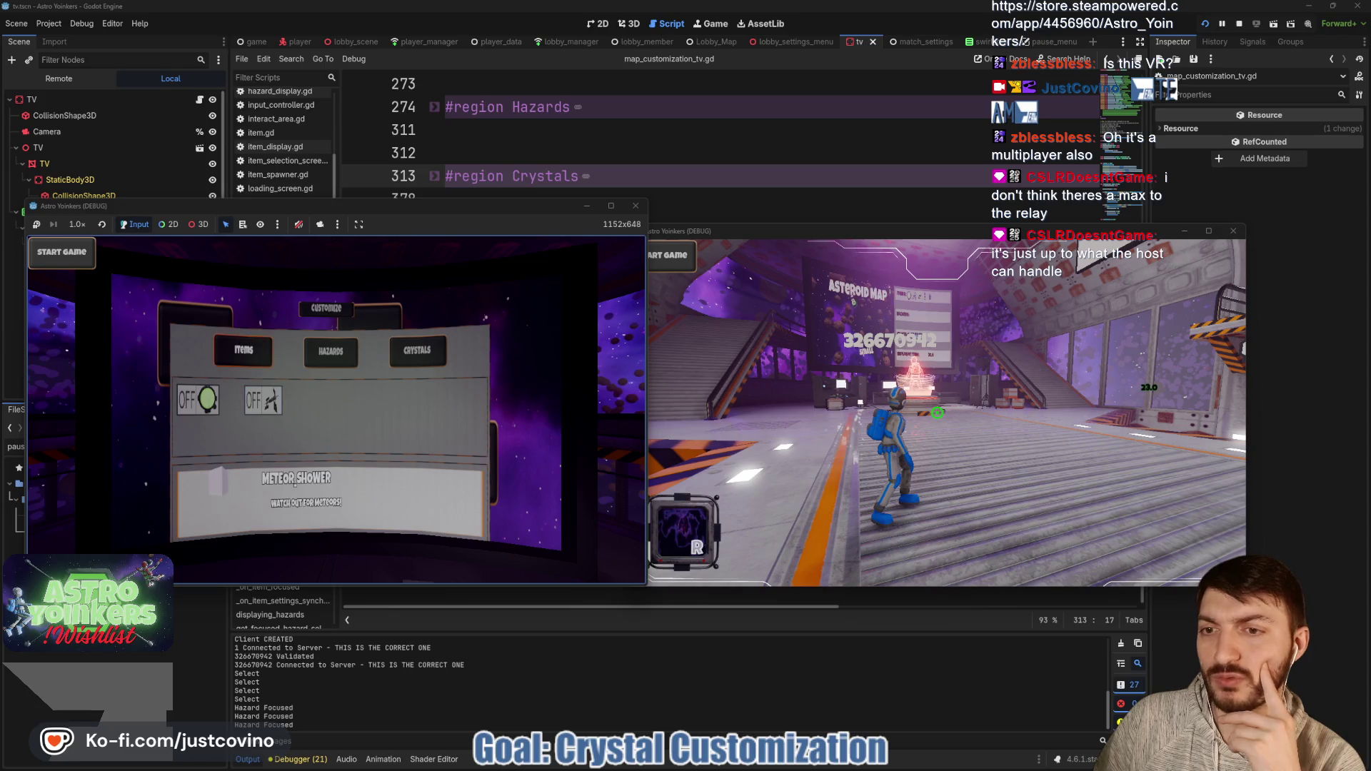
pyautogui.click(263, 400)
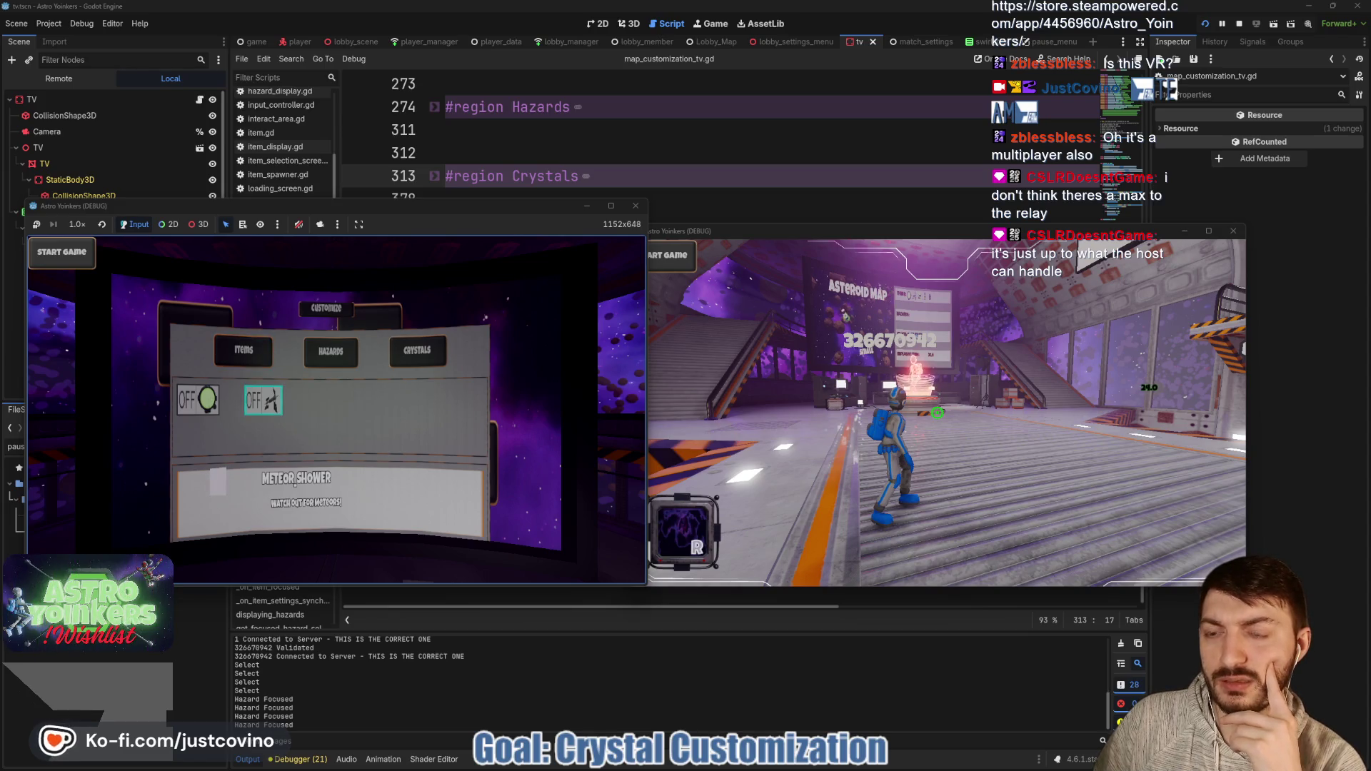
pyautogui.press('Left')
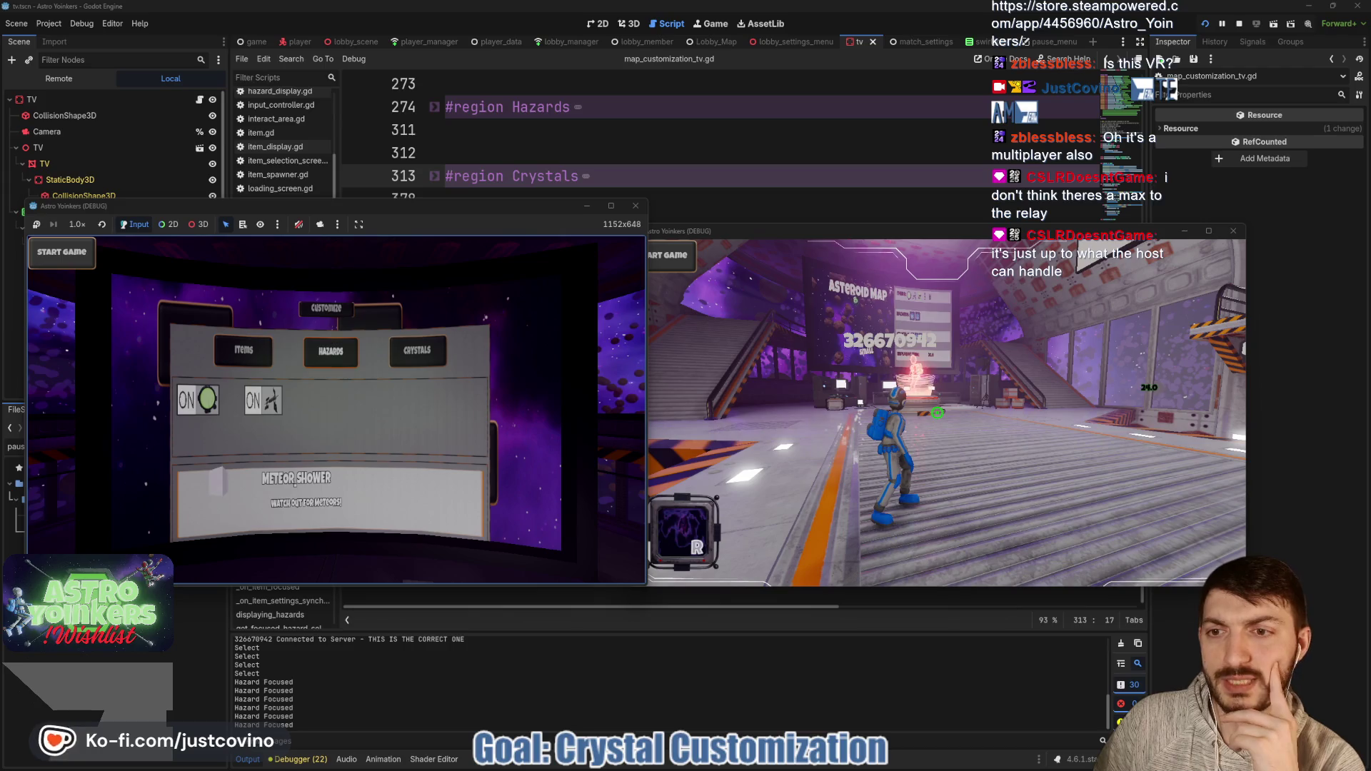
pyautogui.press('Escape')
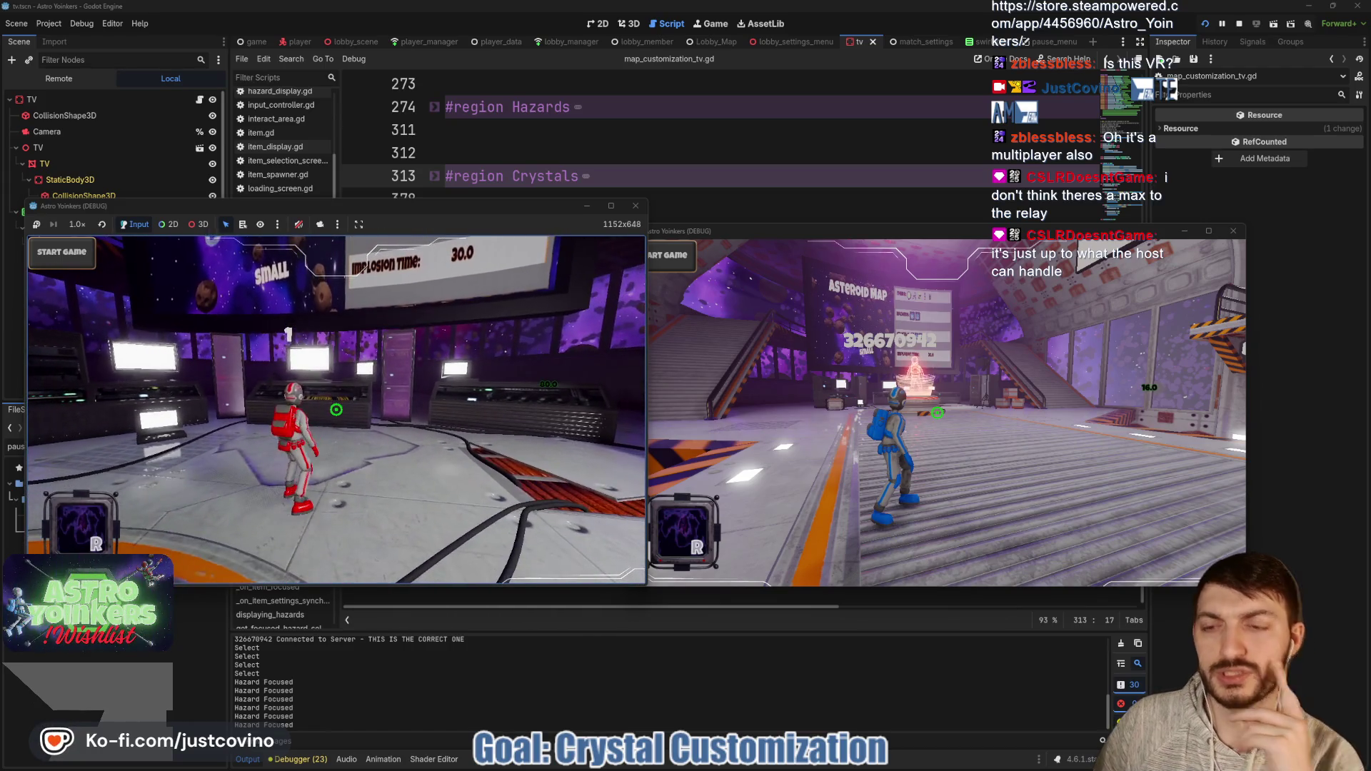
# Step: Launch the match for both players, then stop the running game
pyautogui.press('Return')
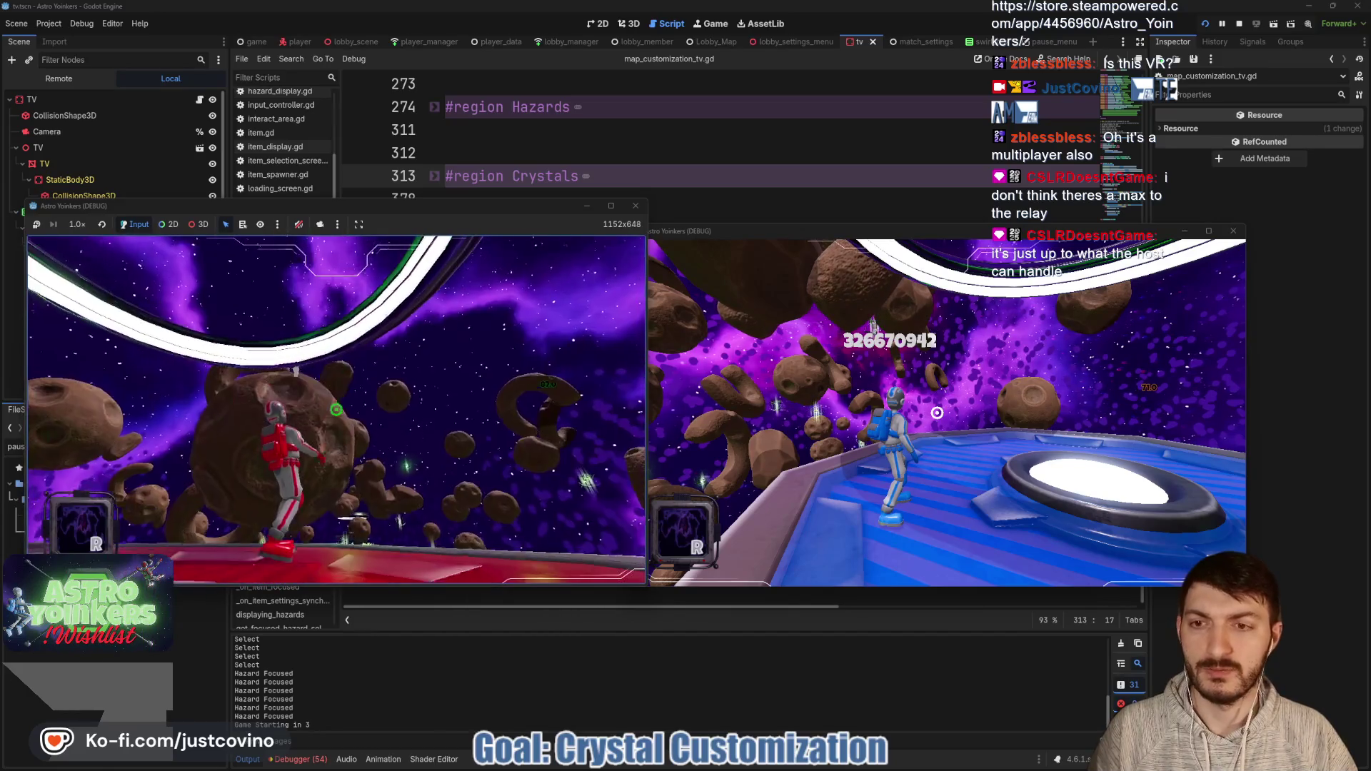
pyautogui.press('F8')
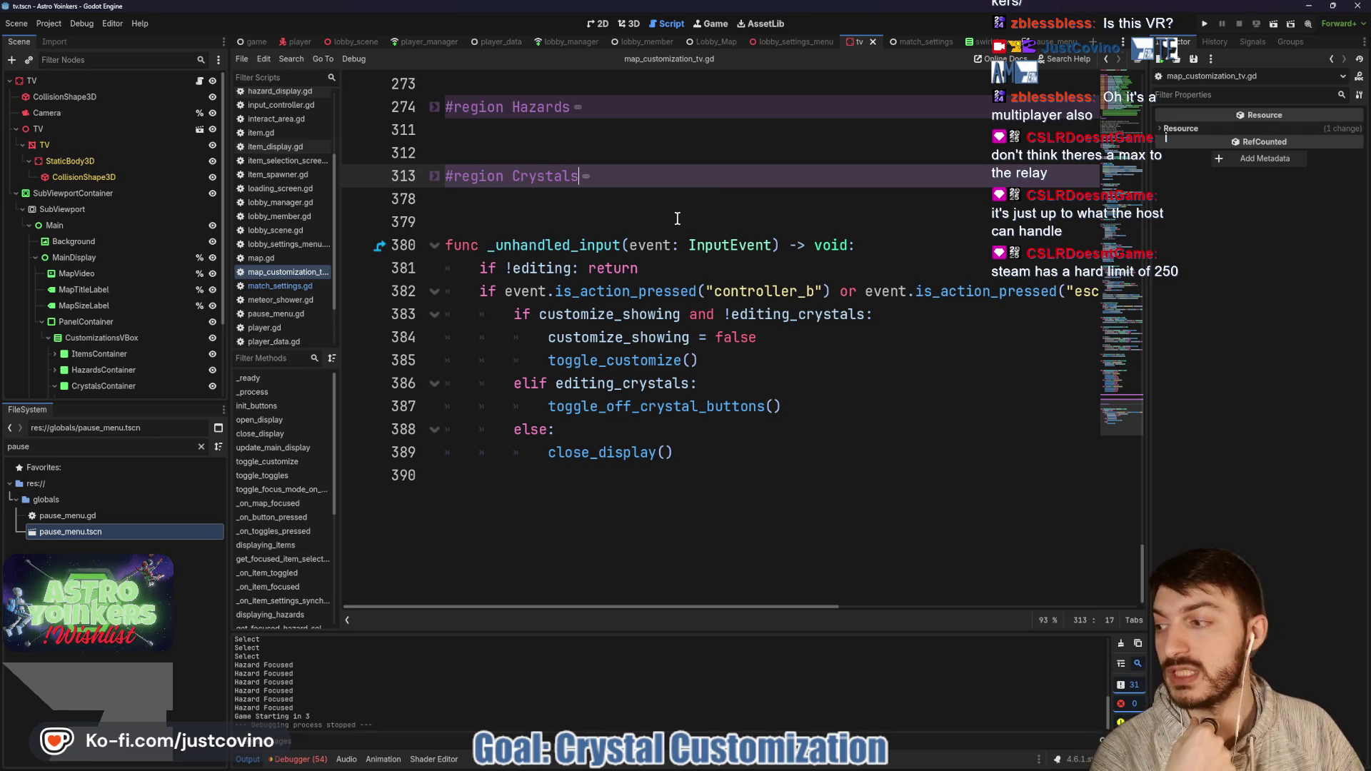
pyautogui.click(798, 41)
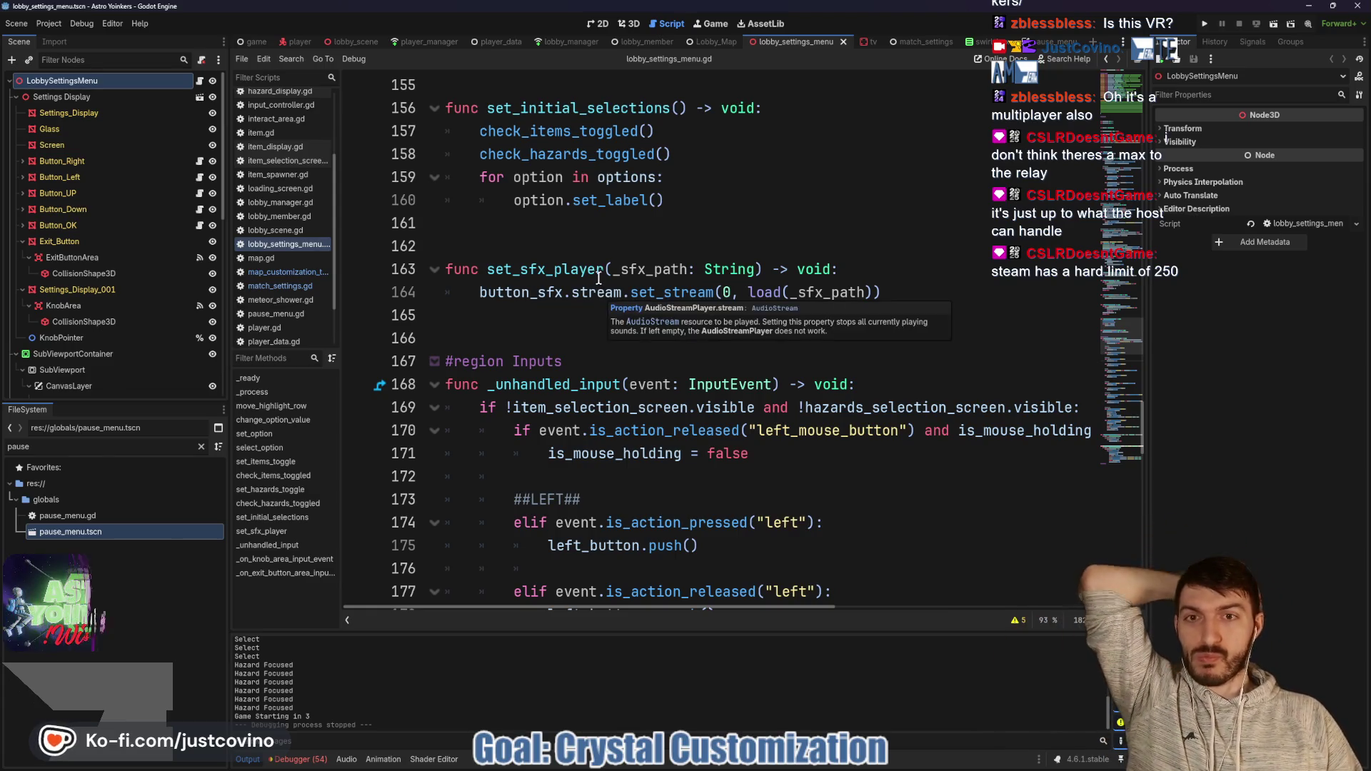
pyautogui.scroll(4, 626, 271)
pyautogui.scroll(-10, 626, 271)
pyautogui.scroll(-1, 628, 274)
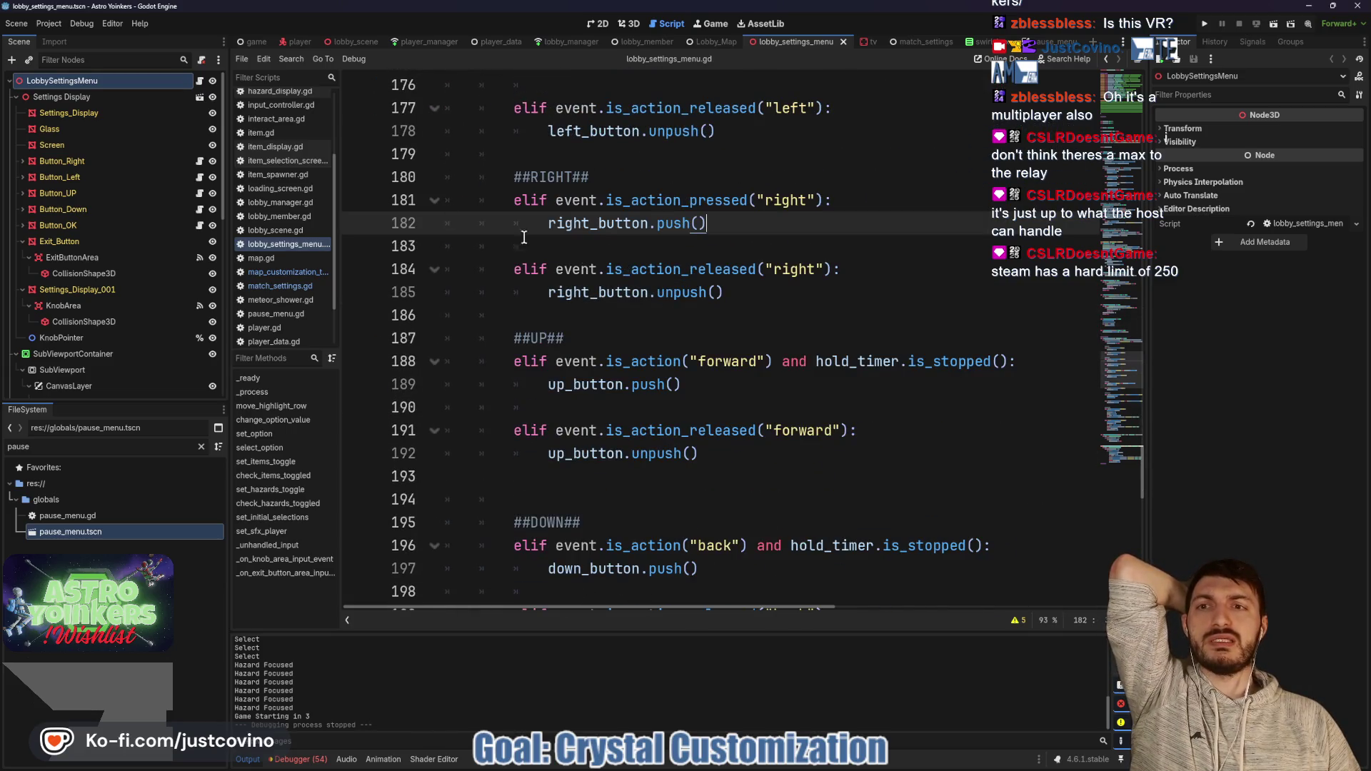
pyautogui.scroll(-1, 683, 214)
pyautogui.click(863, 45)
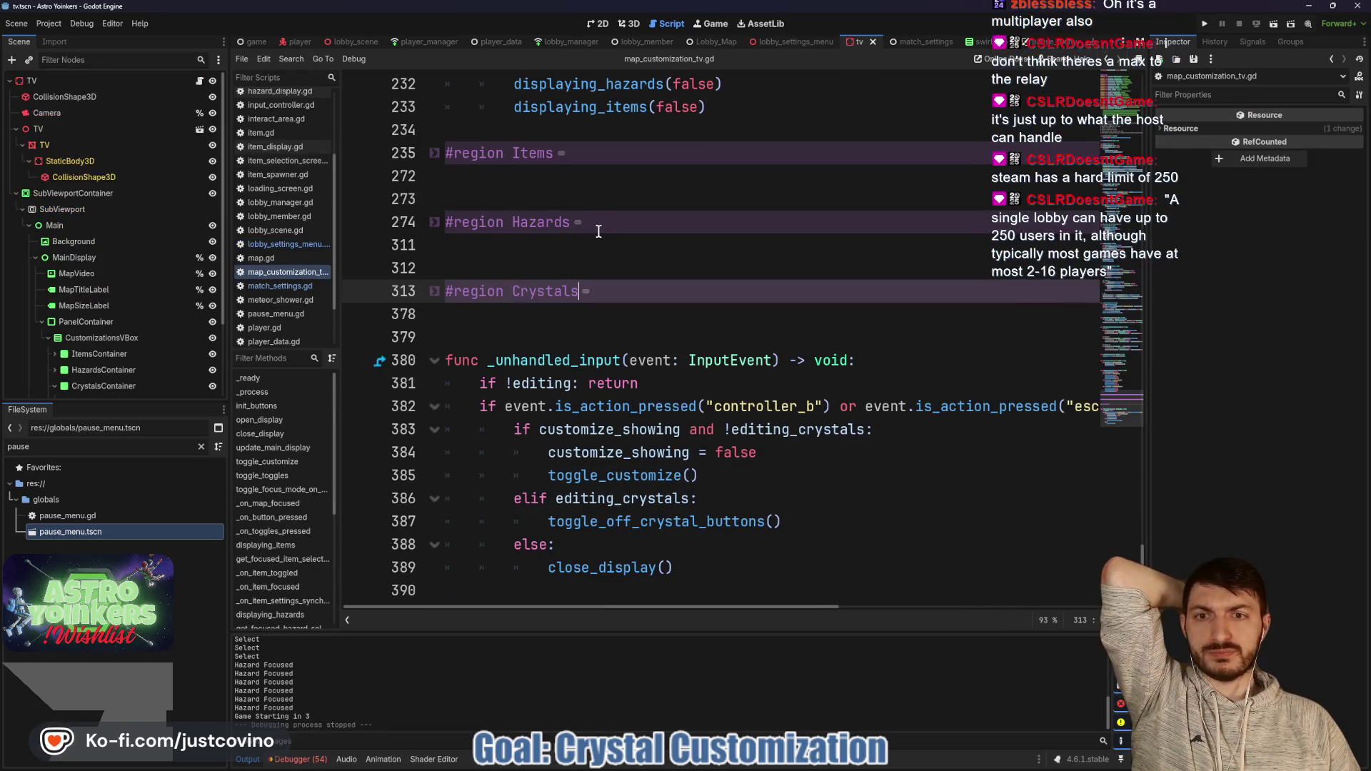
# Step: Expand the Hazards region of the TV script and inspect the hazards_grid visibility code
pyautogui.click(435, 222)
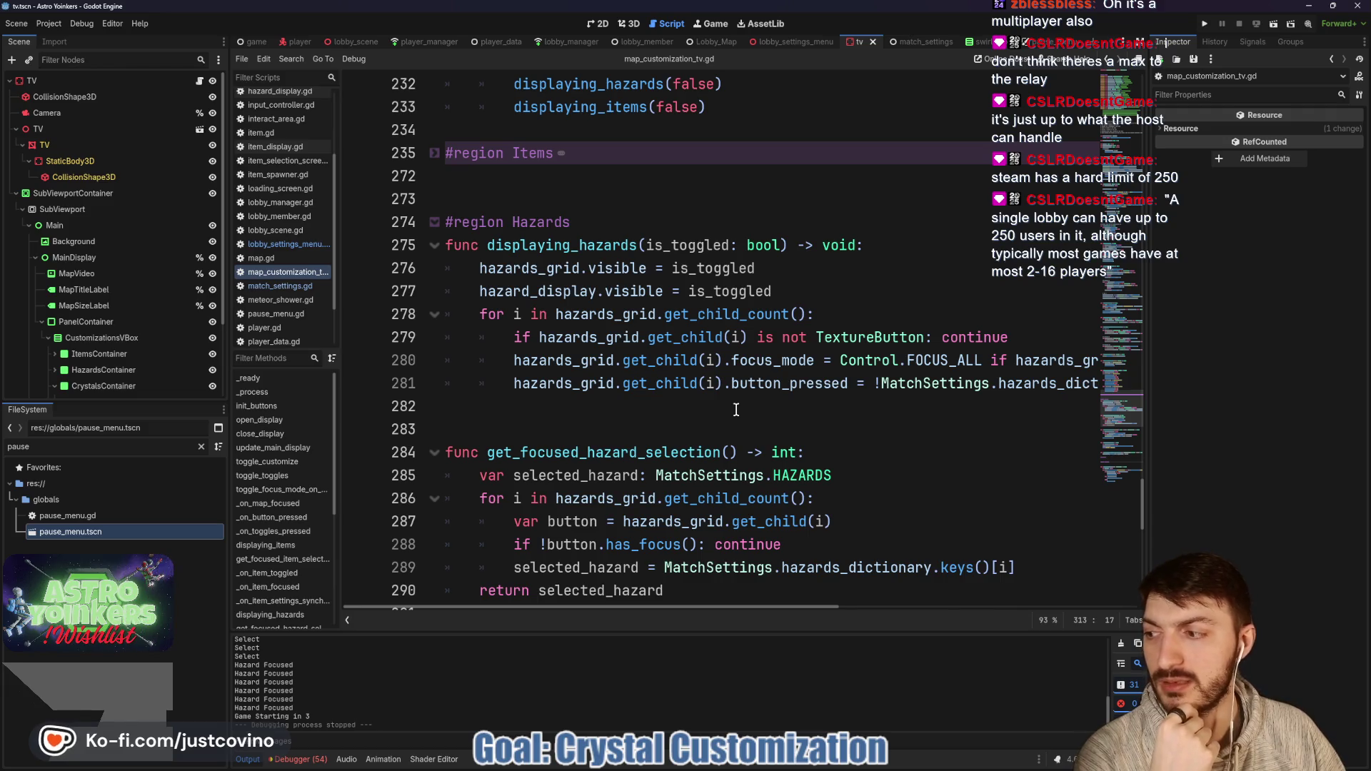
pyautogui.click(735, 409)
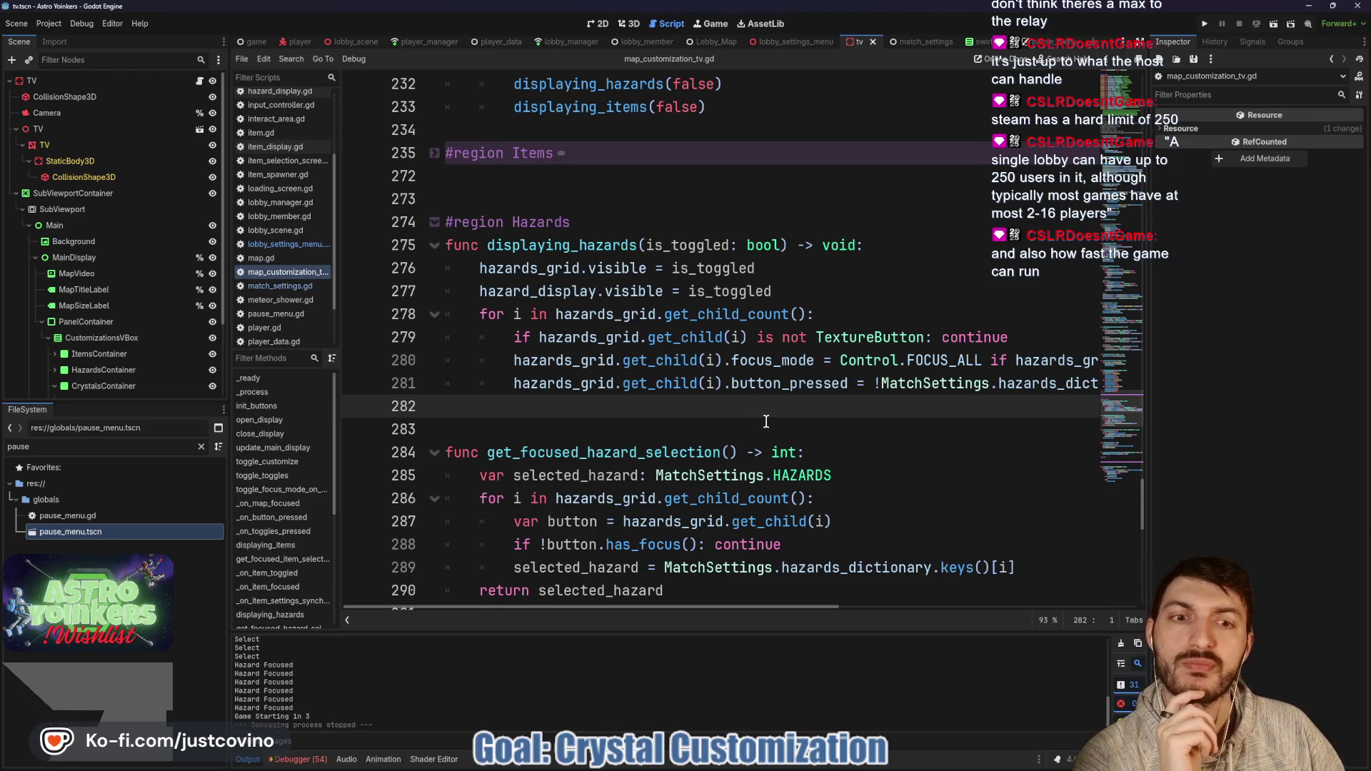
pyautogui.doubleClick(608, 292)
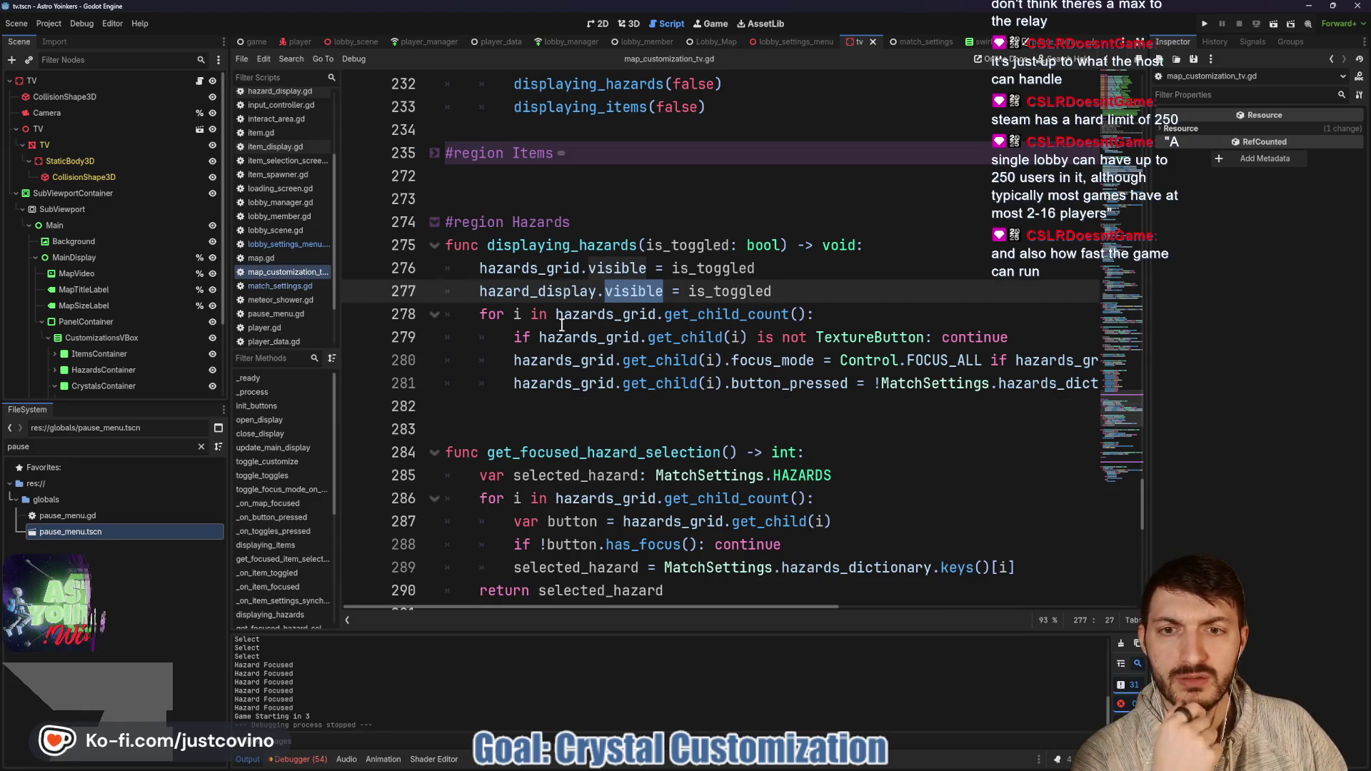
pyautogui.doubleClick(600, 314)
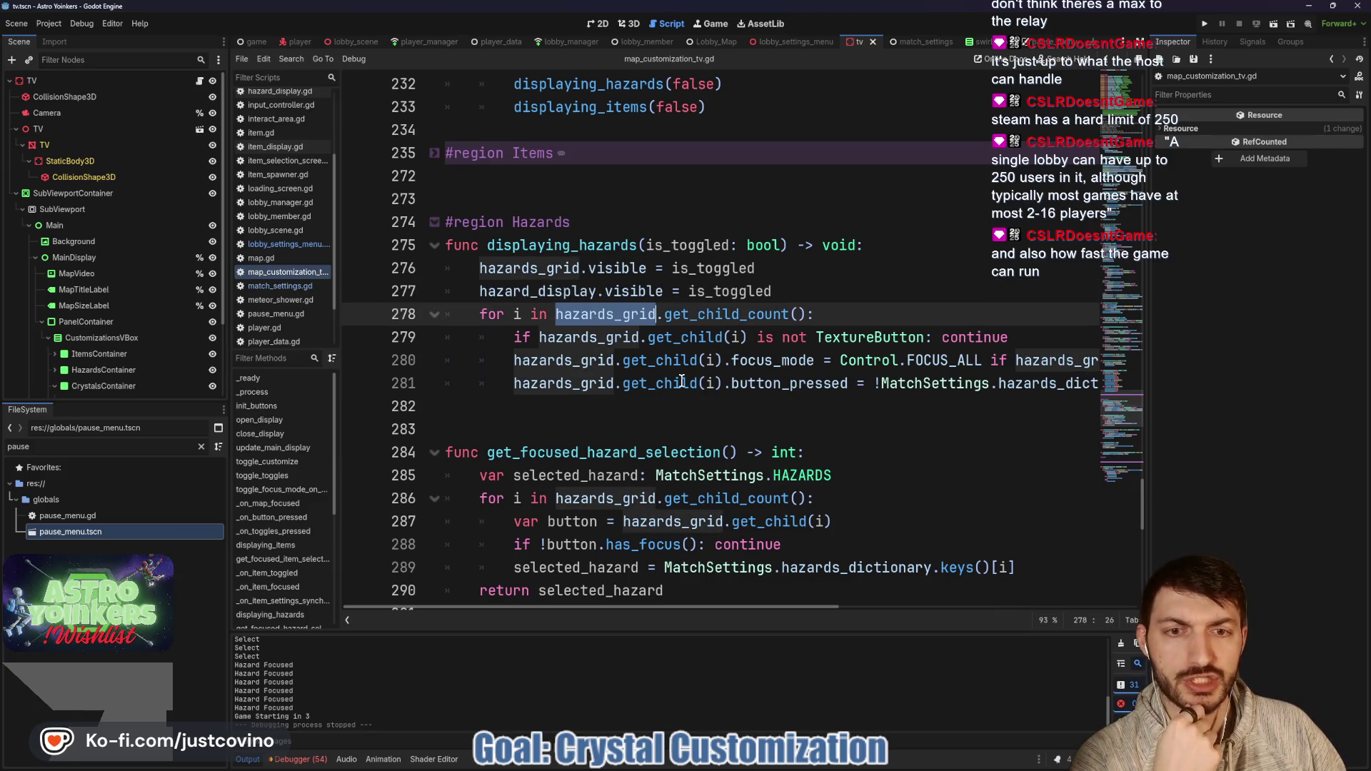
pyautogui.hscroll(5, 691, 362)
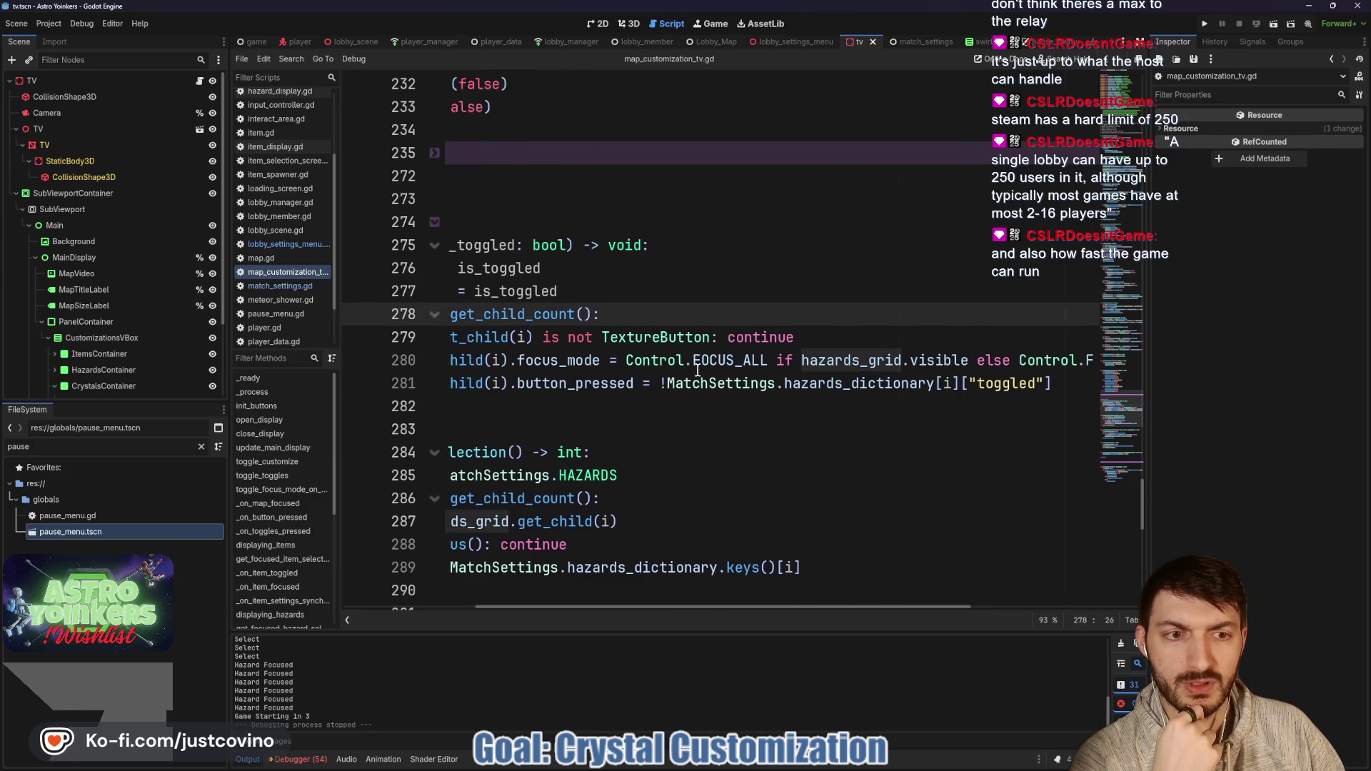
pyautogui.hscroll(-2, 928, 385)
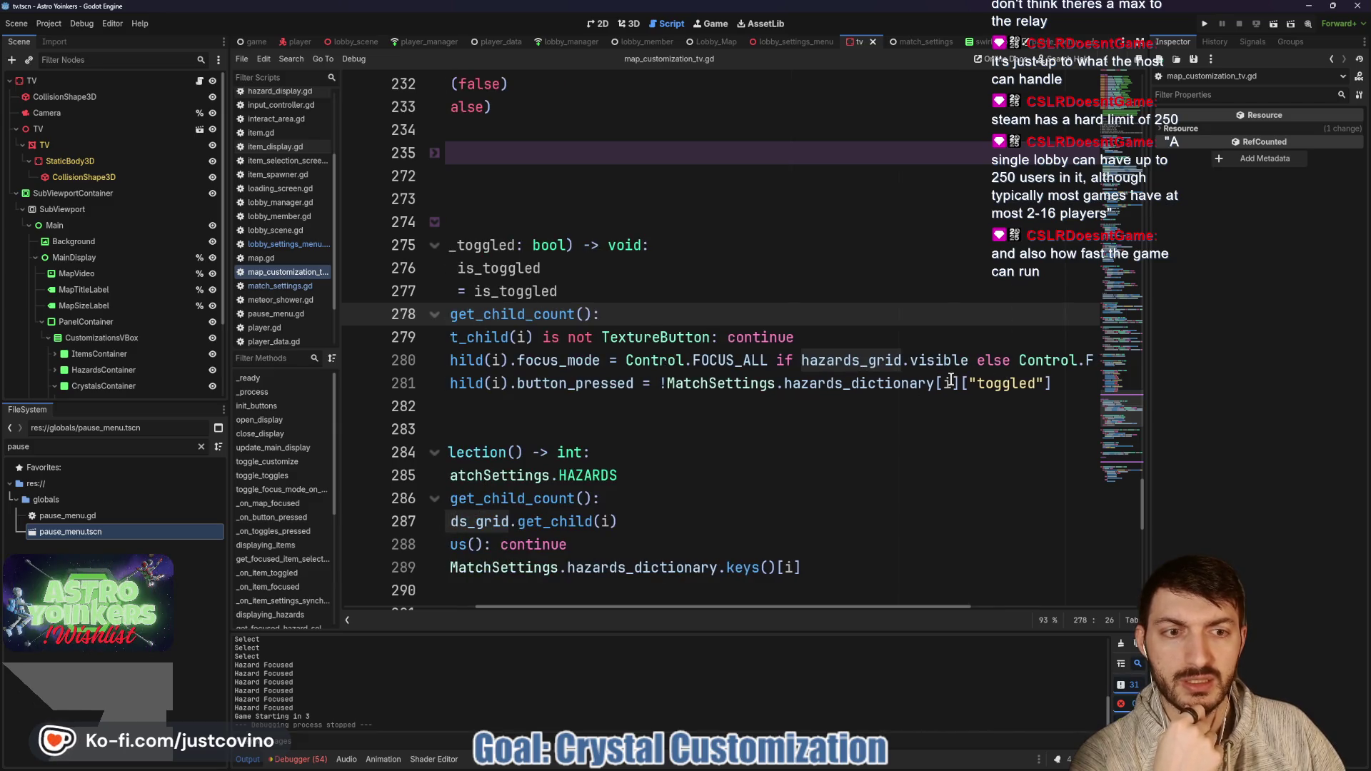
pyautogui.hscroll(-3, 951, 381)
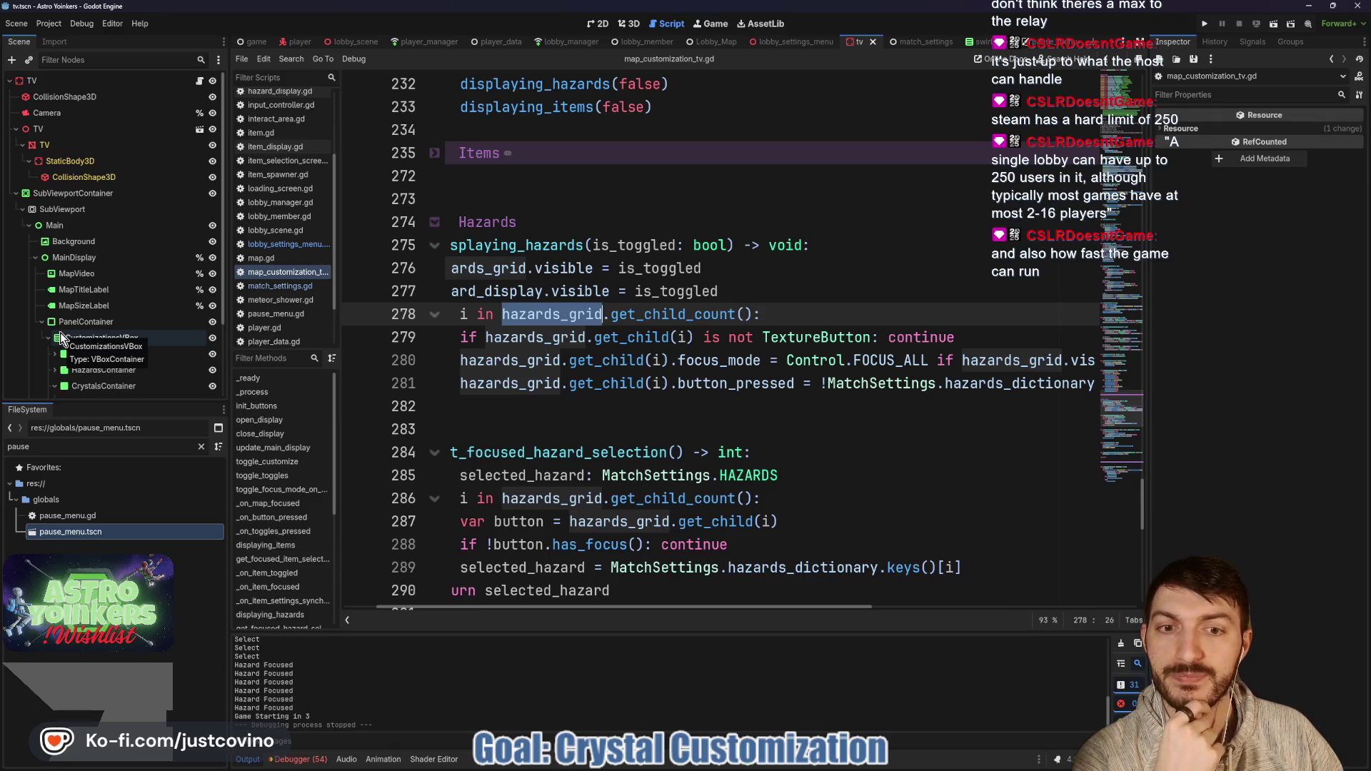
# Step: In the Scene dock, expand AdminDisplay and HazardsGrid, then select ExplosiveAsteroidsSwitch
pyautogui.scroll(-3, 60, 314)
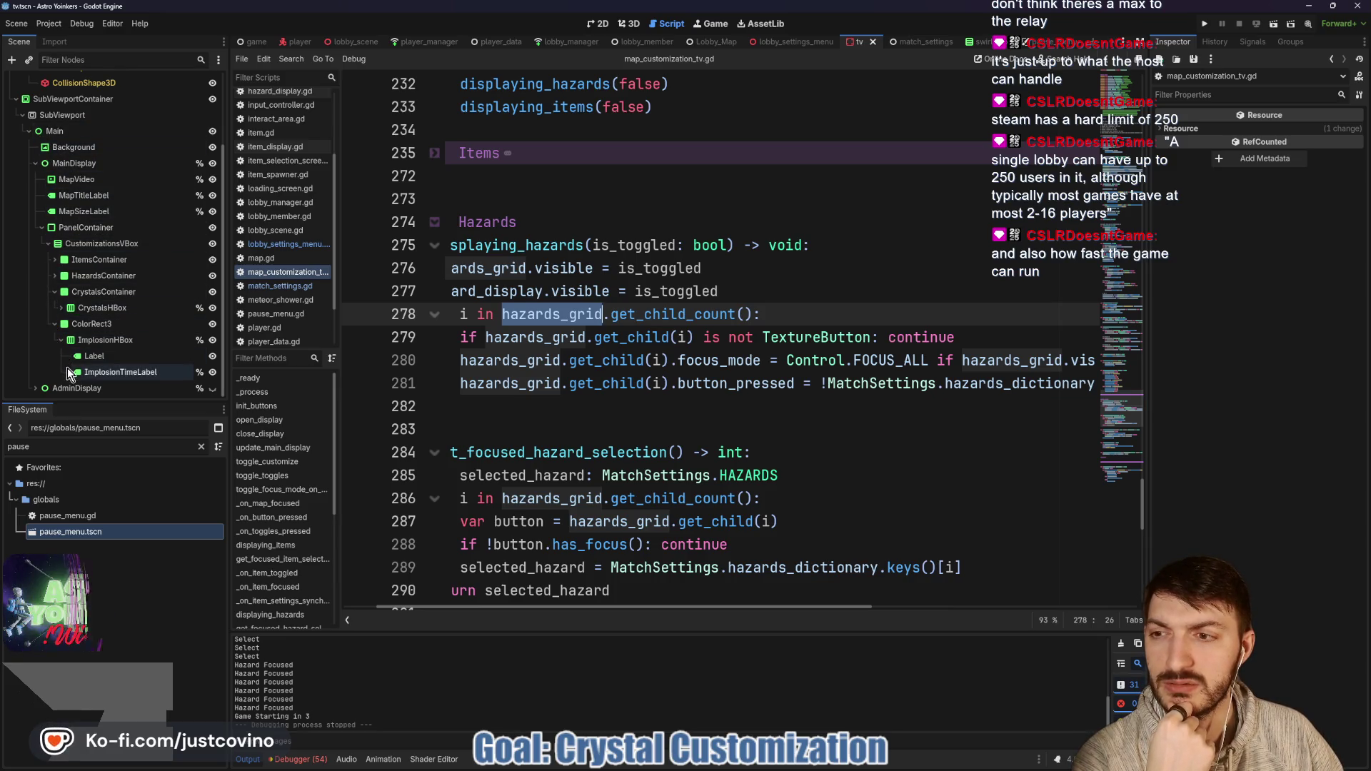
pyautogui.click(36, 389)
pyautogui.scroll(-5, 102, 310)
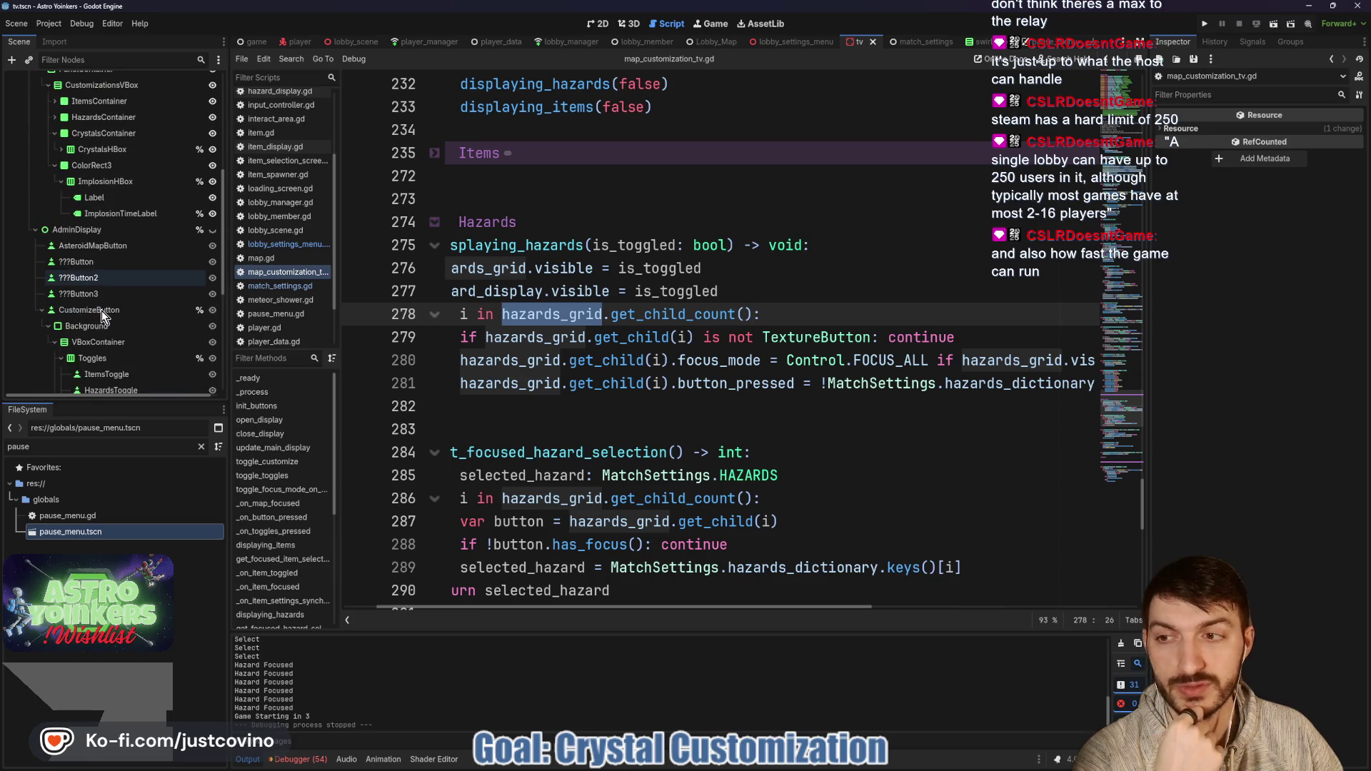
pyautogui.scroll(-3, 93, 307)
pyautogui.click(67, 257)
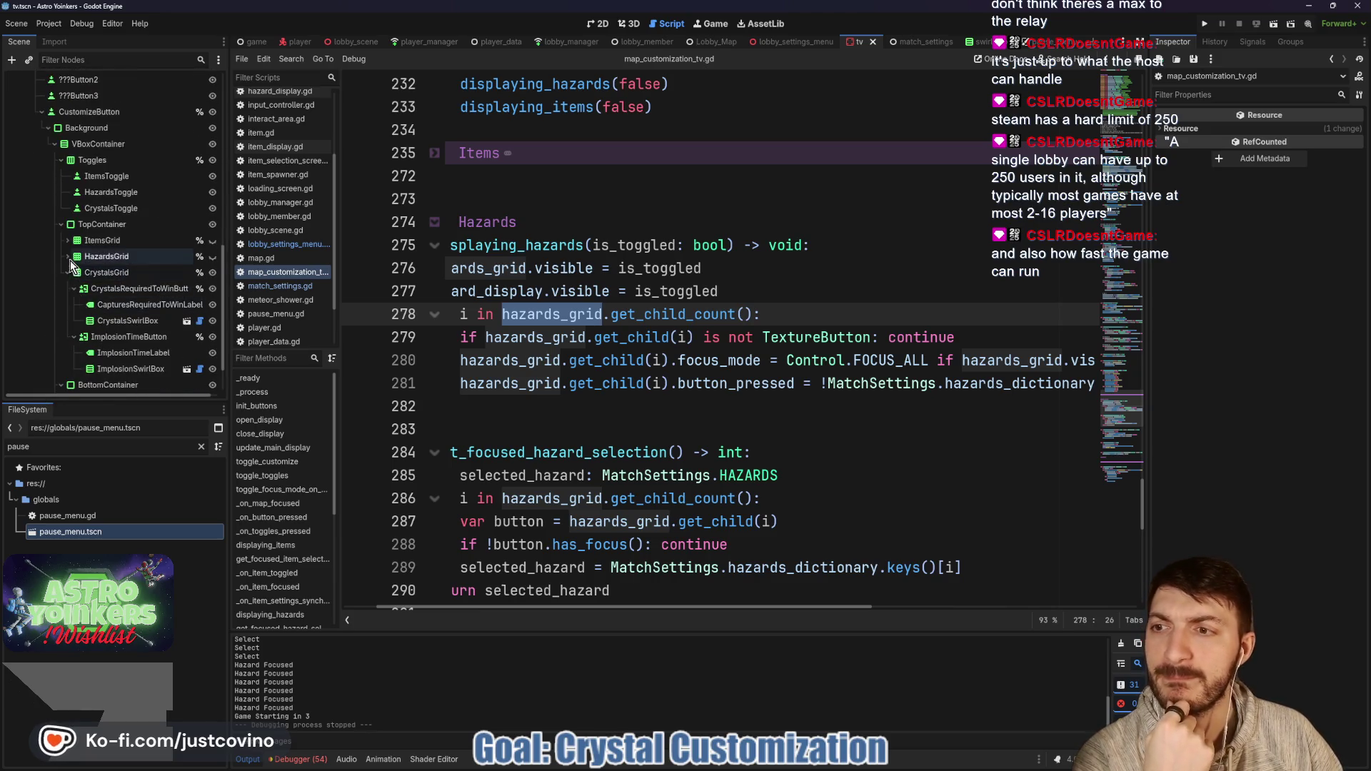
pyautogui.click(105, 275)
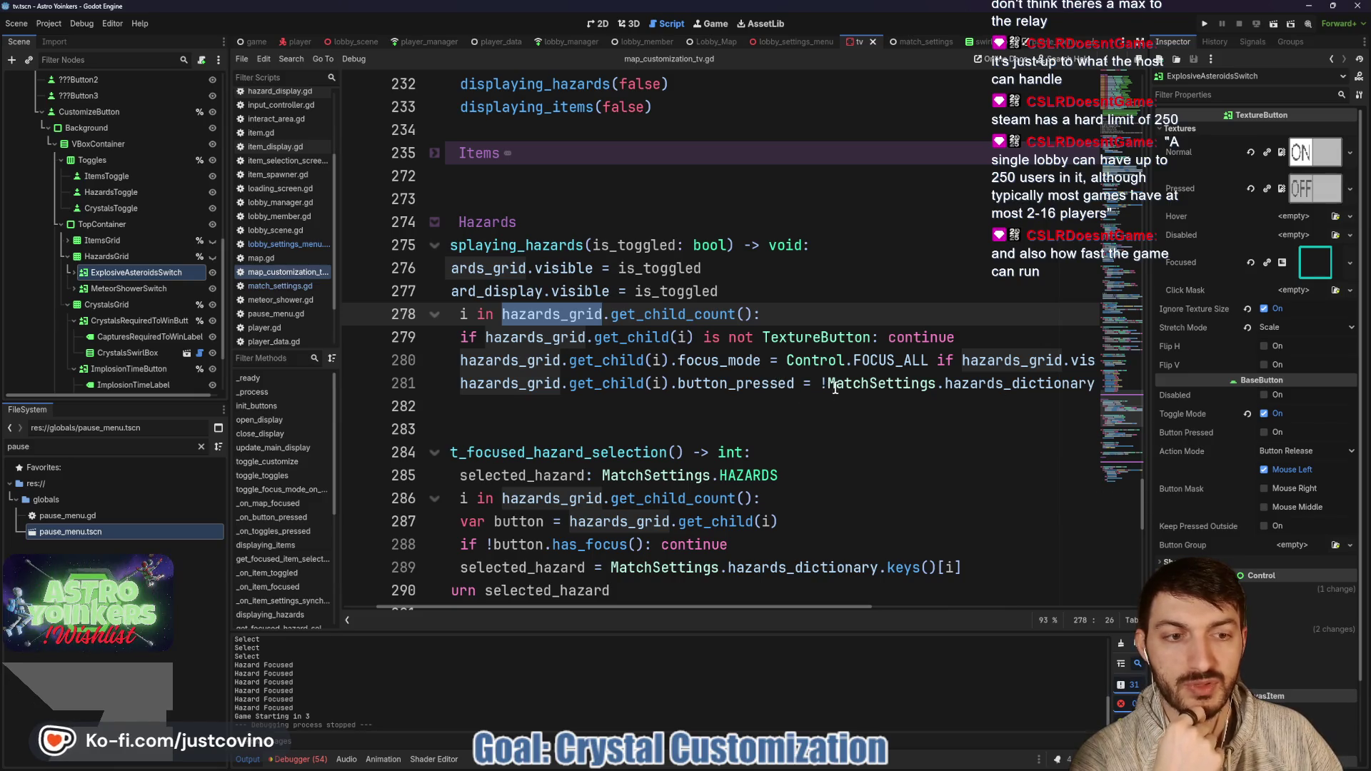
# Step: Turn on Button Pressed for the ExplosiveAsteroidsSwitch in tv.tscn
pyautogui.hscroll(3, 821, 389)
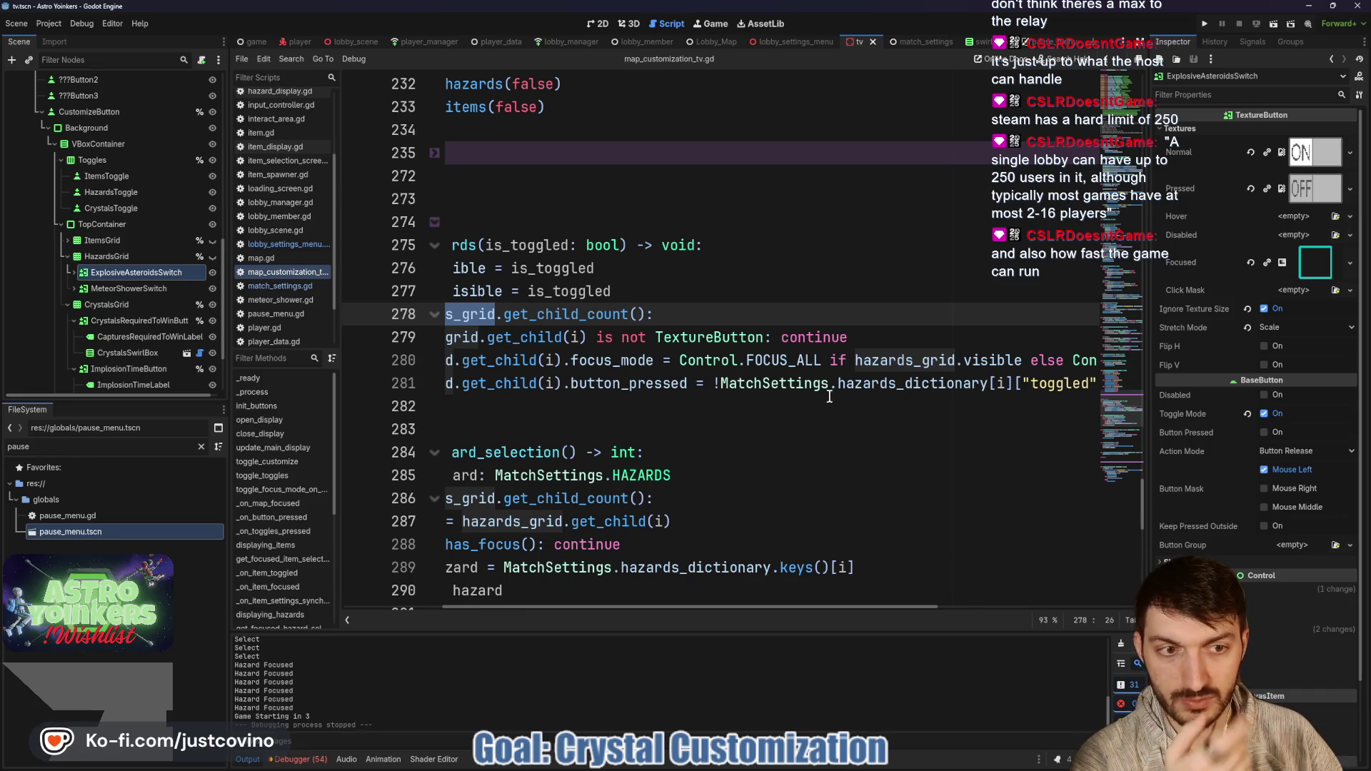
pyautogui.hscroll(2, 828, 397)
pyautogui.hscroll(-5, 881, 382)
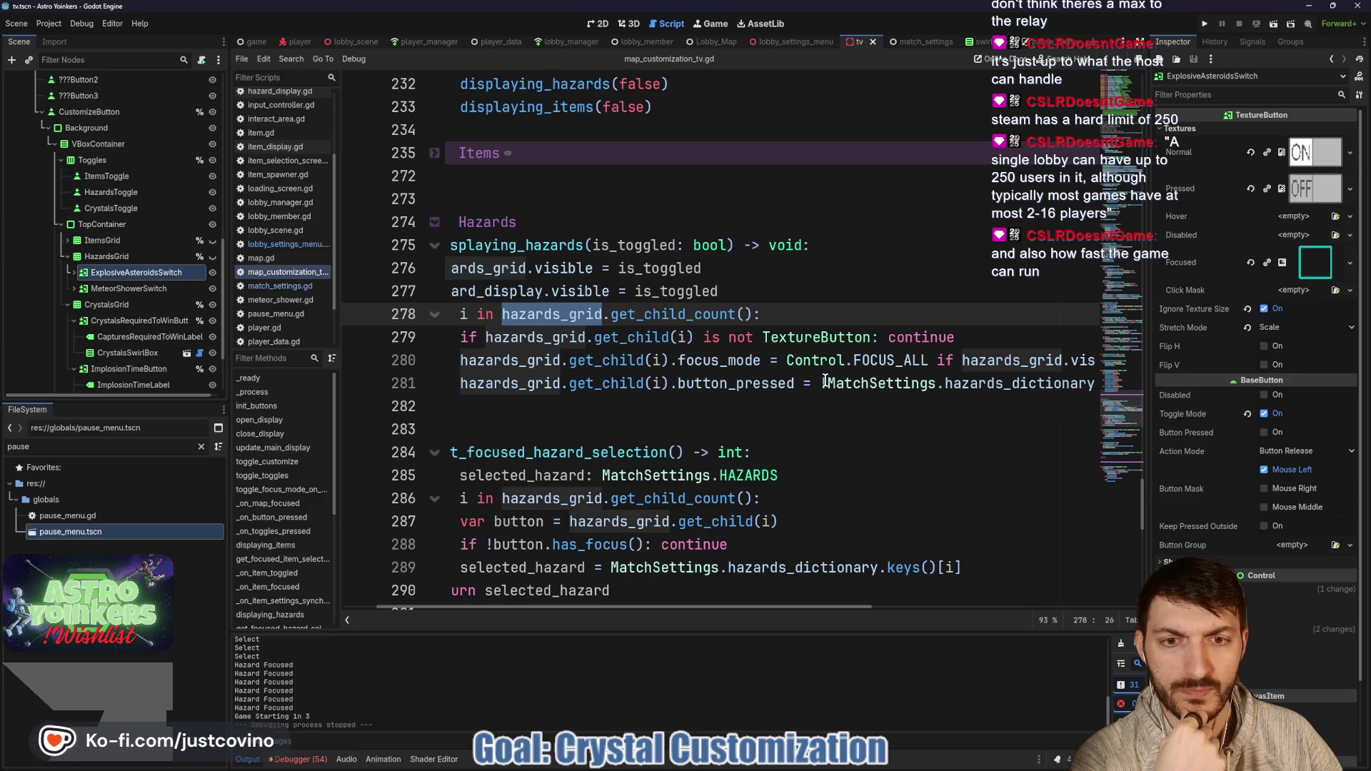
pyautogui.hscroll(-2, 826, 382)
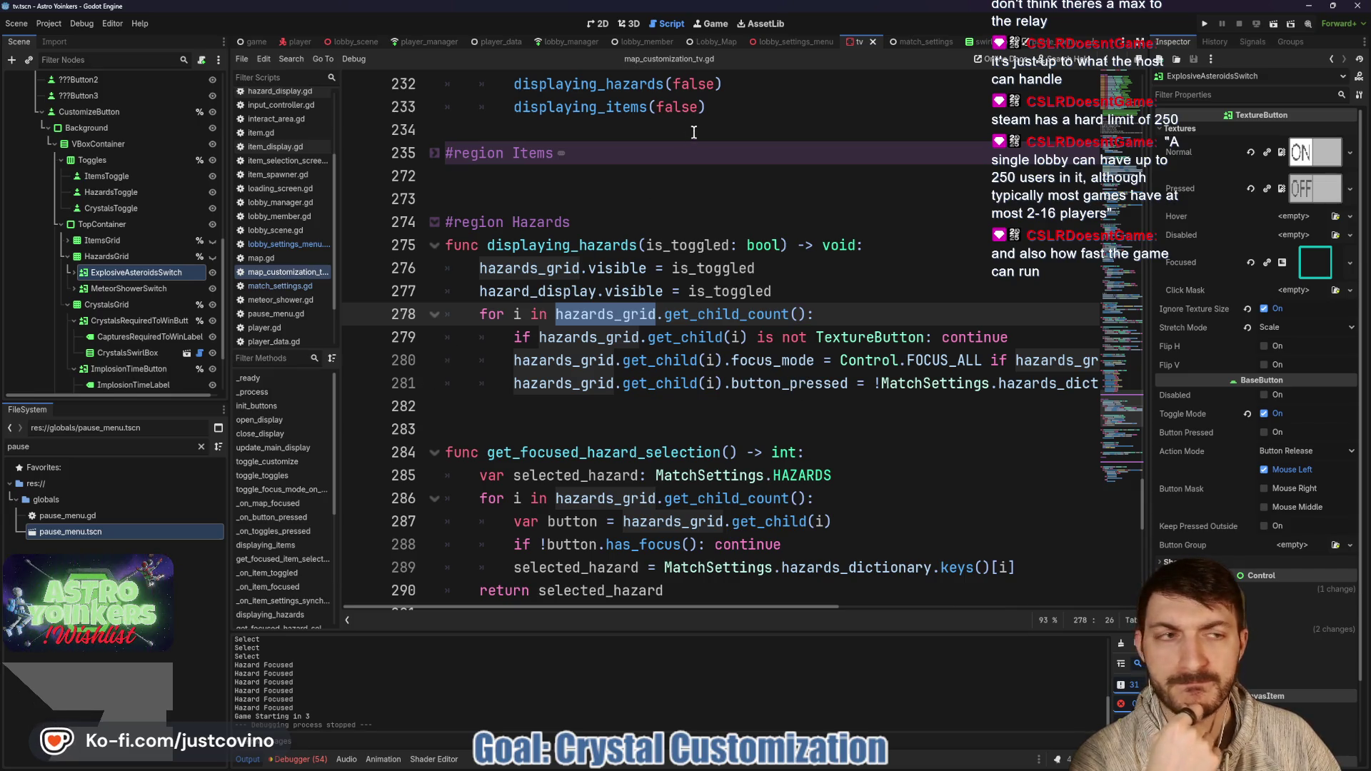
pyautogui.click(627, 27)
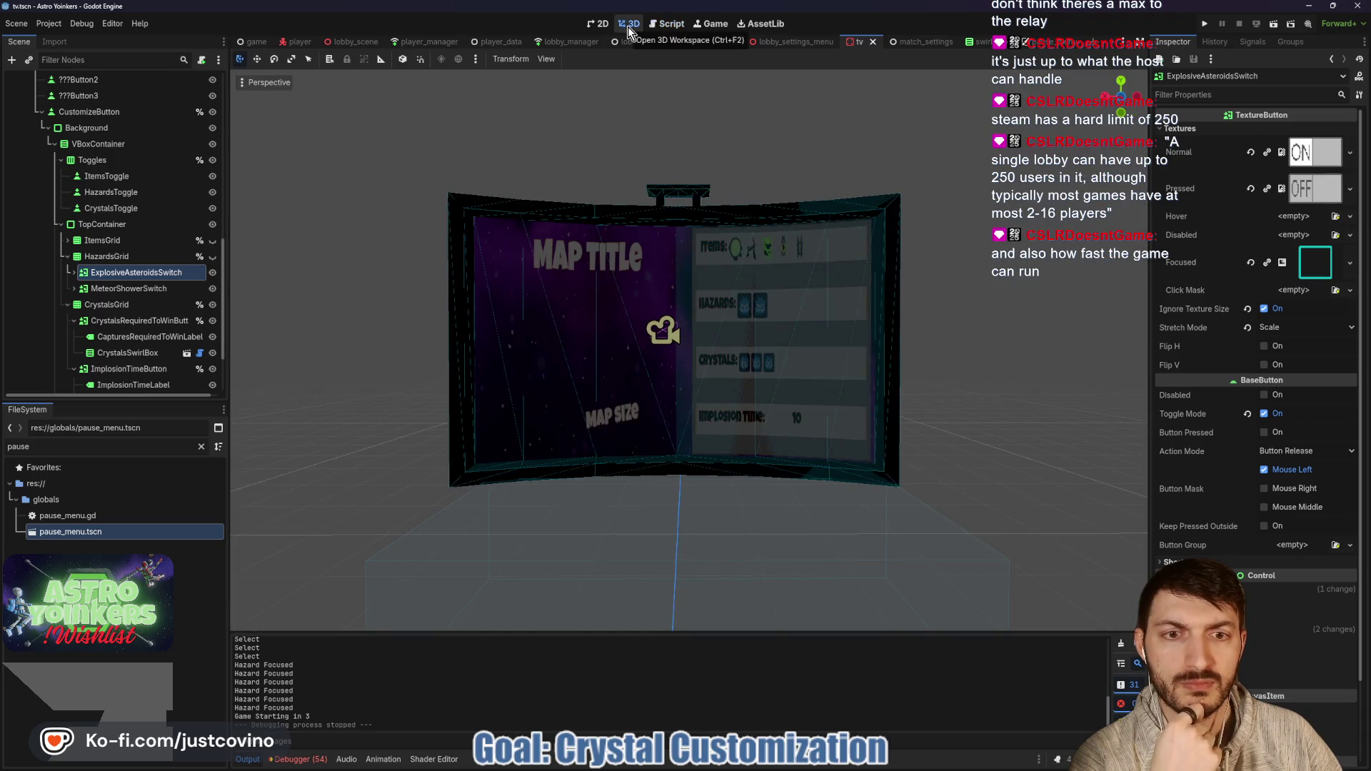
pyautogui.click(670, 24)
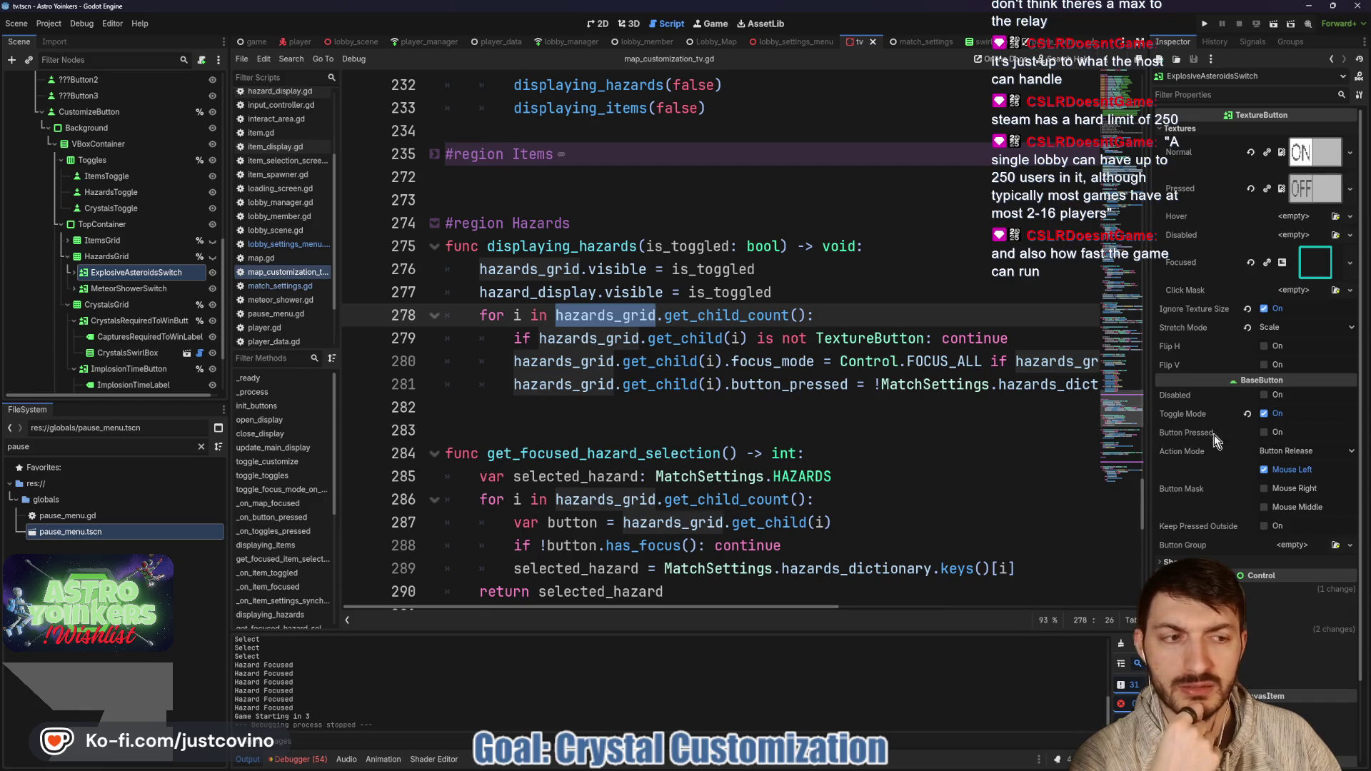
pyautogui.click(1263, 433)
# Step: Turn on Button Pressed for MeteorShowerSwitch too, save tv.tscn and run the project
pyautogui.click(136, 288)
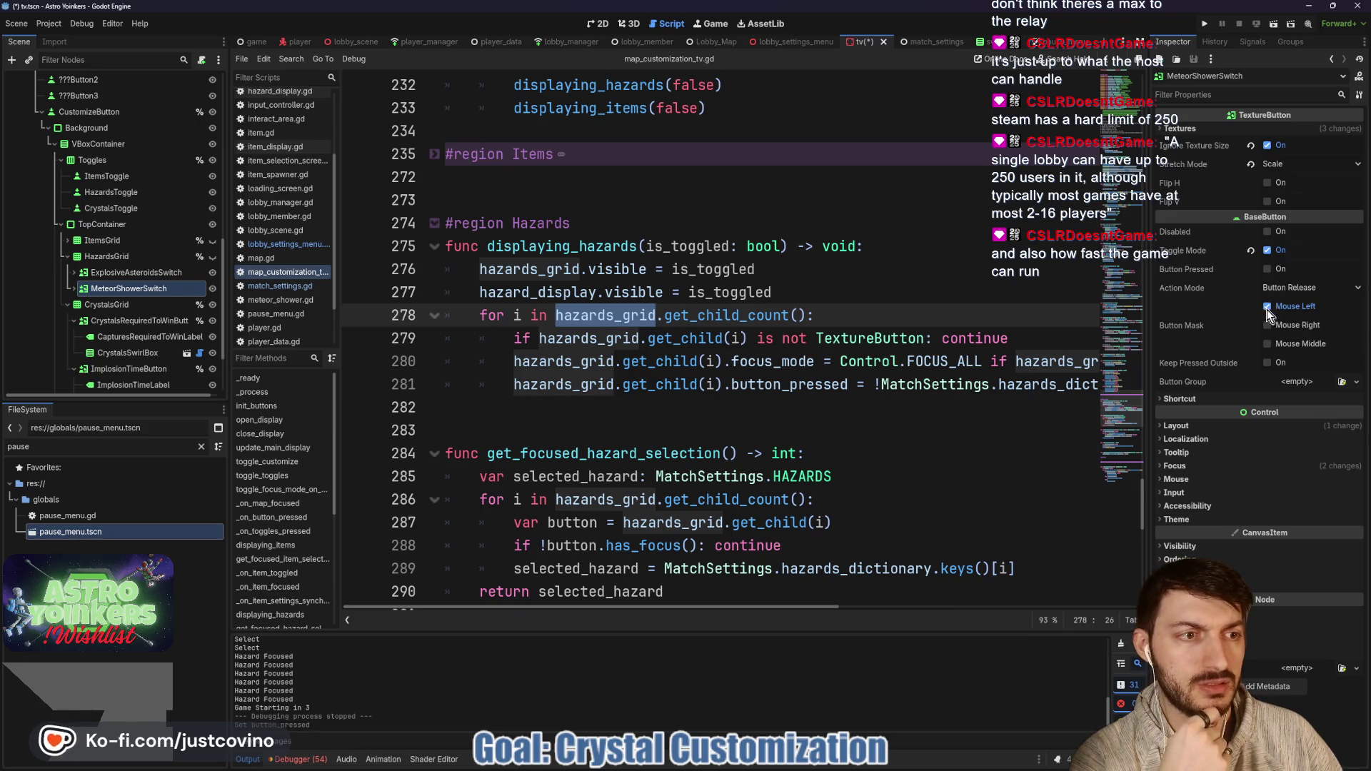
pyautogui.click(824, 389)
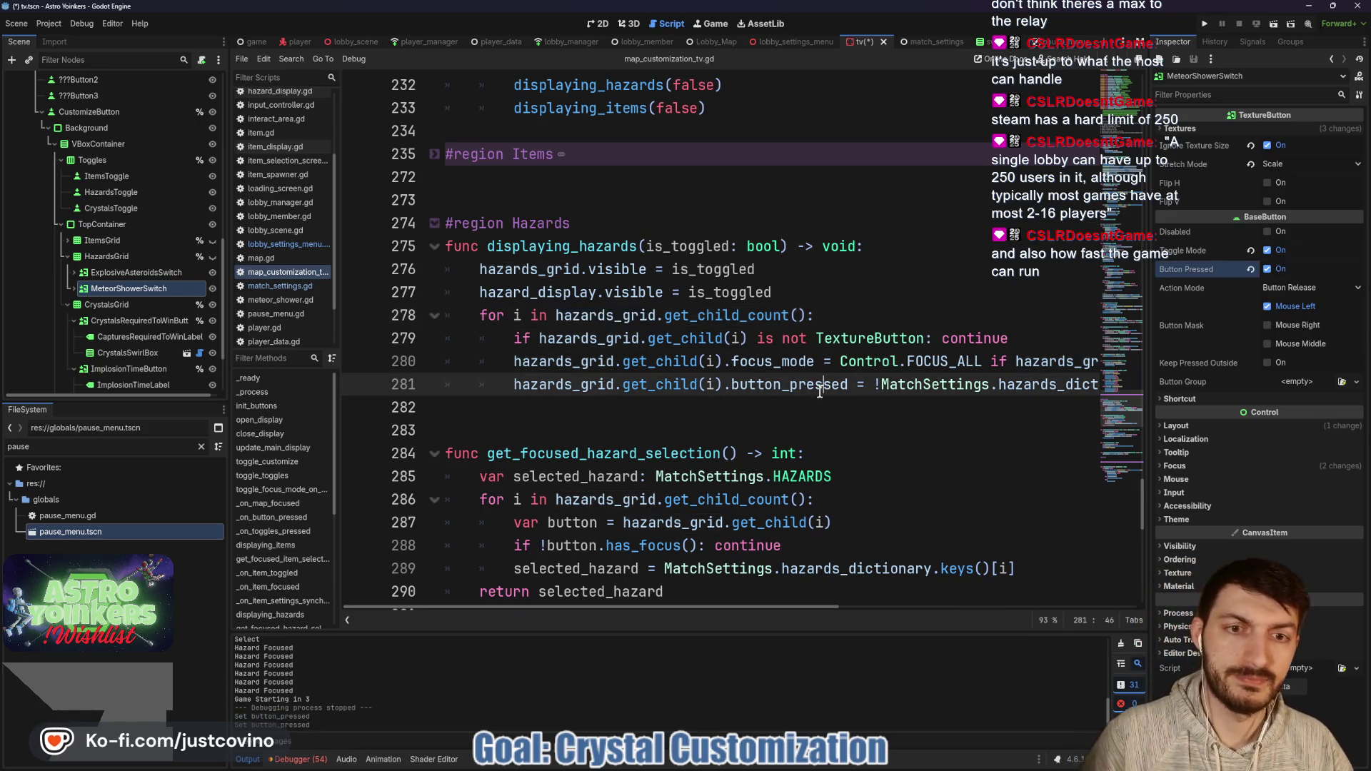
pyautogui.hotkey('ctrl', 's')
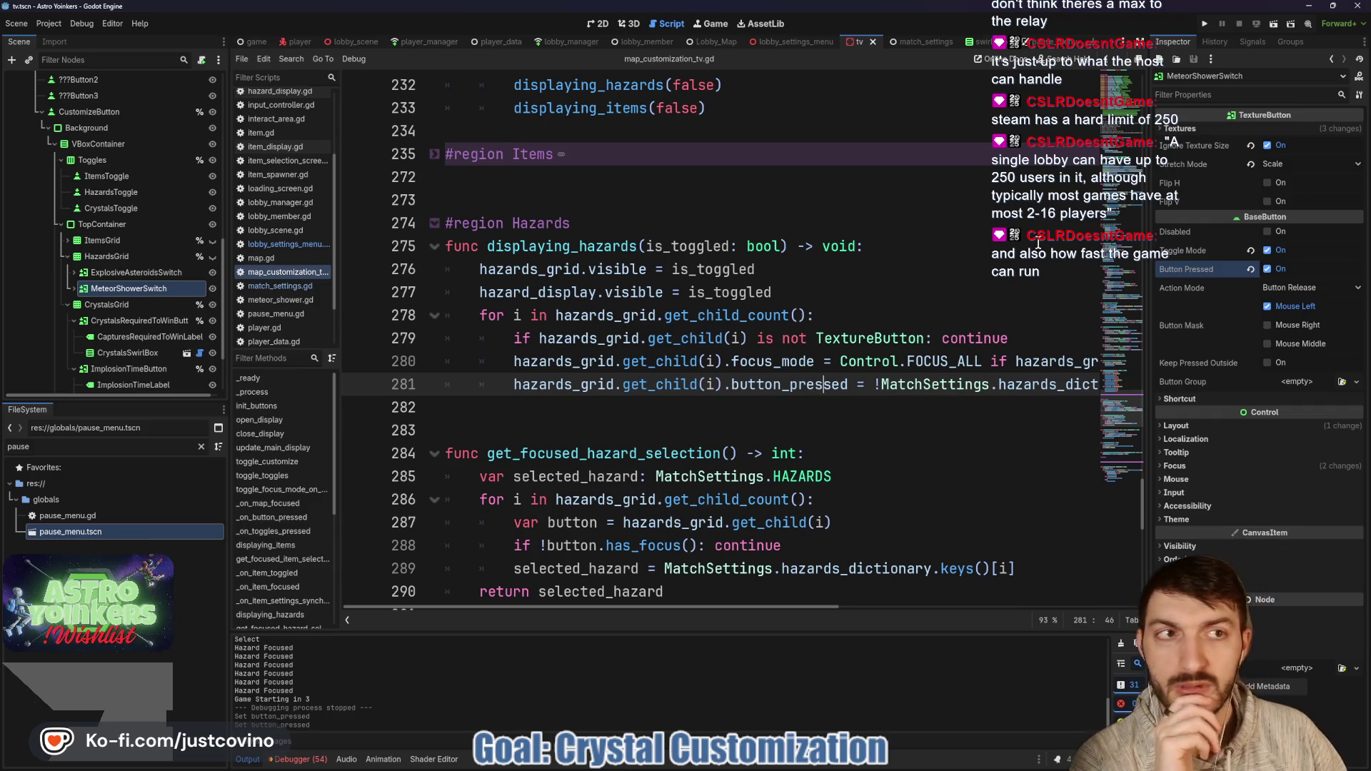
pyautogui.click(1211, 24)
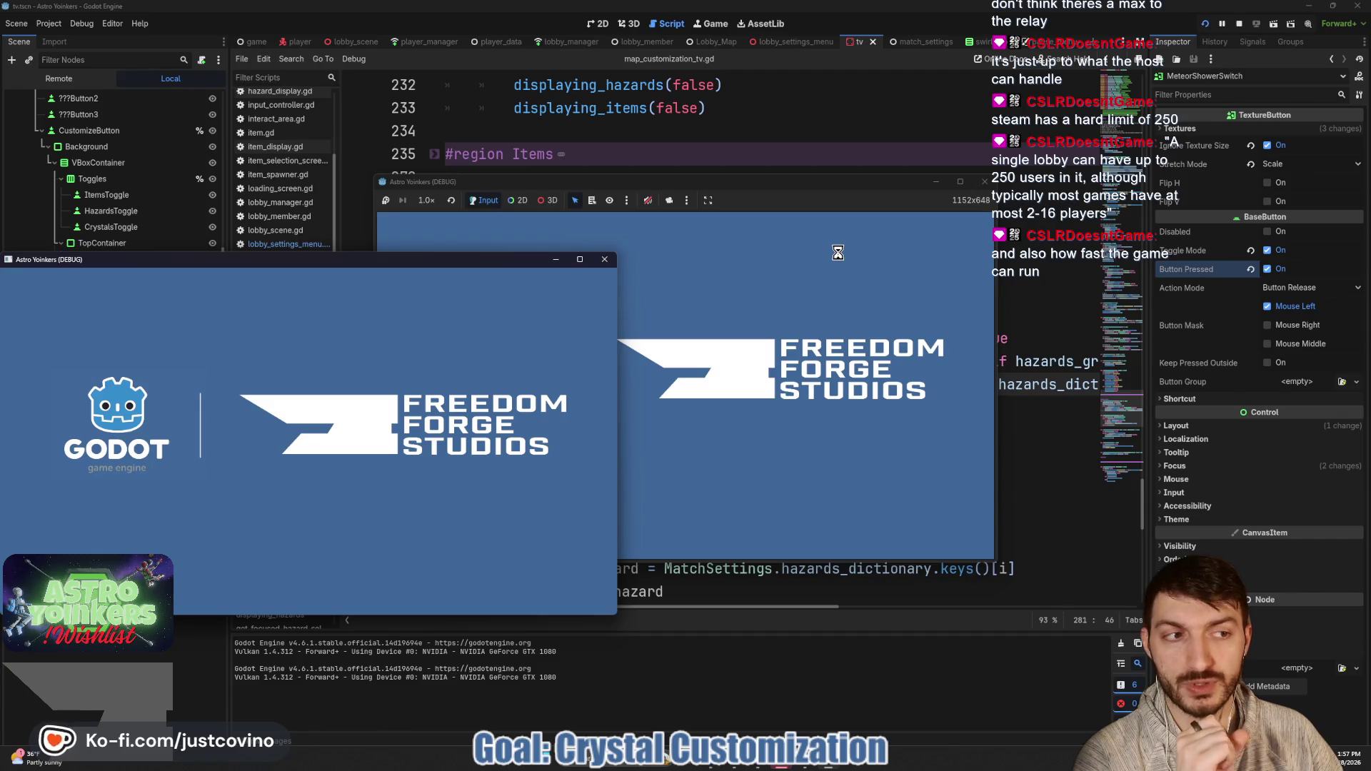
# Step: Place the two game windows side by side and host a lobby in the first
pyautogui.moveTo(337, 263); pyautogui.dragTo(1020, 257)
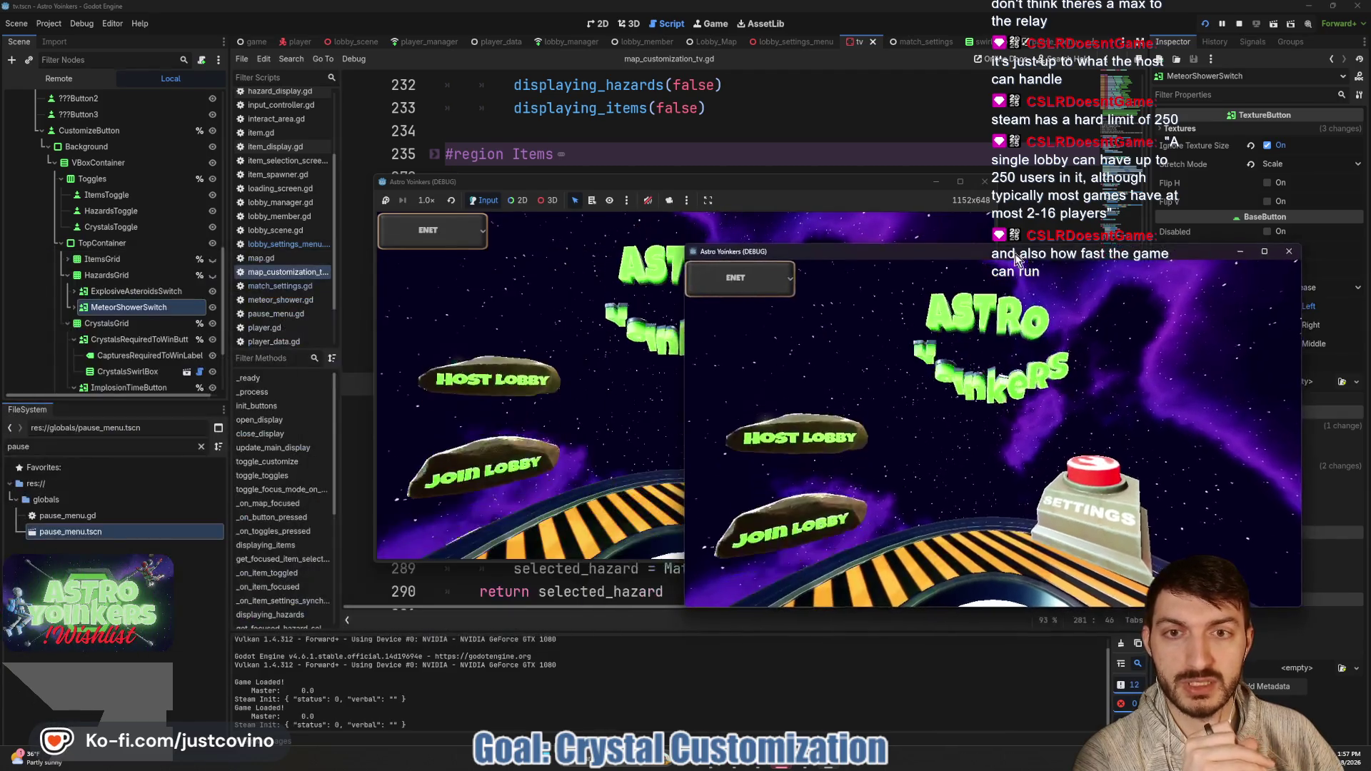
pyautogui.moveTo(760, 185); pyautogui.dragTo(558, 198)
pyautogui.click(325, 379)
pyautogui.click(464, 357)
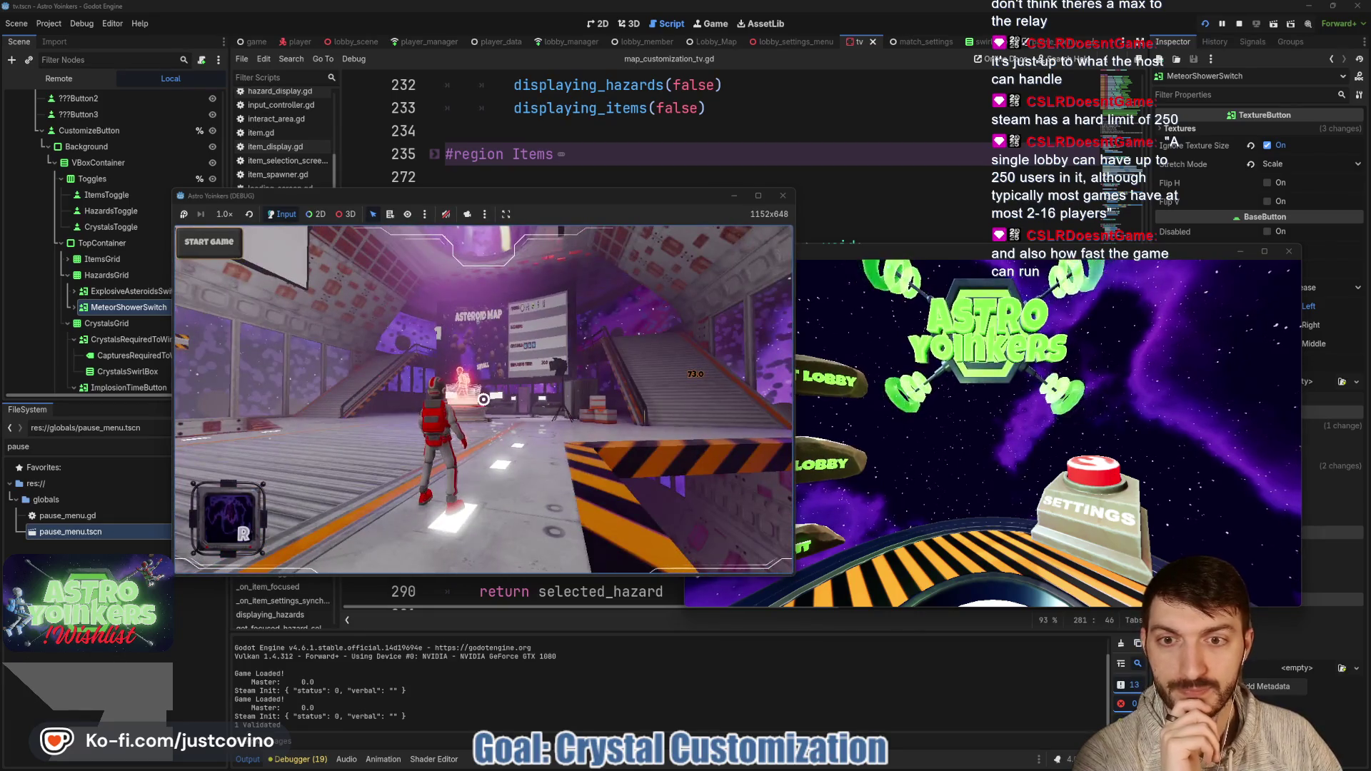
# Step: Join lobby 0 from the second window, then inspect the remote MatchSettings node's live values
pyautogui.click(832, 457)
pyautogui.click(972, 336)
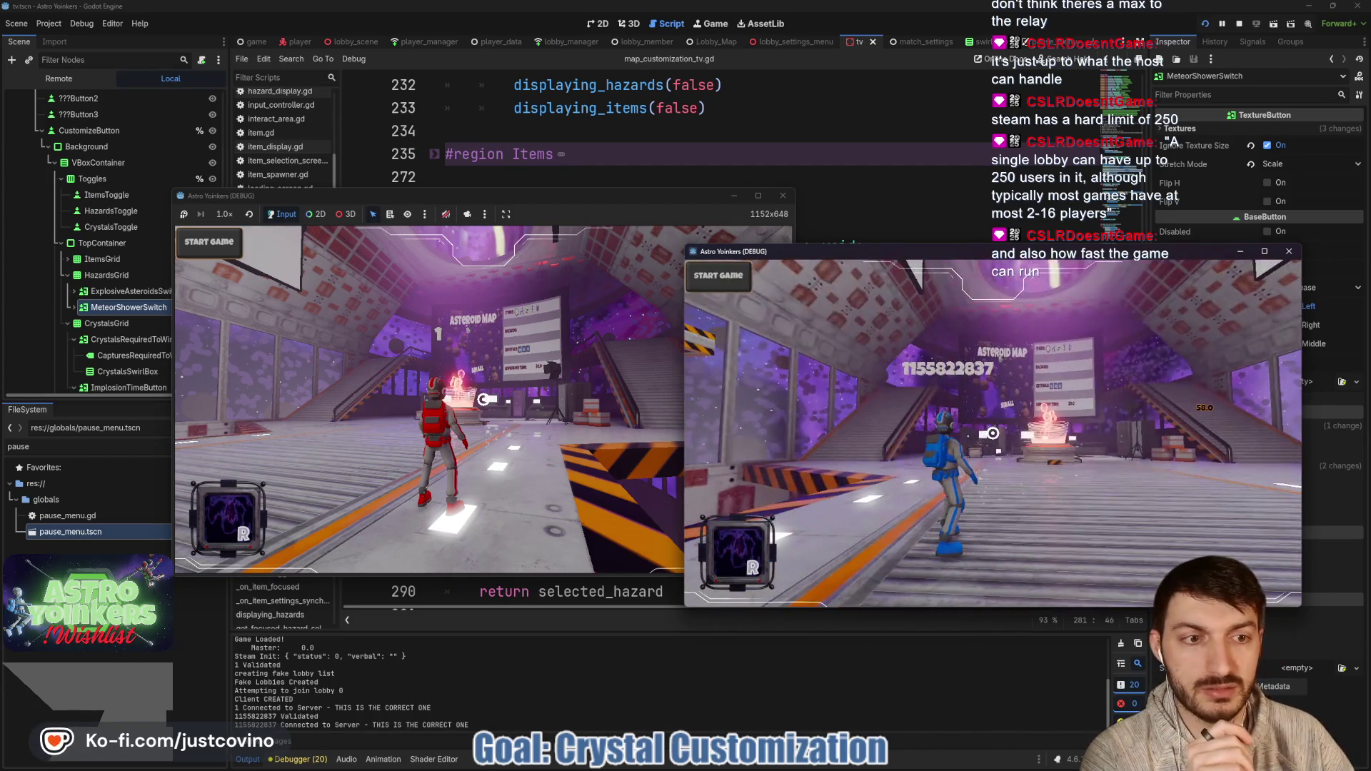
pyautogui.click(66, 74)
pyautogui.click(71, 243)
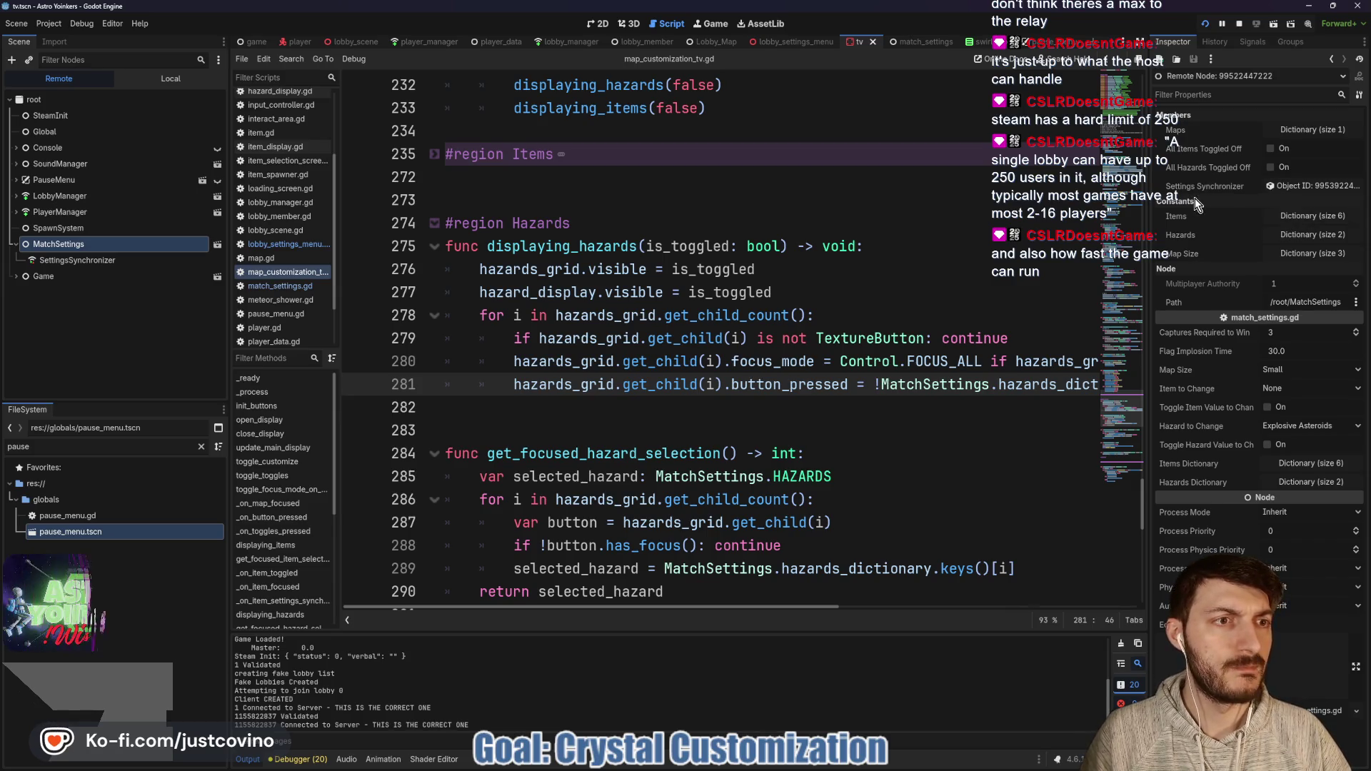
# Step: Expand hazard entries 0 and 1 of the remote MatchSettings Hazards Dictionary
pyautogui.click(1312, 236)
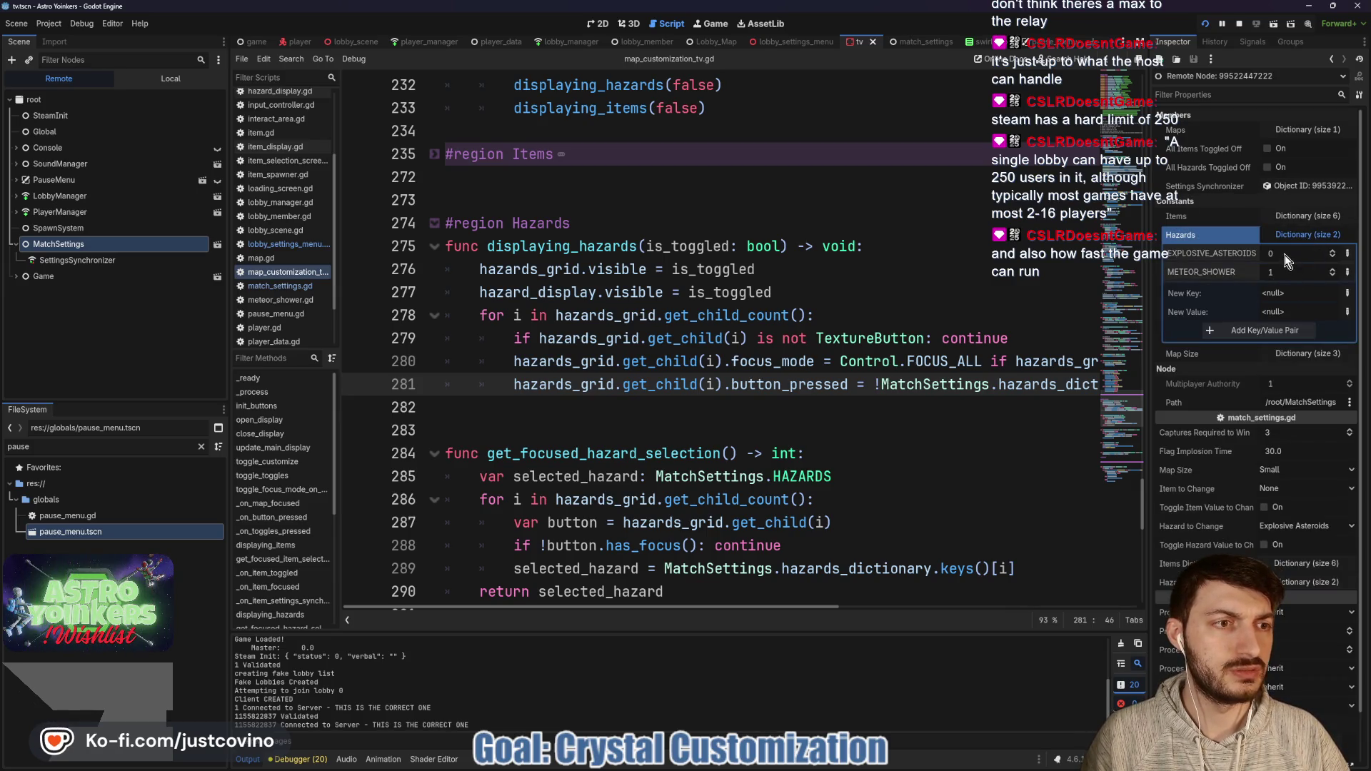
pyautogui.click(1289, 240)
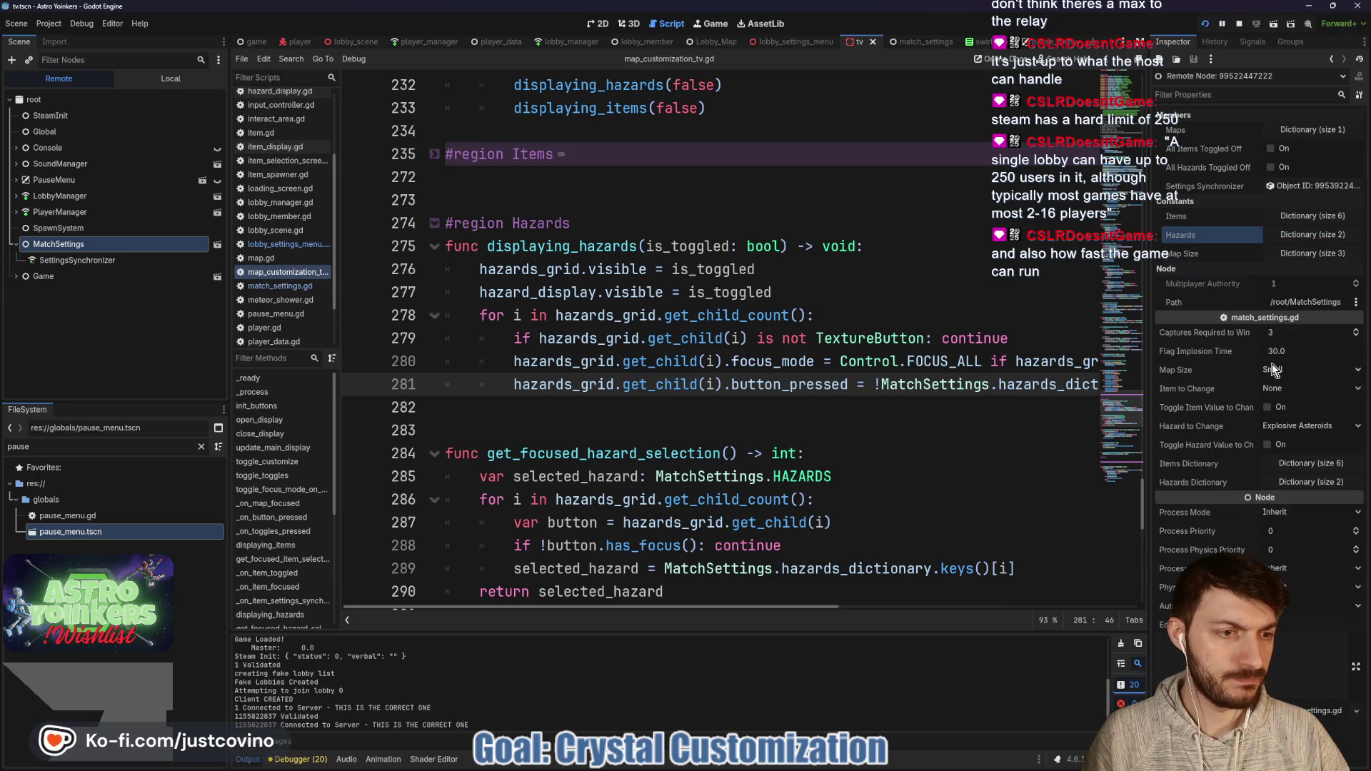
pyautogui.click(1305, 482)
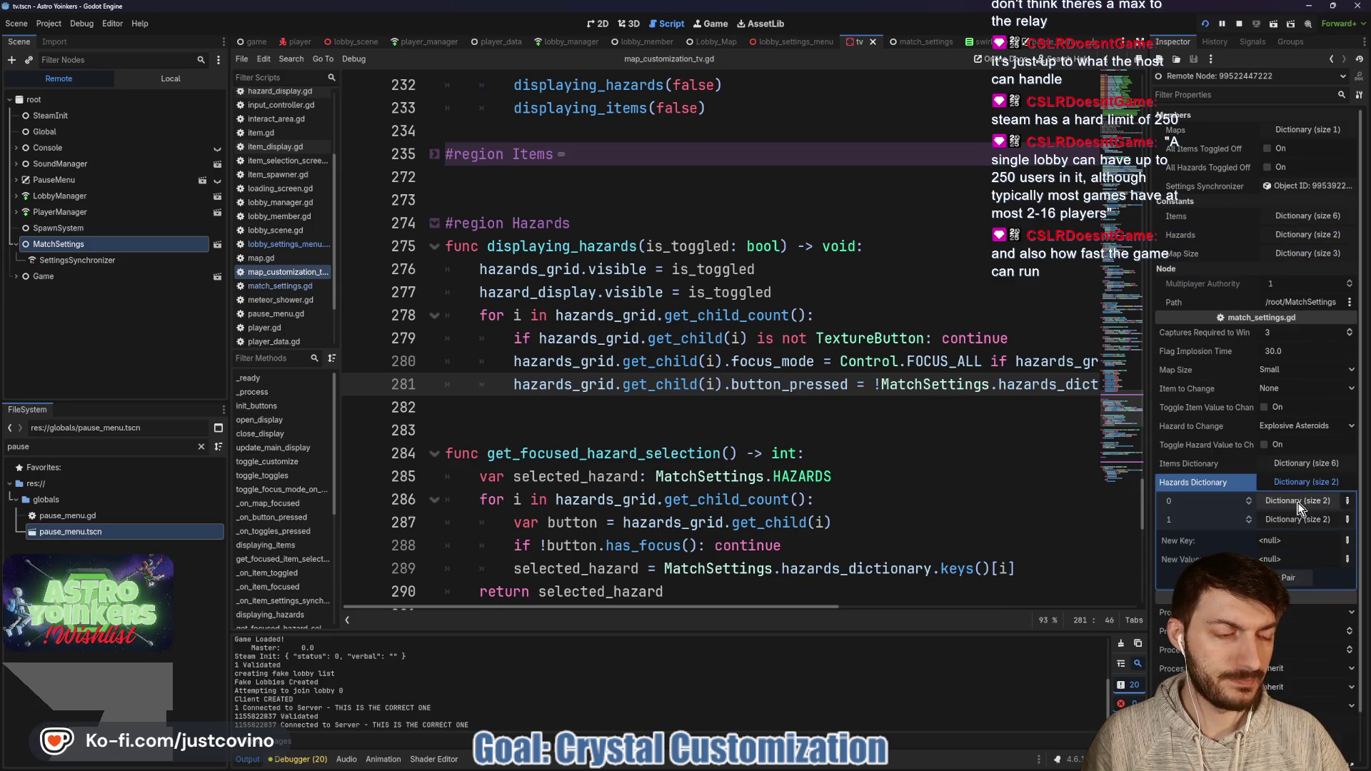
pyautogui.click(1296, 502)
pyautogui.scroll(-4, 1296, 504)
pyautogui.click(1290, 464)
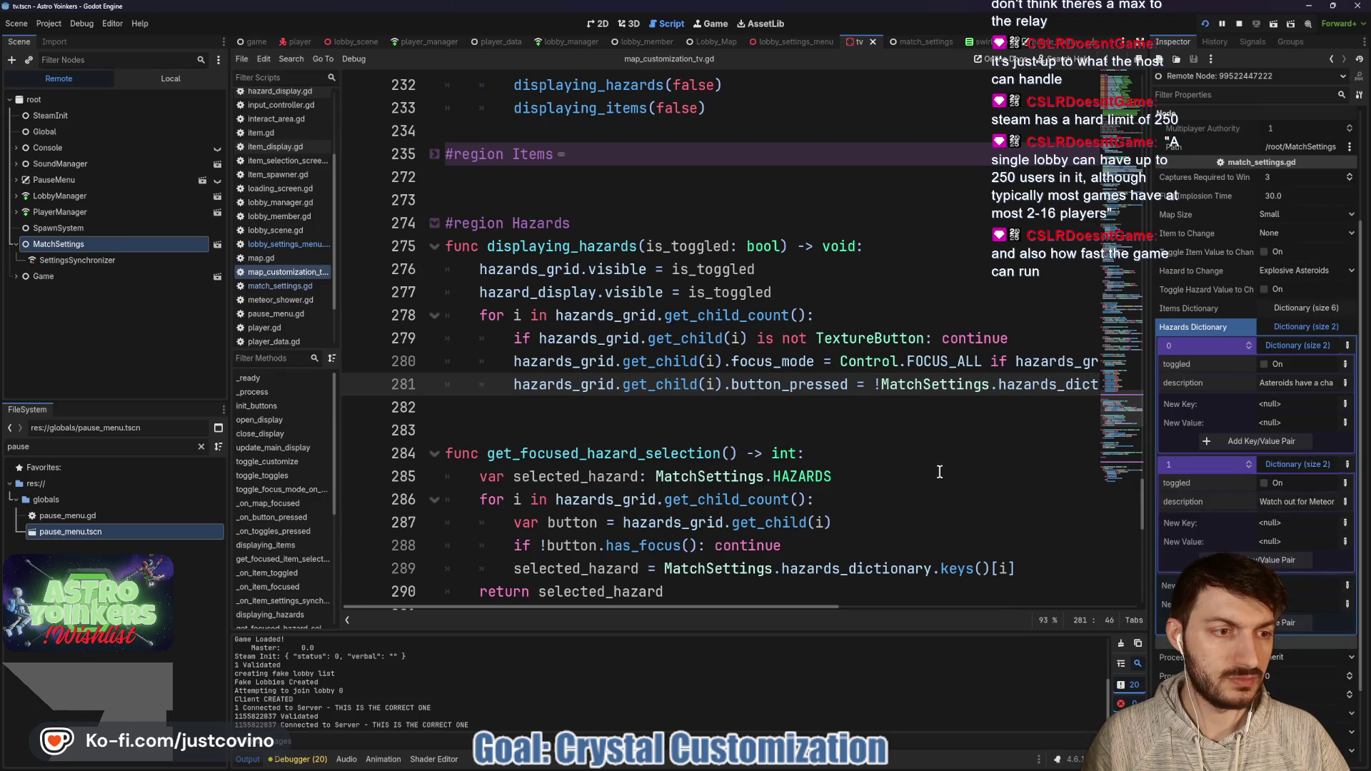
# Step: In the host game, walk to the Asteroid Map board and cycle through its hazard toggles
pyautogui.moveTo(793, 765)
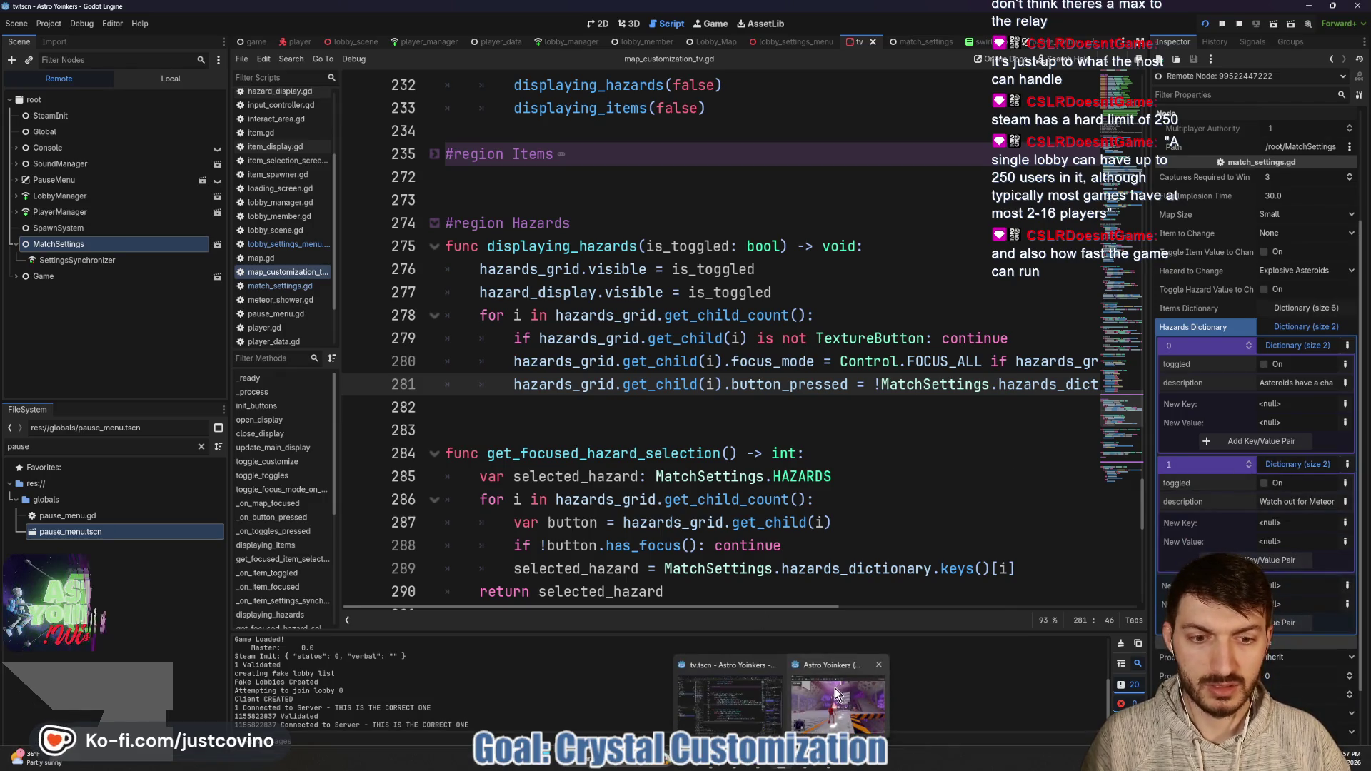
pyautogui.click(838, 707)
pyautogui.press('w')
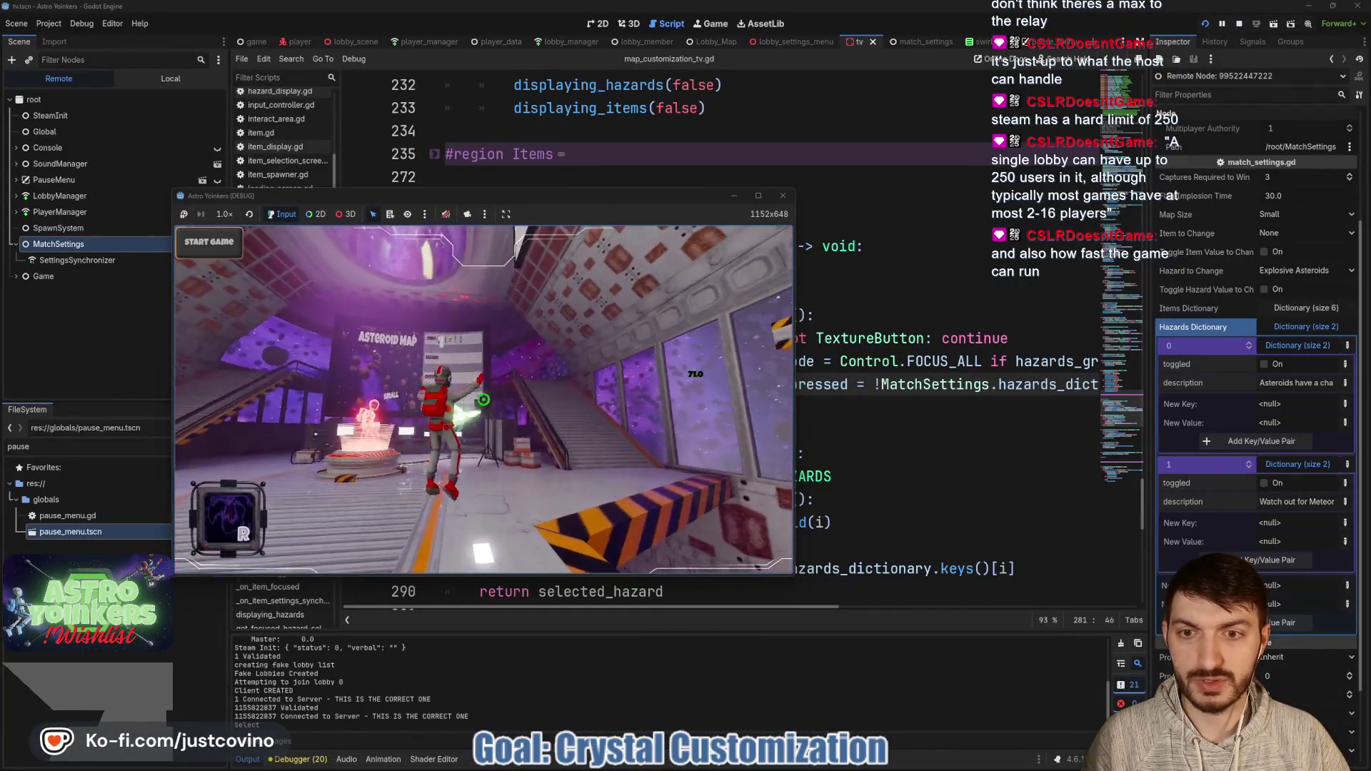
pyautogui.press('e')
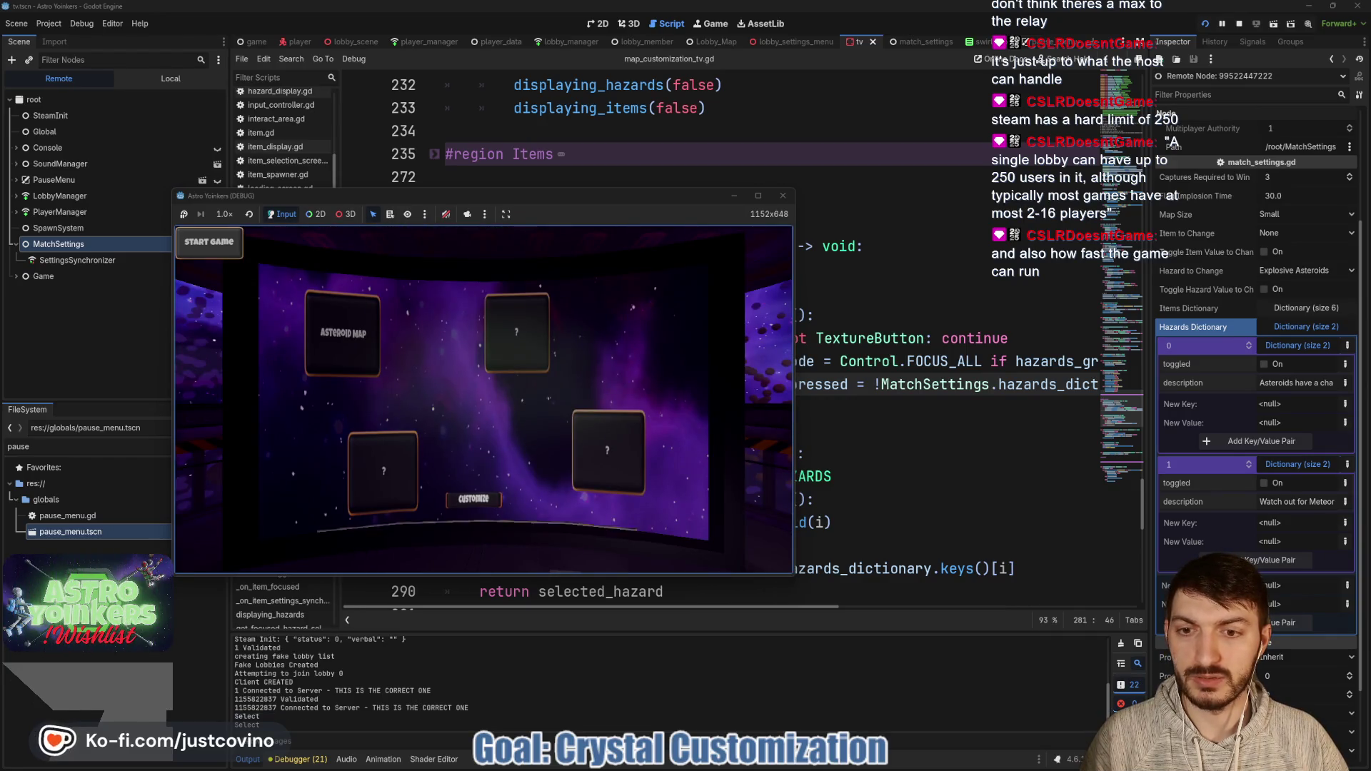
pyautogui.press('e')
pyautogui.press('e')
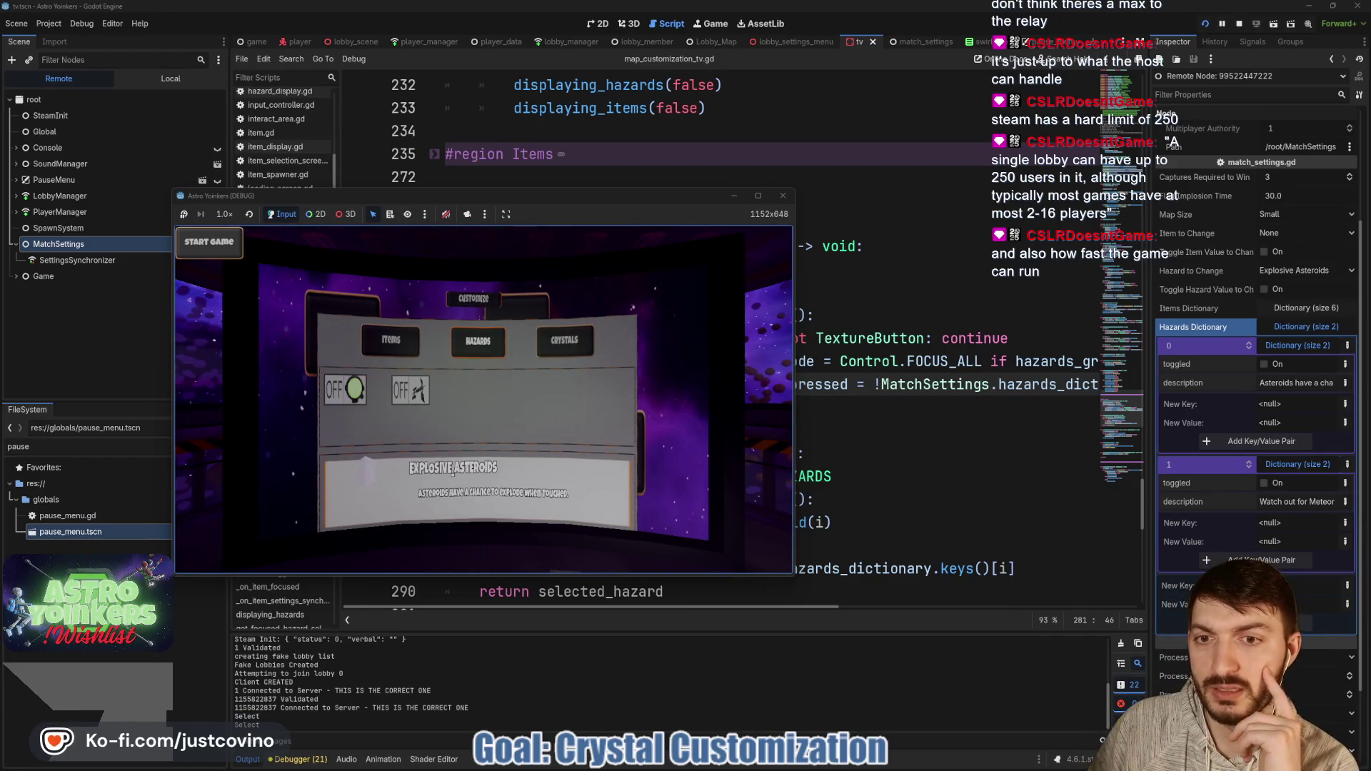
pyautogui.press('Right')
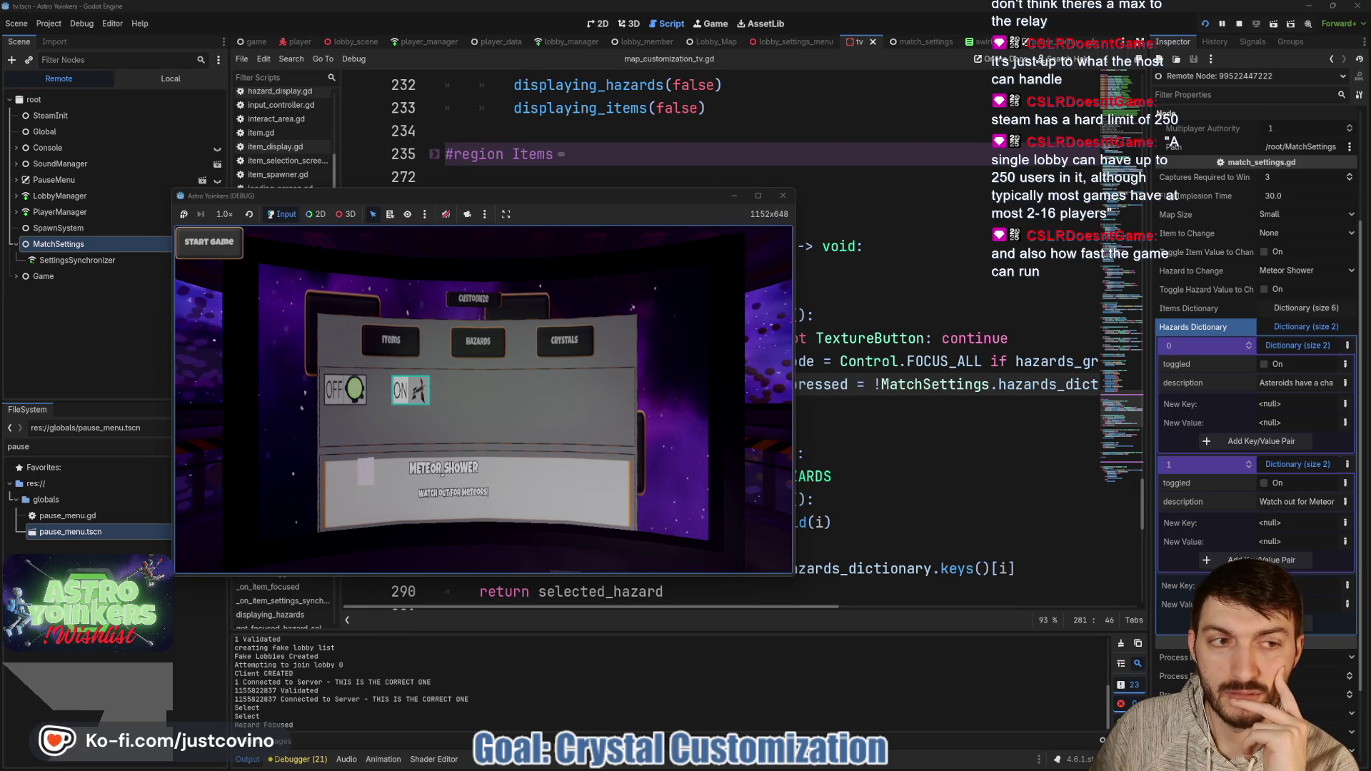
pyautogui.press('Left')
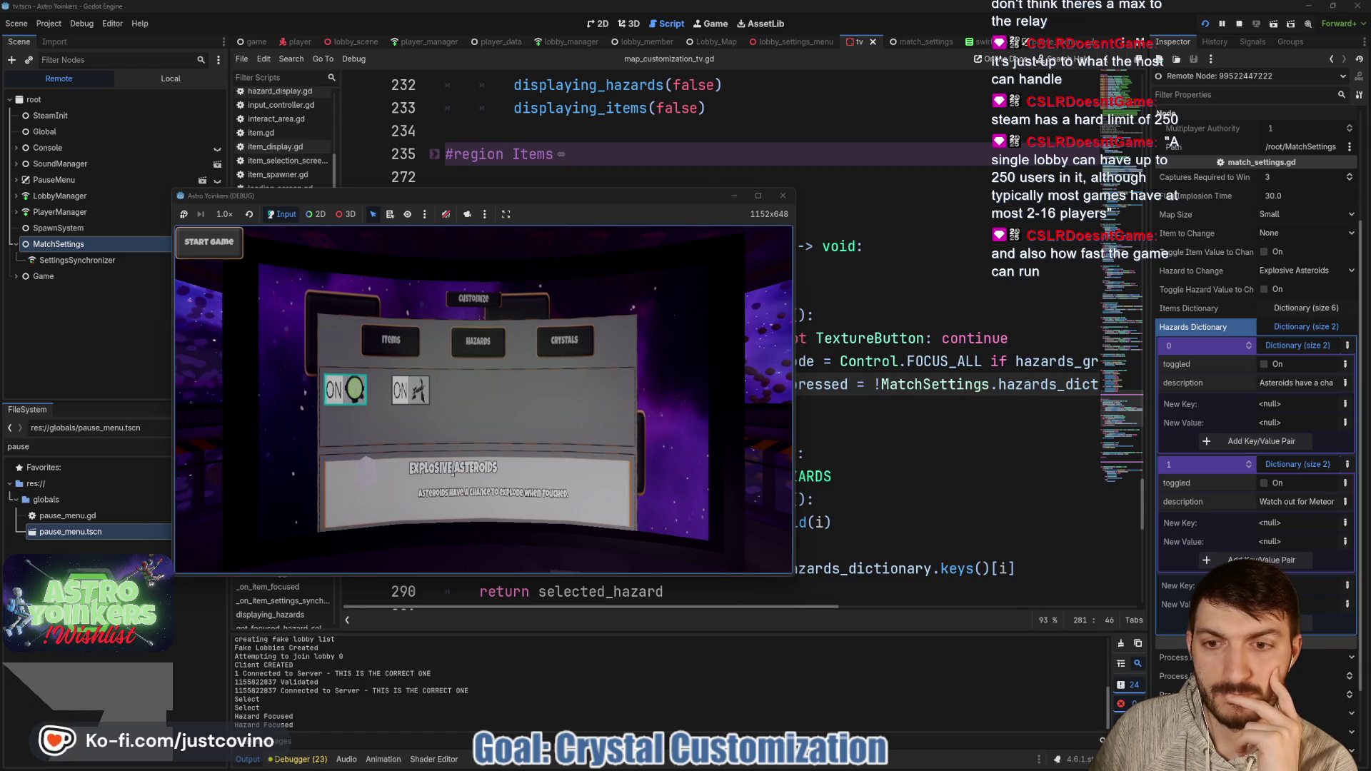
pyautogui.press('Up')
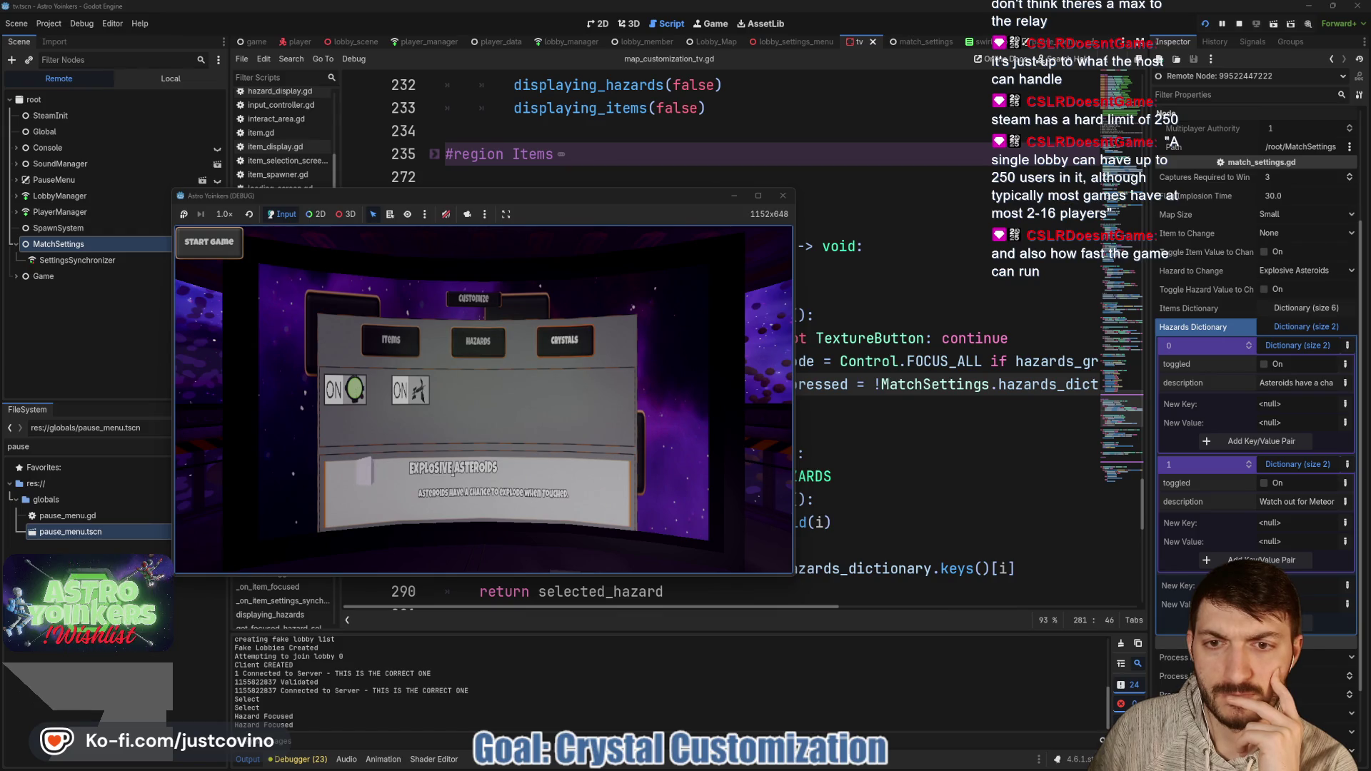
# Step: Close the customization panel, reopen it at the board, and return to the editor
pyautogui.press('Escape')
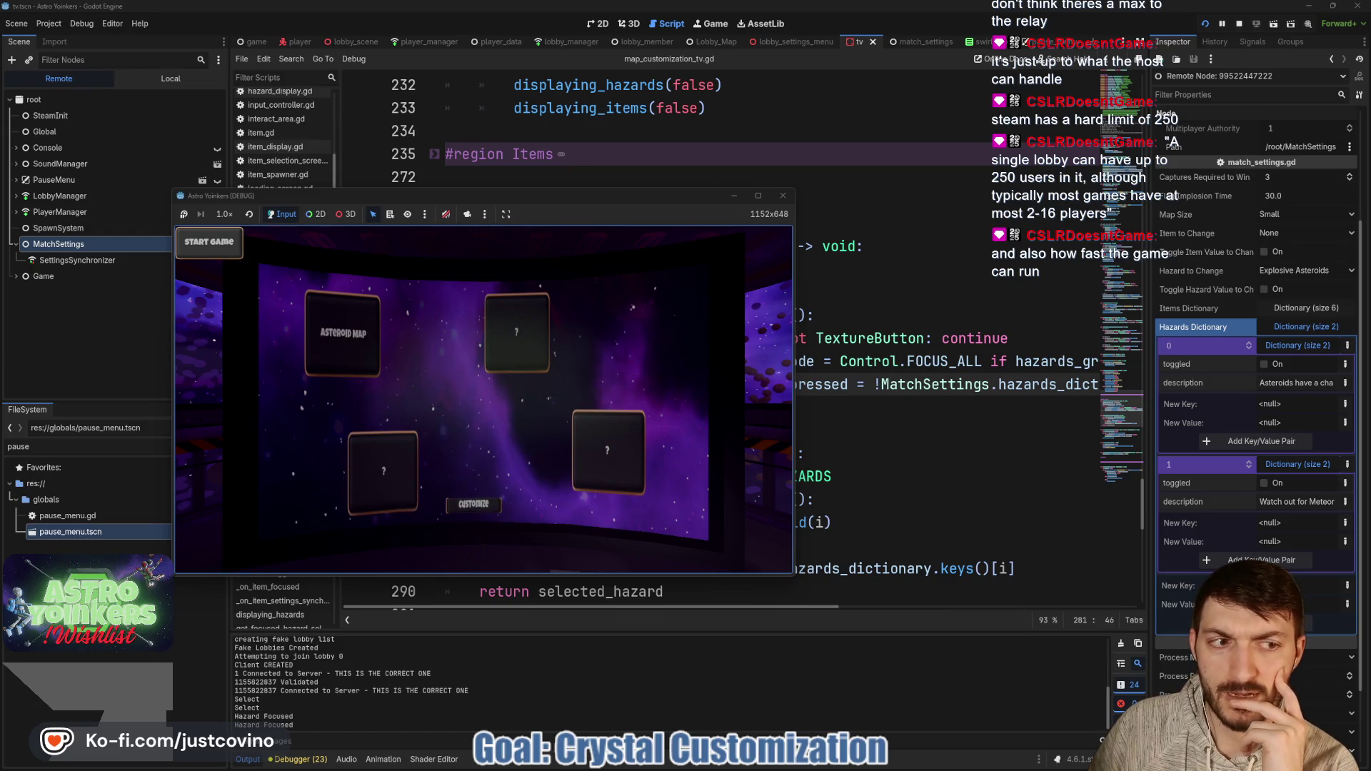
pyautogui.press('Escape')
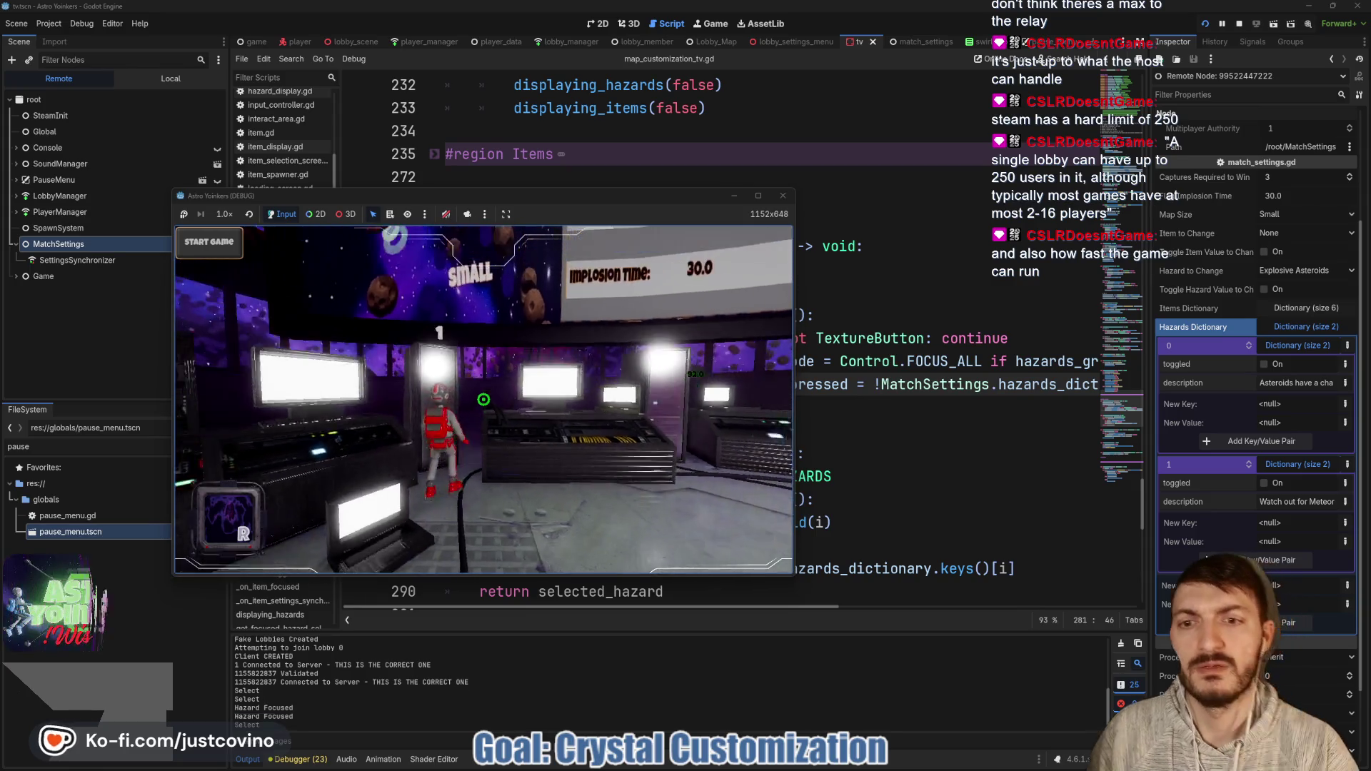
pyautogui.press('w')
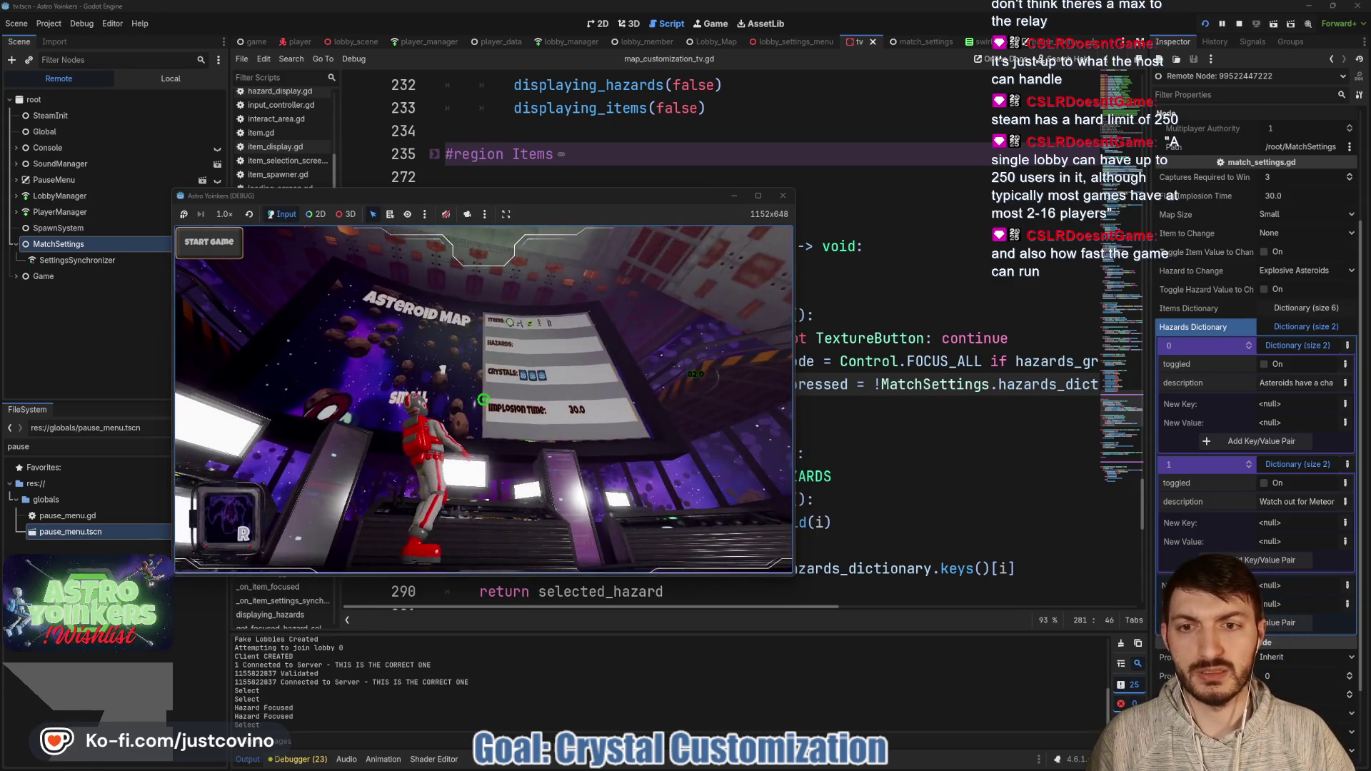
pyautogui.press('e')
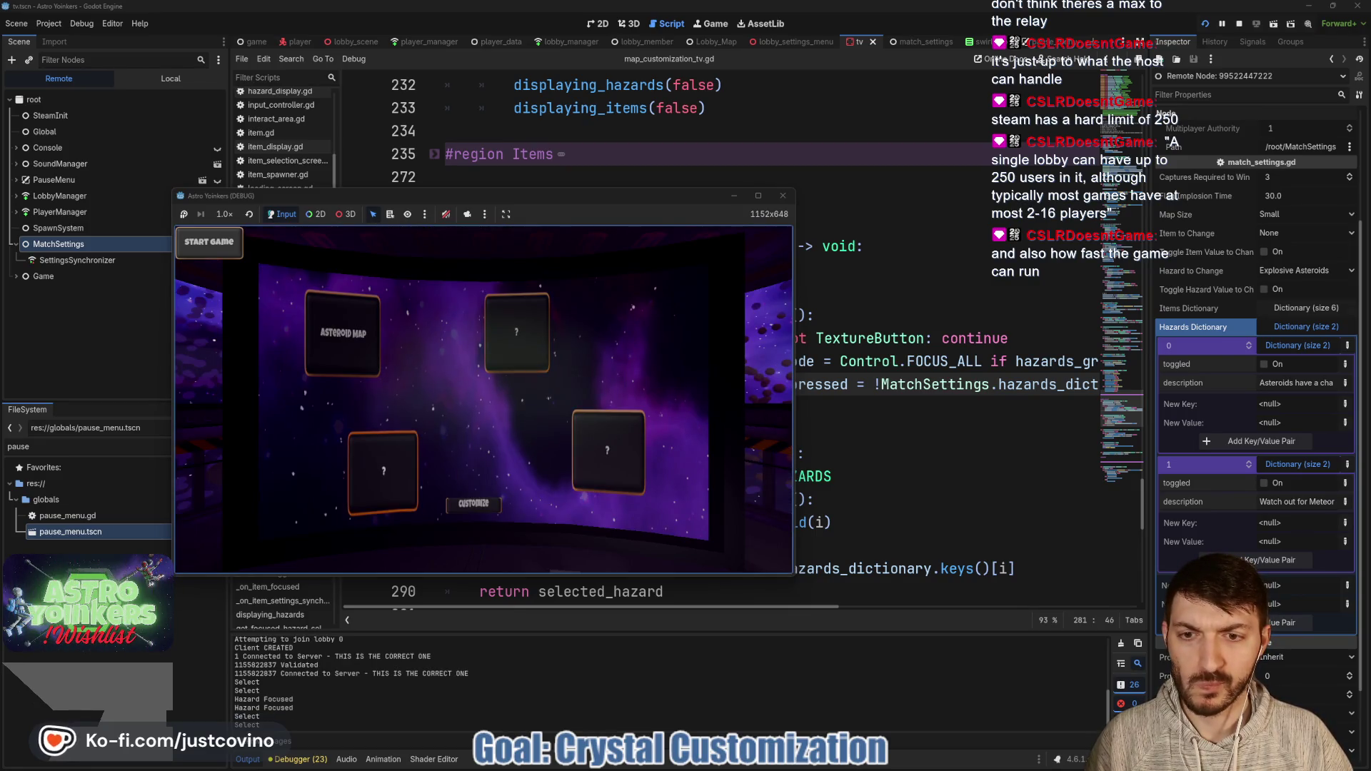
pyautogui.click(400, 614)
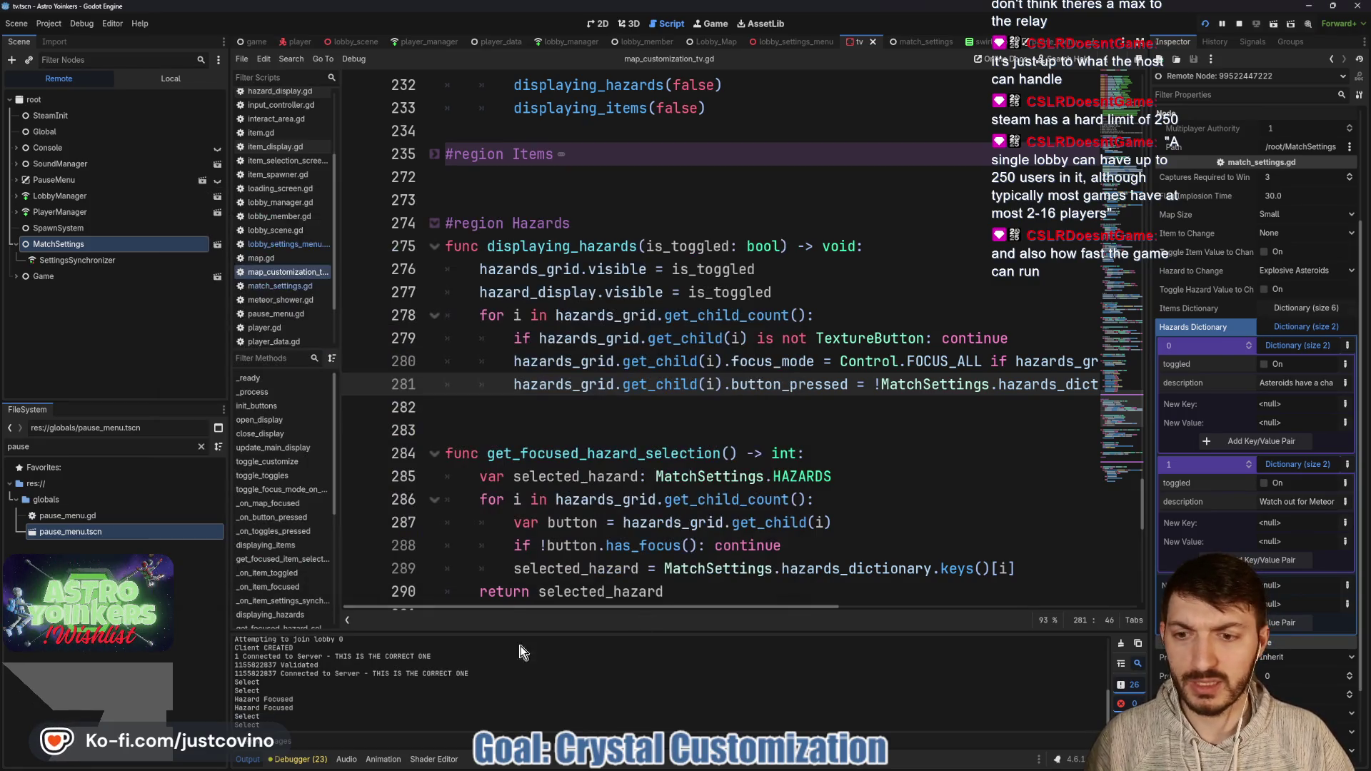
# Step: In debugger Session 2, inspect MatchSettings and expand Hazards Dictionary entries 0 and 1
pyautogui.click(300, 758)
pyautogui.click(300, 606)
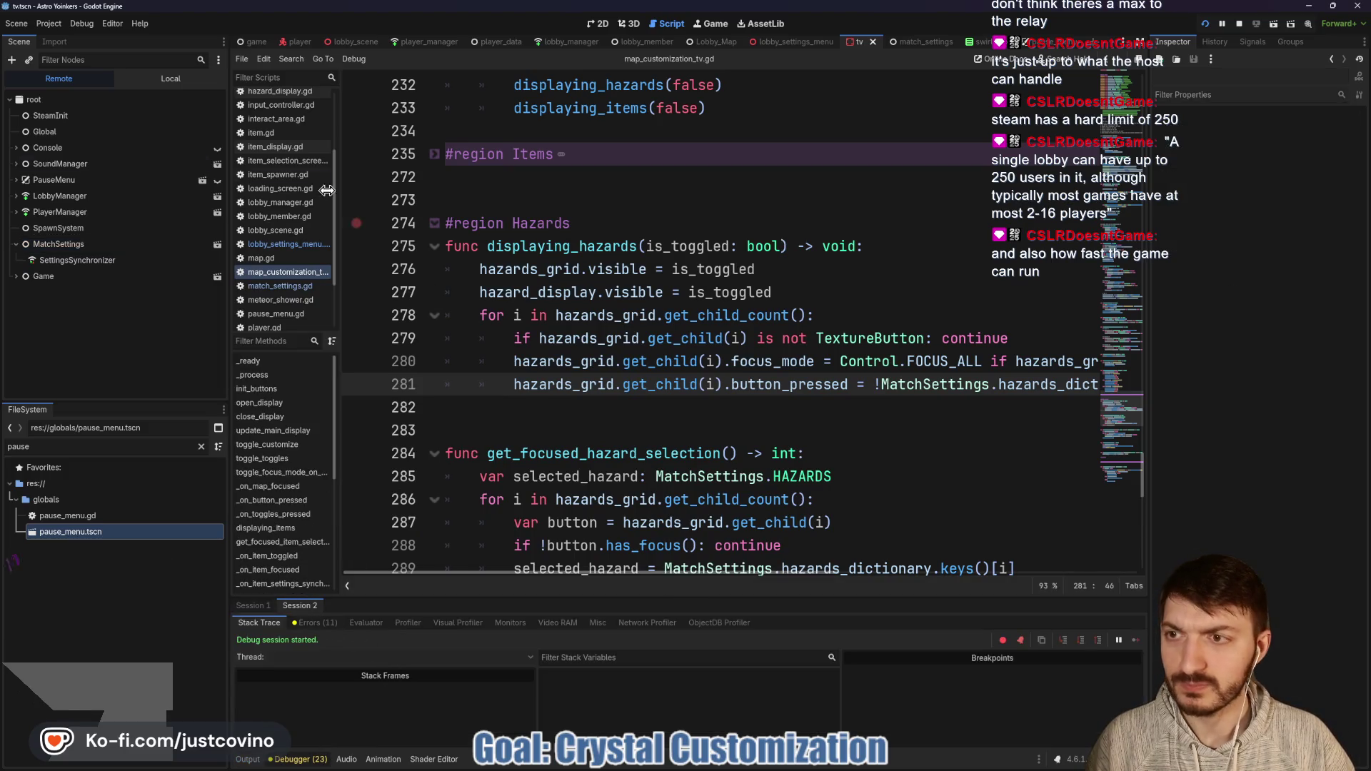
pyautogui.click(61, 247)
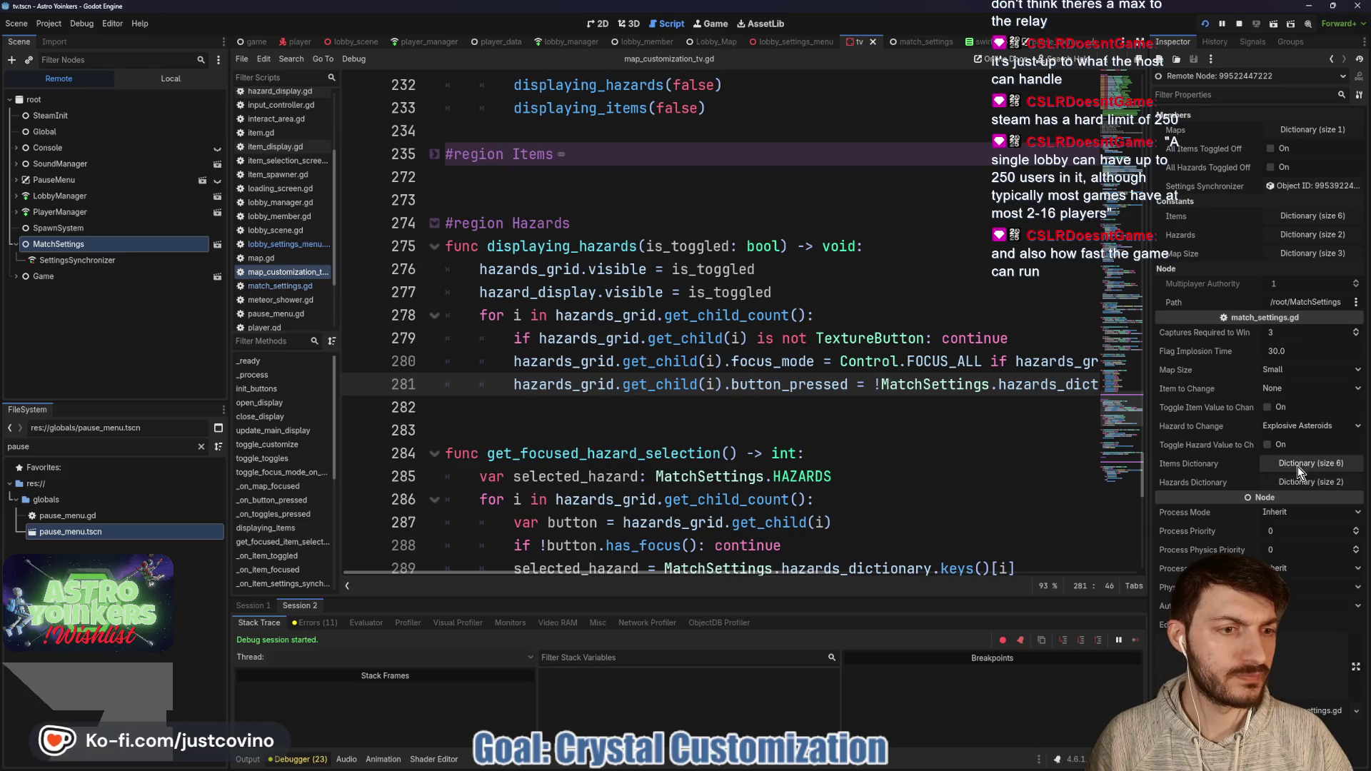
pyautogui.click(1297, 486)
pyautogui.click(1292, 503)
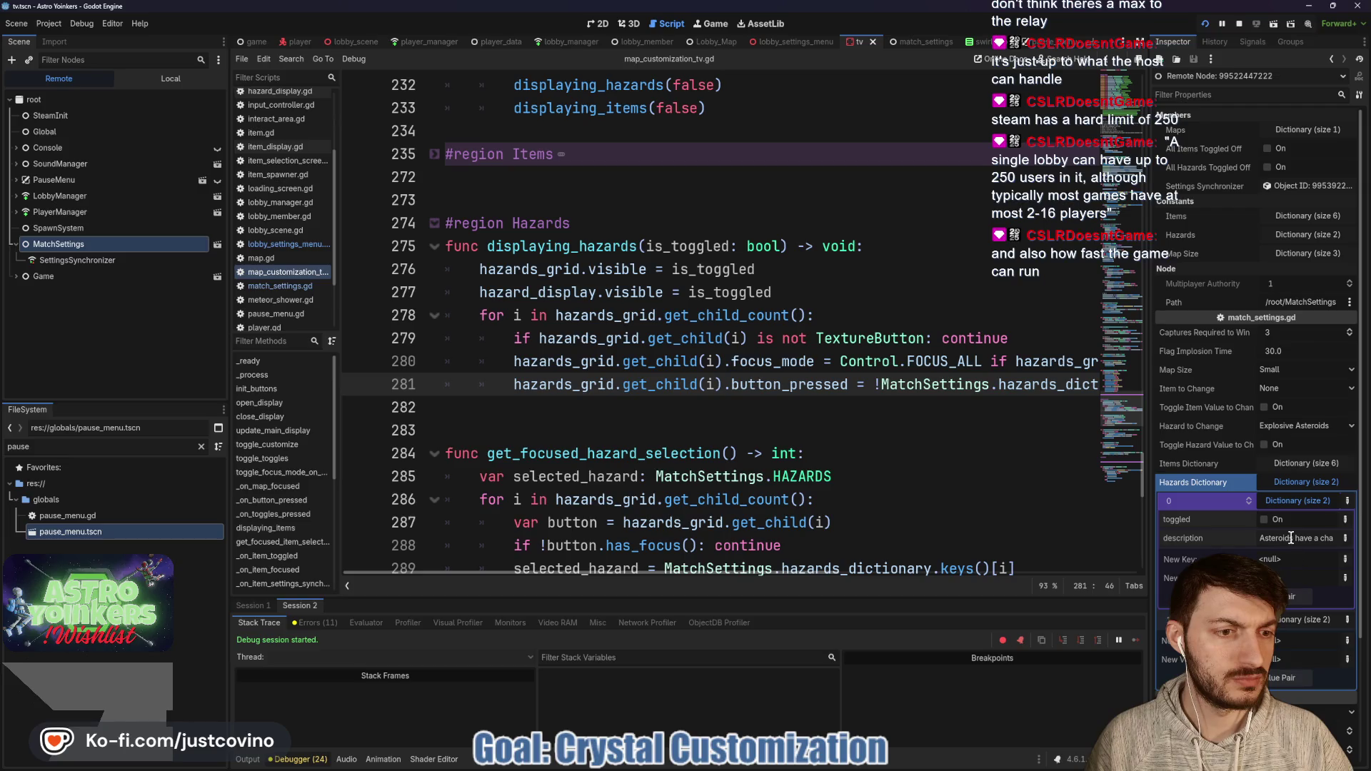
pyautogui.click(1287, 615)
pyautogui.scroll(-3, 1258, 513)
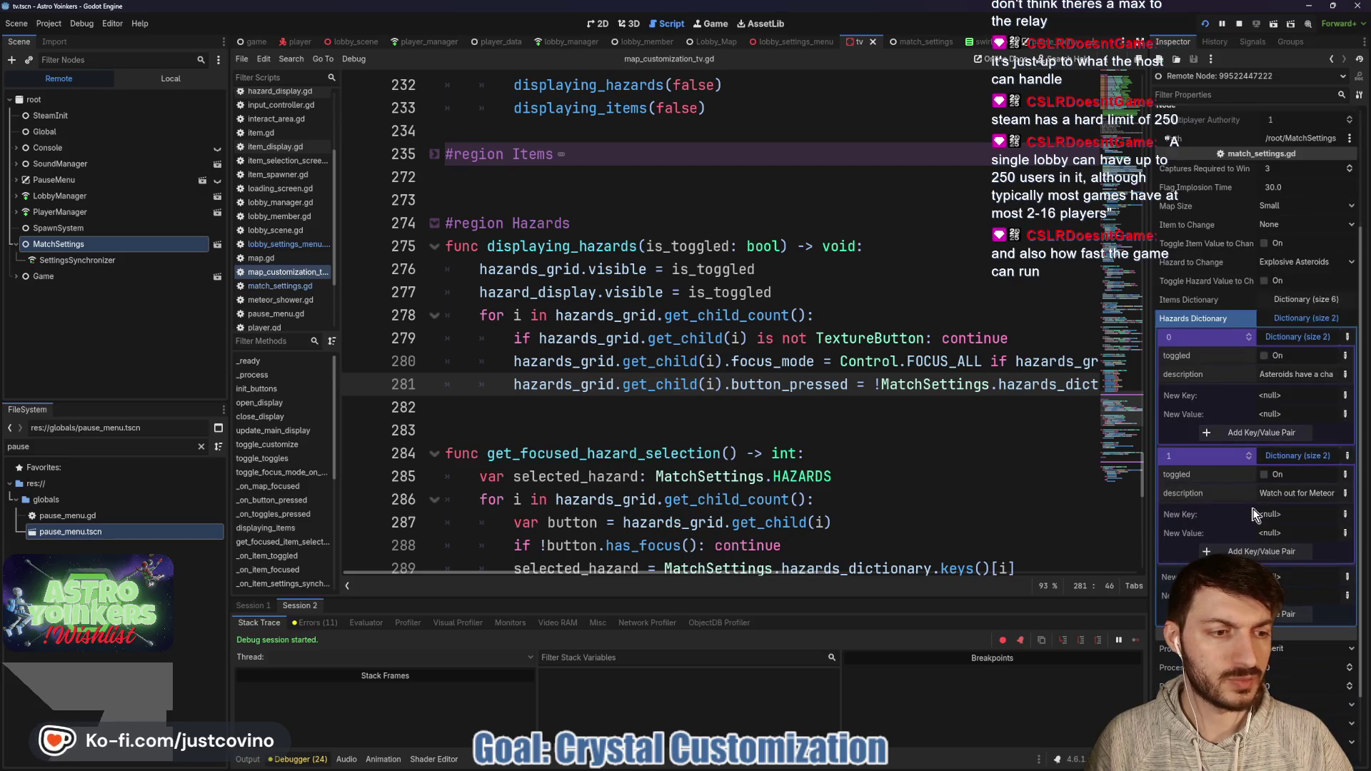
# Step: Walk the second client to the Asteroid Map hologram, open and reopen customization, then stop with F8
pyautogui.click(821, 761)
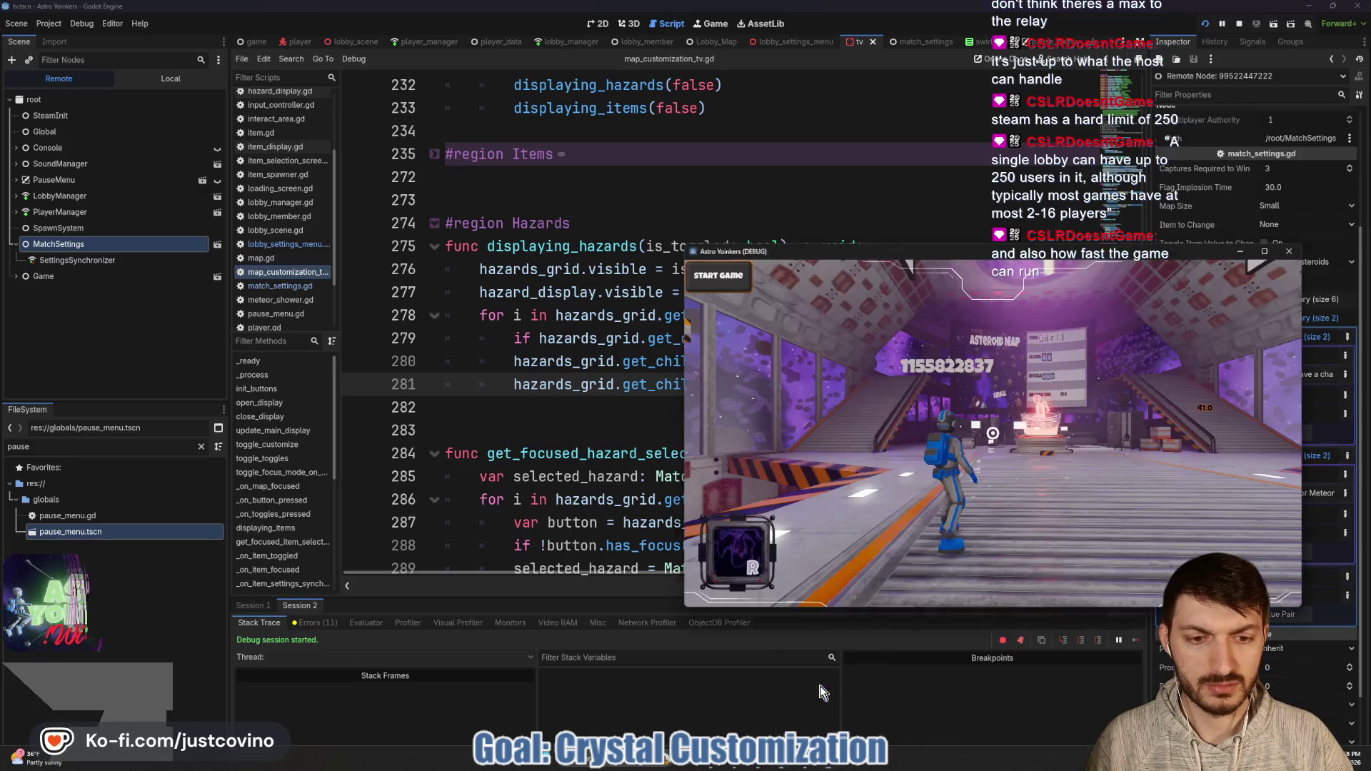
pyautogui.press('w')
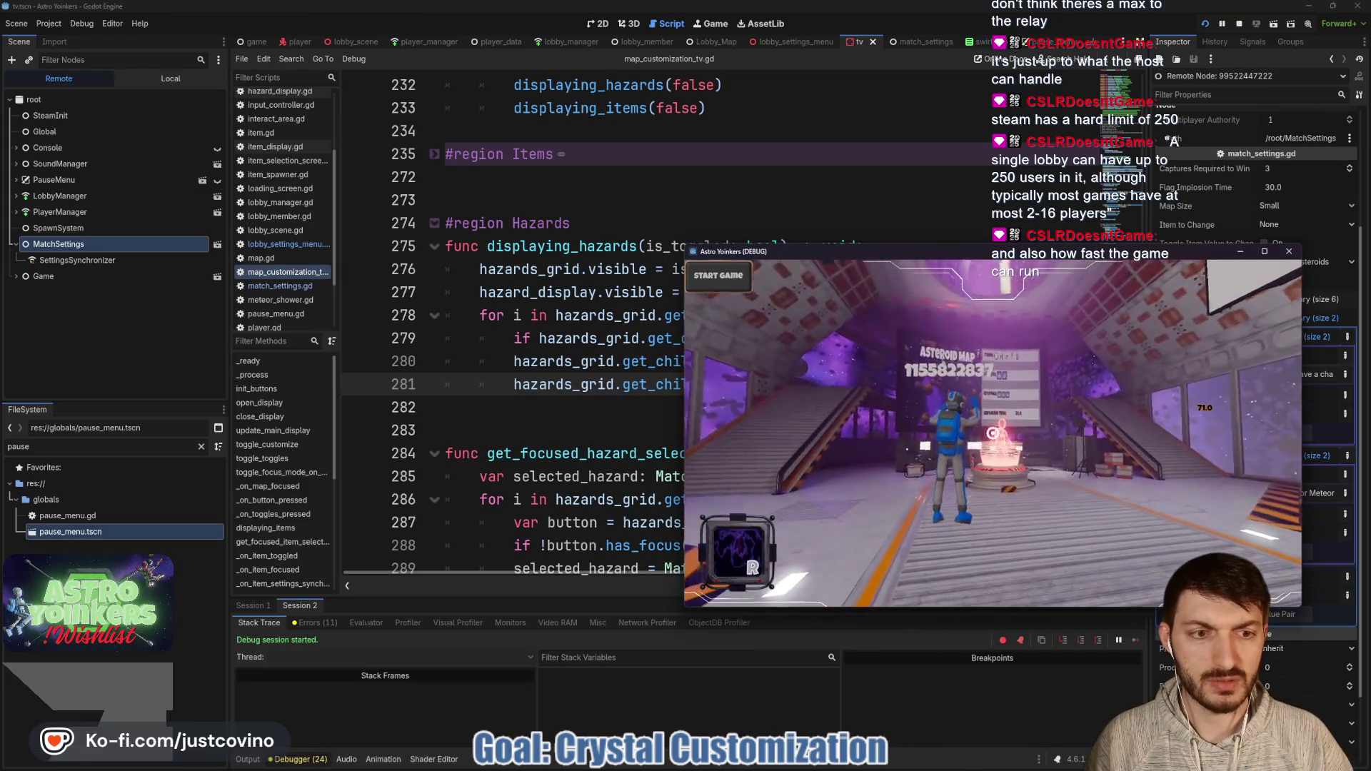
pyautogui.press('w')
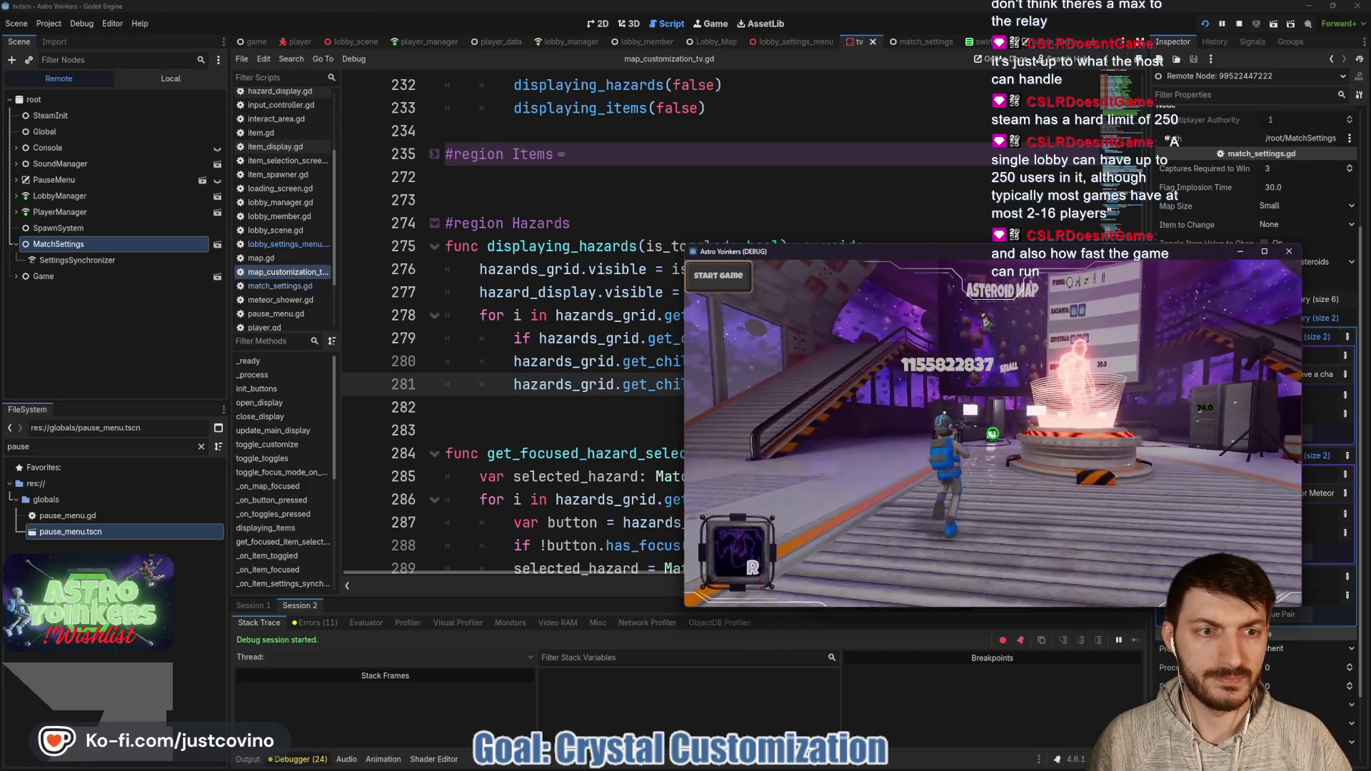
pyautogui.press('w')
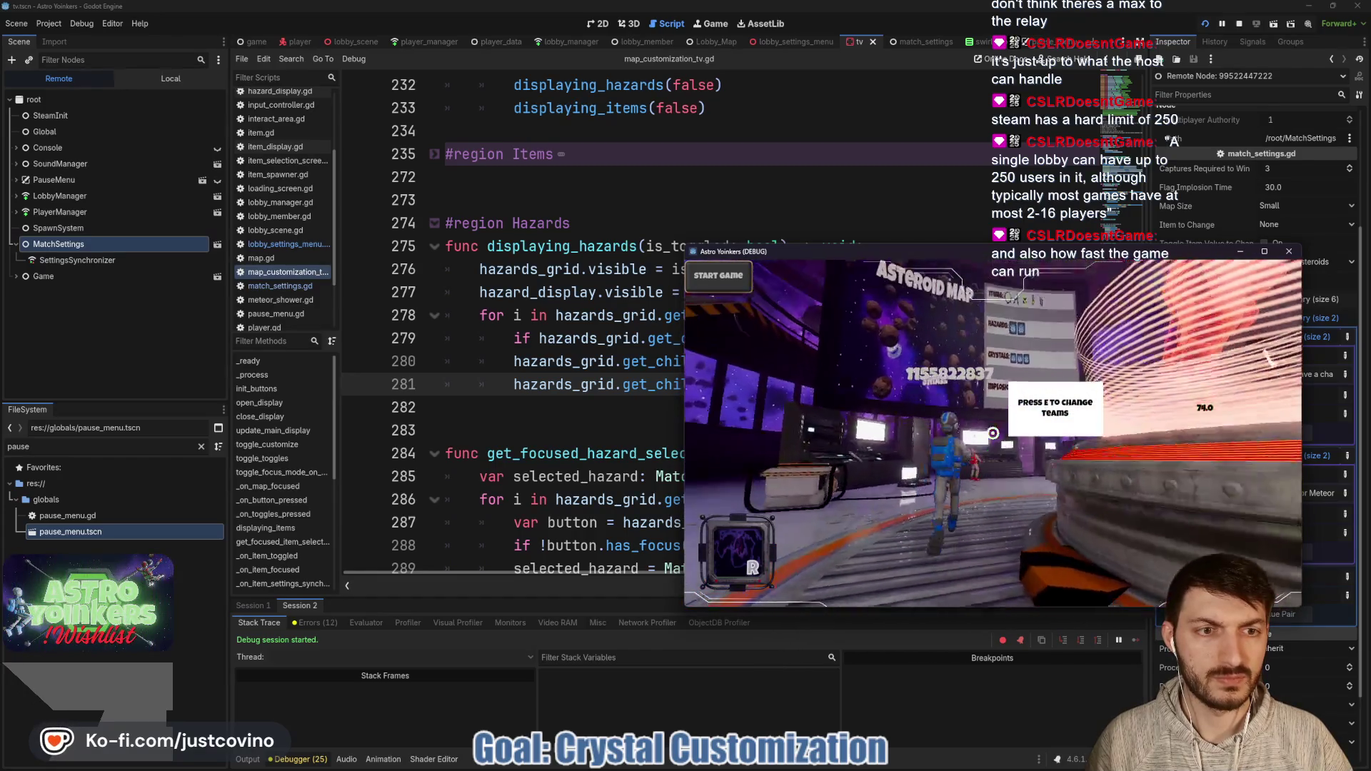
pyautogui.press('w')
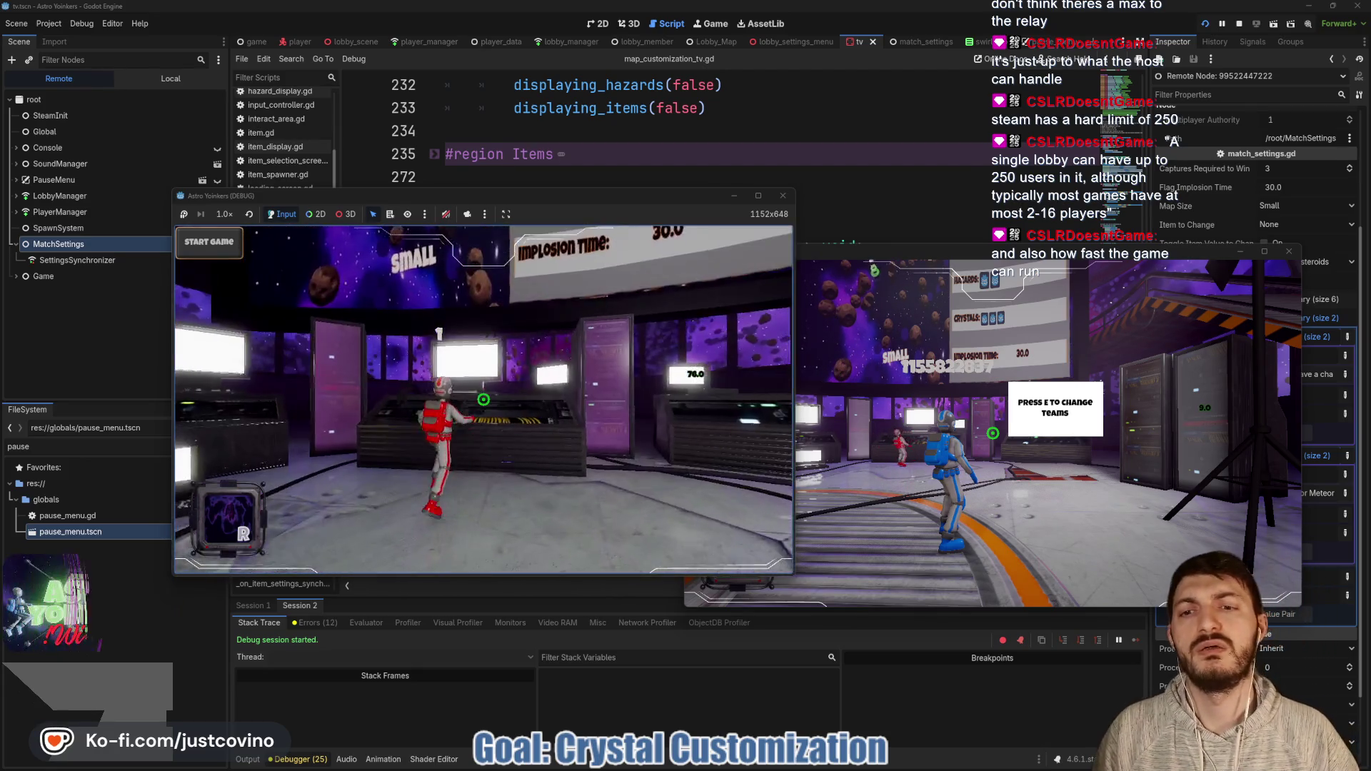
pyautogui.press('e')
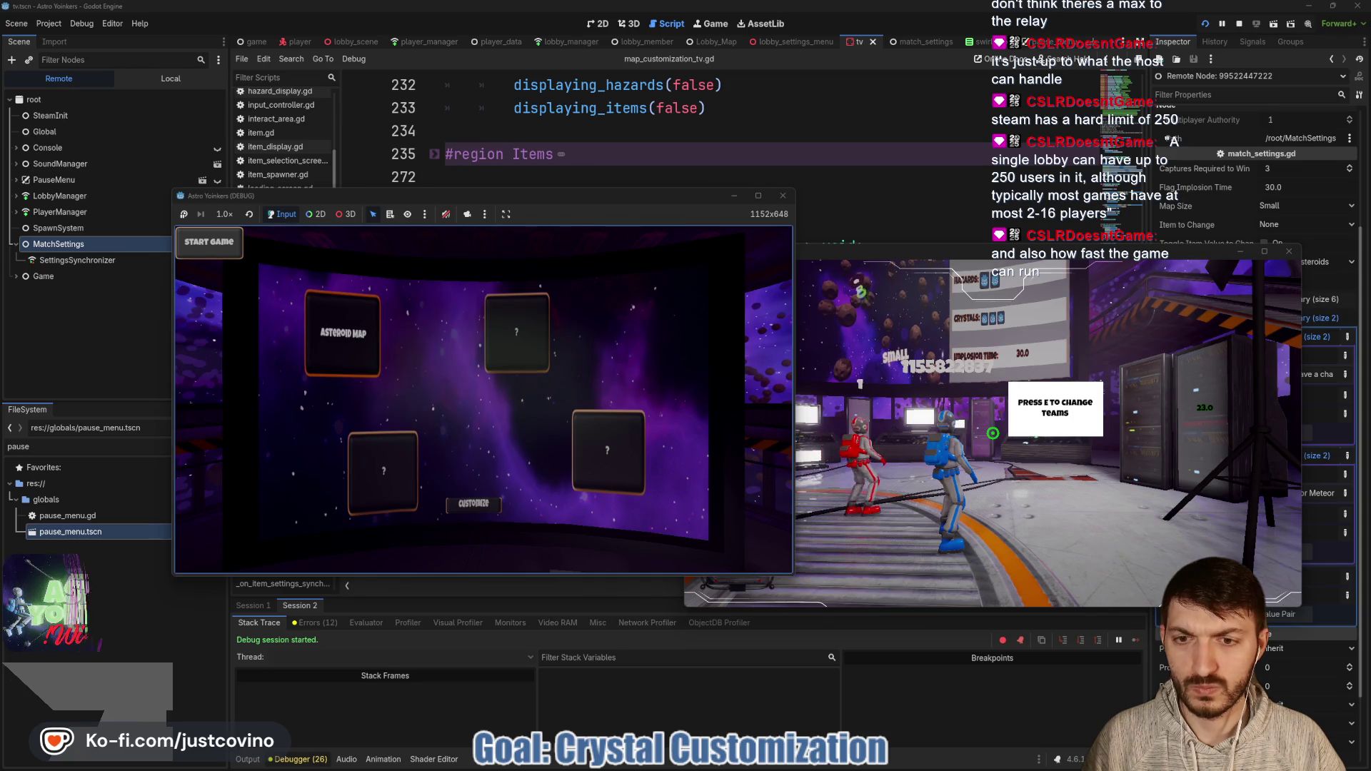
pyautogui.press('Escape')
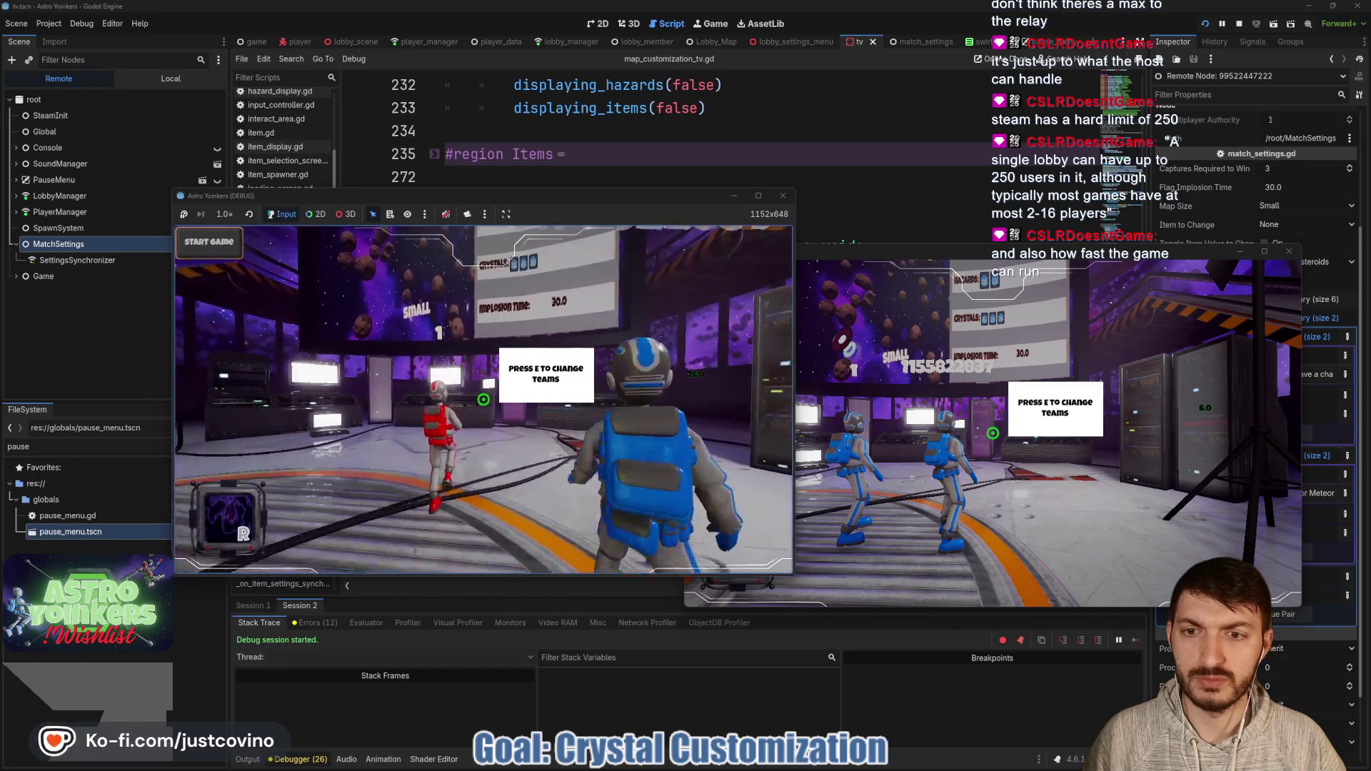
pyautogui.press('e')
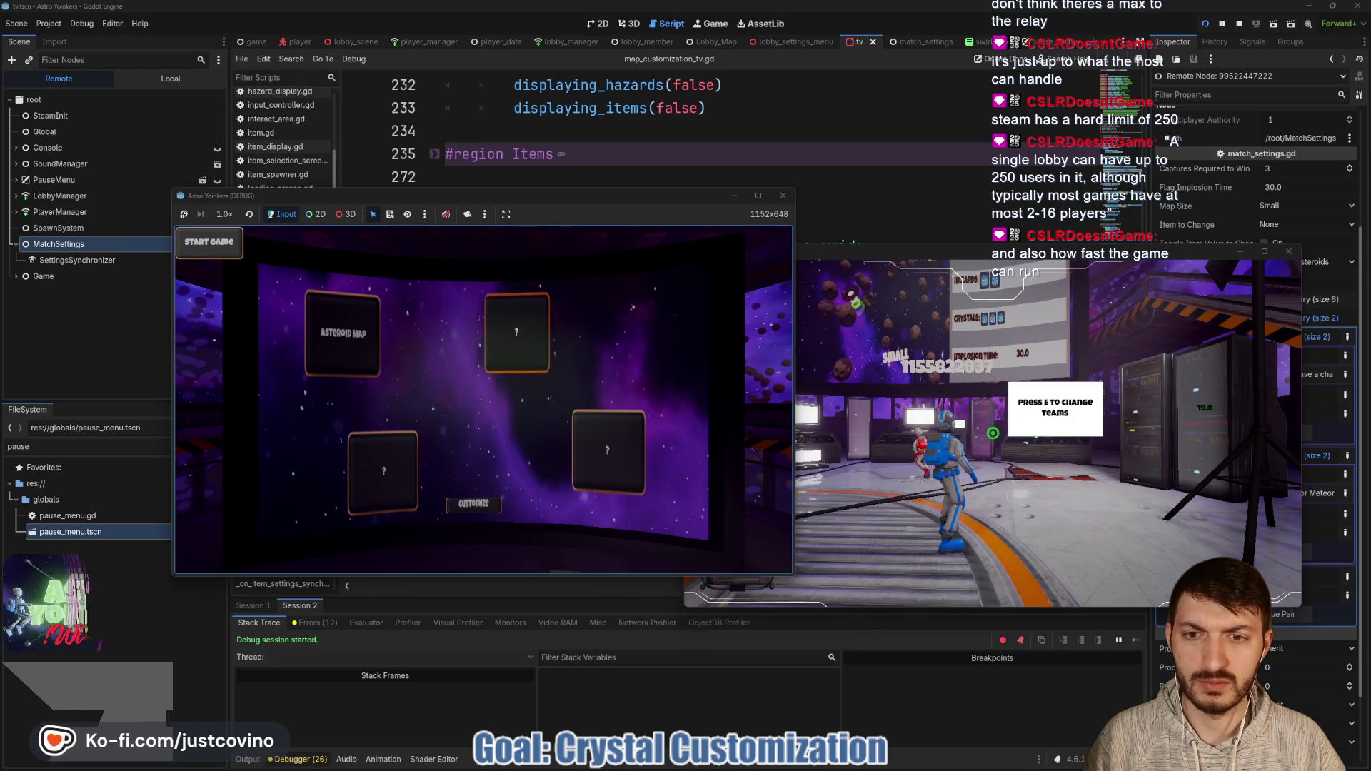
pyautogui.press('F8')
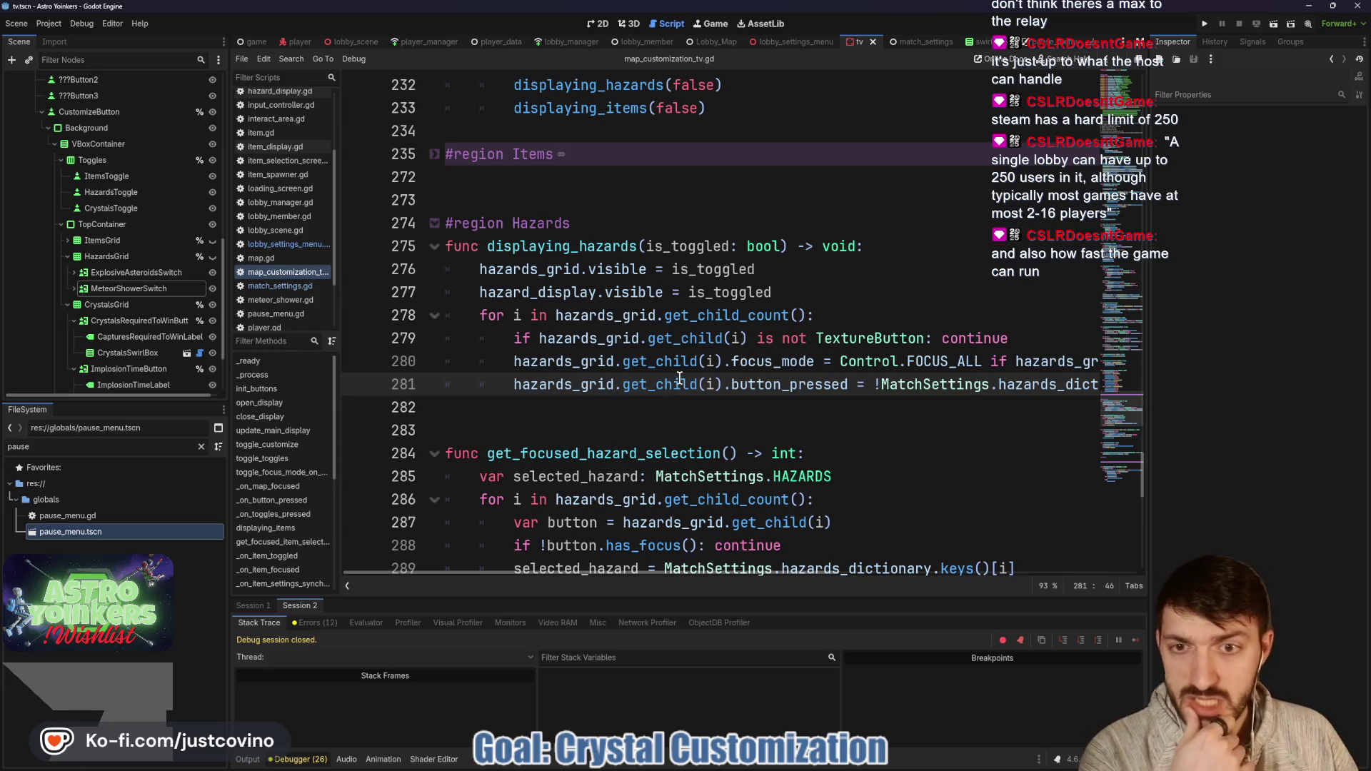
# Step: Scroll through map_customization_tv.gd and unfold the #region Crystals block
pyautogui.scroll(-8, 657, 414)
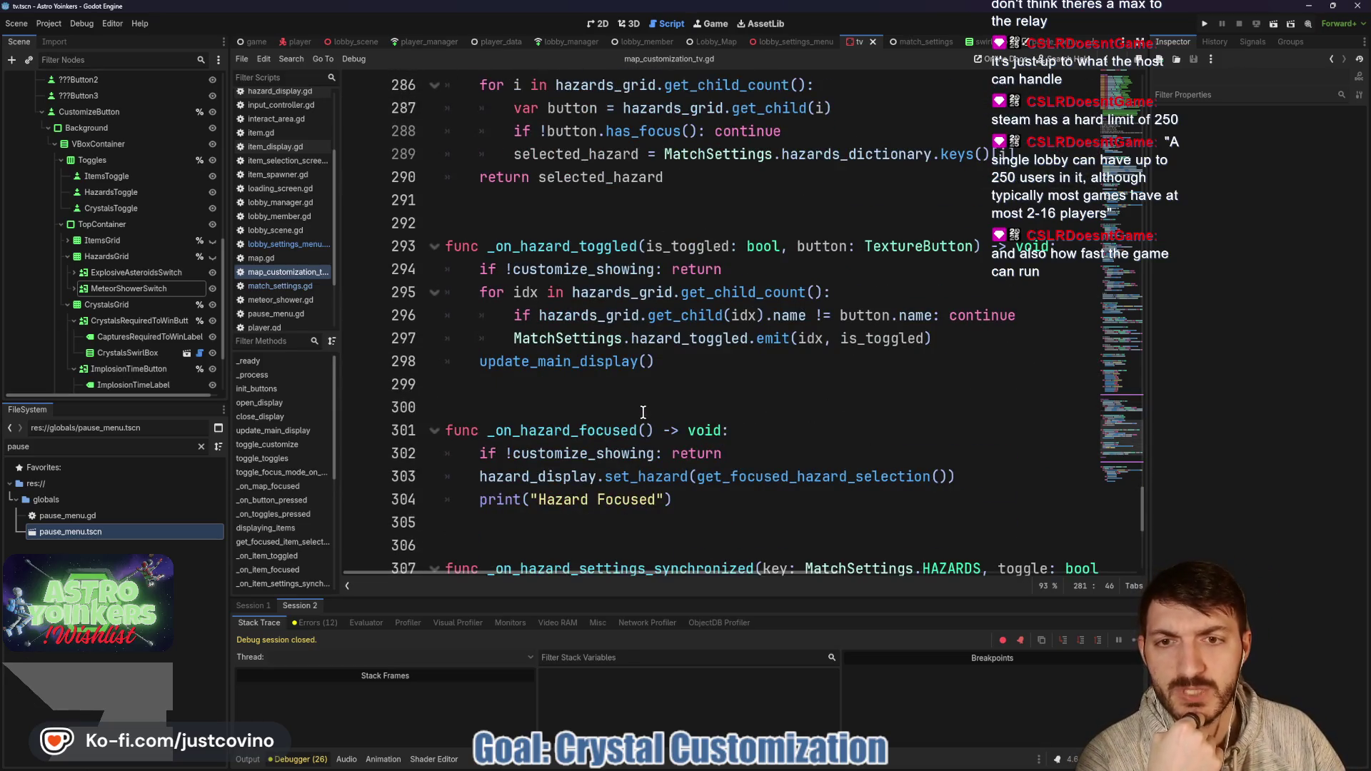
pyautogui.scroll(-3, 643, 412)
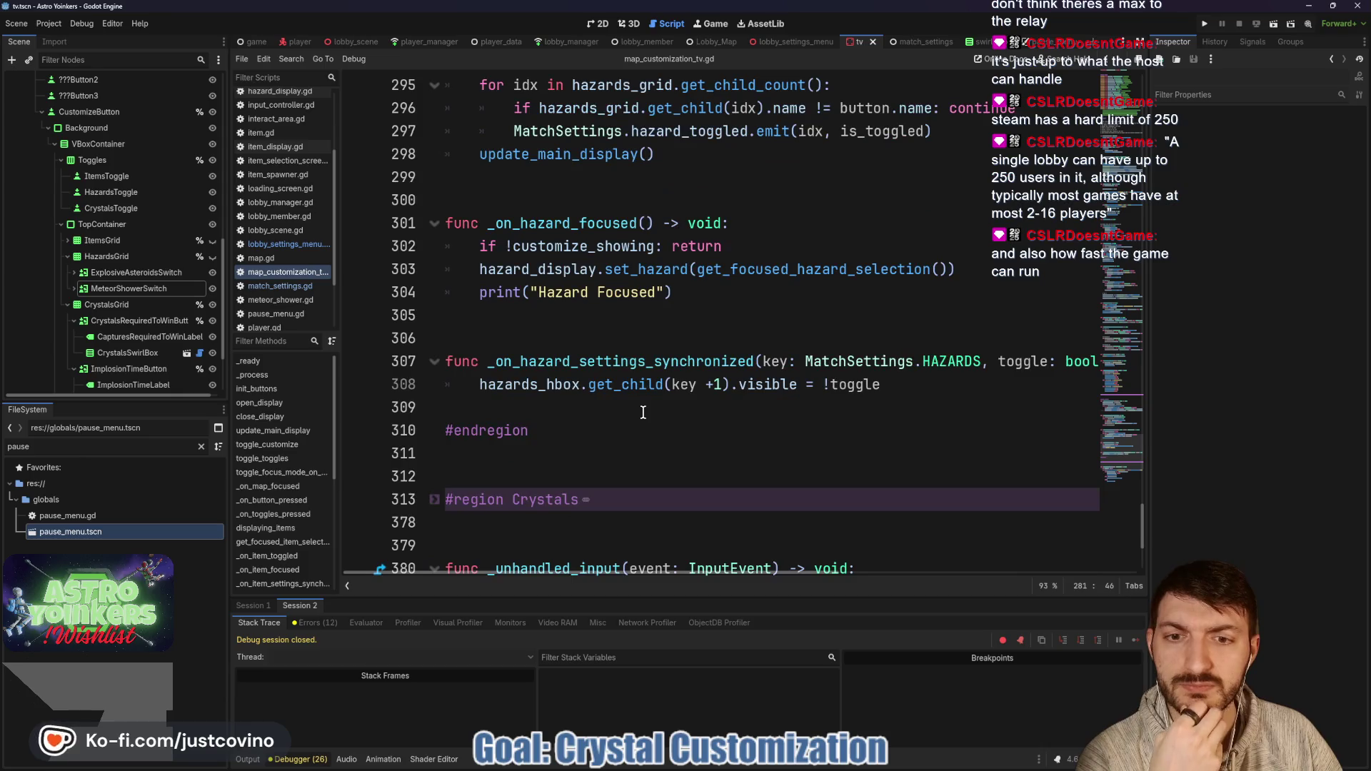
pyautogui.scroll(20, 642, 412)
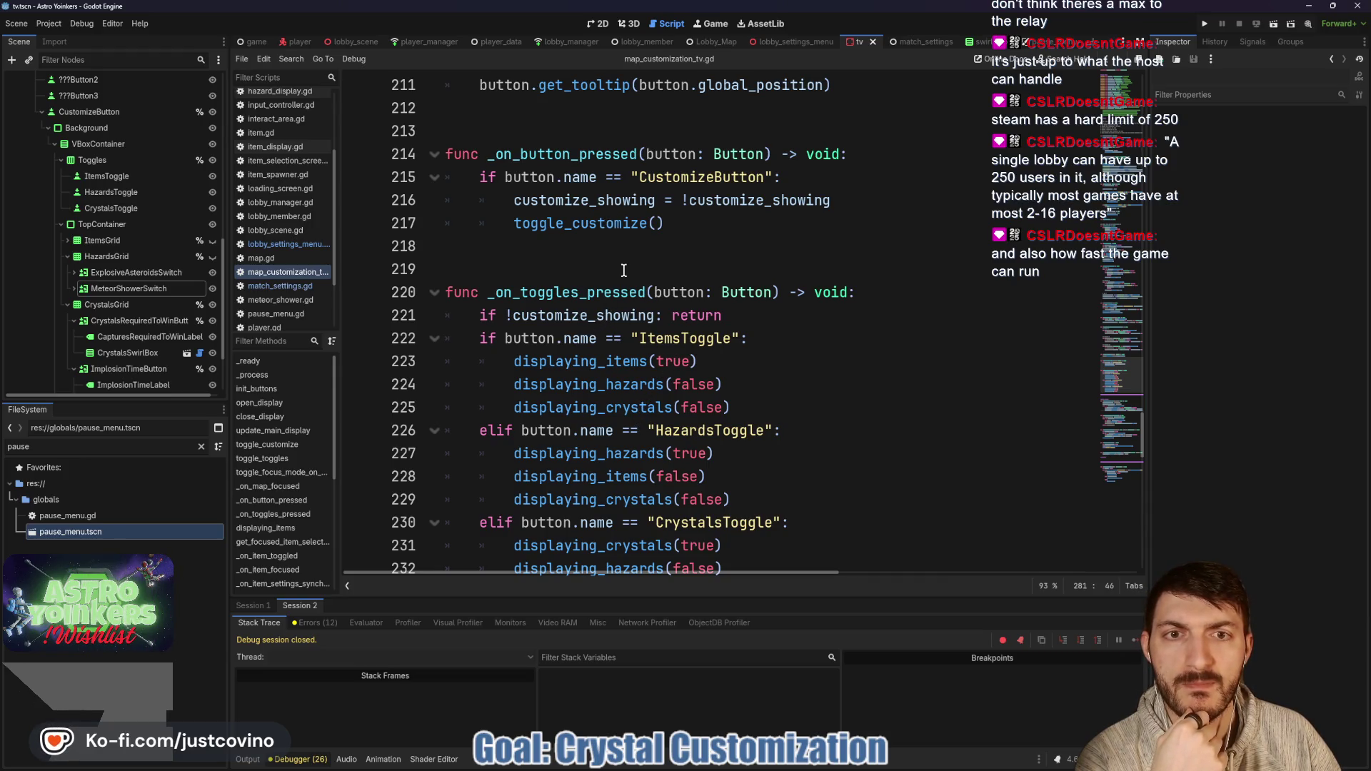
pyautogui.scroll(1, 623, 270)
pyautogui.scroll(-5, 617, 263)
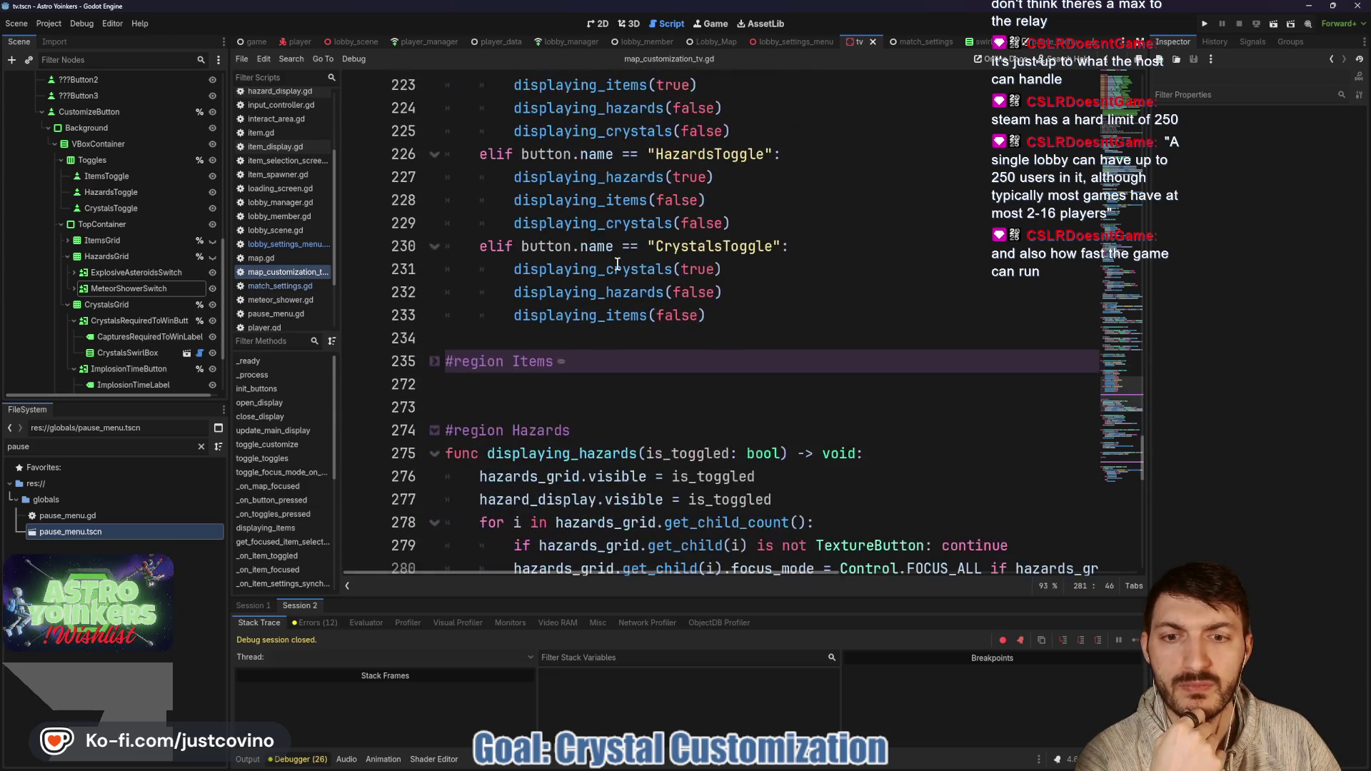
pyautogui.scroll(-5, 617, 264)
pyautogui.scroll(-7, 571, 293)
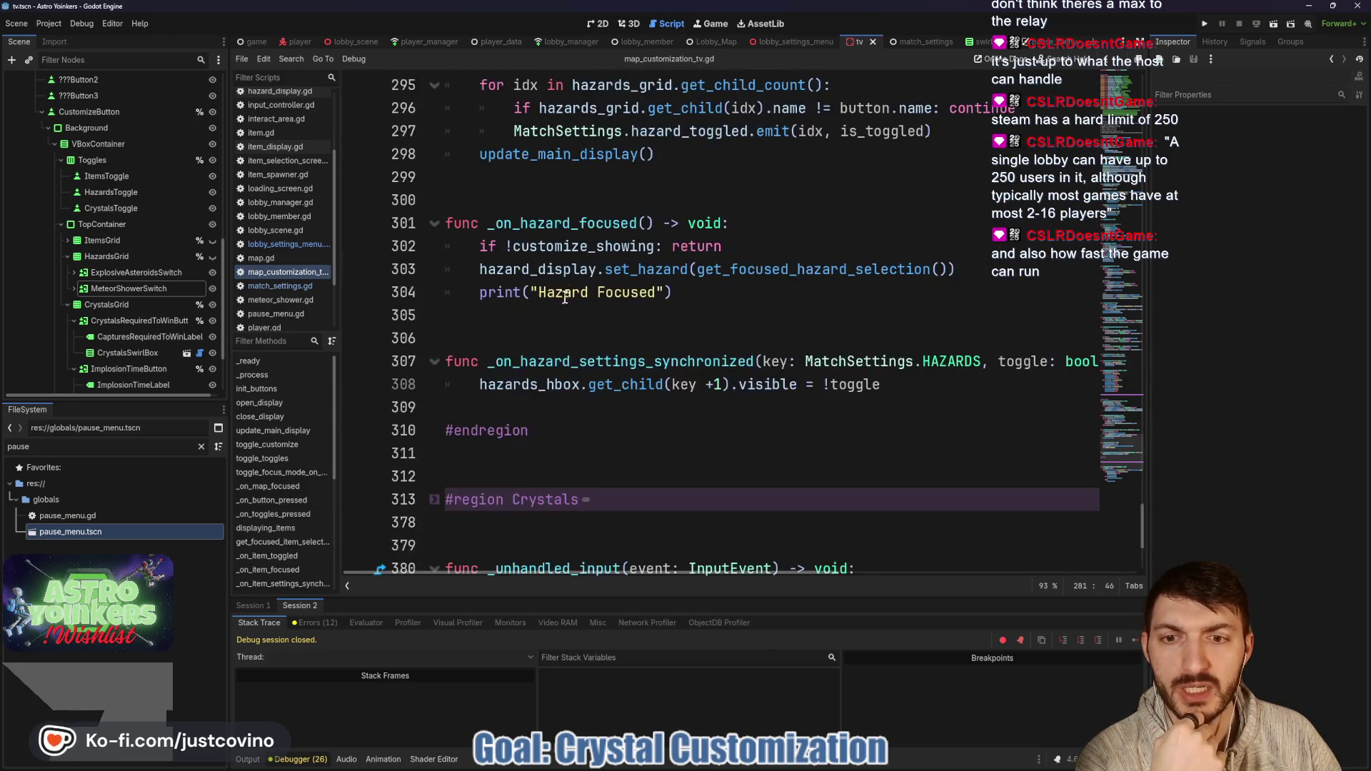
pyautogui.scroll(-1, 571, 293)
pyautogui.click(437, 386)
# Step: Highlight editing_crystals and read through the crystal functions down to toggle_off_crystal_buttons
pyautogui.scroll(-3, 621, 362)
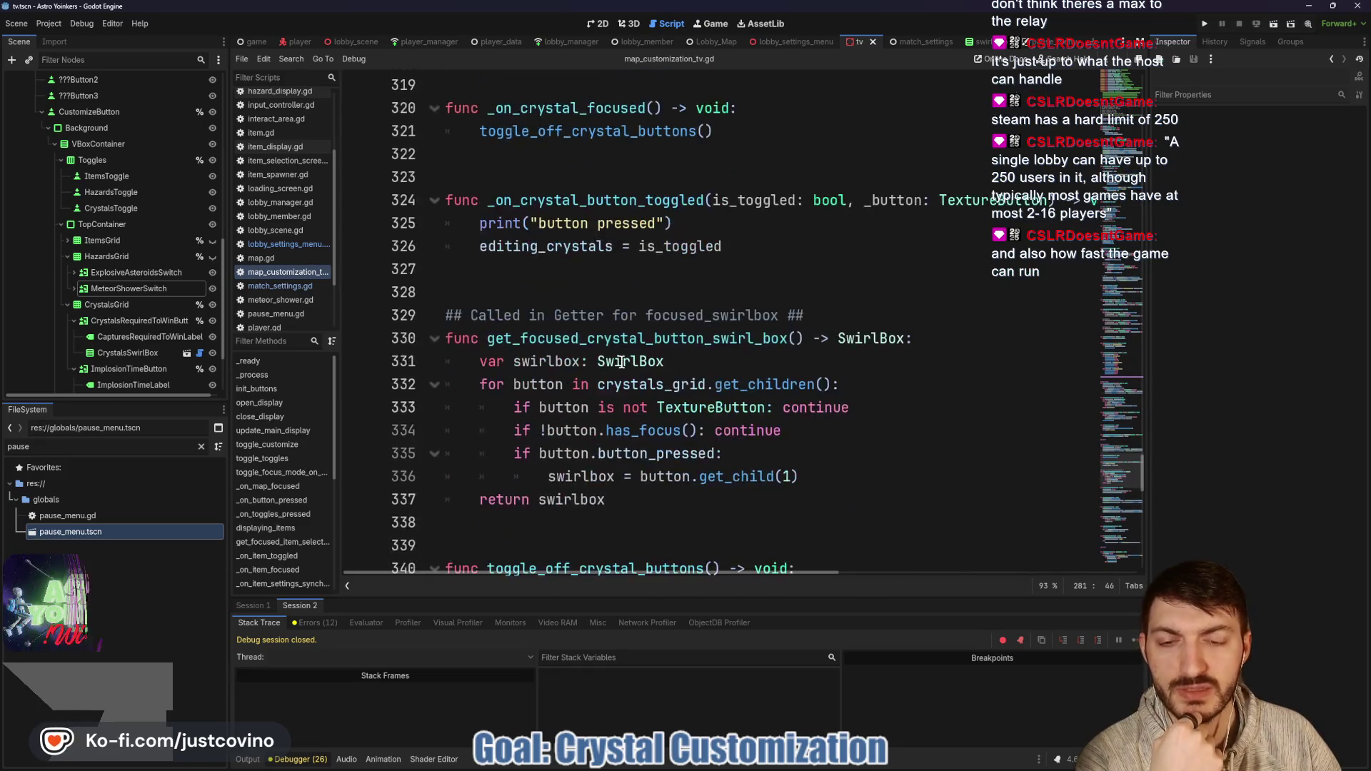
pyautogui.scroll(-3, 621, 362)
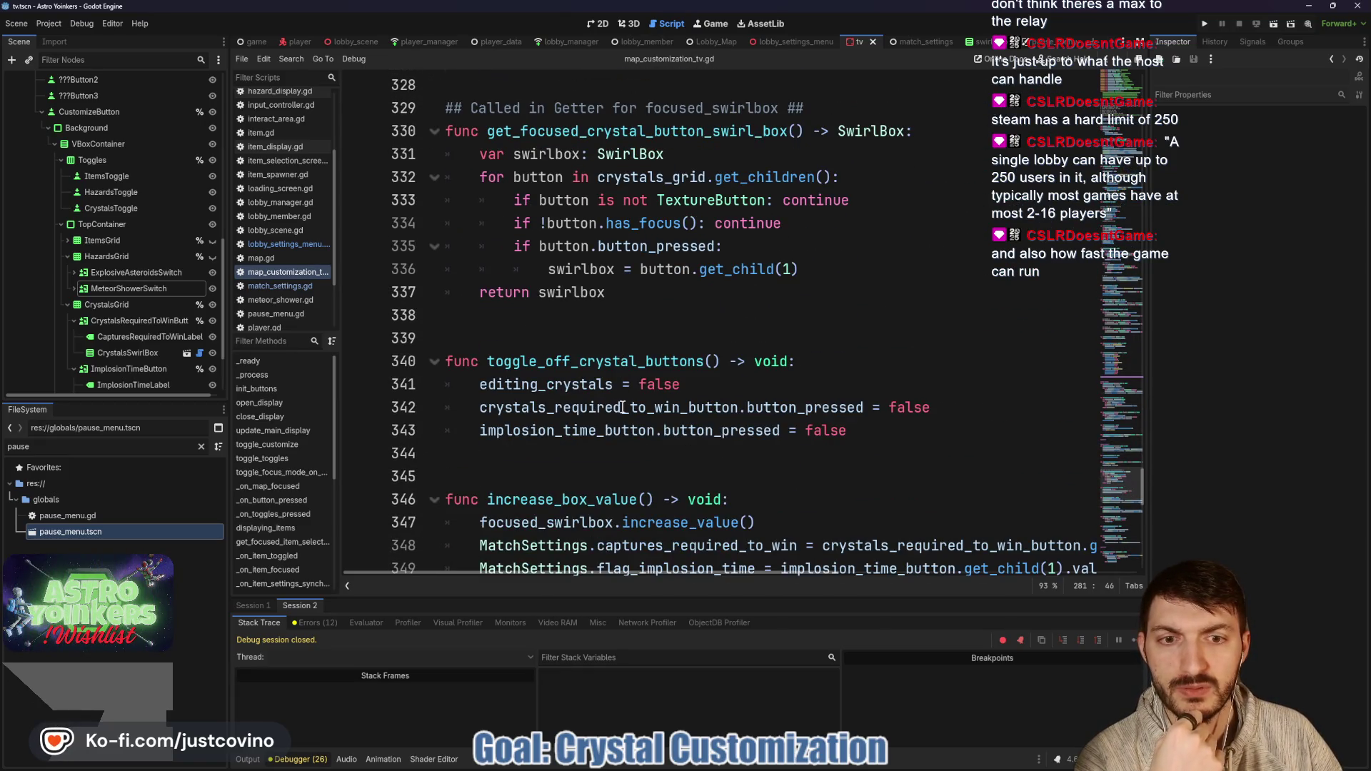
pyautogui.doubleClick(577, 395)
pyautogui.scroll(-2, 707, 367)
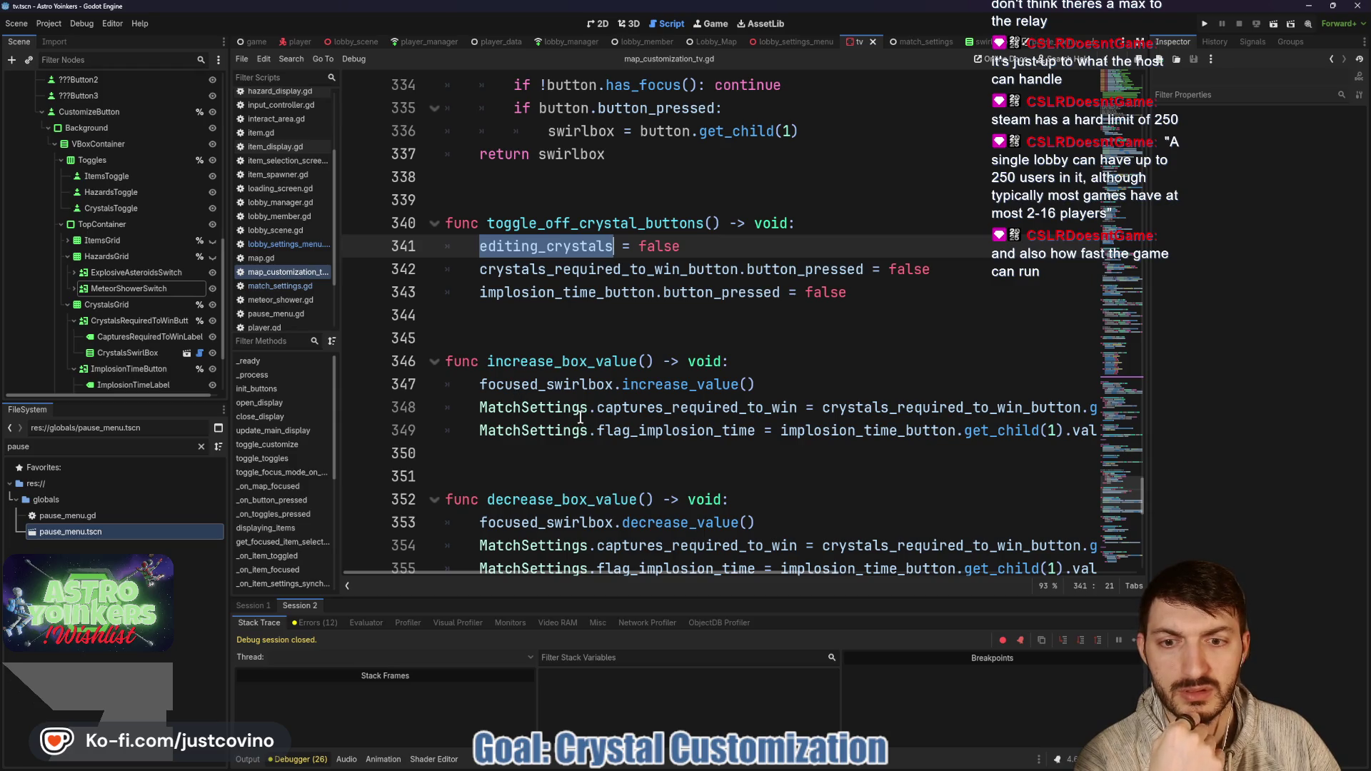
pyautogui.scroll(-5, 629, 418)
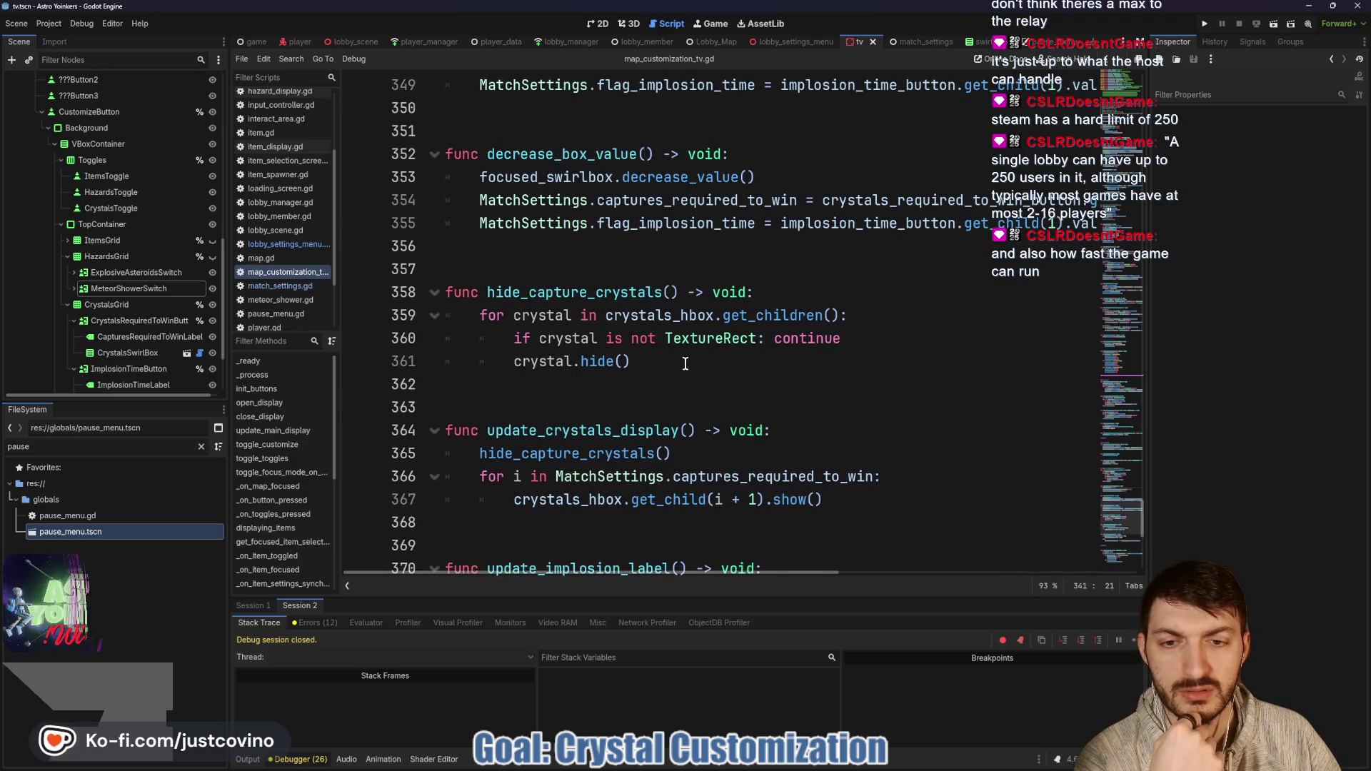
pyautogui.scroll(-2, 682, 364)
pyautogui.scroll(-4, 661, 364)
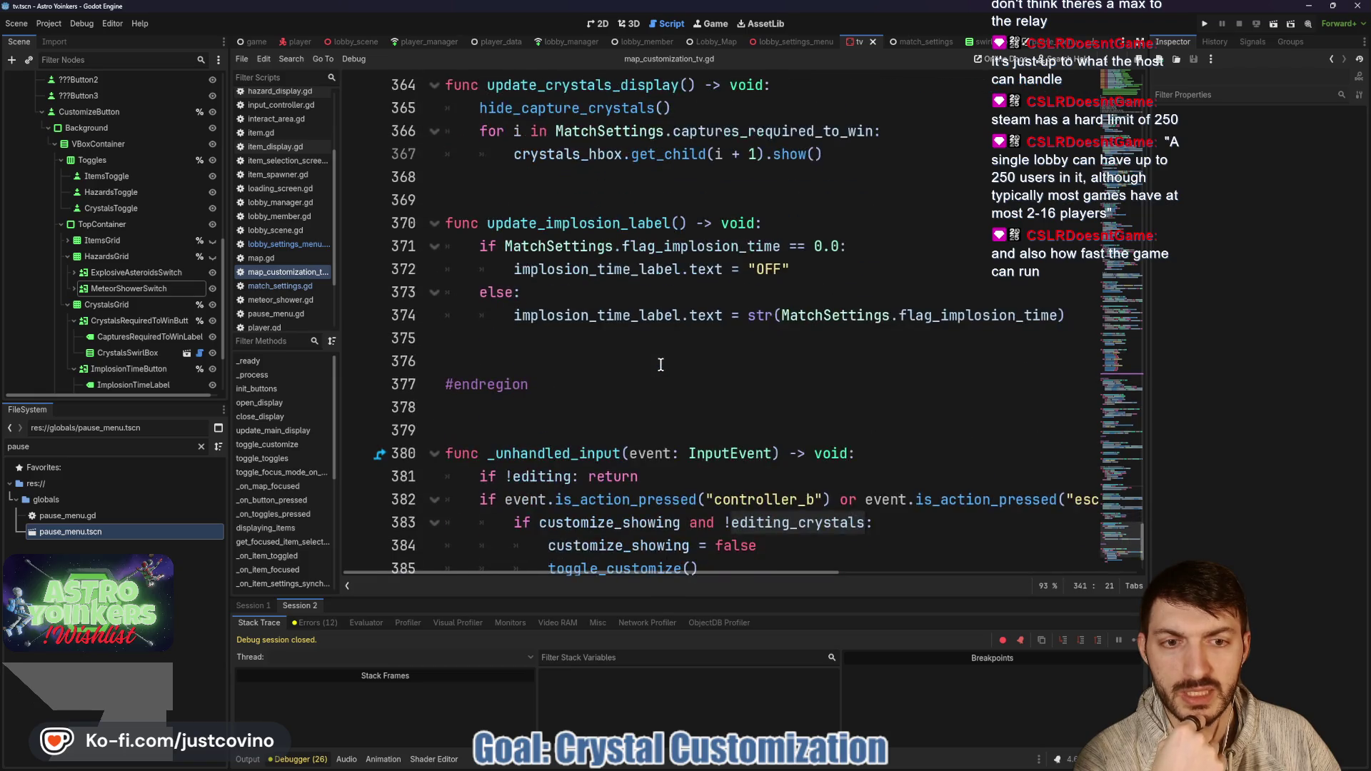
pyautogui.scroll(-1, 657, 365)
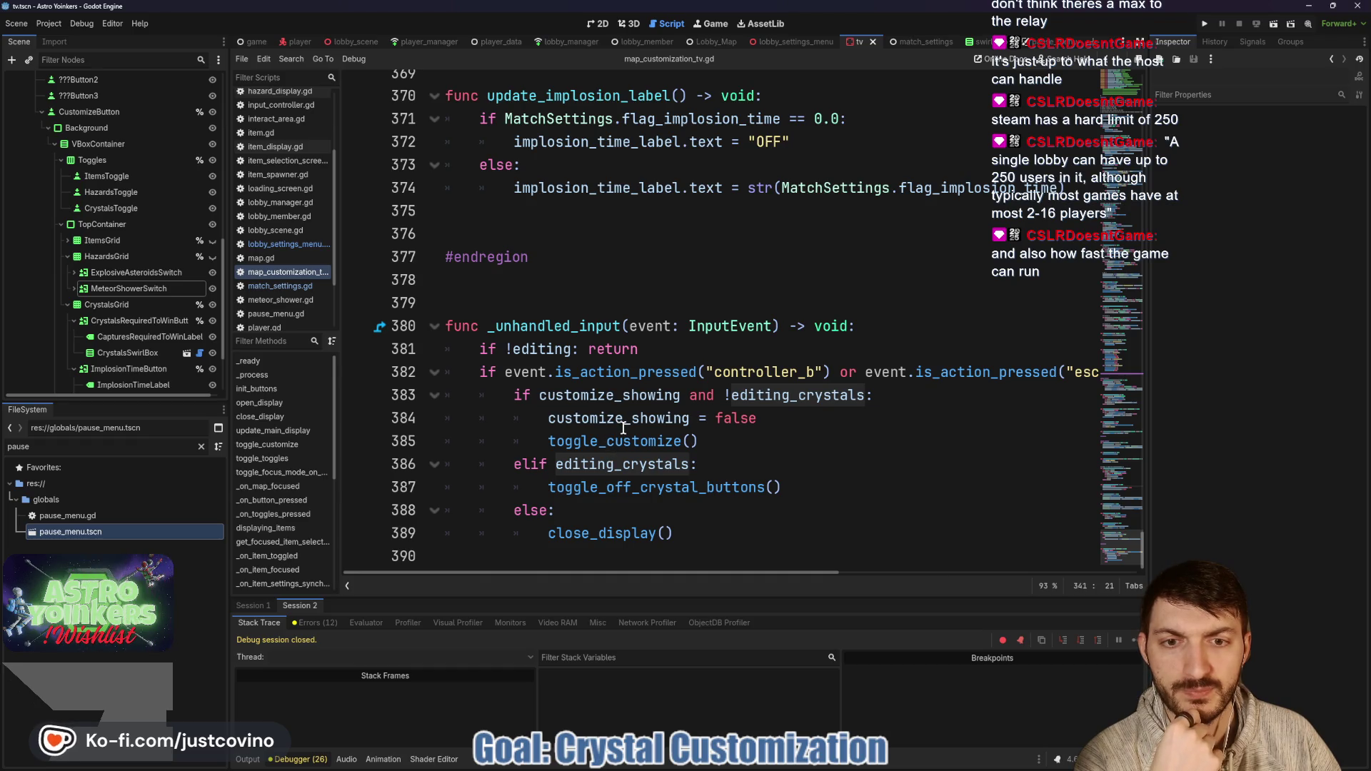
pyautogui.scroll(7, 623, 429)
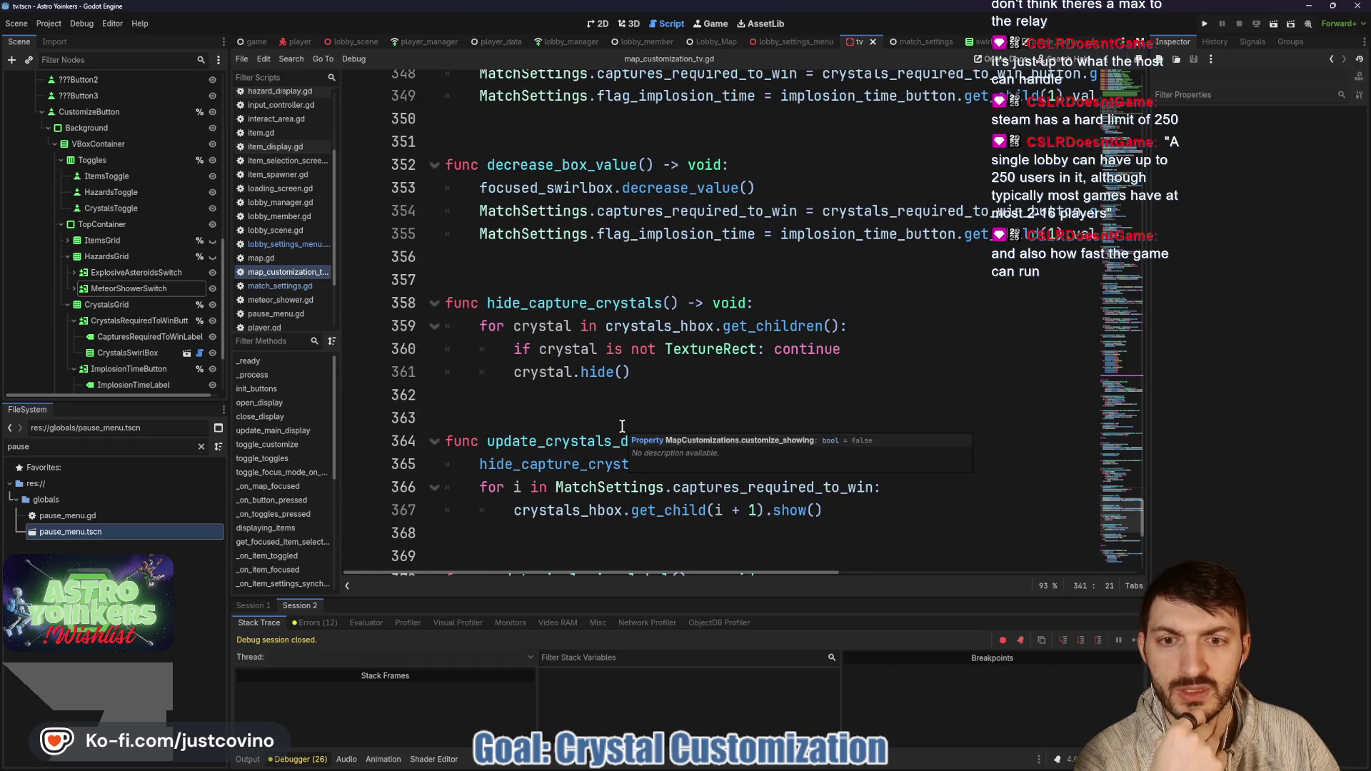
pyautogui.scroll(8, 622, 427)
pyautogui.scroll(1, 619, 414)
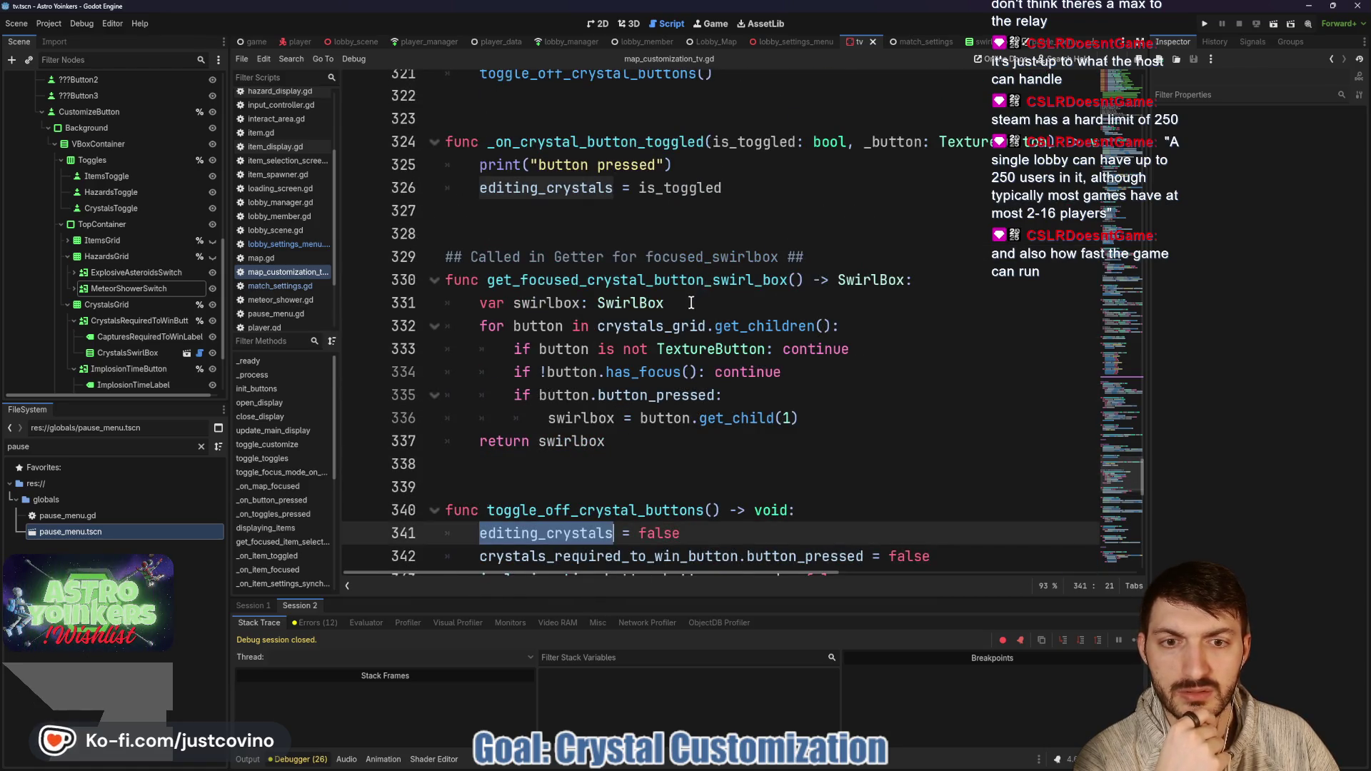
pyautogui.scroll(-1, 691, 303)
pyautogui.scroll(-1, 593, 329)
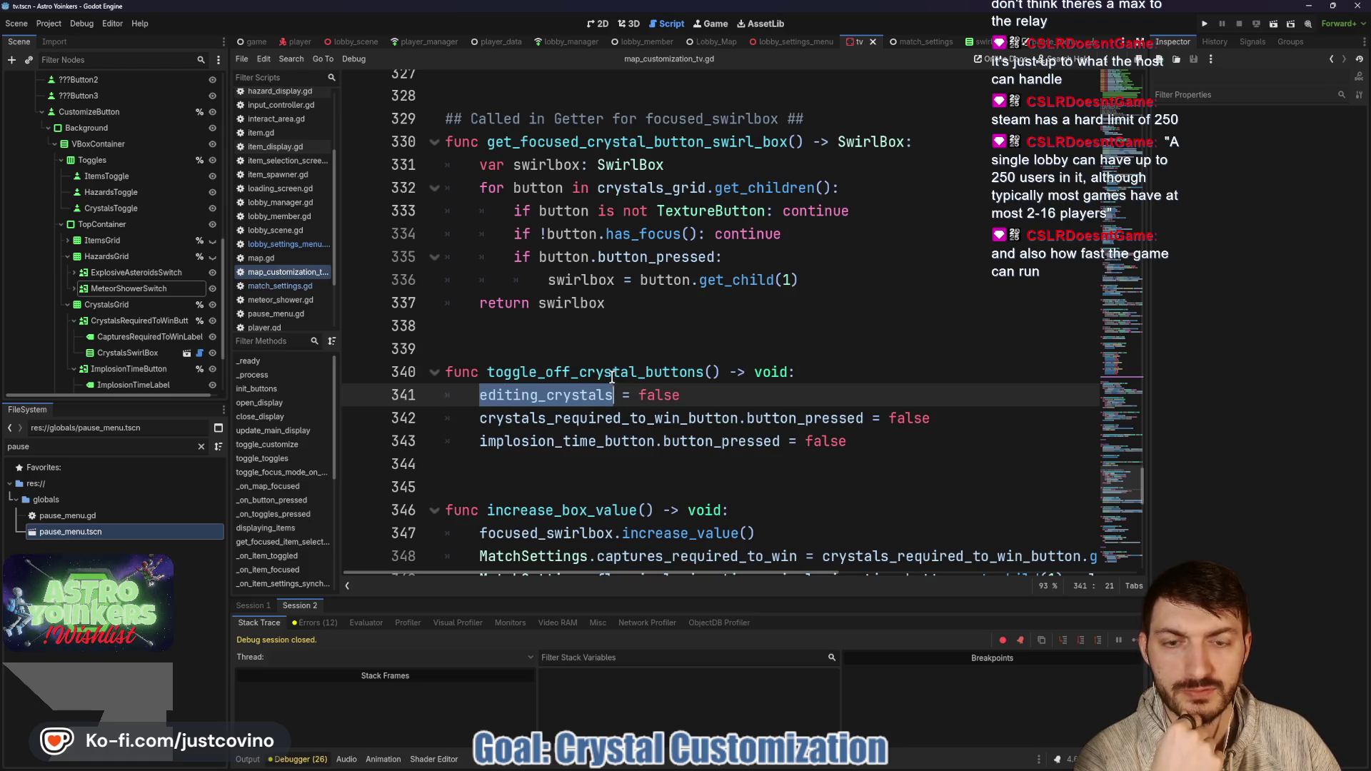
pyautogui.moveTo(529, 425)
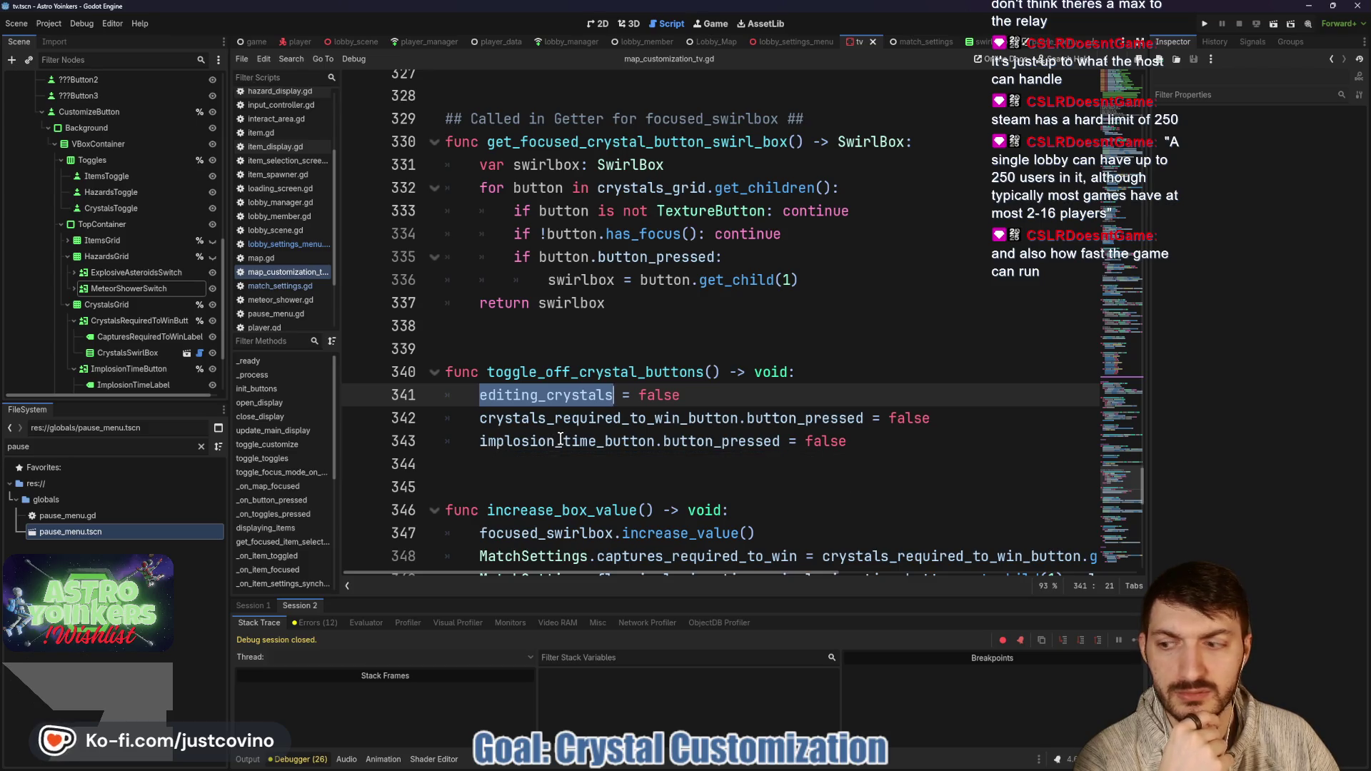
pyautogui.scroll(3, 562, 436)
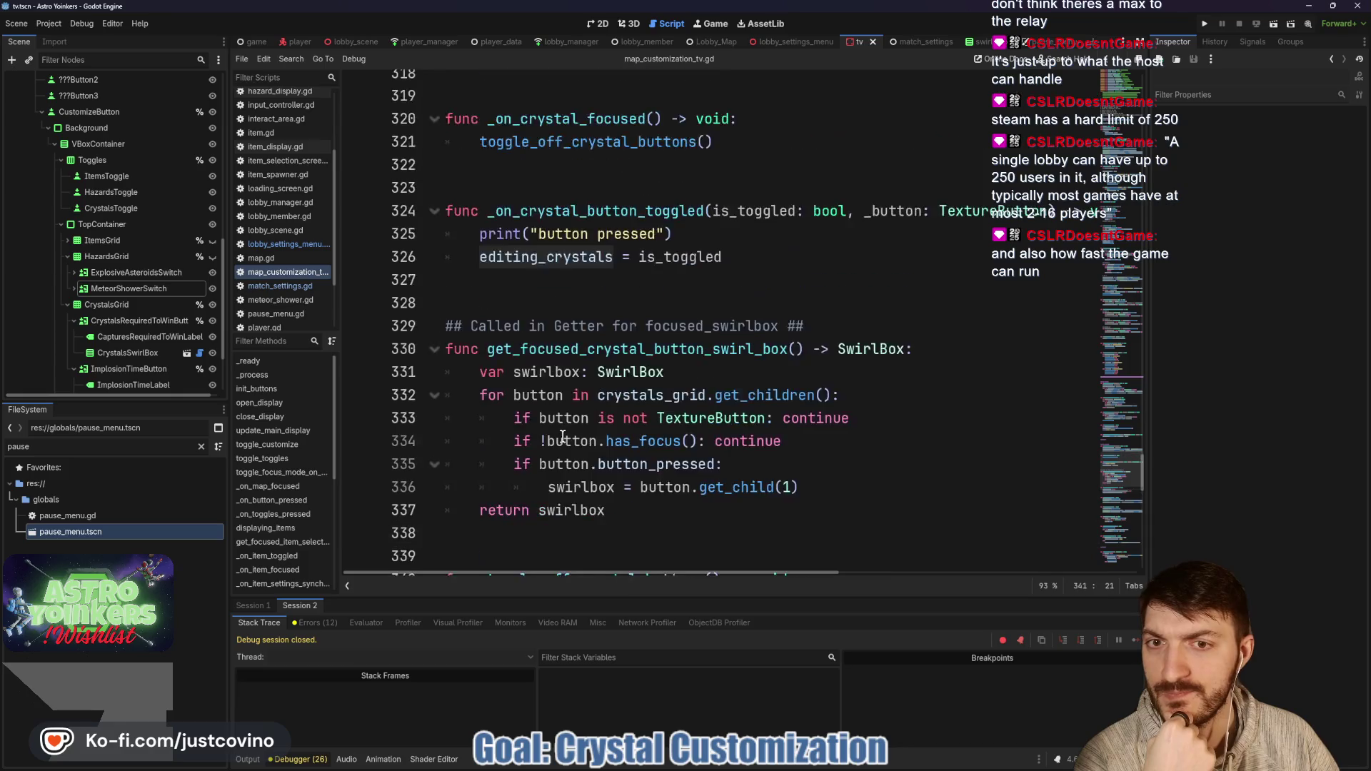
pyautogui.scroll(5, 563, 437)
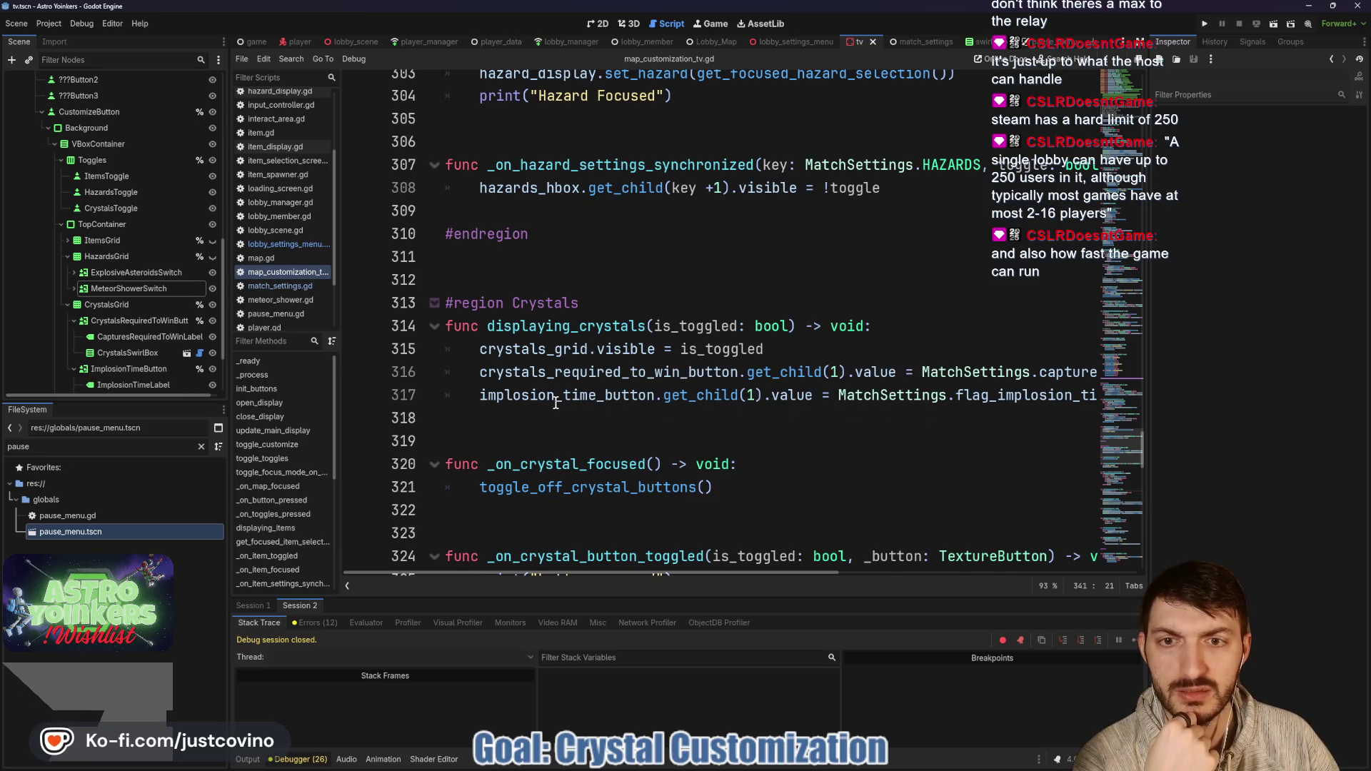
pyautogui.scroll(1, 555, 402)
pyautogui.scroll(2, 556, 402)
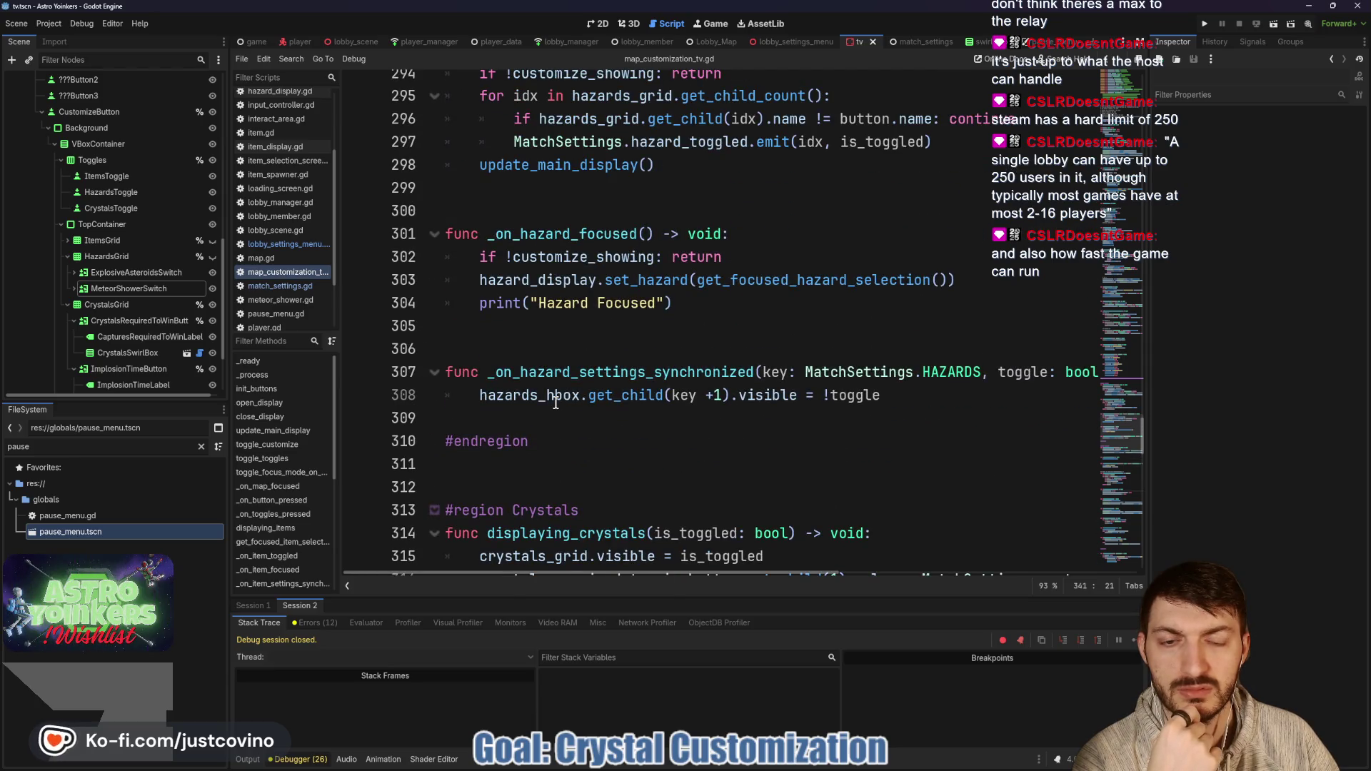
pyautogui.scroll(2, 556, 402)
pyautogui.scroll(20, 556, 402)
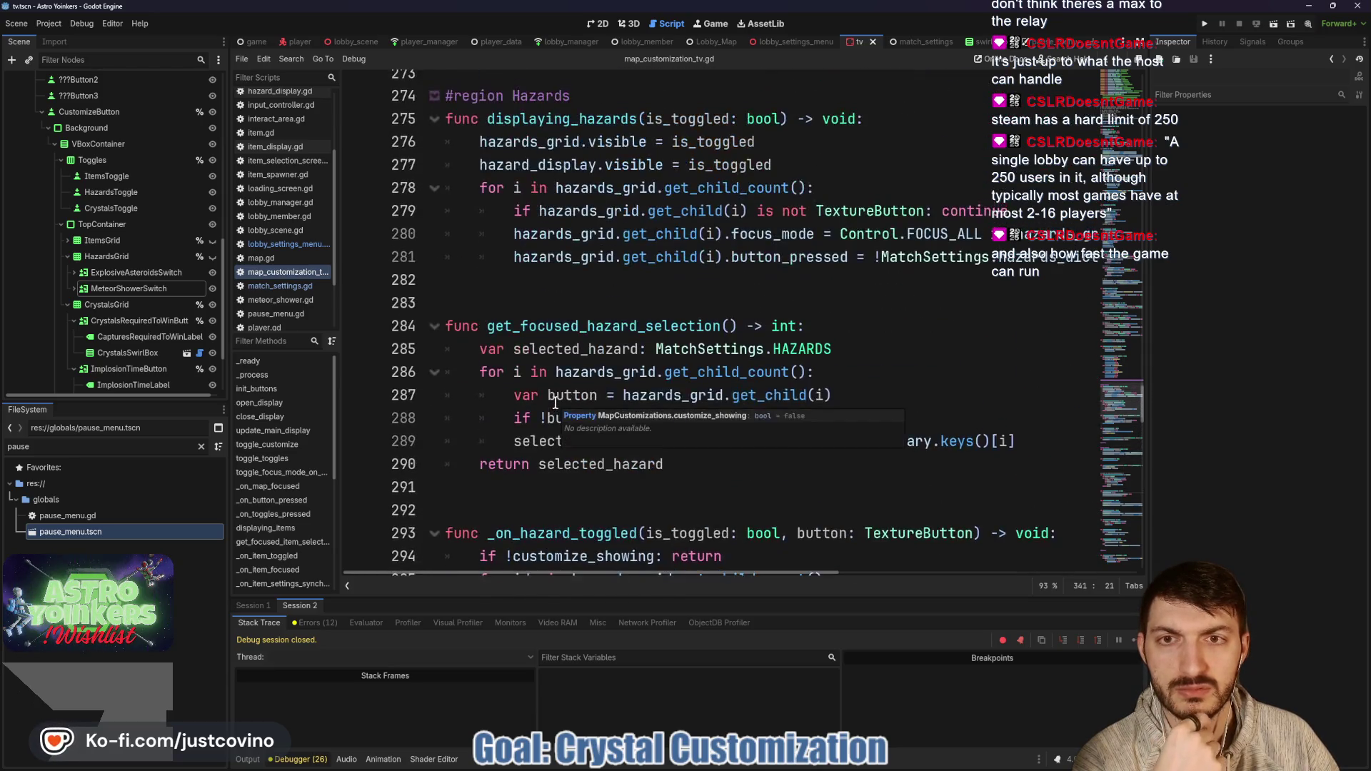
pyautogui.scroll(-2, 550, 403)
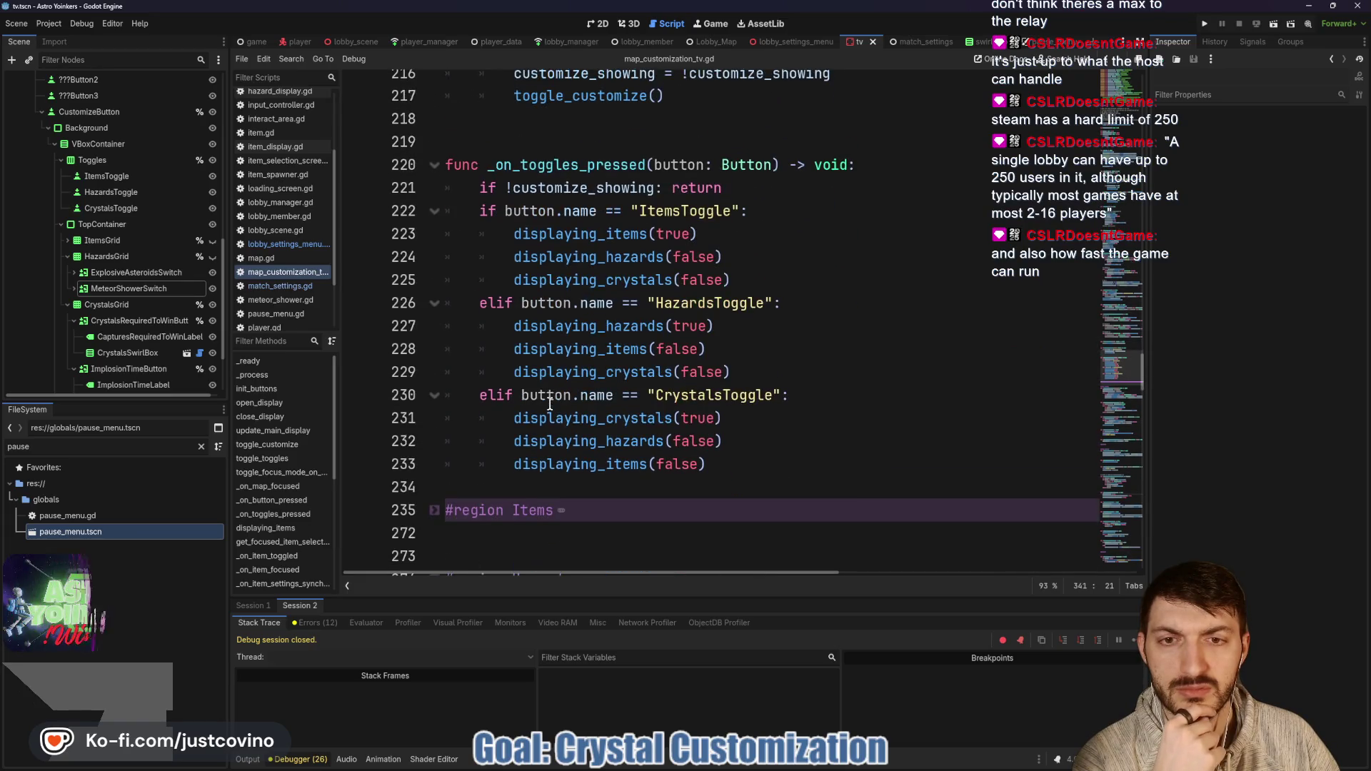
pyautogui.scroll(1, 613, 393)
pyautogui.scroll(2, 612, 392)
pyautogui.scroll(-1, 612, 393)
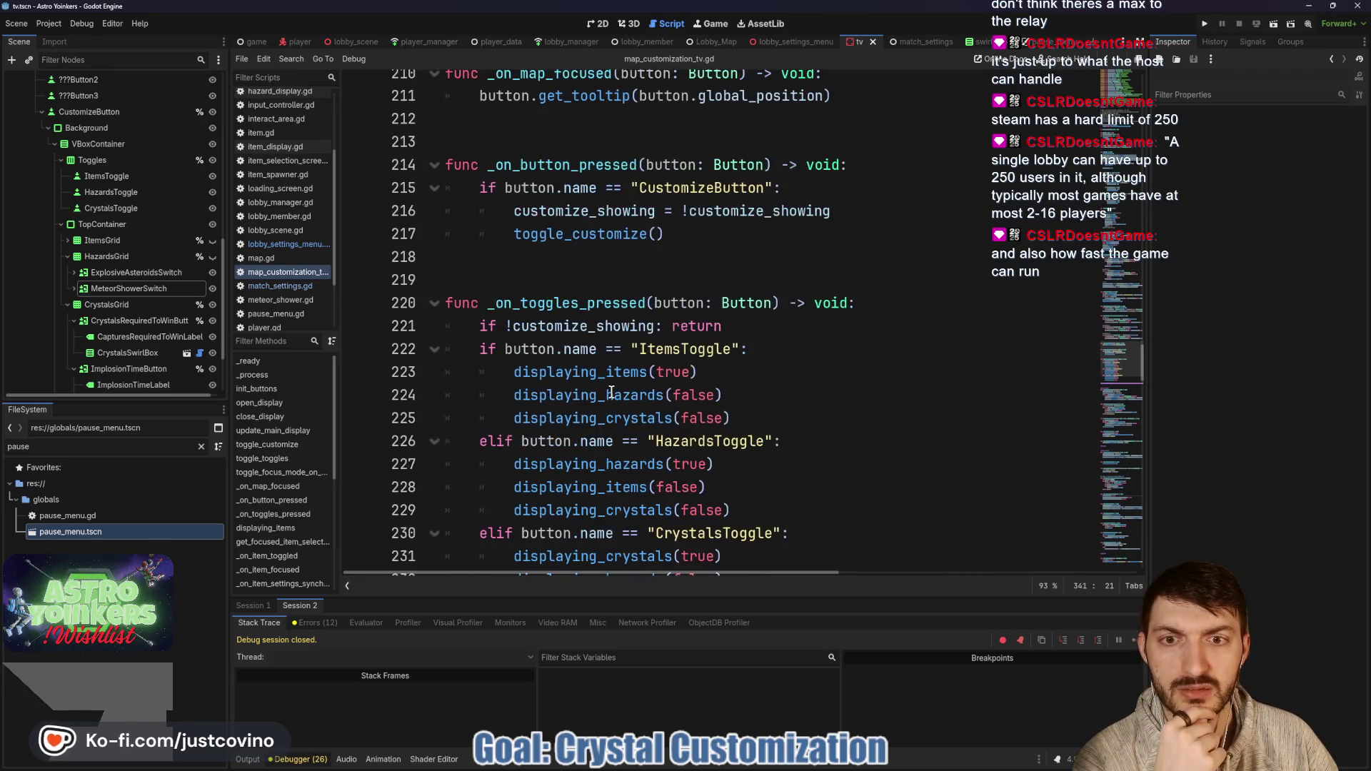
pyautogui.scroll(2, 608, 393)
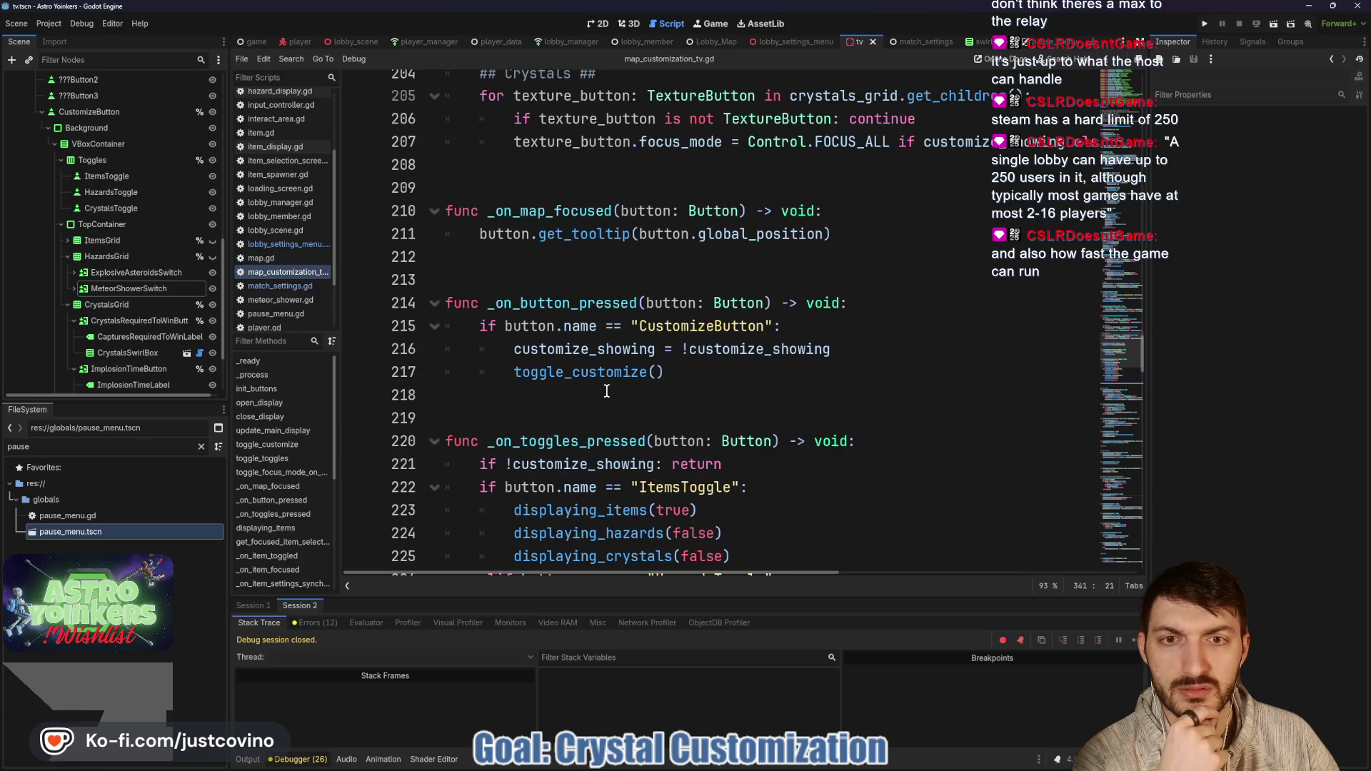
pyautogui.scroll(2, 606, 392)
pyautogui.scroll(2, 604, 392)
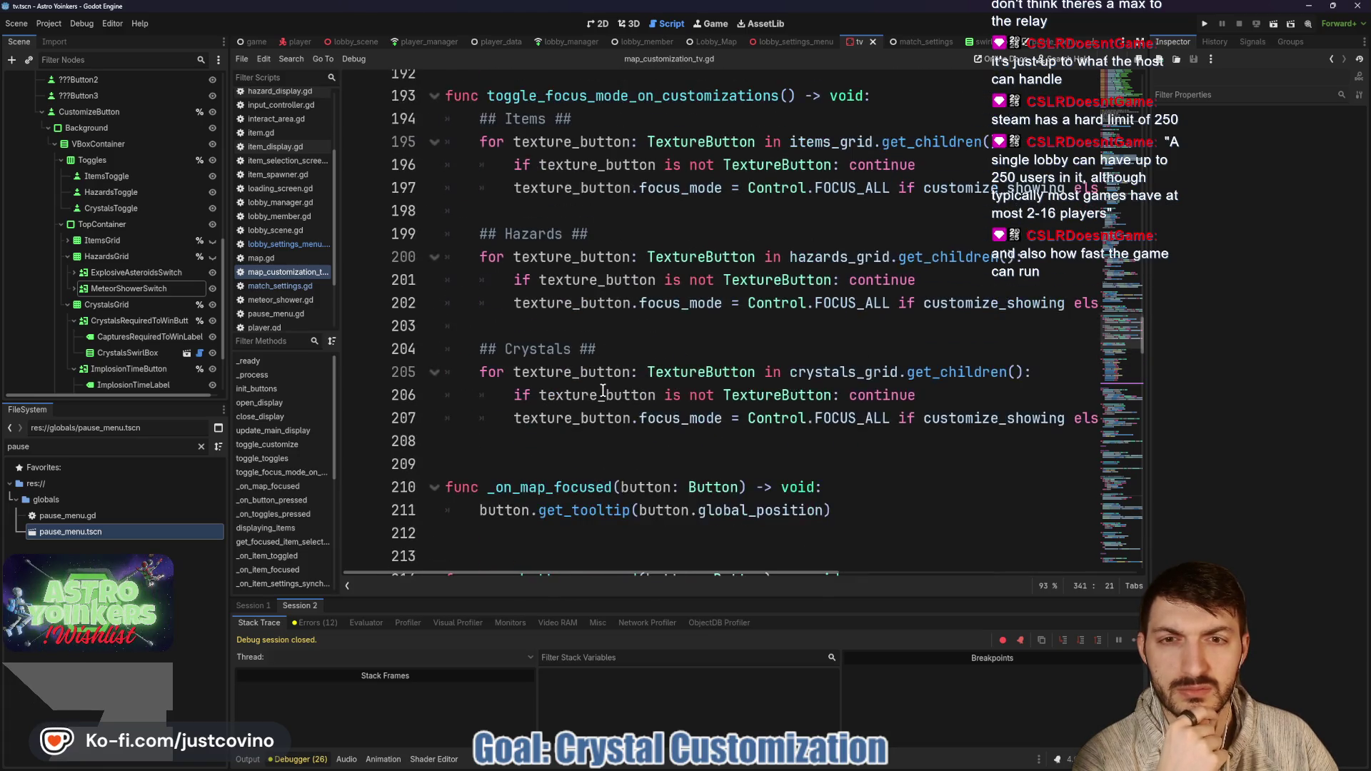
pyautogui.scroll(1, 603, 391)
pyautogui.scroll(3, 603, 389)
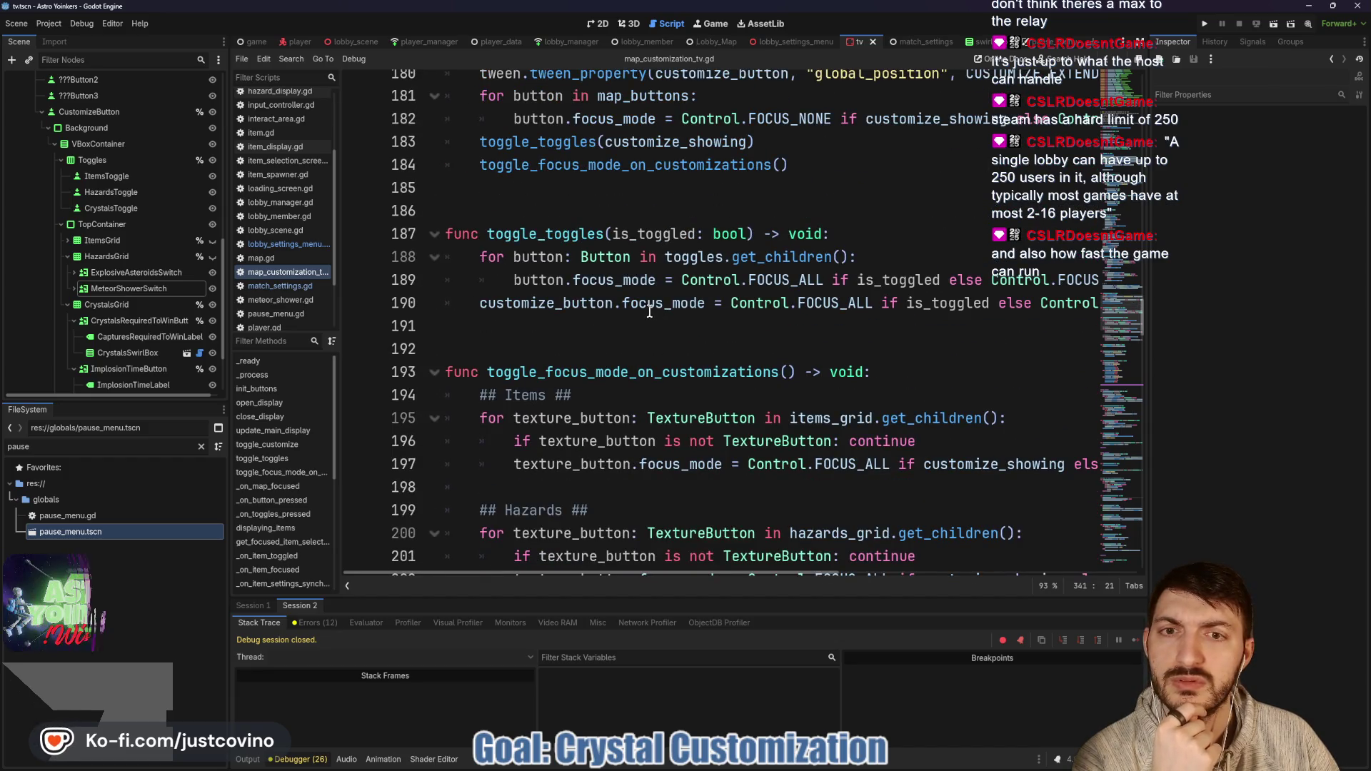
pyautogui.moveTo(658, 318)
pyautogui.doubleClick(567, 234)
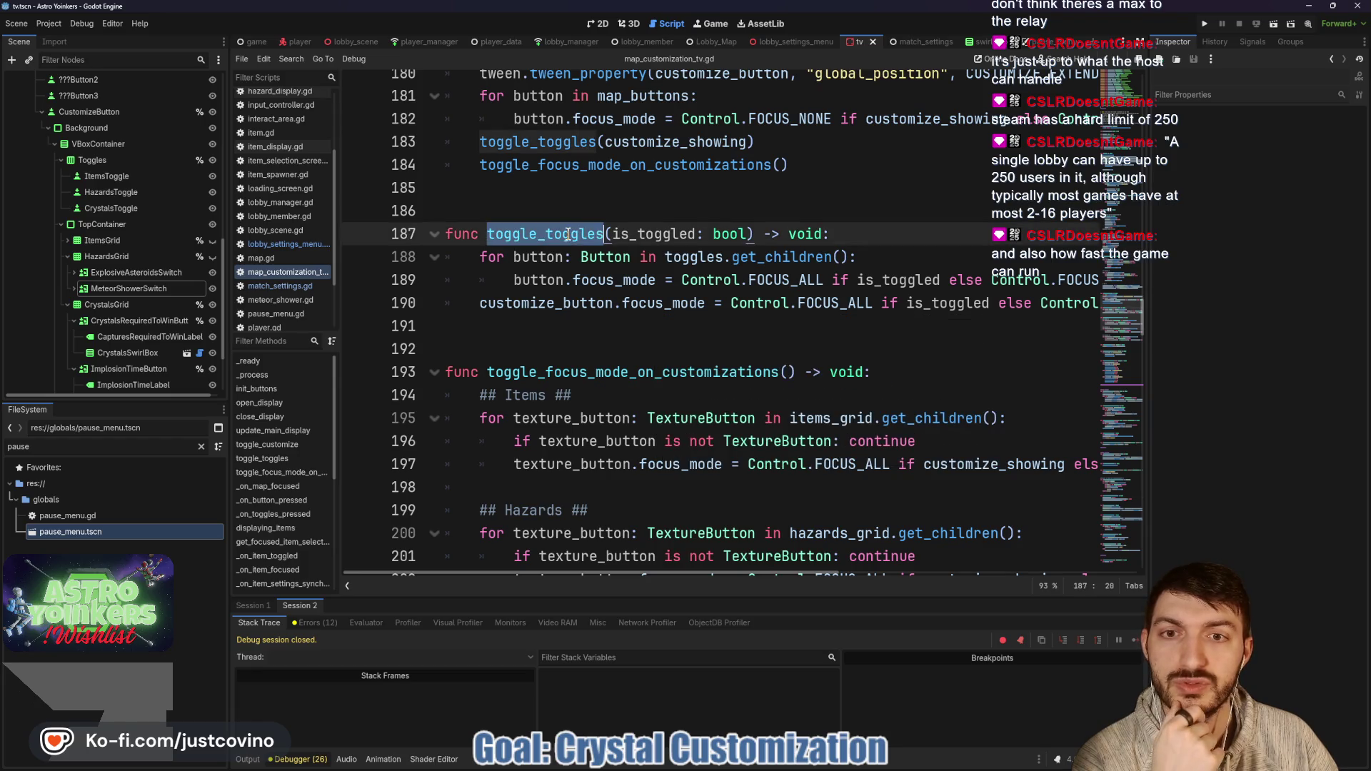
pyautogui.scroll(3, 699, 352)
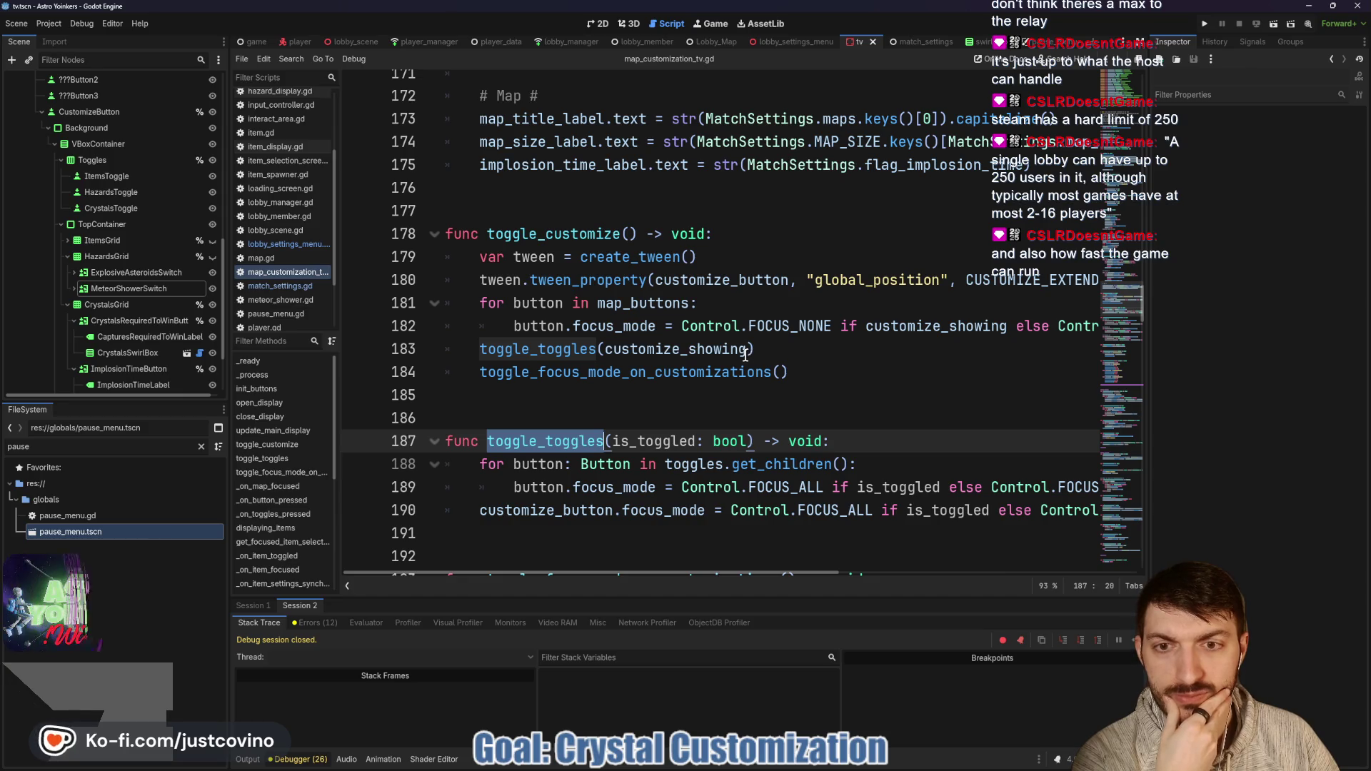
pyautogui.scroll(-12, 741, 355)
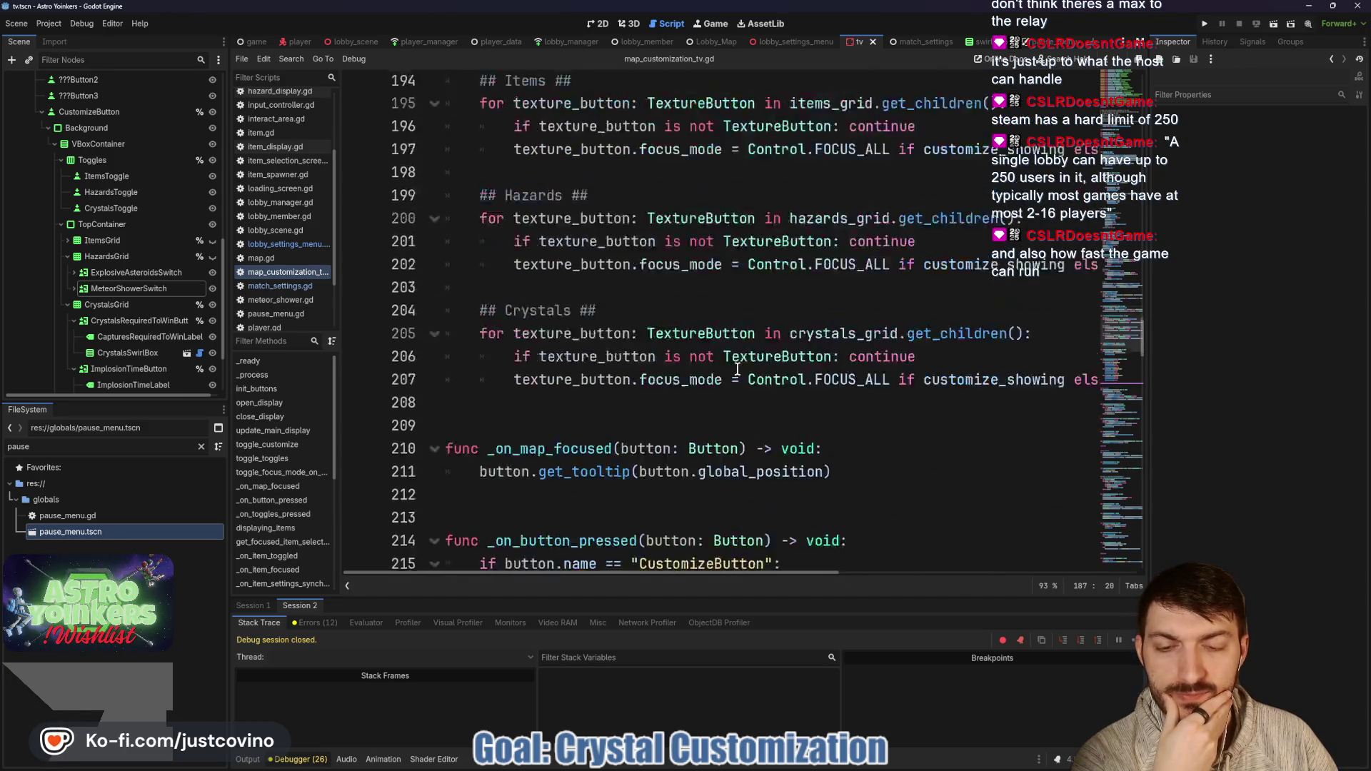
pyautogui.scroll(-1, 738, 368)
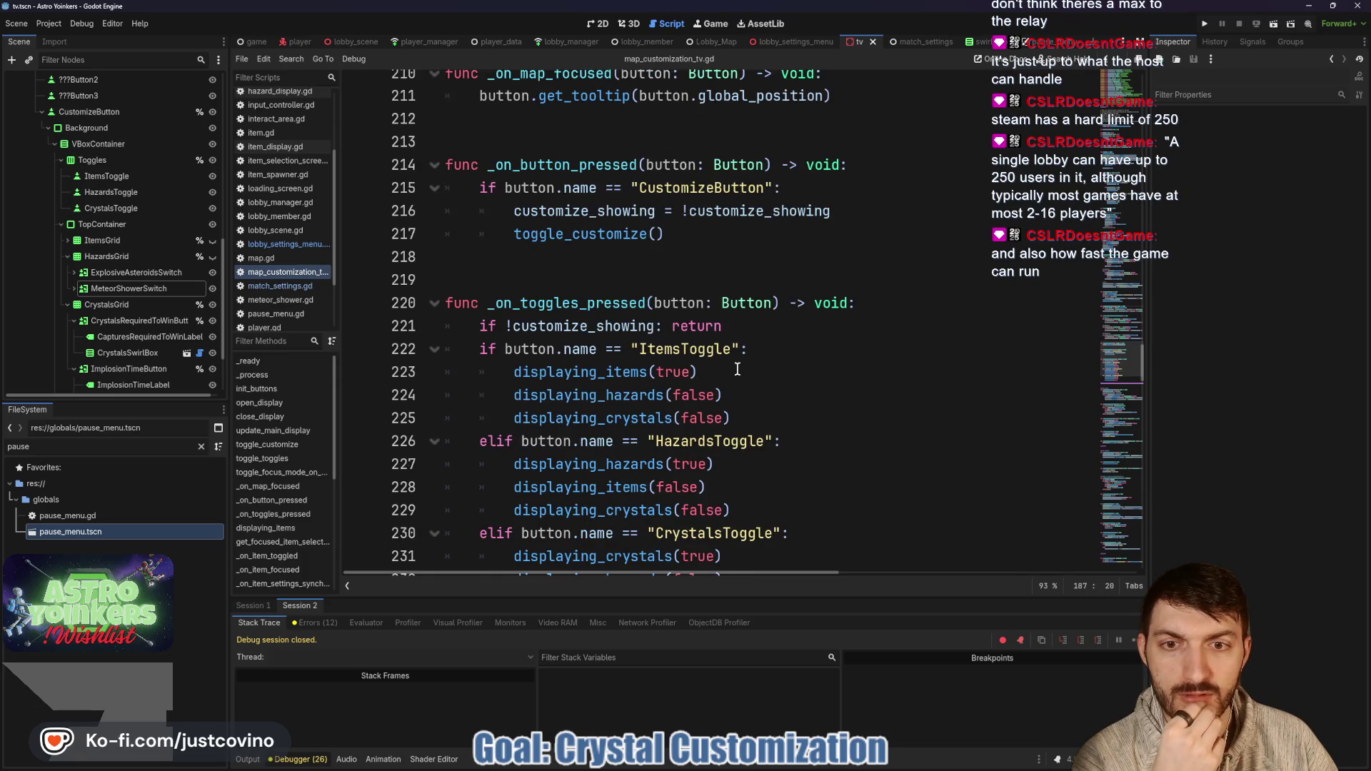
pyautogui.scroll(-1, 737, 368)
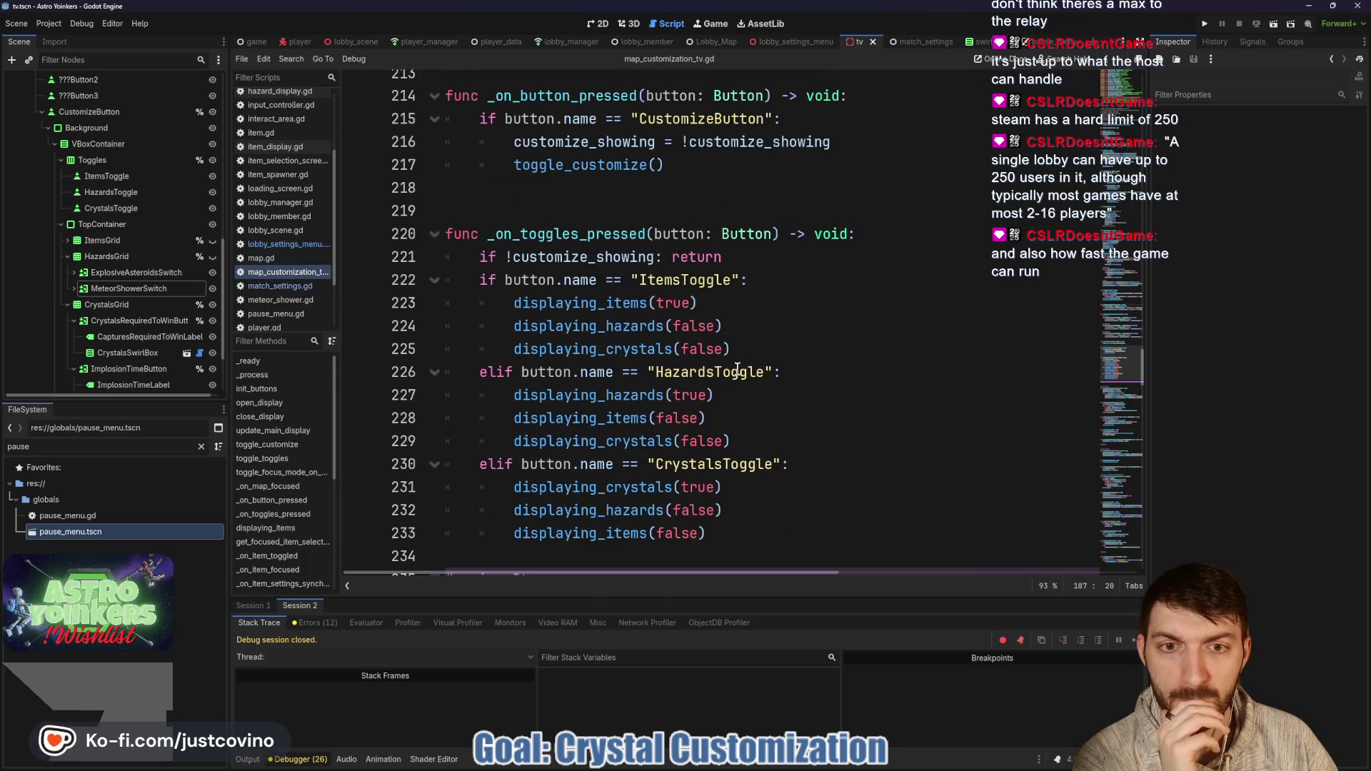
pyautogui.scroll(-2, 740, 354)
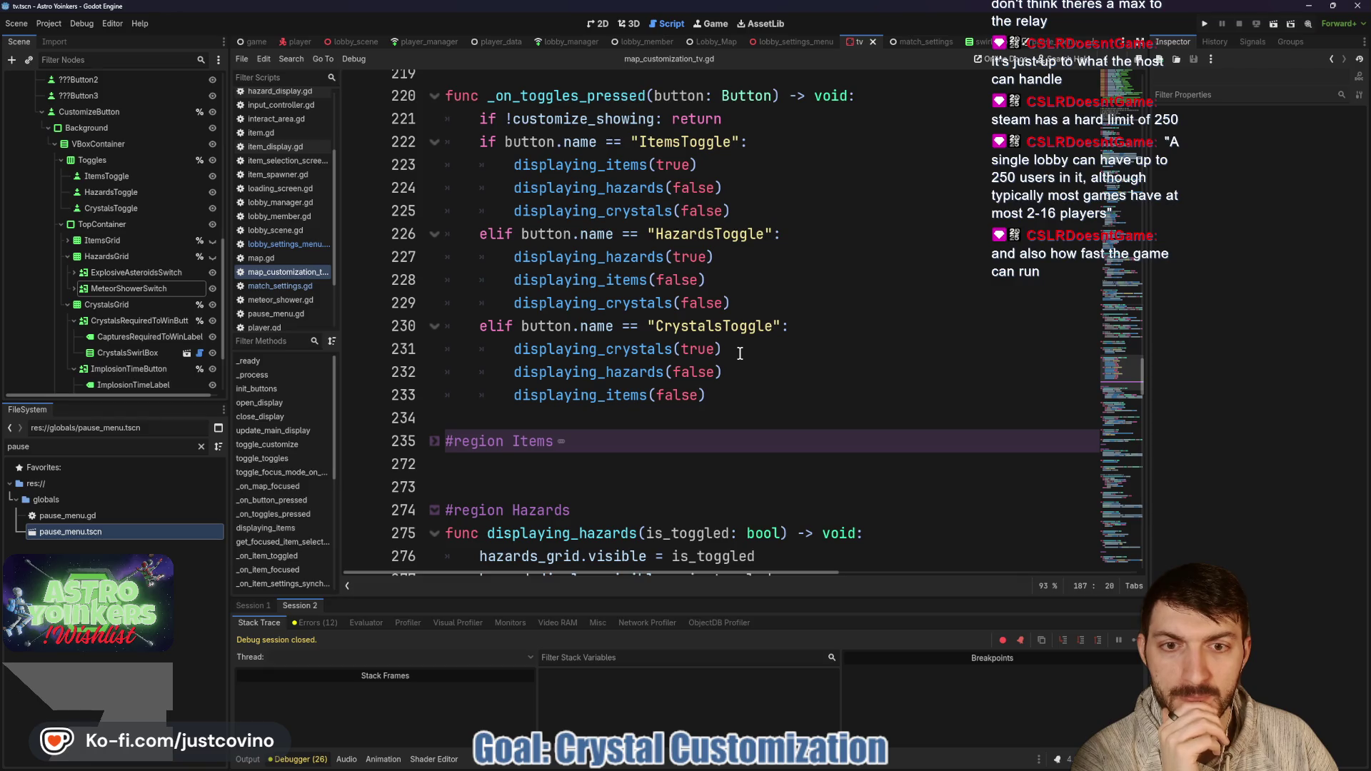
pyautogui.scroll(-5, 739, 354)
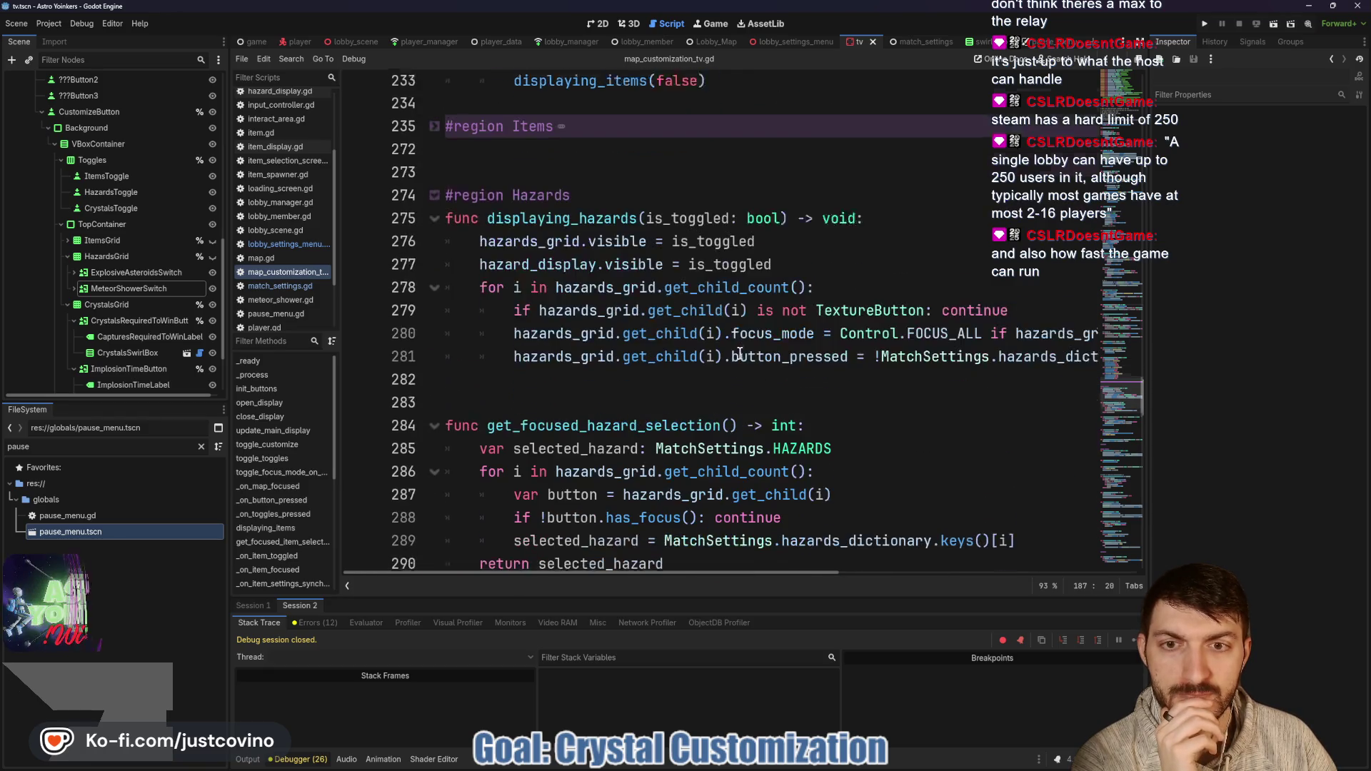
pyautogui.scroll(-3, 740, 354)
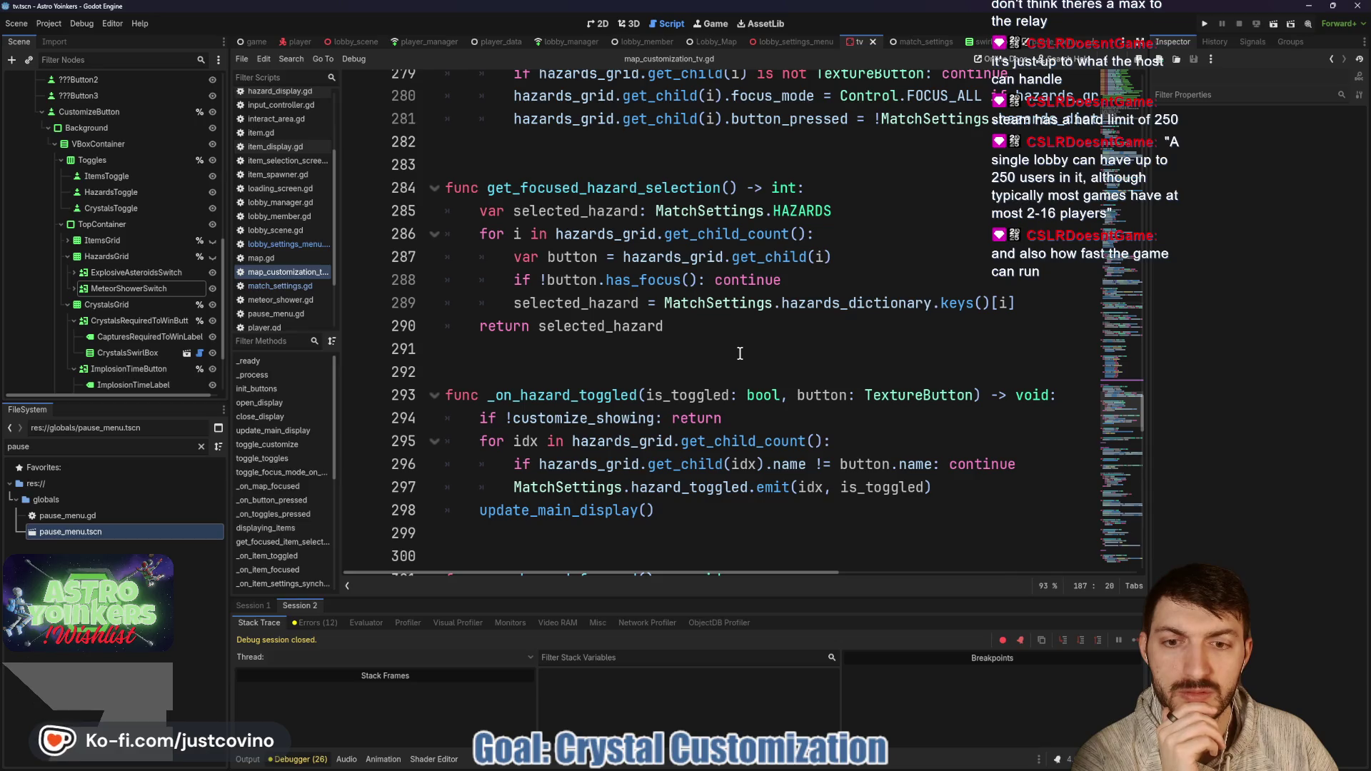
pyautogui.scroll(20, 739, 354)
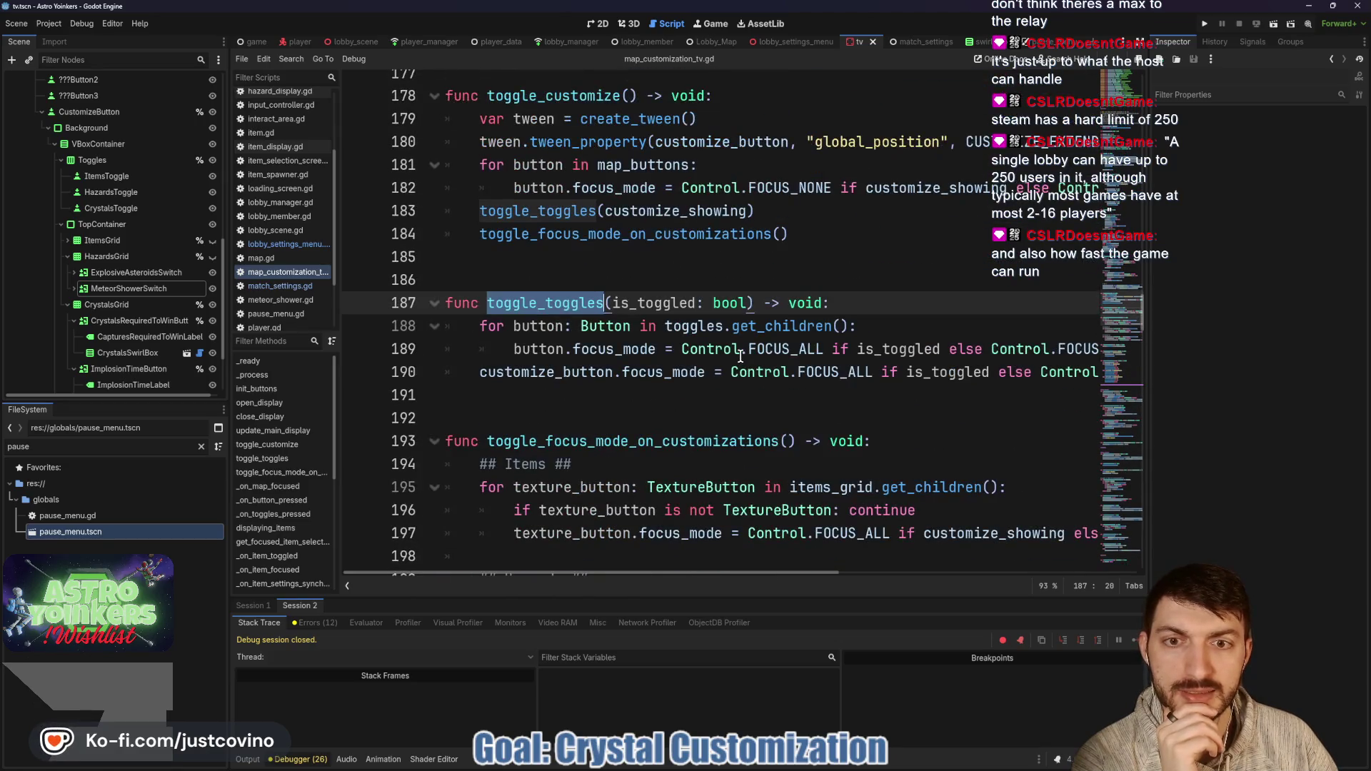
pyautogui.scroll(3, 548, 299)
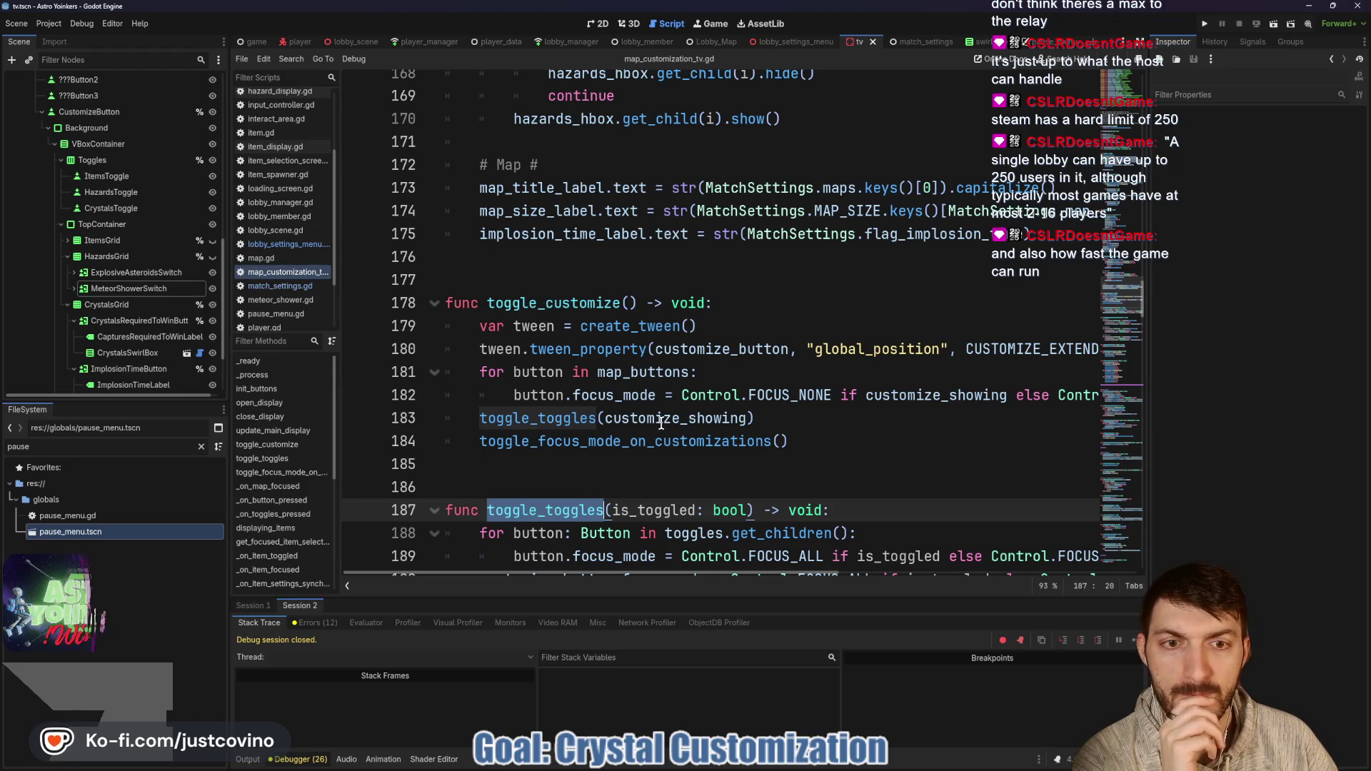
pyautogui.moveTo(609, 431)
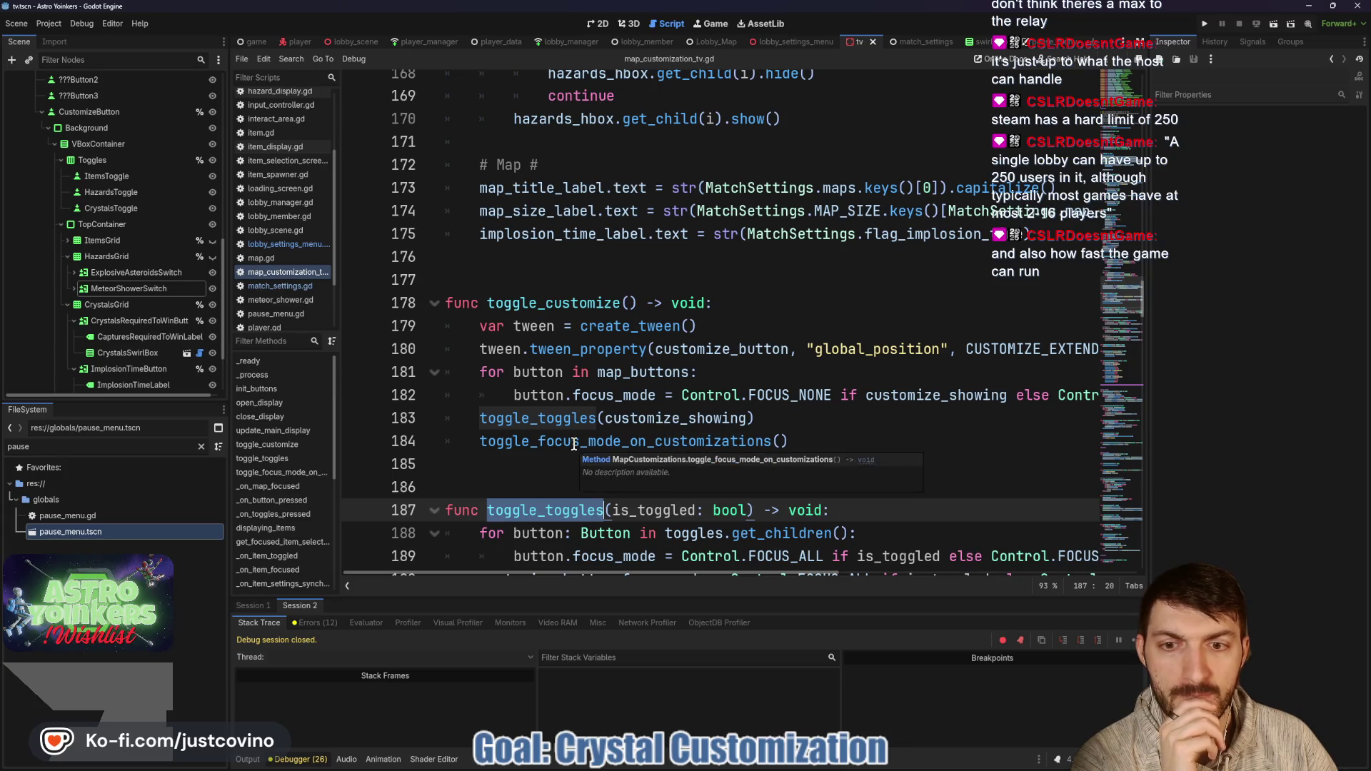
pyautogui.doubleClick(658, 441)
pyautogui.scroll(-6, 657, 438)
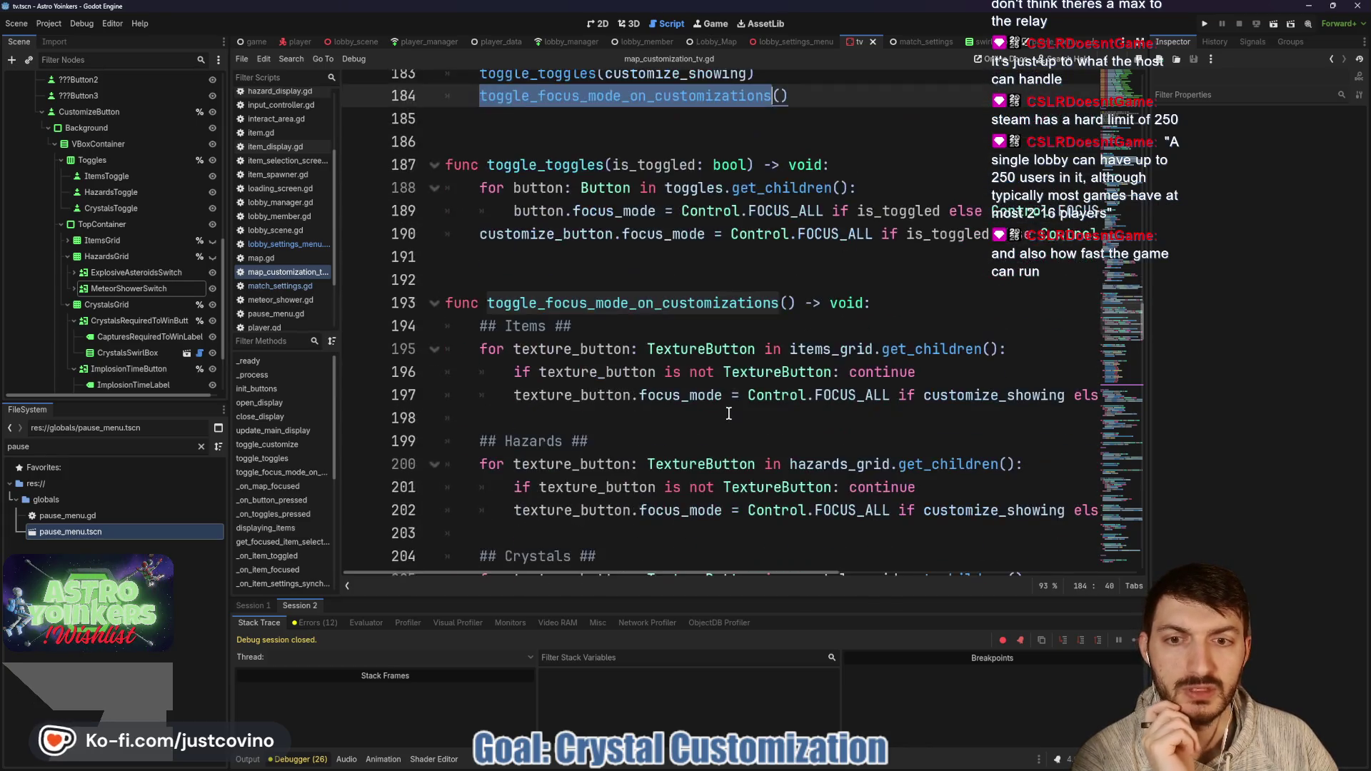
pyautogui.scroll(-2, 723, 409)
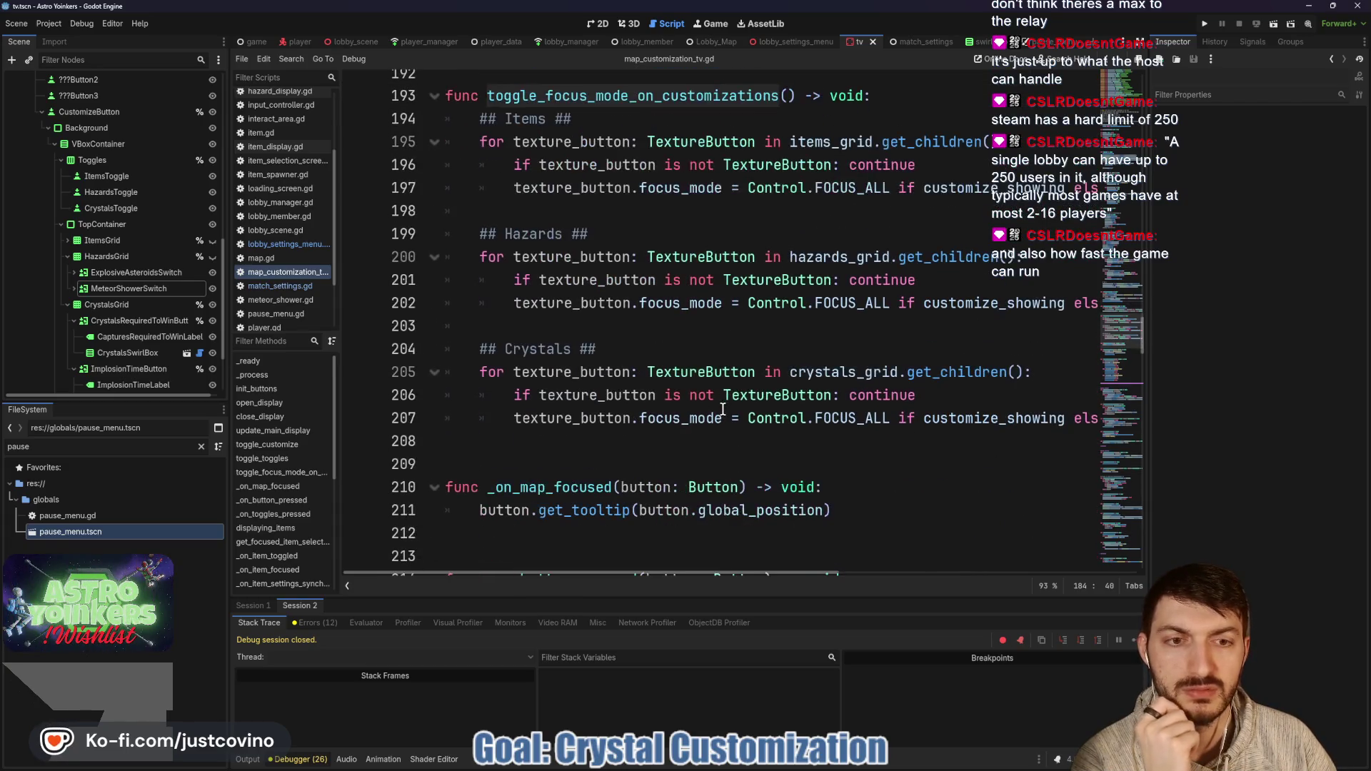
pyautogui.scroll(11, 723, 409)
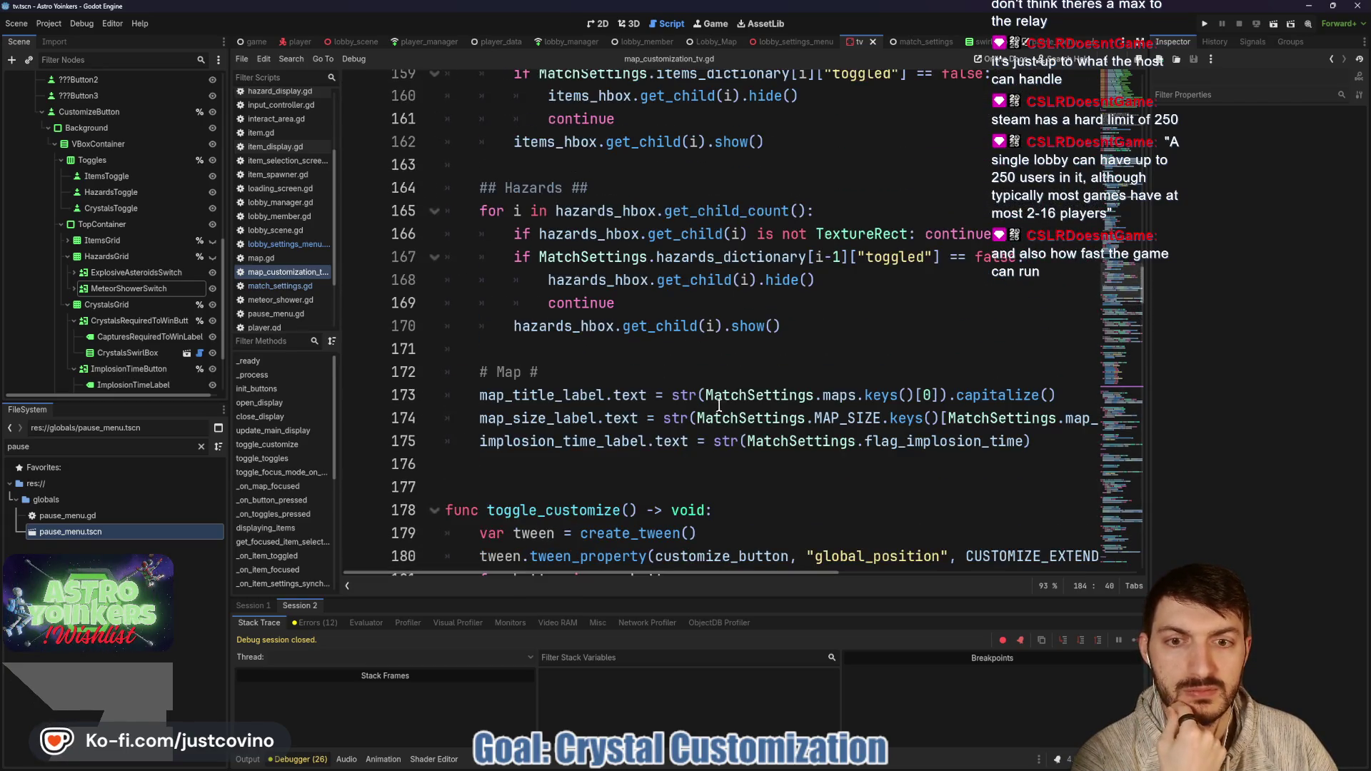
pyautogui.scroll(4, 709, 399)
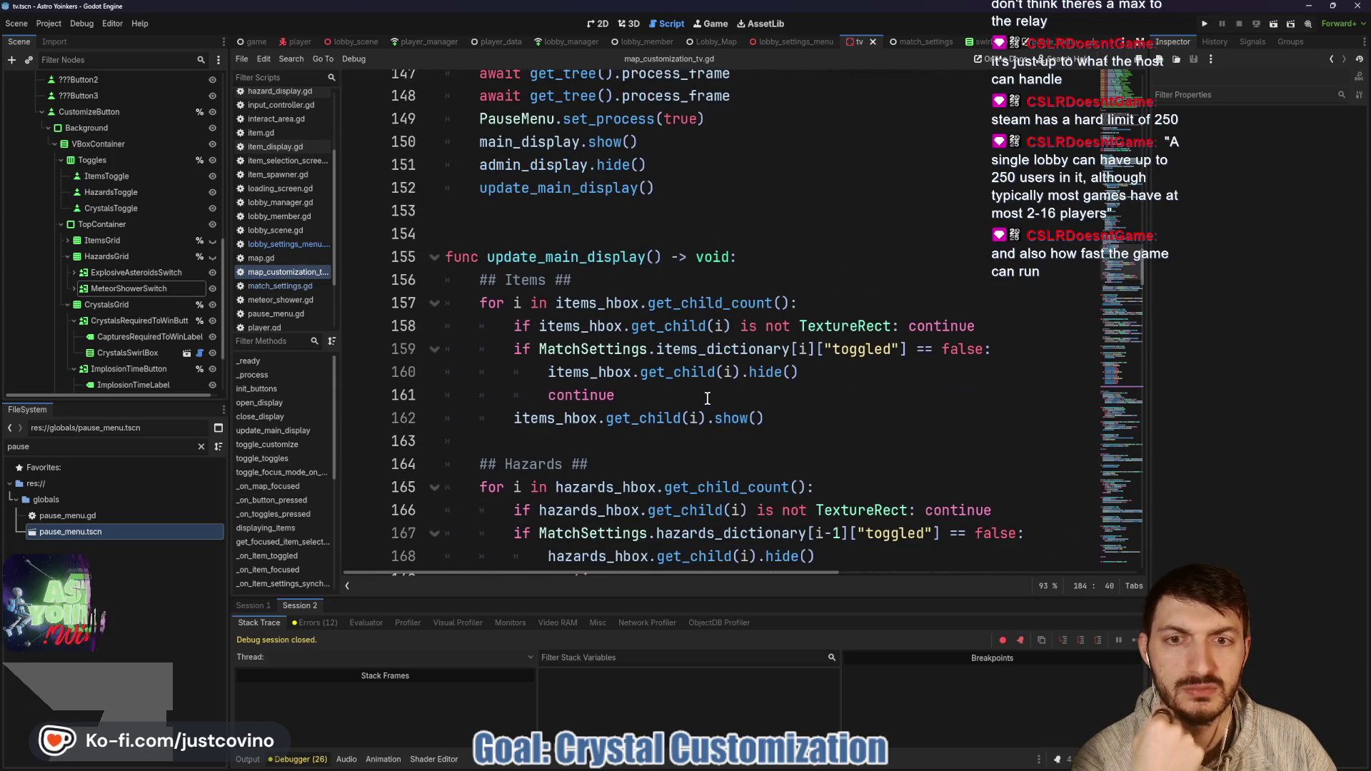
pyautogui.scroll(4, 702, 394)
pyautogui.scroll(5, 675, 395)
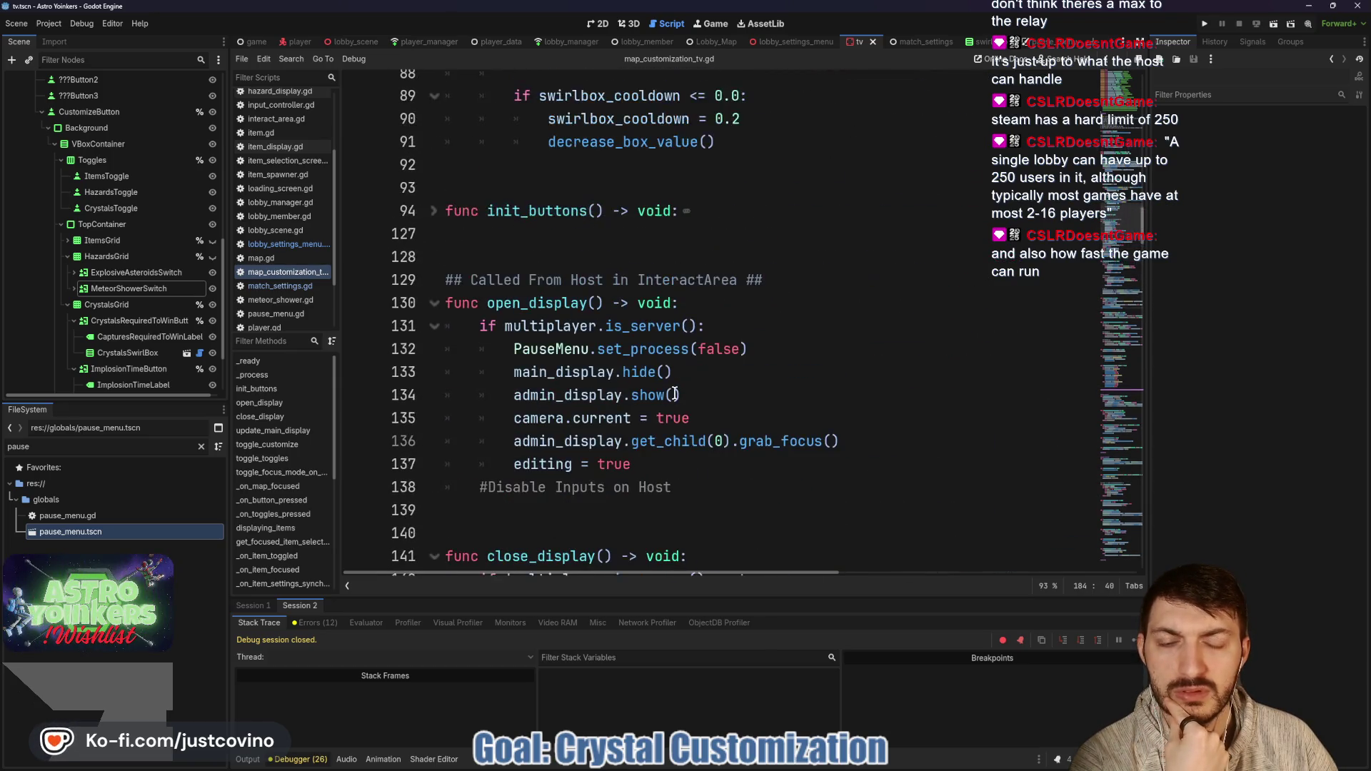
pyautogui.scroll(10, 667, 391)
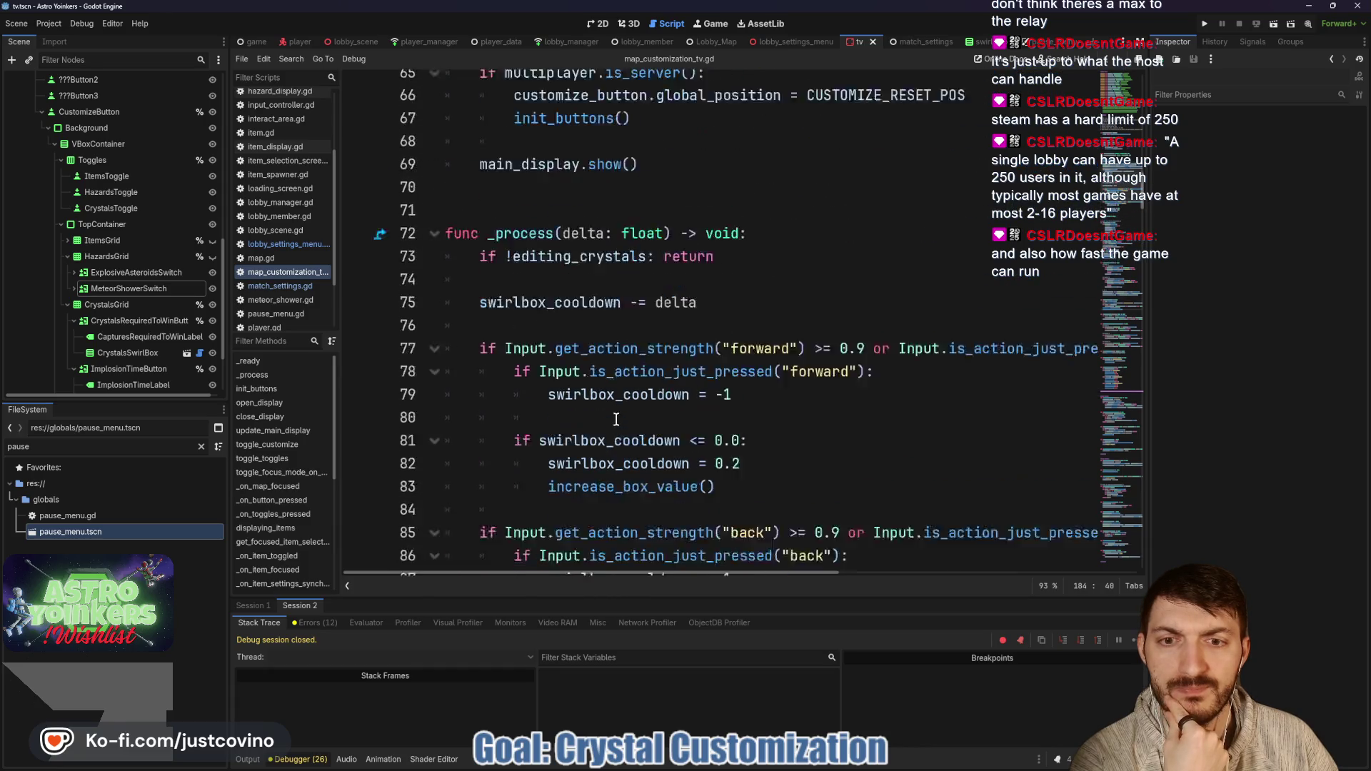
pyautogui.scroll(3, 614, 413)
pyautogui.scroll(-1, 608, 406)
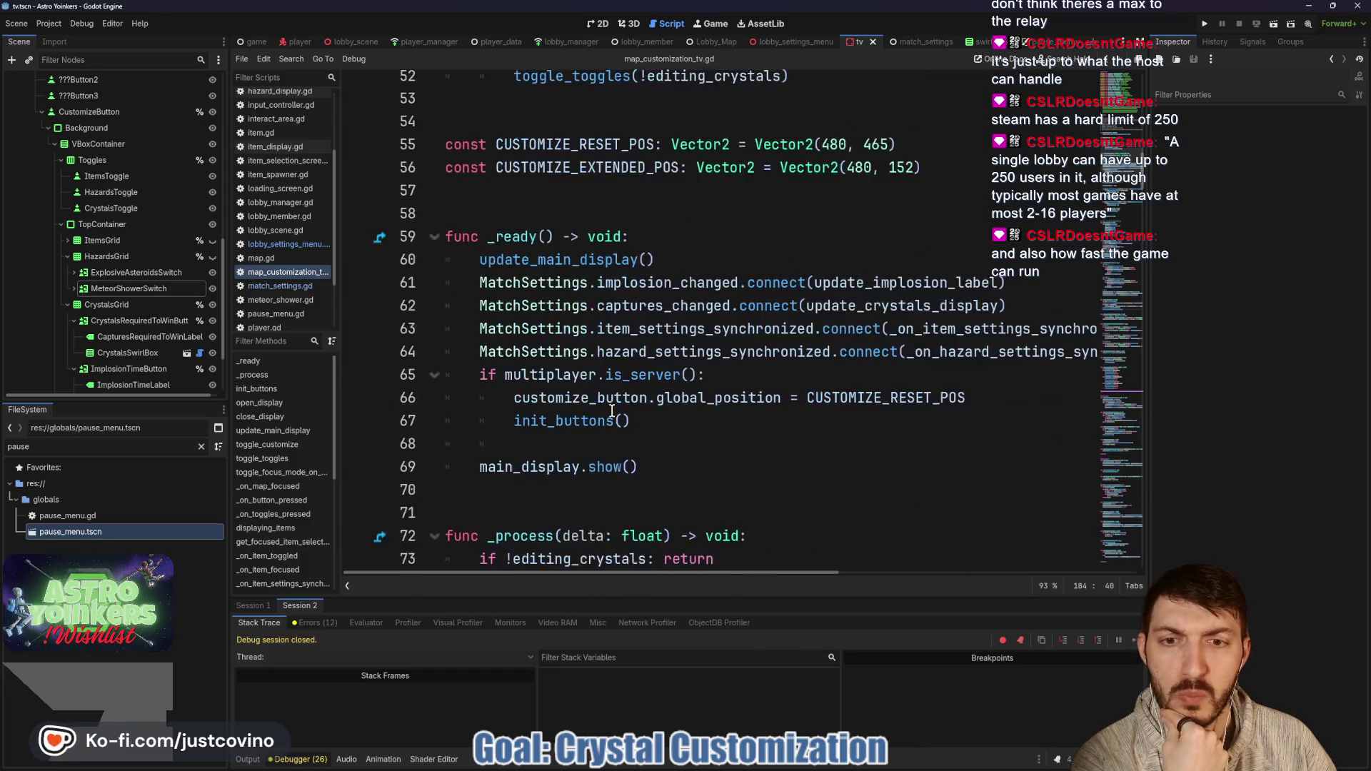
pyautogui.scroll(-3, 608, 406)
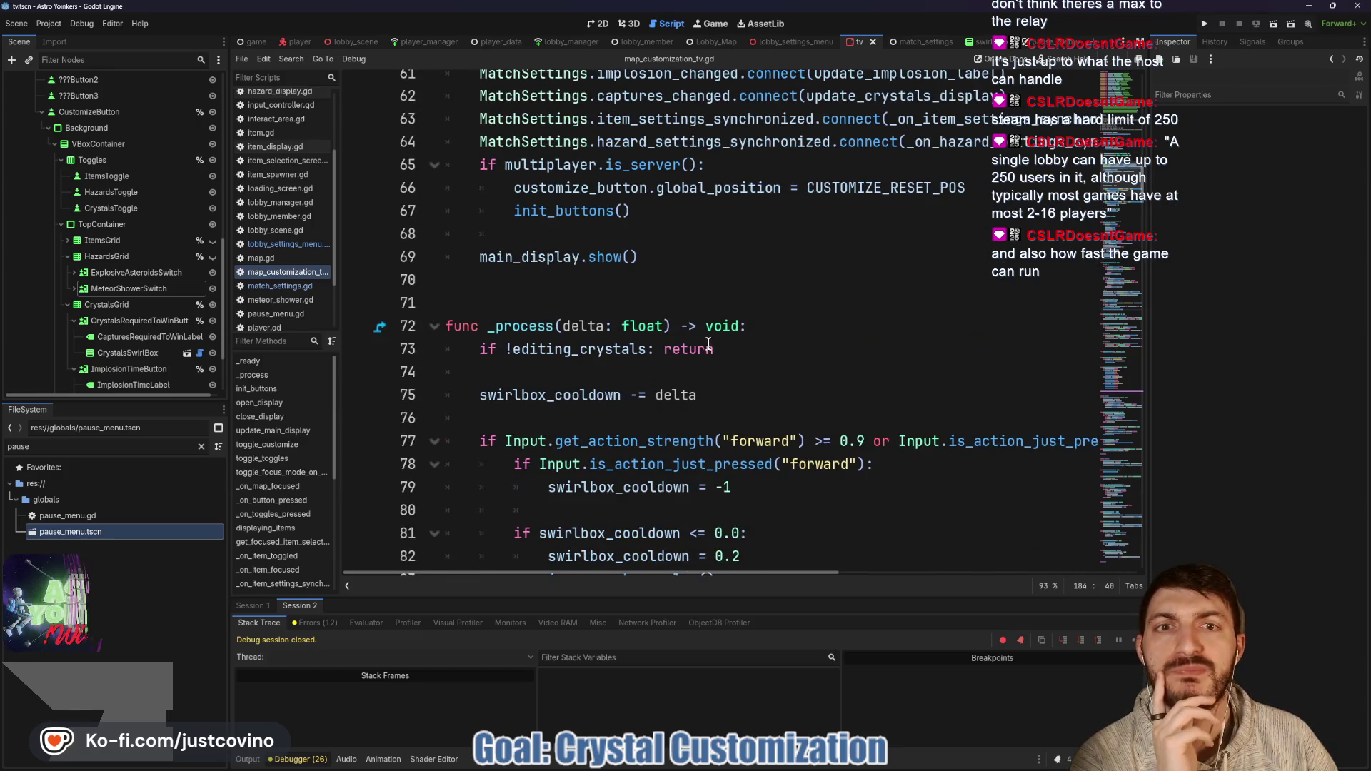
pyautogui.scroll(2, 699, 332)
pyautogui.scroll(-1, 701, 337)
pyautogui.scroll(-12, 702, 337)
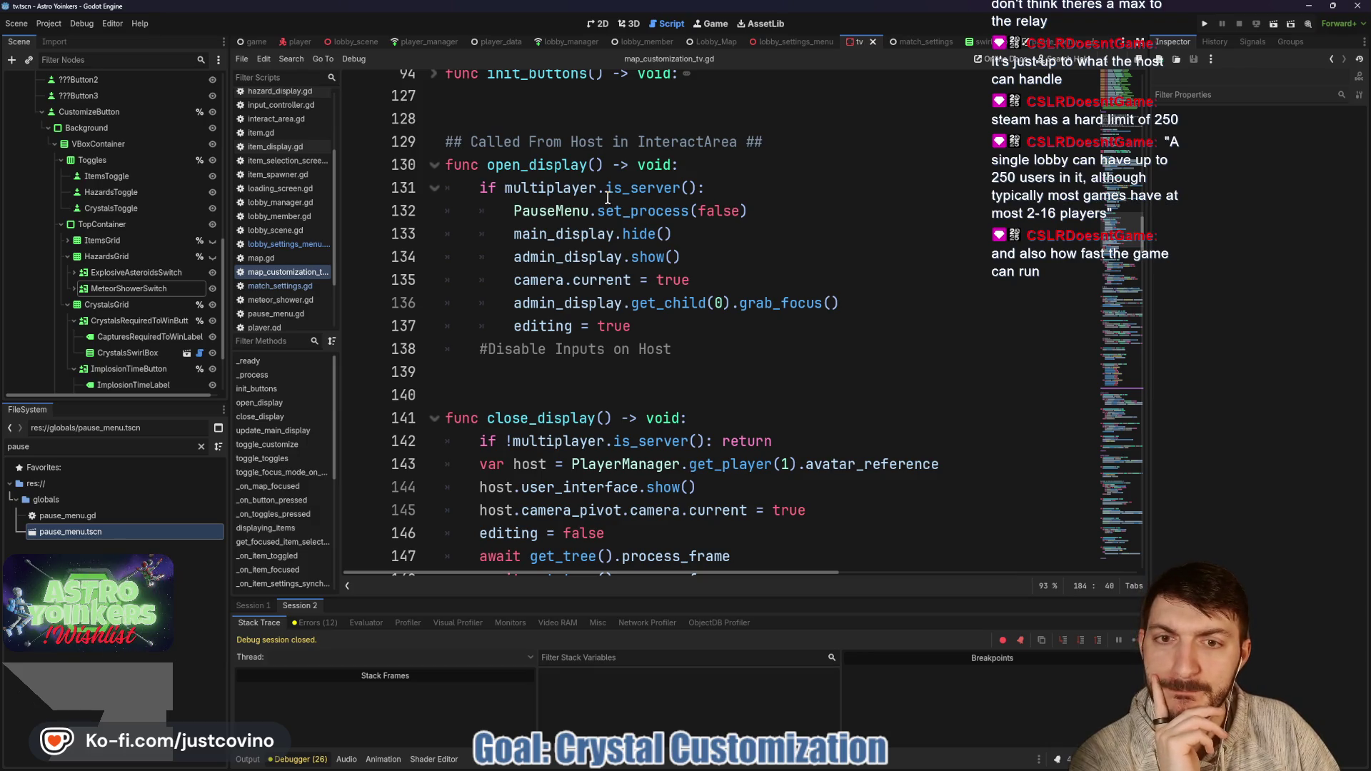
pyautogui.scroll(-2, 601, 275)
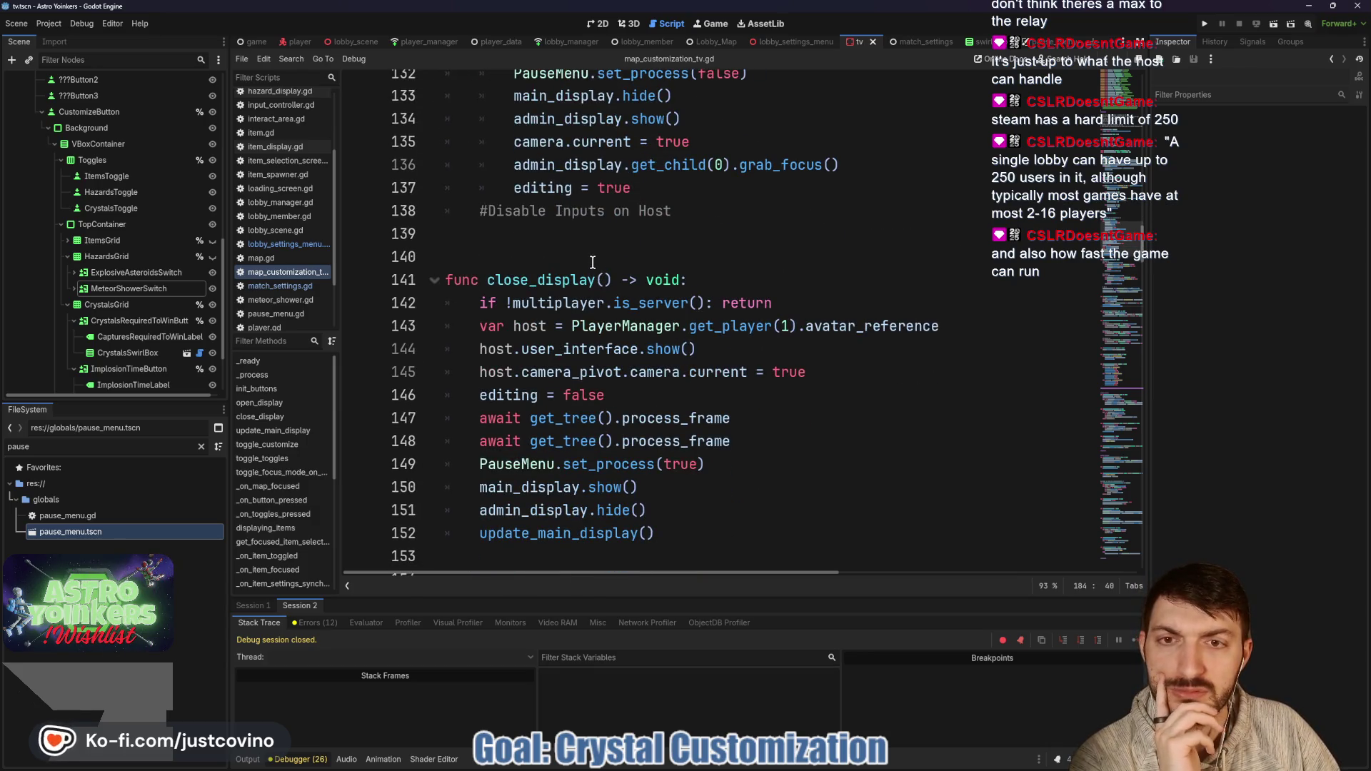
# Step: Change line 138's comment to '##TODO Disable Inputs on Host'
pyautogui.scroll(3, 641, 251)
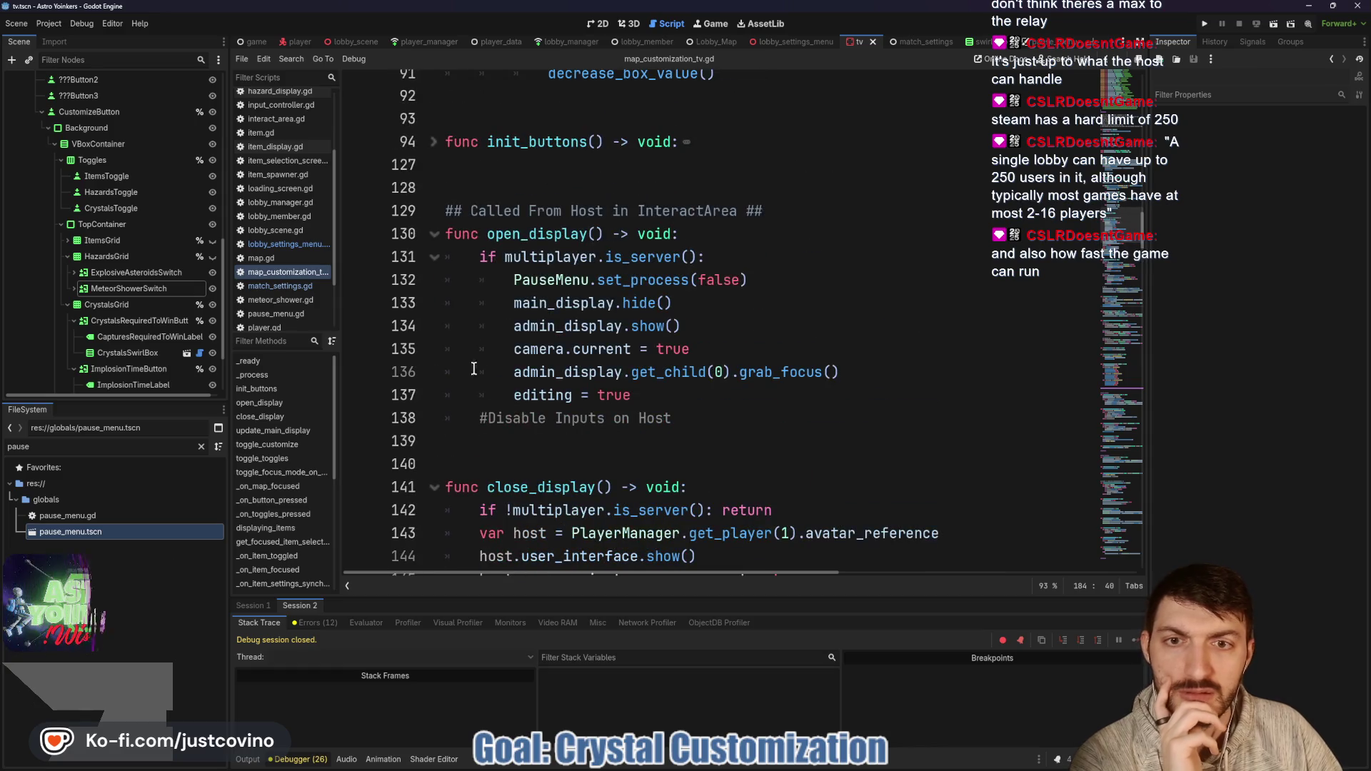
pyautogui.click(489, 418)
pyautogui.write('TODO')
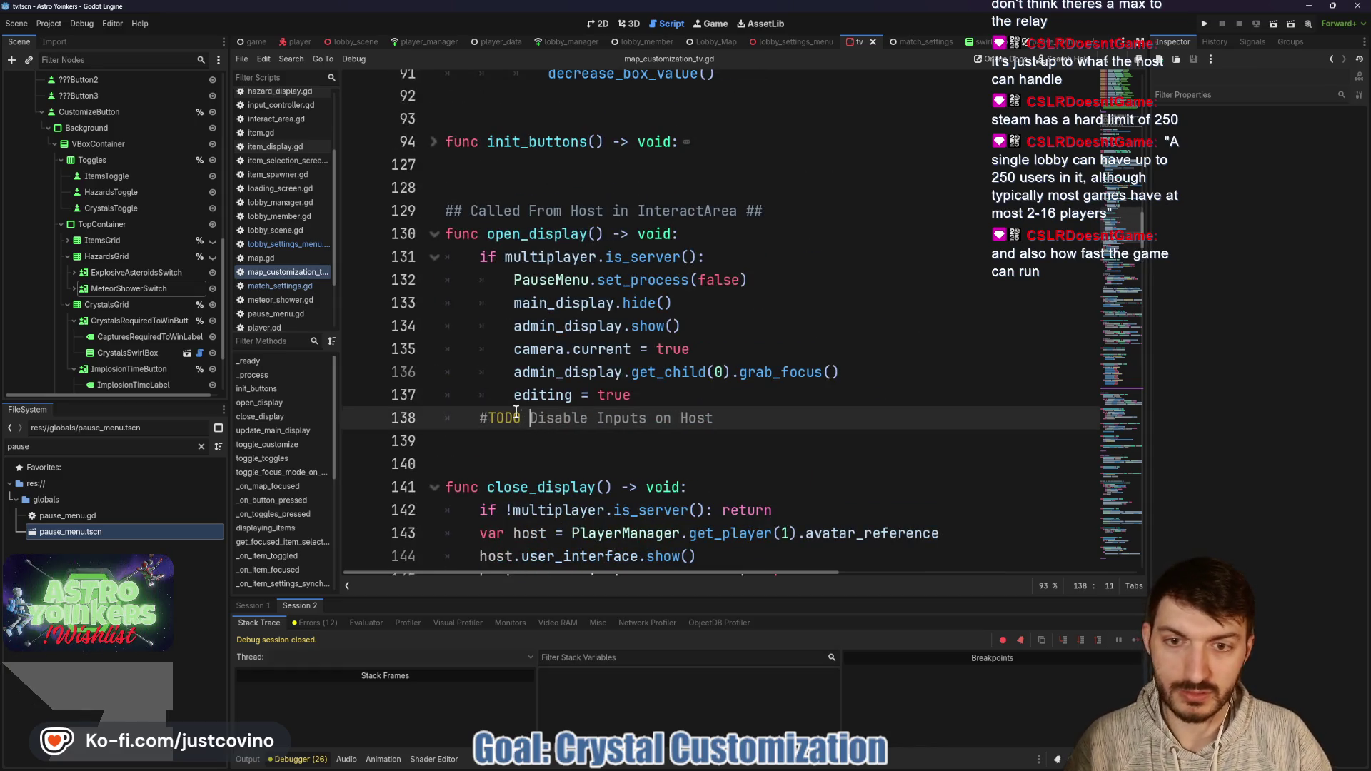
pyautogui.click(480, 418)
pyautogui.write('#')
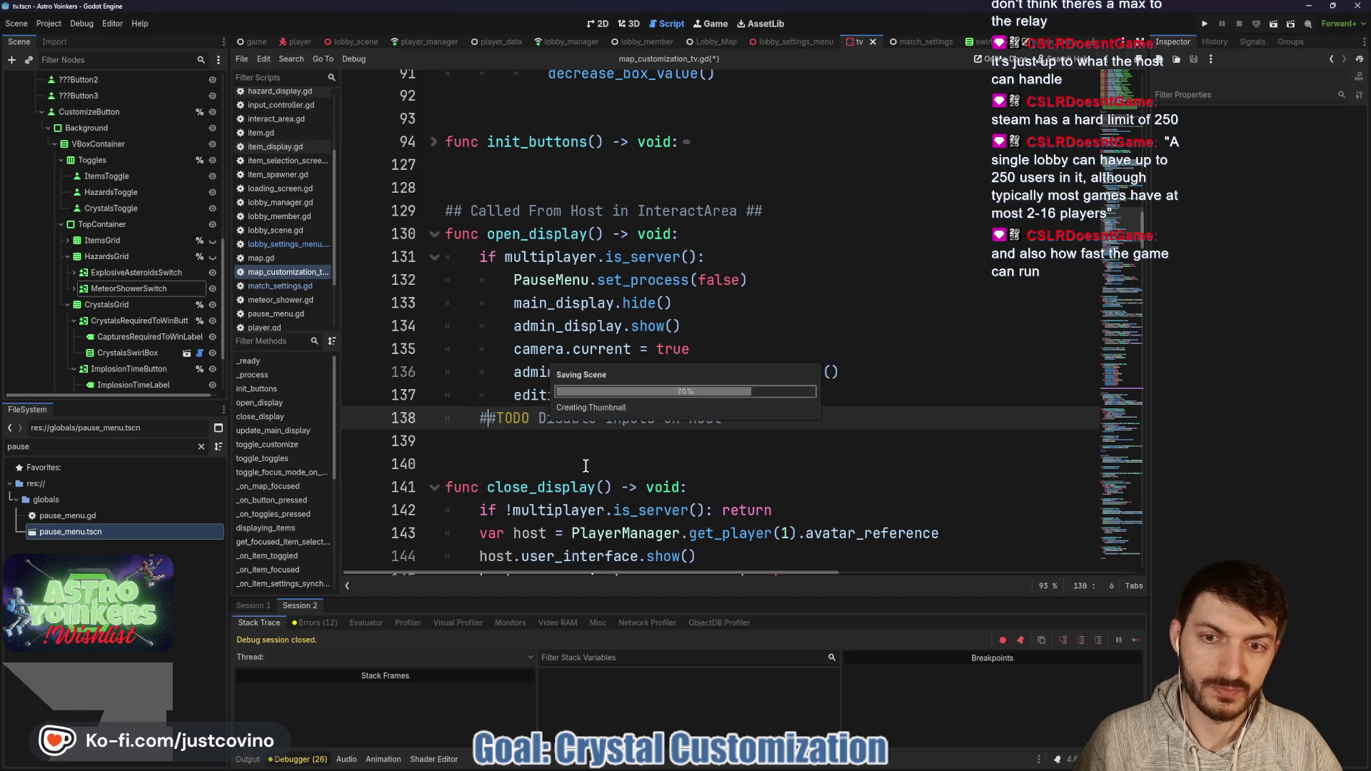
# Step: Scroll to toggle_customize and select its toggle_toggles(customize_showing) call on line 183
pyautogui.scroll(-5, 570, 458)
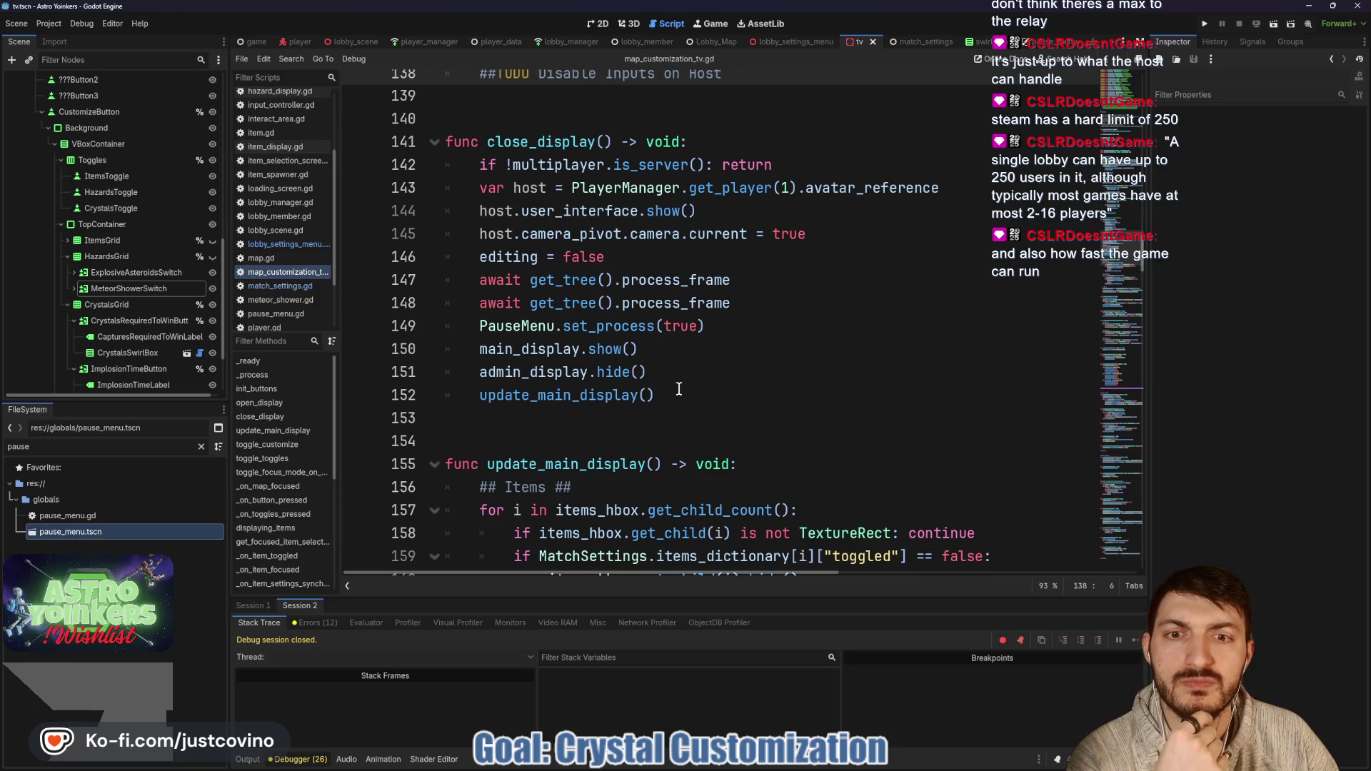
pyautogui.scroll(-3, 664, 364)
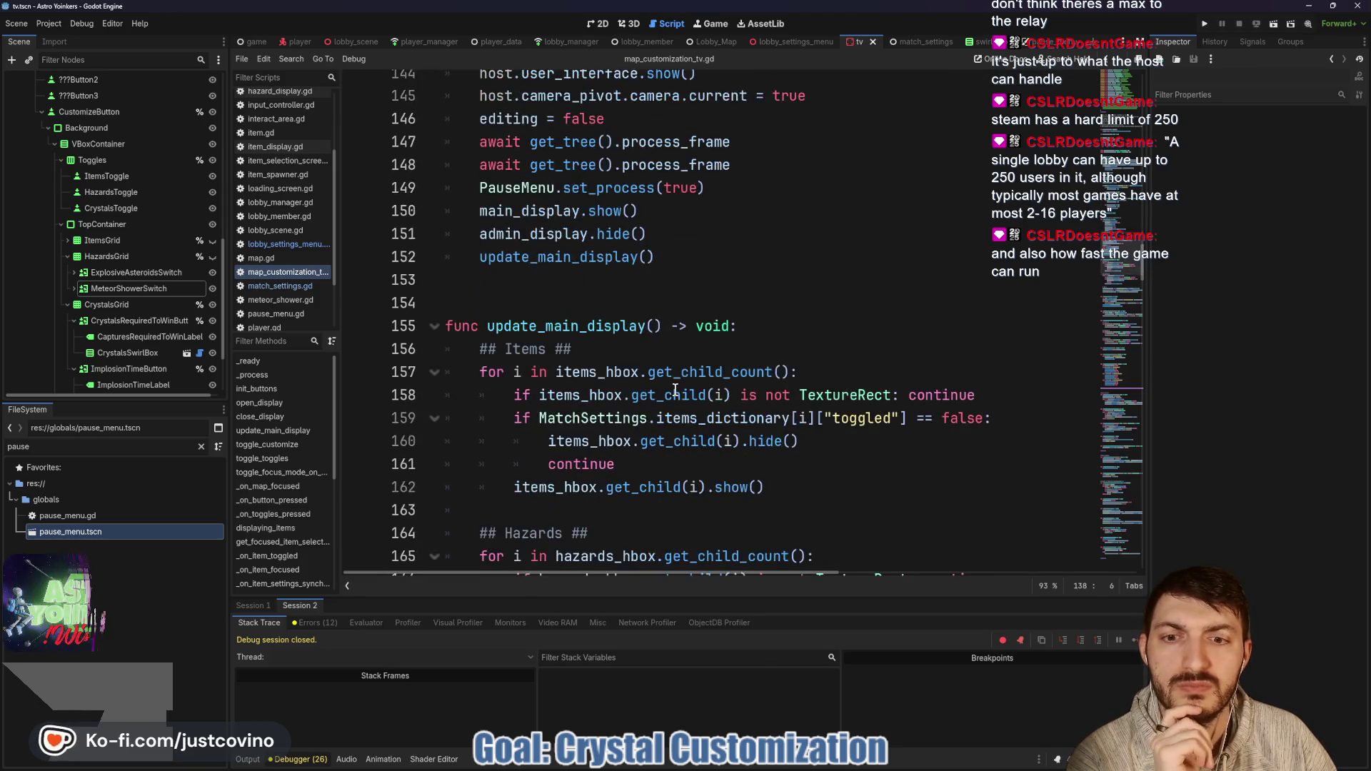
pyautogui.scroll(-3, 646, 350)
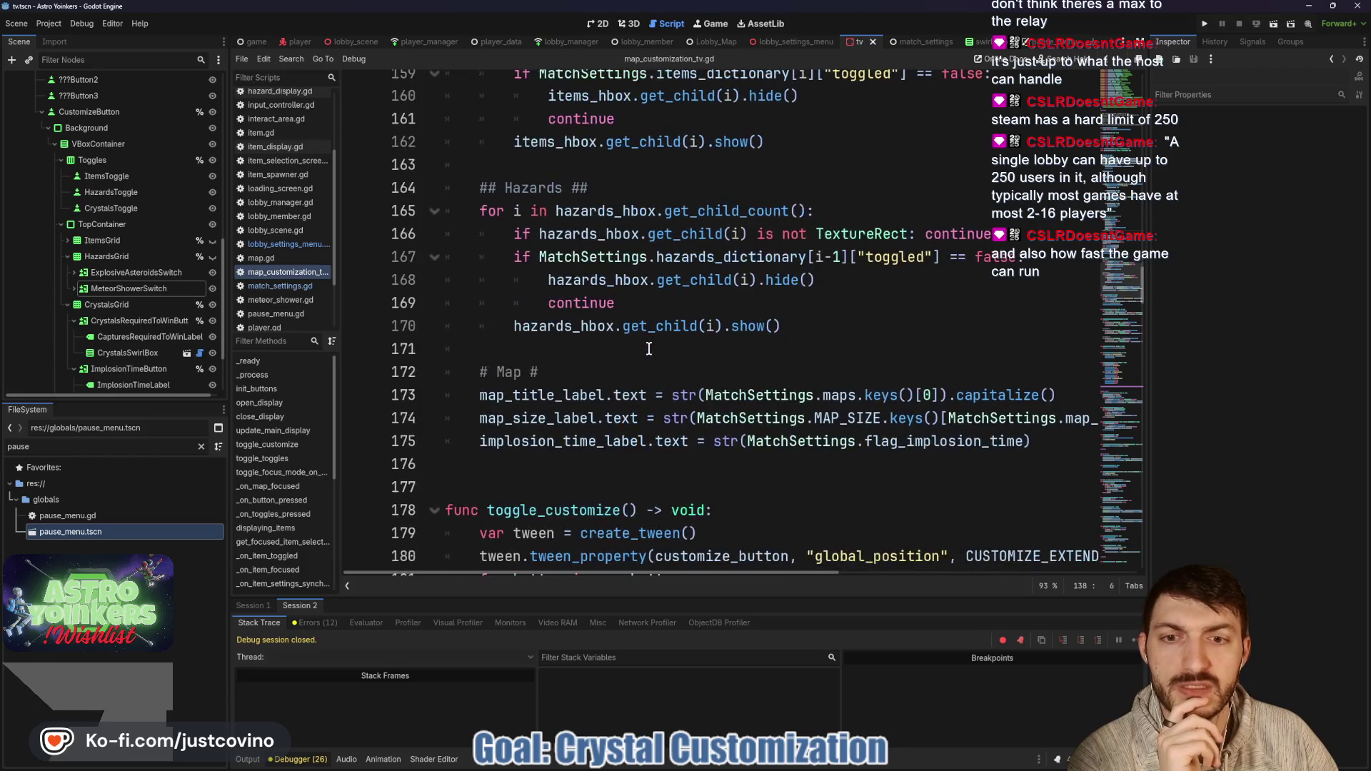
pyautogui.scroll(-2, 646, 347)
pyautogui.scroll(-1, 646, 347)
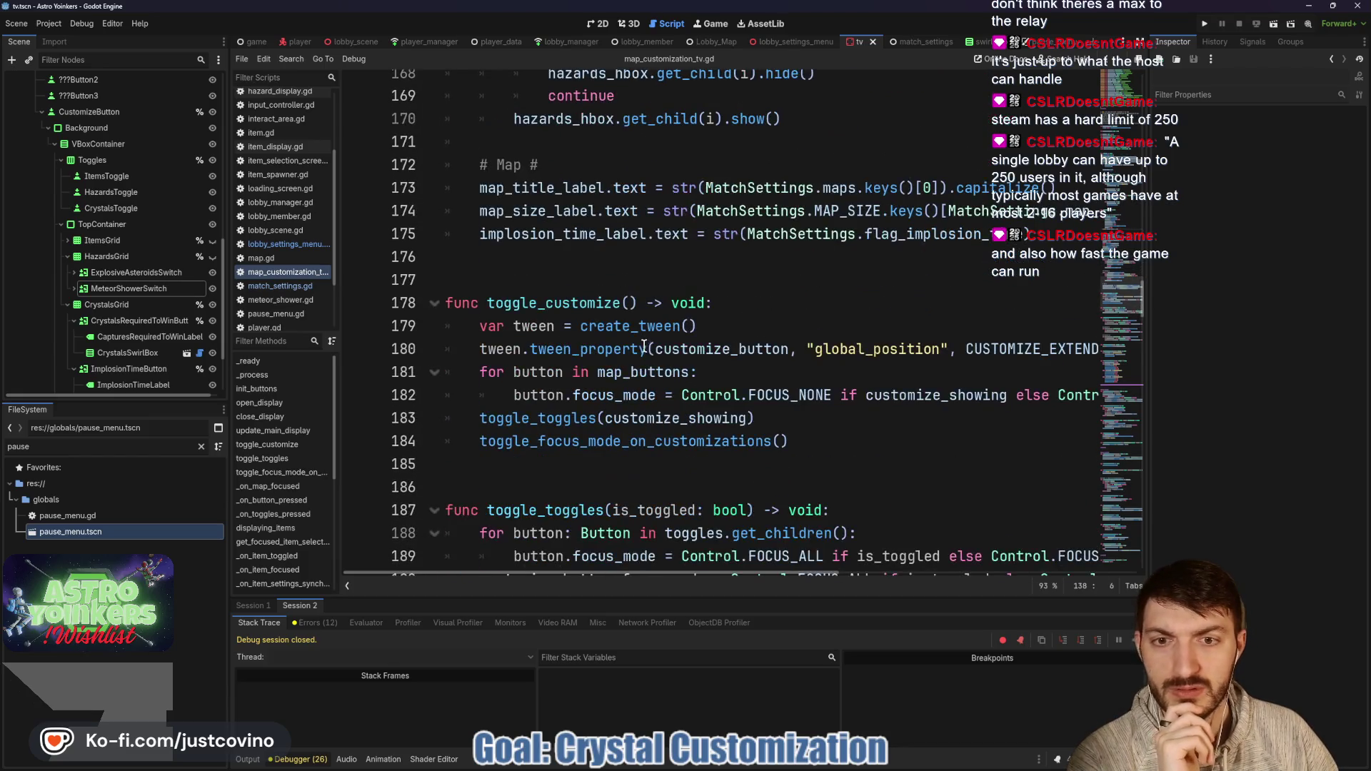
pyautogui.doubleClick(559, 305)
pyautogui.doubleClick(547, 419)
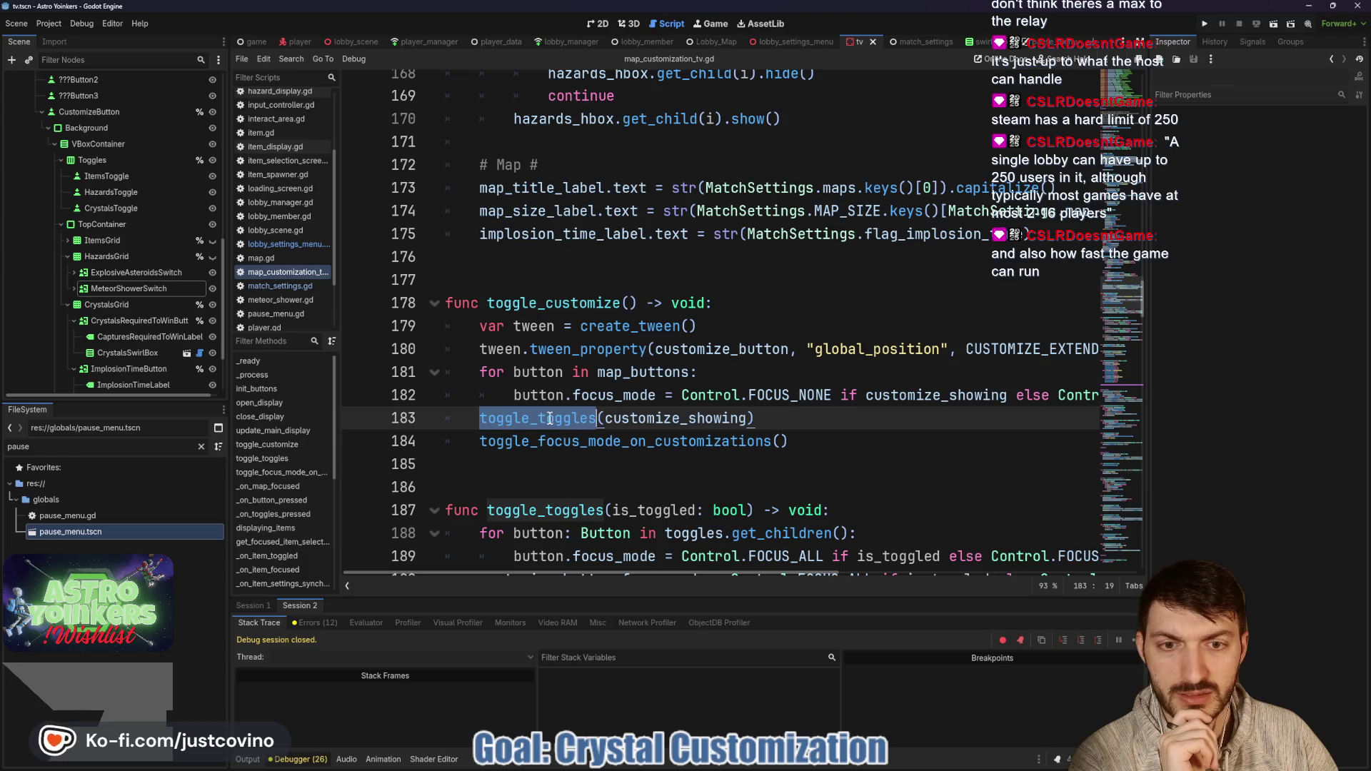
pyautogui.moveTo(759, 417); pyautogui.dragTo(466, 418)
# Step: Keep reading the script, highlighting the customize_showing argument along the way
pyautogui.scroll(-3, 660, 412)
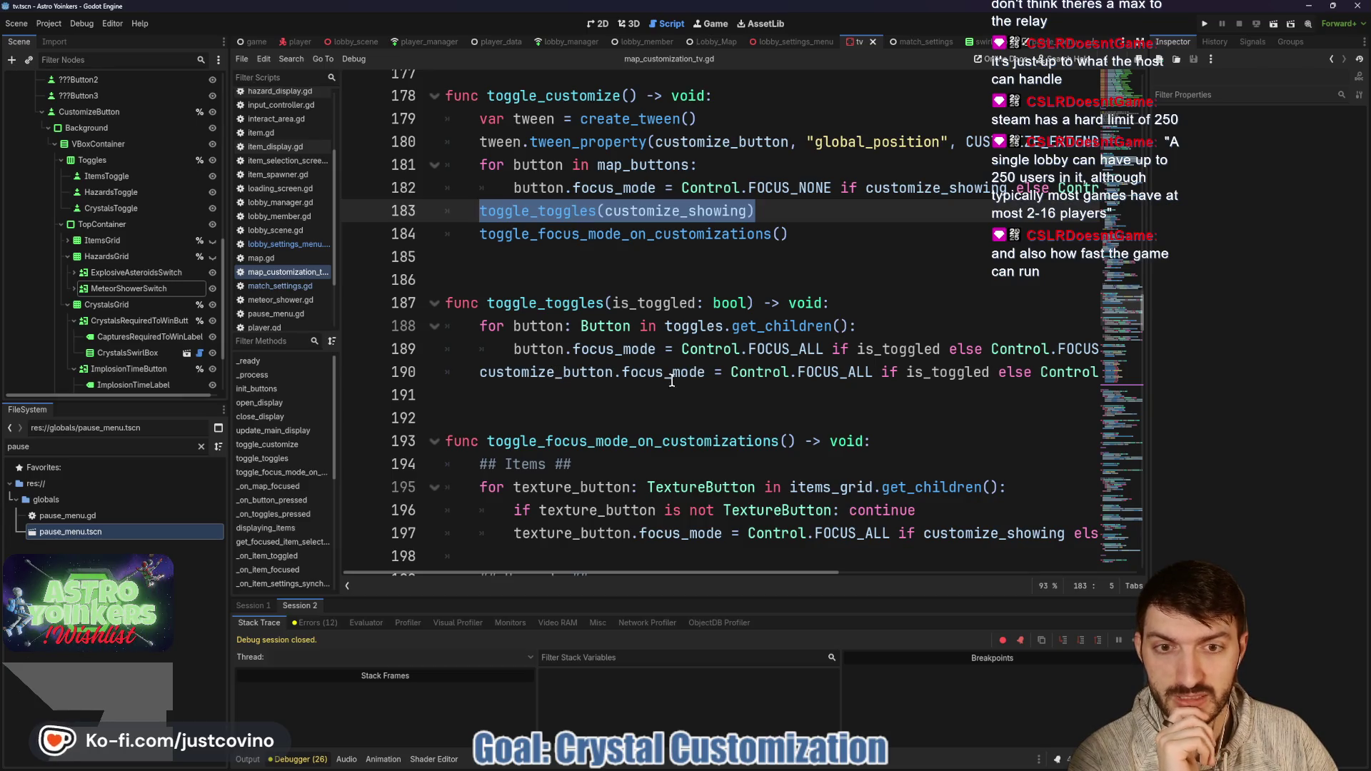
pyautogui.hscroll(3, 671, 381)
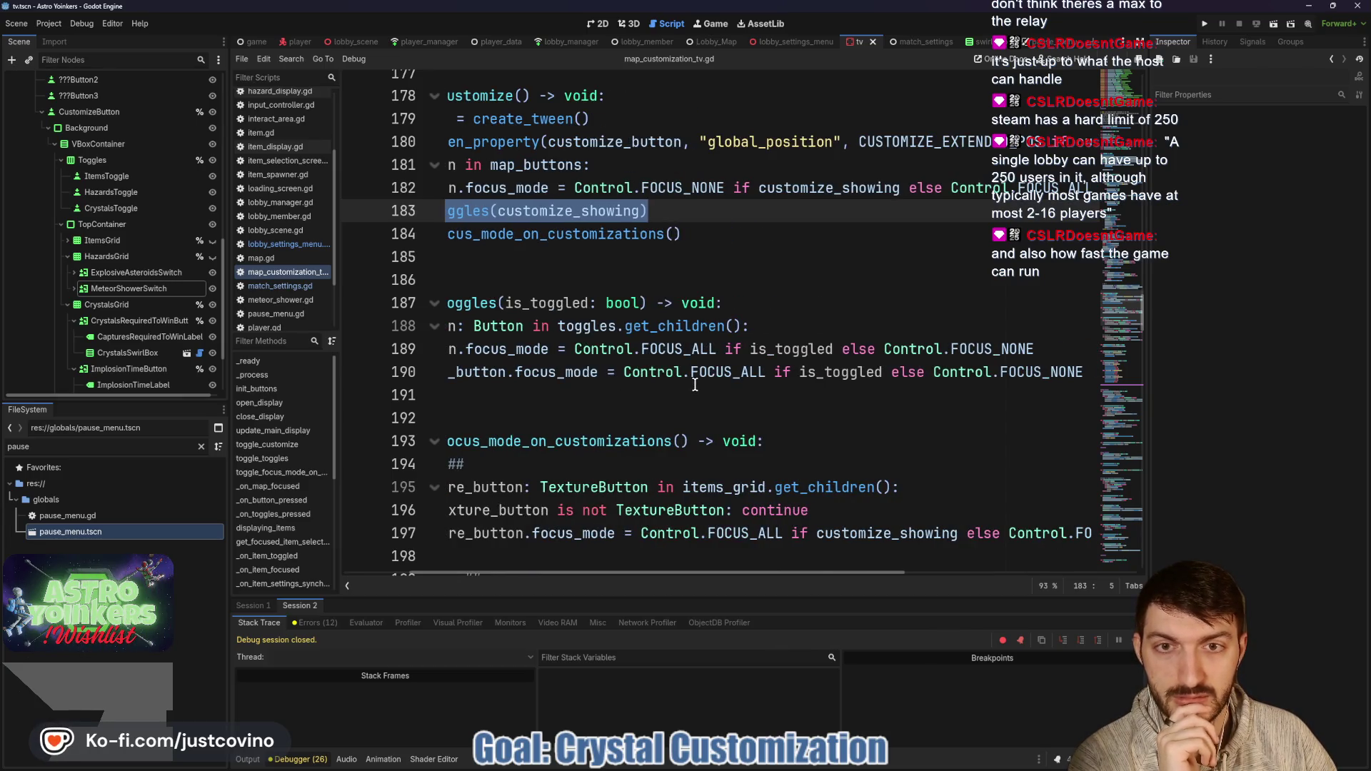
pyautogui.hscroll(-3, 695, 386)
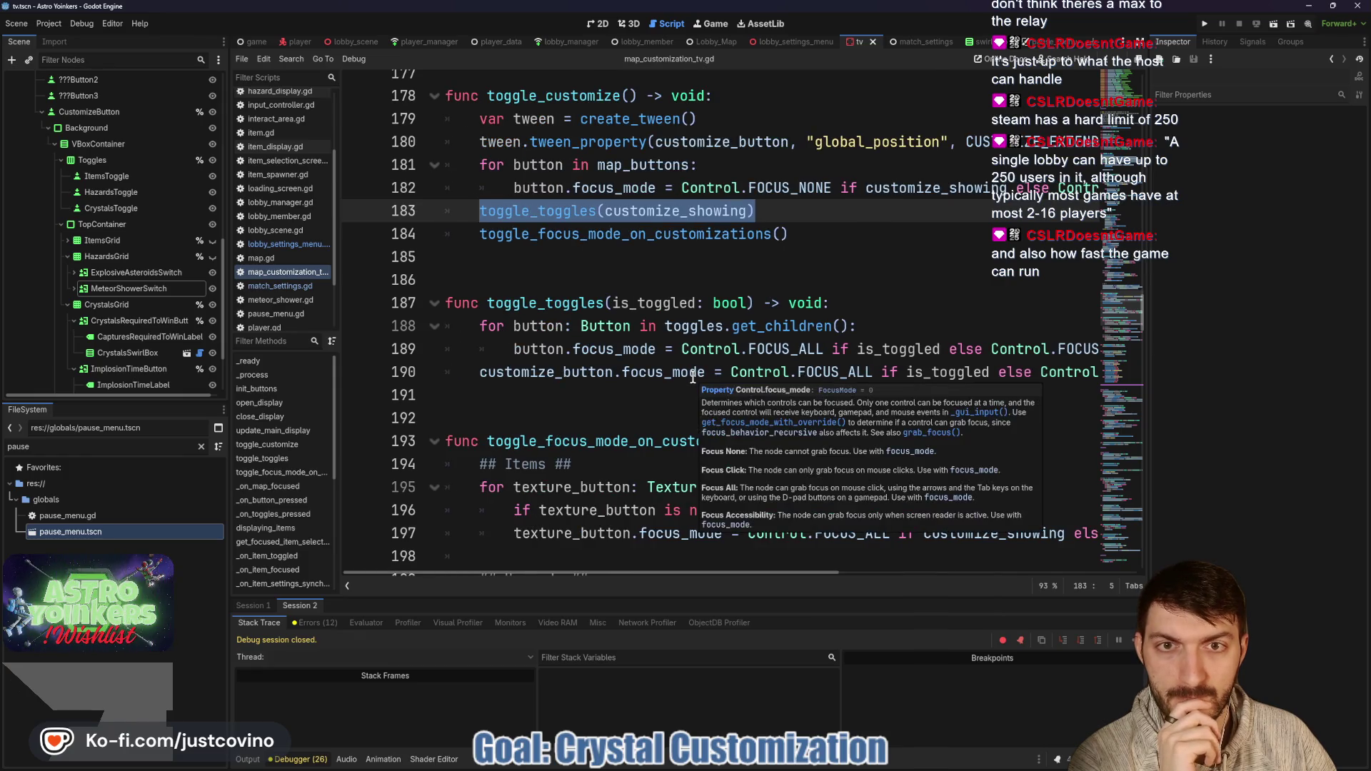
pyautogui.scroll(1, 692, 377)
pyautogui.scroll(-1, 686, 366)
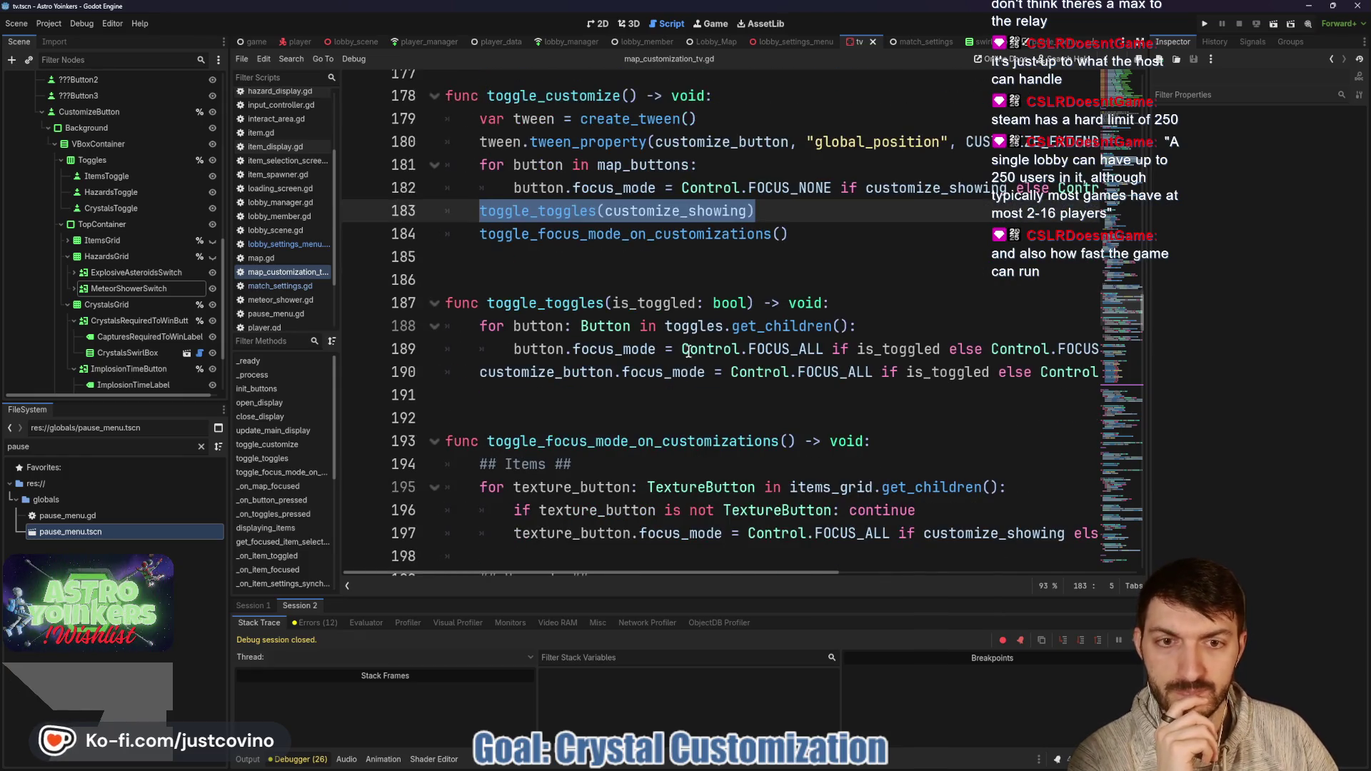
pyautogui.doubleClick(680, 211)
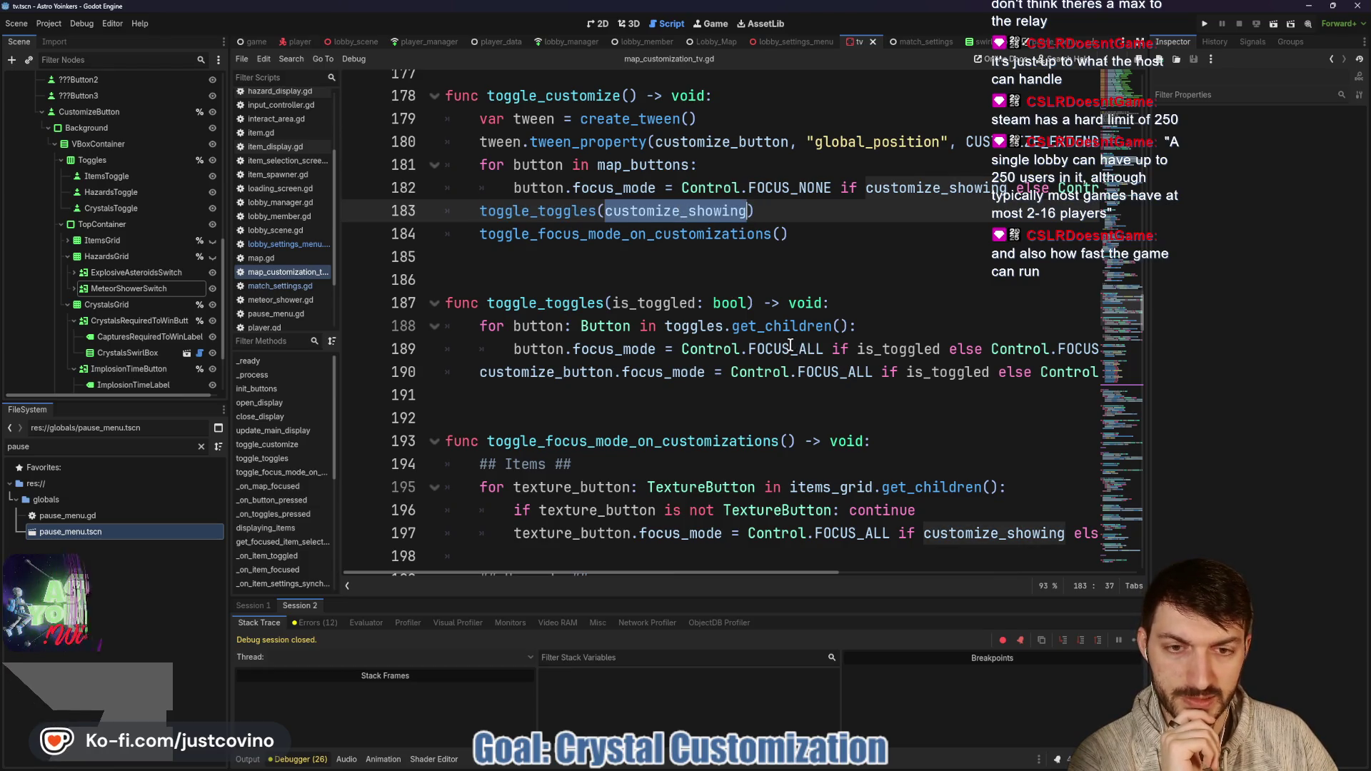
pyautogui.scroll(-2, 789, 346)
pyautogui.scroll(-8, 785, 347)
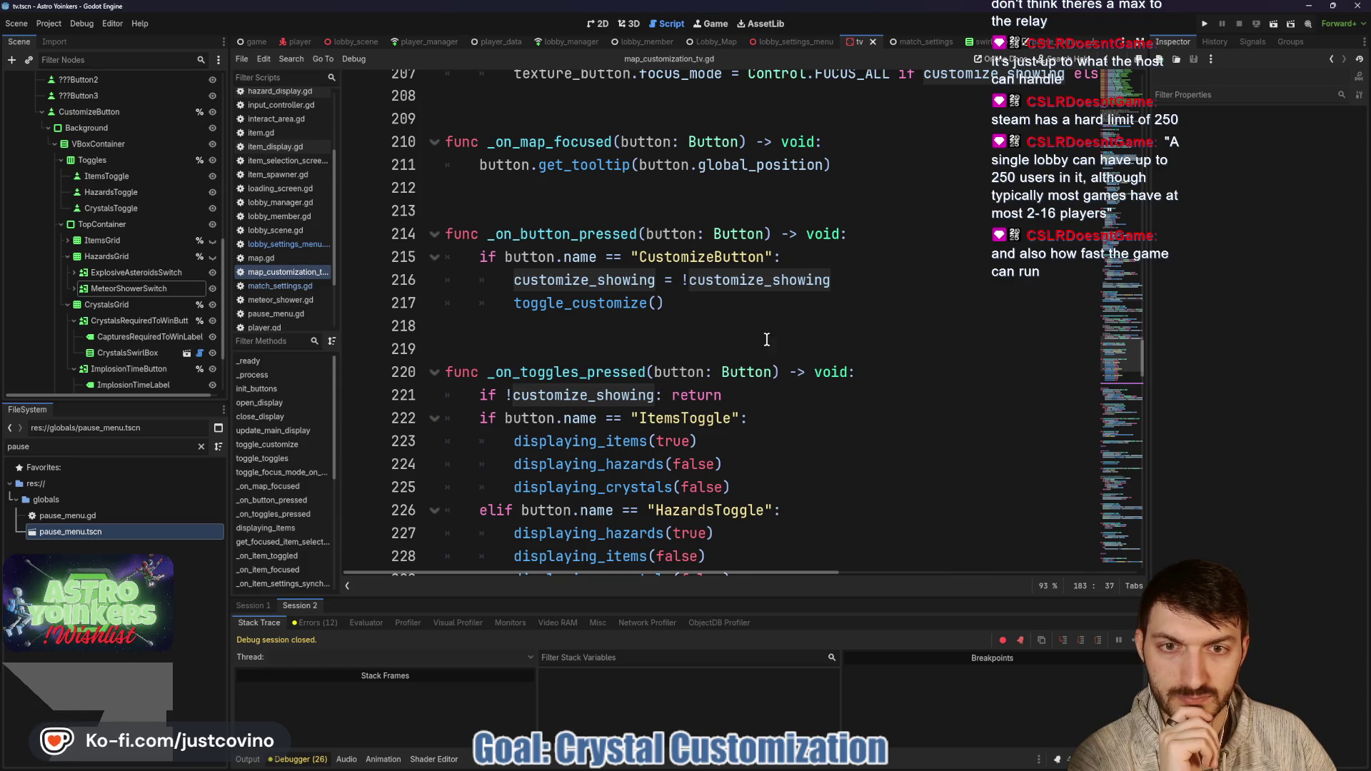
pyautogui.scroll(-3, 717, 319)
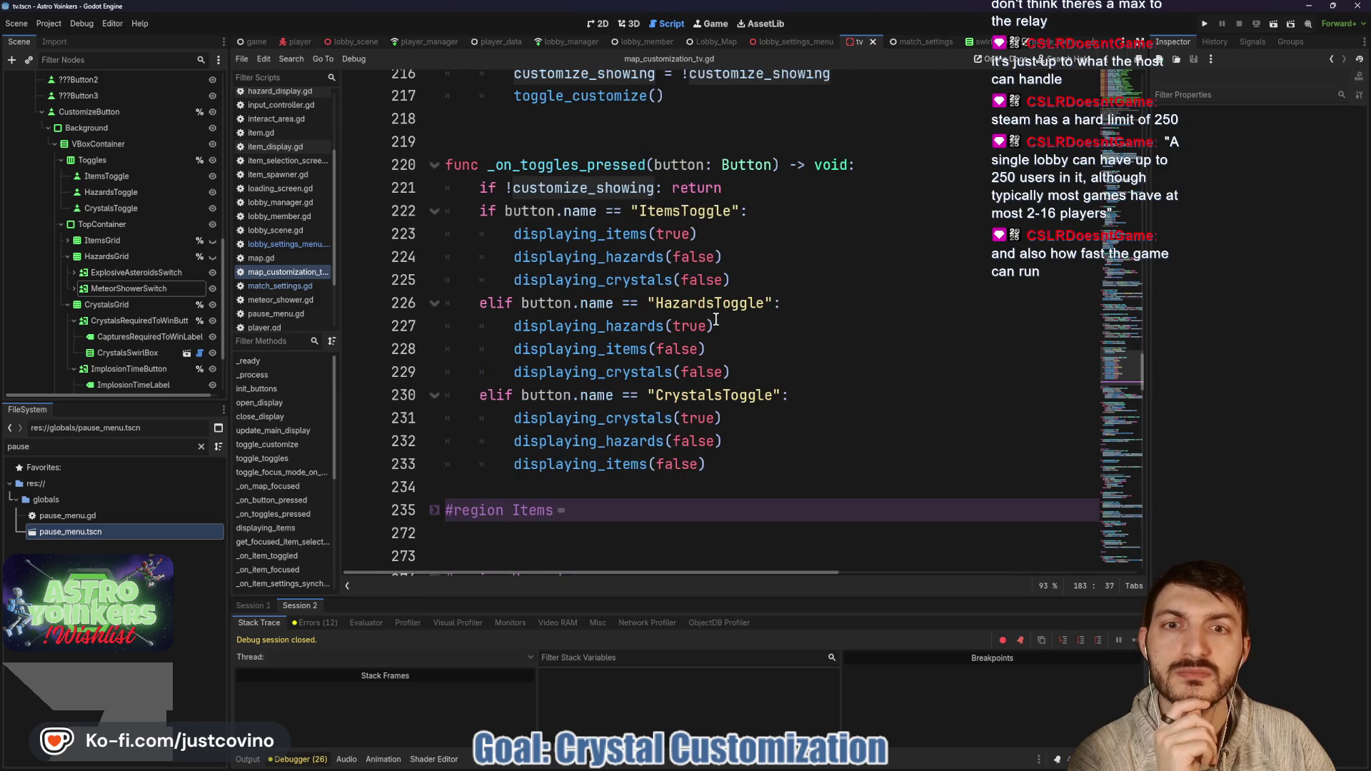
# Step: In _unhandled_input, select the !editing_crystals check on line 383, then jump to toggle_off_crystal_buttons
pyautogui.scroll(-4, 710, 319)
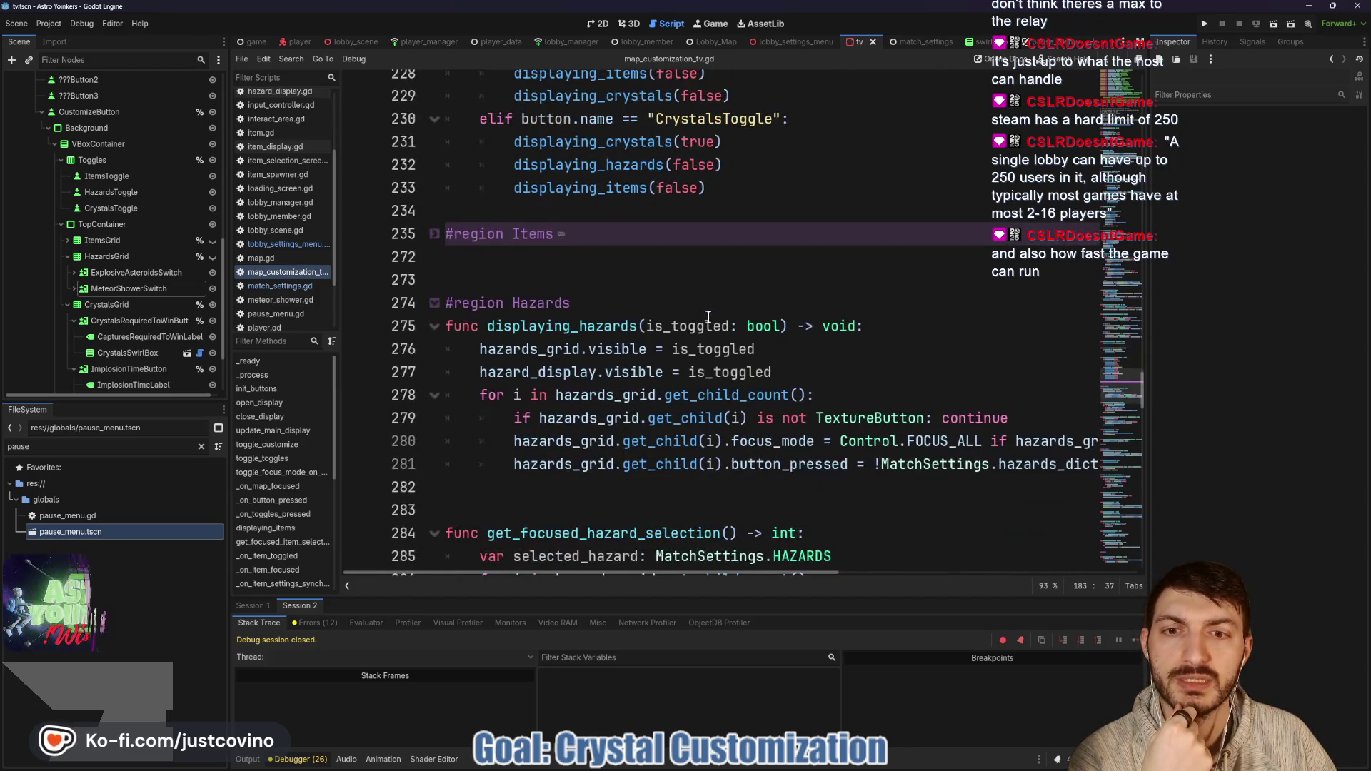
pyautogui.scroll(-4, 708, 318)
pyautogui.scroll(-2, 708, 319)
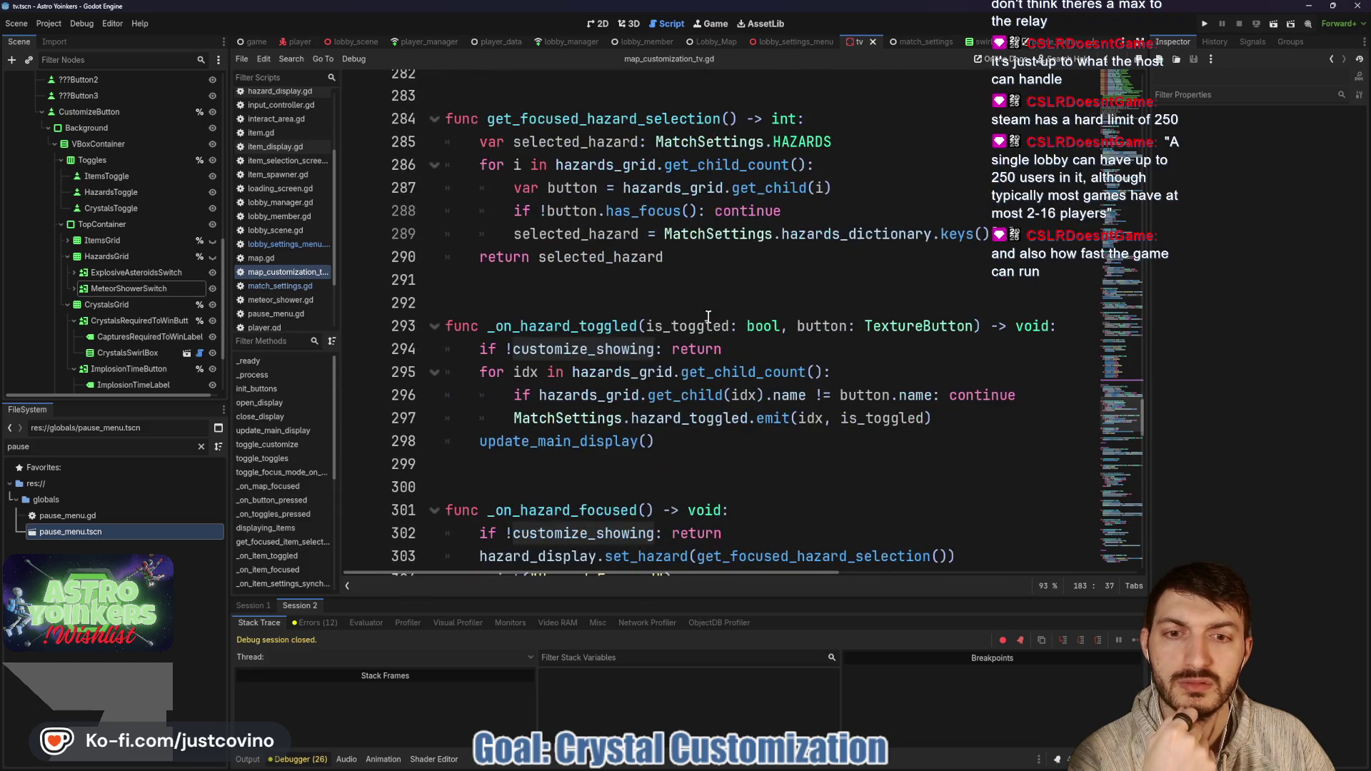
pyautogui.scroll(-14, 707, 317)
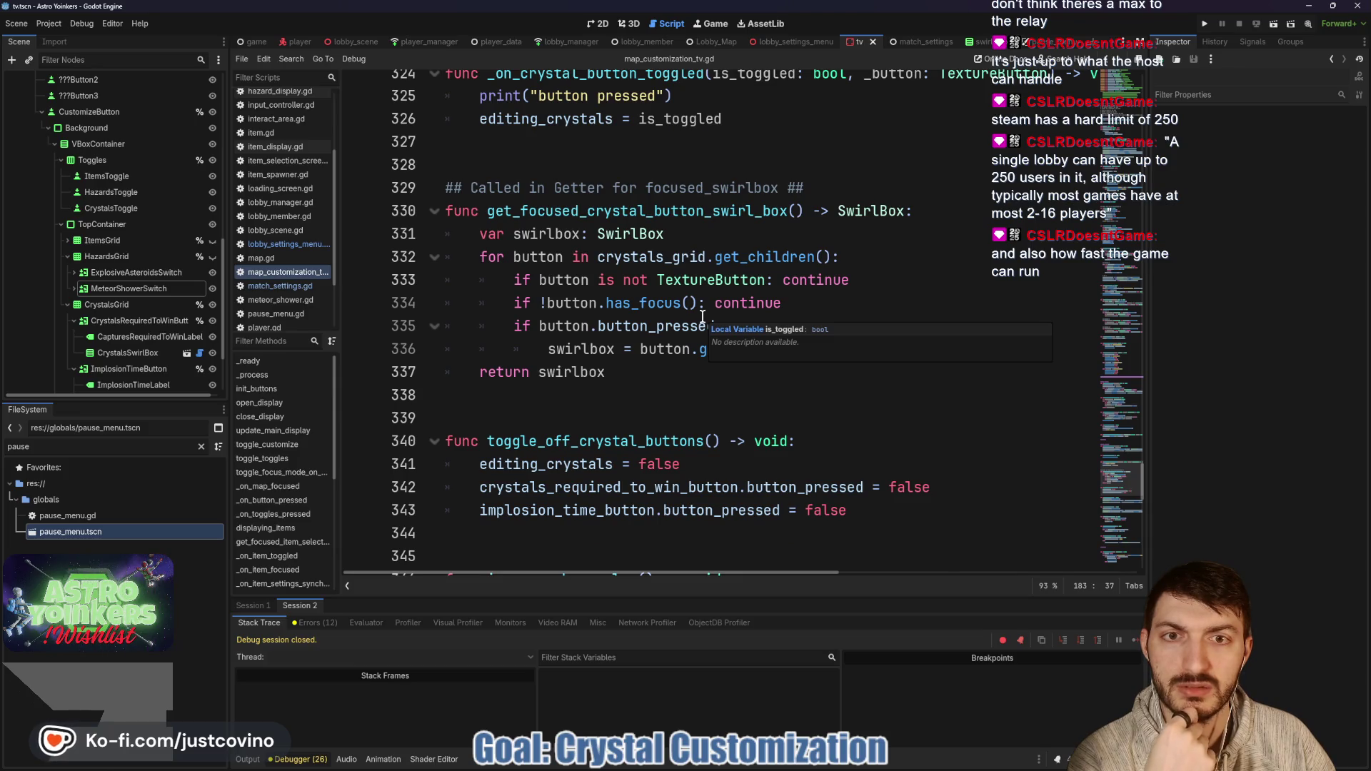
pyautogui.scroll(-7, 703, 316)
pyautogui.scroll(-8, 700, 316)
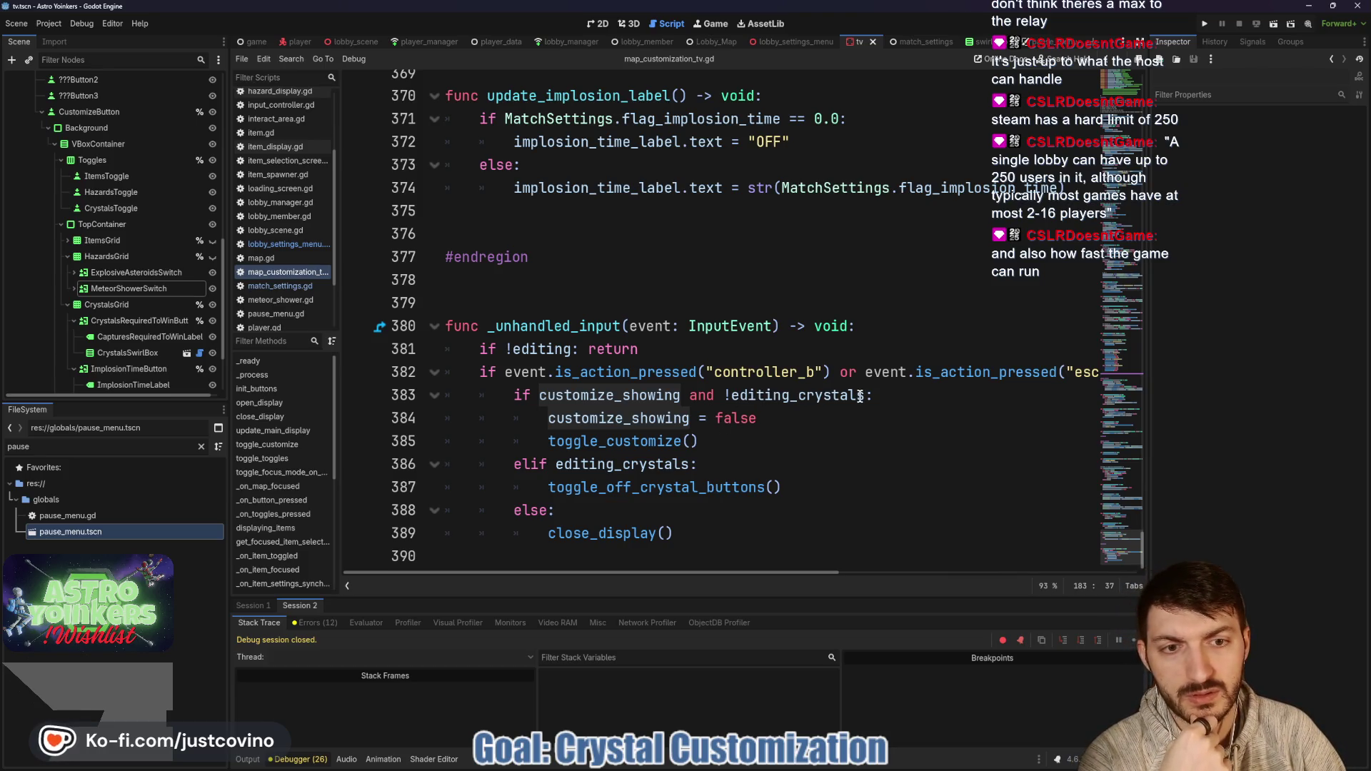
pyautogui.moveTo(864, 395); pyautogui.dragTo(723, 395)
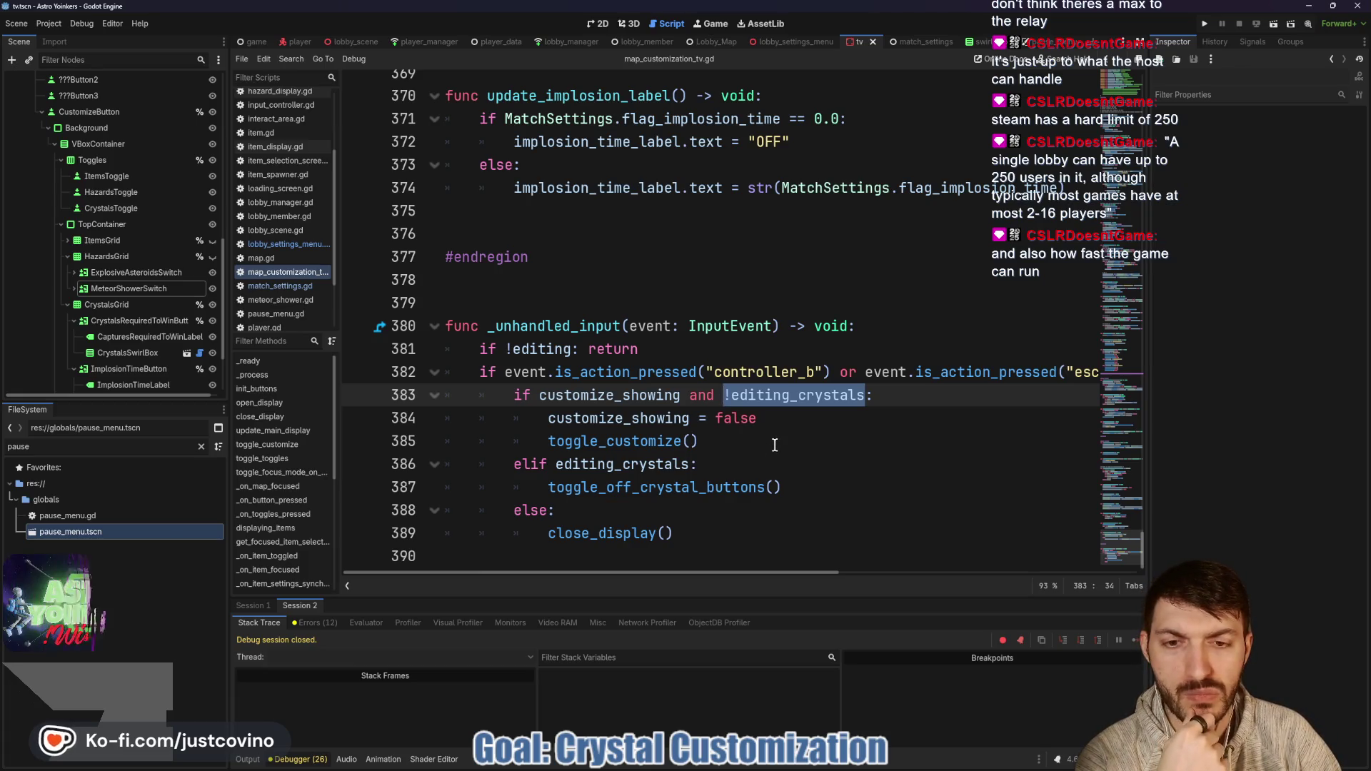
pyautogui.doubleClick(651, 488)
pyautogui.scroll(10, 807, 421)
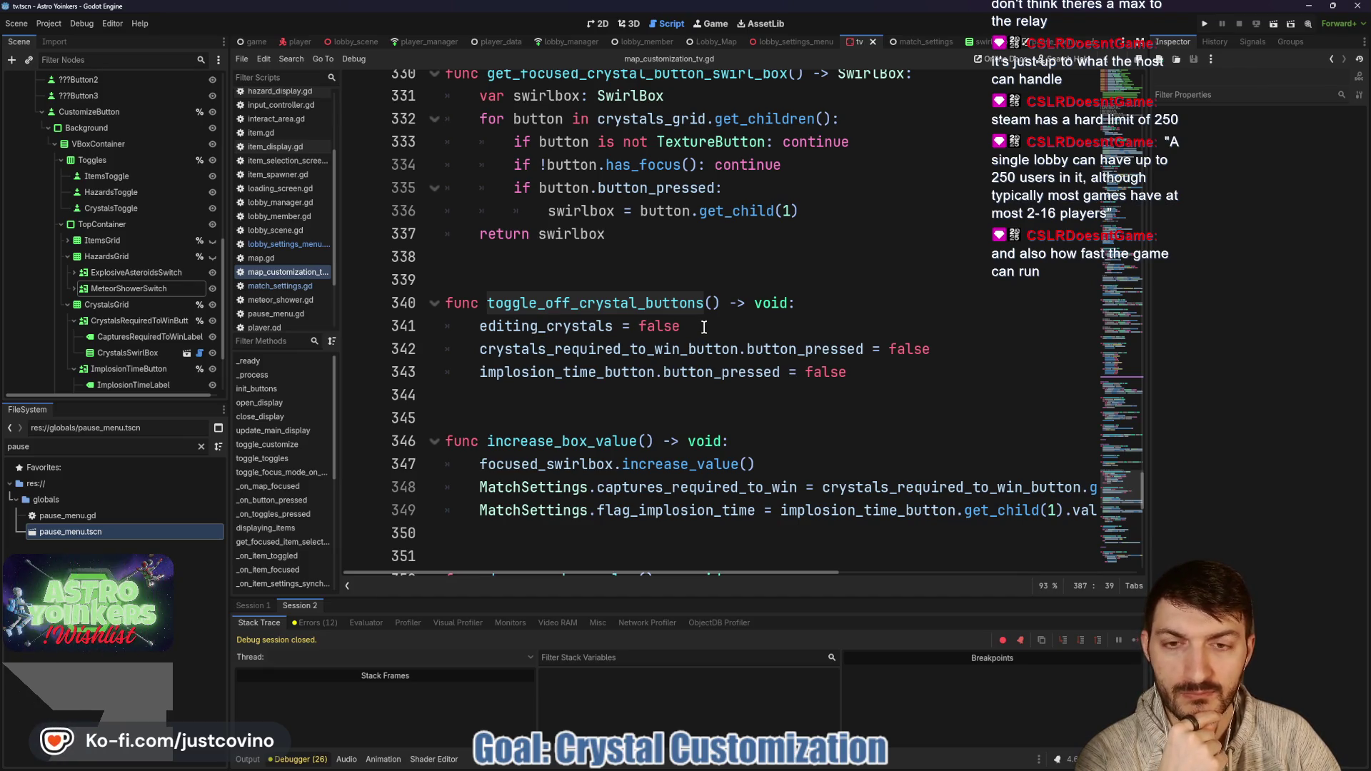
pyautogui.click(703, 327)
# Step: Add a toggle_toggles(true) call to toggle_off_crystal_buttons and save the script
pyautogui.press('Return')
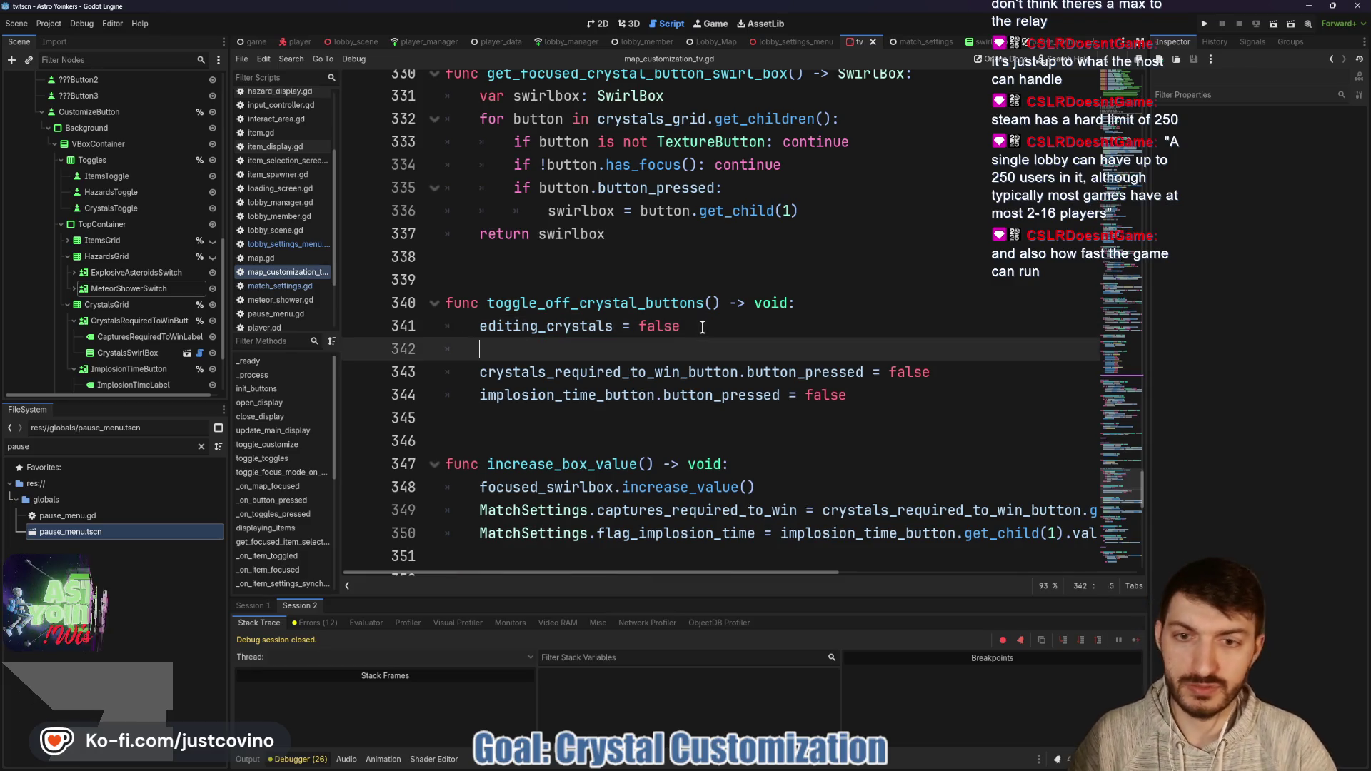
pyautogui.write('toggl')
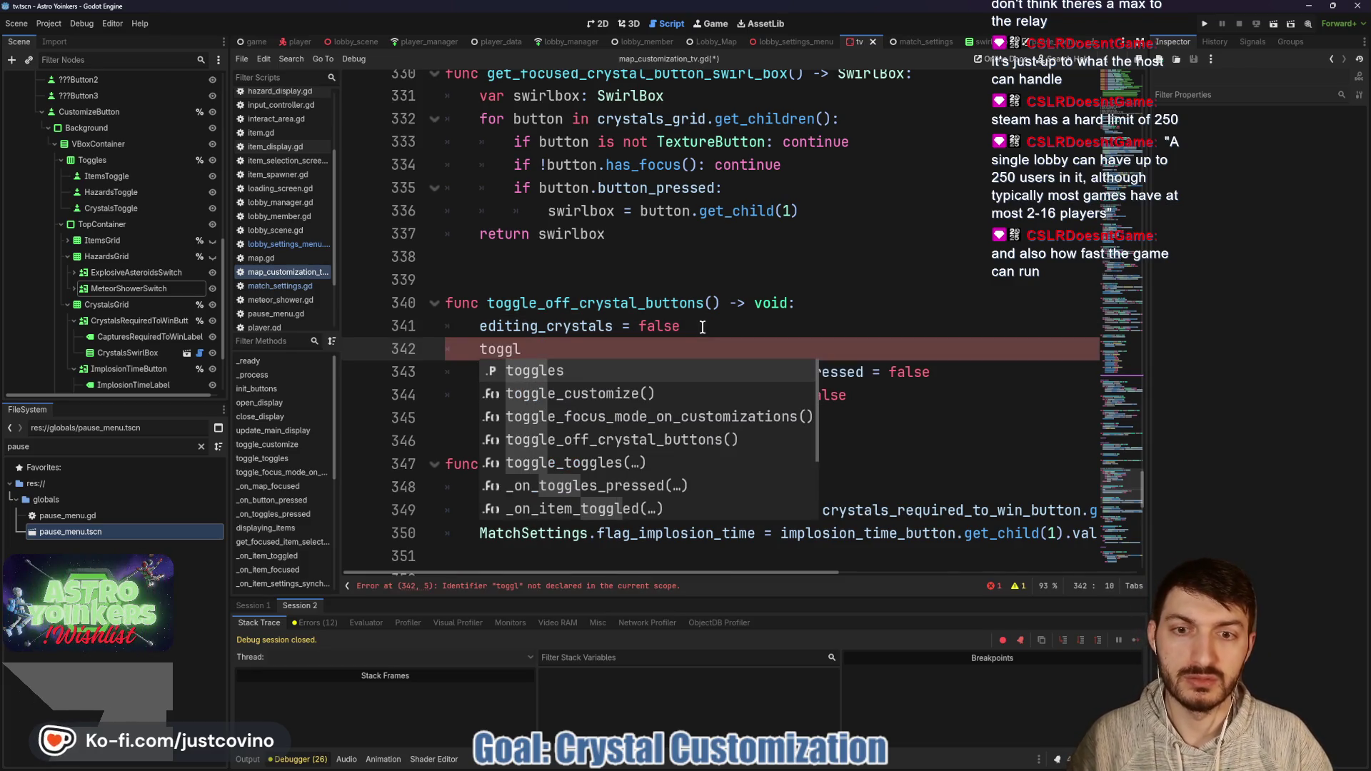
pyautogui.press('Down')
pyautogui.press('Down')
pyautogui.press('Down')
pyautogui.press('Return')
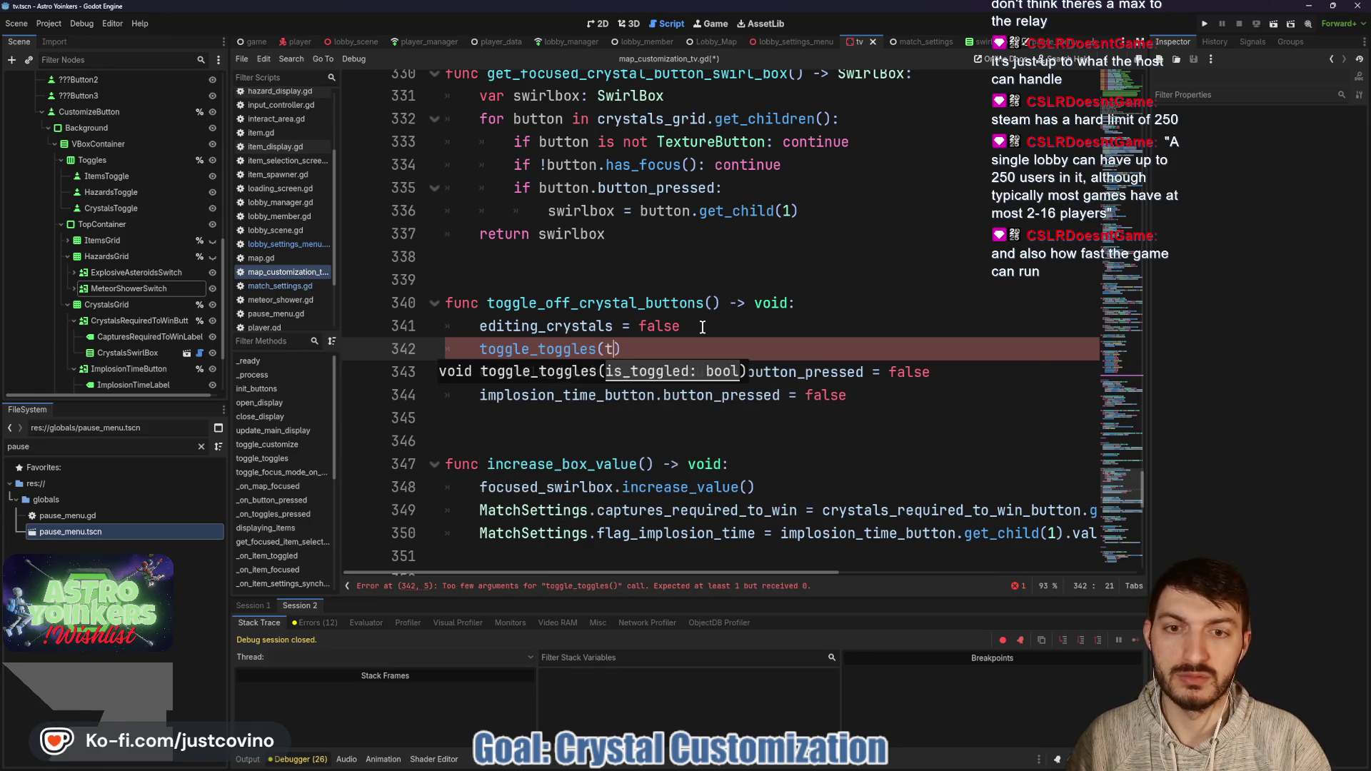
pyautogui.write('true')
pyautogui.hotkey('ctrl', 's')
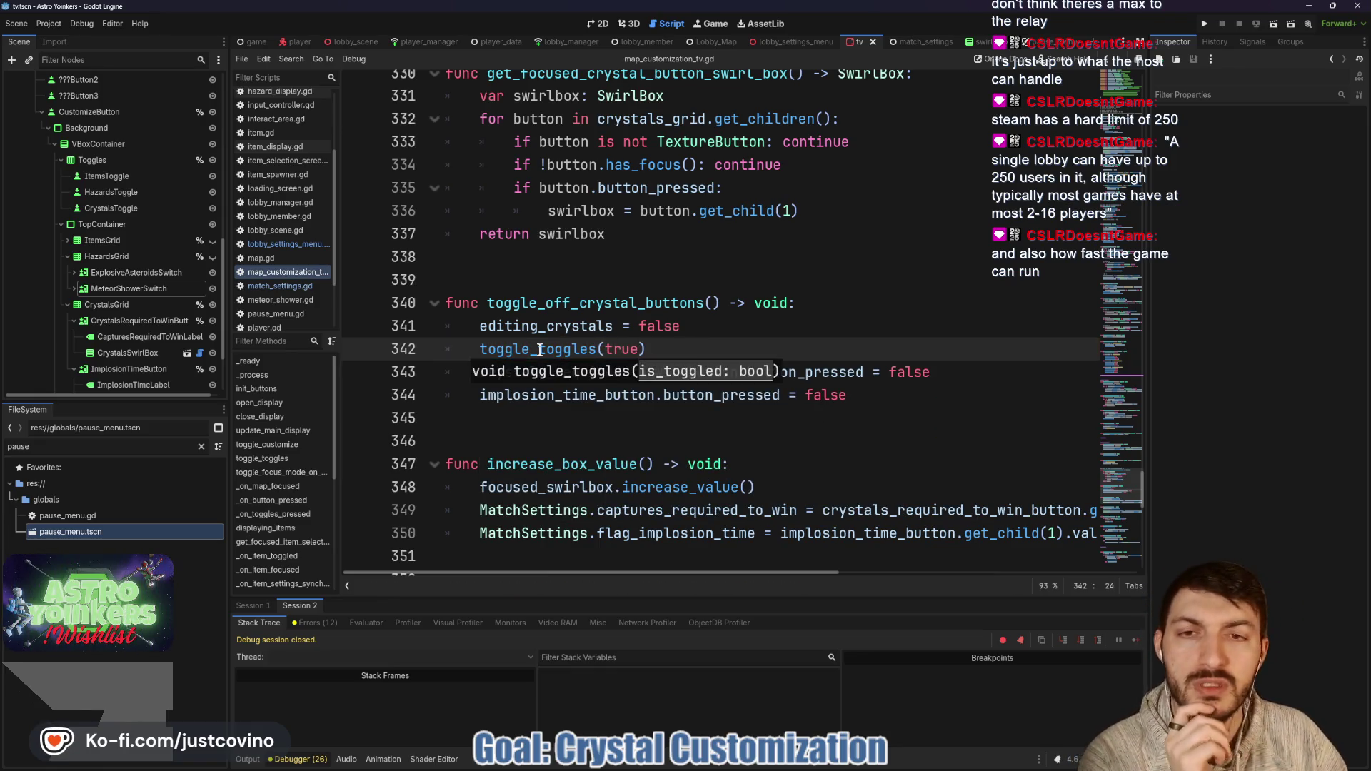
# Step: Check the toggle_toggles definition, then switch to match_settings.gd to view its items_dictionary
pyautogui.keyDown('ctrl'); pyautogui.click(539, 350); pyautogui.keyUp('ctrl')
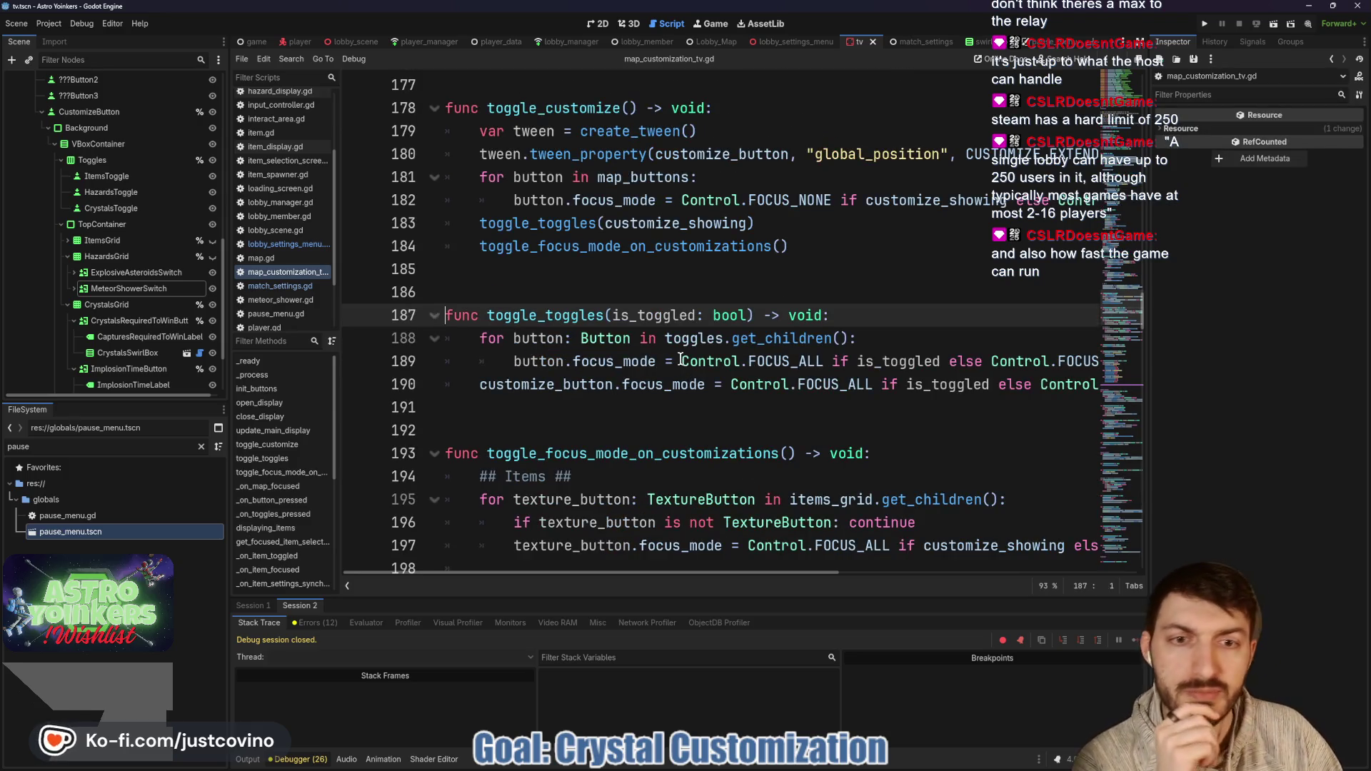
pyautogui.scroll(-1, 680, 359)
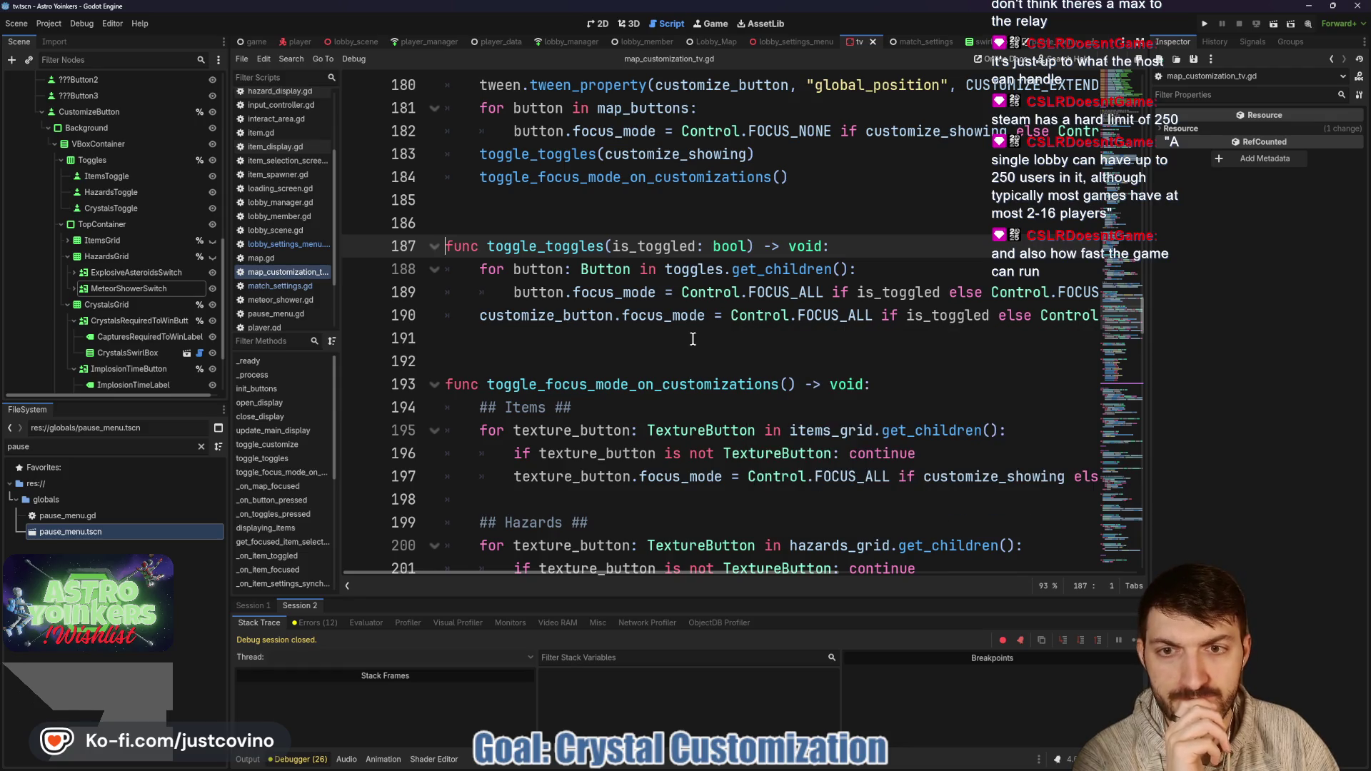
pyautogui.scroll(2, 692, 339)
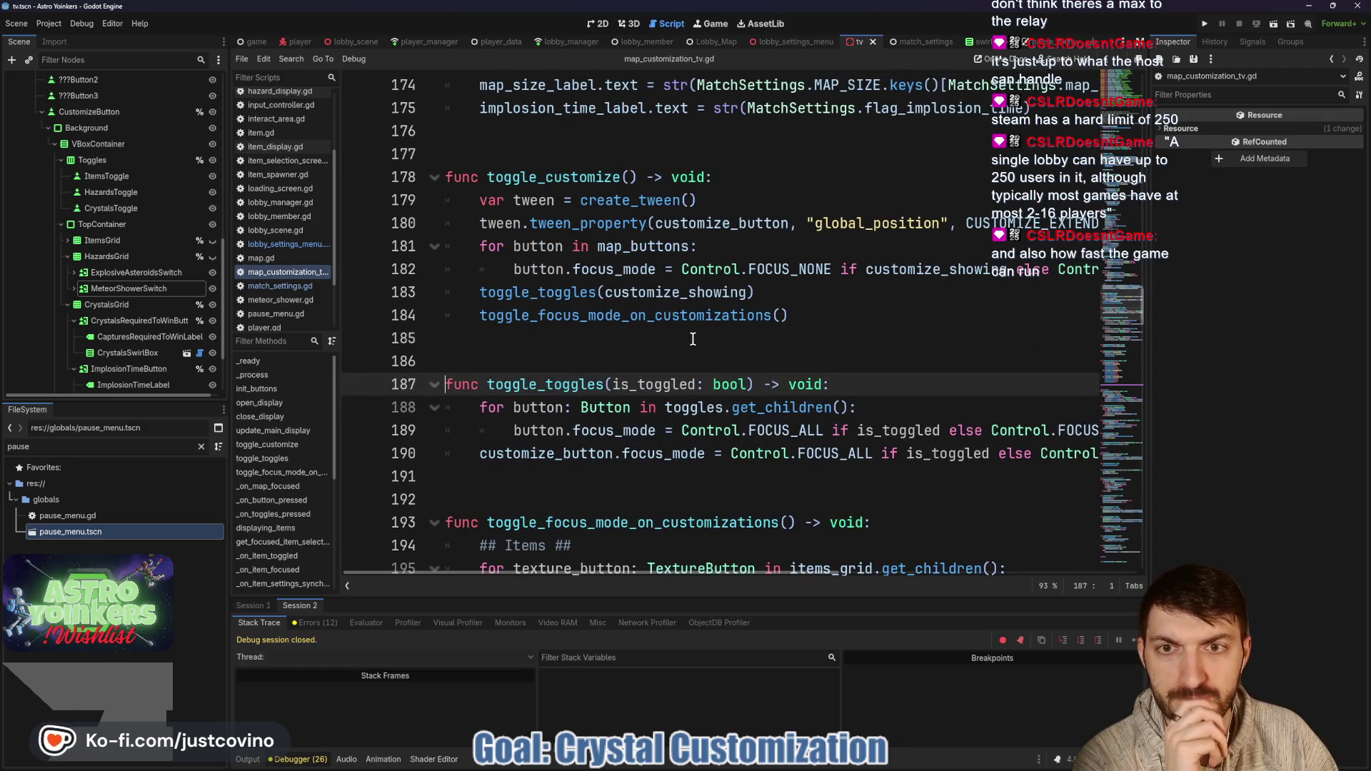
pyautogui.scroll(1, 692, 339)
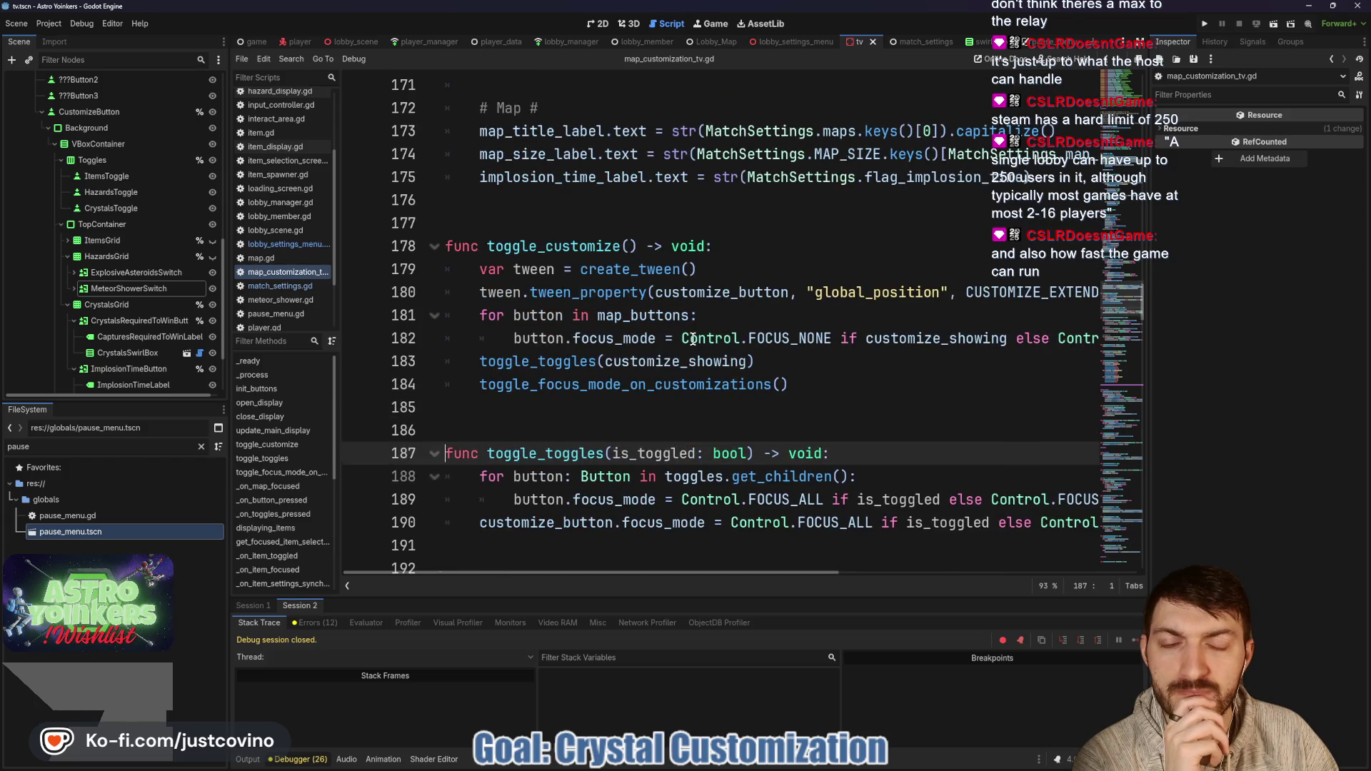
pyautogui.scroll(11, 692, 339)
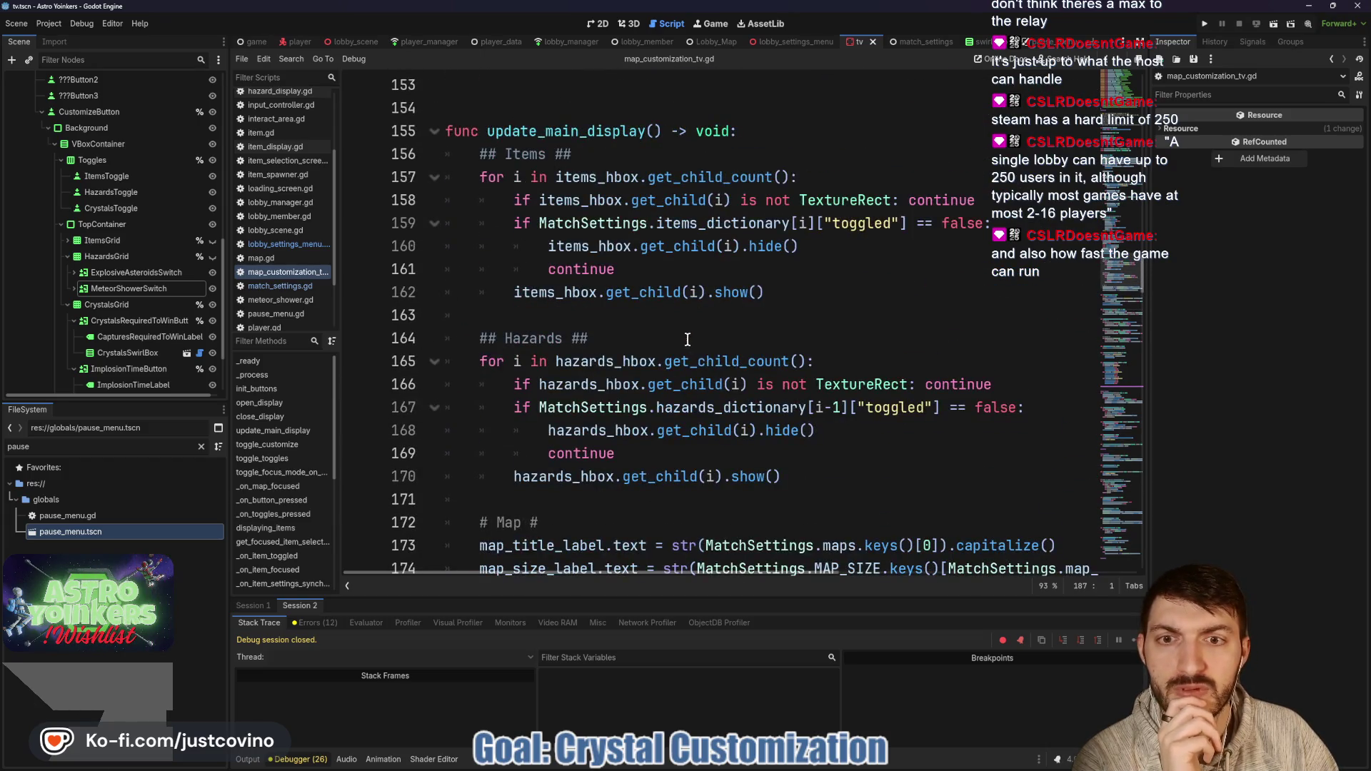
pyautogui.scroll(10, 687, 340)
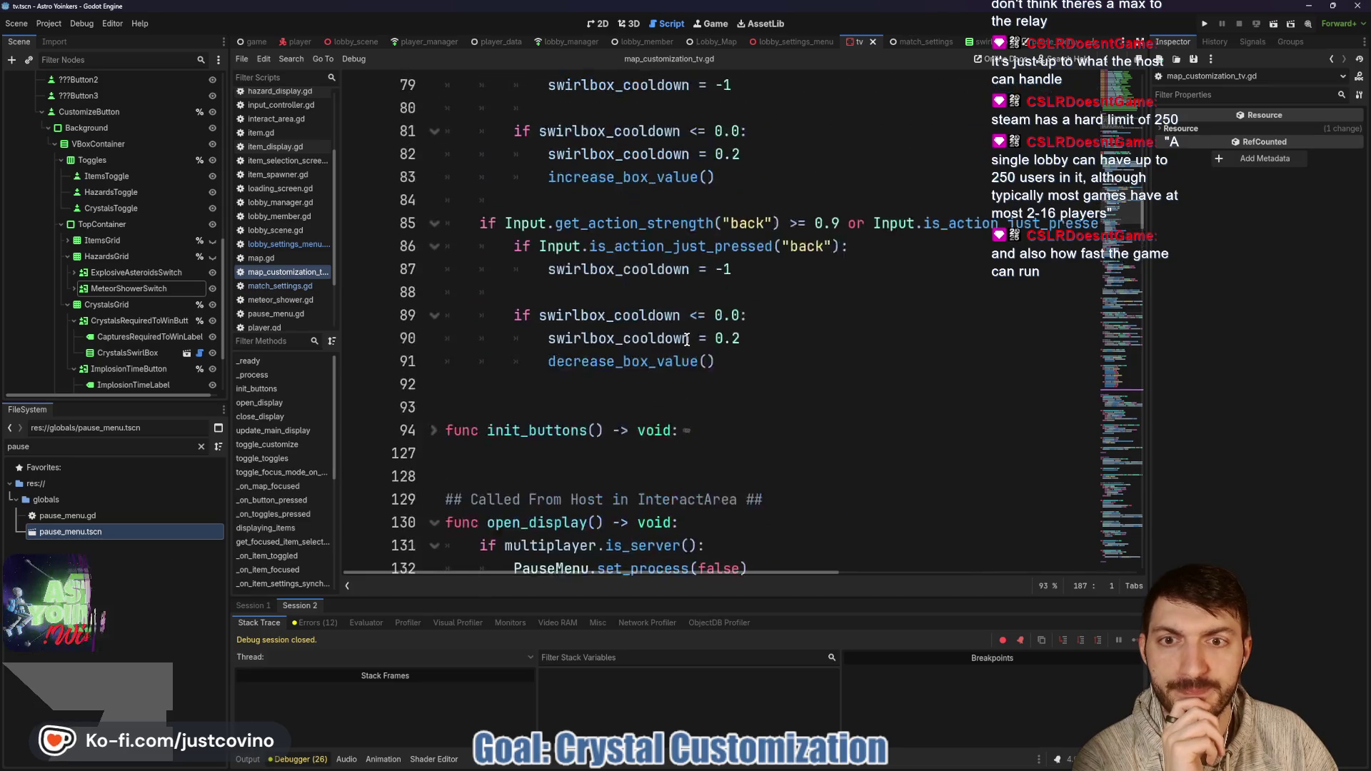
pyautogui.scroll(6, 686, 340)
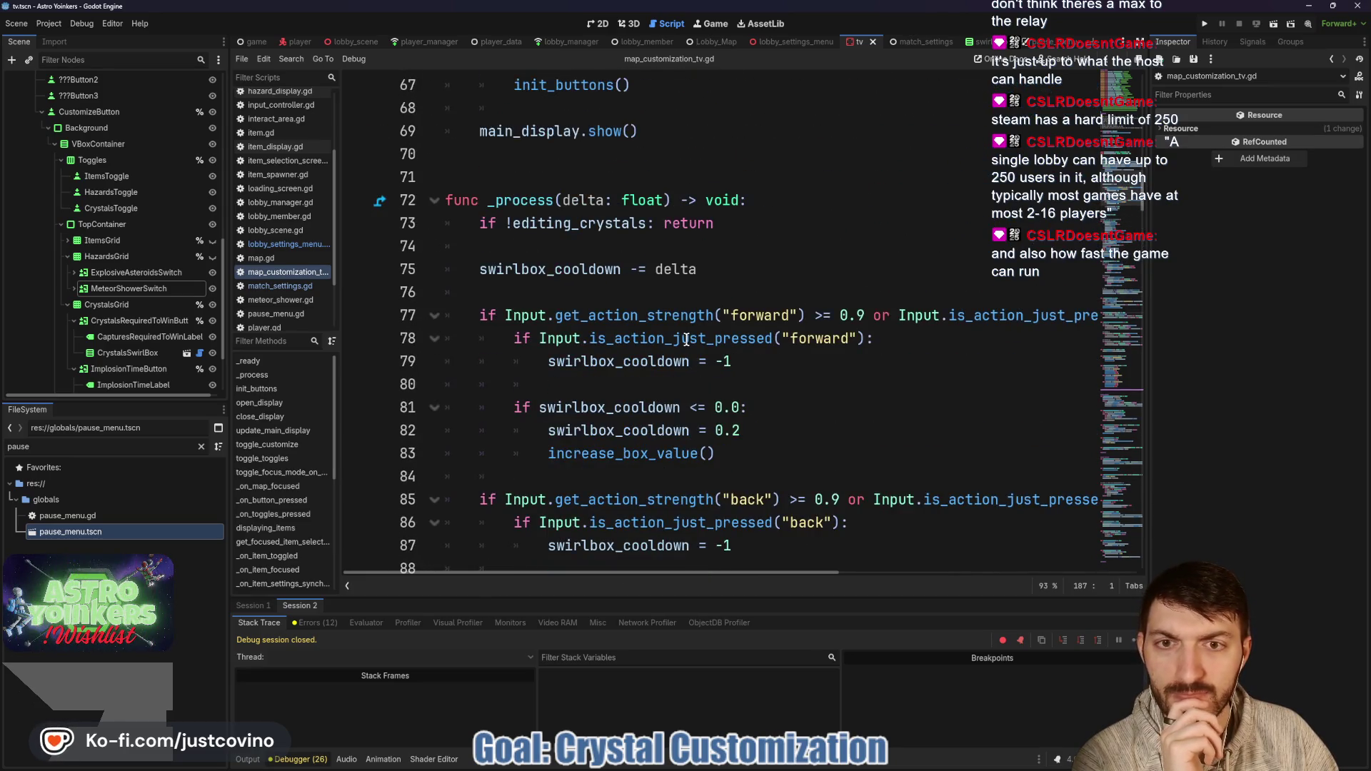
pyautogui.scroll(2, 686, 339)
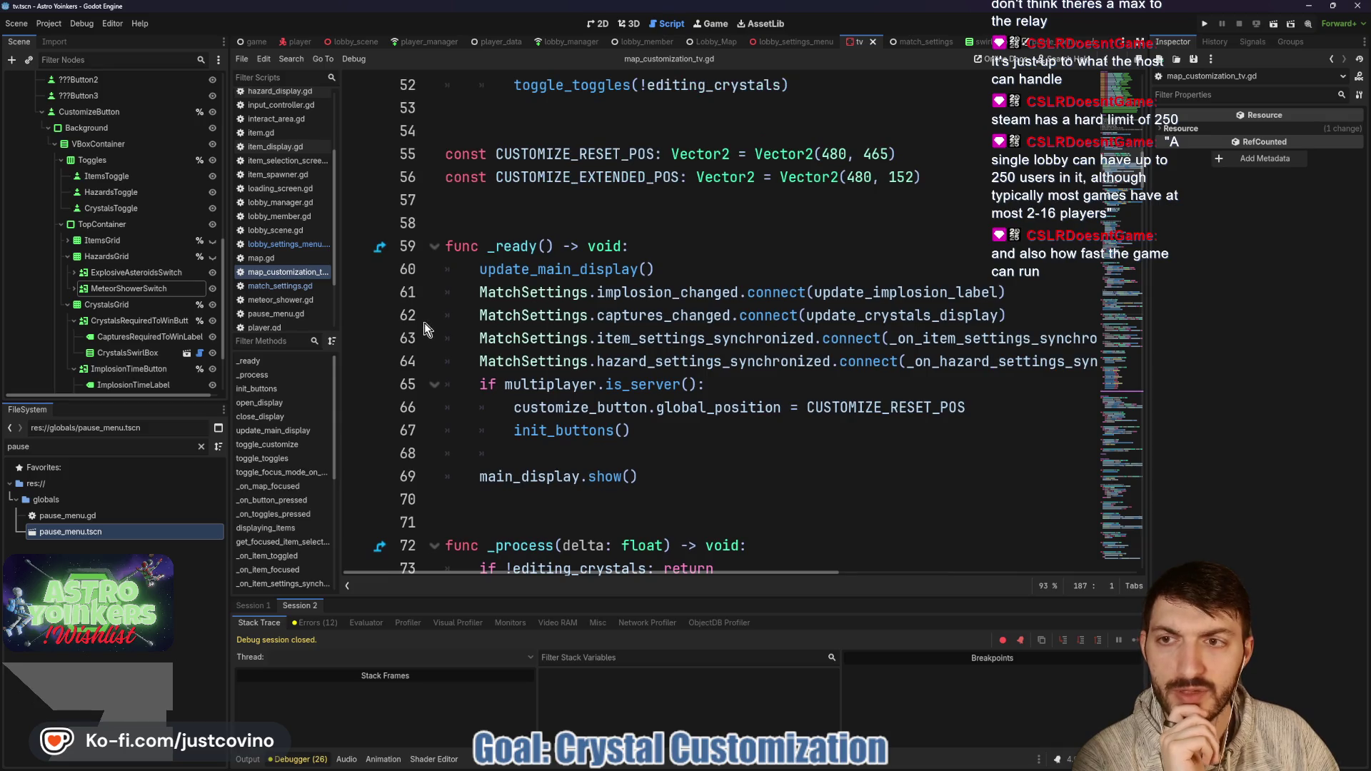
pyautogui.keyDown('ctrl'); pyautogui.click(563, 303); pyautogui.keyUp('ctrl')
pyautogui.scroll(-3, 632, 307)
# Step: Delete the commented-out synchronized connection line from MatchSettings' _ready function
pyautogui.click(633, 336)
pyautogui.scroll(-4, 628, 332)
pyautogui.scroll(-15, 623, 327)
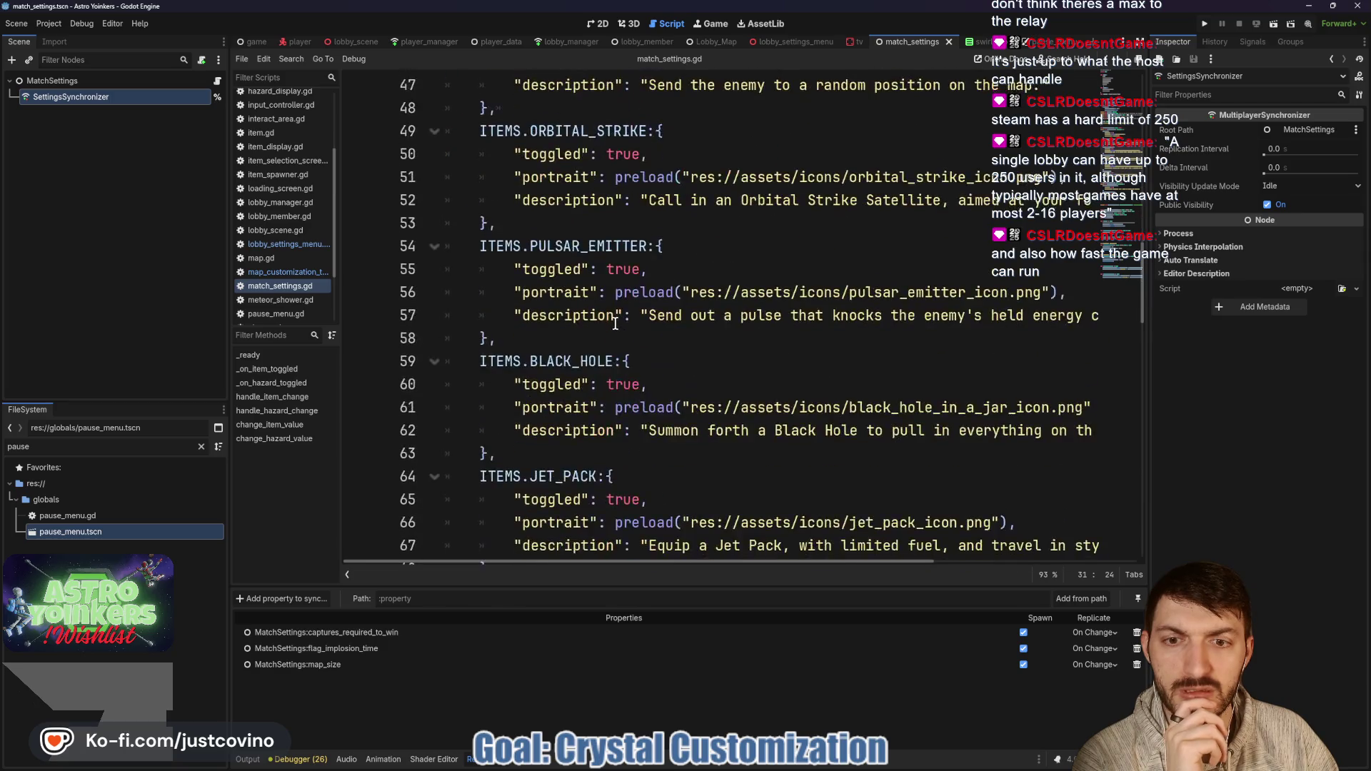
pyautogui.scroll(-2, 612, 322)
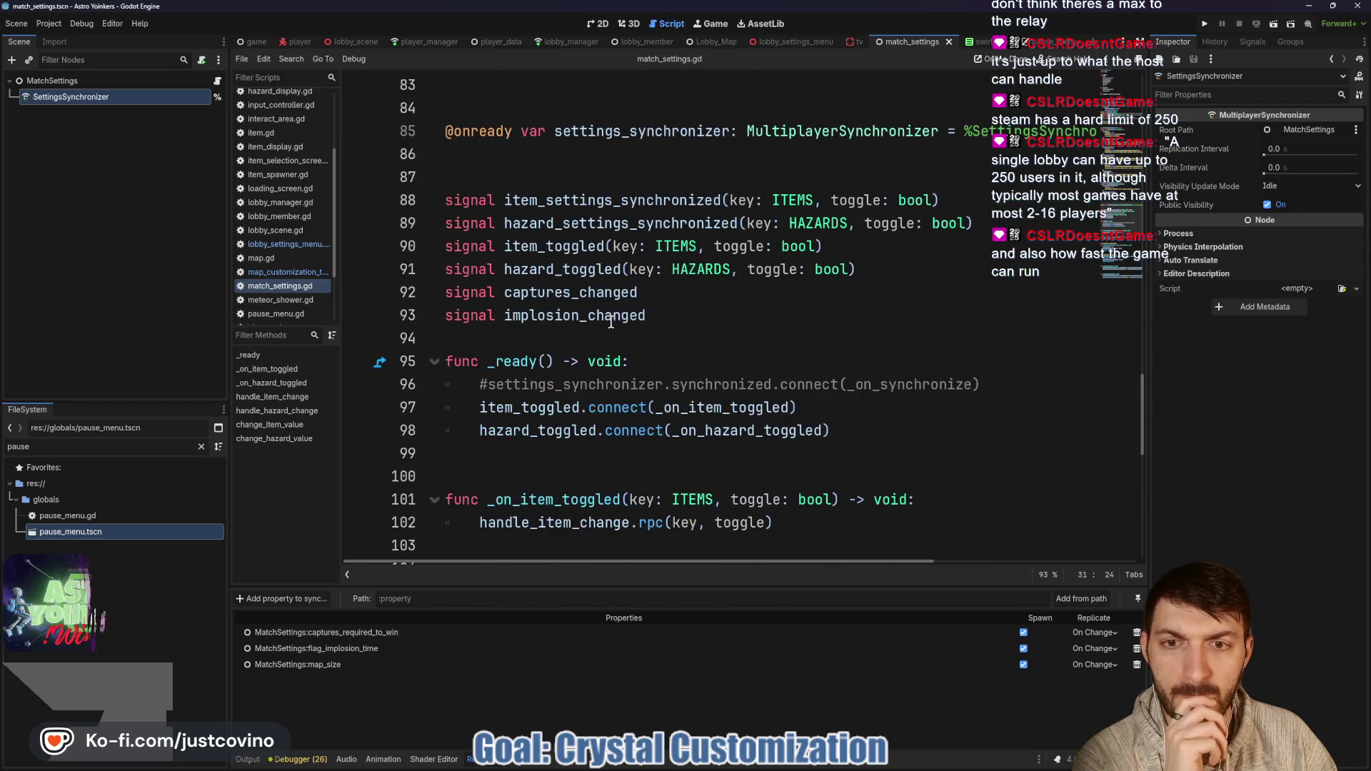
pyautogui.doubleClick(568, 247)
pyautogui.scroll(-2, 569, 298)
pyautogui.scroll(-1, 559, 297)
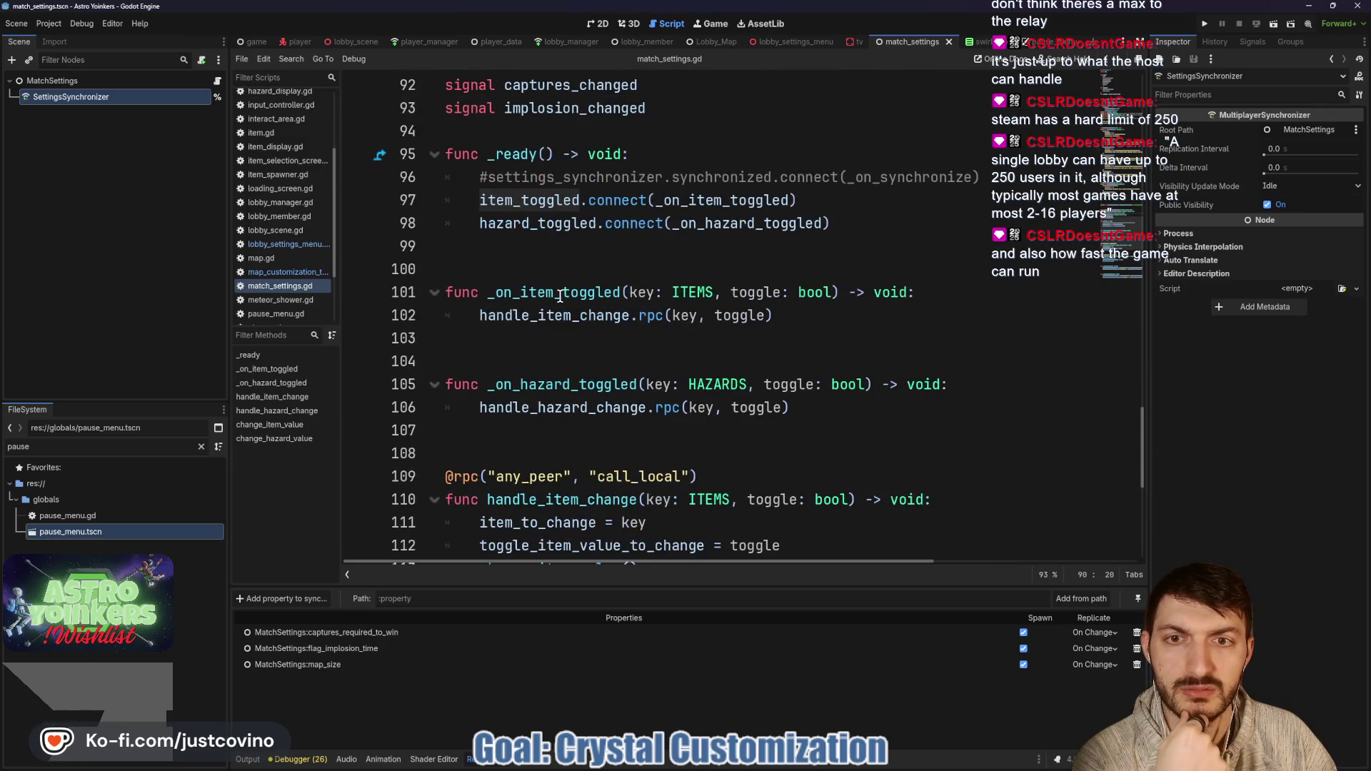
pyautogui.moveTo(984, 178); pyautogui.dragTo(436, 187)
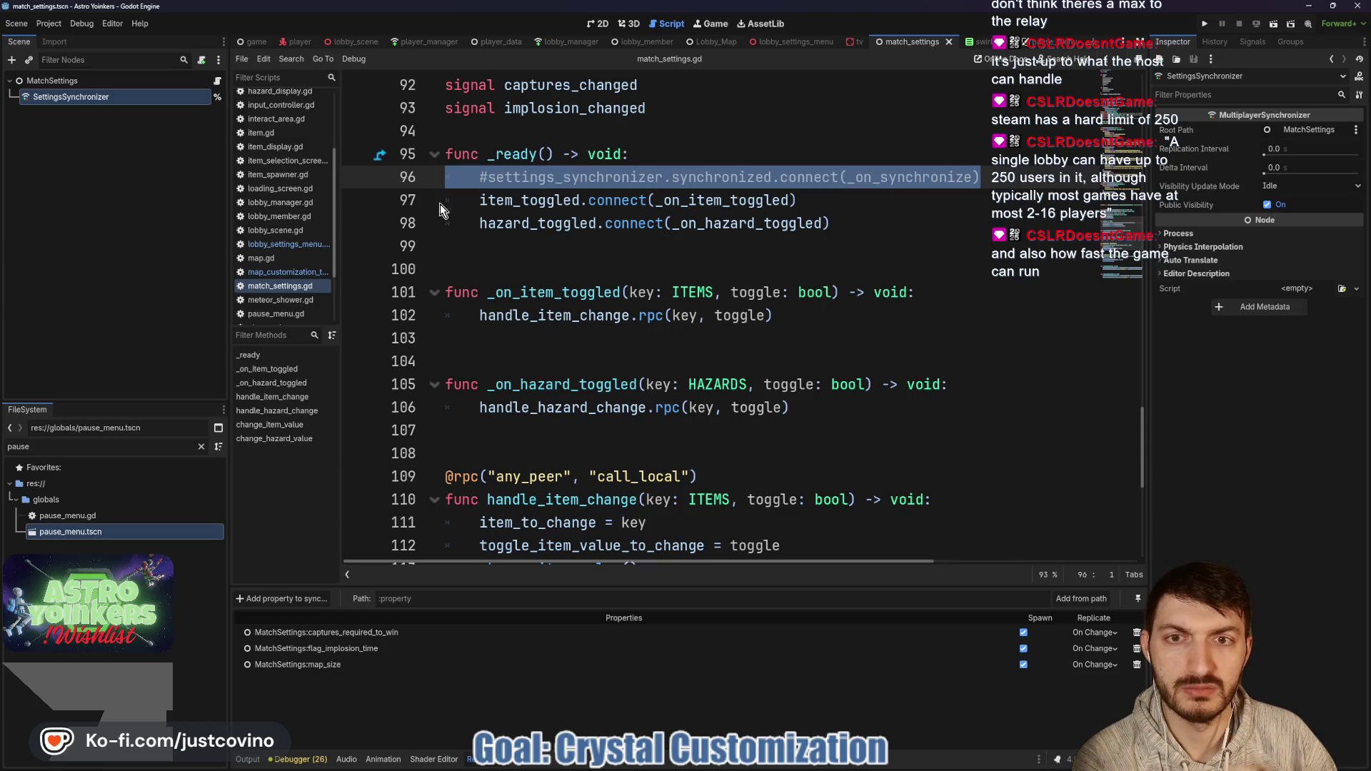
pyautogui.press('BackSpace')
pyautogui.press('BackSpace')
# Step: Review where hazard_to_change is used, then begin adding a synced property to SettingsSynchronizer
pyautogui.scroll(5, 603, 295)
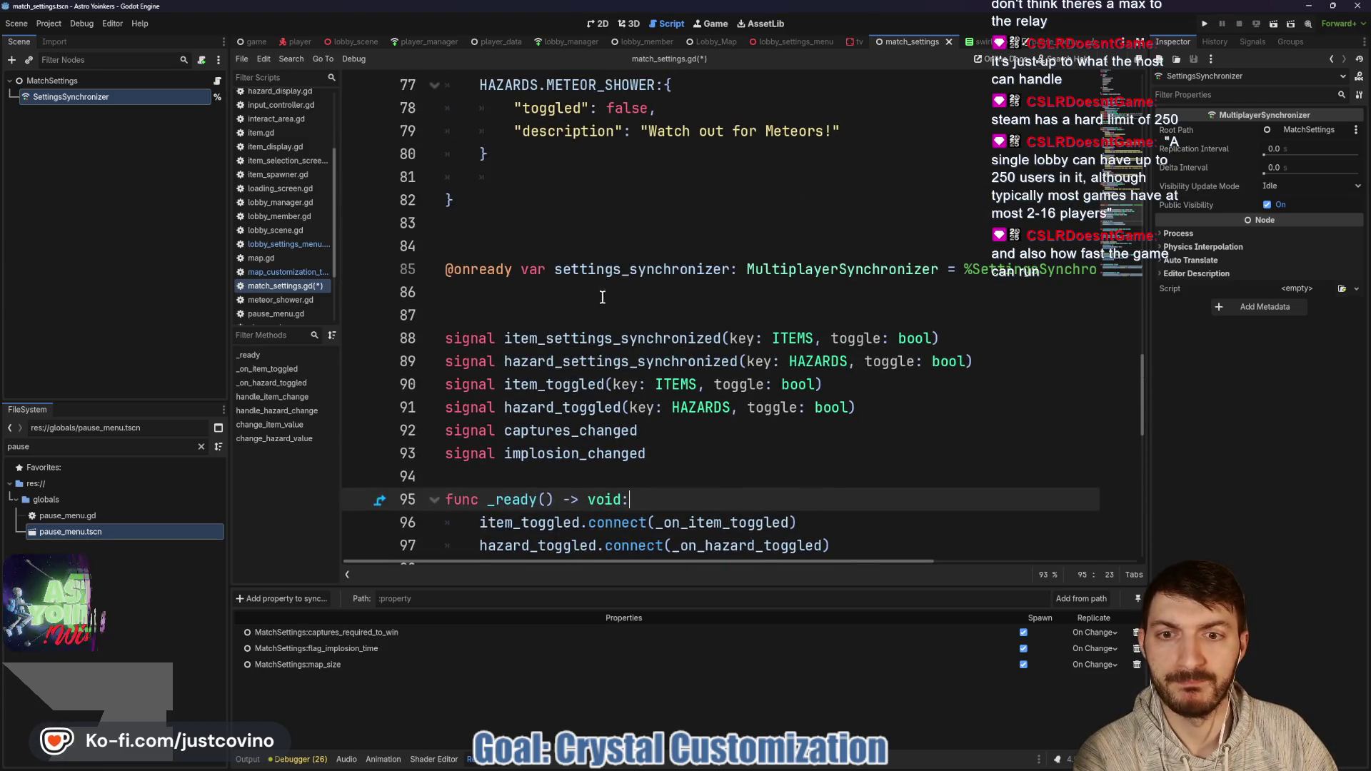
pyautogui.scroll(3, 551, 360)
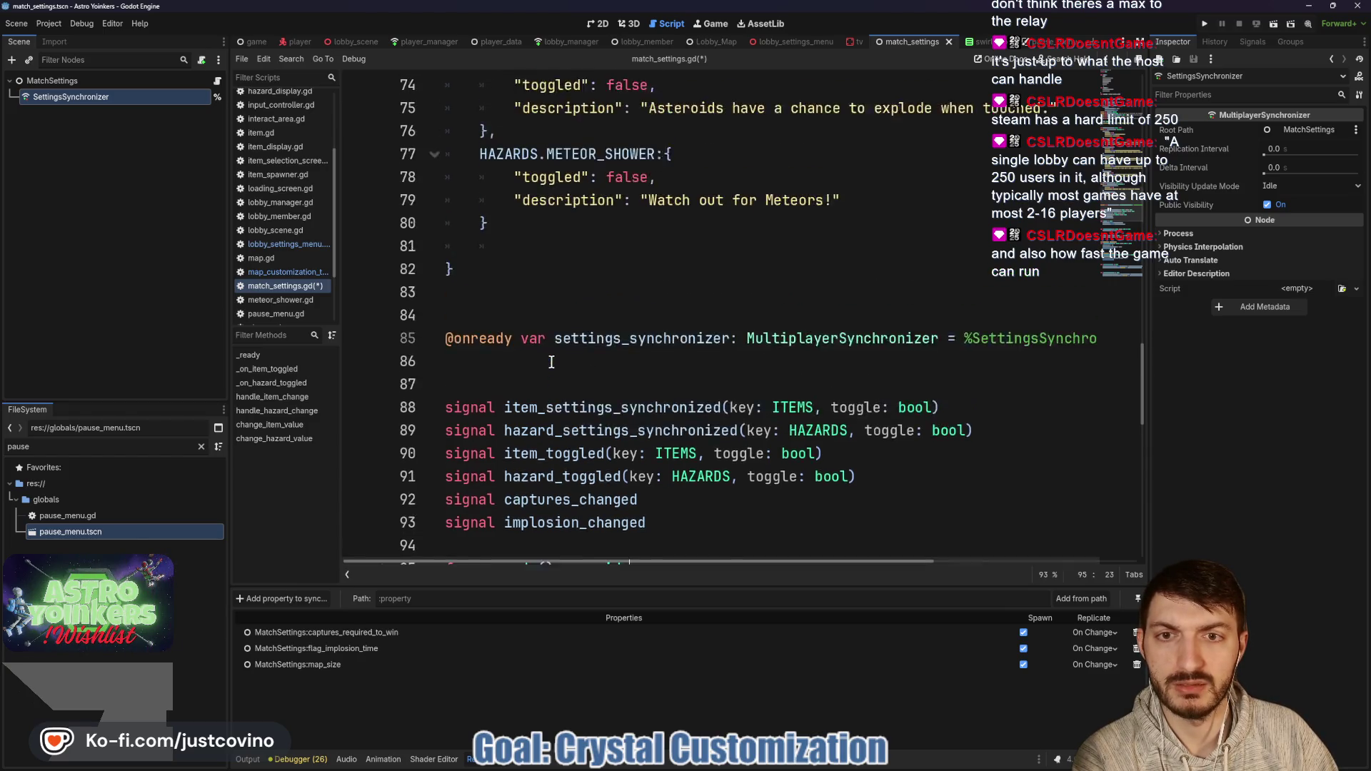
pyautogui.scroll(-8, 551, 362)
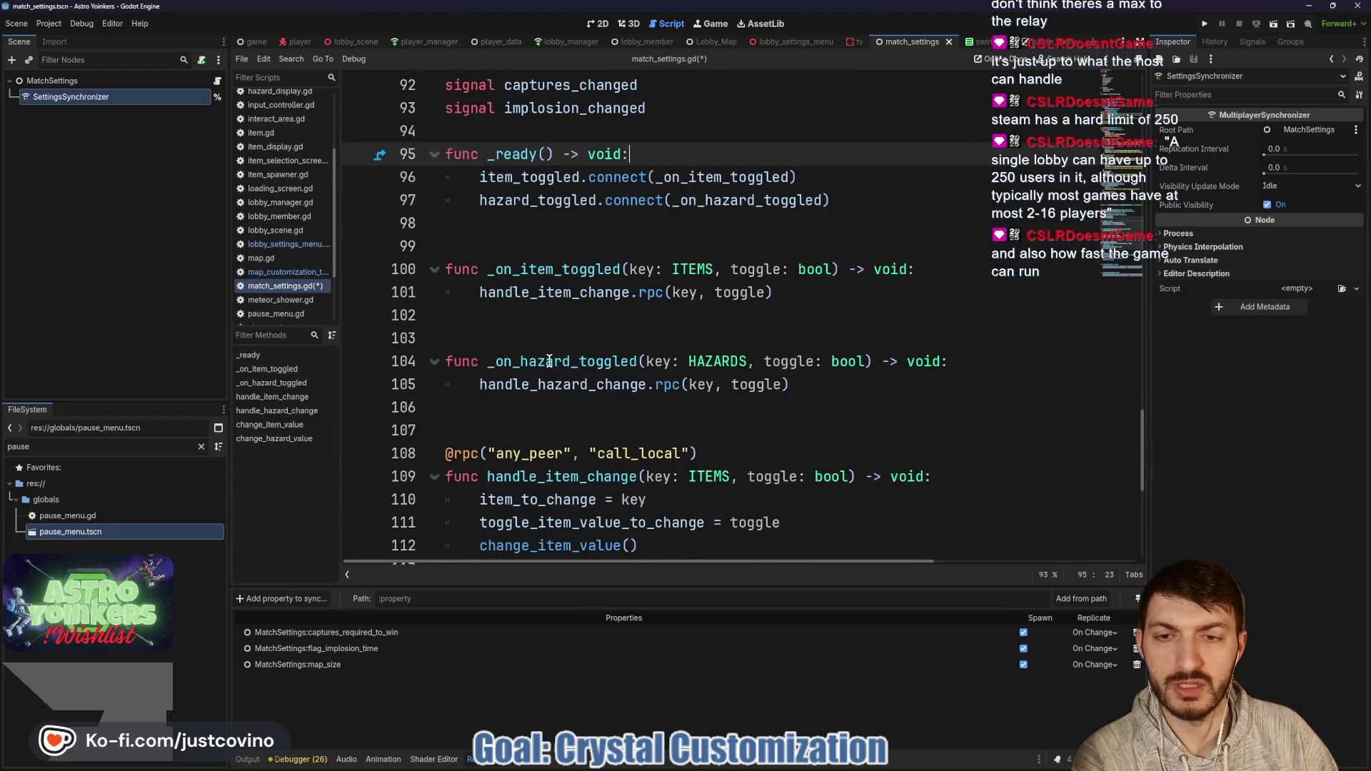
pyautogui.scroll(-5, 547, 358)
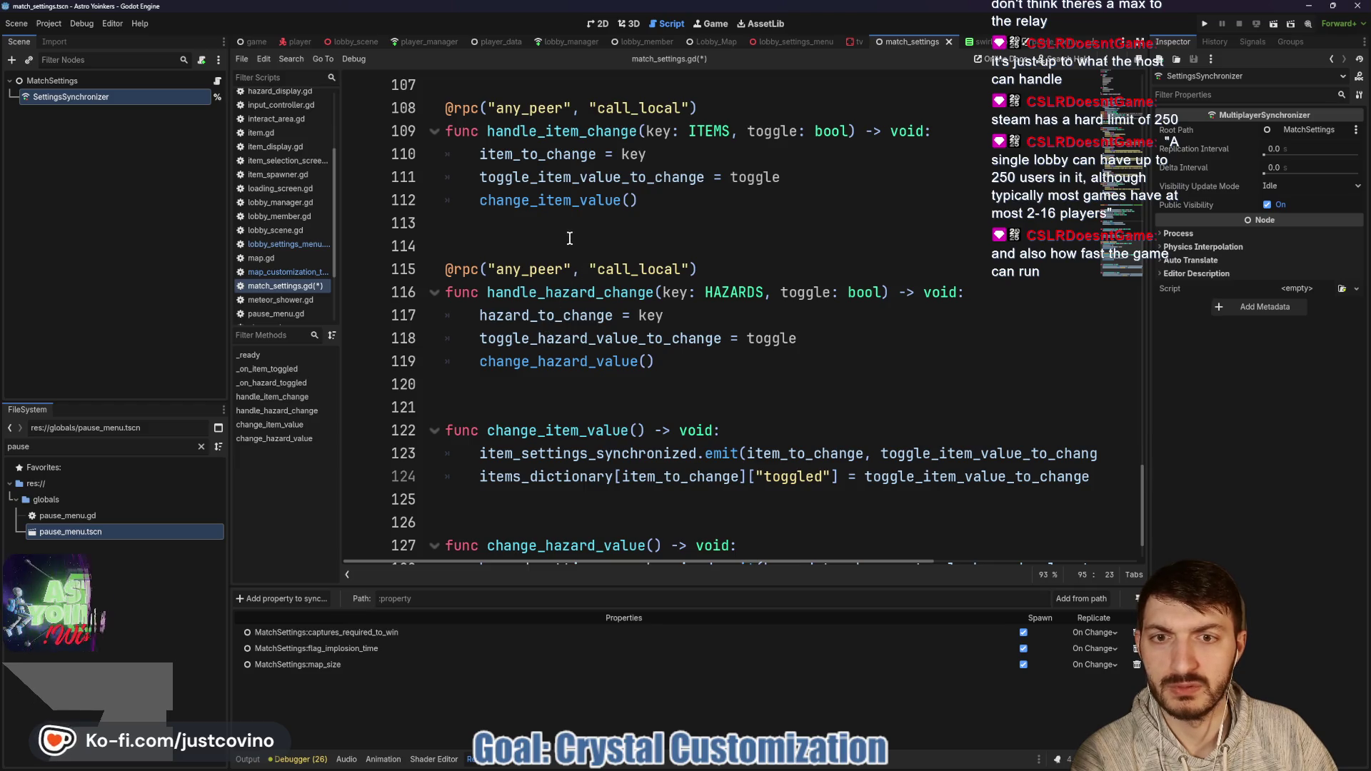
pyautogui.doubleClick(537, 315)
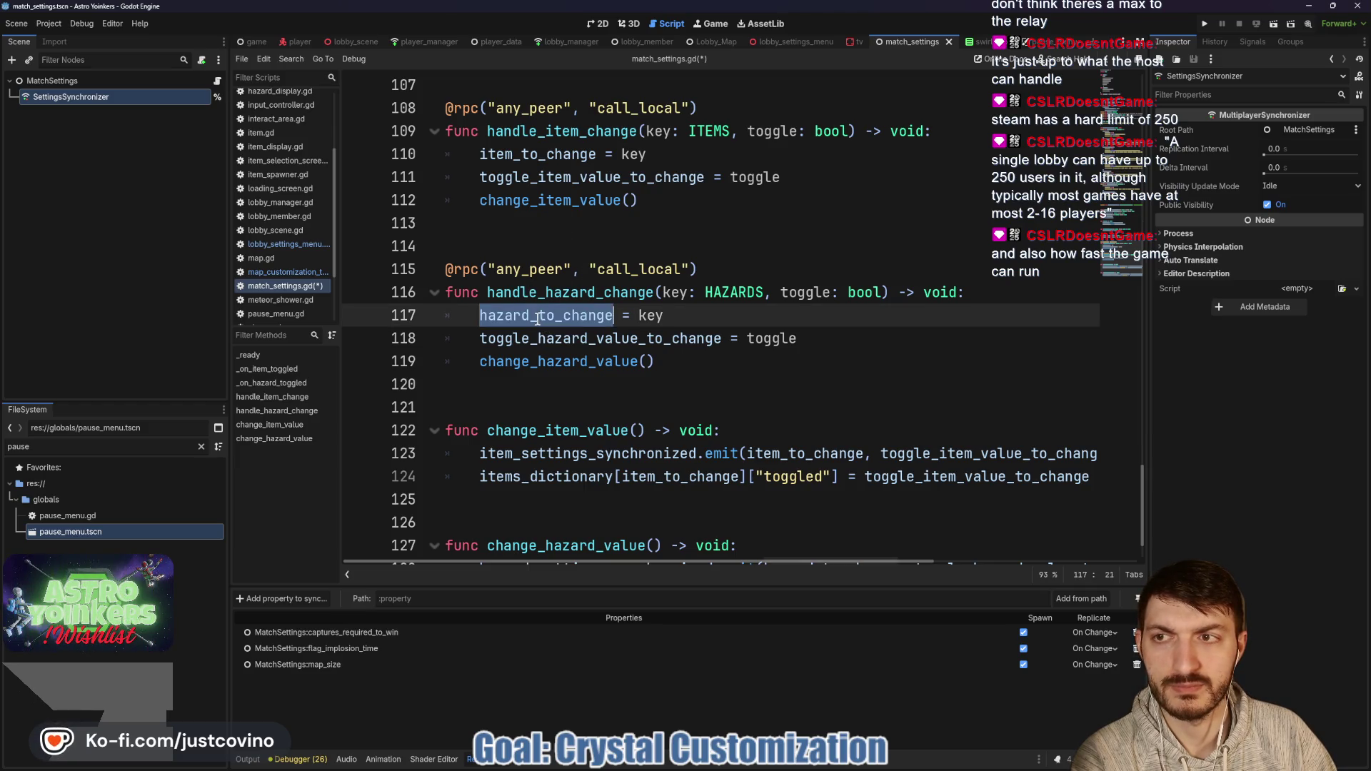
pyautogui.scroll(20, 582, 314)
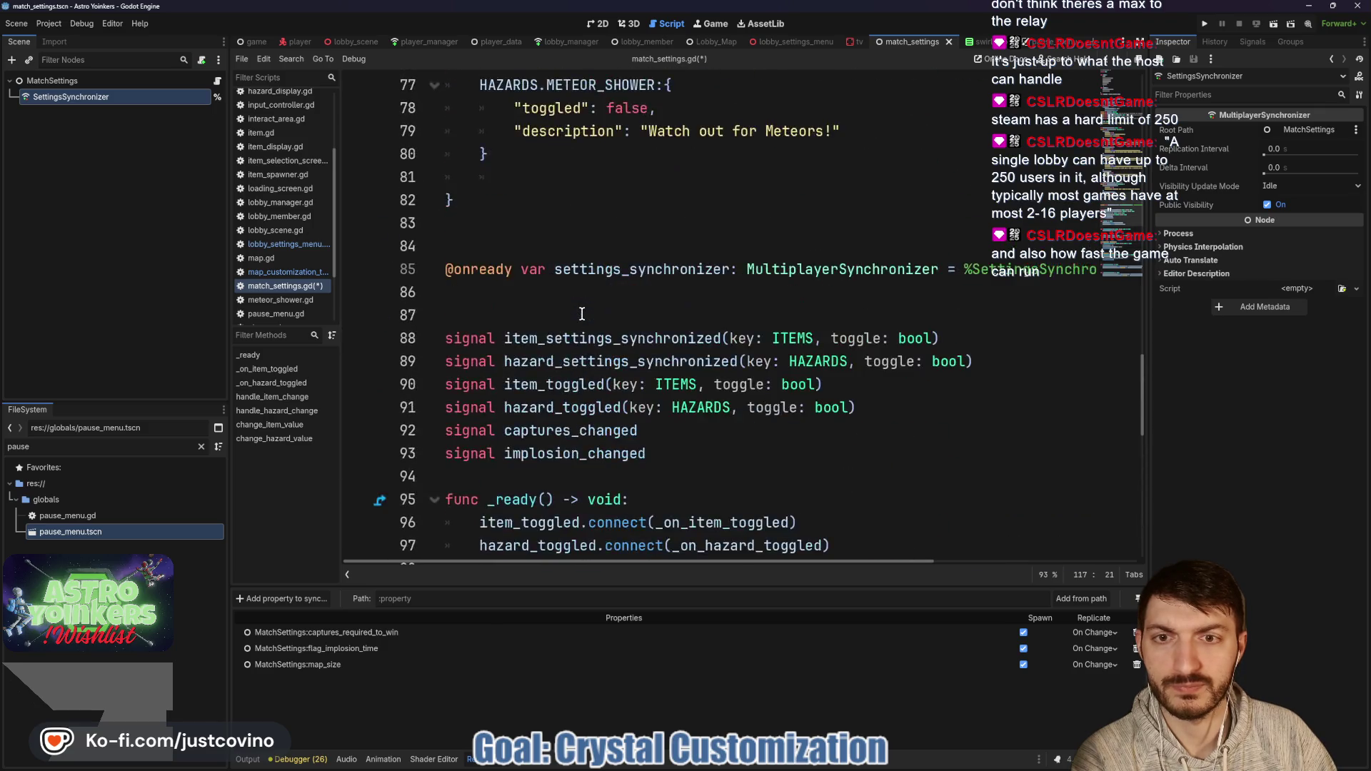
pyautogui.scroll(-13, 582, 314)
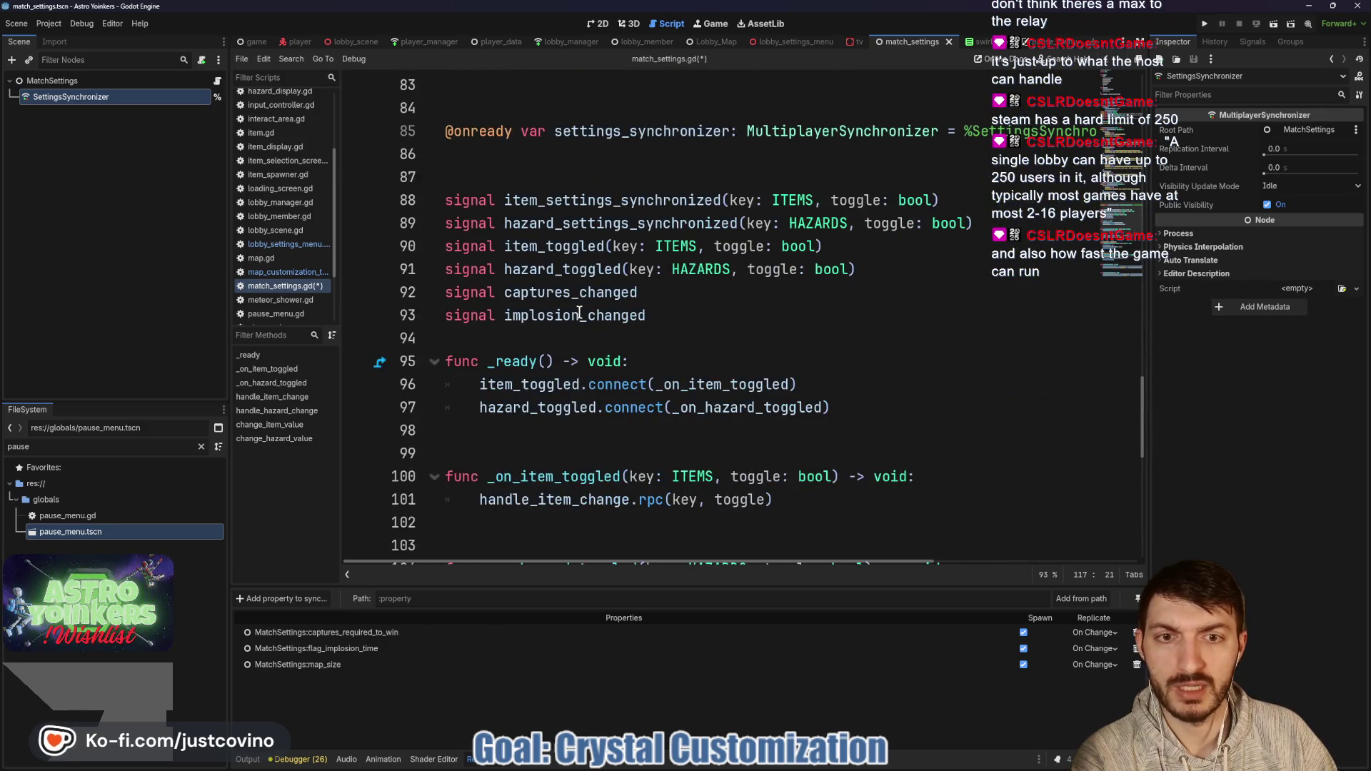
pyautogui.scroll(20, 579, 312)
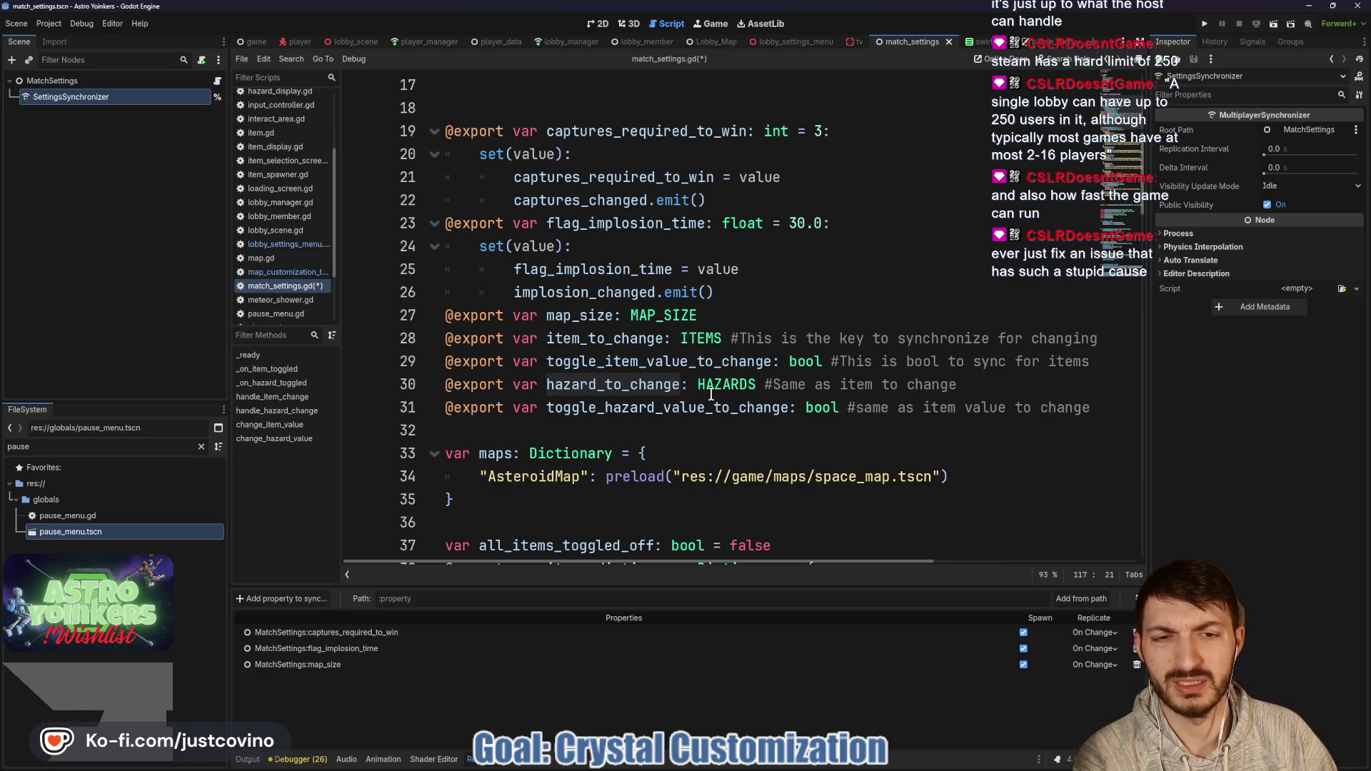
pyautogui.click(298, 599)
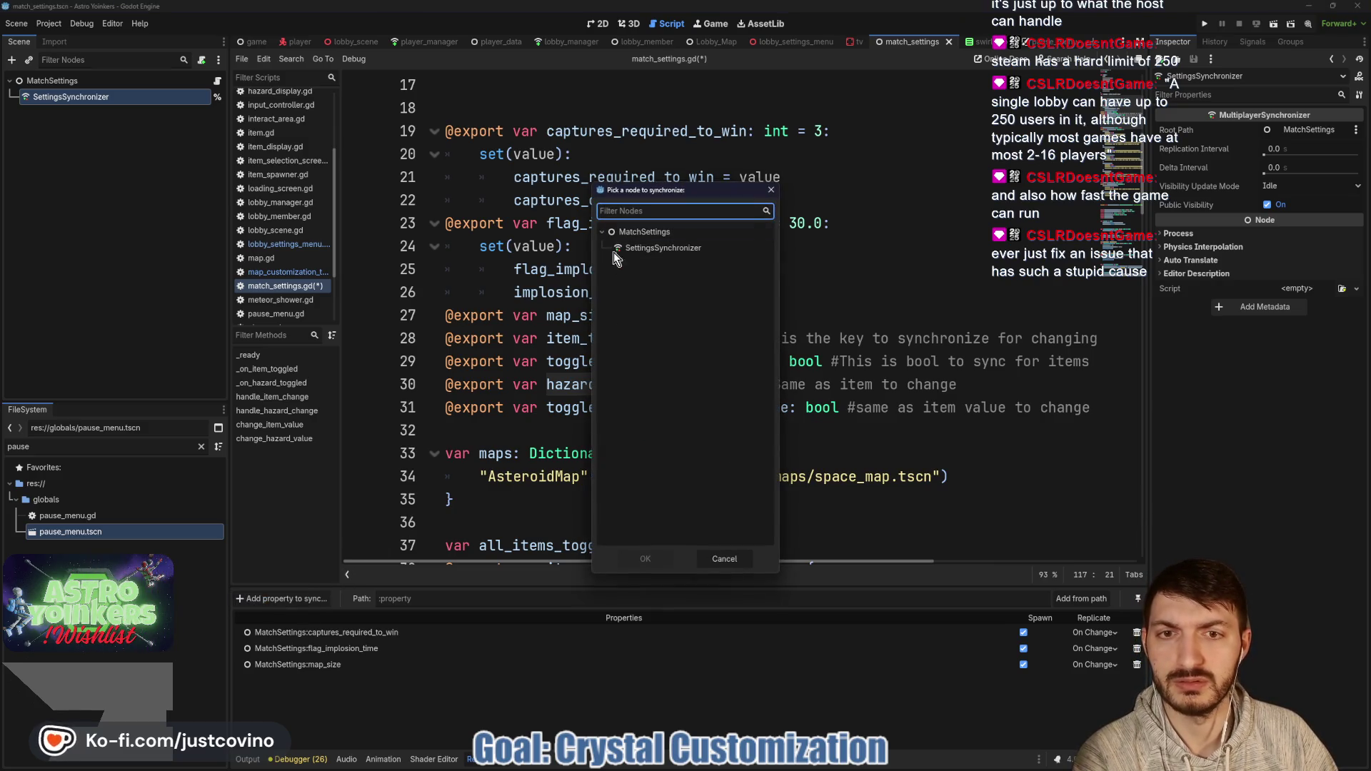
# Step: Add MatchSettings' item_to_change and toggle_item_value_to_change to the SettingsSynchronizer sync list
pyautogui.click(636, 563)
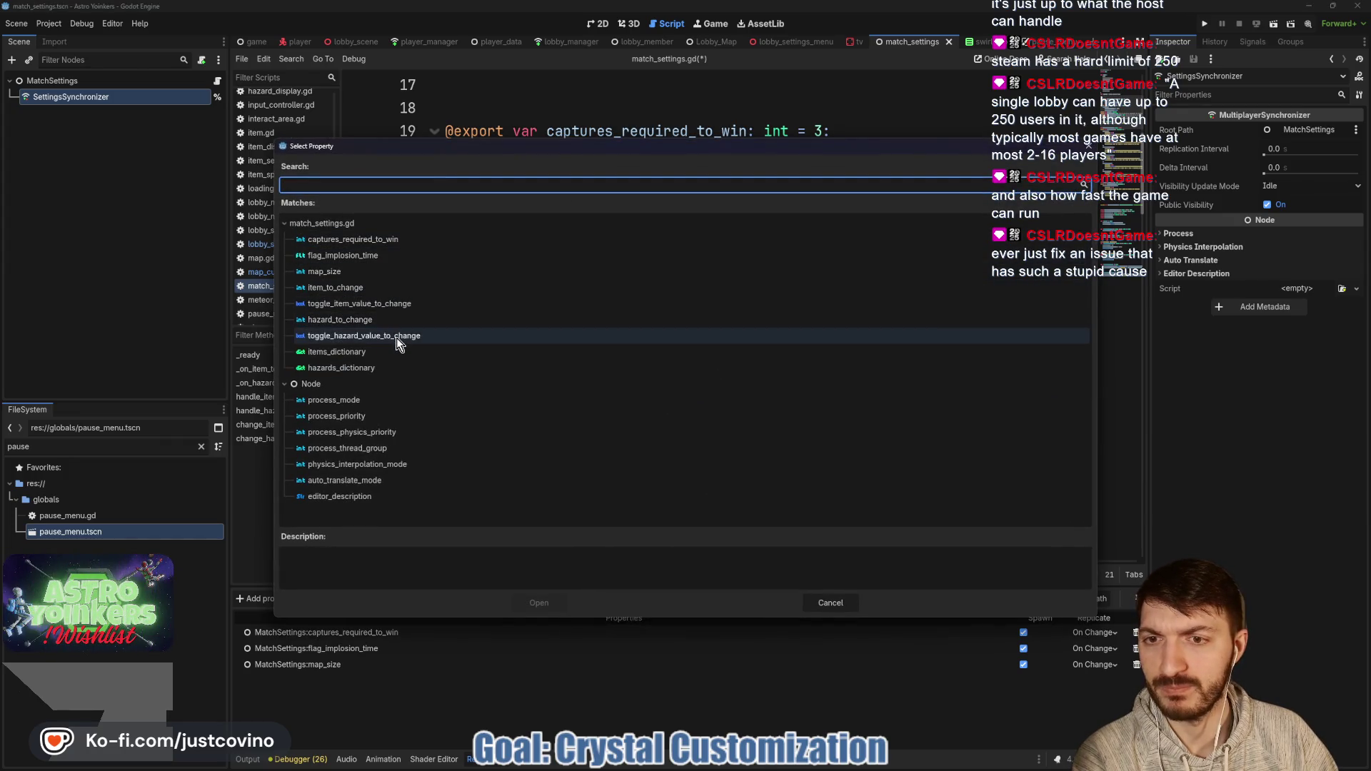
pyautogui.click(383, 288)
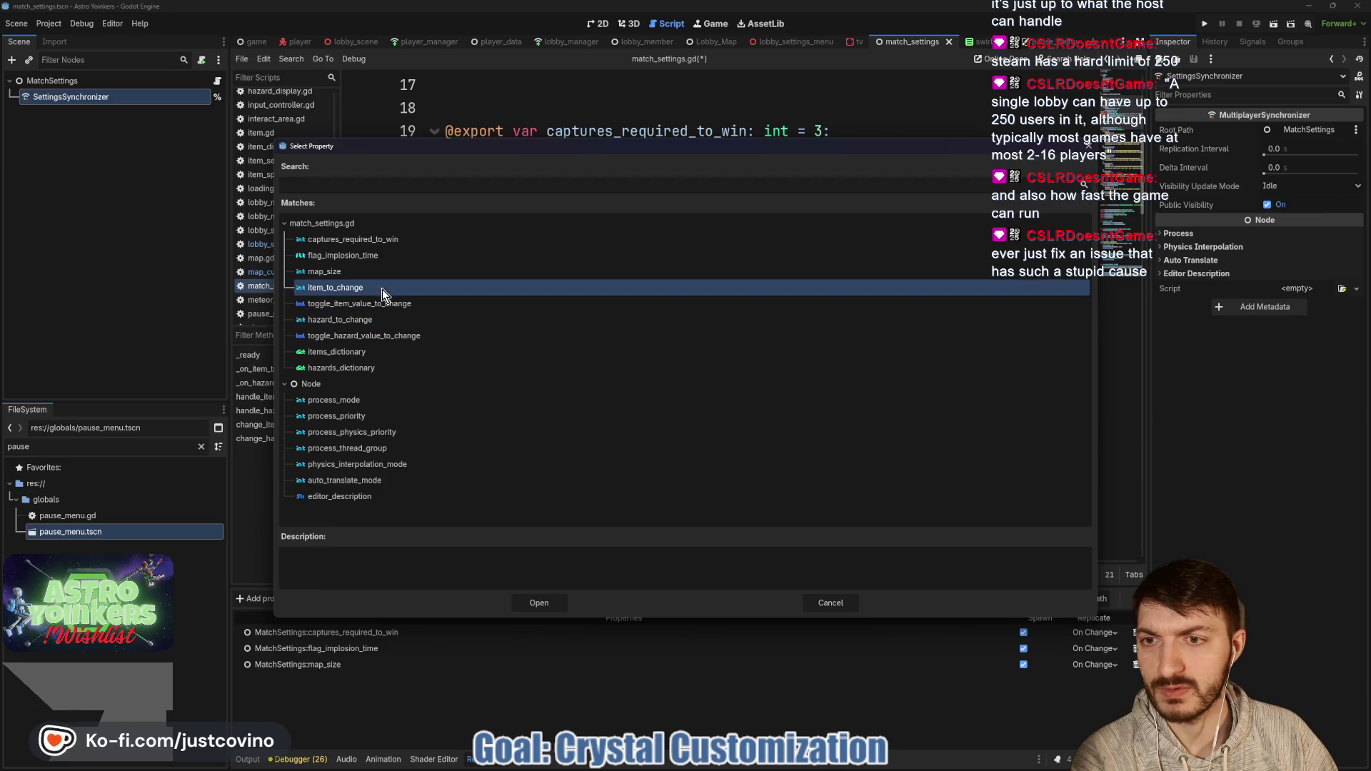
pyautogui.click(539, 603)
pyautogui.click(282, 598)
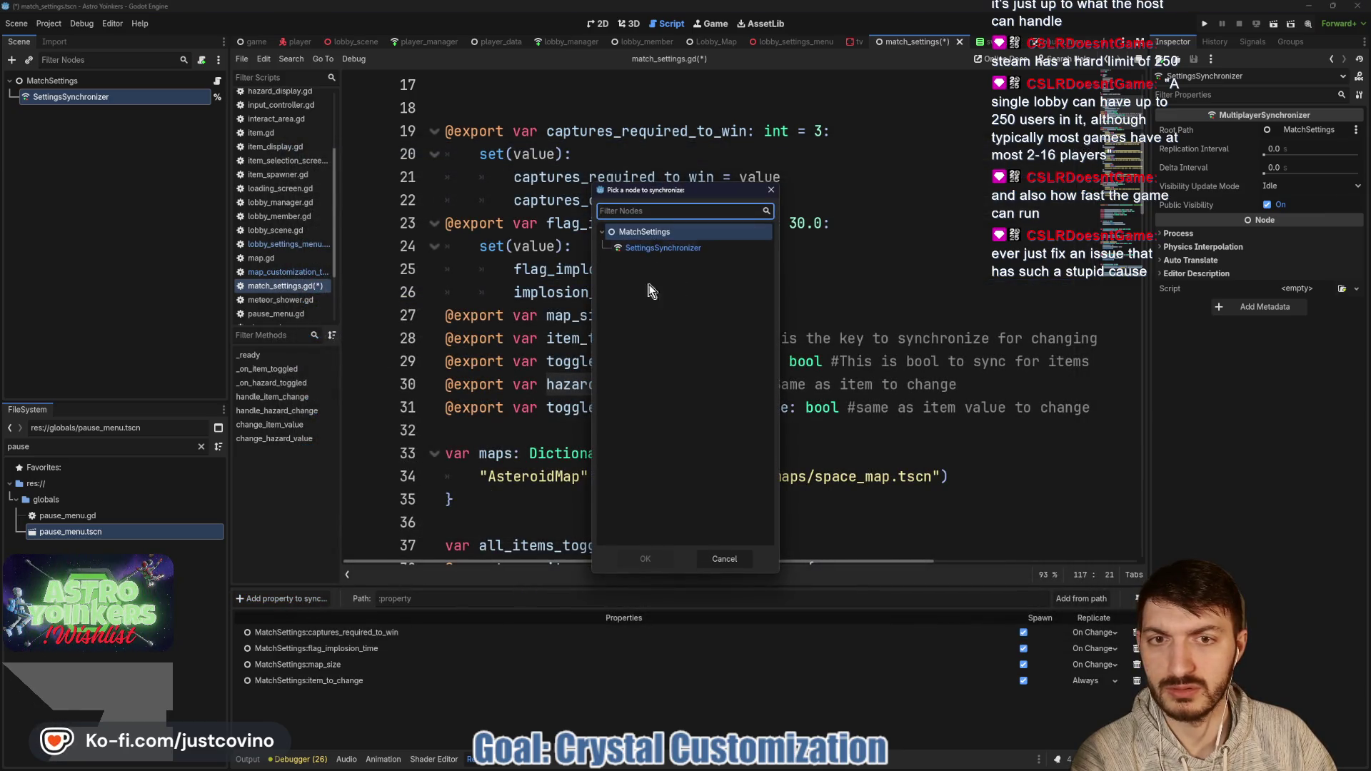
pyautogui.click(643, 559)
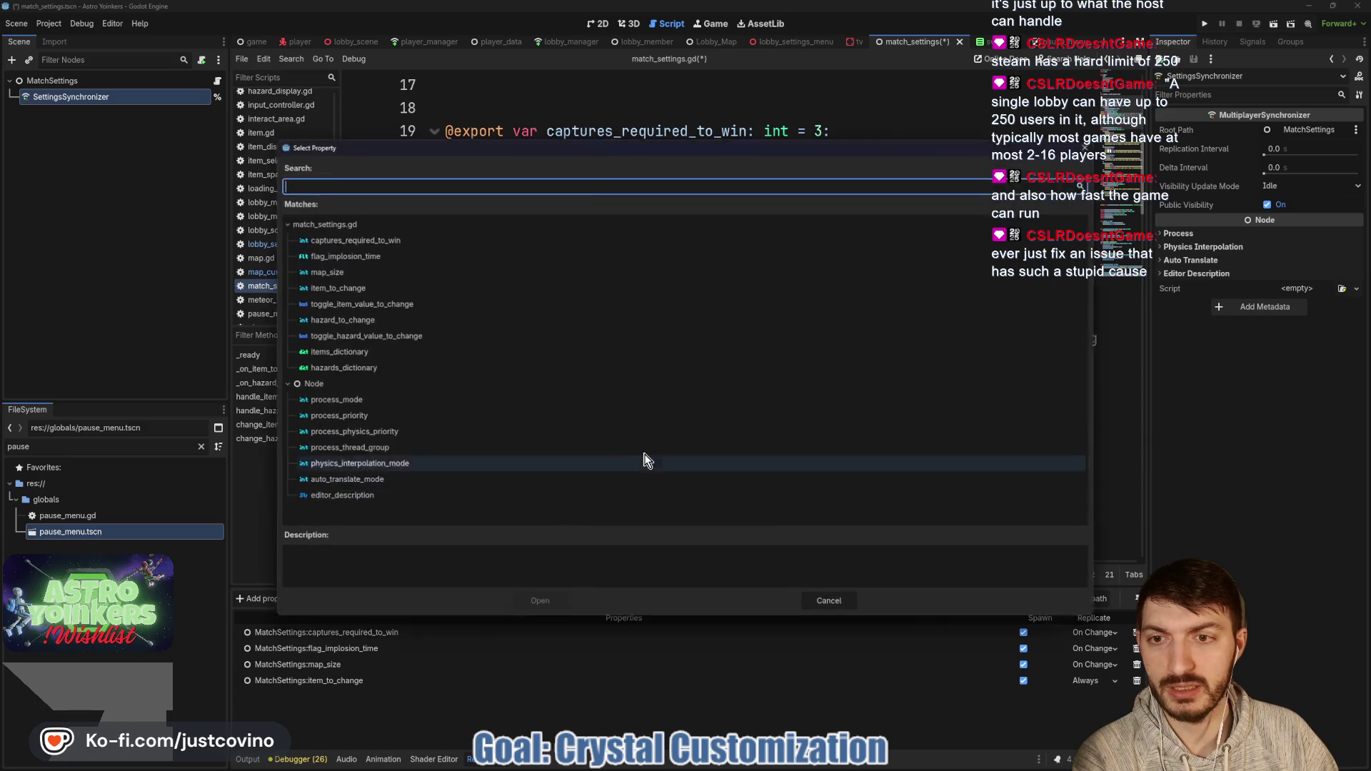
pyautogui.click(400, 304)
pyautogui.click(539, 602)
# Step: Add MatchSettings' hazard_to_change and toggle_hazard_value_to_change to the sync list
pyautogui.click(278, 599)
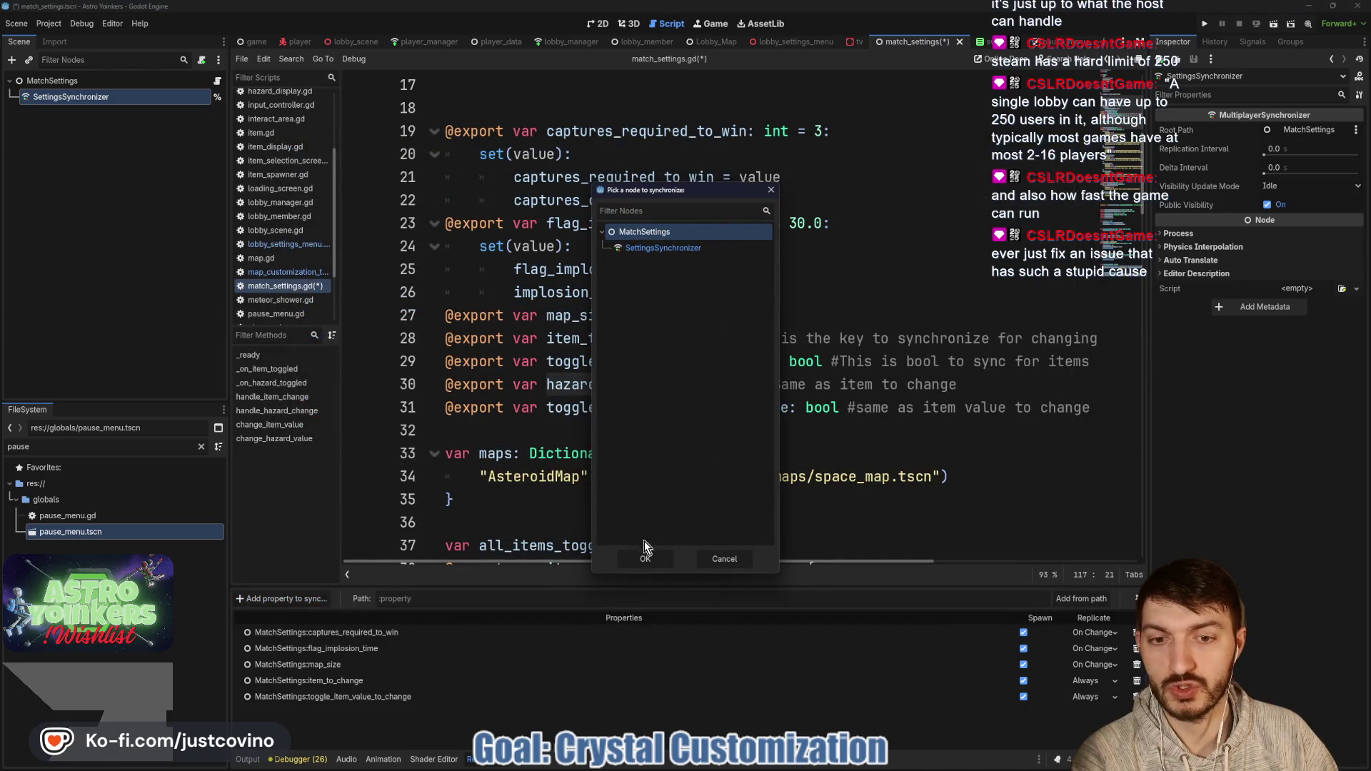
pyautogui.click(644, 558)
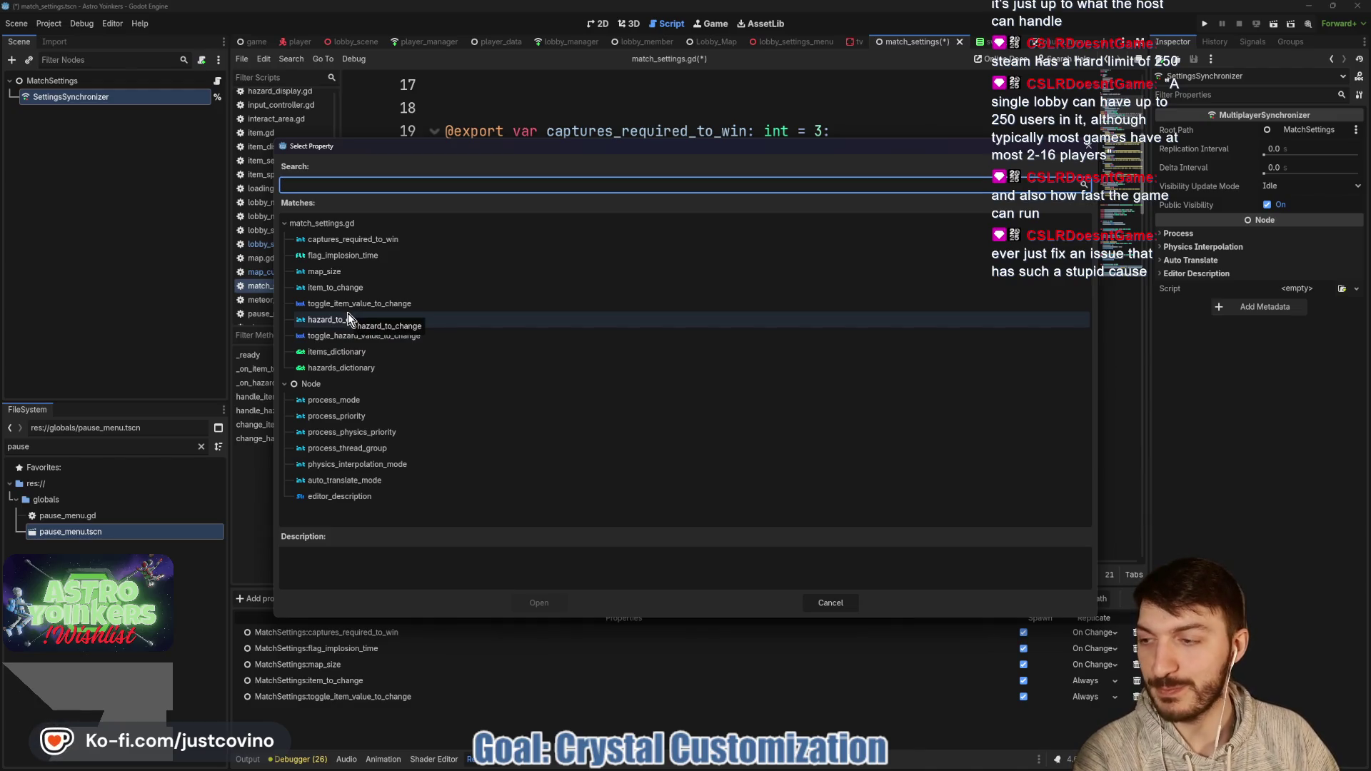
pyautogui.click(394, 318)
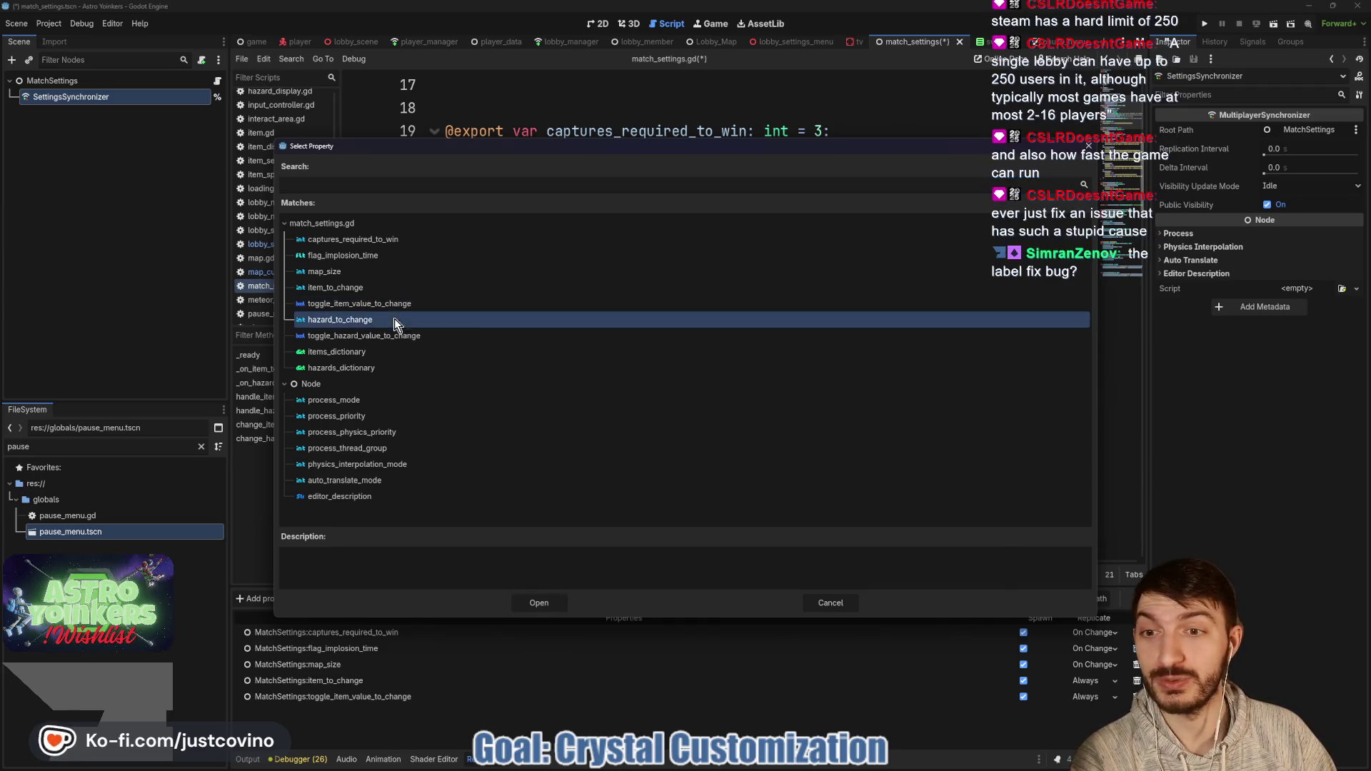
pyautogui.click(537, 603)
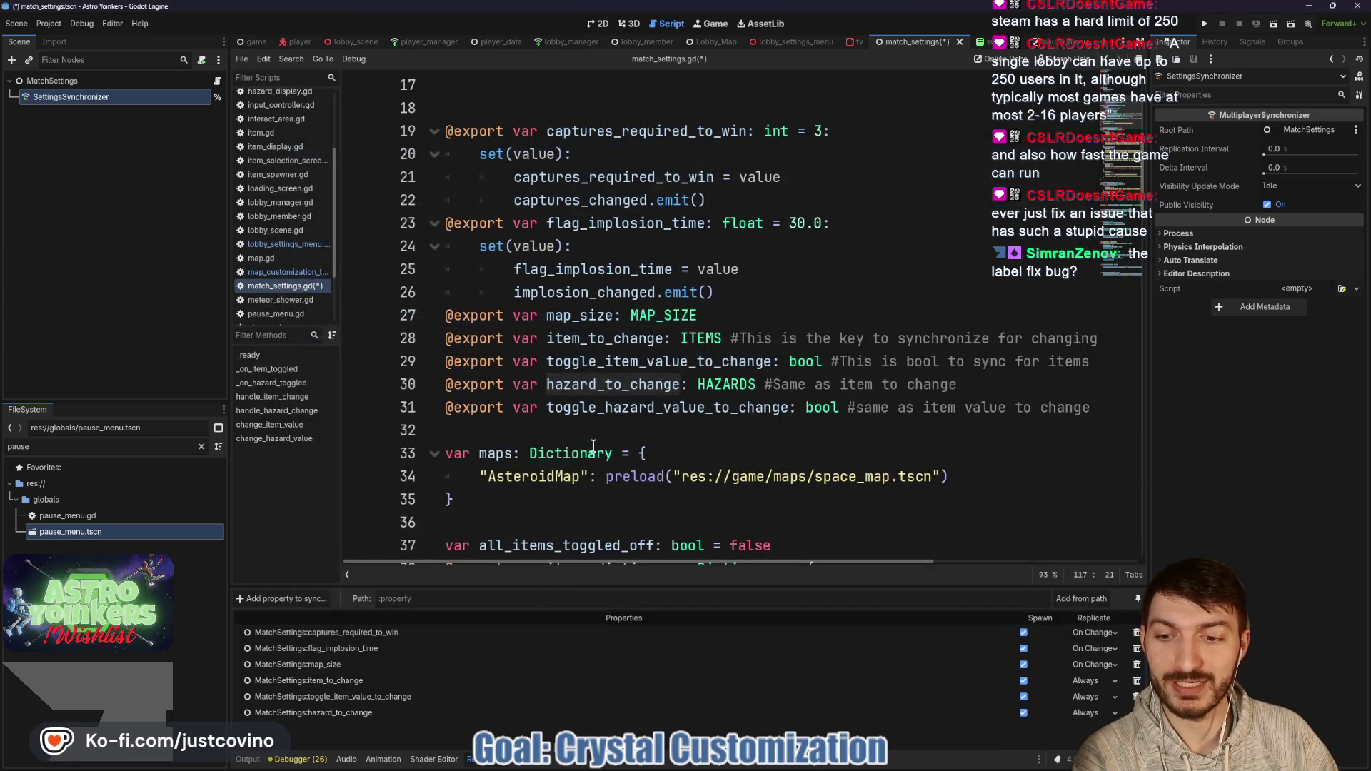
pyautogui.click(282, 598)
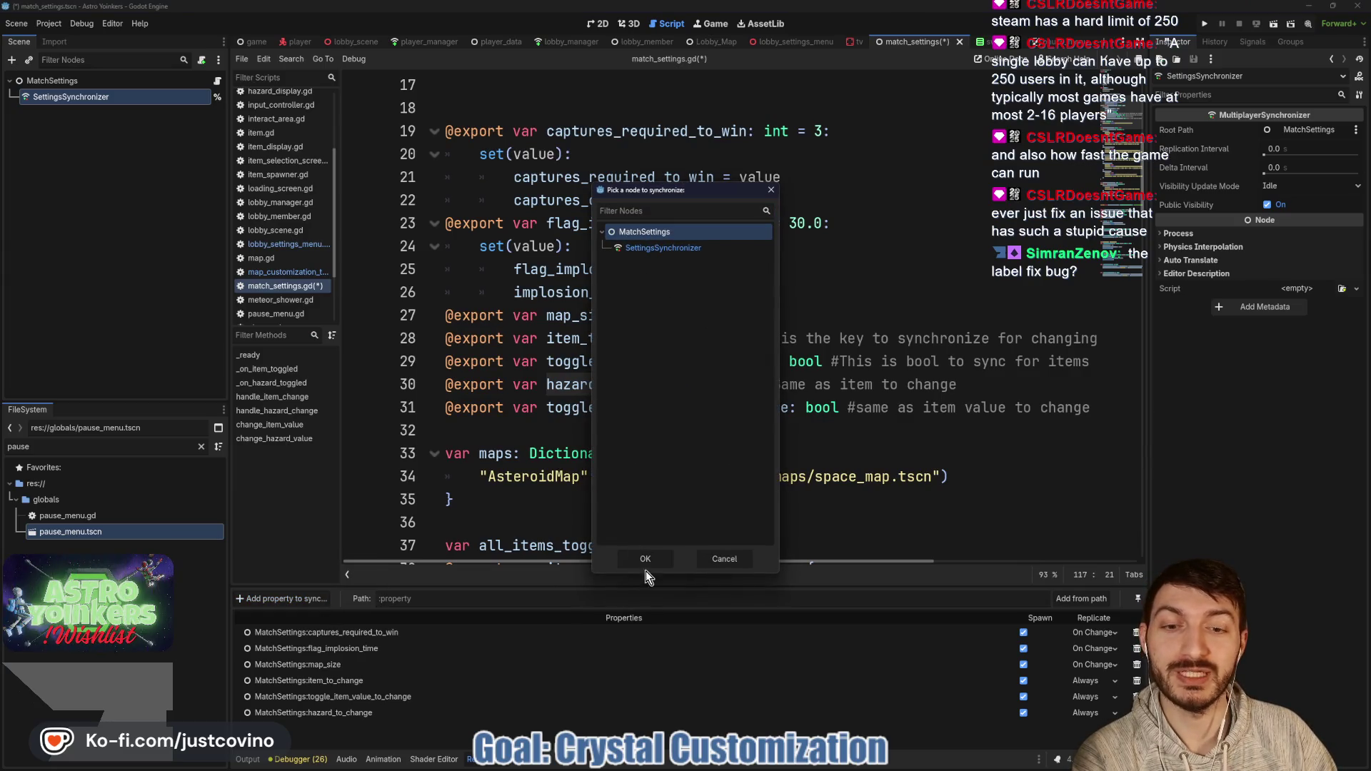
pyautogui.click(641, 559)
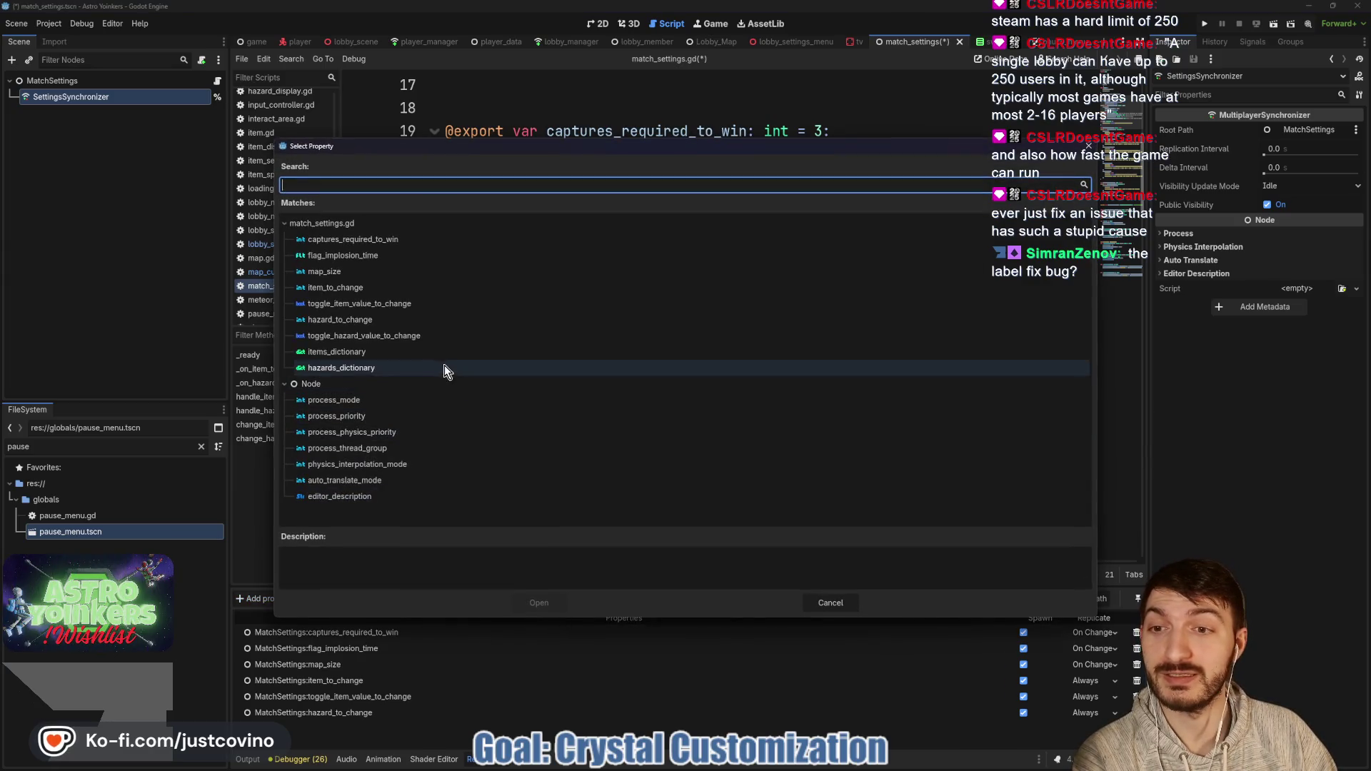
pyautogui.click(414, 341)
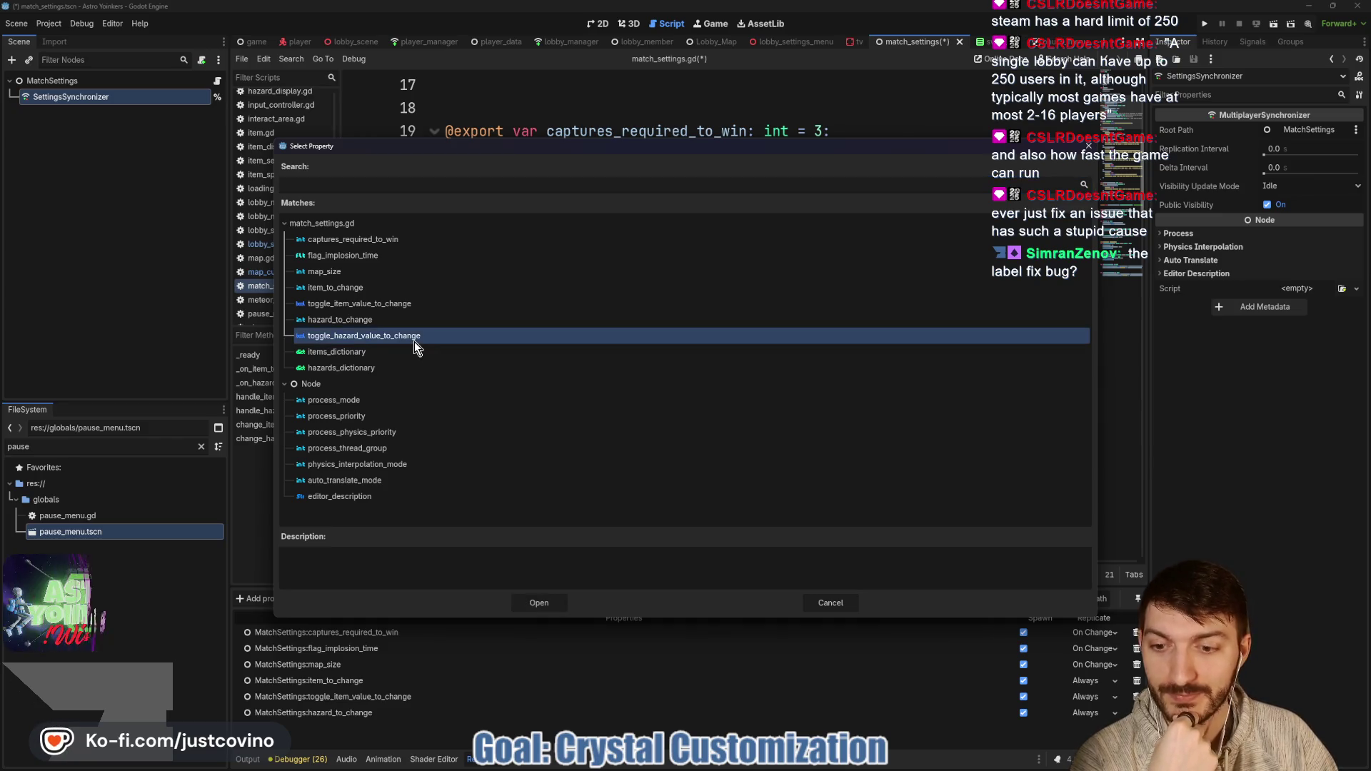
pyautogui.click(539, 604)
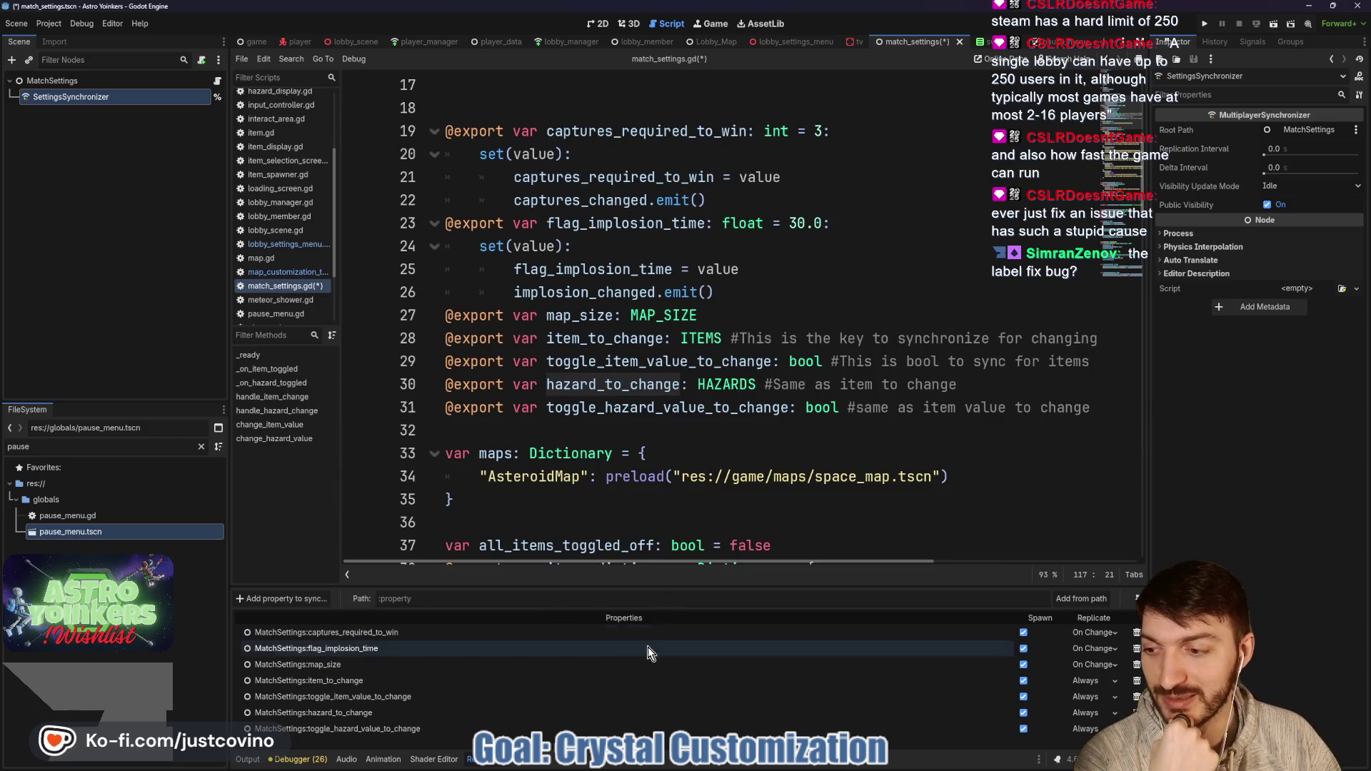
# Step: Set all four new synced properties to replicate On Change and save the script
pyautogui.click(1083, 685)
pyautogui.click(1091, 729)
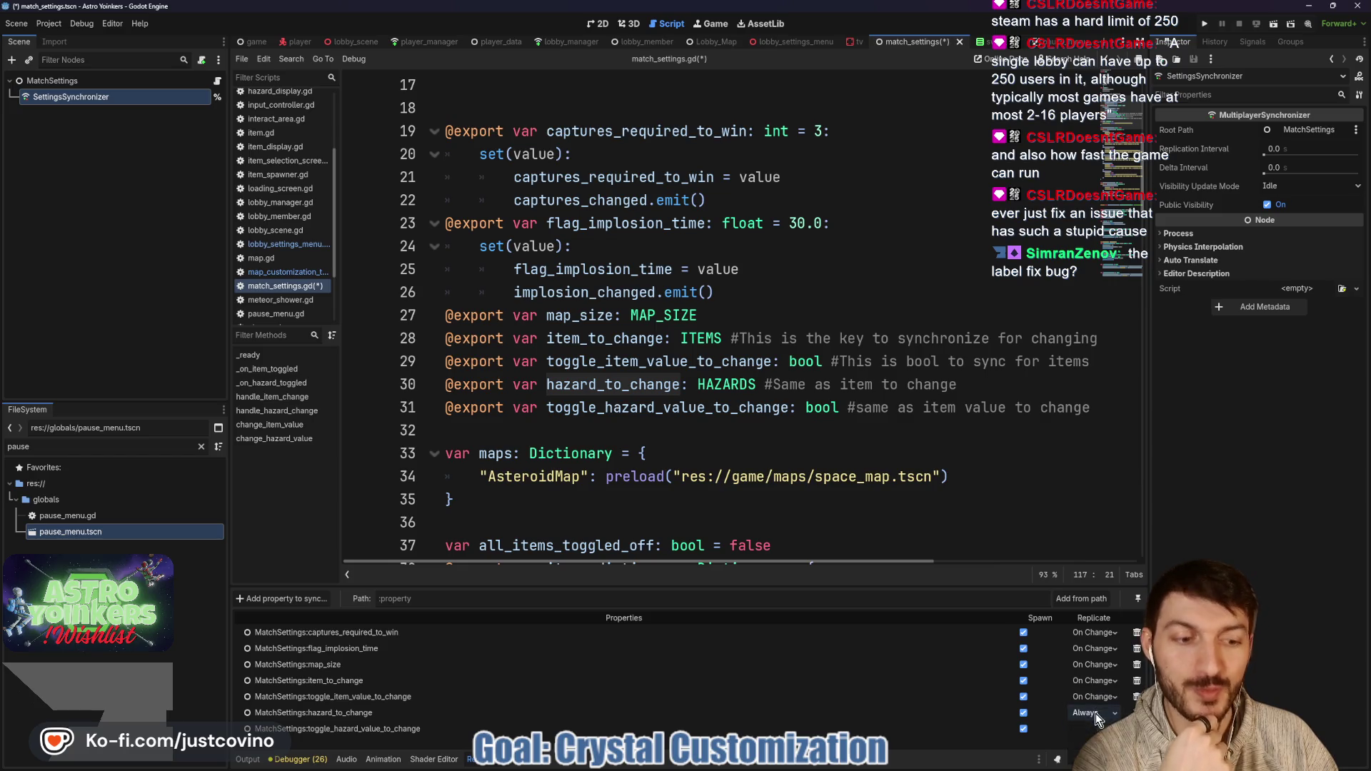
pyautogui.click(1085, 728)
pyautogui.click(1088, 710)
pyautogui.click(809, 445)
pyautogui.hotkey('ctrl', 's')
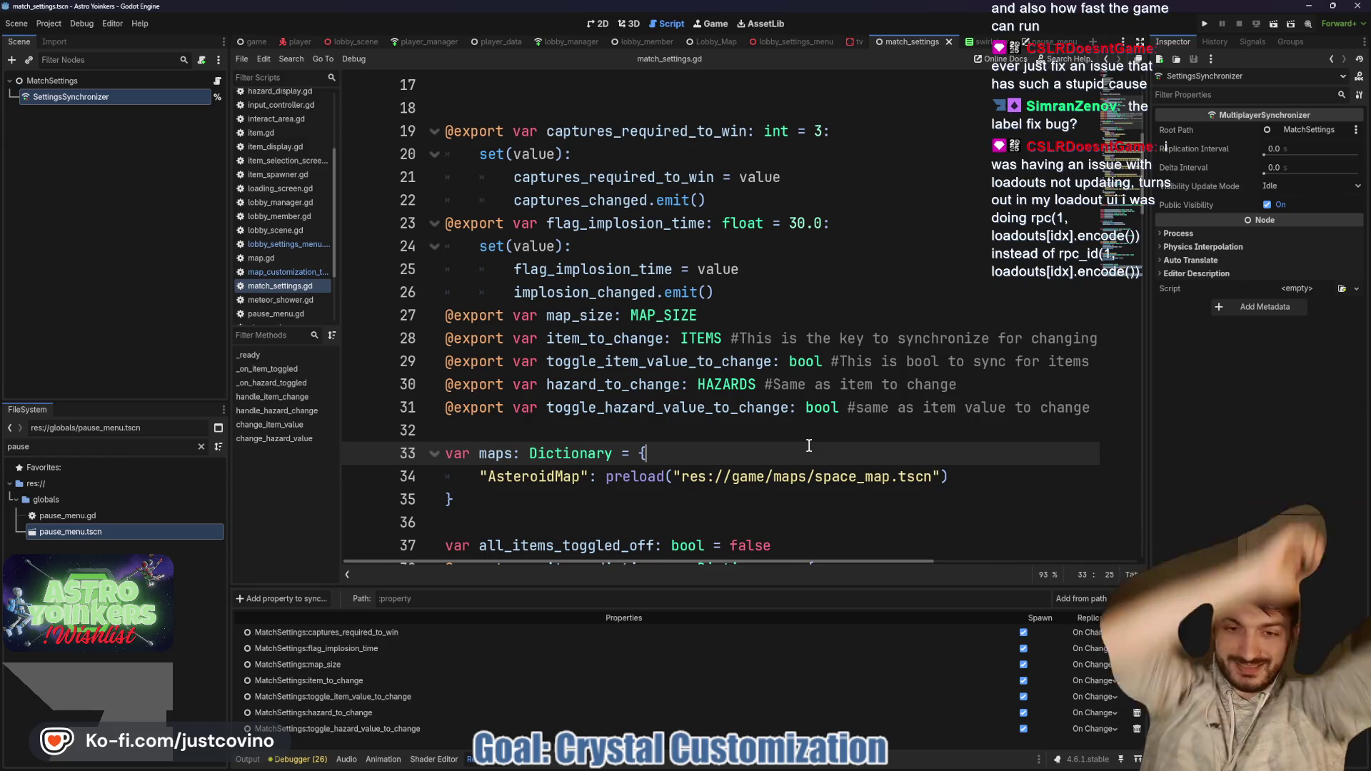
# Step: Launch the game with F5 to test the synced item and hazard settings
pyautogui.moveTo(806, 444); pyautogui.dragTo(806, 428)
pyautogui.scroll(-5, 744, 395)
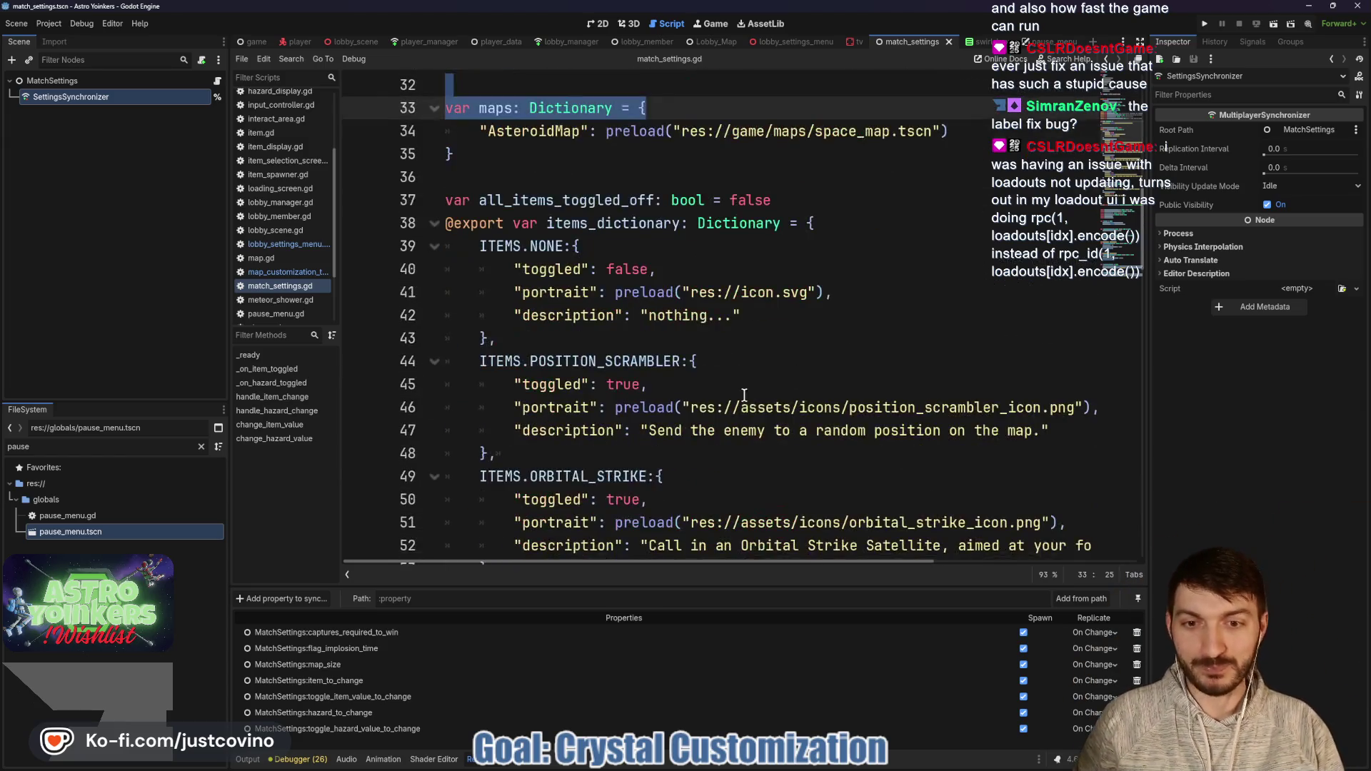
pyautogui.click(709, 257)
pyautogui.scroll(-16, 650, 395)
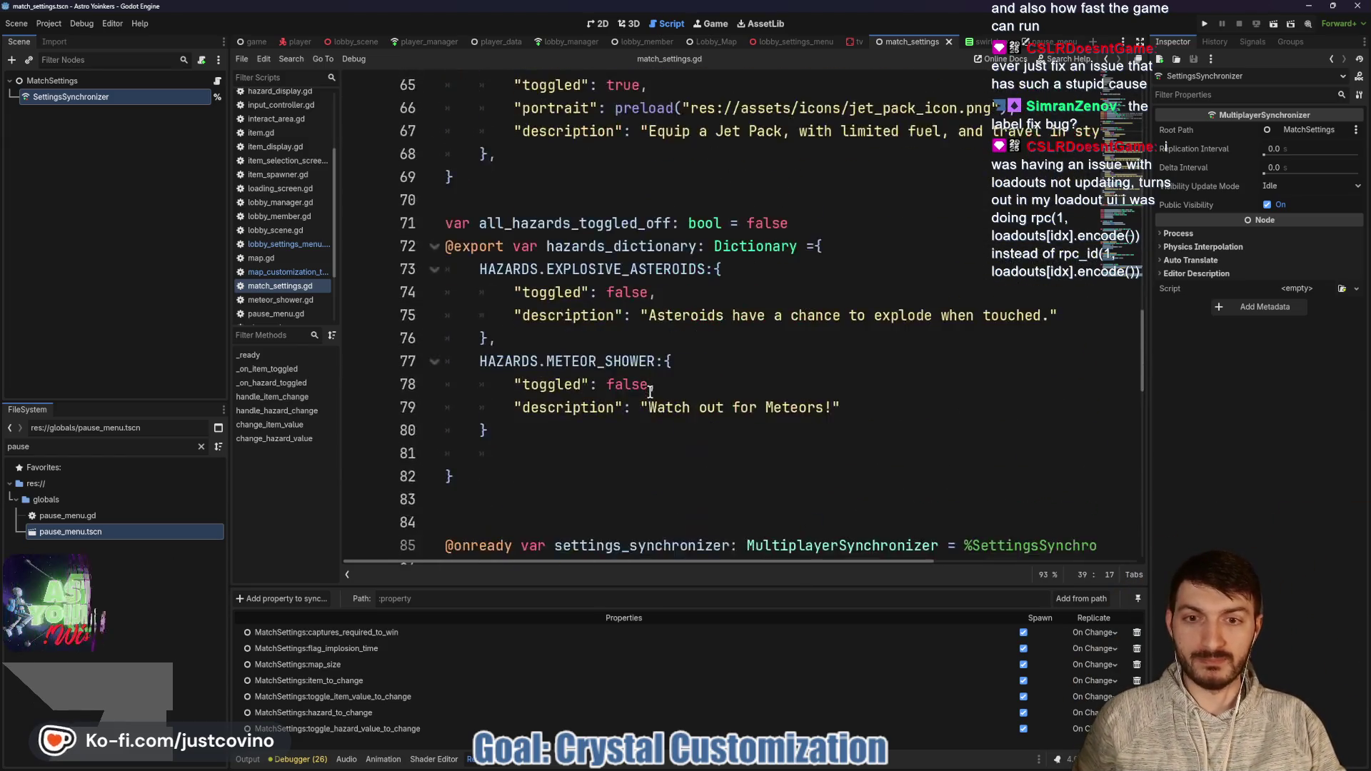
pyautogui.click(661, 386)
pyautogui.scroll(-7, 664, 391)
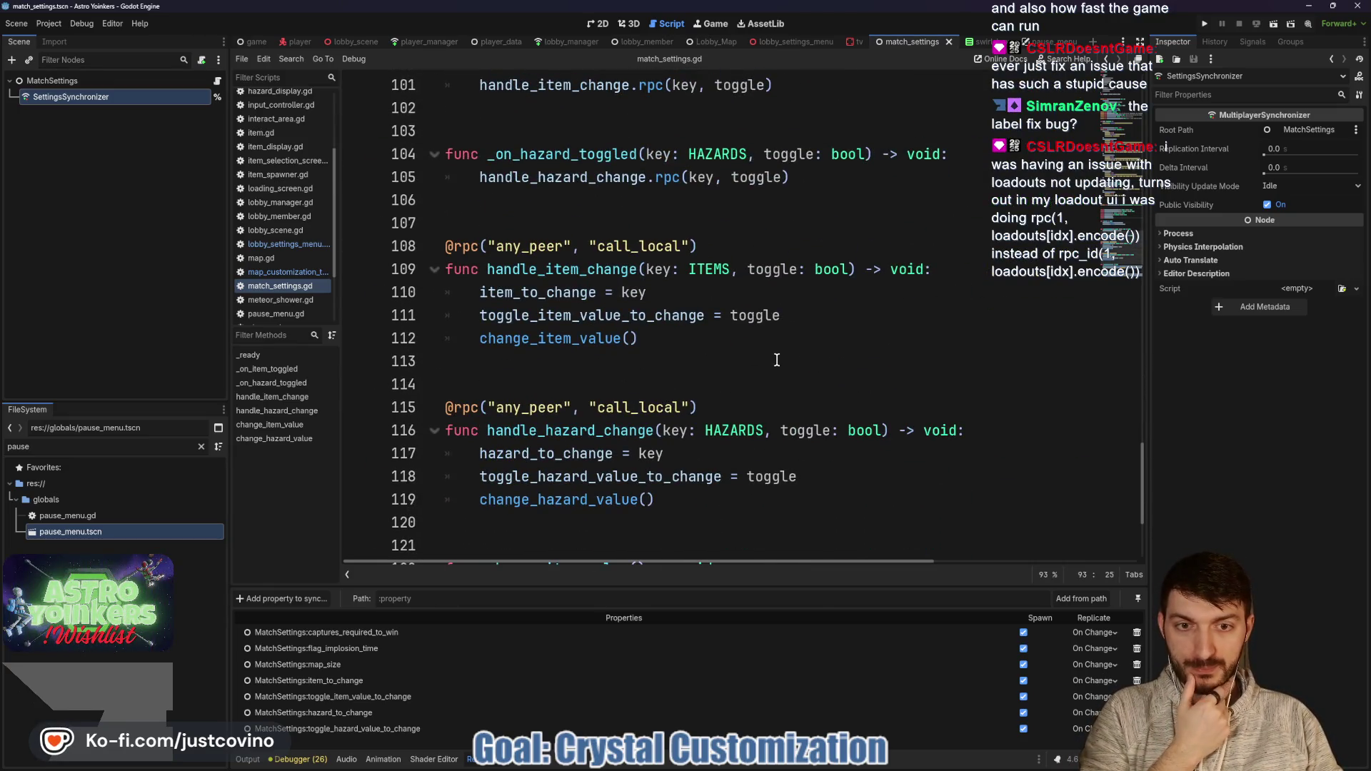
pyautogui.scroll(-3, 775, 359)
pyautogui.press('F5')
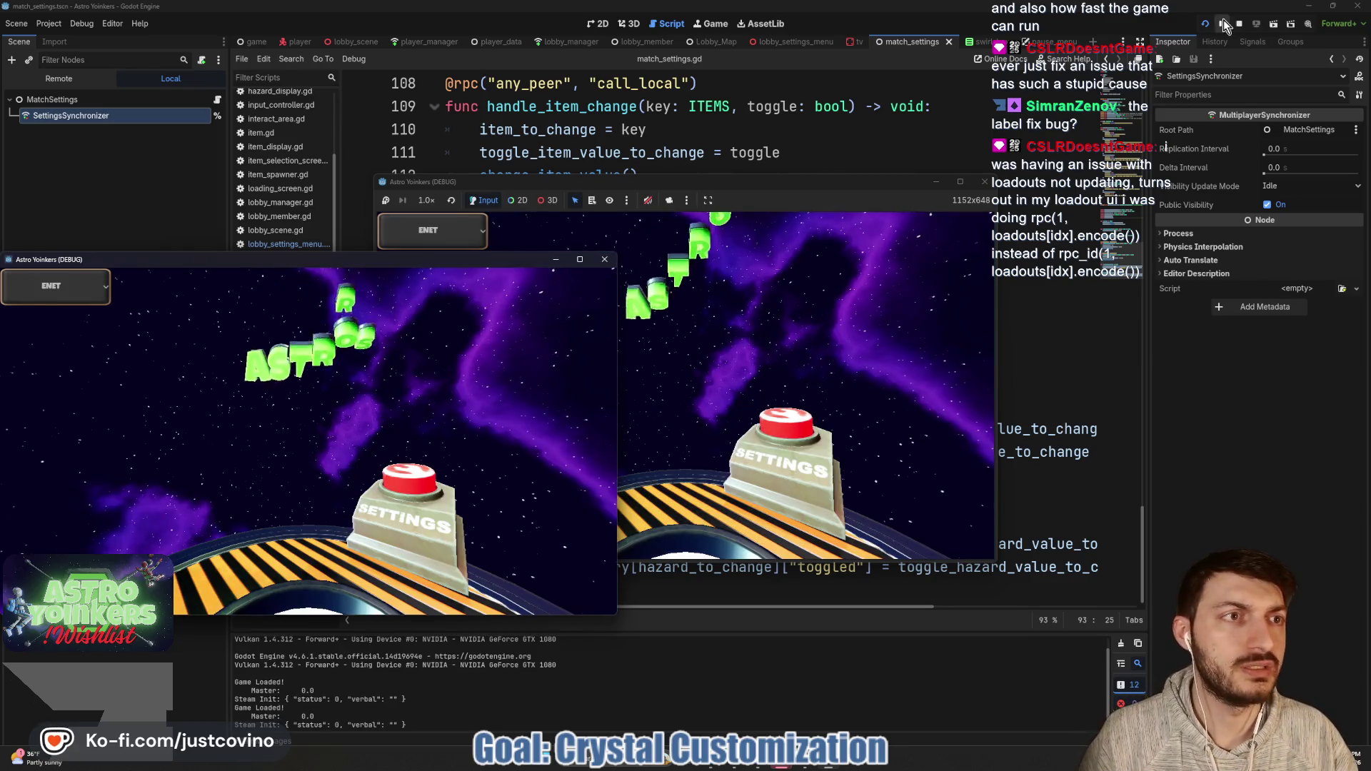
# Step: Stop the game, switch to the tv scene, clear the Output log, and view it in 2D
pyautogui.press('F8')
pyautogui.click(854, 41)
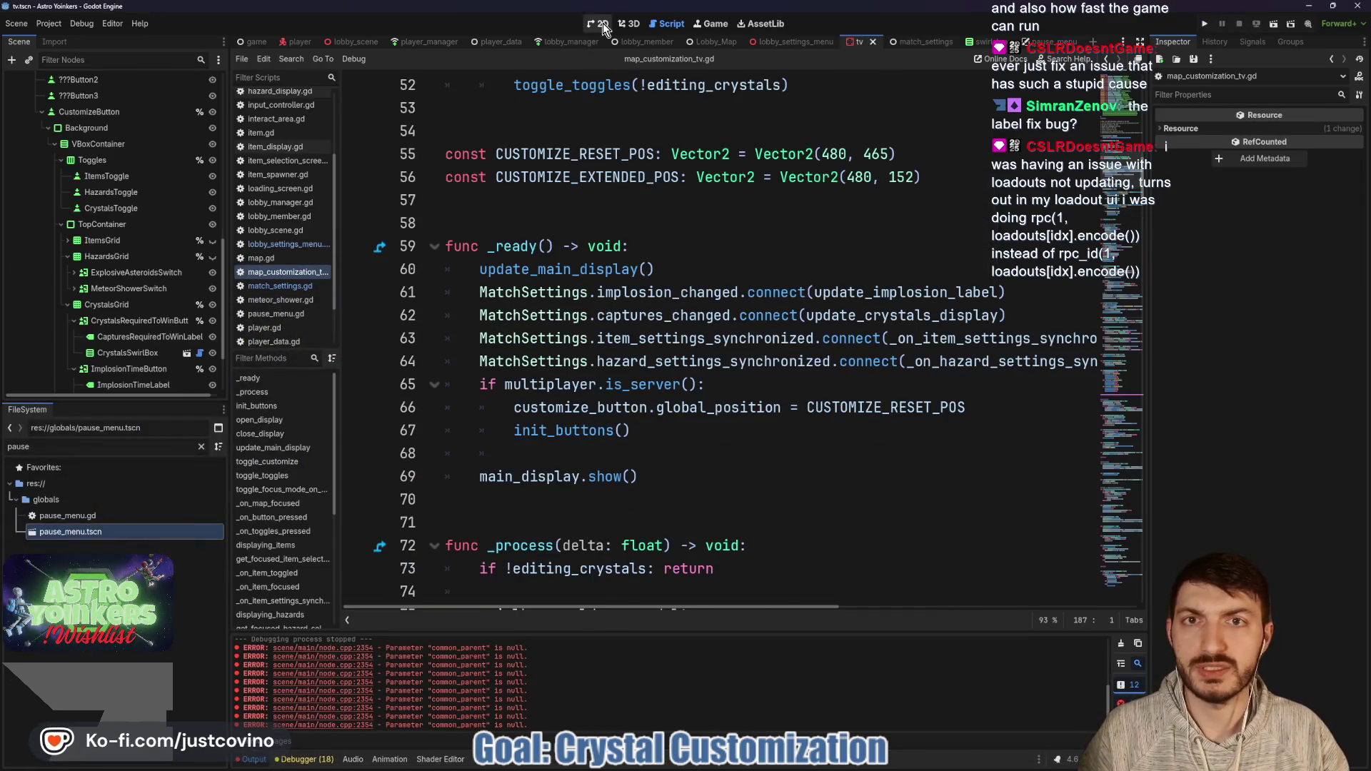
pyautogui.click(1120, 644)
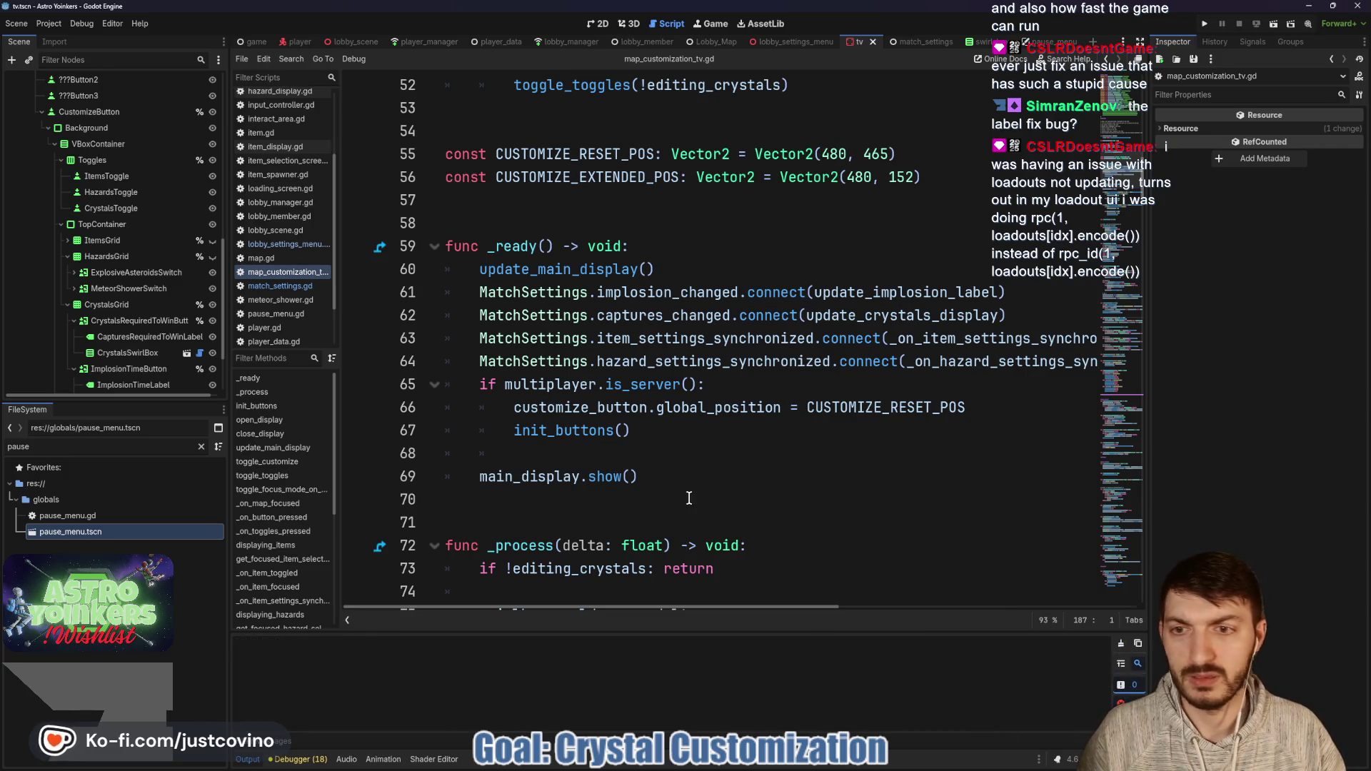
pyautogui.click(687, 500)
pyautogui.click(602, 26)
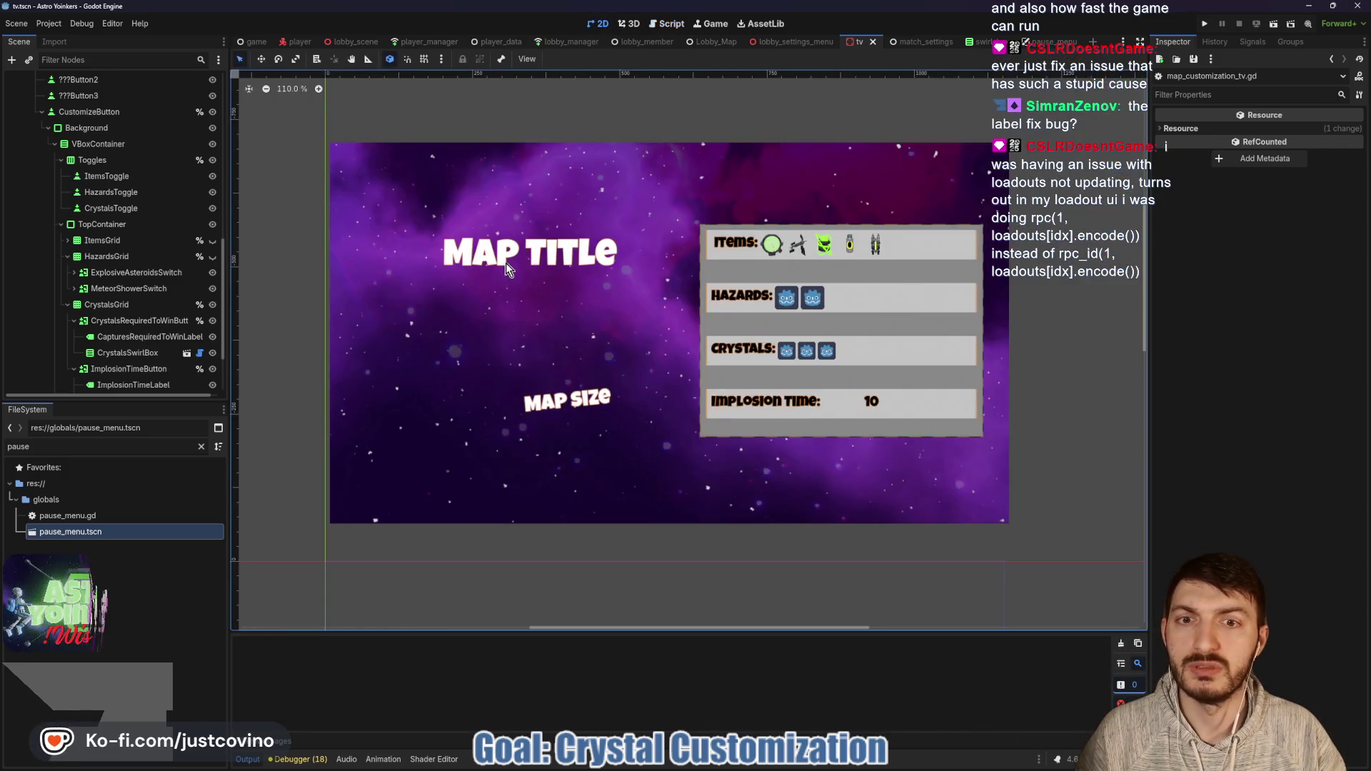
# Step: Collapse MainDisplay in the Scene dock to reach AdminDisplay's child nodes
pyautogui.scroll(5, 152, 272)
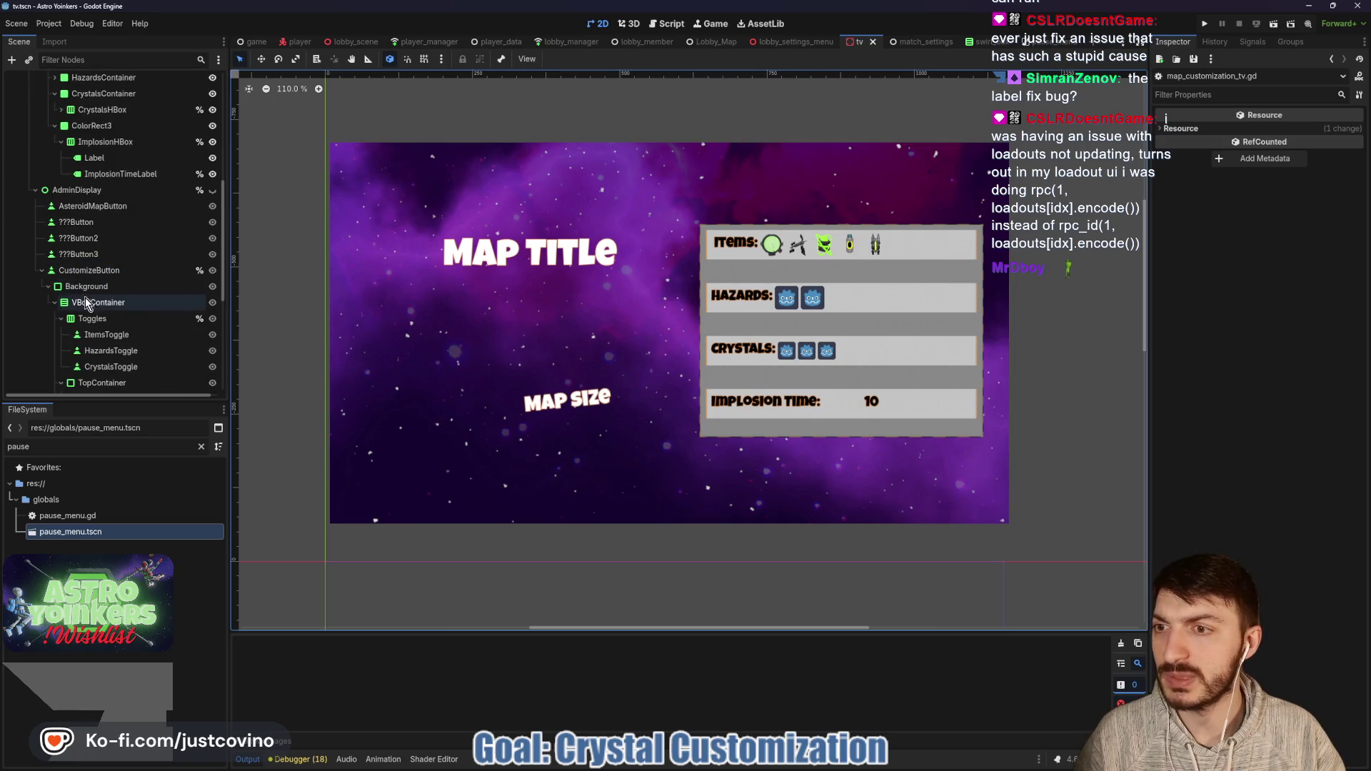
pyautogui.scroll(1, 52, 229)
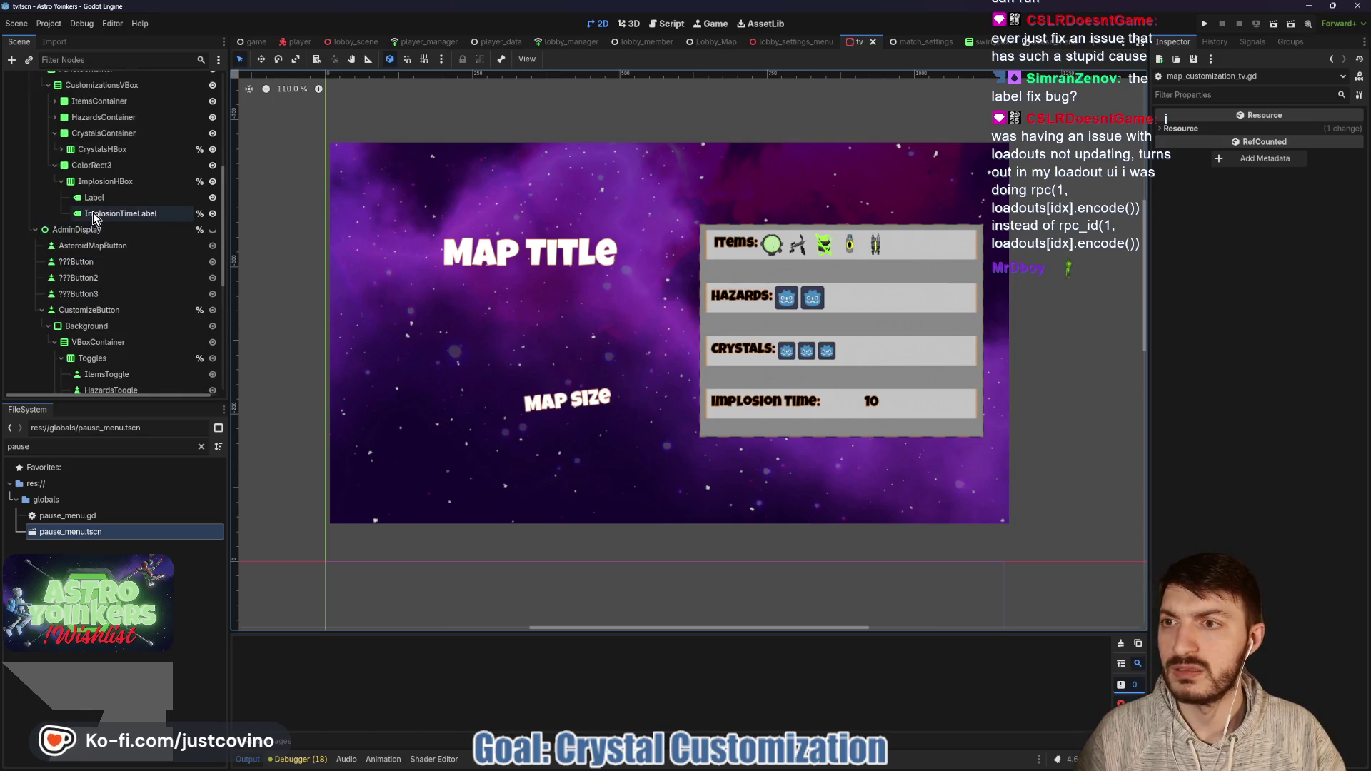
pyautogui.scroll(5, 50, 178)
pyautogui.click(30, 131)
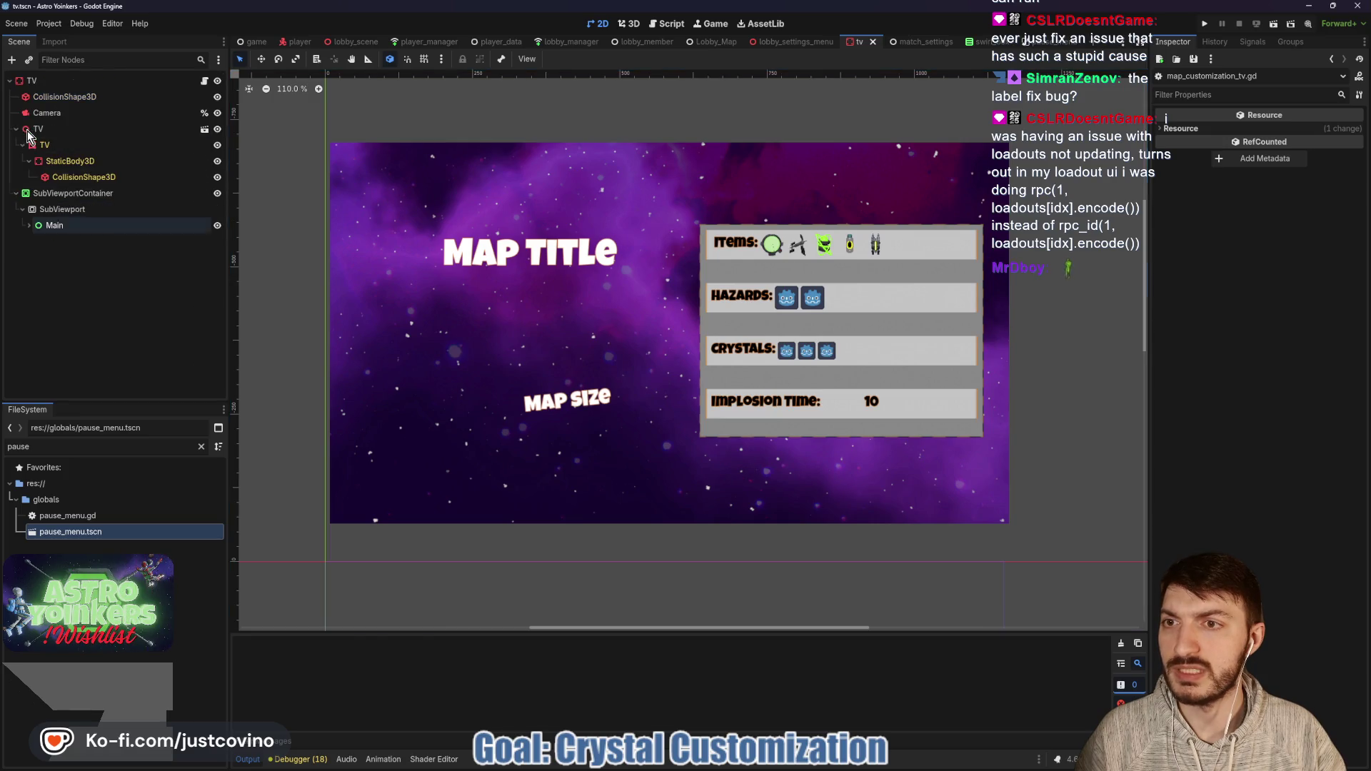
pyautogui.click(28, 225)
pyautogui.scroll(-2, 43, 246)
pyautogui.scroll(-1, 43, 251)
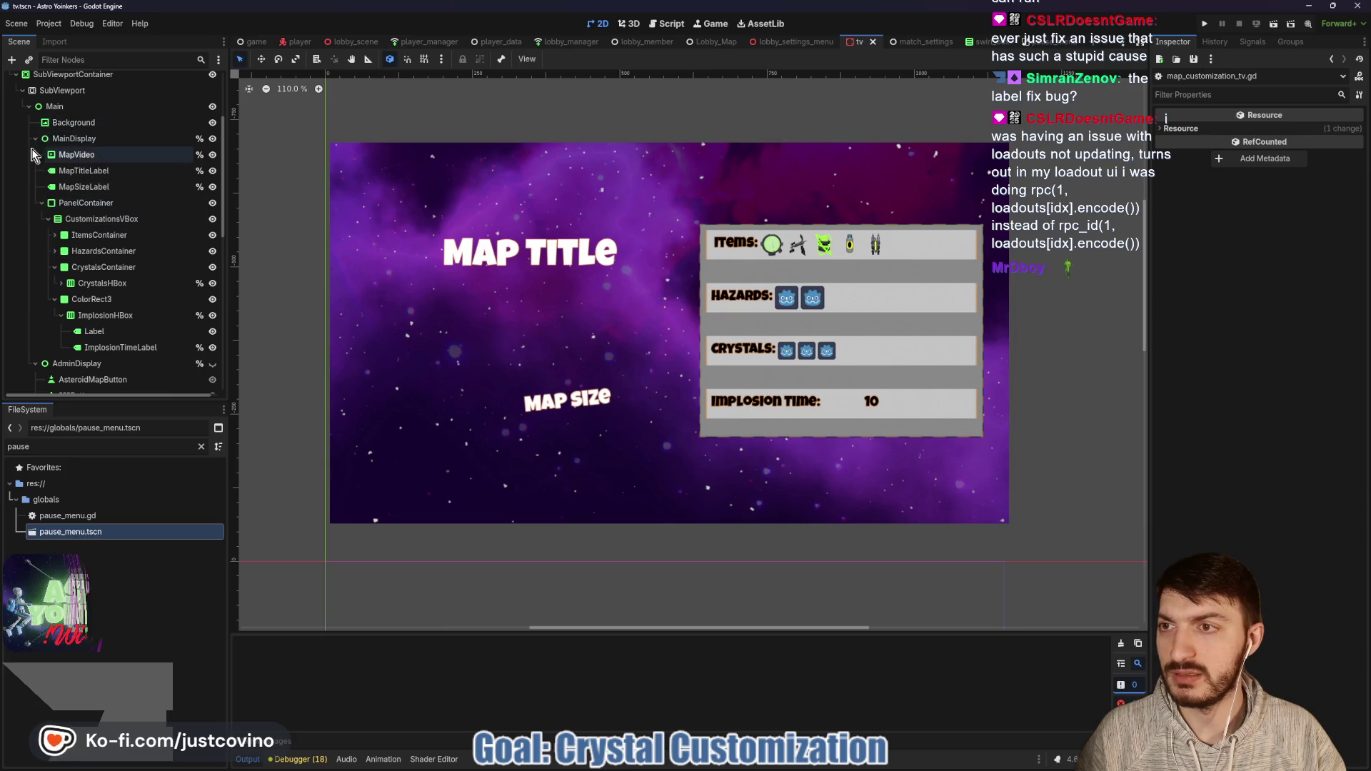
pyautogui.click(35, 138)
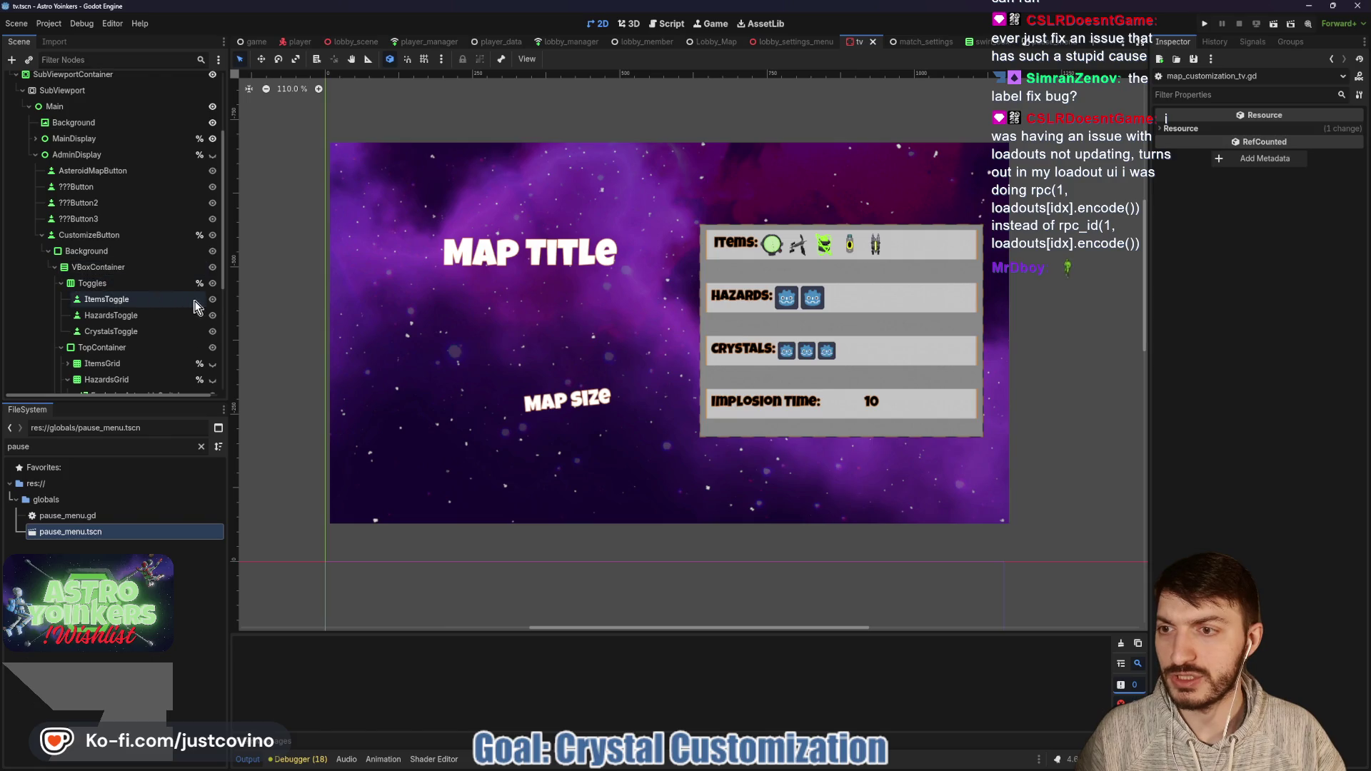
pyautogui.scroll(-1, 174, 302)
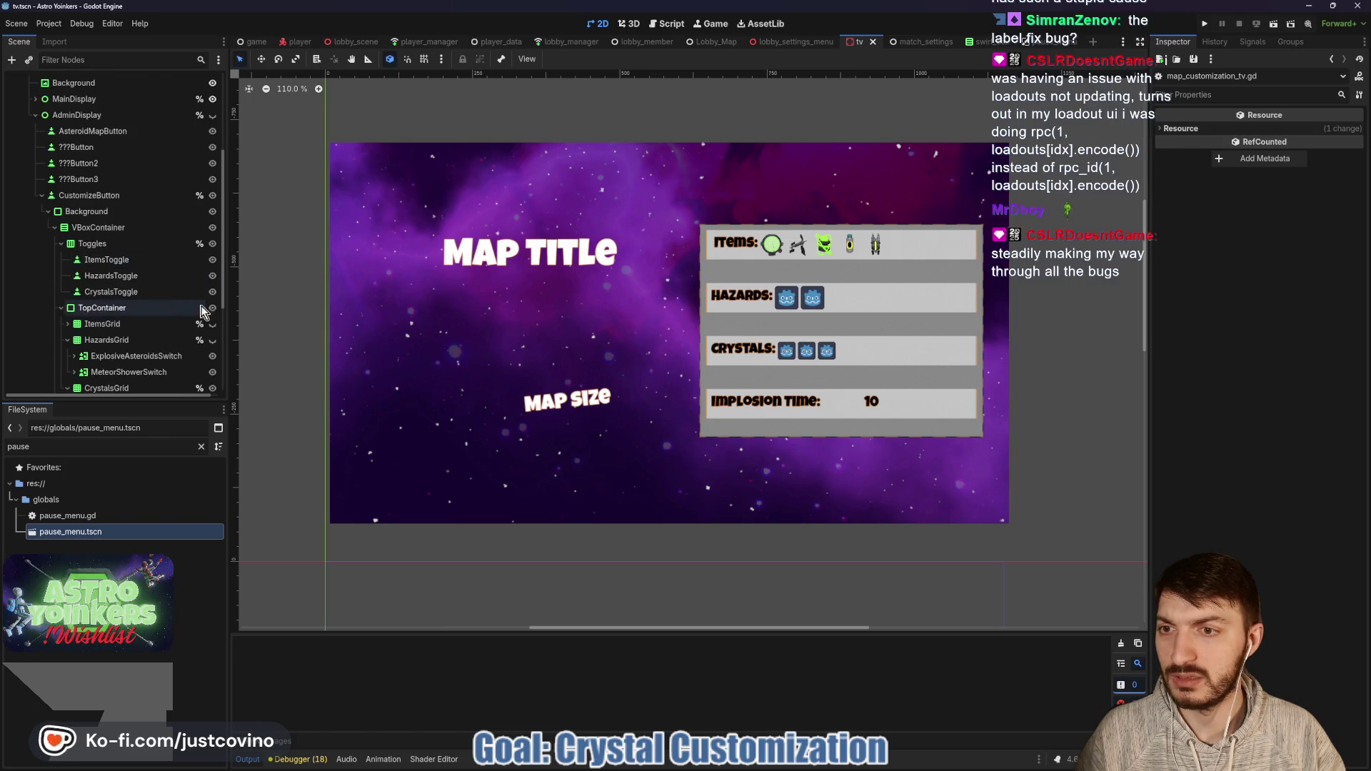
pyautogui.scroll(-2, 216, 325)
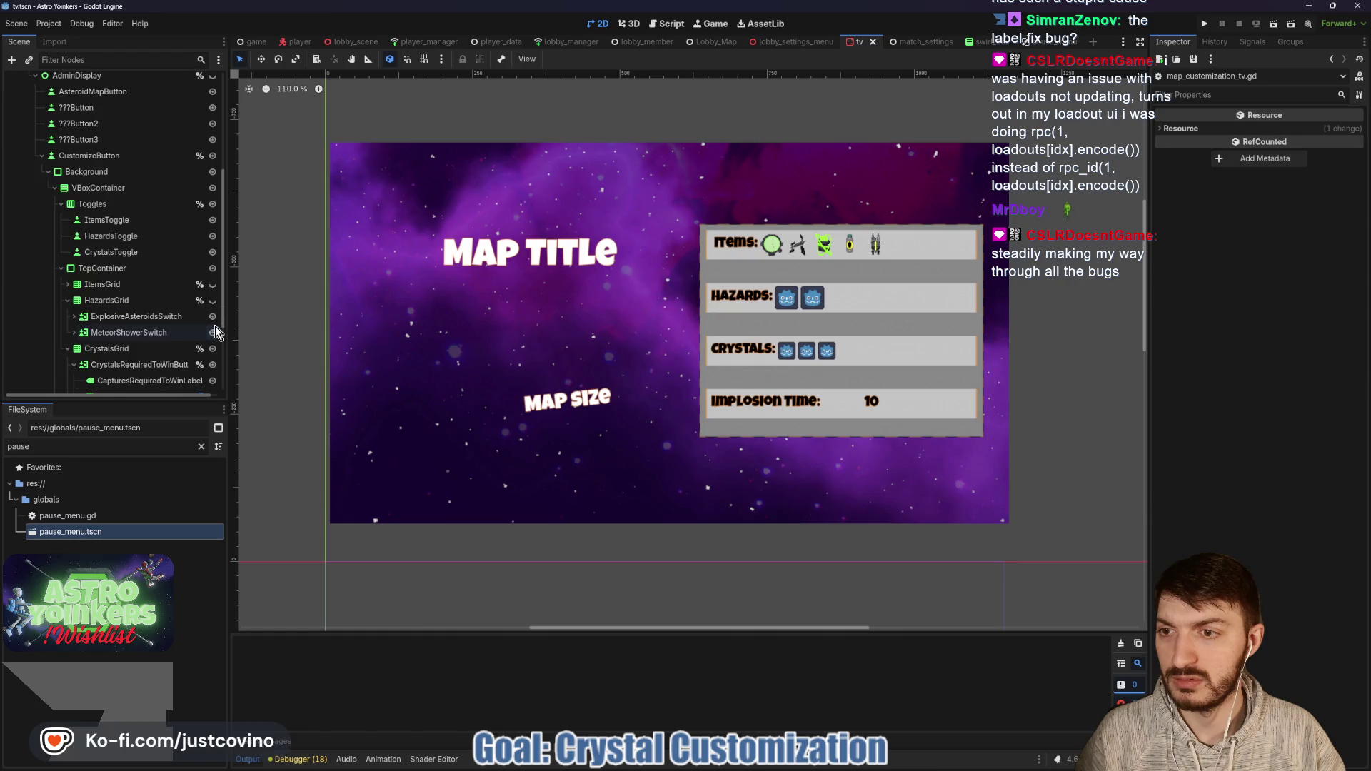
# Step: Hide and collapse CrystalsGrid, collapse HazardsGrid, and save the tv scene
pyautogui.click(213, 310)
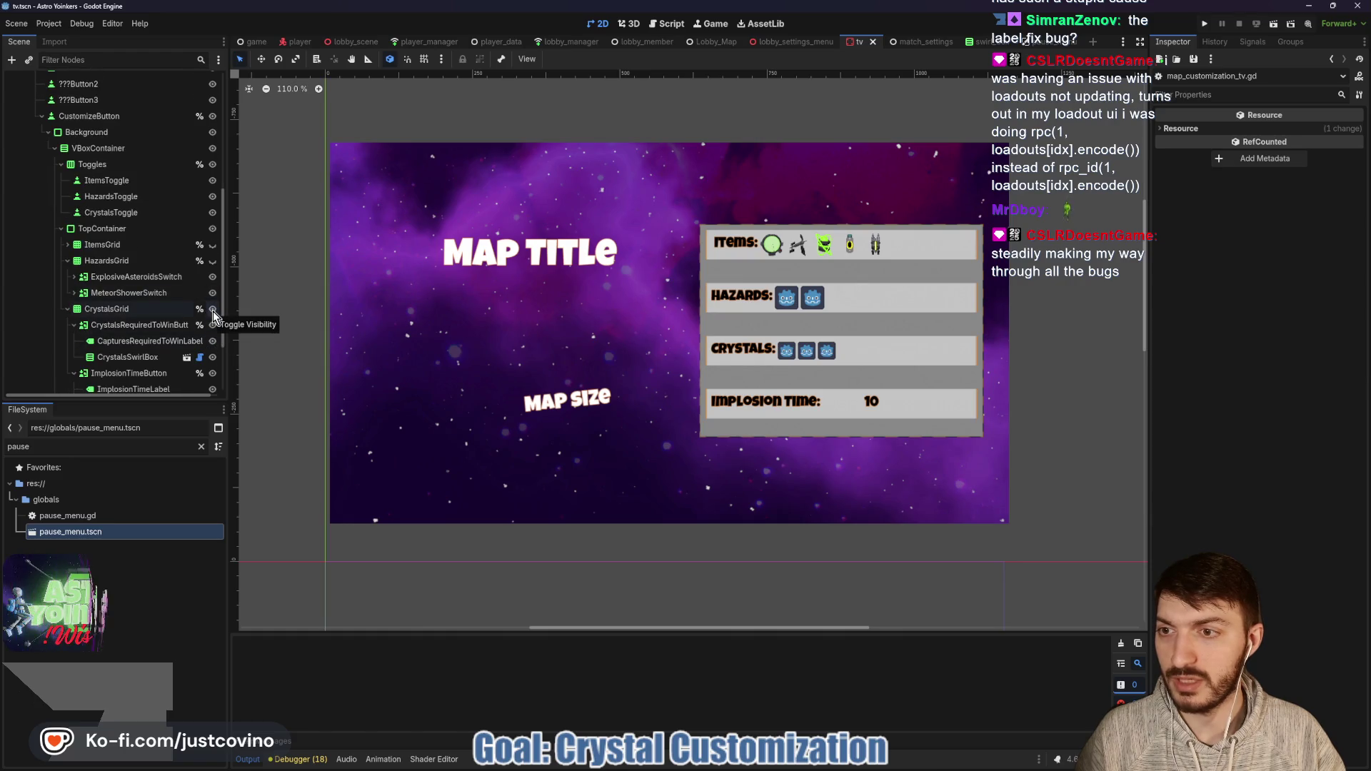
pyautogui.click(66, 309)
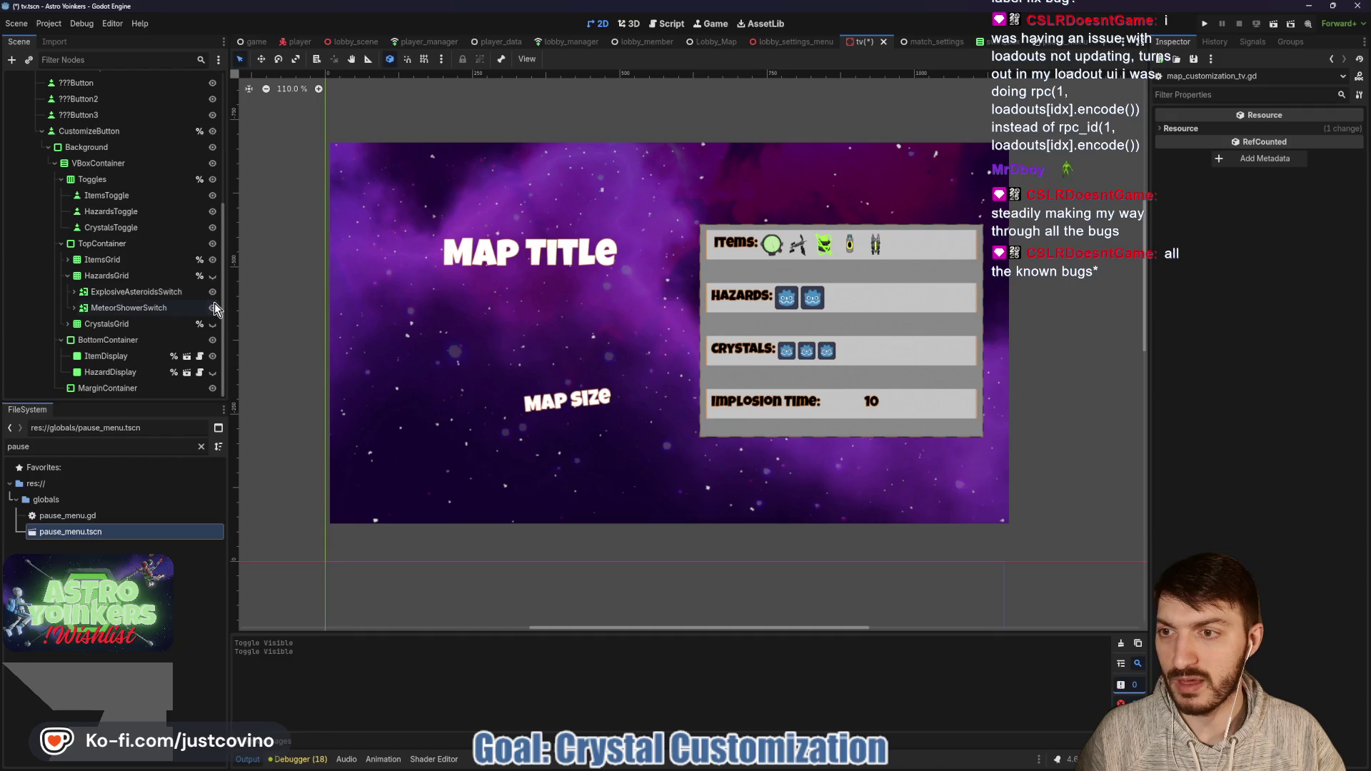
pyautogui.click(68, 276)
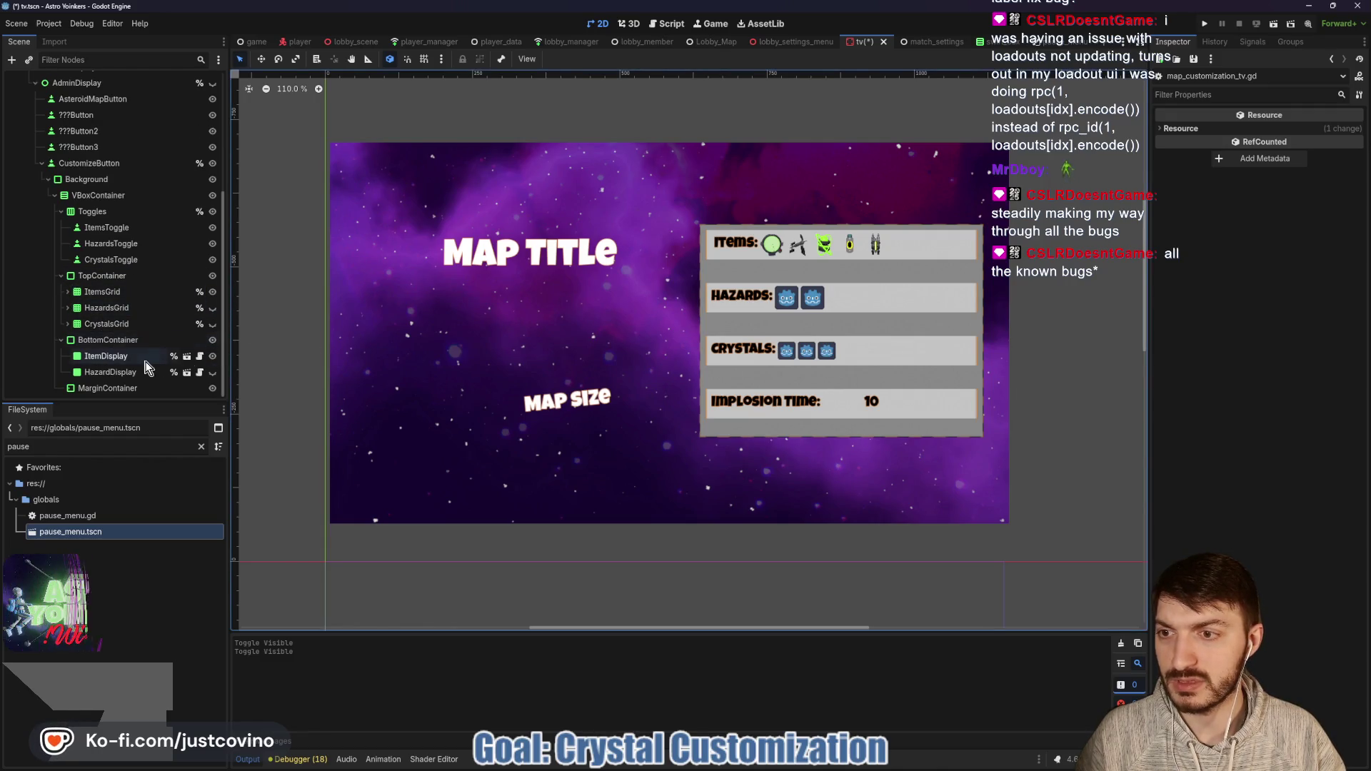
pyautogui.hotkey('ctrl', 's')
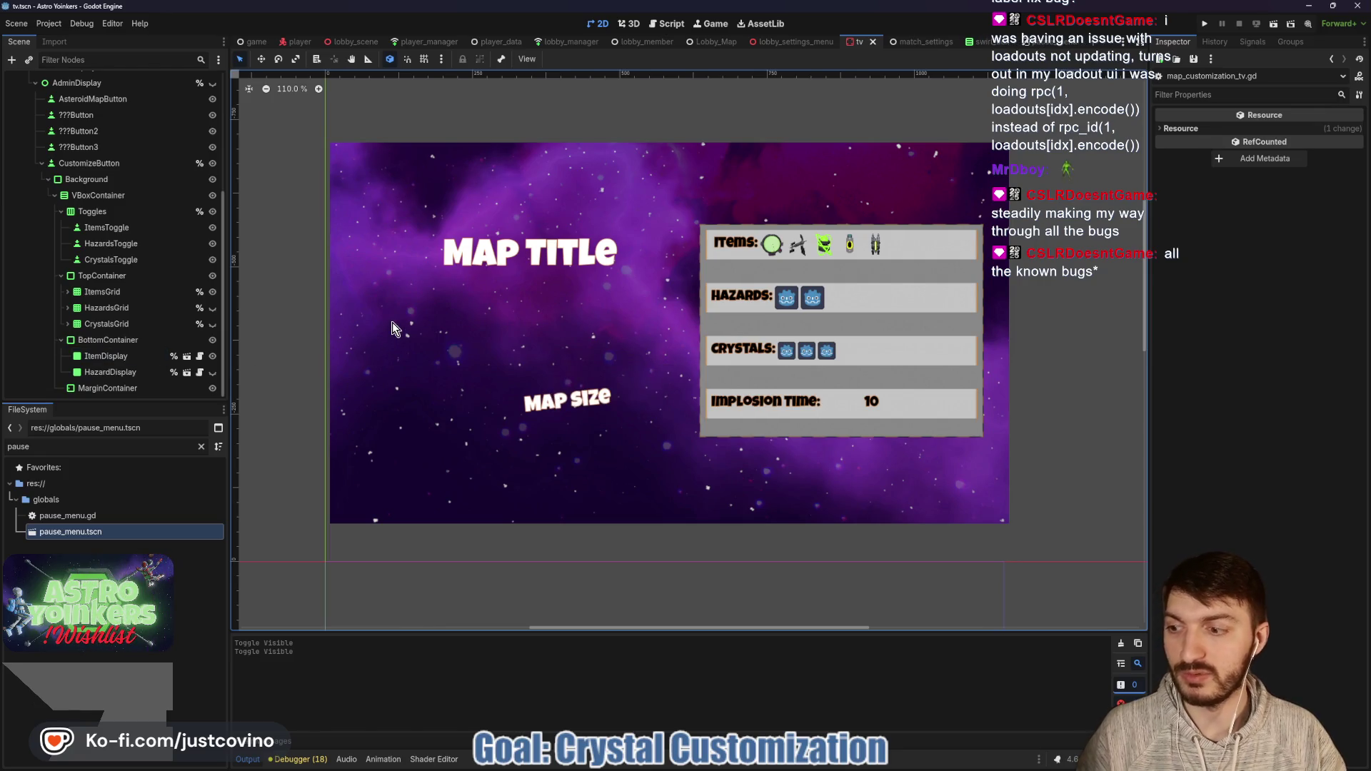
# Step: Run the project, place both game windows side by side, host a private lobby, and open the lobby list in the other
pyautogui.click(1206, 24)
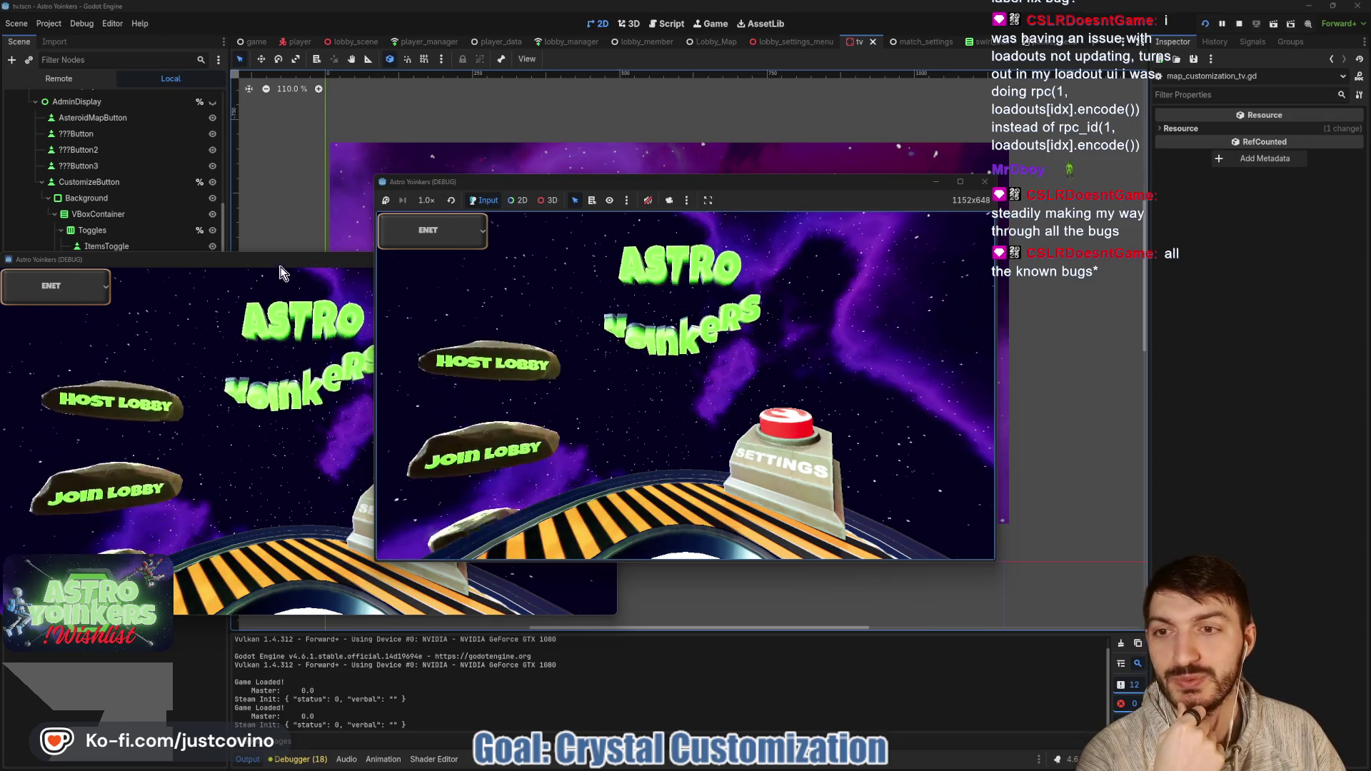
pyautogui.moveTo(282, 265)
pyautogui.mouseDown()
pyautogui.moveTo(542, 262)
pyautogui.moveTo(984, 209)
pyautogui.mouseUp()
pyautogui.moveTo(768, 181); pyautogui.dragTo(456, 196)
pyautogui.click(187, 352)
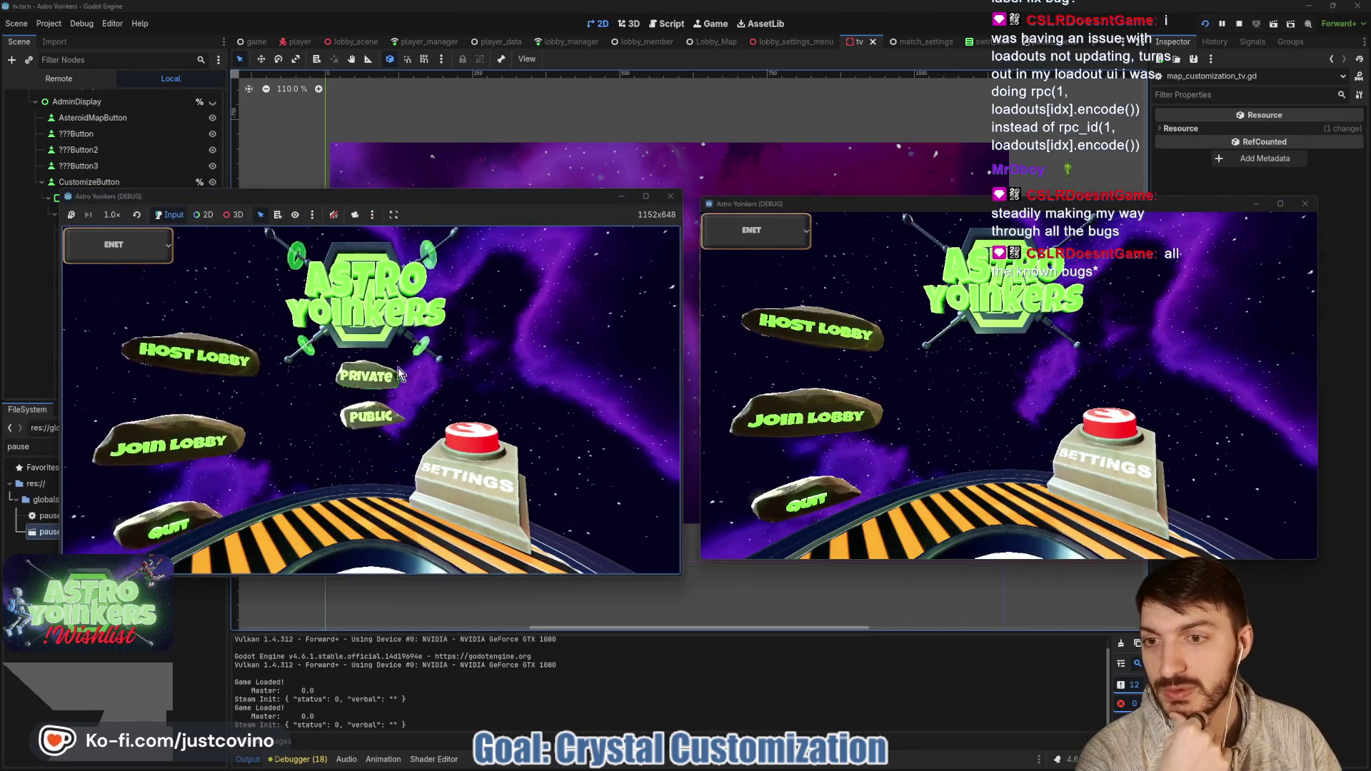
pyautogui.click(371, 379)
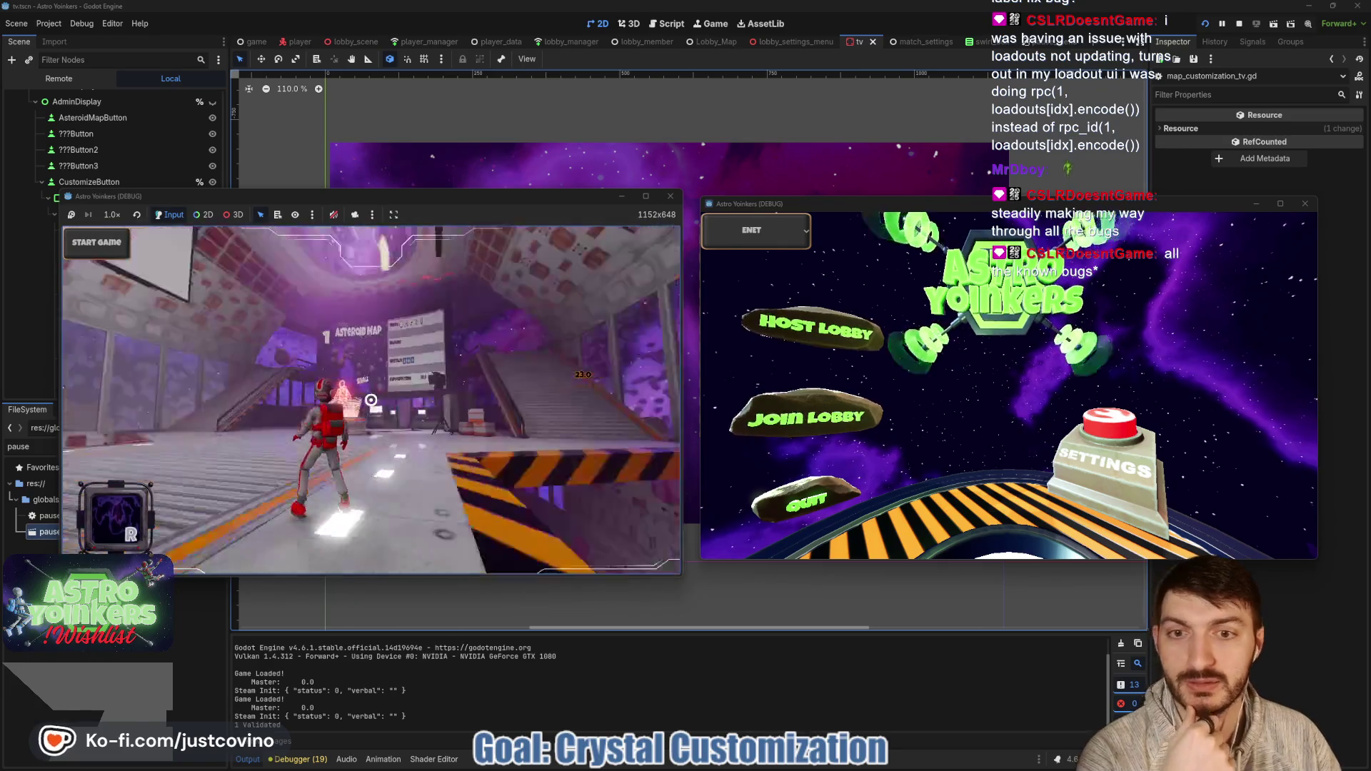
pyautogui.click(841, 413)
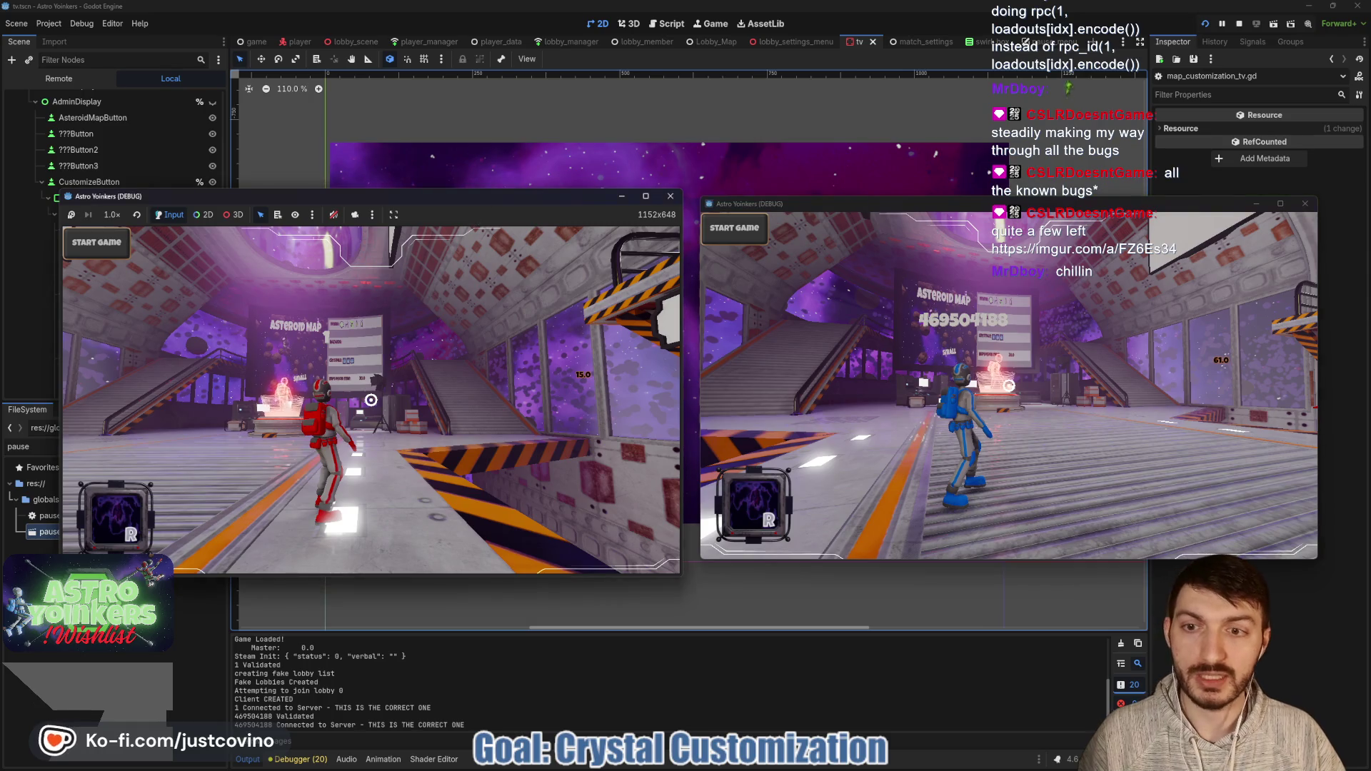
# Step: Walk the red player to the map board and open the Items, Hazards and Crystals customization panel
pyautogui.press('w')
pyautogui.press('w')
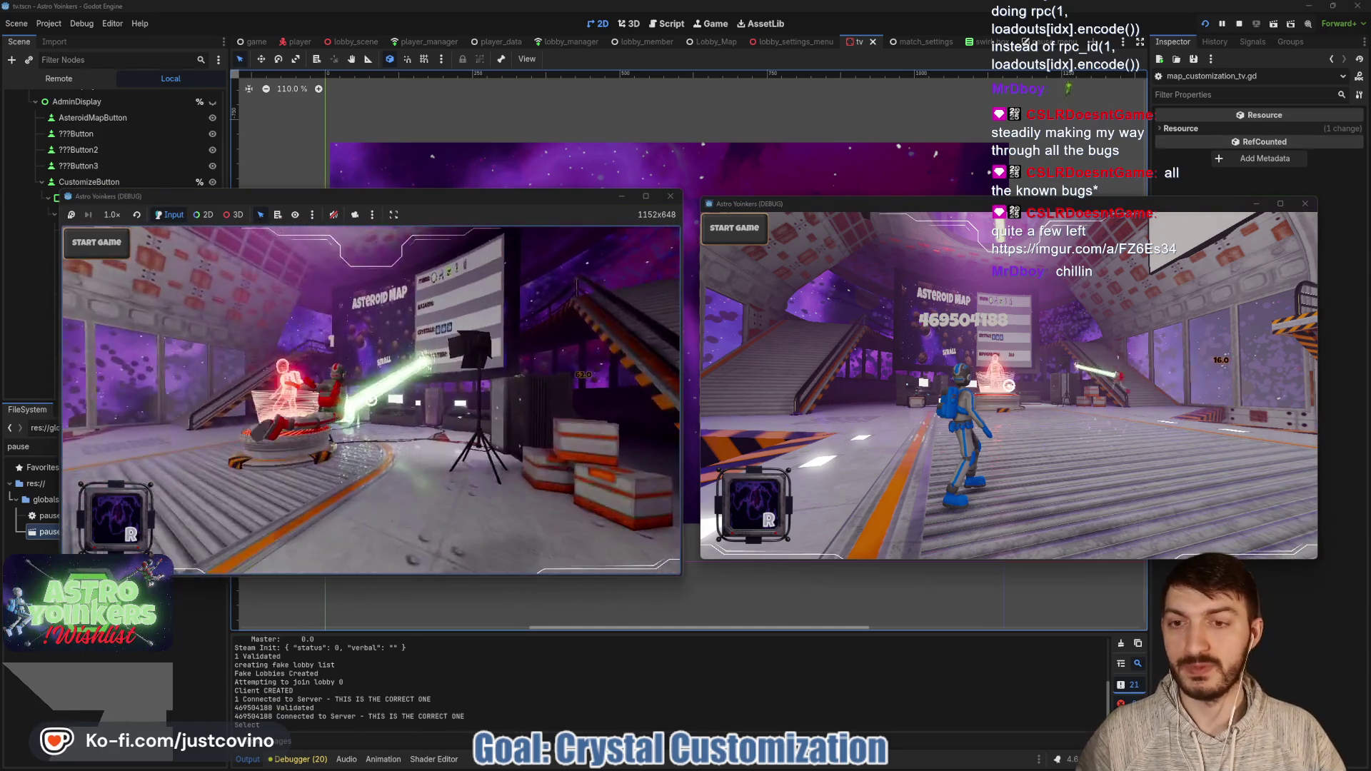
pyautogui.press('w')
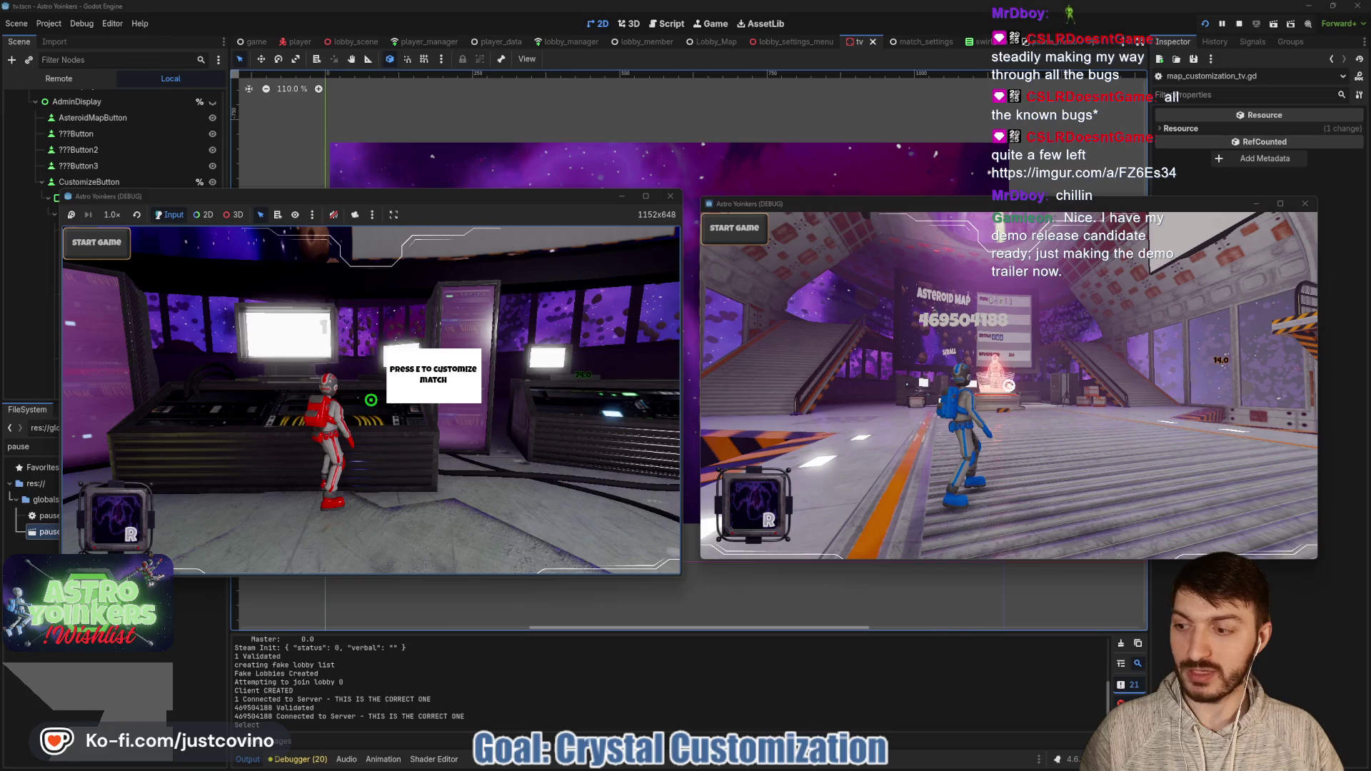
pyautogui.press('e')
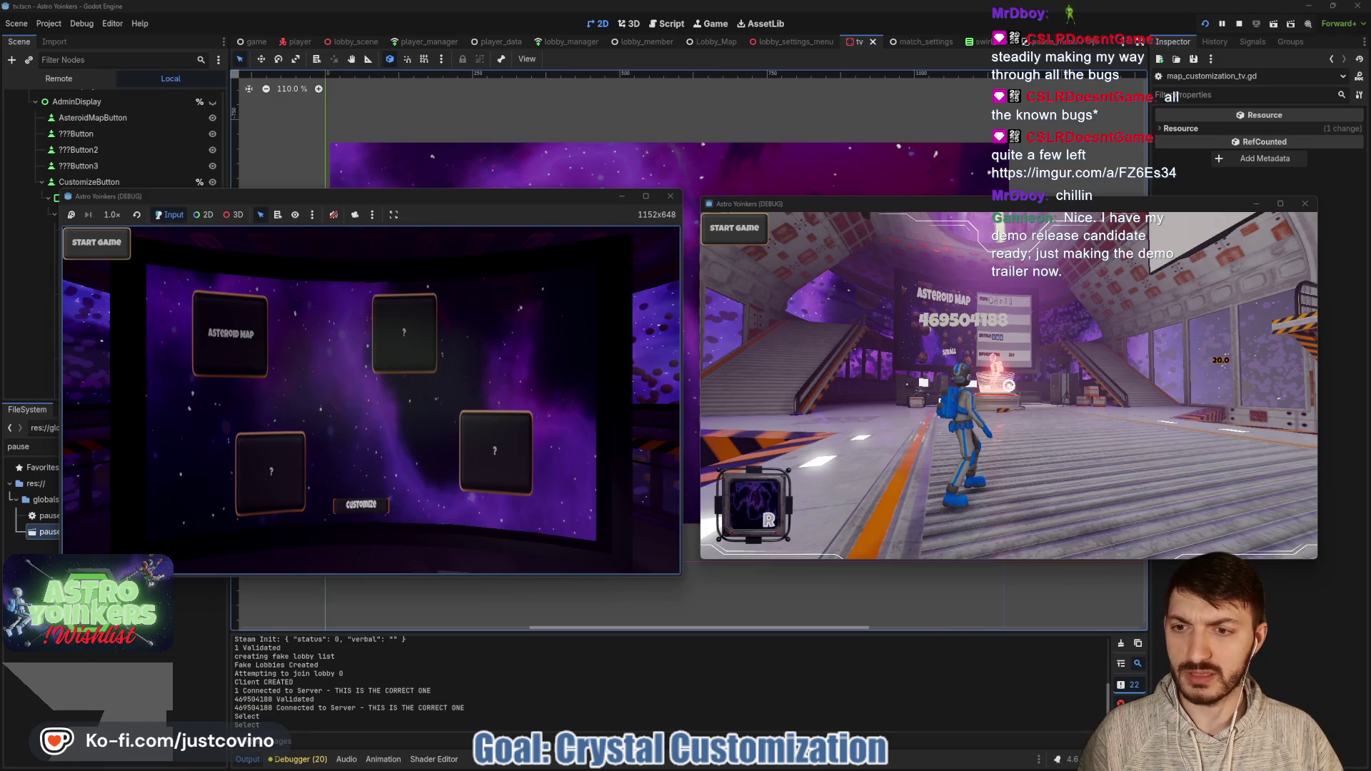
pyautogui.press('Return')
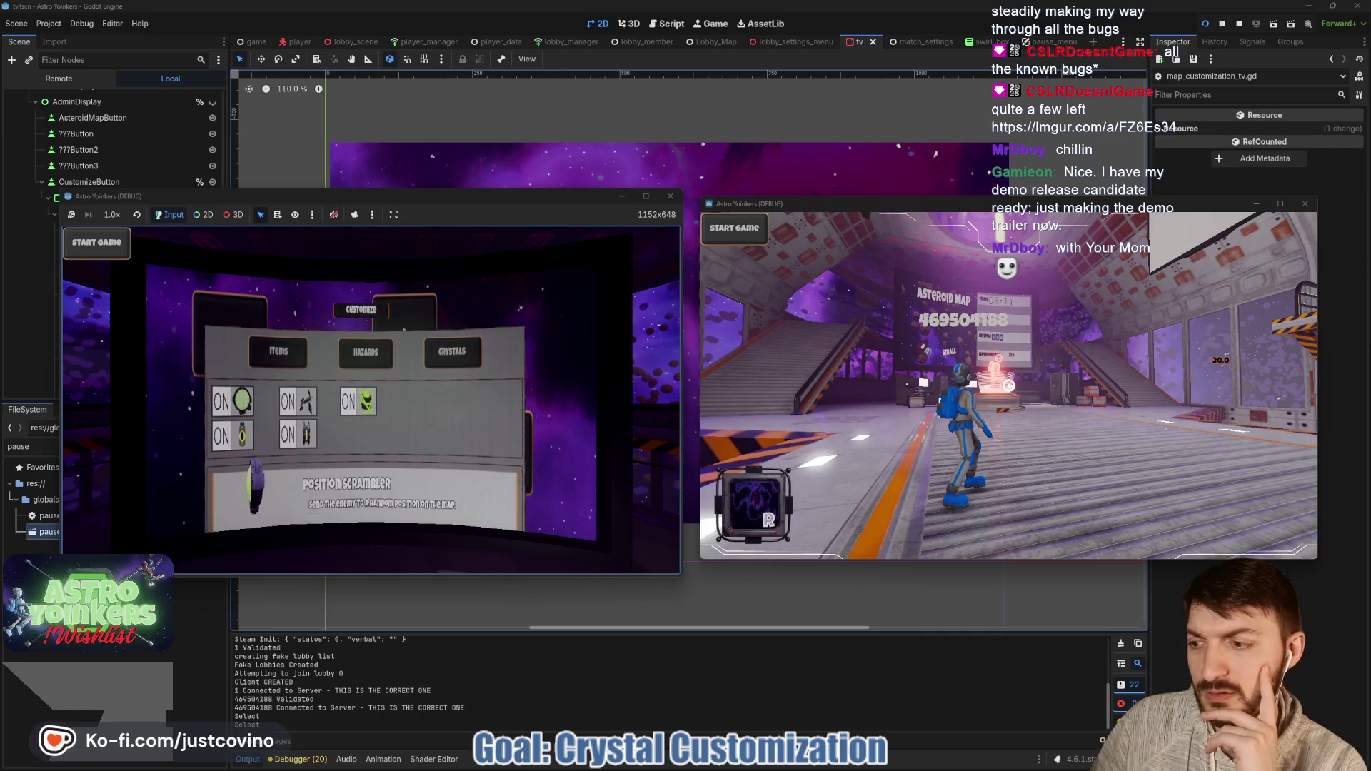